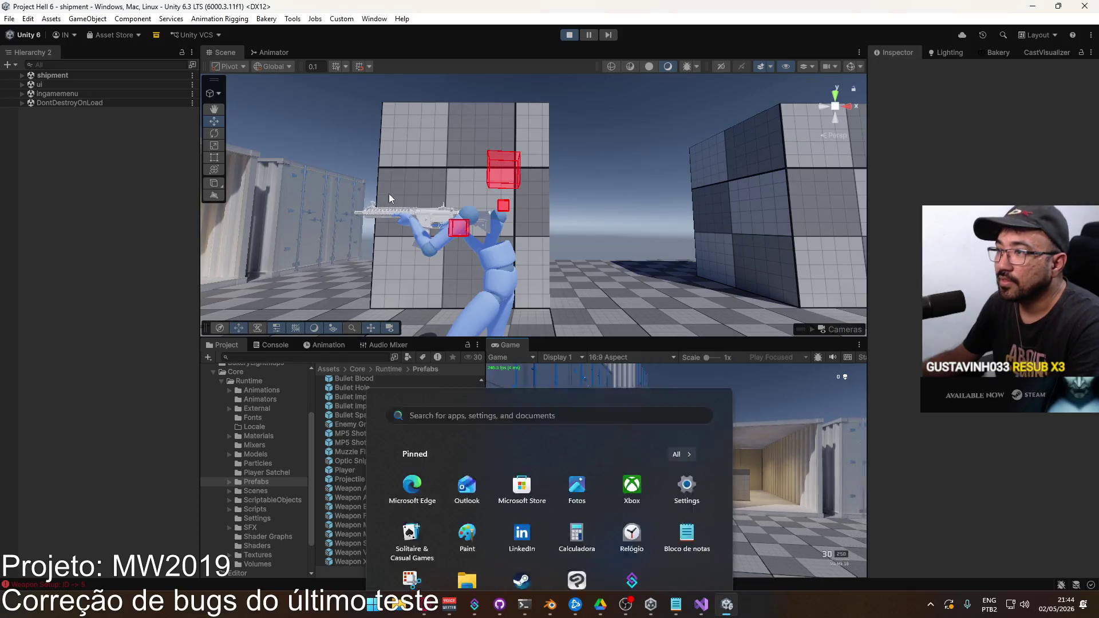
key(super)
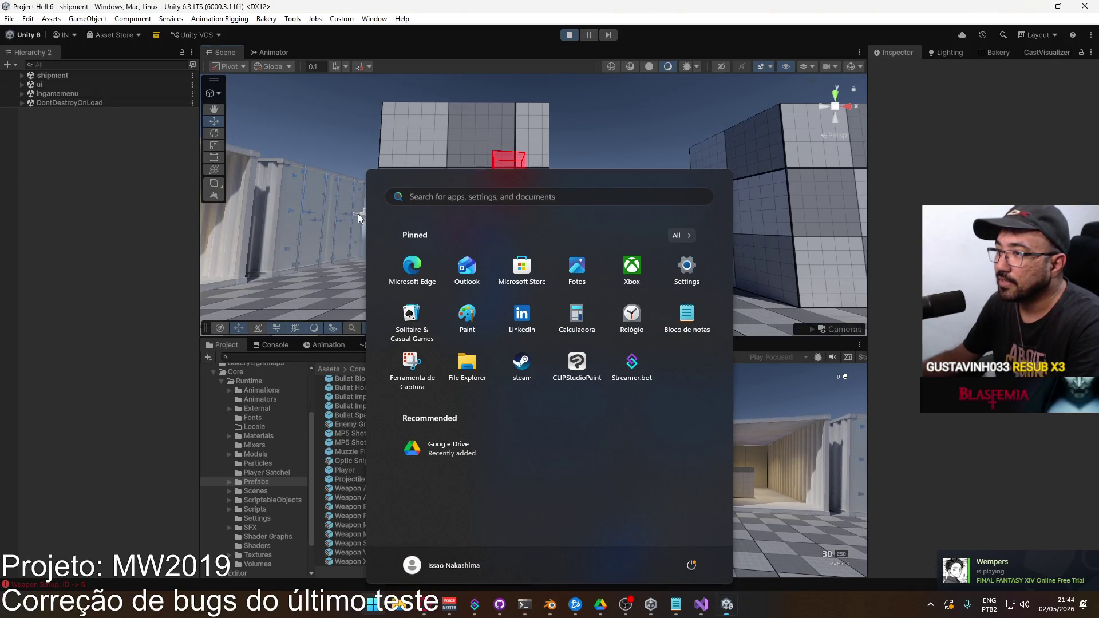
Step: Dismiss the Start menu and bring up the 'm4 iron sights' reference images in the browser
click(359, 218)
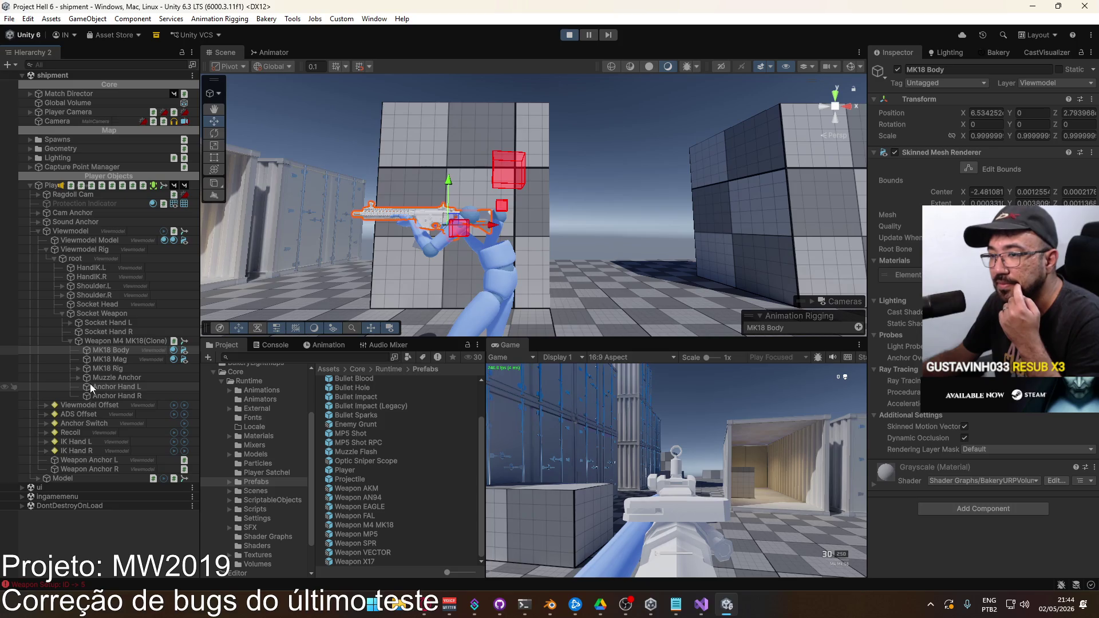
click(425, 605)
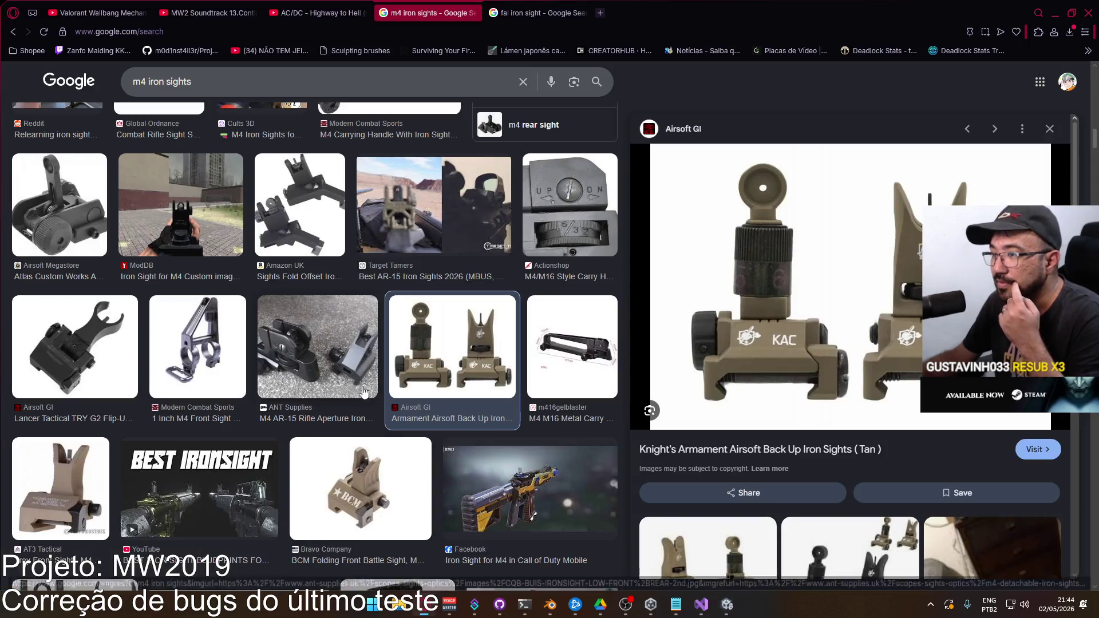
Step: Close the 'm4 iron sights' search tab in Opera and switch back to Unity
click(471, 13)
click(349, 12)
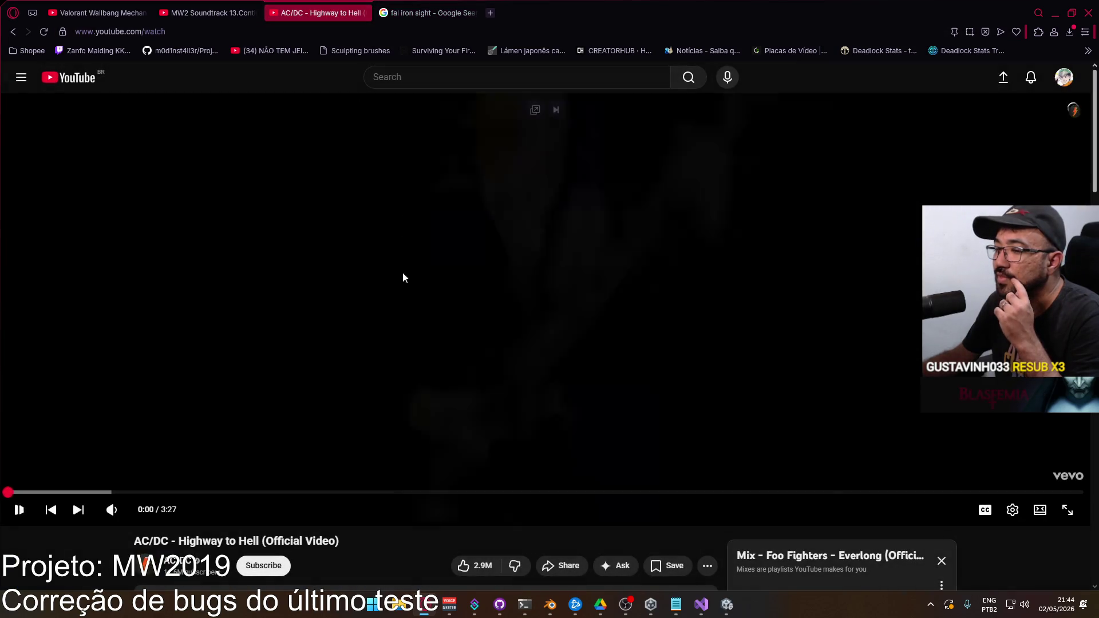
key(alt+Tab)
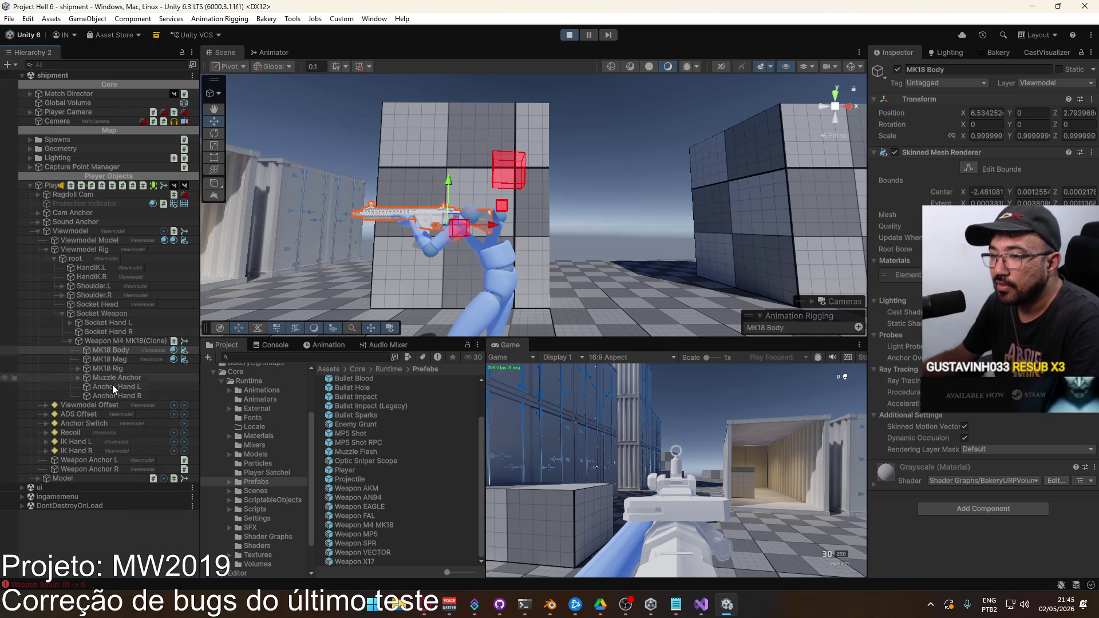
Step: Expand Viewmodel Offset and inspect the Offset Pivot's transform values
click(88, 405)
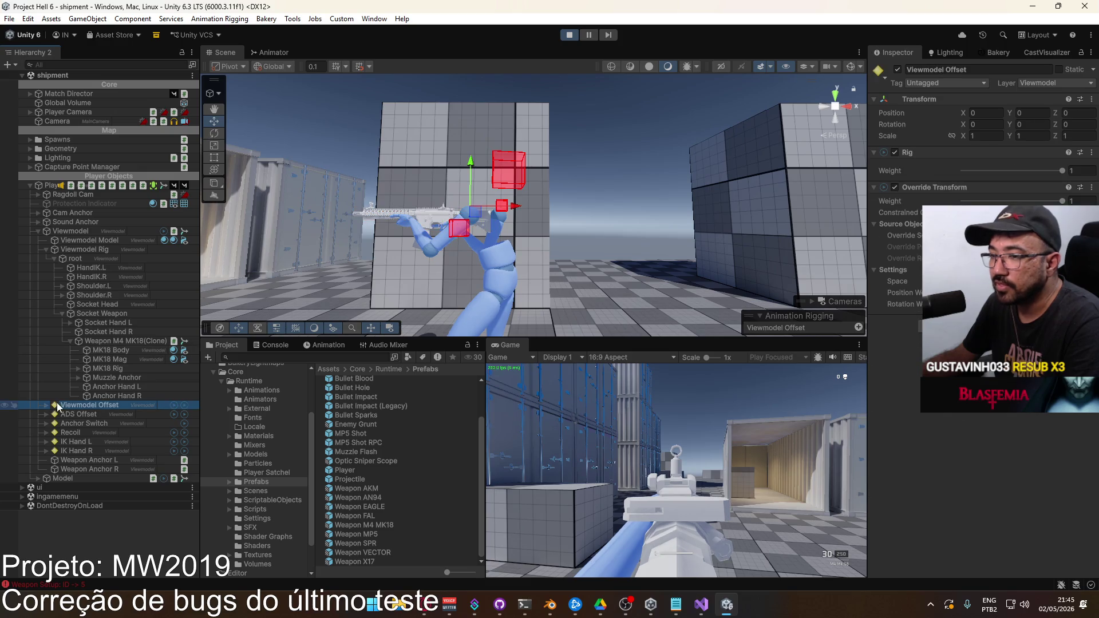
click(46, 405)
click(83, 415)
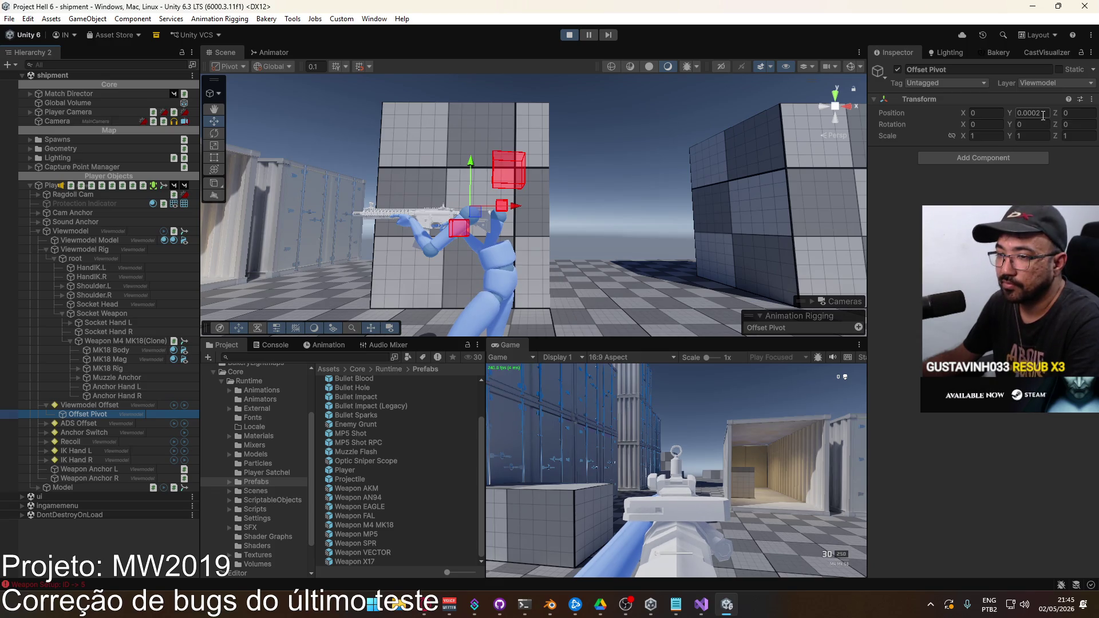
Step: Select ADS Pivot under ADS Offset and change its Position Y to -2e-05
click(46, 424)
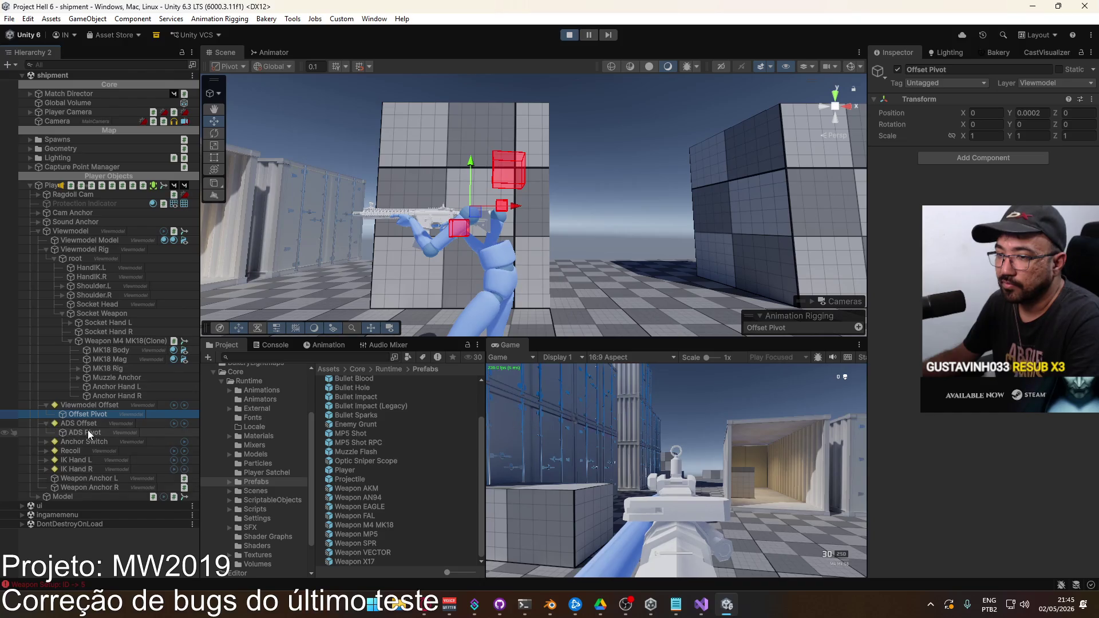
click(89, 433)
click(1027, 114)
click(1026, 116)
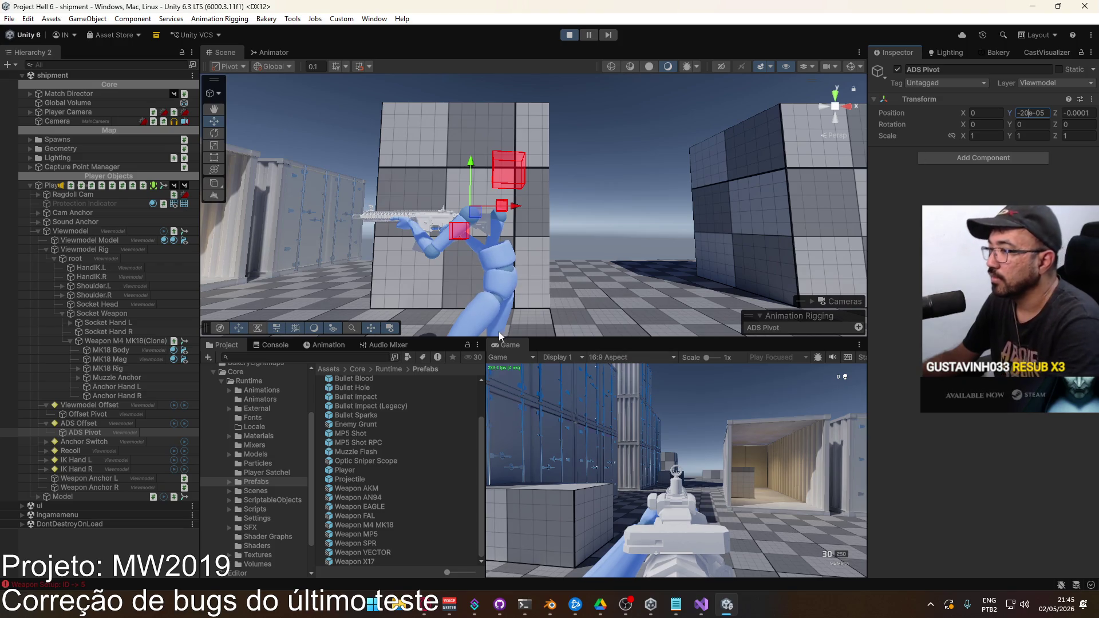
right_click(513, 346)
Step: Maximize the Game view and fire several test shots while aiming down sights
click(573, 381)
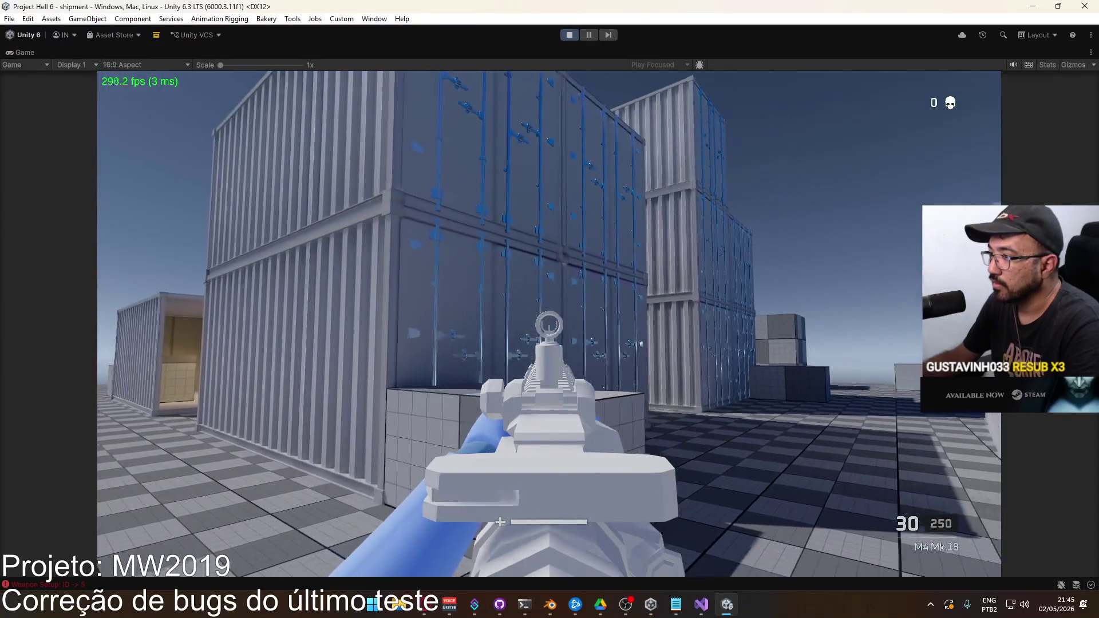
click(549, 325)
click(548, 325)
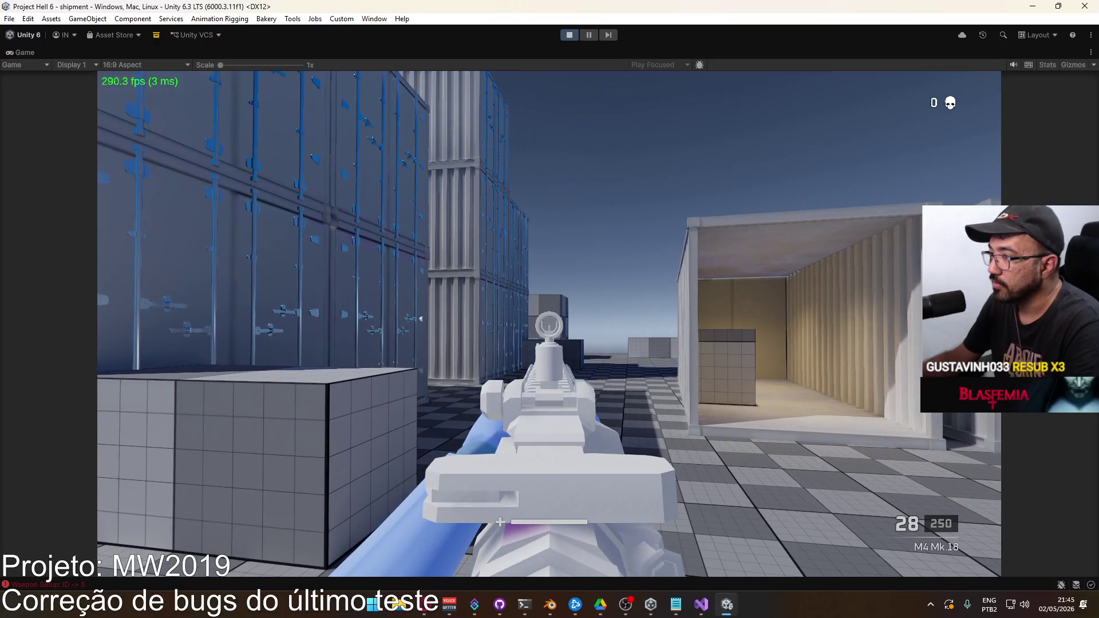
click(549, 326)
click(548, 325)
click(549, 325)
Step: Release the mouse from the game and un-maximize the Game view
key(Escape)
right_click(624, 50)
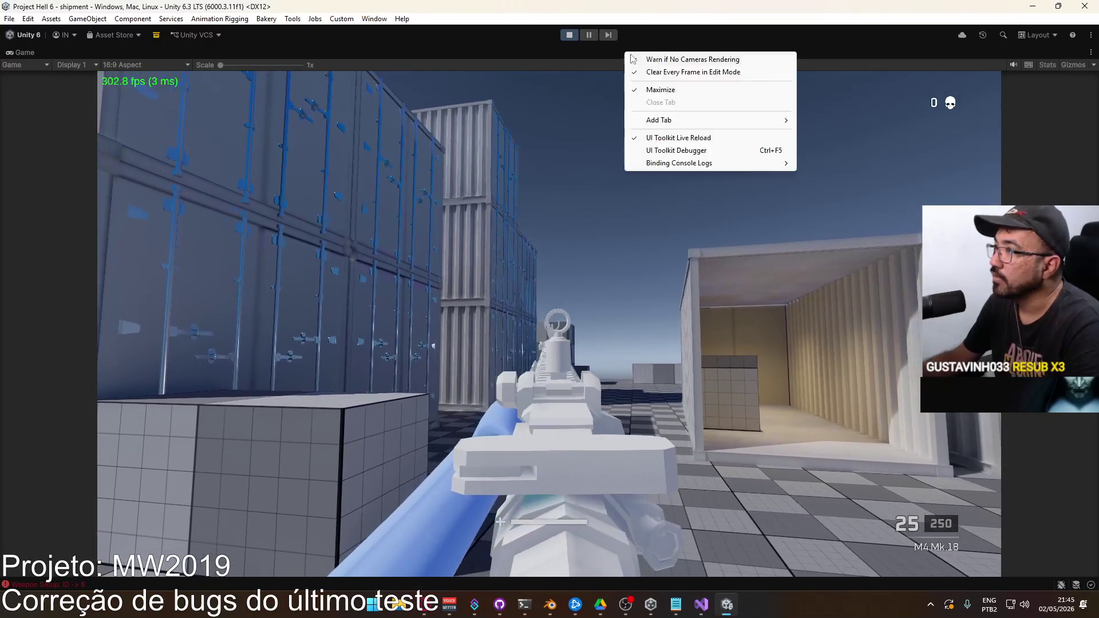
click(676, 88)
key(super)
key(super)
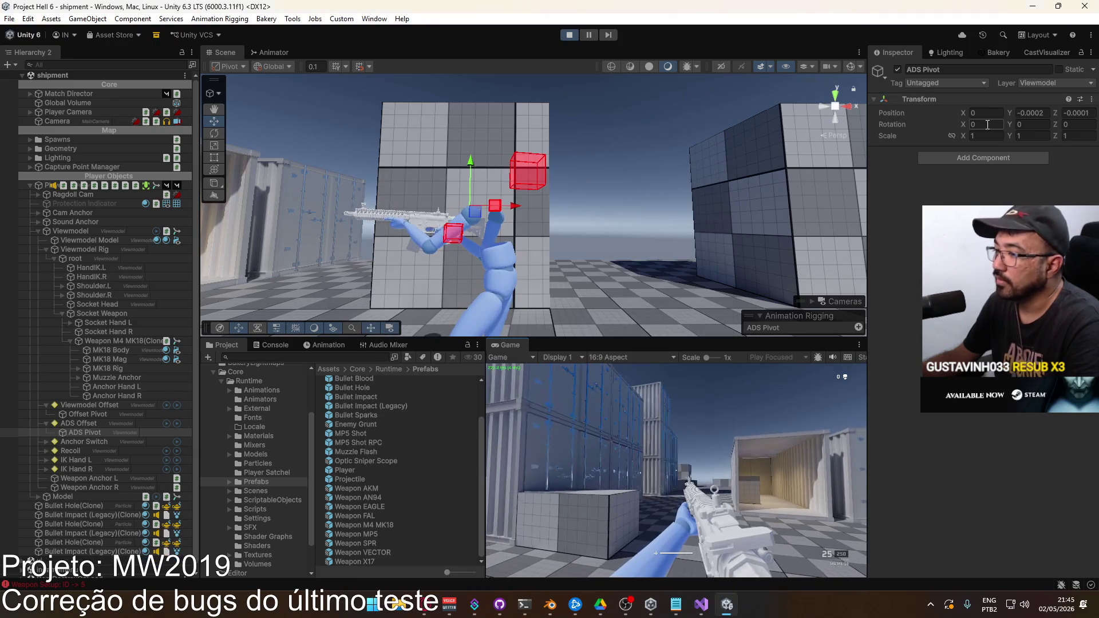
key(super)
key(super)
Step: Try ADS Pivot Position Y values like -0.00018, settling on -0.000195
click(1047, 112)
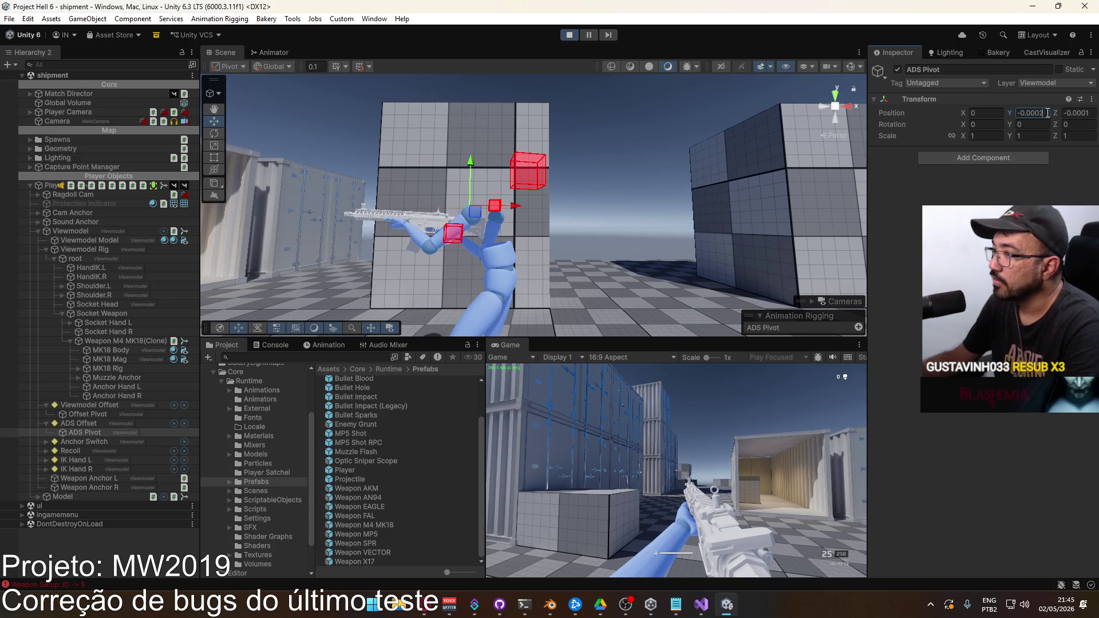
key(super)
key(super)
click(1046, 114)
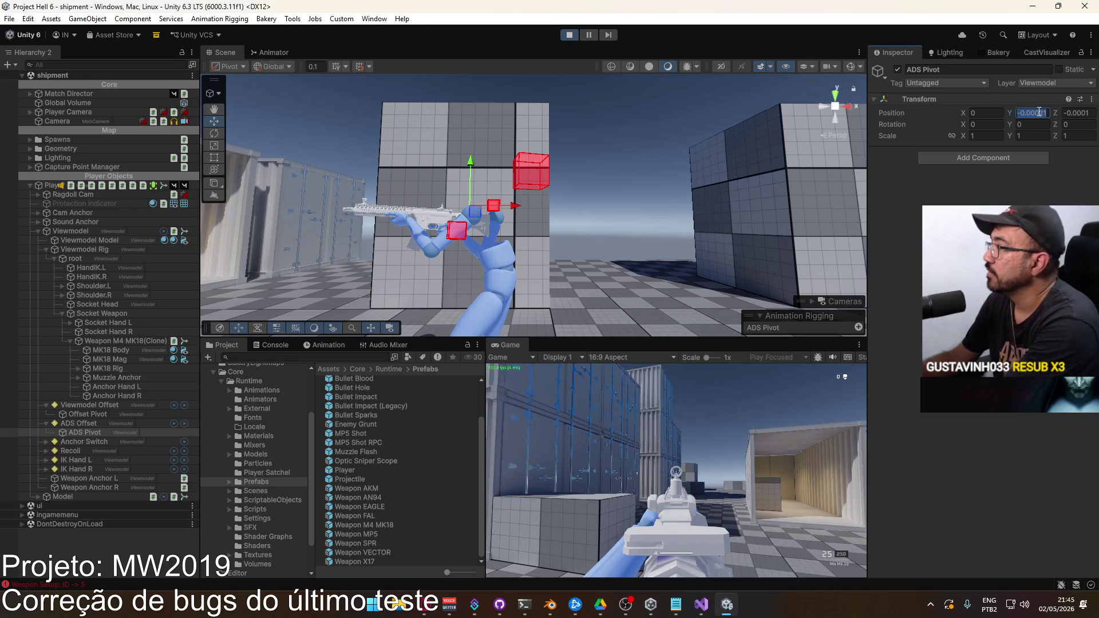
text(-0.00018)
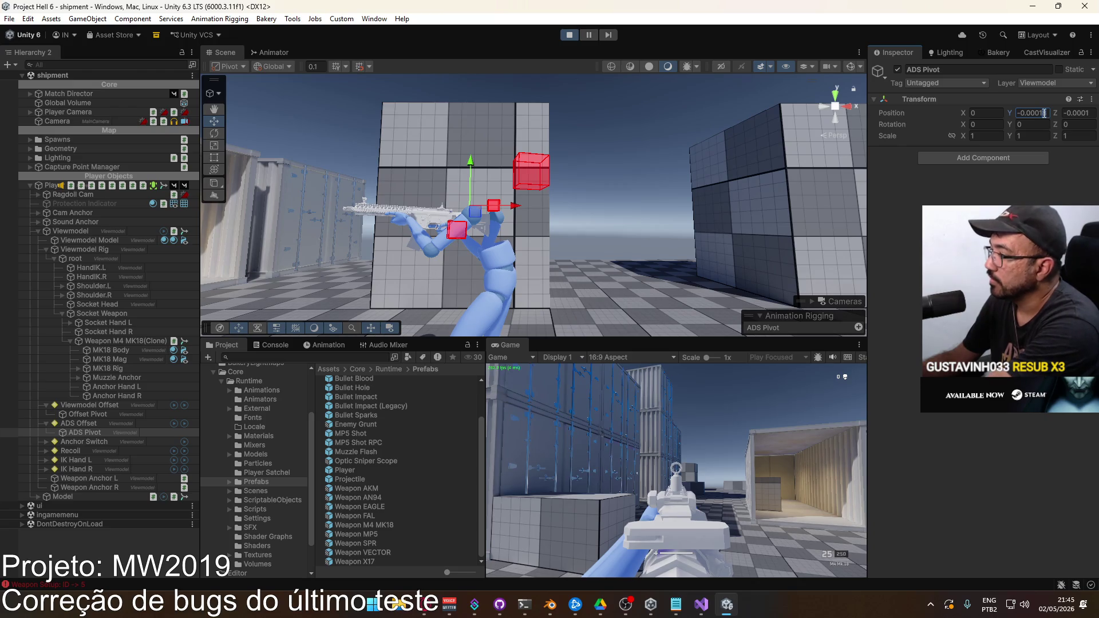
double_click(1041, 114)
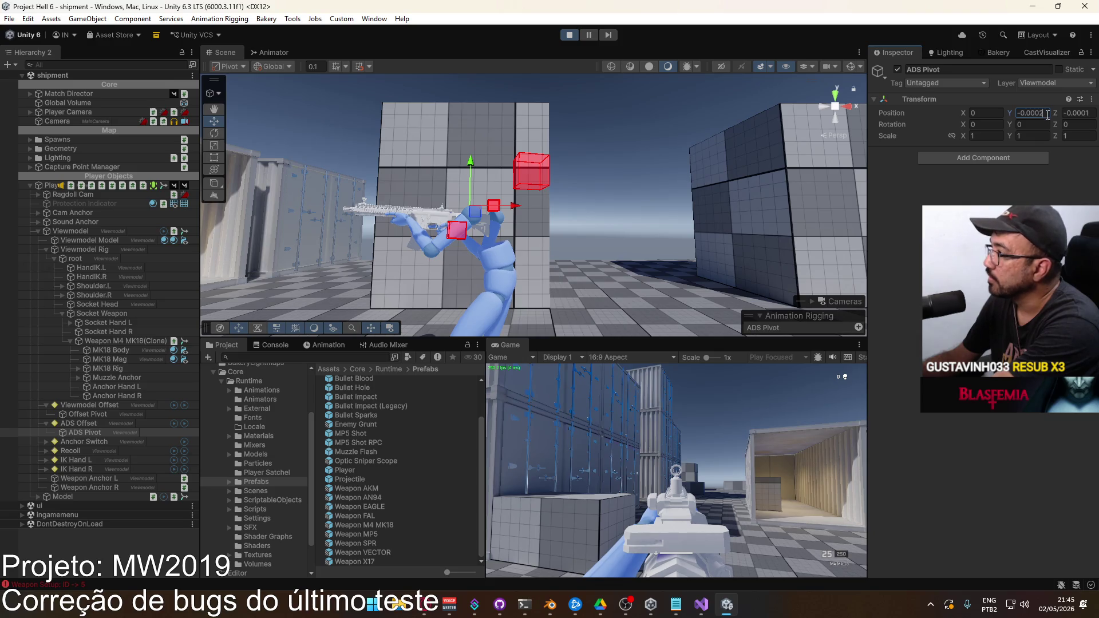
text(5)
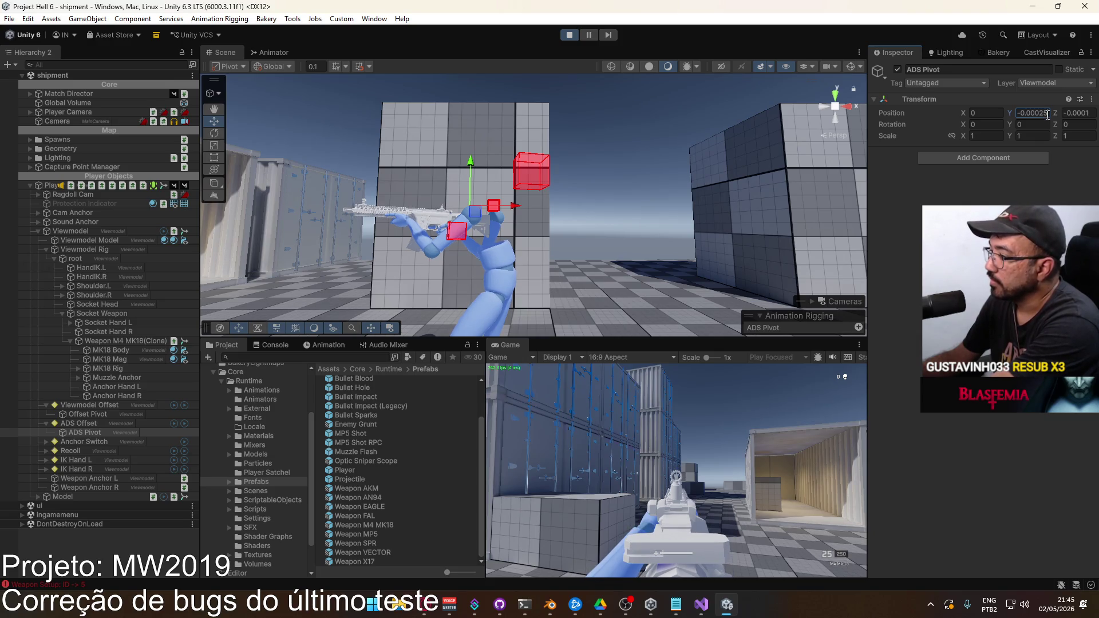
key(BackSpace)
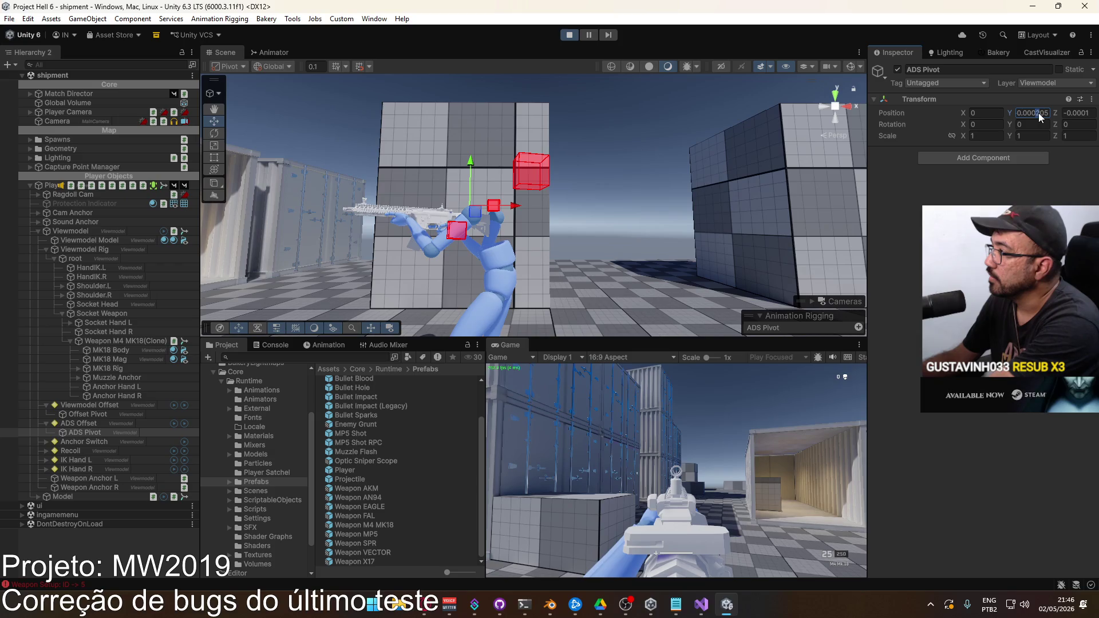
text(15)
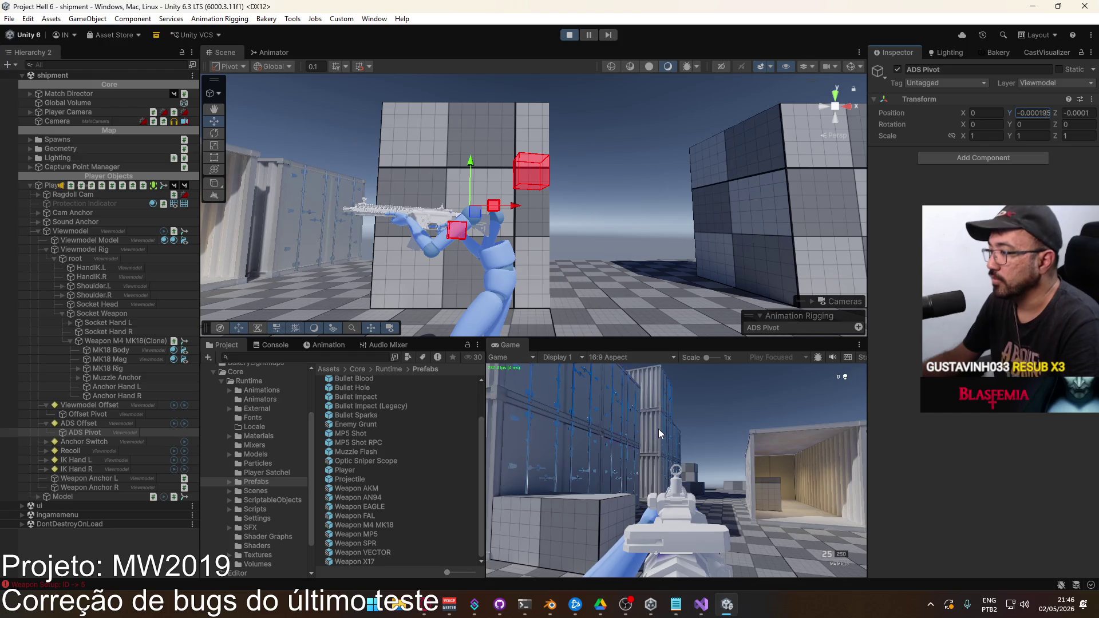
key(super)
key(super)
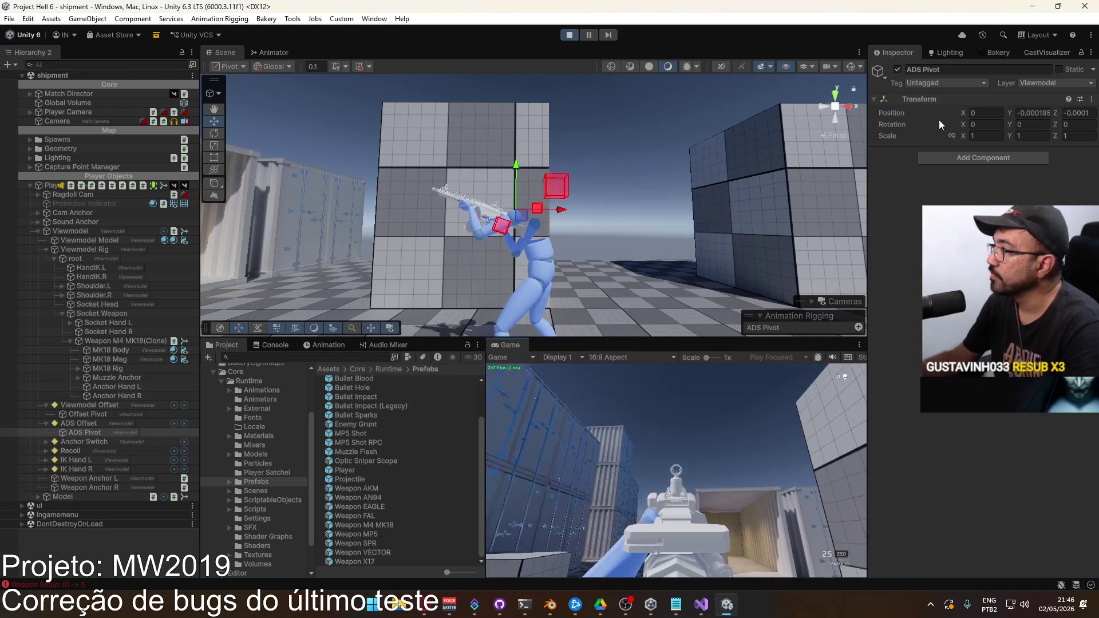
Step: Copy the ADS Pivot's Position values from the Transform context menu
right_click(903, 113)
click(922, 151)
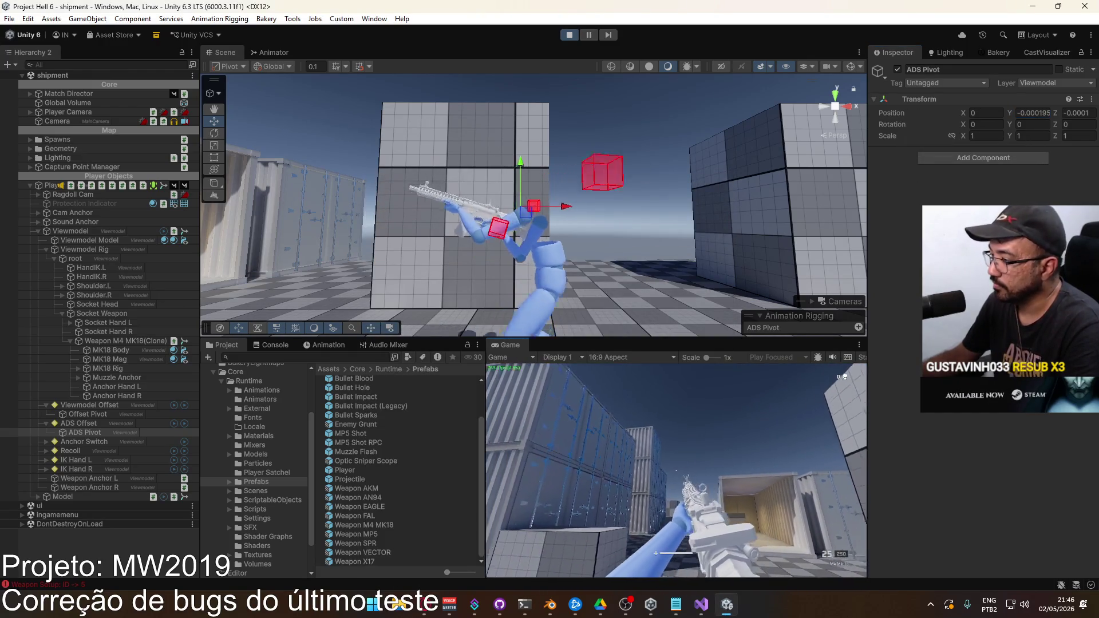
key(super)
key(super)
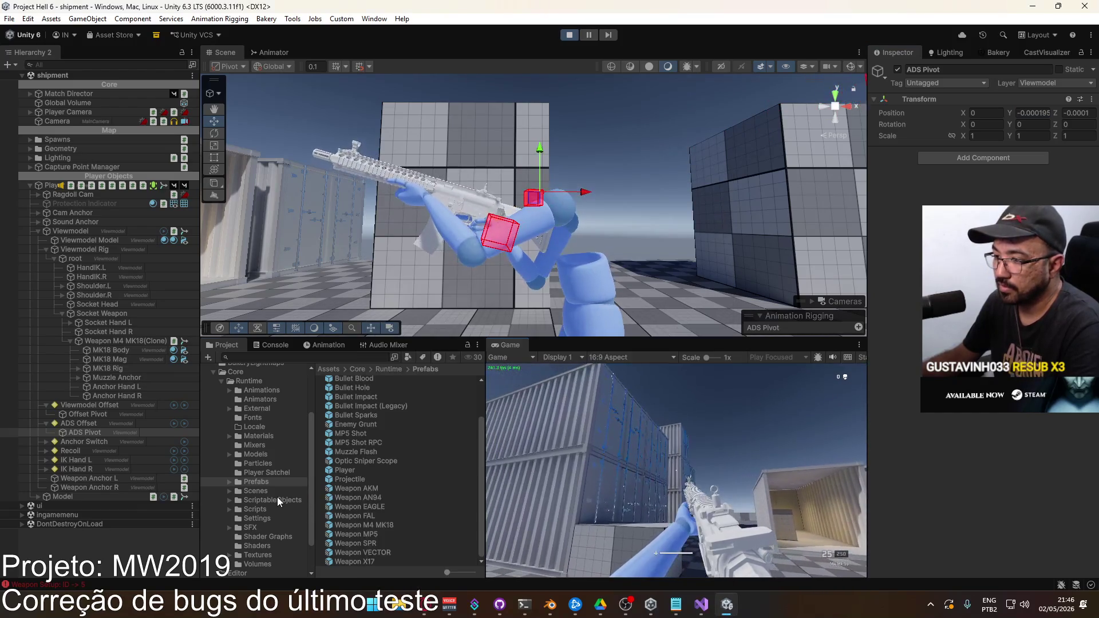
Step: Select Weapon M4 MK18 in ScriptableObjects > Weapons, check its Ads Offset, and maximize the Game view
click(277, 499)
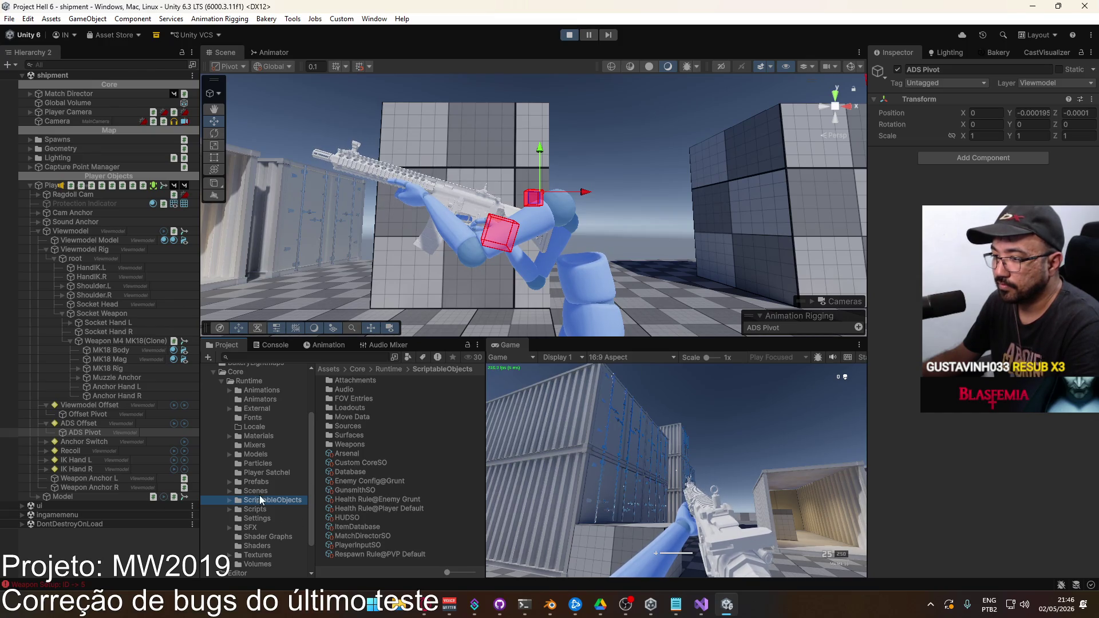
double_click(352, 444)
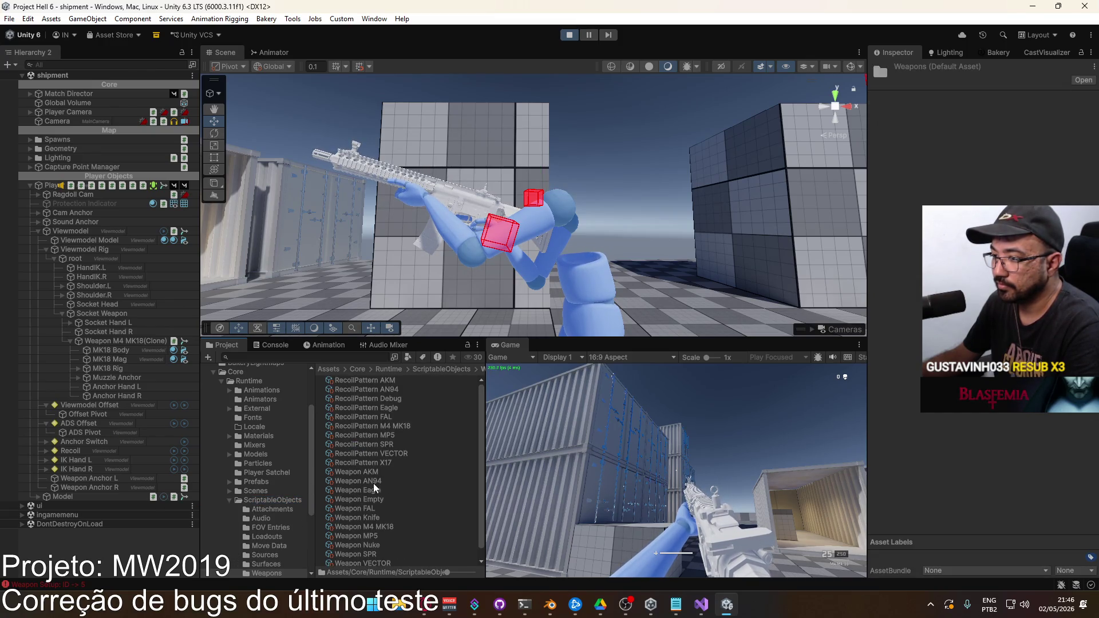
click(372, 527)
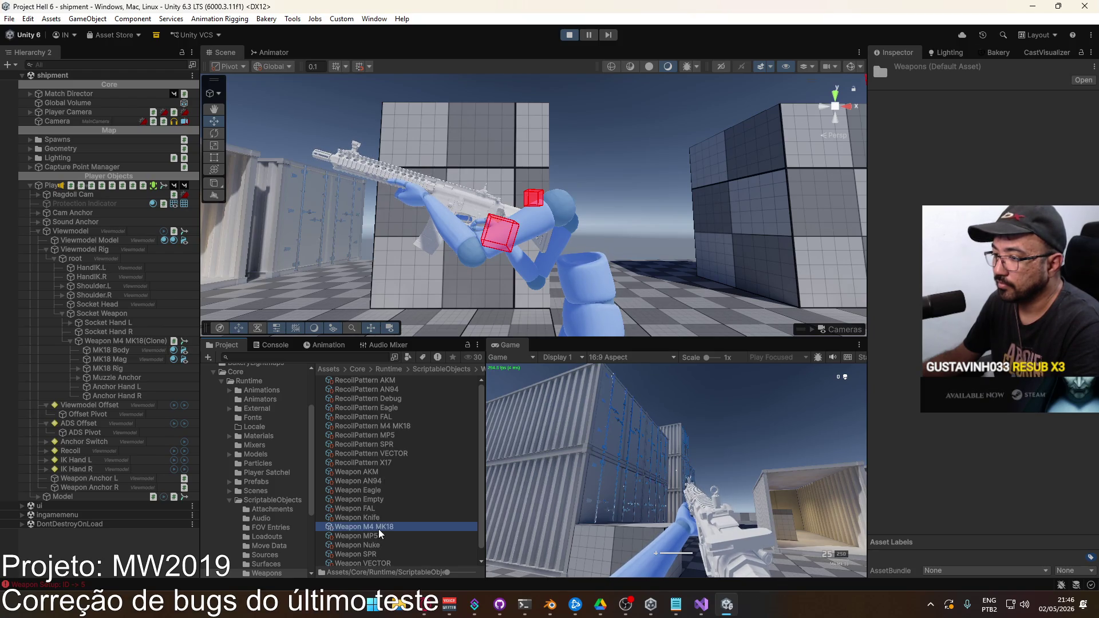
click(906, 330)
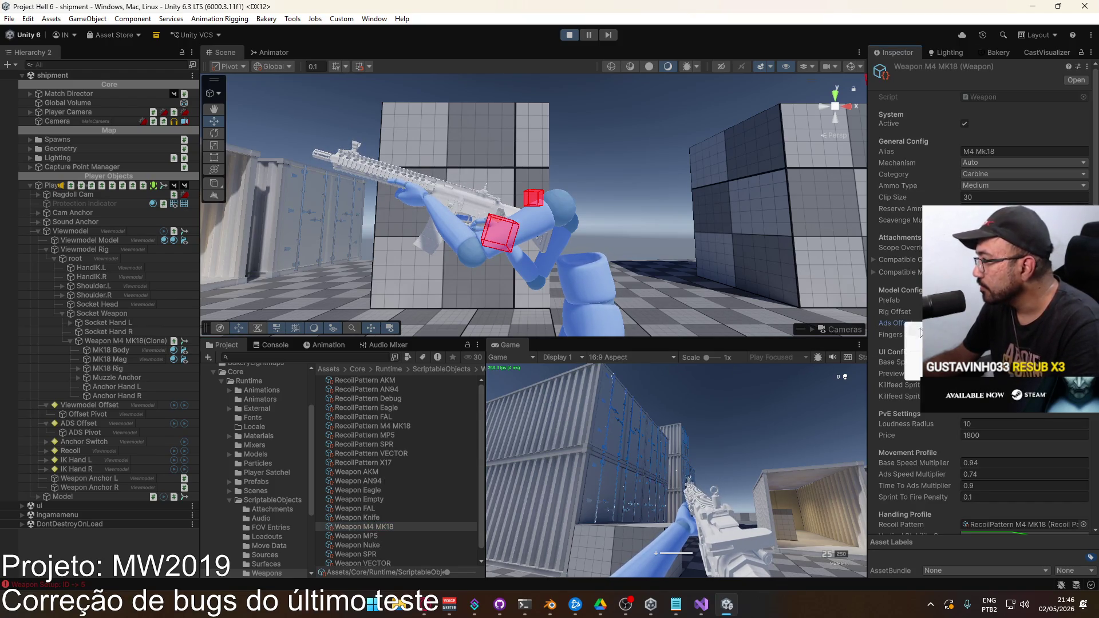
right_click(523, 347)
click(532, 382)
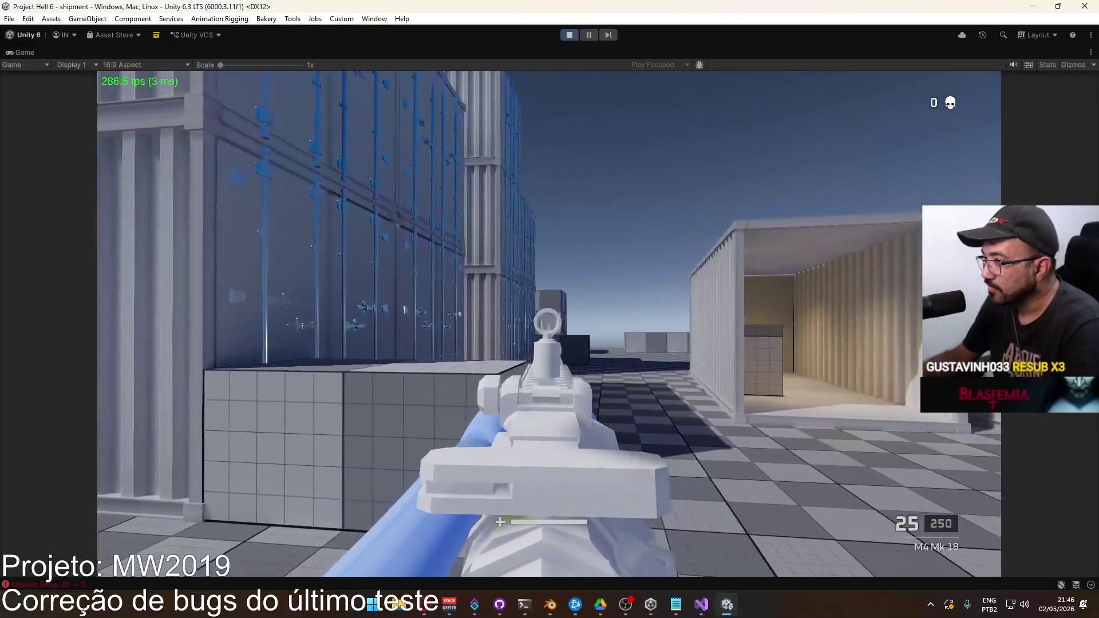
Step: Fire a couple of test shots, then exit Play mode
click(549, 323)
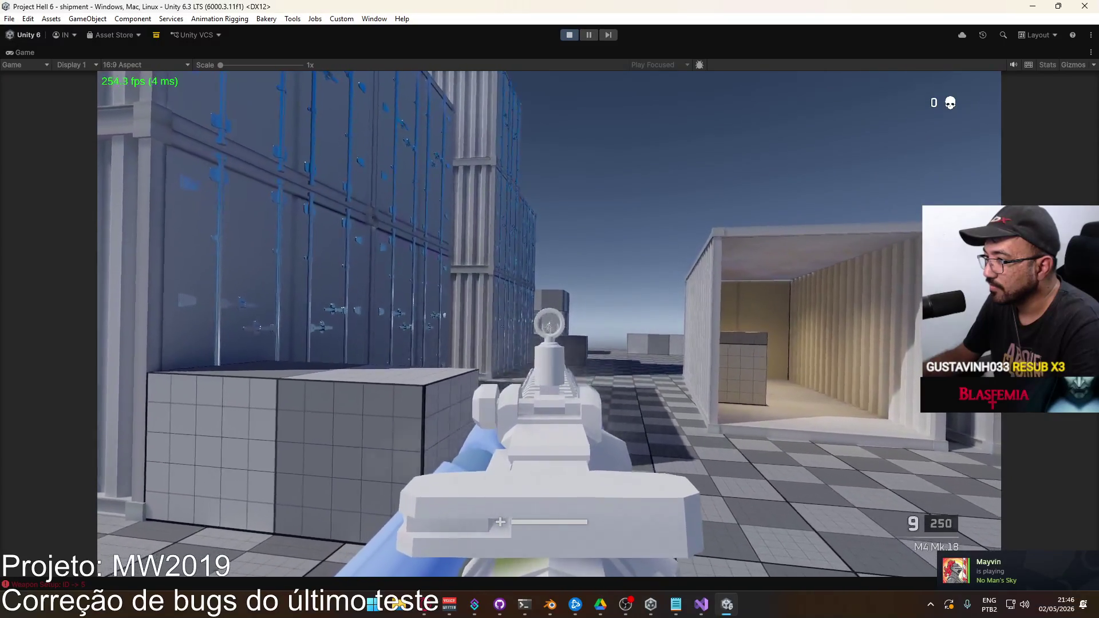
click(548, 324)
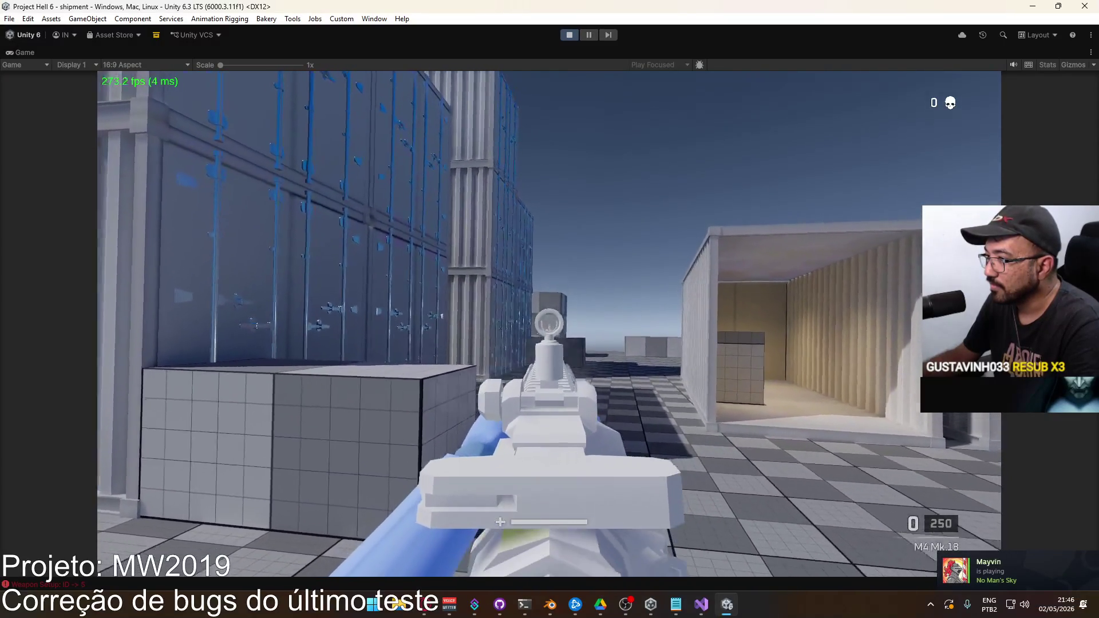
key(super)
key(super)
key(ctrl+p)
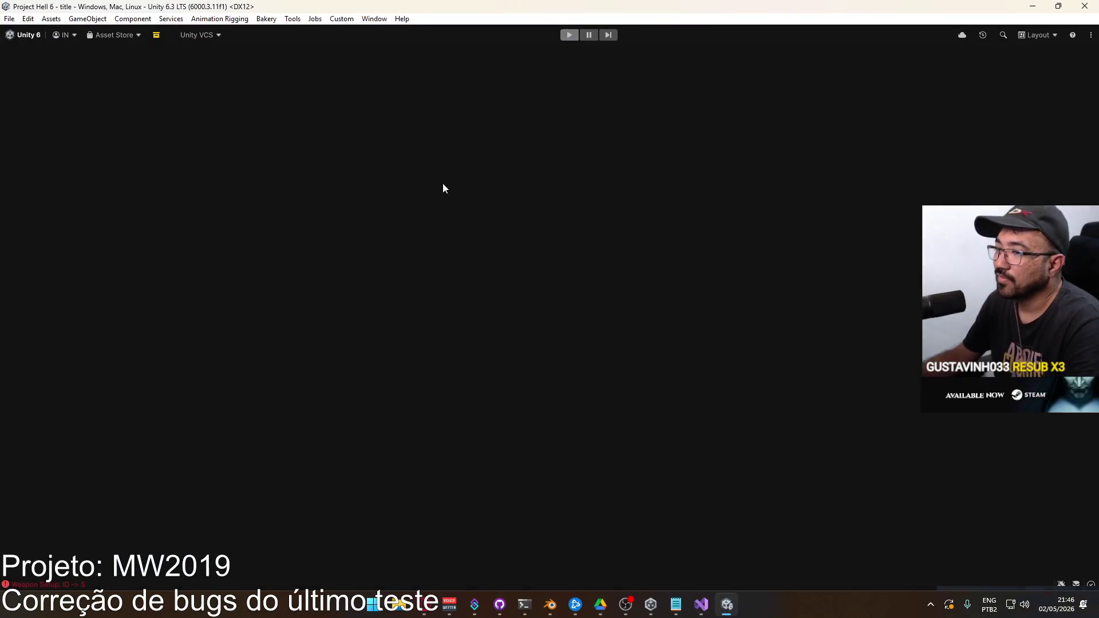
Step: Open the shipment scene from the Scenes folder
click(229, 500)
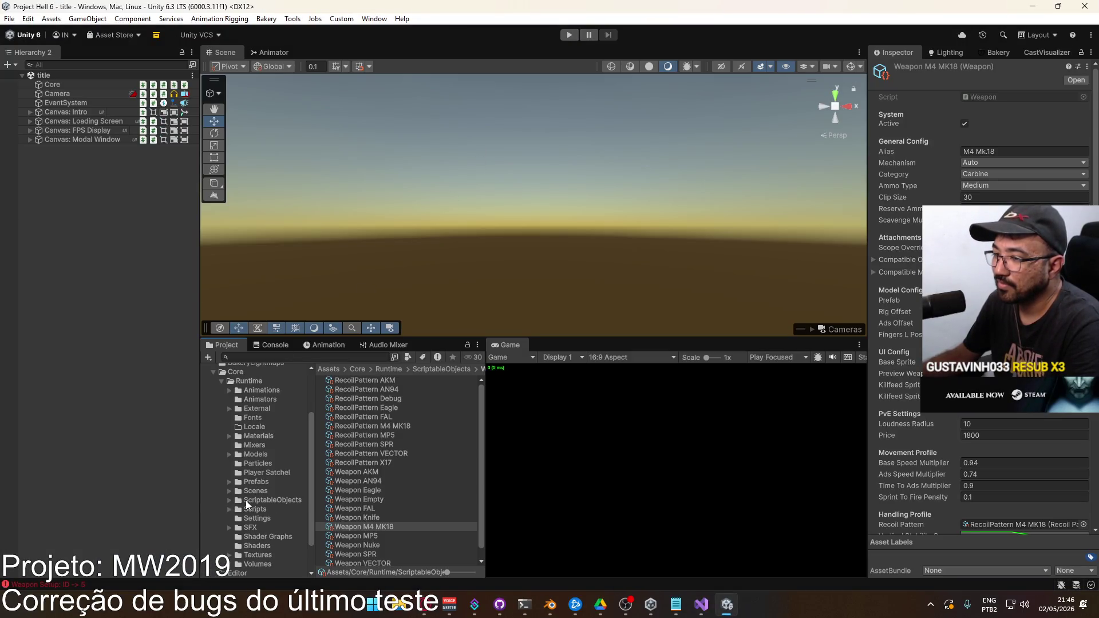
click(252, 491)
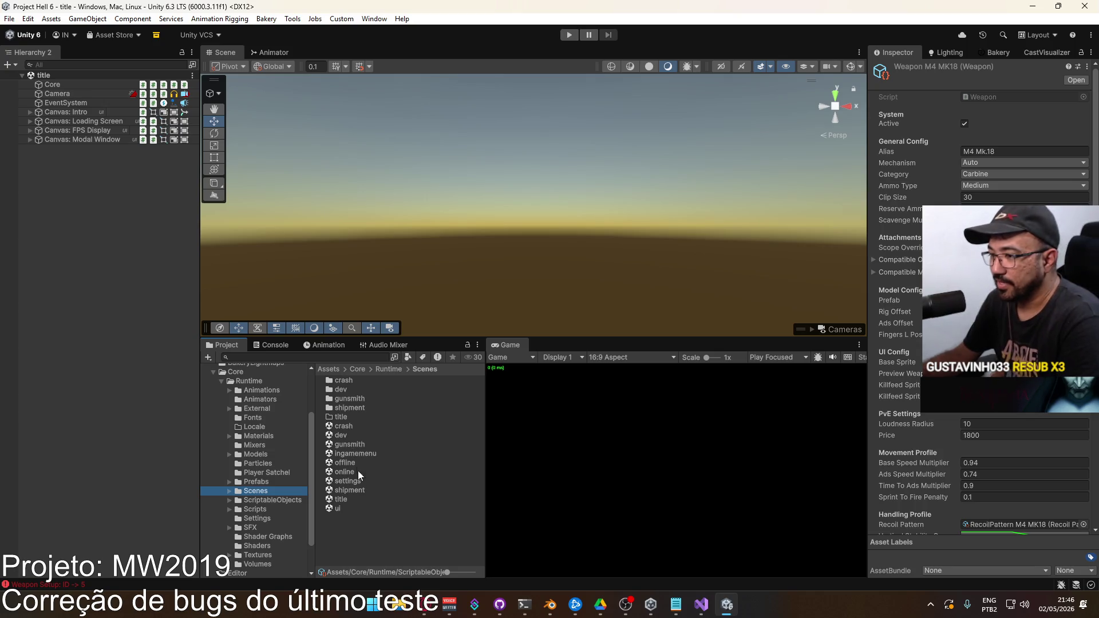
double_click(363, 491)
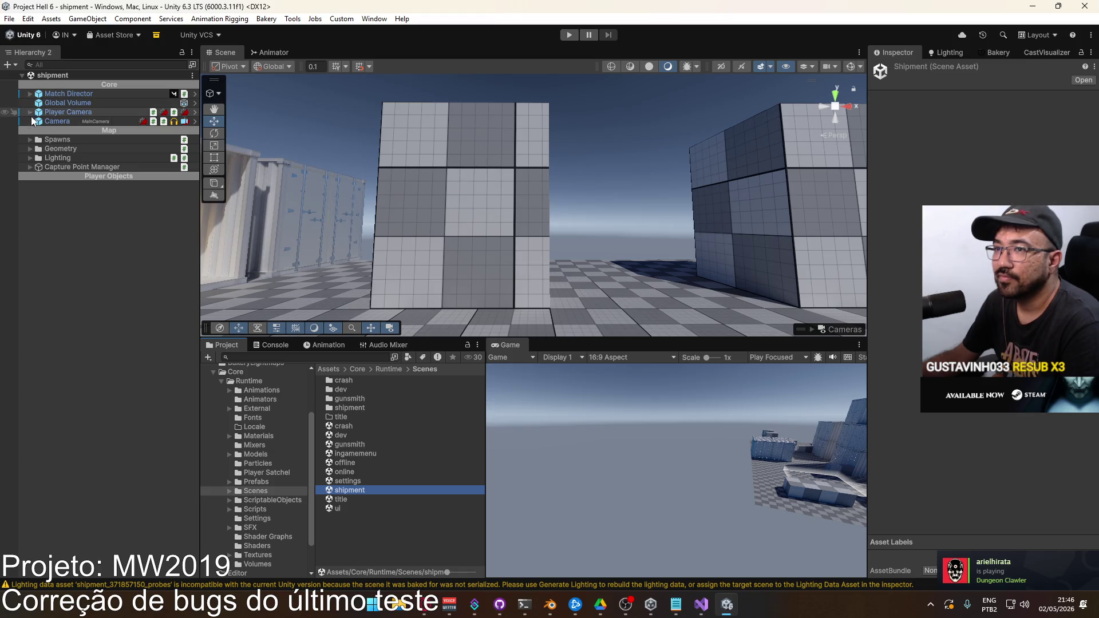
Step: Inspect the Camera object and expand Player Camera and Match Director in the Hierarchy
click(49, 122)
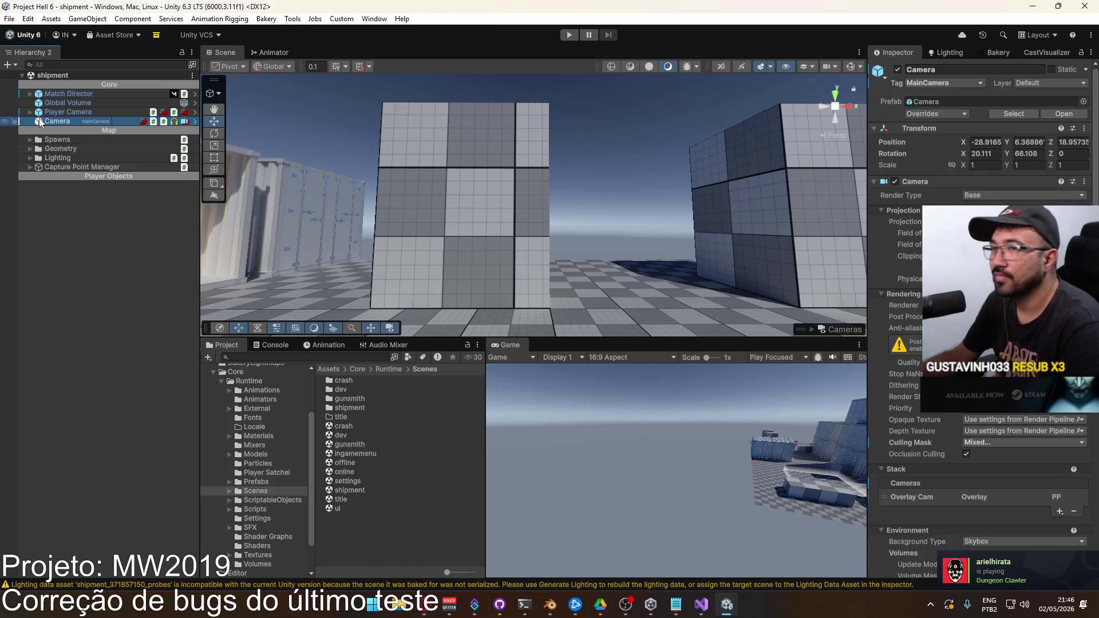
click(30, 113)
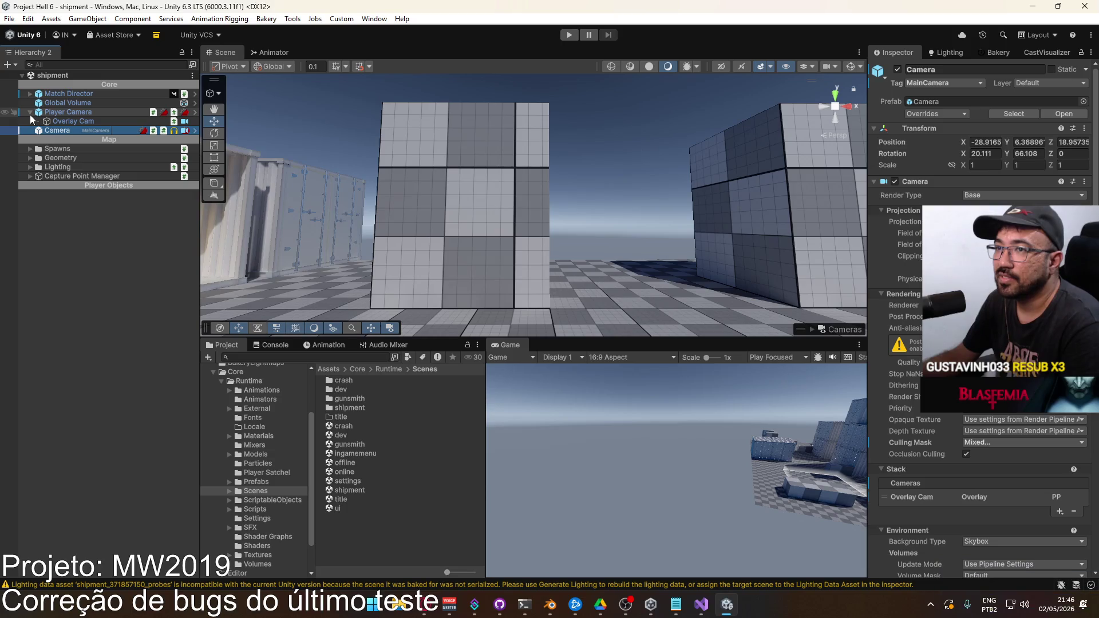
click(30, 94)
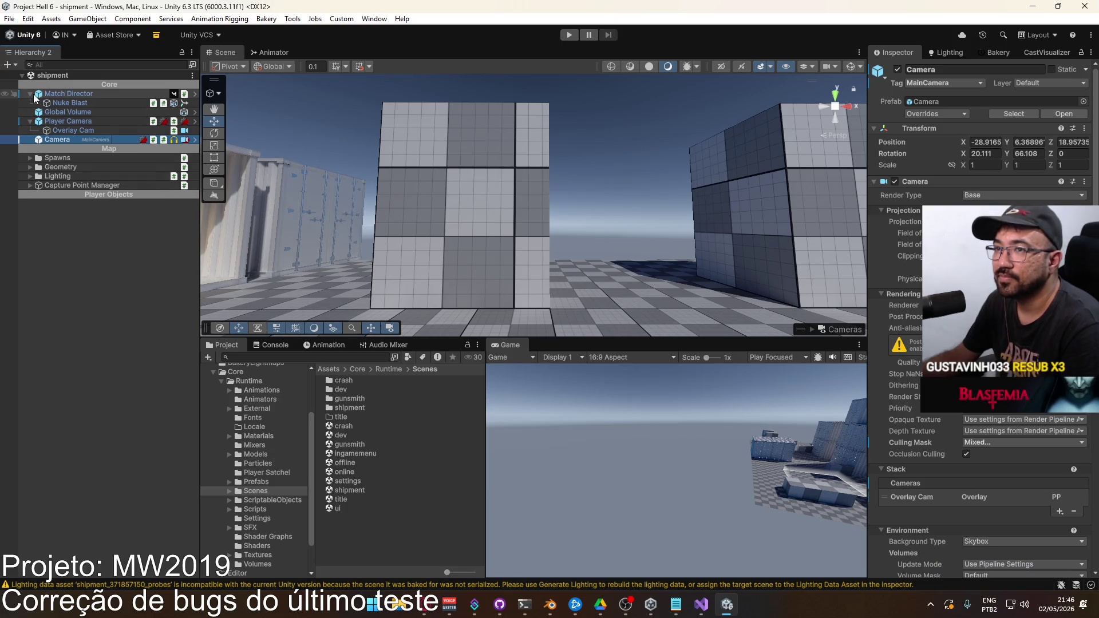
click(31, 95)
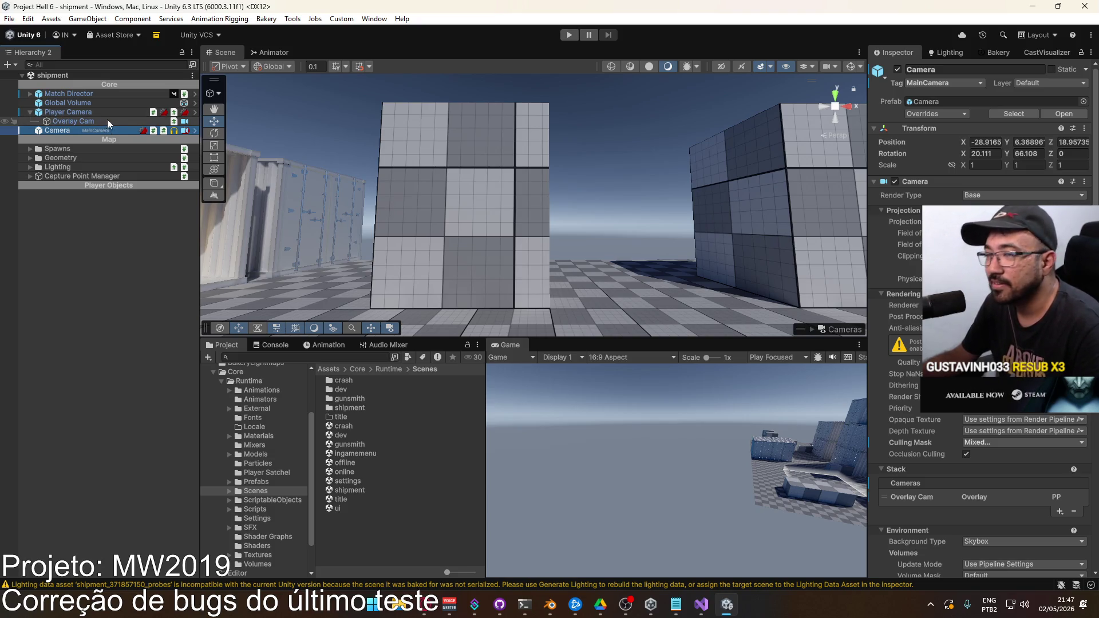
Step: Review the Global Volume and Player Camera components, then open the title scene
click(60, 104)
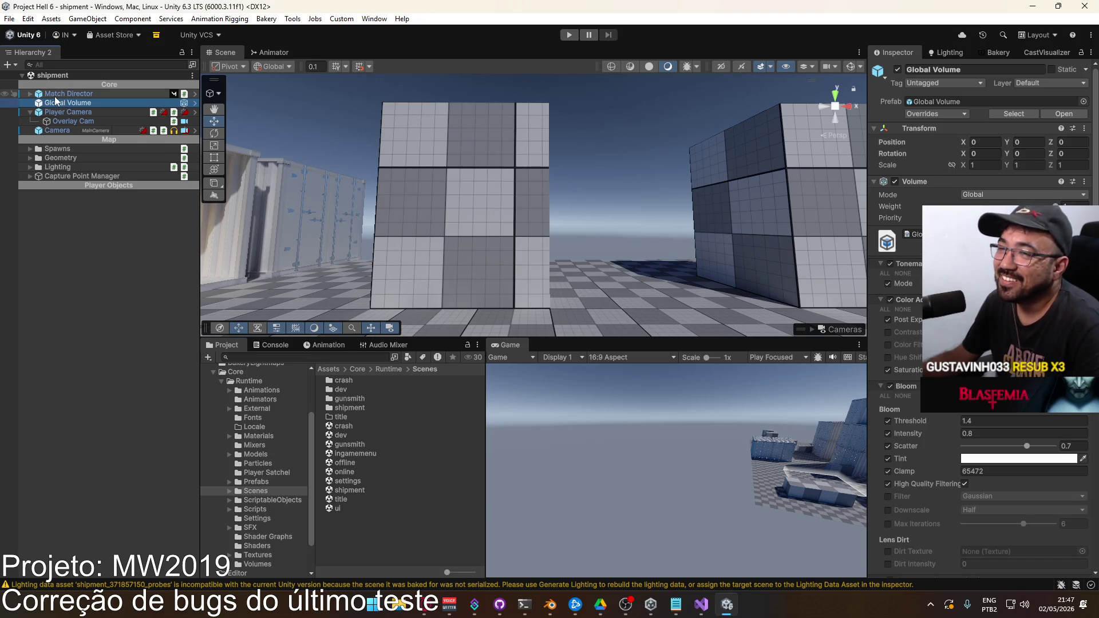
click(30, 94)
click(30, 95)
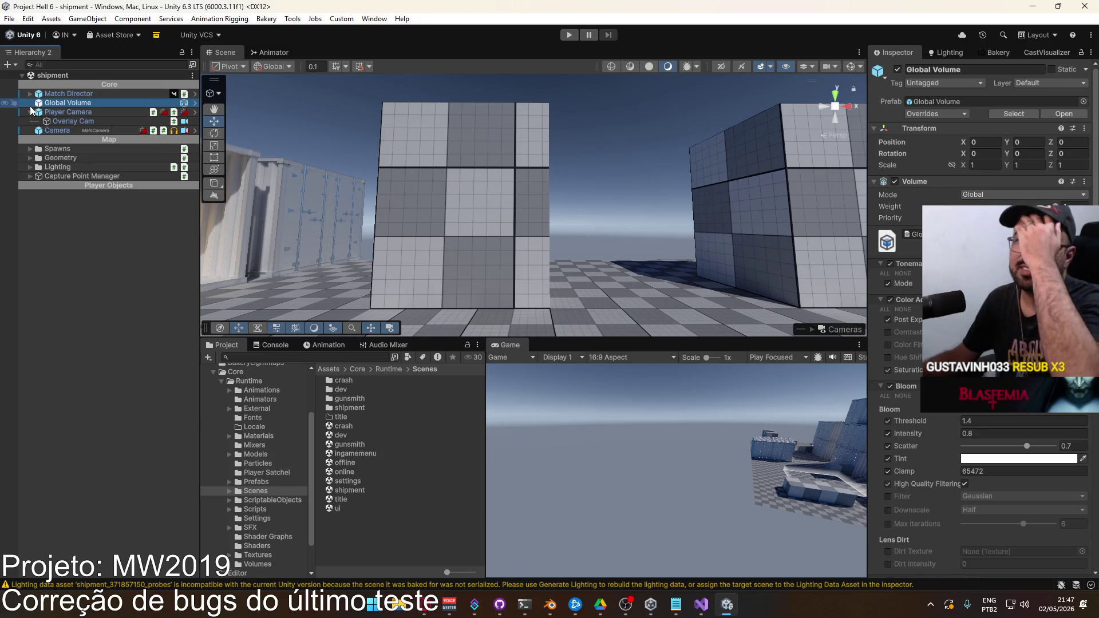
click(66, 112)
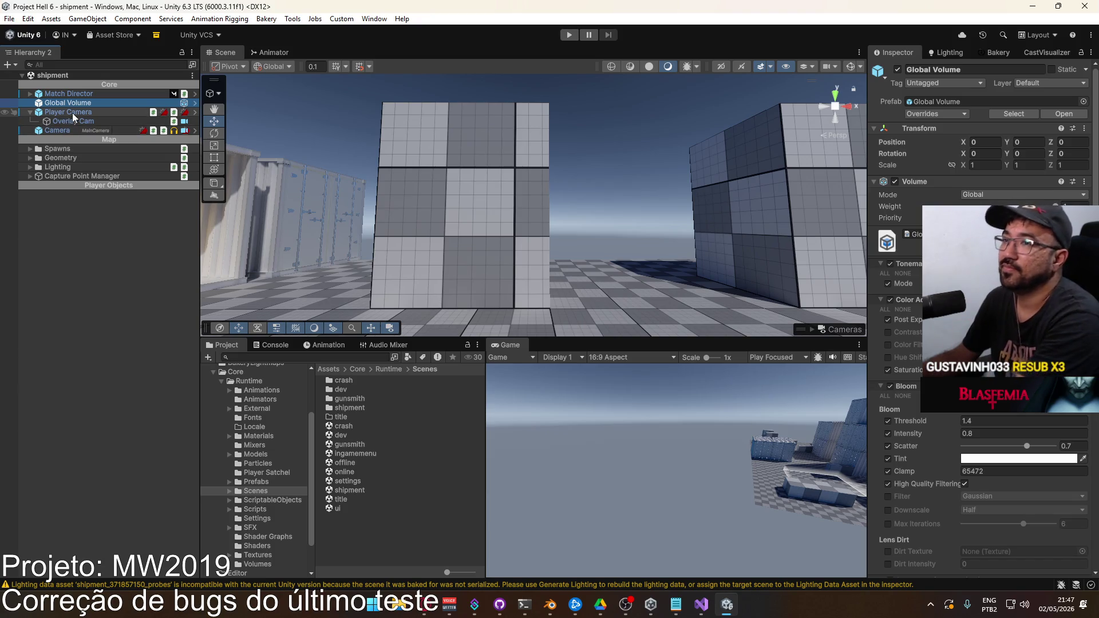
scroll(979, 315, down, 5)
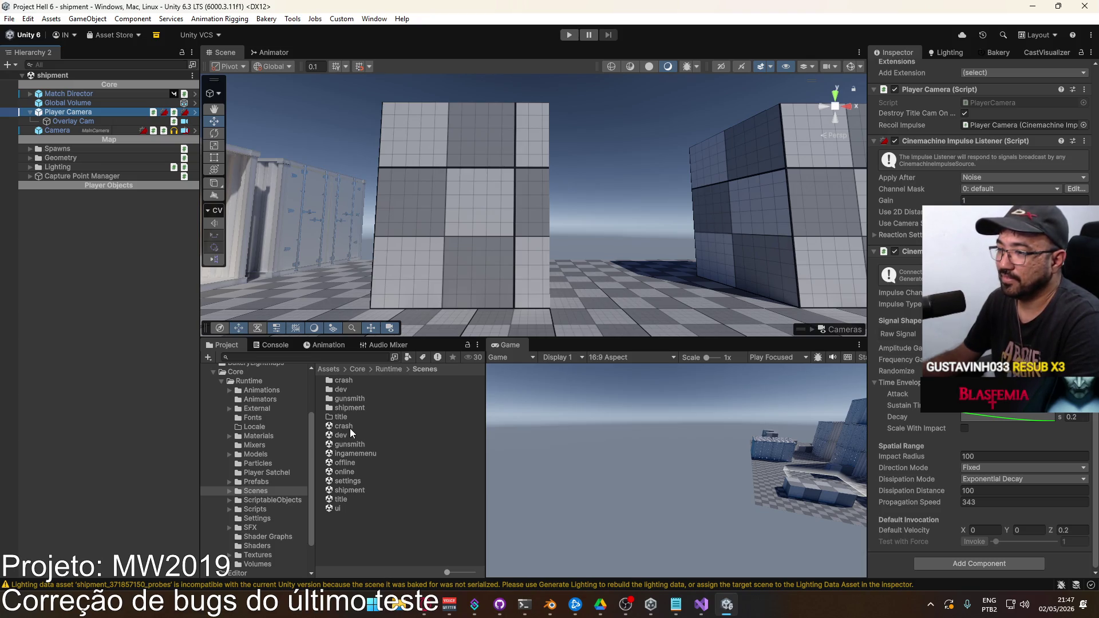
double_click(356, 497)
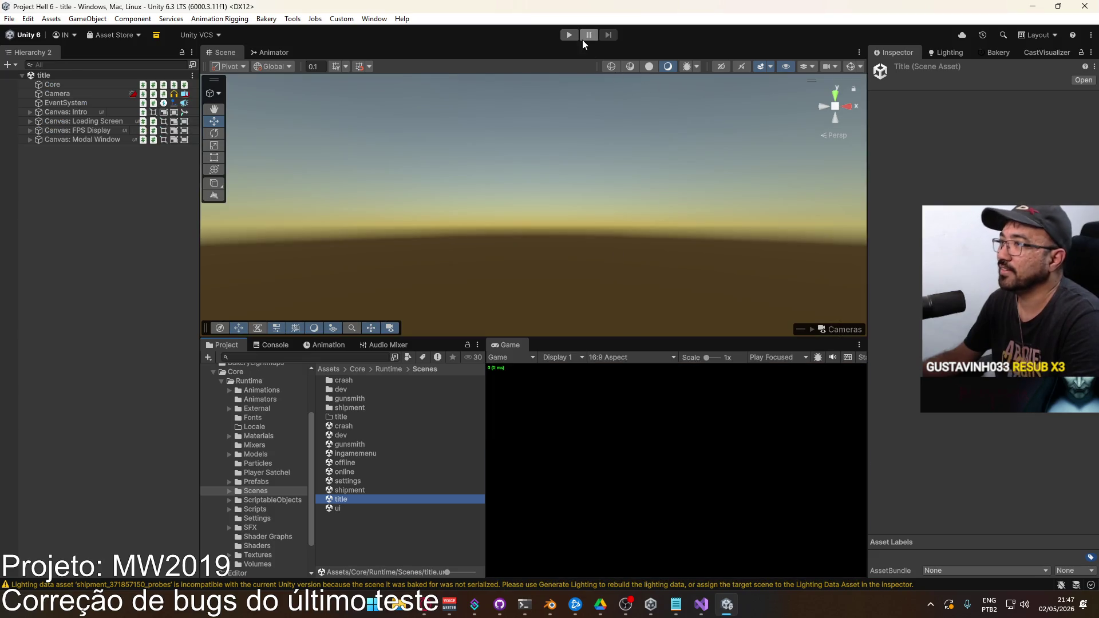
Step: Run the game and host a new match on the shipment map
click(570, 36)
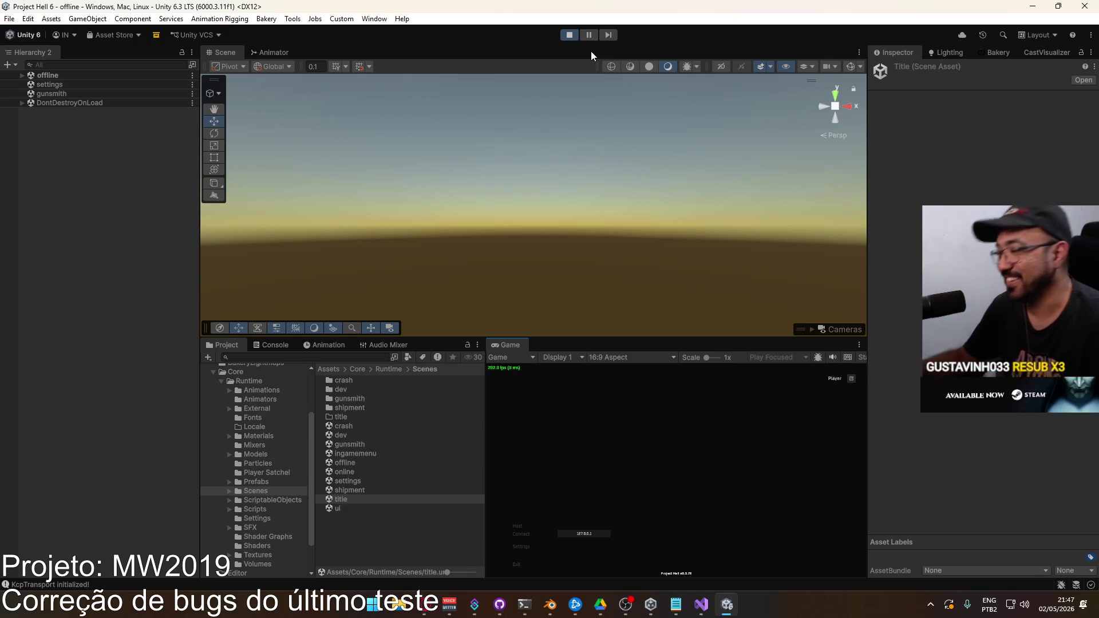
click(517, 525)
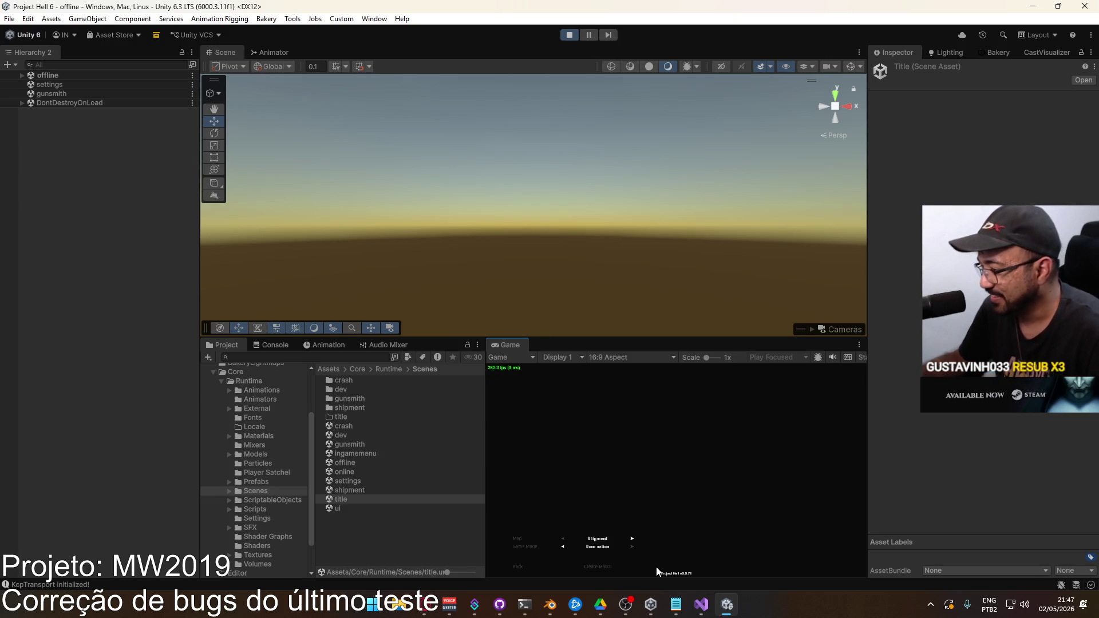
click(599, 566)
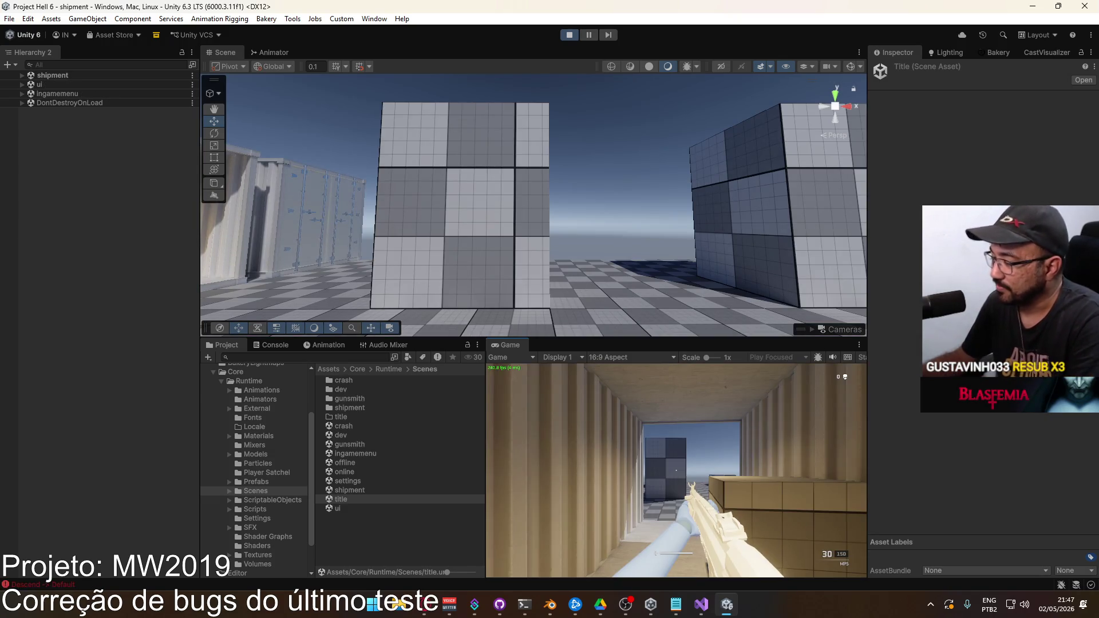
Step: Set Loadout 1's primary weapon to the rifle and start playing
key(Escape)
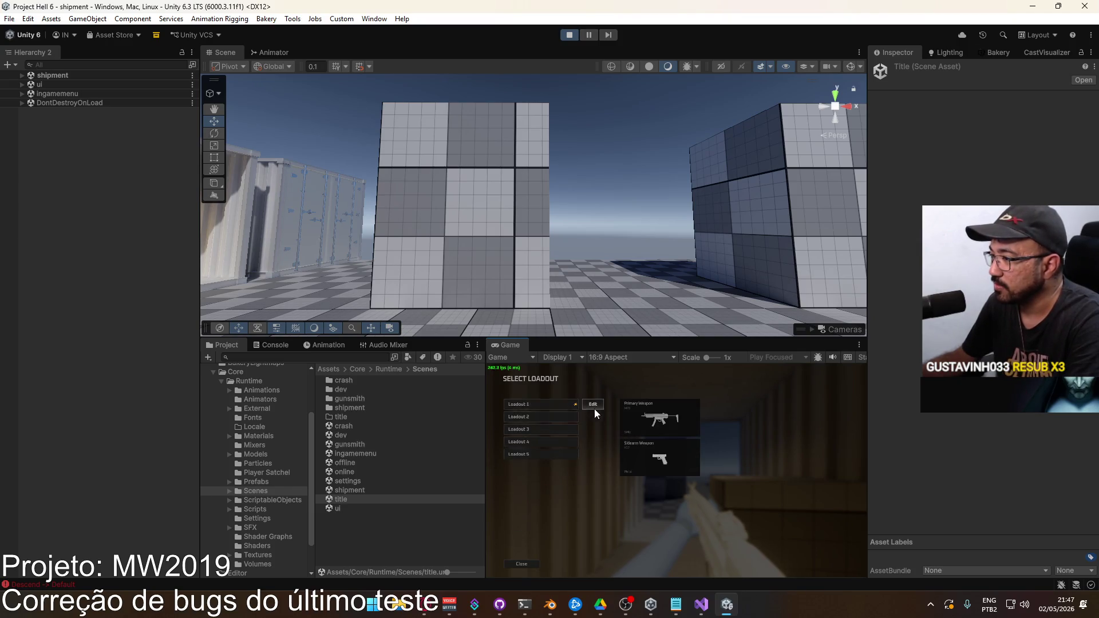
click(593, 407)
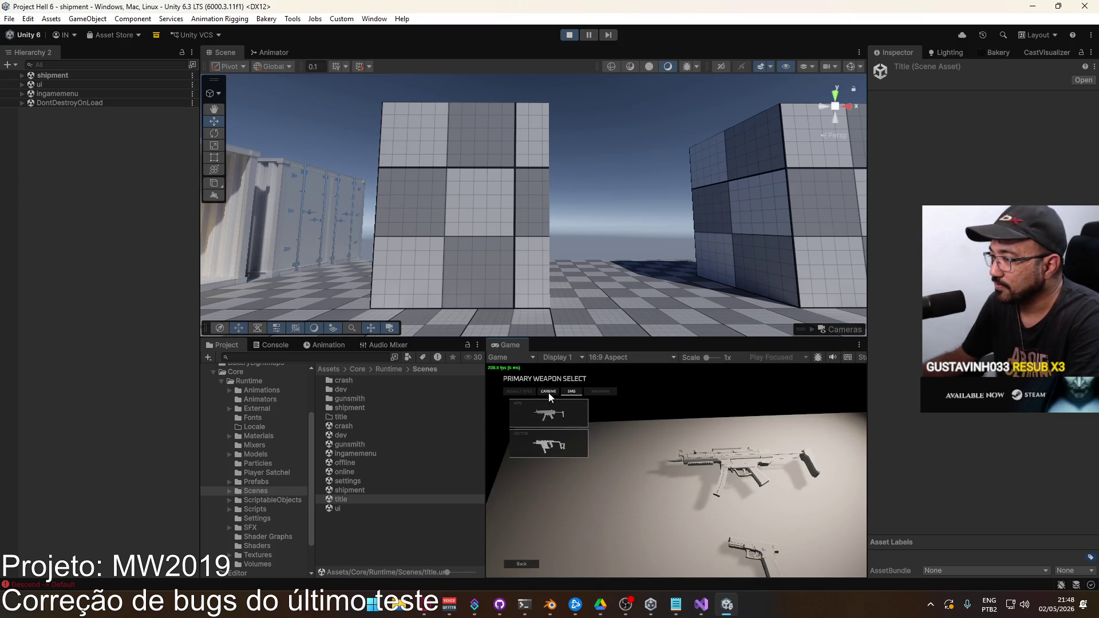
click(527, 393)
click(549, 413)
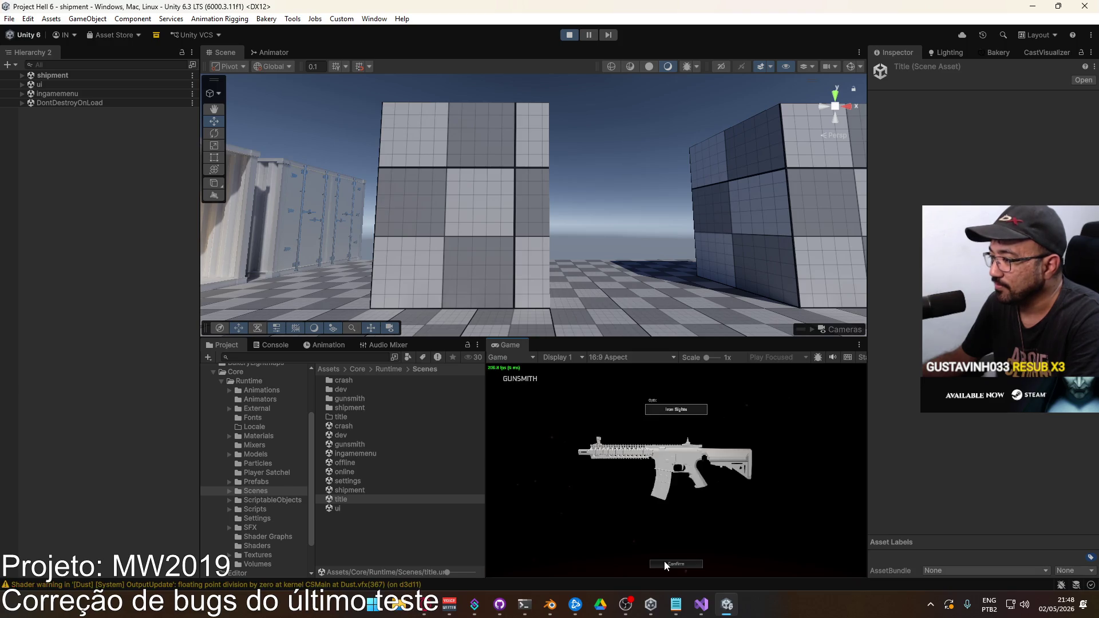
click(573, 566)
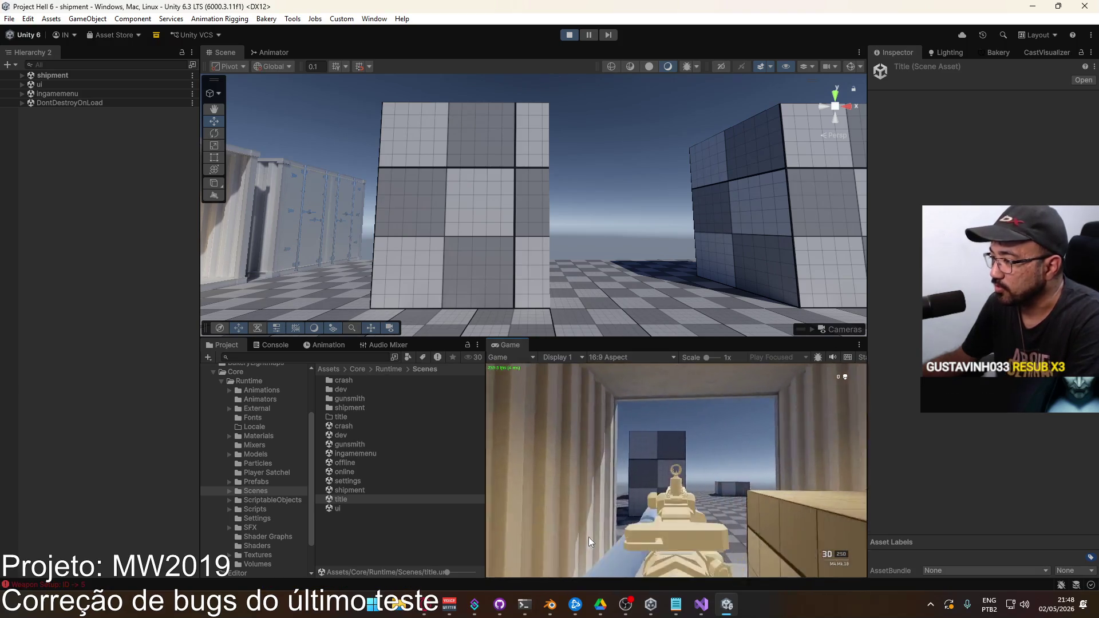
Step: Fire several bursts from the rifle and reload
drag(589, 540, 593, 575)
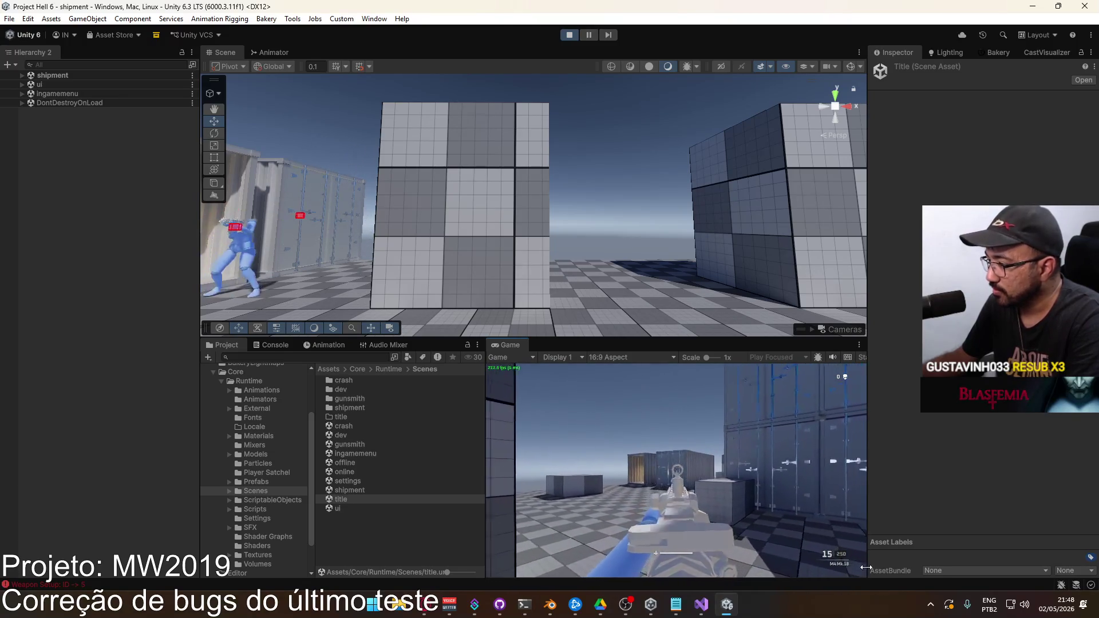
key(super)
mouse_move(740, 473)
mouse_down()
mouse_move(713, 469)
mouse_move(723, 531)
mouse_up()
key(r)
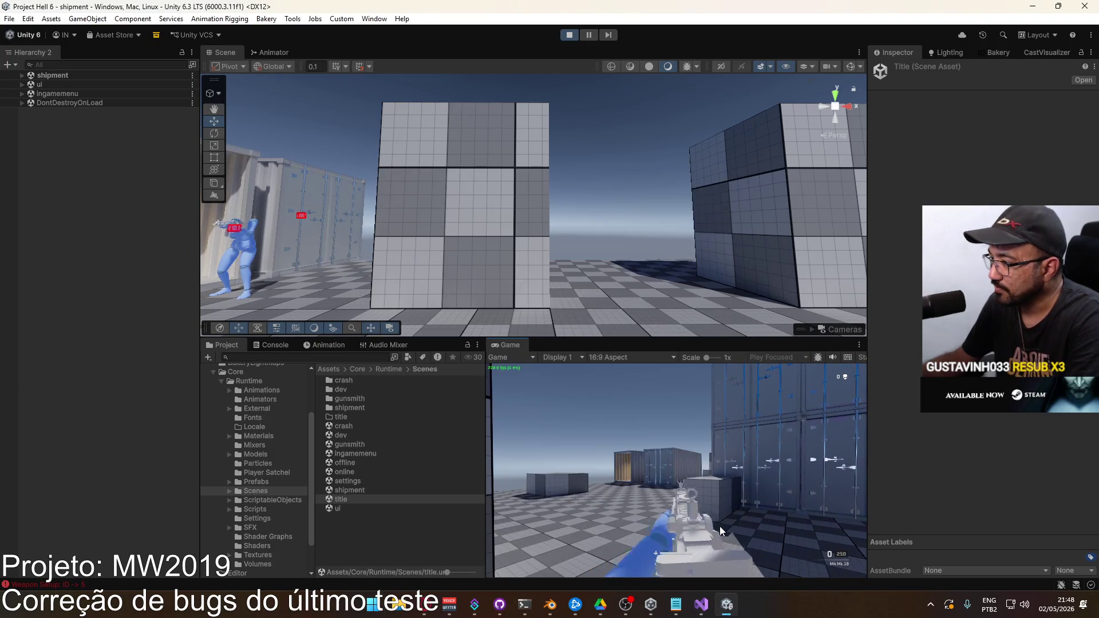
drag(719, 526, 719, 527)
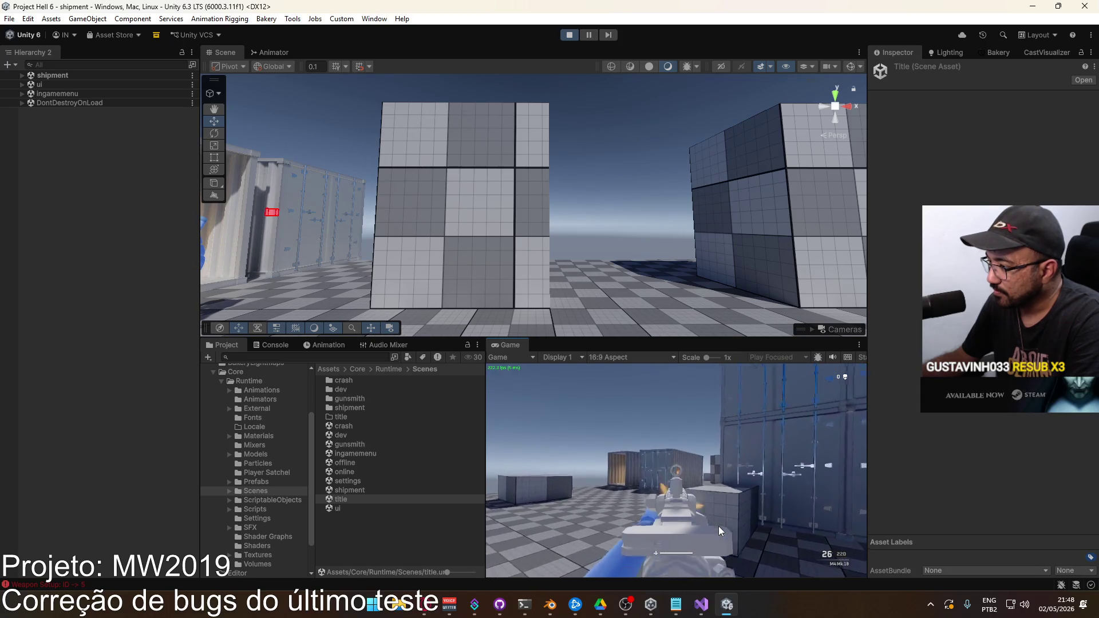
key(super)
key(super)
key(super)
Step: Orbit the Scene view and frame the rifle body
drag(378, 172, 388, 172)
click(524, 215)
key(f)
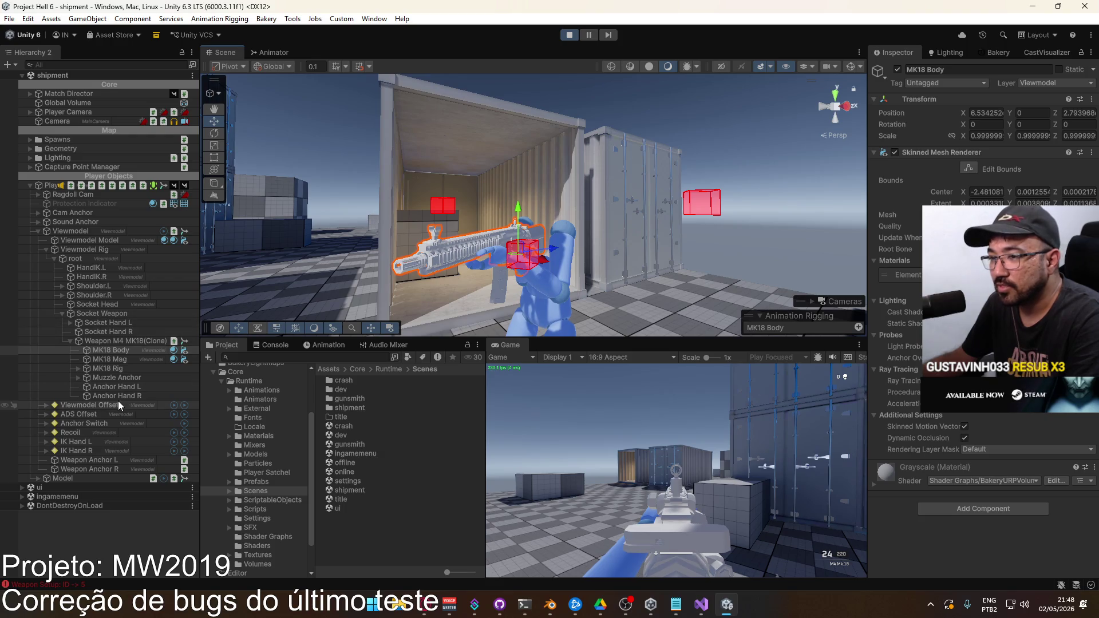
Step: Select ADS Pivot and test-fire the rifle to check the aim
click(84, 424)
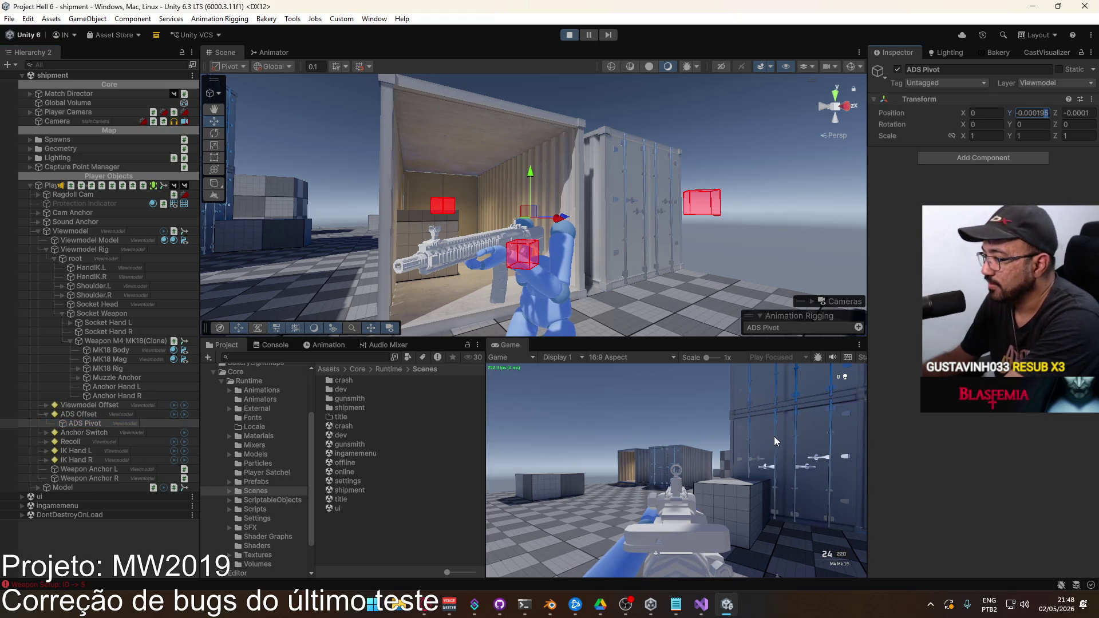
click(754, 439)
click(754, 439)
key(super)
Step: Set ADS Pivot Position Y to -0.0002, test-fire and reload, then open Game view options
click(1043, 113)
text(-0.0002)
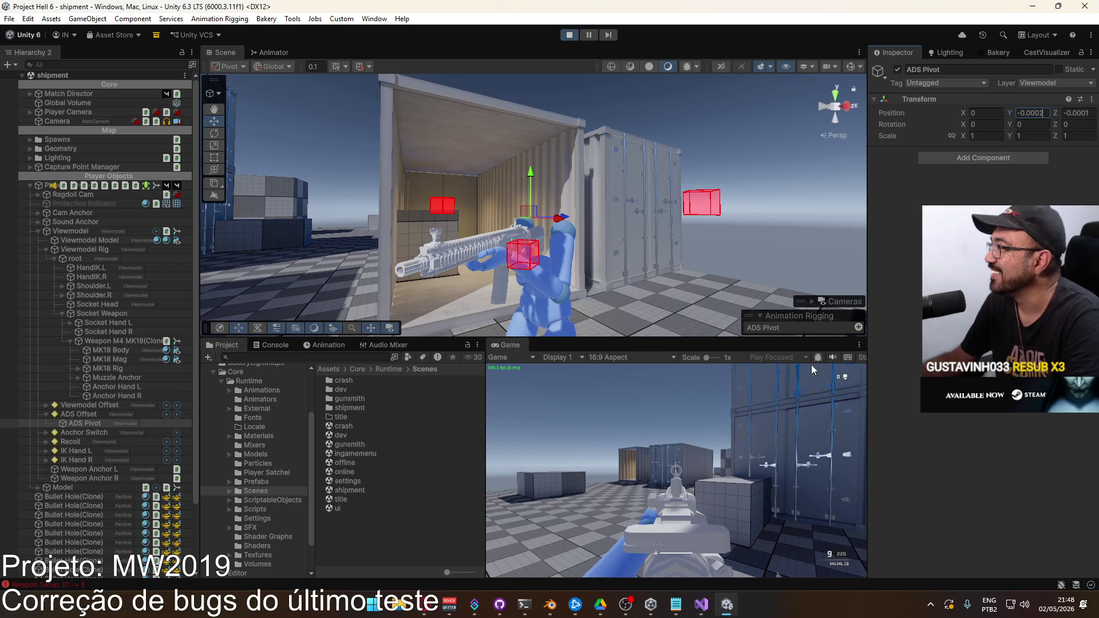
click(707, 465)
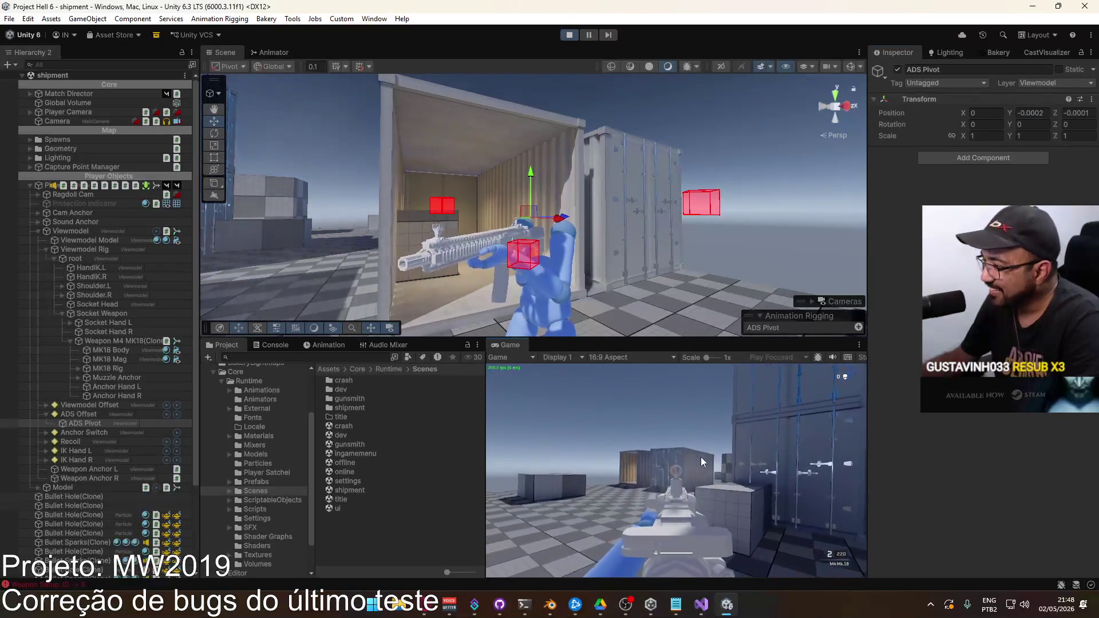
key(r)
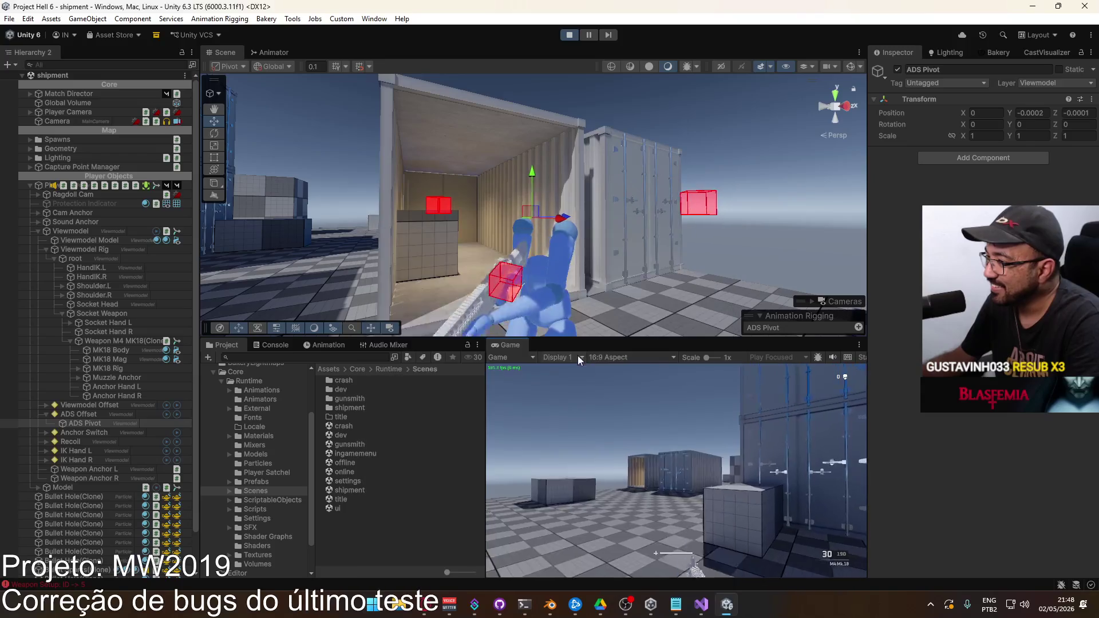
right_click(514, 346)
Step: Maximize the Game view, fire bursts with the M4 Mk.18 to check sight alignment, and reload
click(565, 387)
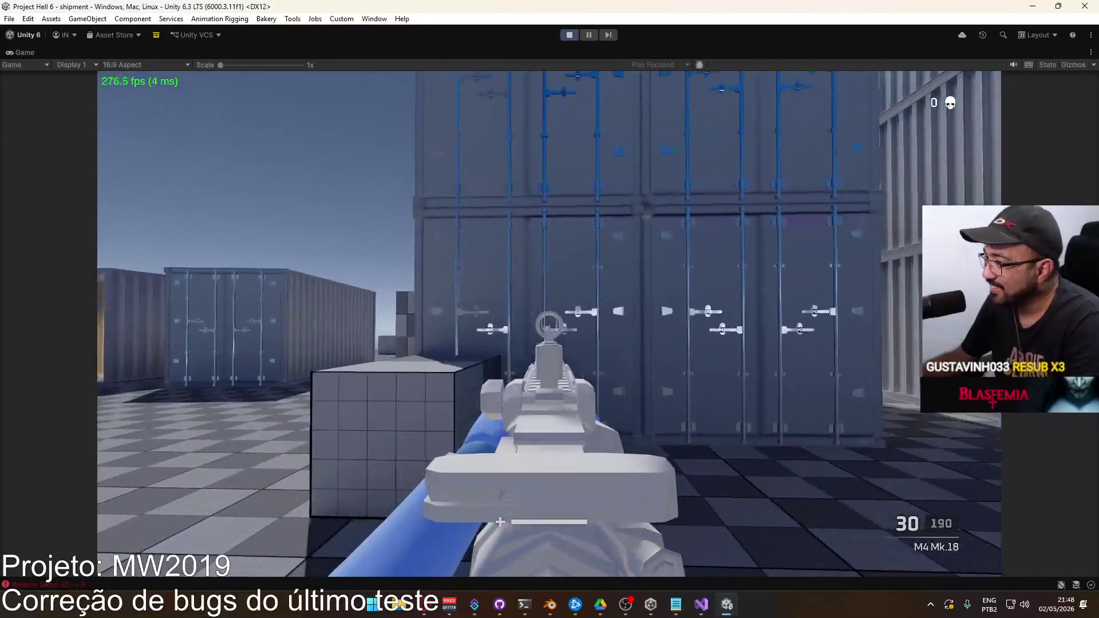
click(565, 389)
click(746, 311)
click(747, 310)
click(576, 273)
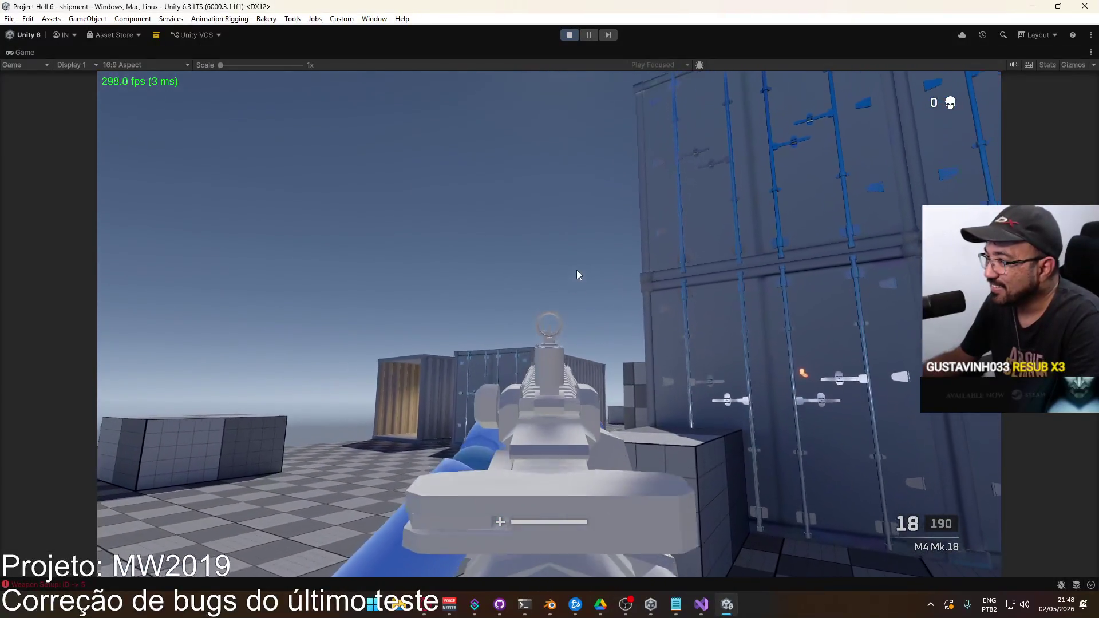
click(576, 265)
click(576, 270)
click(576, 270)
click(576, 270)
click(596, 285)
key(r)
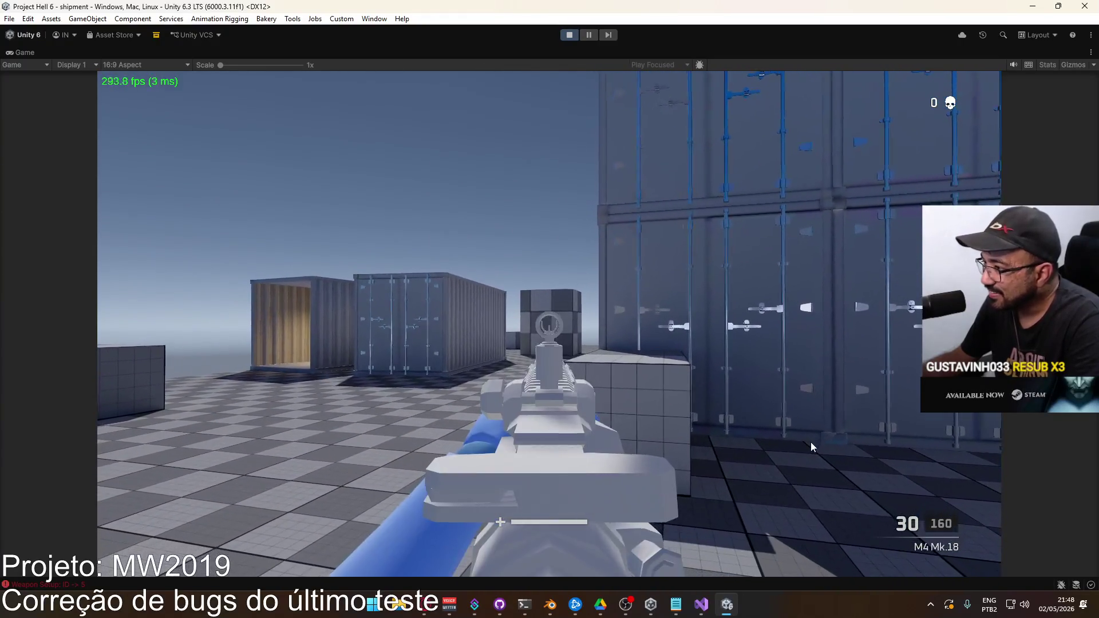
Step: Fire single shots with the M4 Mk.18 to check the sight, then reload and free the mouse
click(816, 455)
click(813, 456)
click(803, 455)
click(797, 456)
click(797, 455)
click(792, 456)
click(786, 455)
drag(782, 455, 780, 514)
key(super)
key(Escape)
Step: Restore the editor layout, re-maximize the game, fire the M4 at the containers and reload
right_click(710, 52)
click(778, 89)
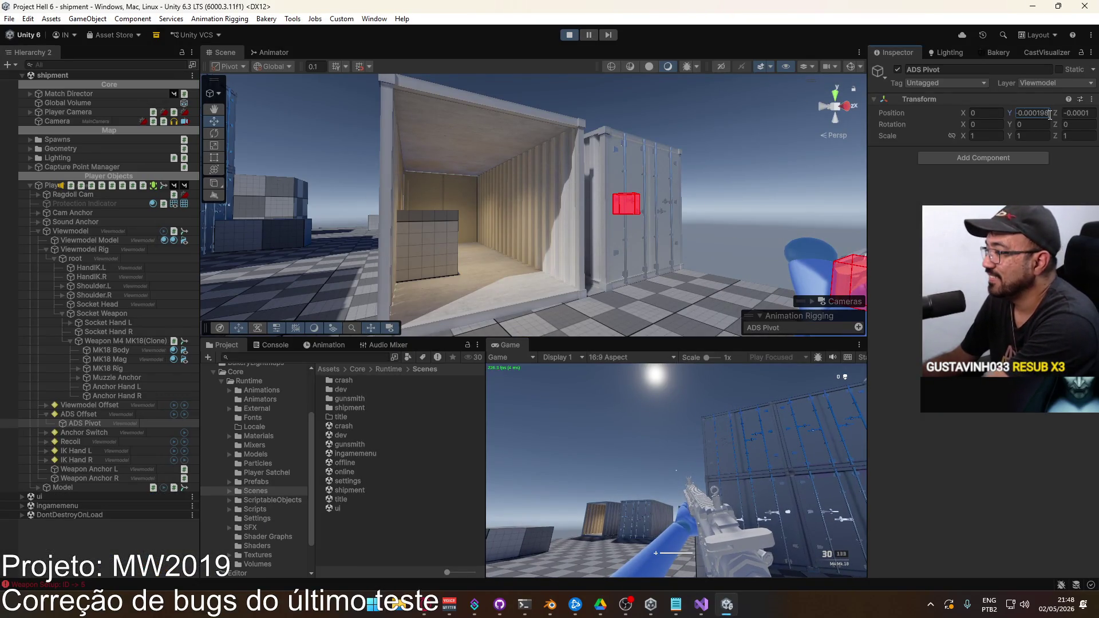
right_click(551, 346)
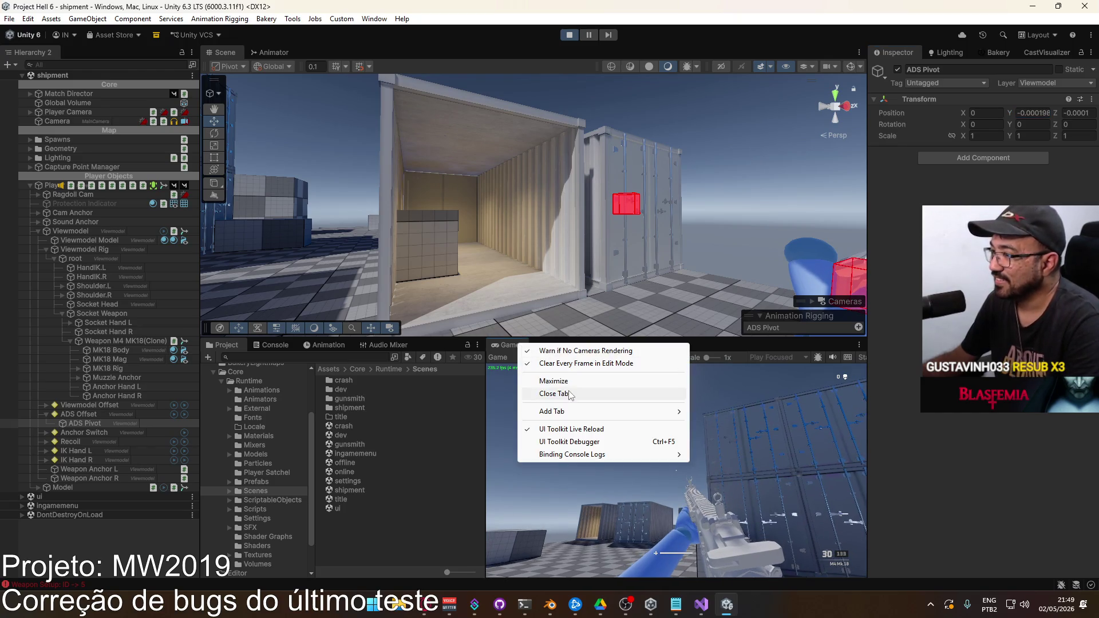
click(579, 379)
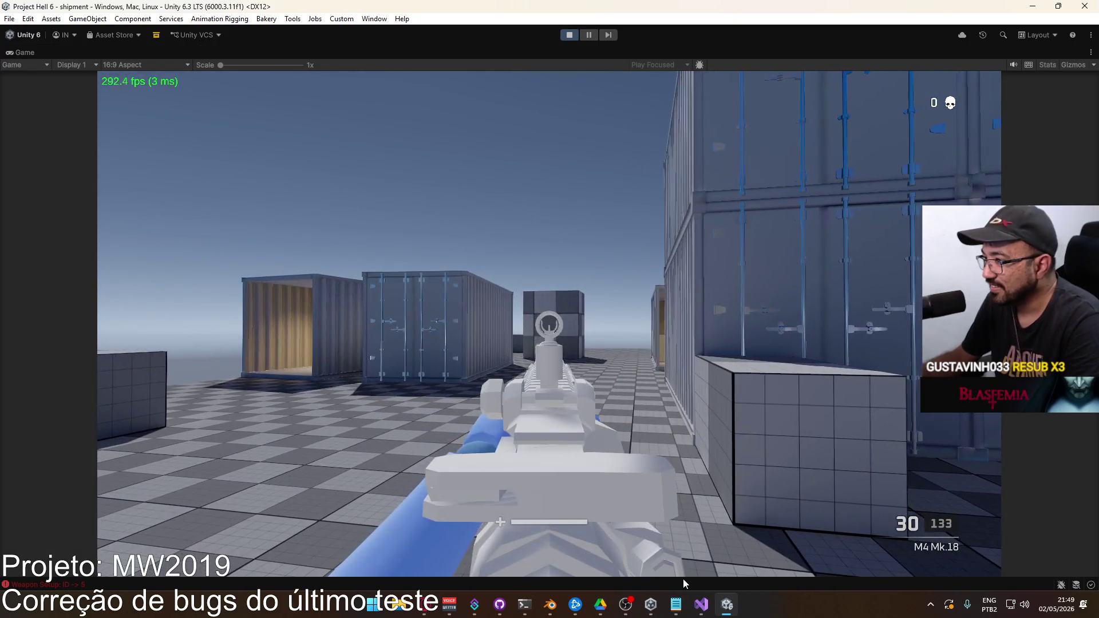
drag(682, 579, 675, 579)
key(r)
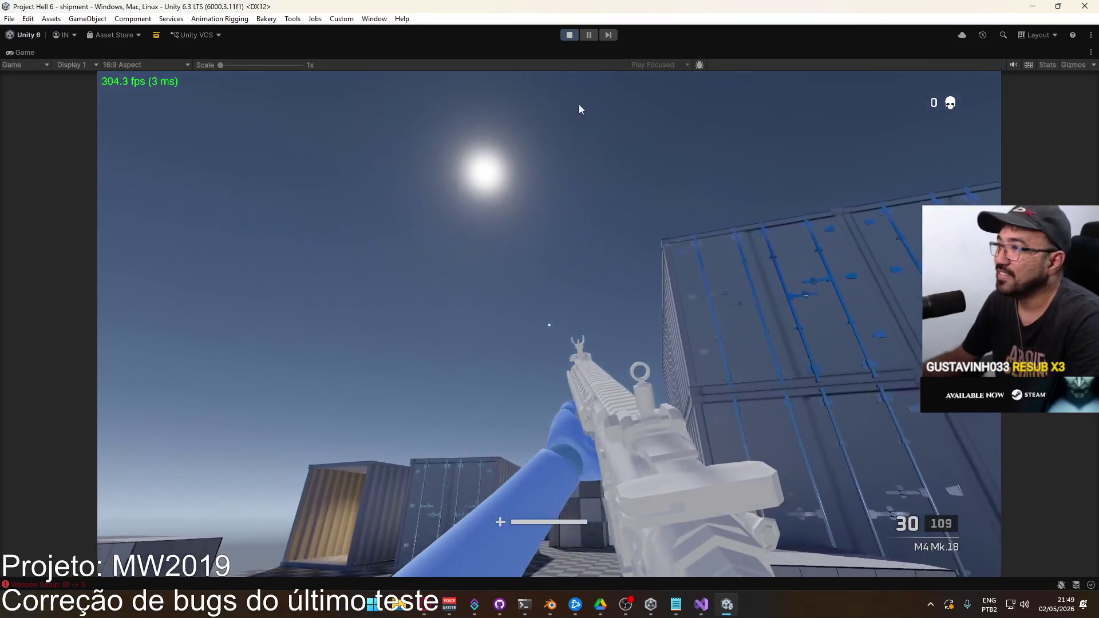
Step: Restore the editor layout and copy the ADS Pivot's Transform Position values
right_click(591, 48)
click(627, 85)
right_click(888, 112)
click(925, 150)
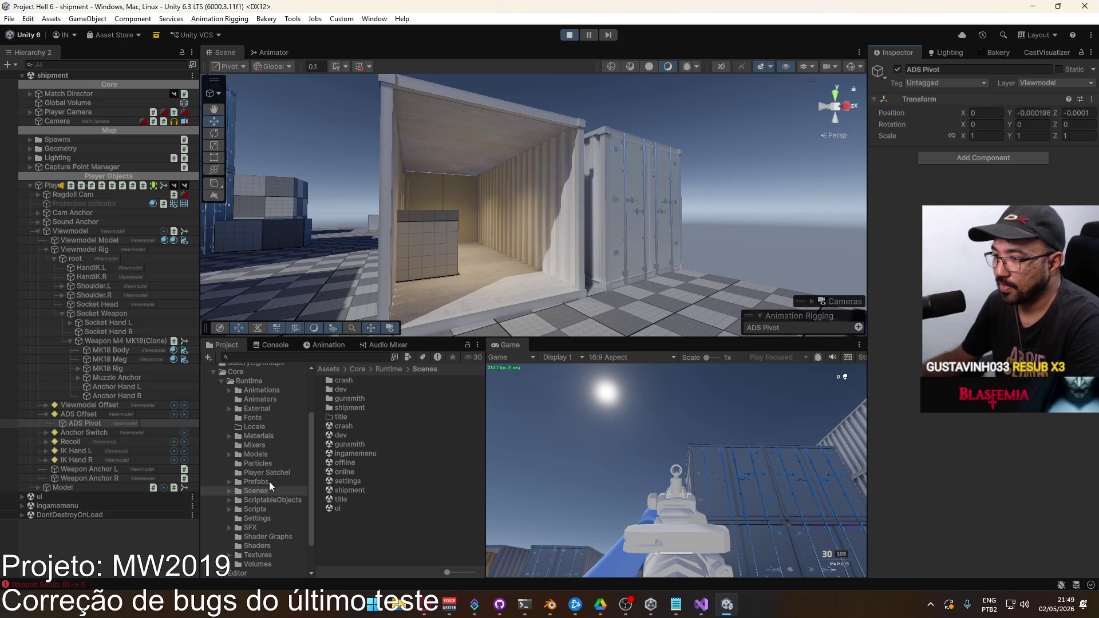
Step: Select the Weapon M4 MK18 asset in ScriptableObjects > Weapons, check its Ads Offset, and widen the Inspector
click(267, 500)
double_click(350, 444)
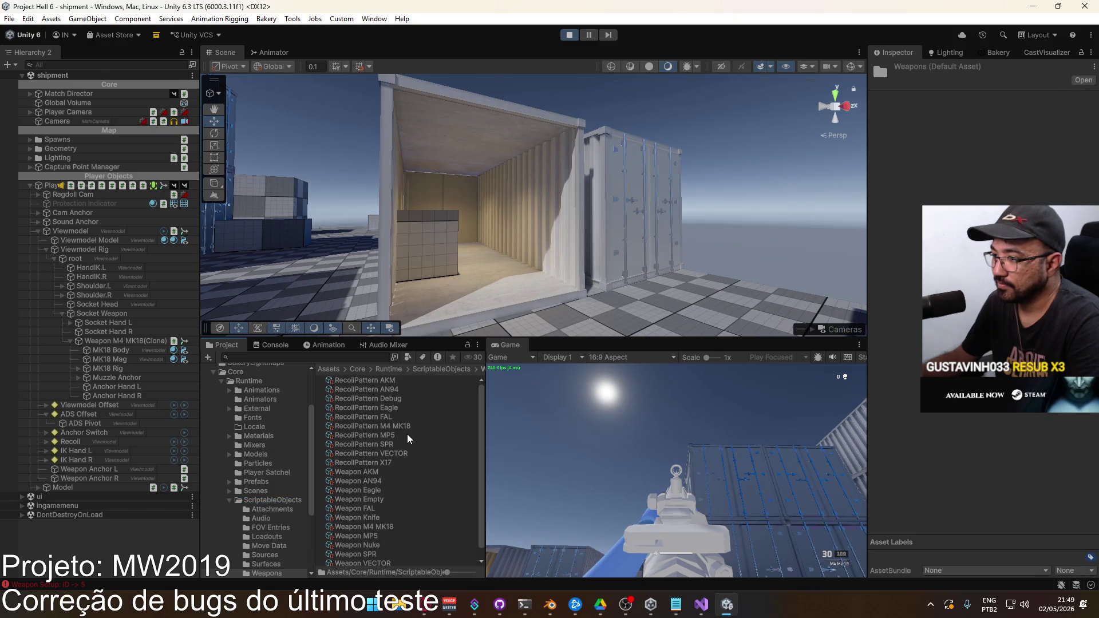
click(392, 529)
click(912, 322)
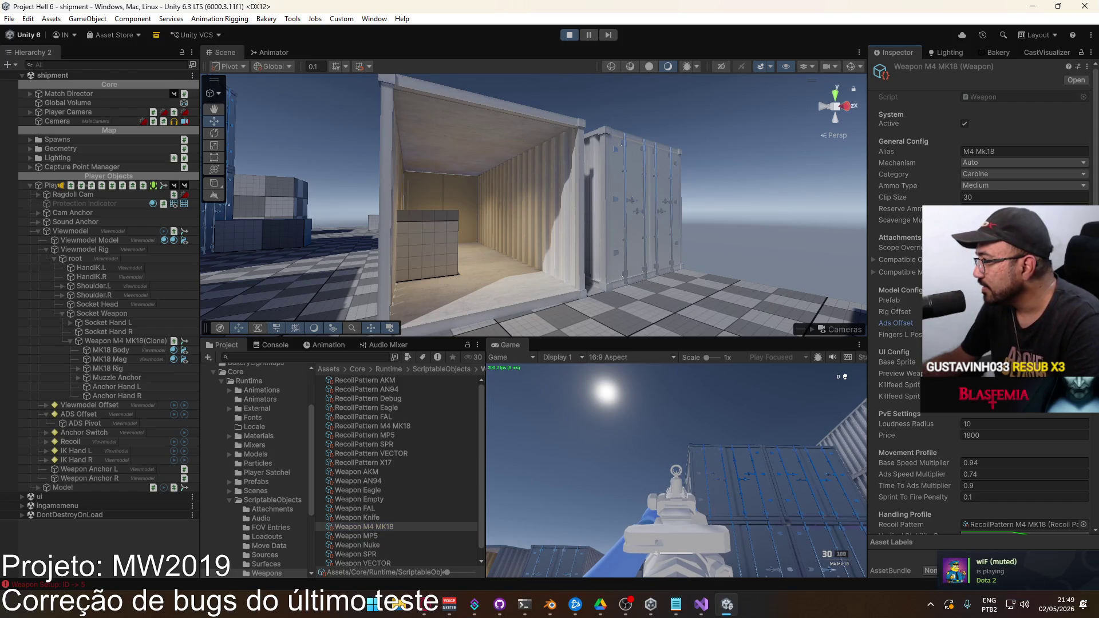
drag(869, 313, 857, 315)
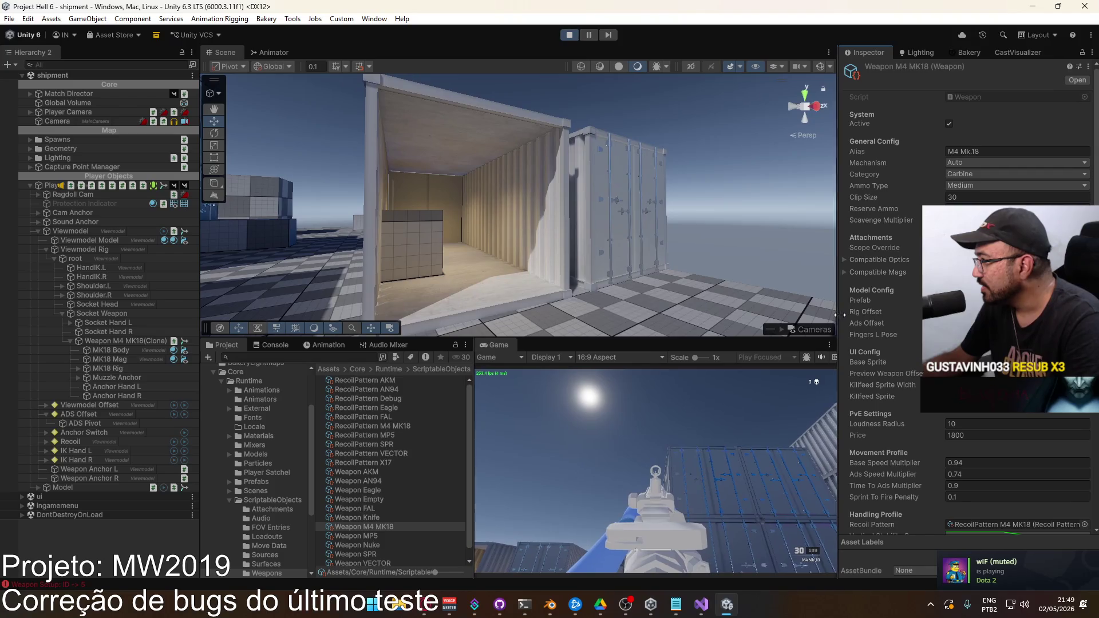
Step: Edit the in-game loadout to make the Vector the primary weapon and confirm
click(601, 510)
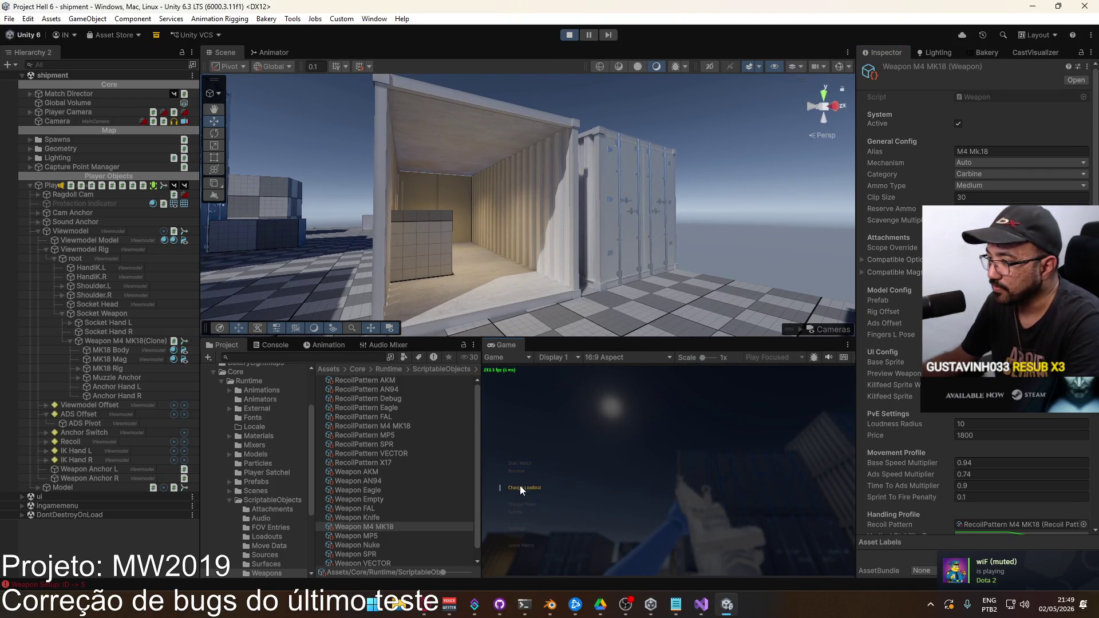
click(587, 418)
click(537, 412)
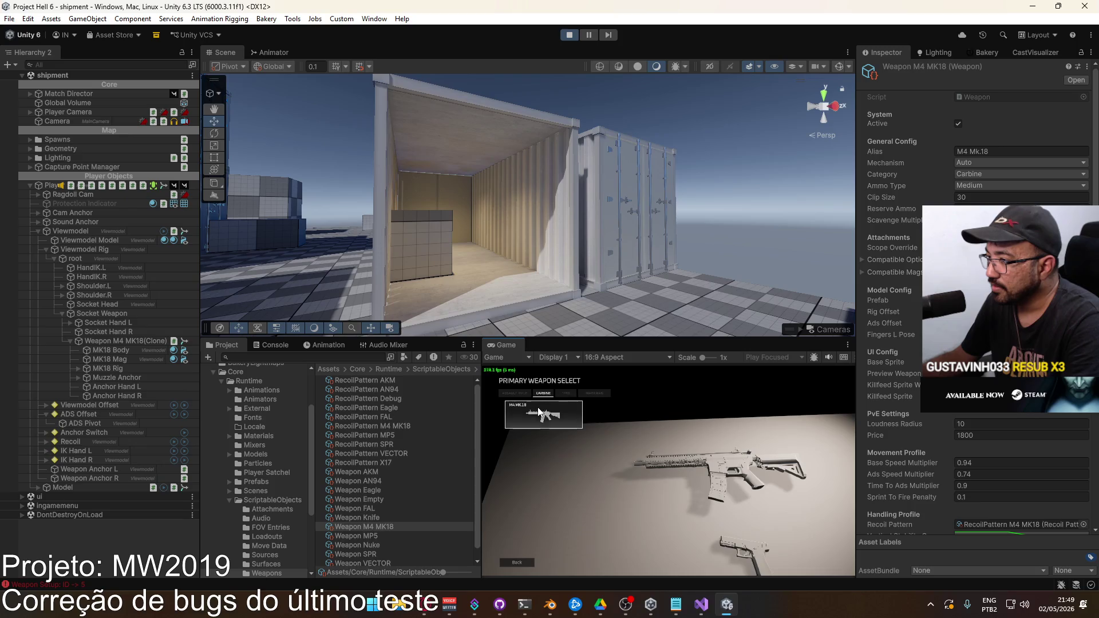
click(545, 445)
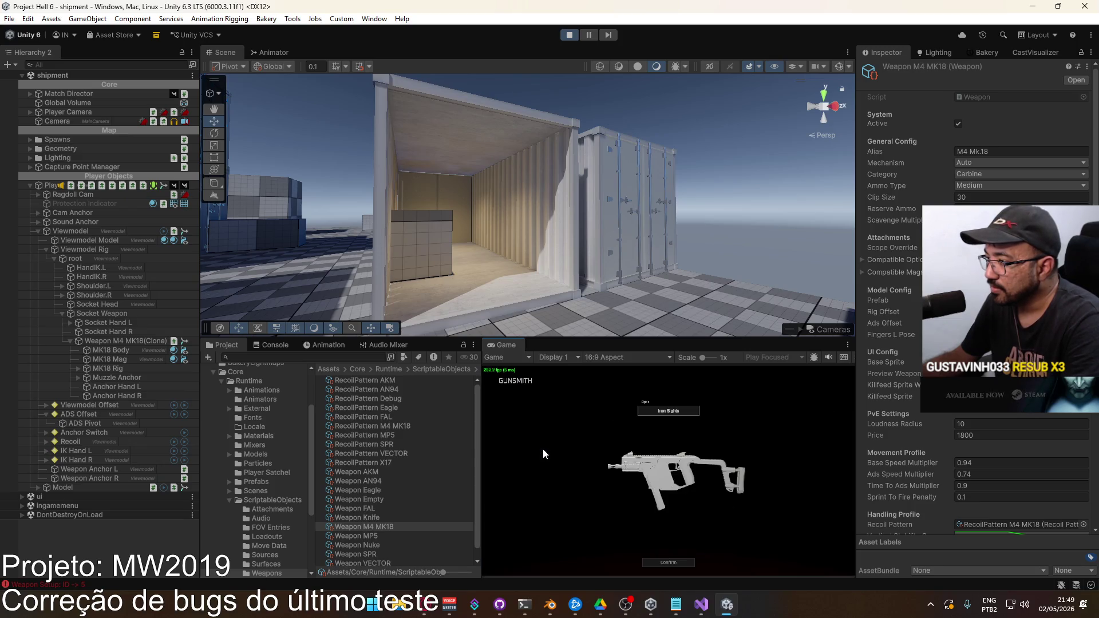
click(664, 564)
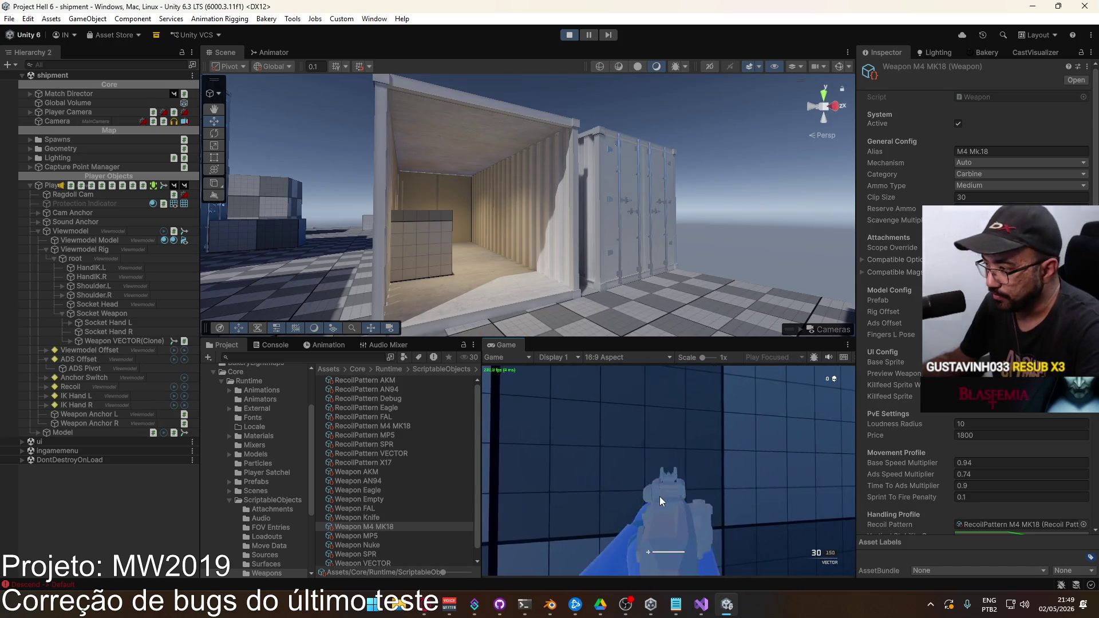
Step: Maximize the Game view around the running match
click(664, 492)
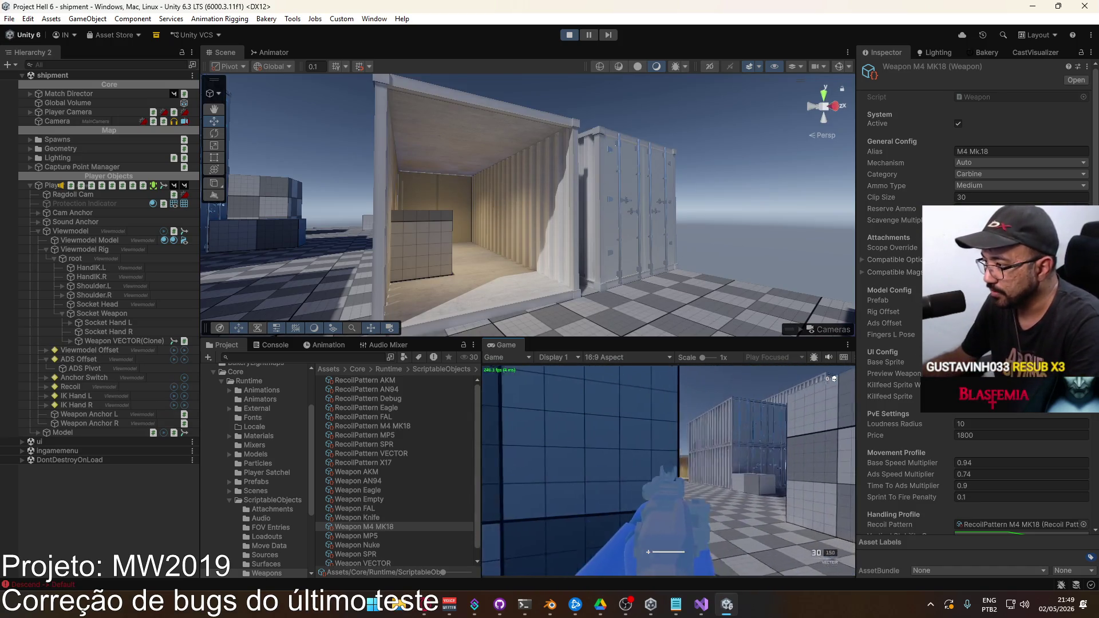
key(super)
key(Escape)
right_click(528, 345)
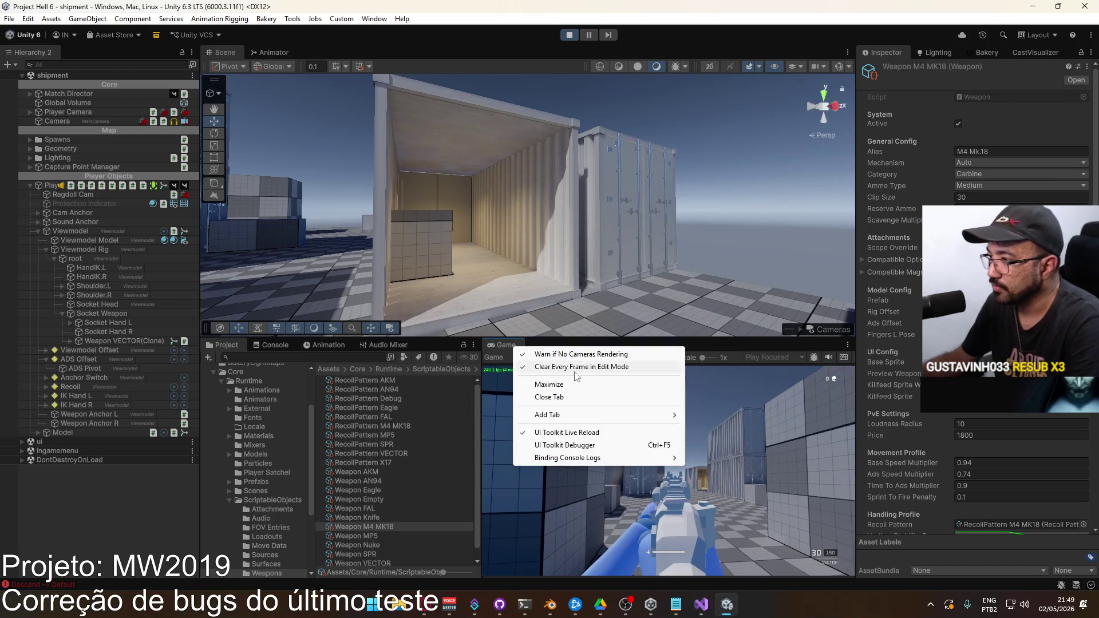
click(576, 385)
Step: Aim down sights, advance down the container corridor, and fire the Vector through several magazines, reloading each
right_click(576, 385)
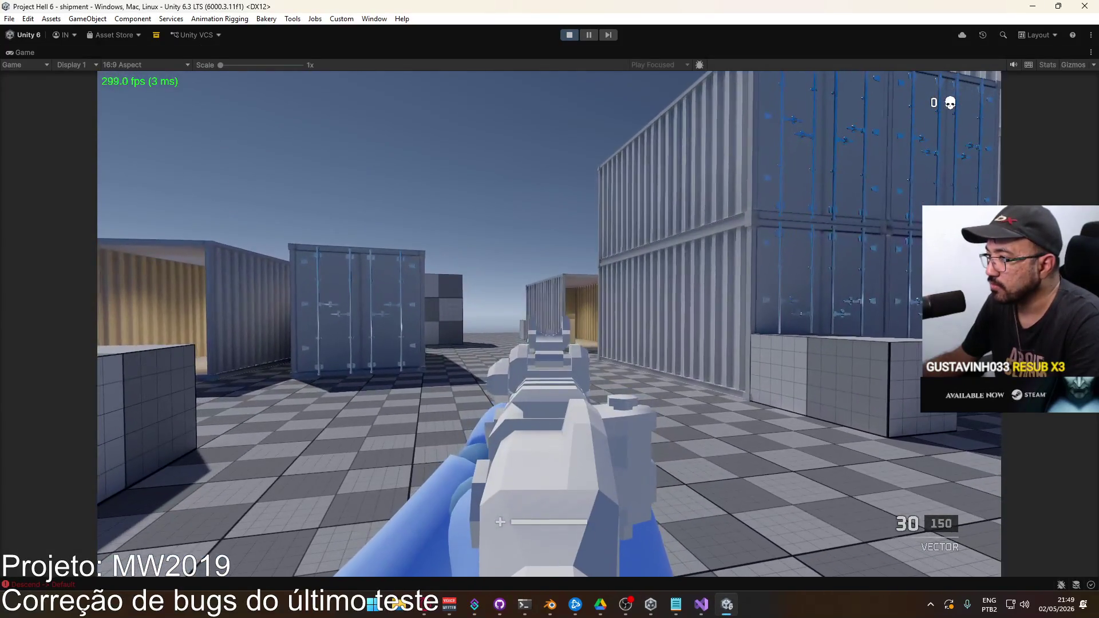
key(w)
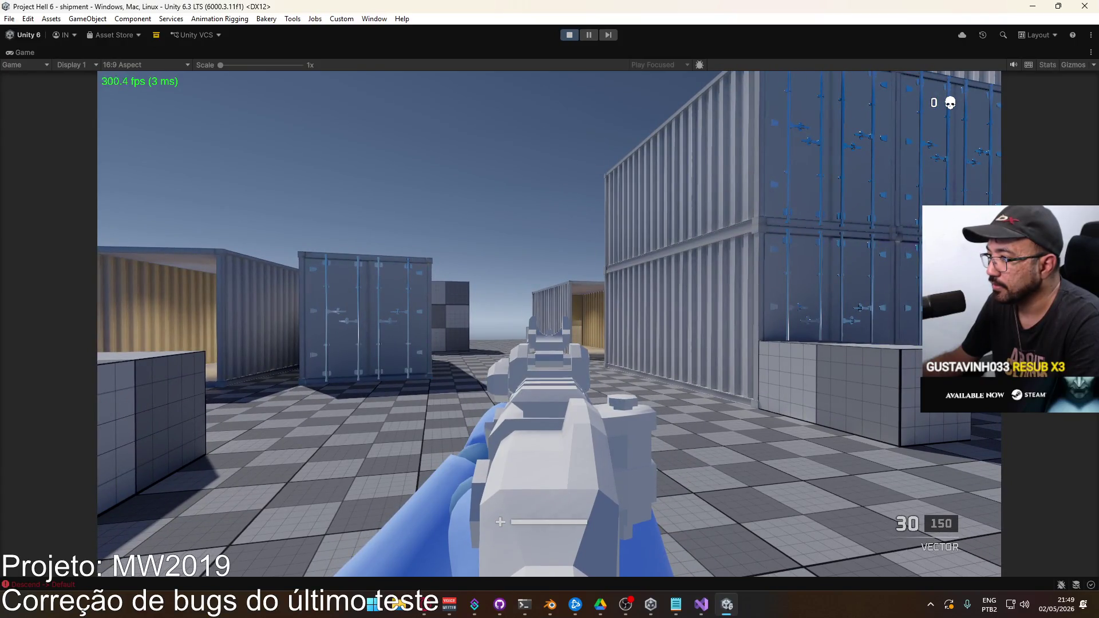
click(549, 309)
key(r)
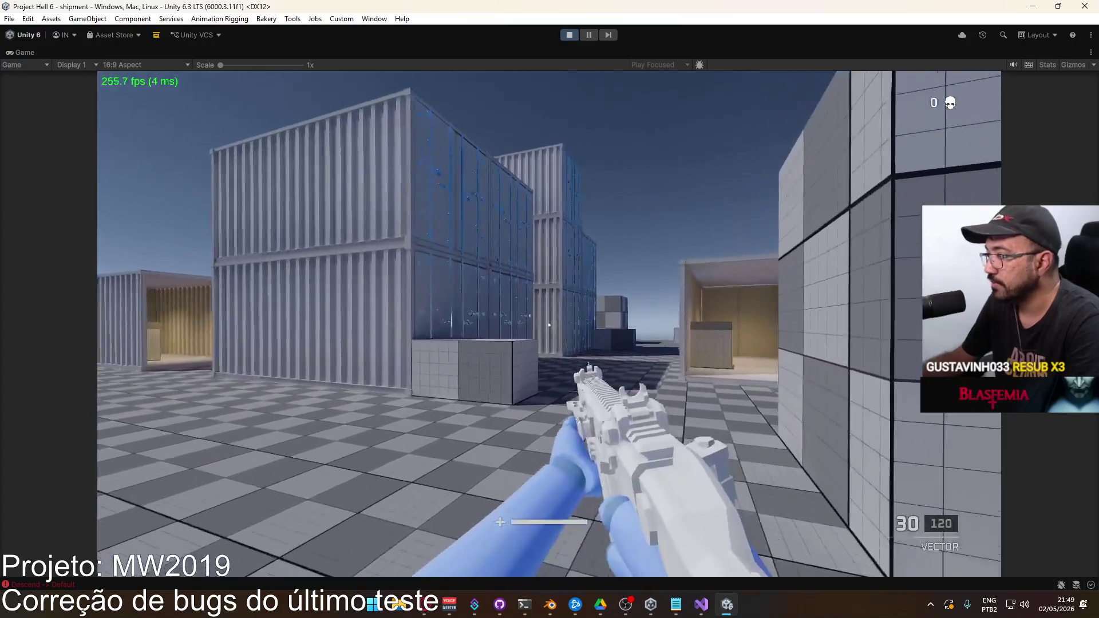
click(549, 309)
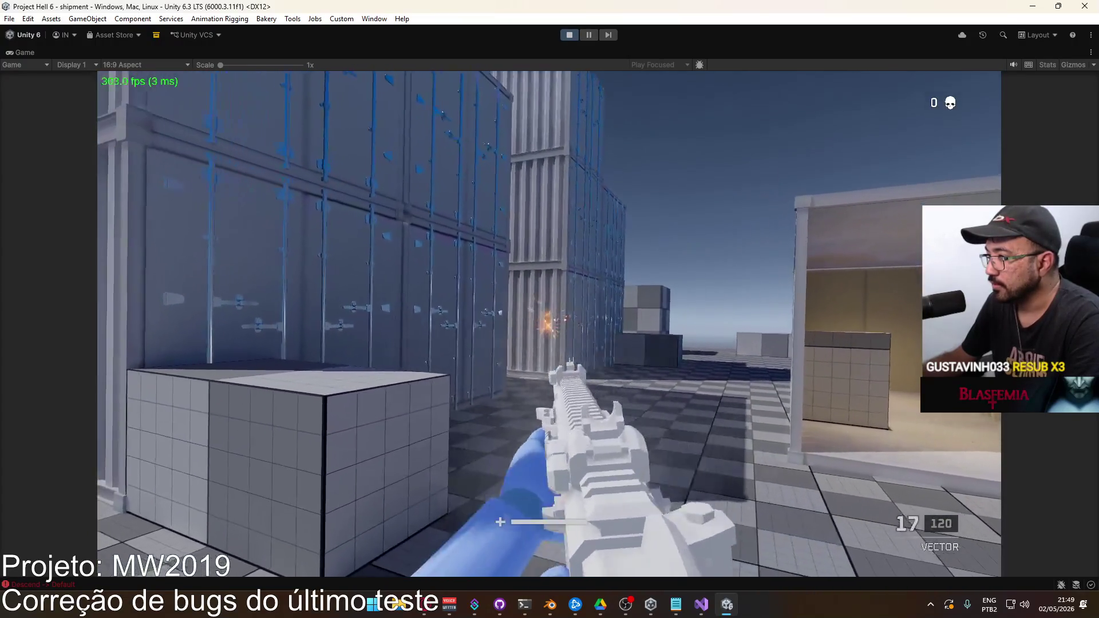
click(550, 310)
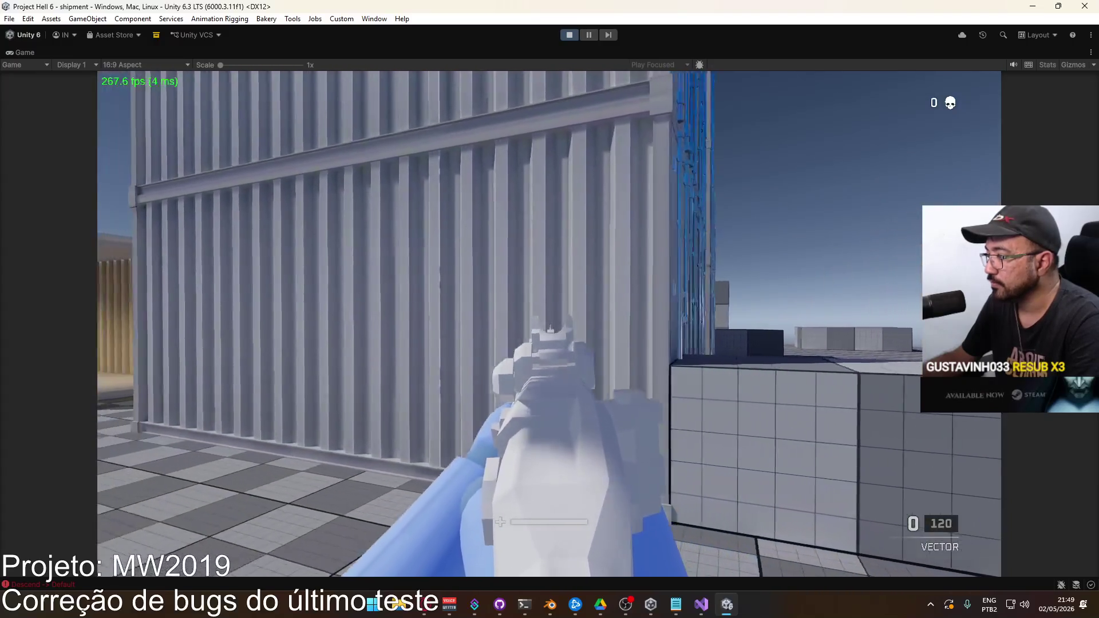
key(r)
key(w)
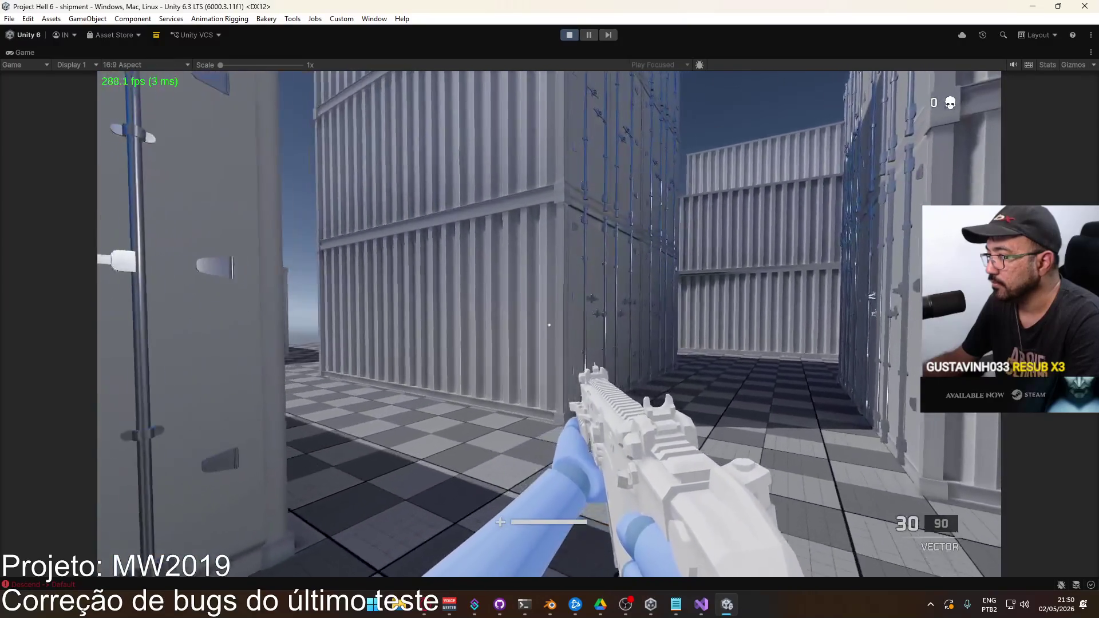
click(550, 310)
key(shift)
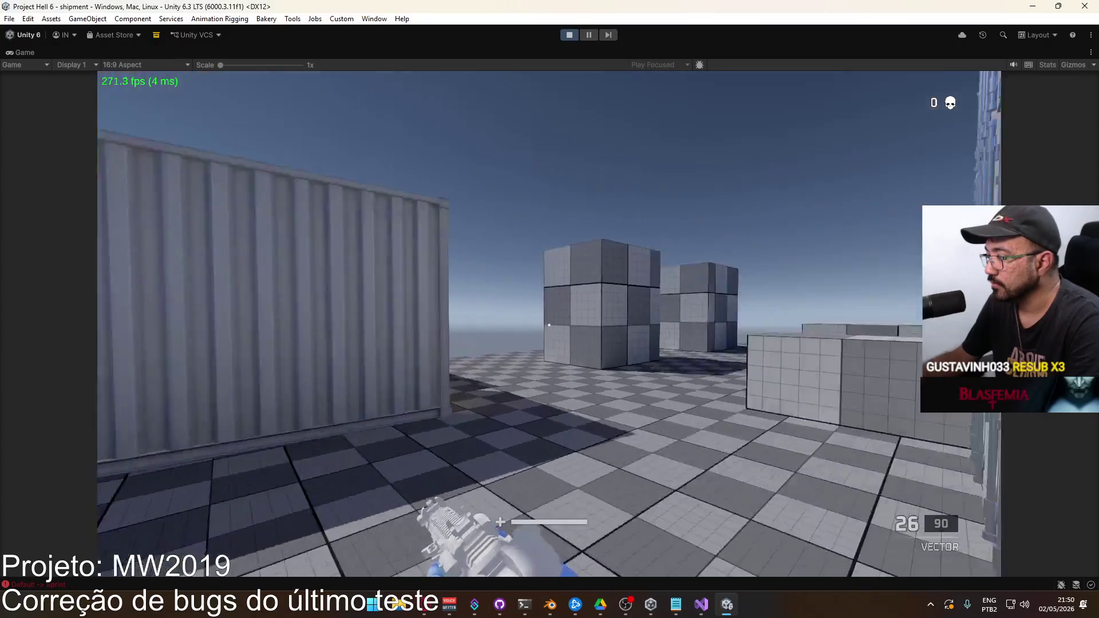
key(r)
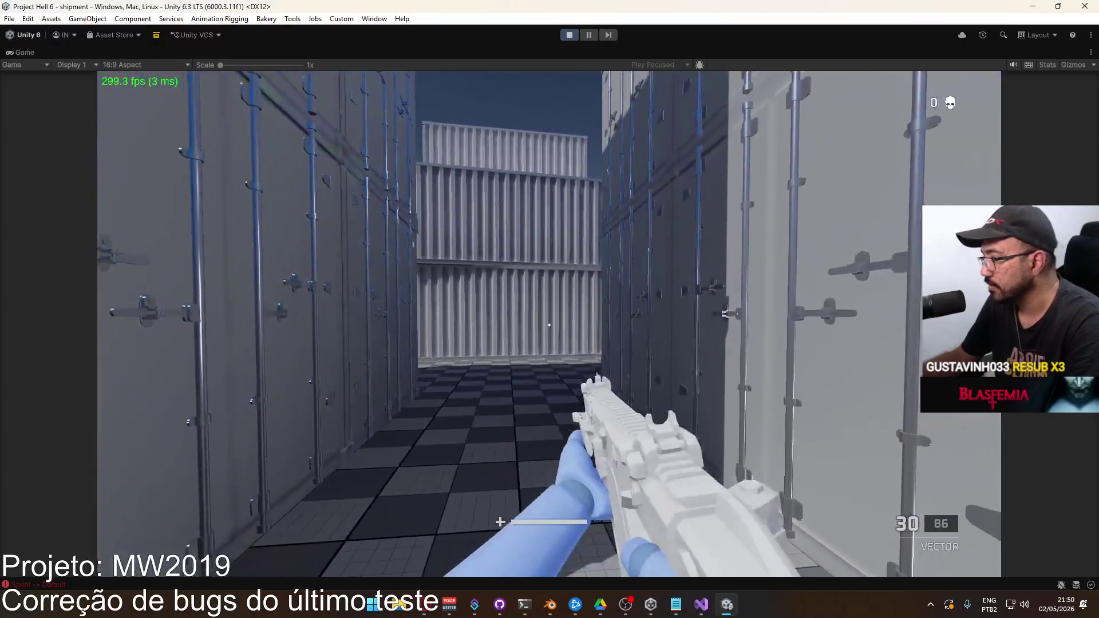
Step: Restore the full editor layout and select Player in the Hierarchy
key(super)
key(Escape)
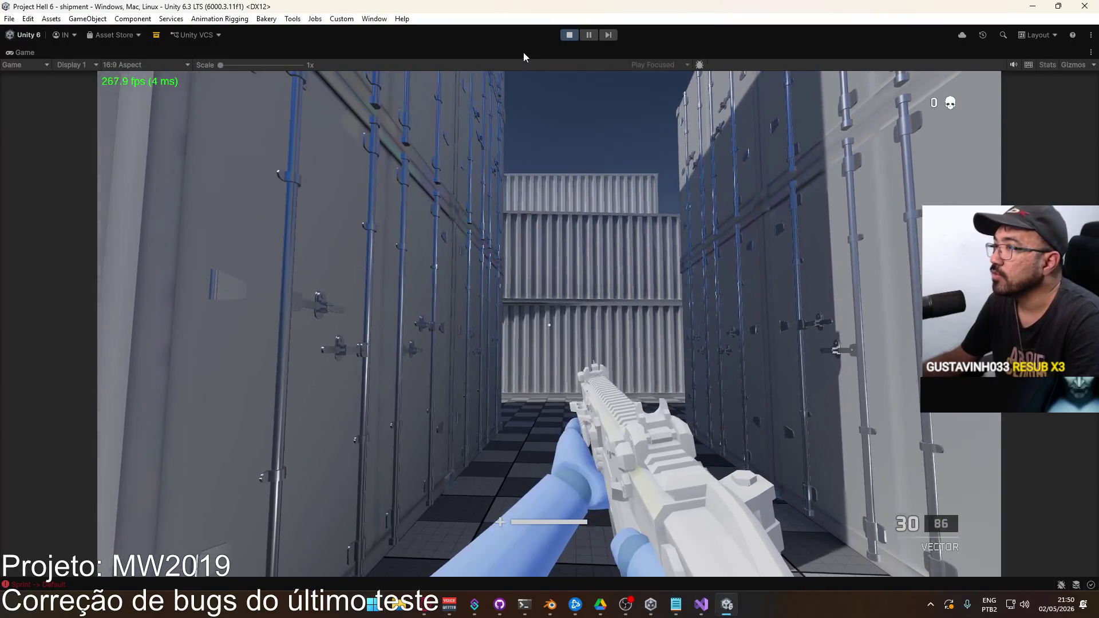
right_click(523, 53)
click(549, 90)
key(super)
key(Escape)
click(57, 186)
scroll(990, 429, down, 15)
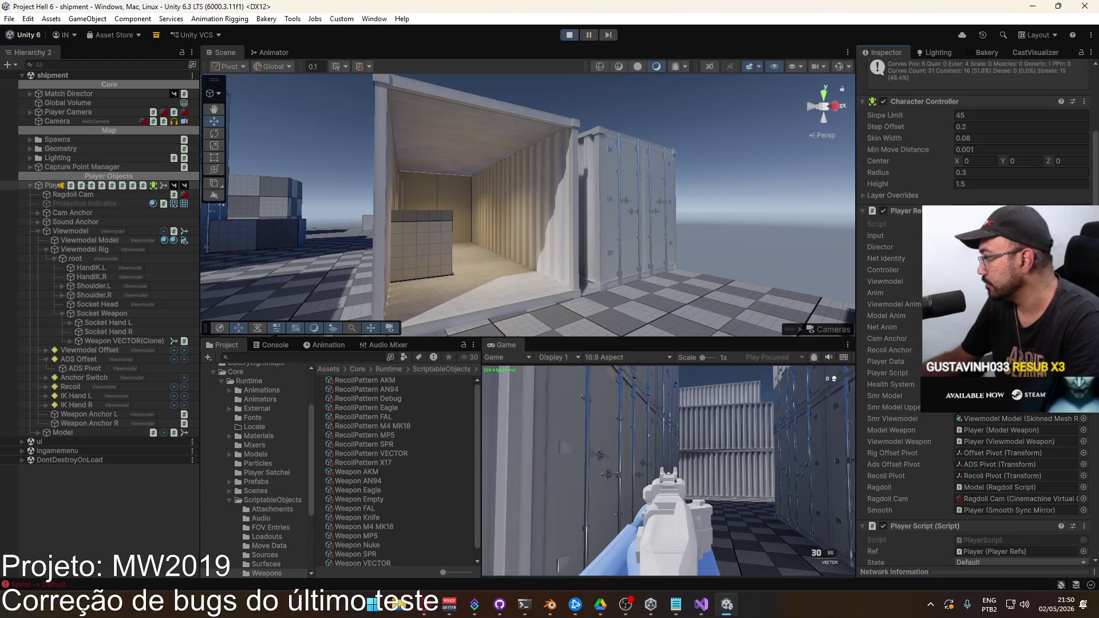
Step: Tick Debug on the Player Script component, then maximize the Game view again
scroll(990, 429, up, 4)
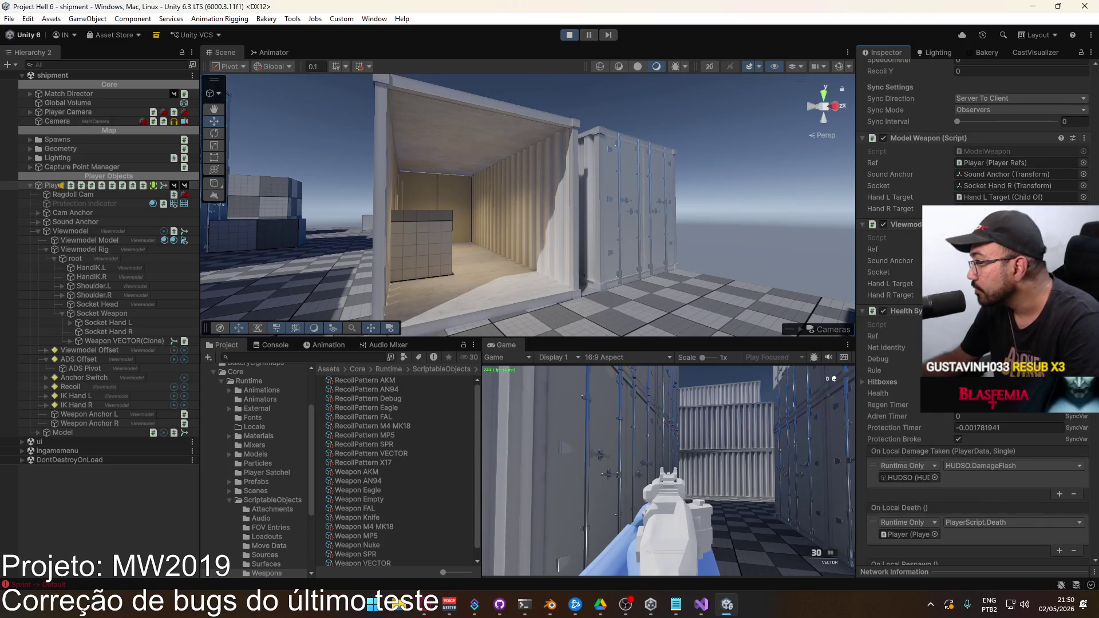
scroll(973, 309, up, 8)
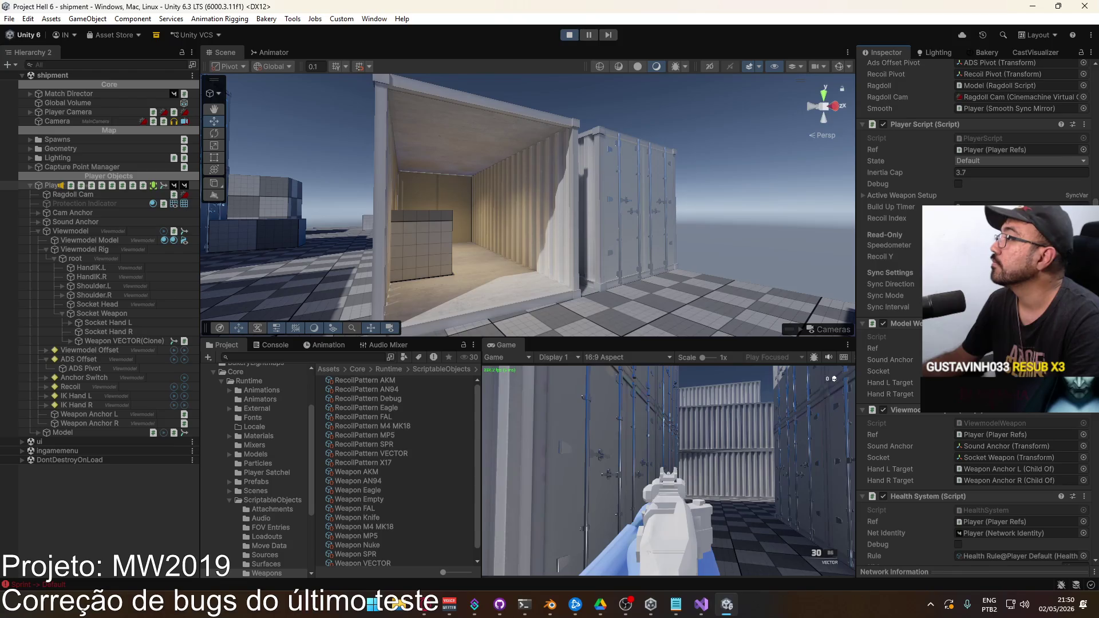
click(957, 185)
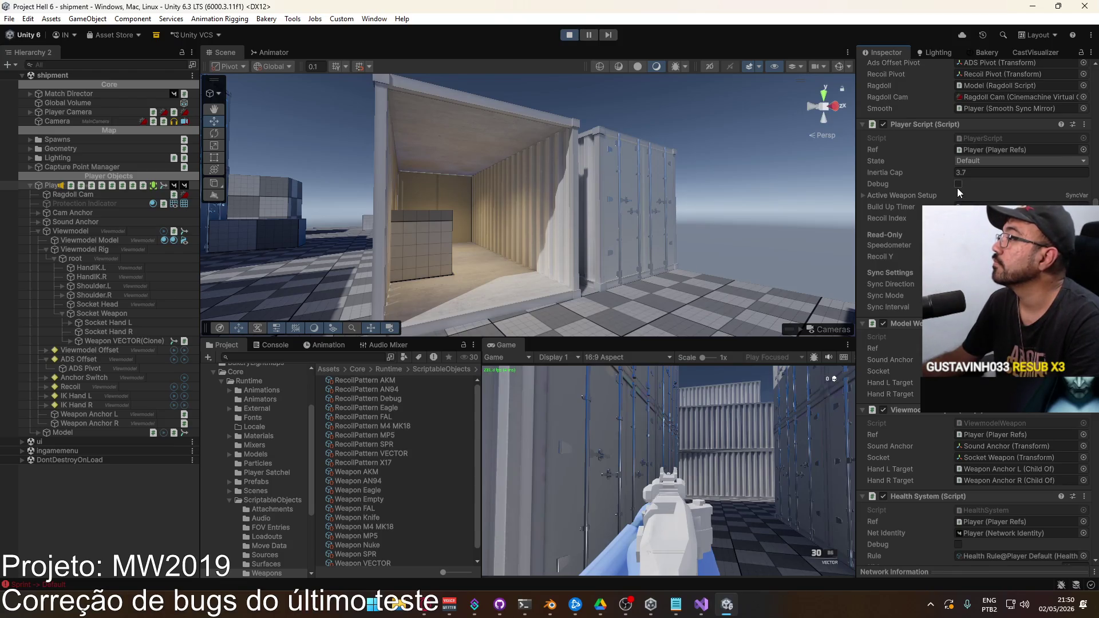
right_click(506, 345)
click(542, 378)
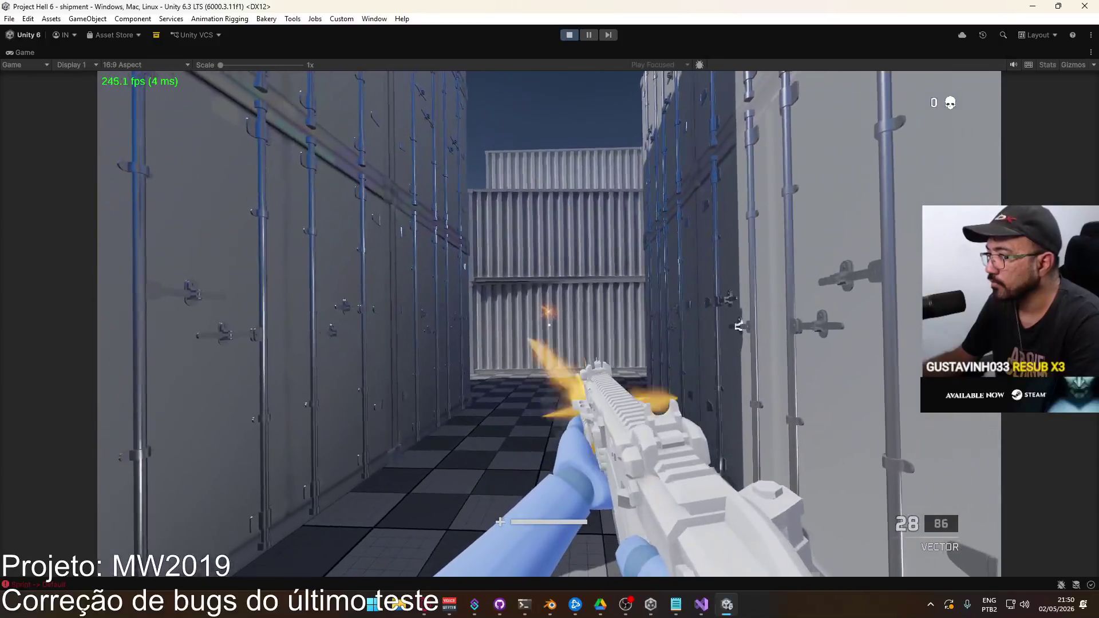
Step: Empty the Vector's magazine, reload, fire again aiming down sights, then pause the game
drag(549, 324, 549, 324)
key(r)
key(r)
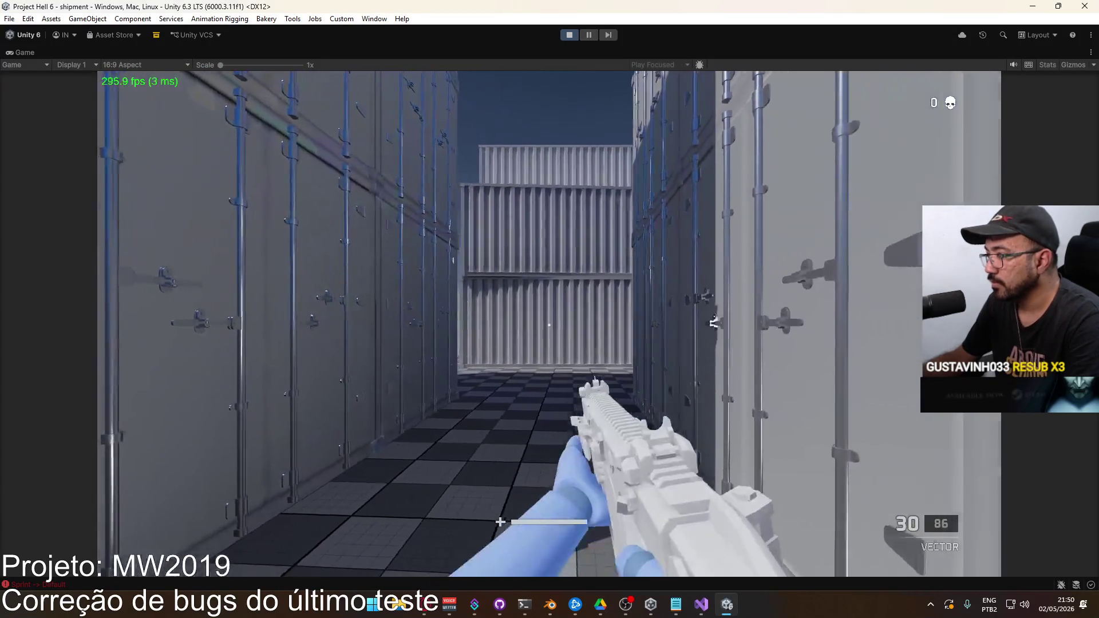
right_click(549, 324)
drag(549, 324, 549, 324)
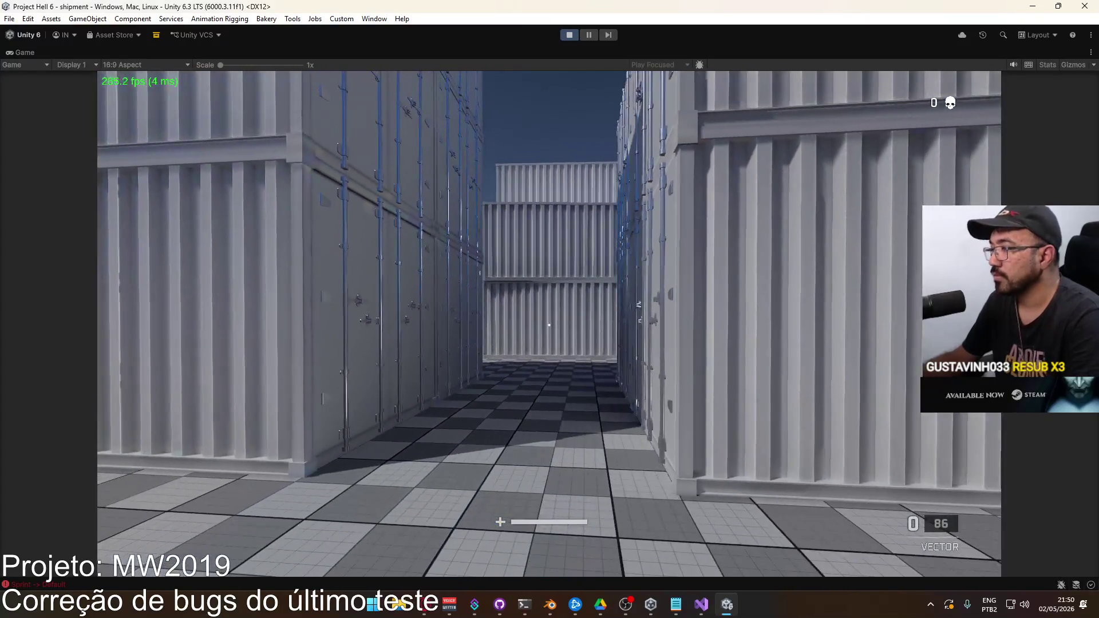
key(Escape)
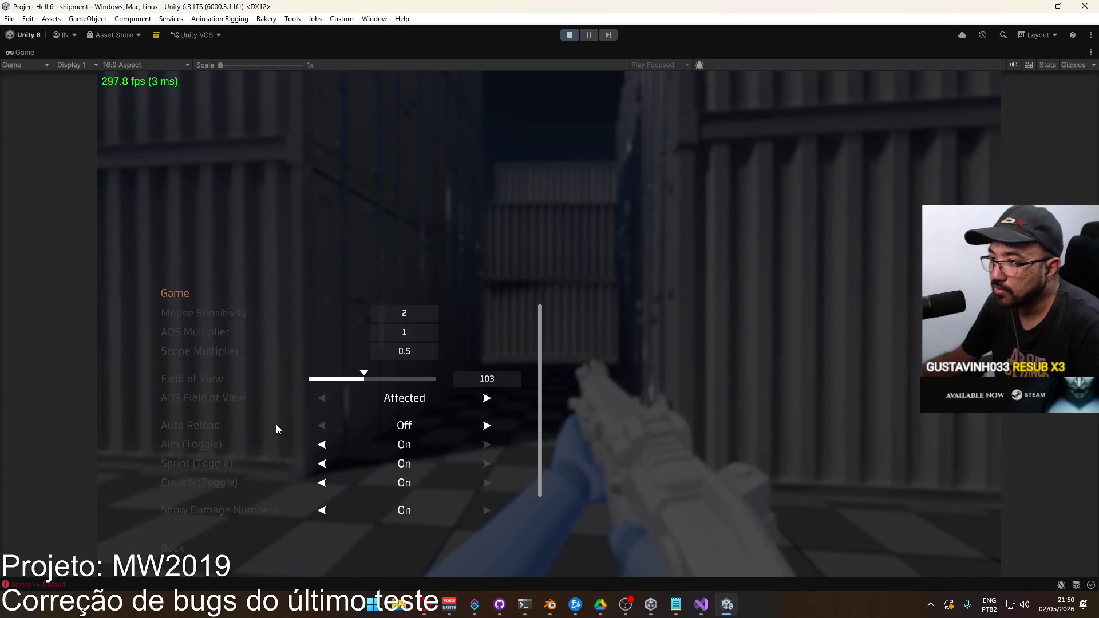
Step: Leave the settings unchanged, resume, and empty a Vector magazine down the corridor before reloading
scroll(358, 421, down, 2)
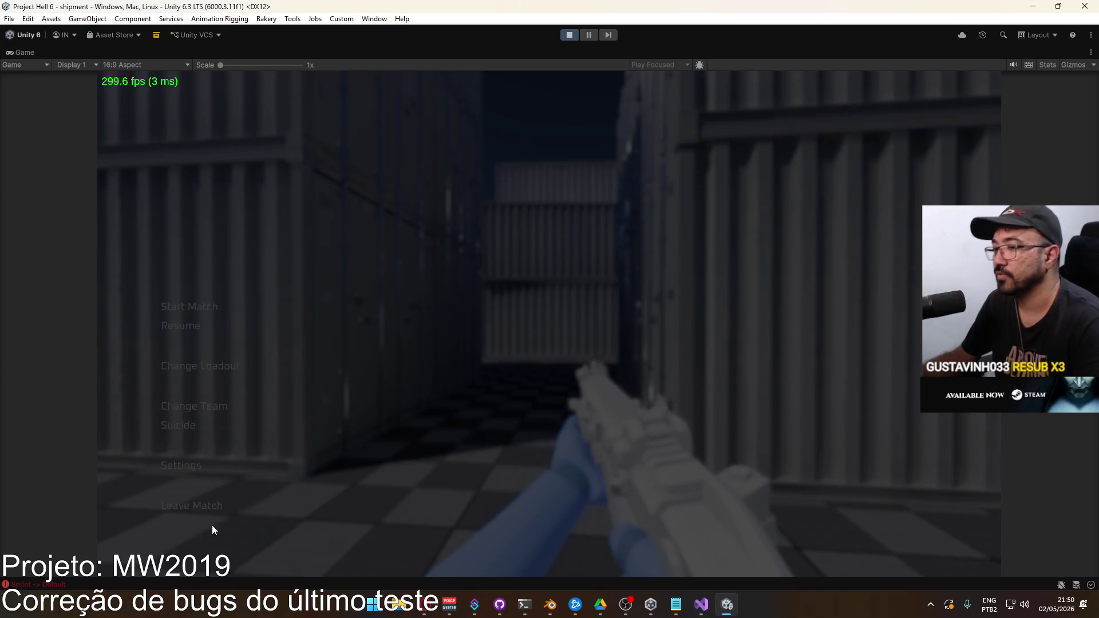
click(191, 325)
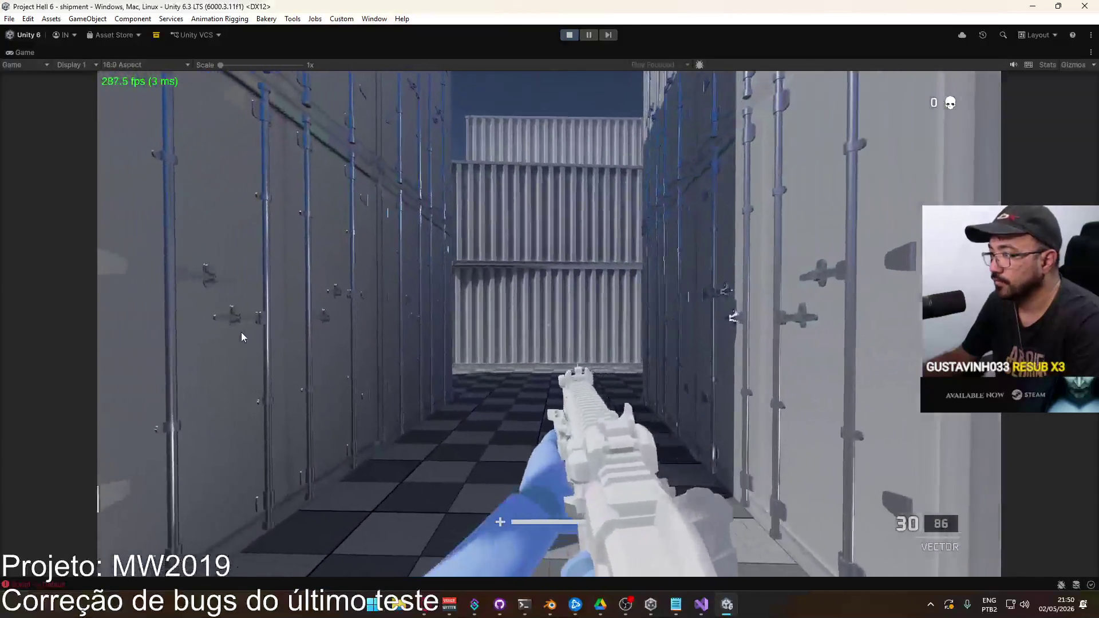
click(239, 340)
mouse_move(239, 340)
mouse_down()
mouse_move(203, 381)
mouse_move(252, 392)
mouse_move(218, 407)
mouse_up()
key(r)
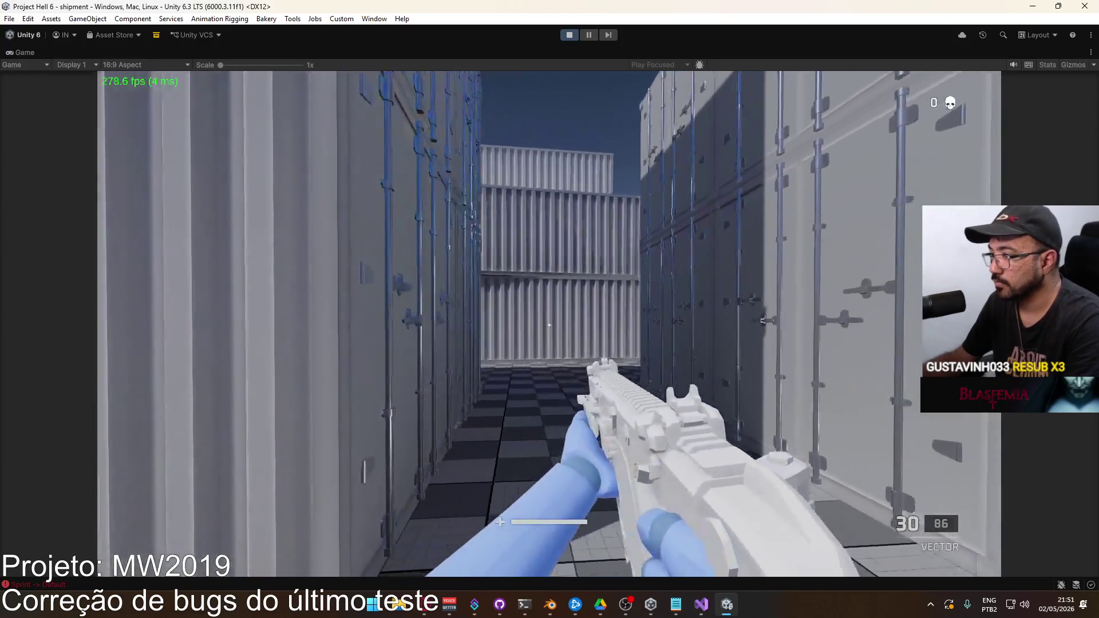
Step: Fire the Vector down the corridor, reload, and advance toward the open area while firing
drag(548, 325, 548, 325)
key(r)
key(r)
key(w)
key(r)
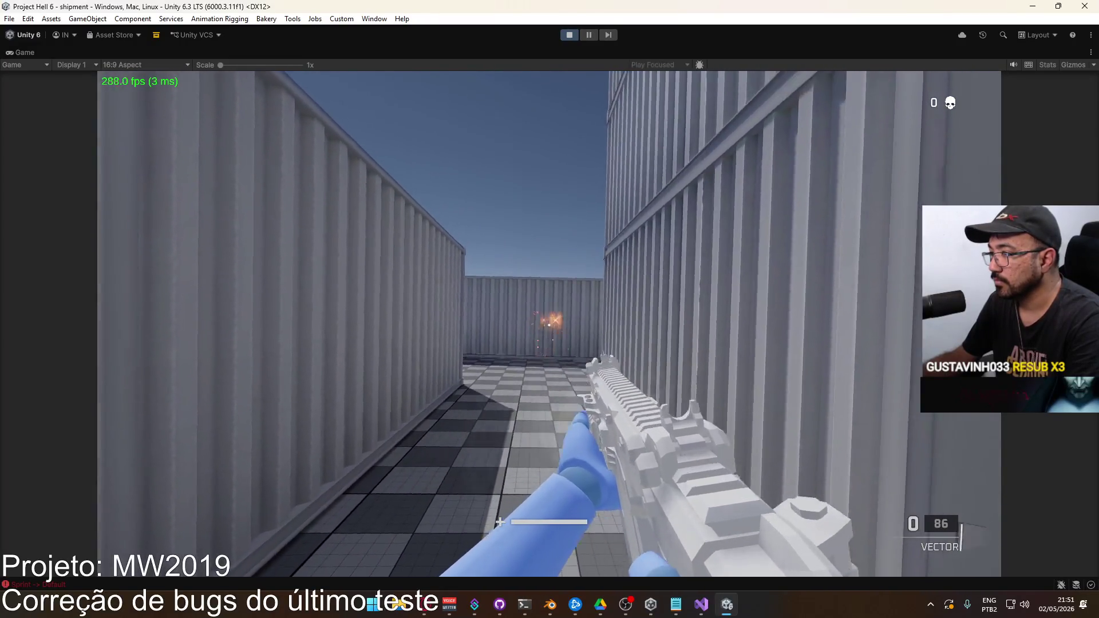
key(w)
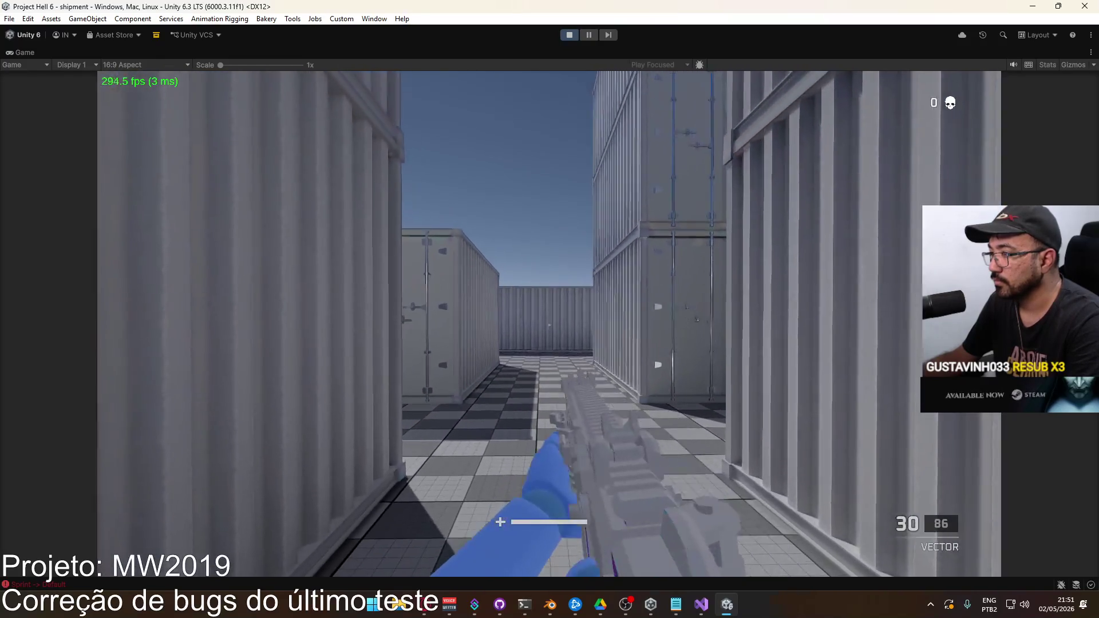
click(549, 325)
drag(548, 325, 548, 325)
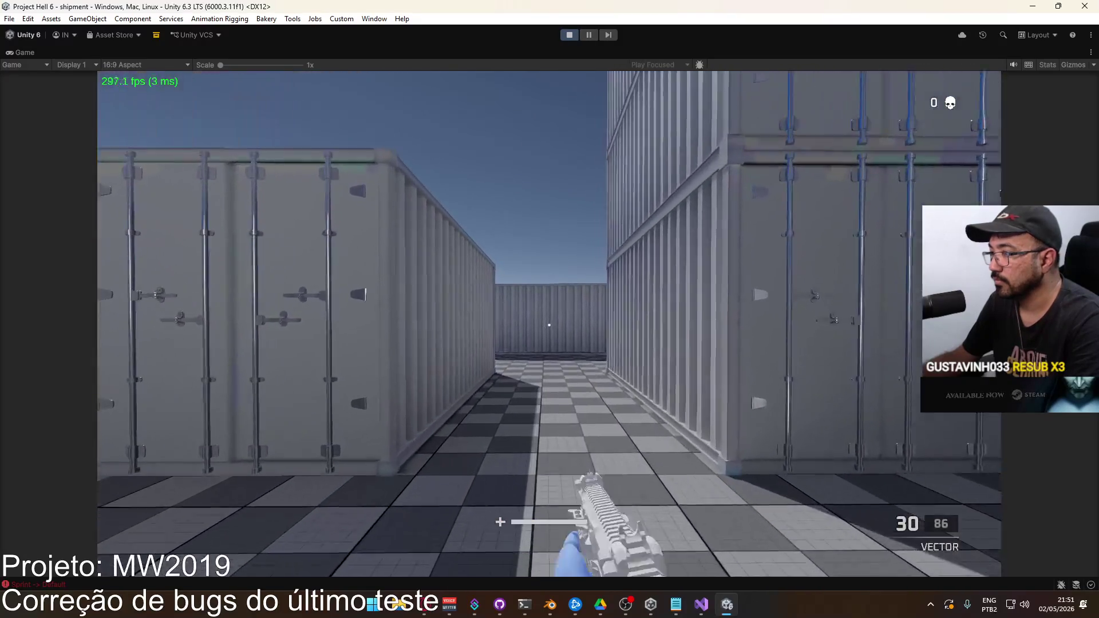
Step: Aim down sights to empty the magazine, then restore the full editor layout
right_click(549, 325)
click(549, 325)
click(549, 325)
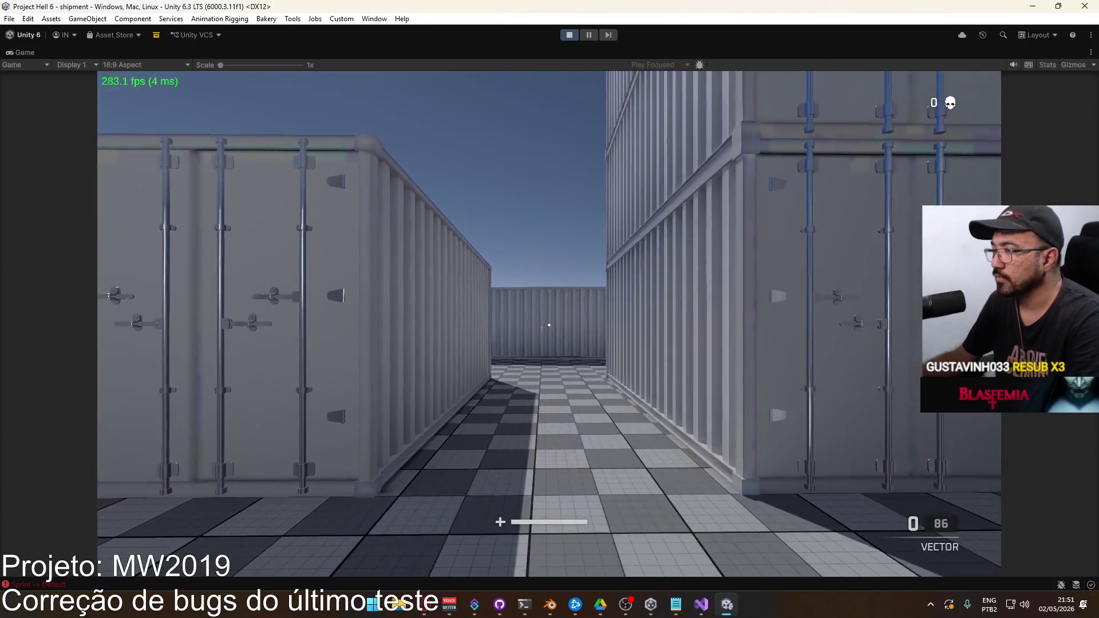
key(super)
key(super)
right_click(530, 53)
click(589, 92)
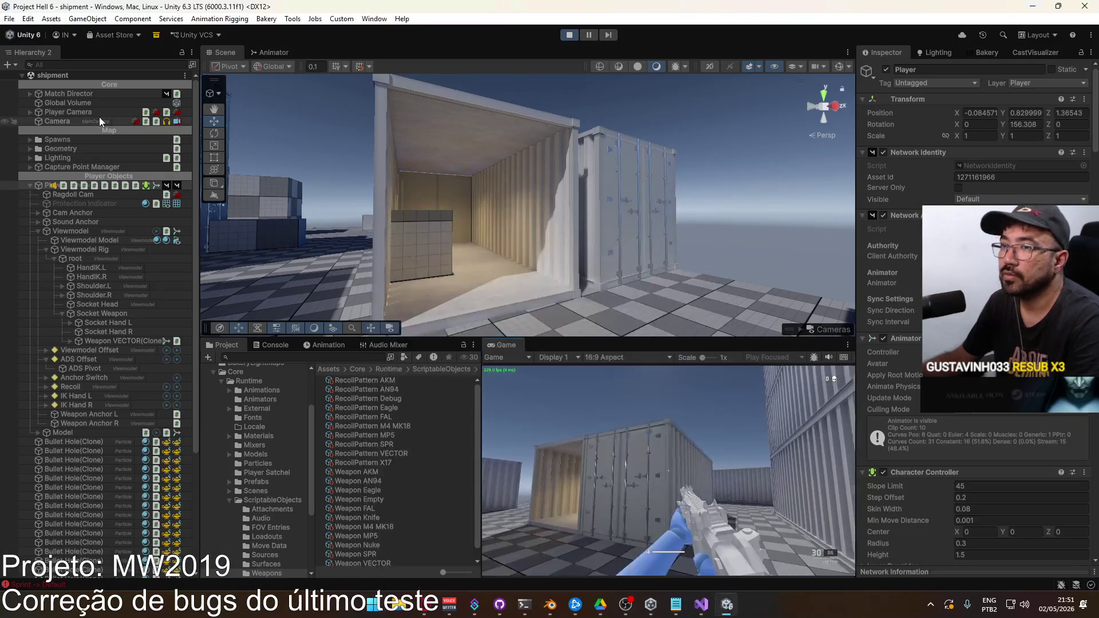
Step: Select the Core folder, maximize the Game view, then fire and reload the Vector
click(244, 373)
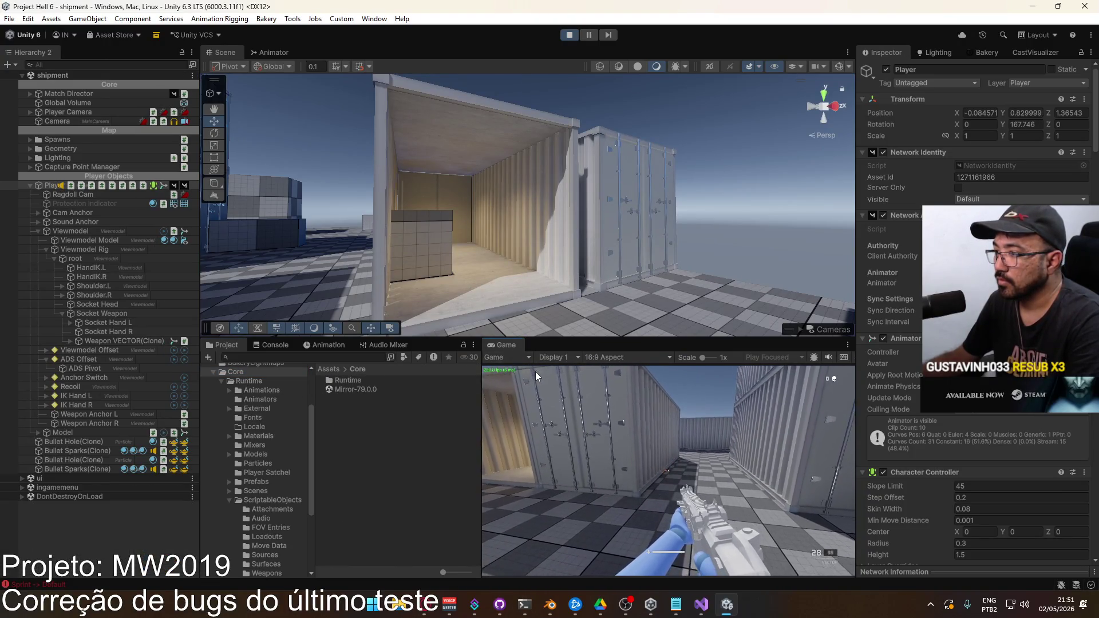
right_click(517, 345)
click(576, 385)
drag(549, 325, 549, 325)
key(r)
key(r)
key(r)
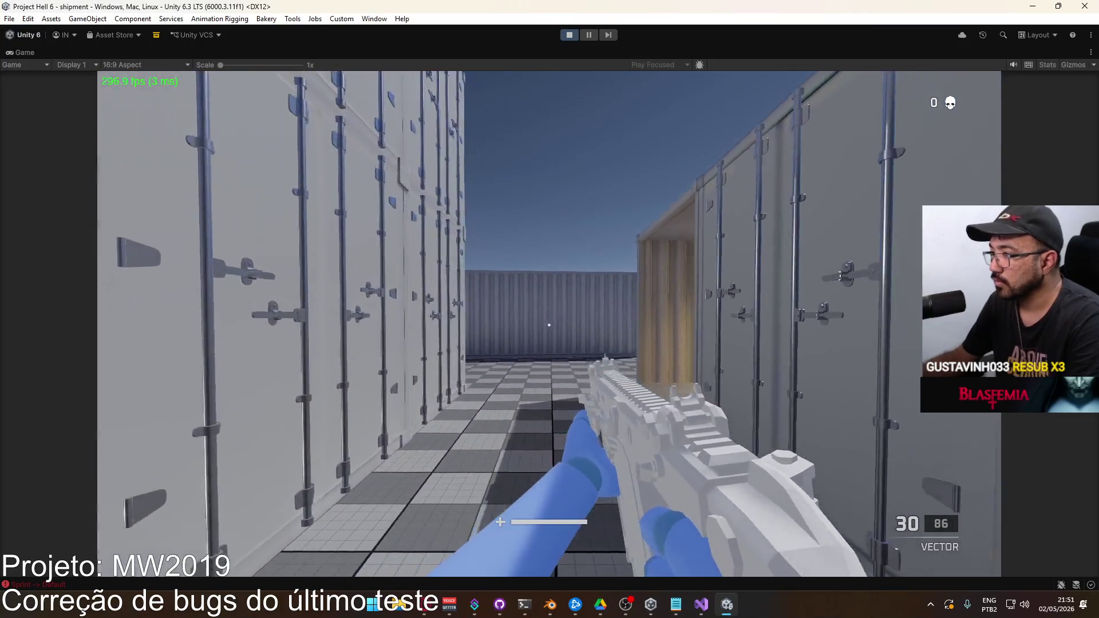
Step: Fire several aimed Vector bursts toward the yard, reloading twice, then free the mouse for the Game tab
drag(549, 325, 549, 324)
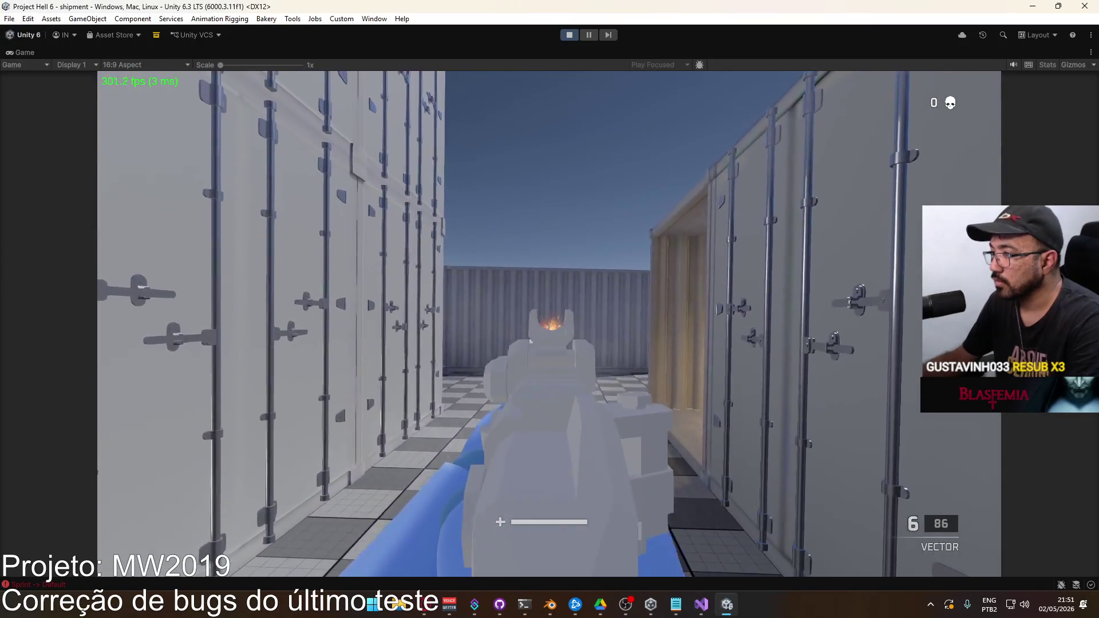
key(r)
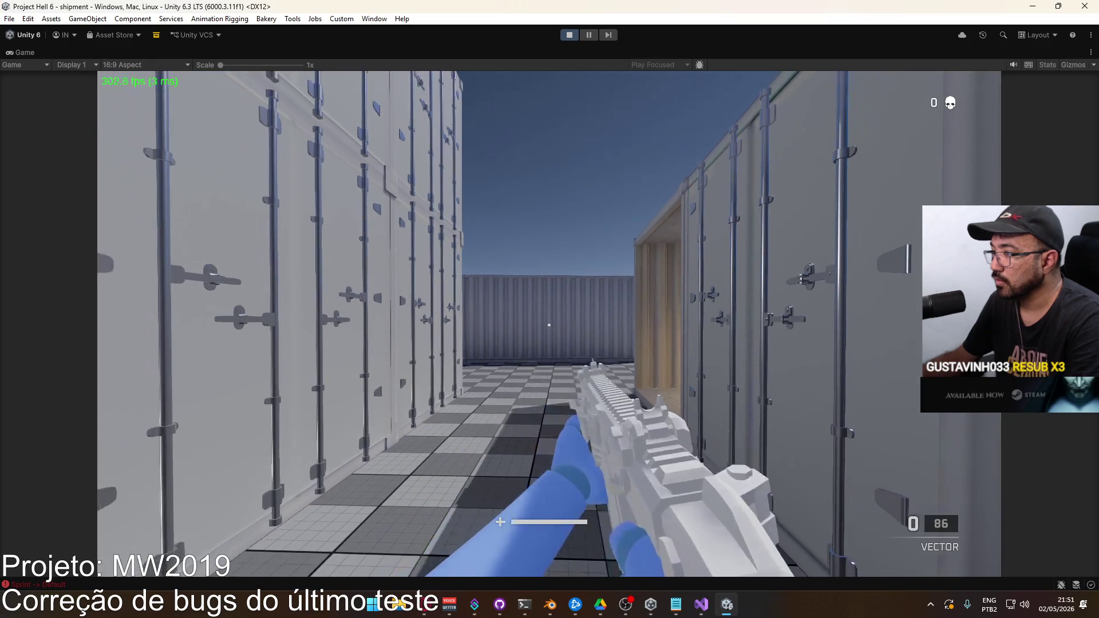
drag(549, 324, 549, 325)
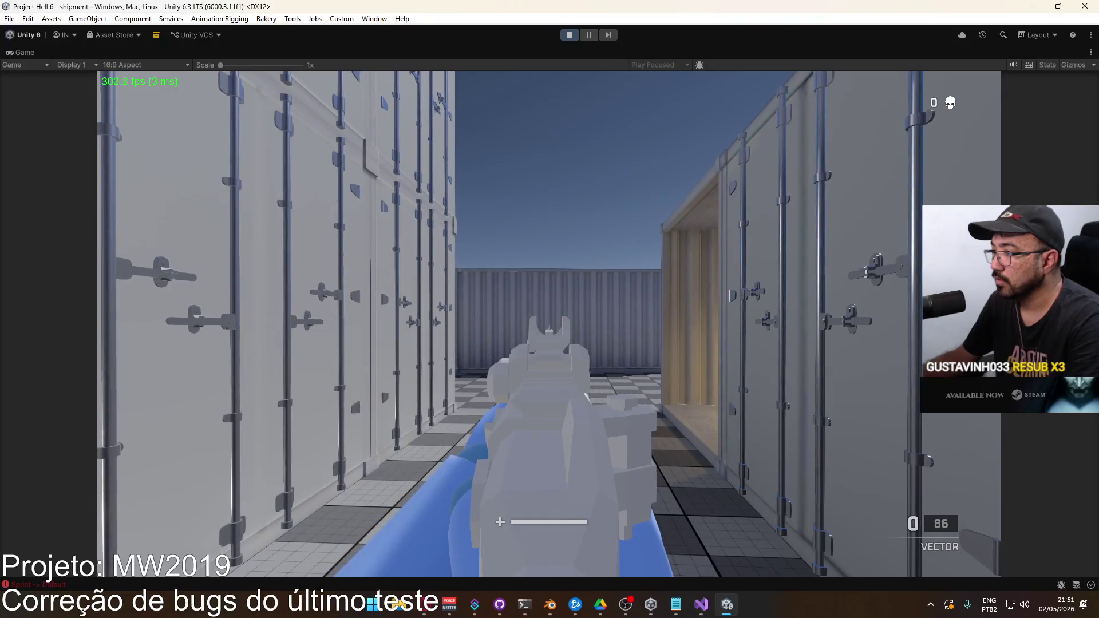
key(r)
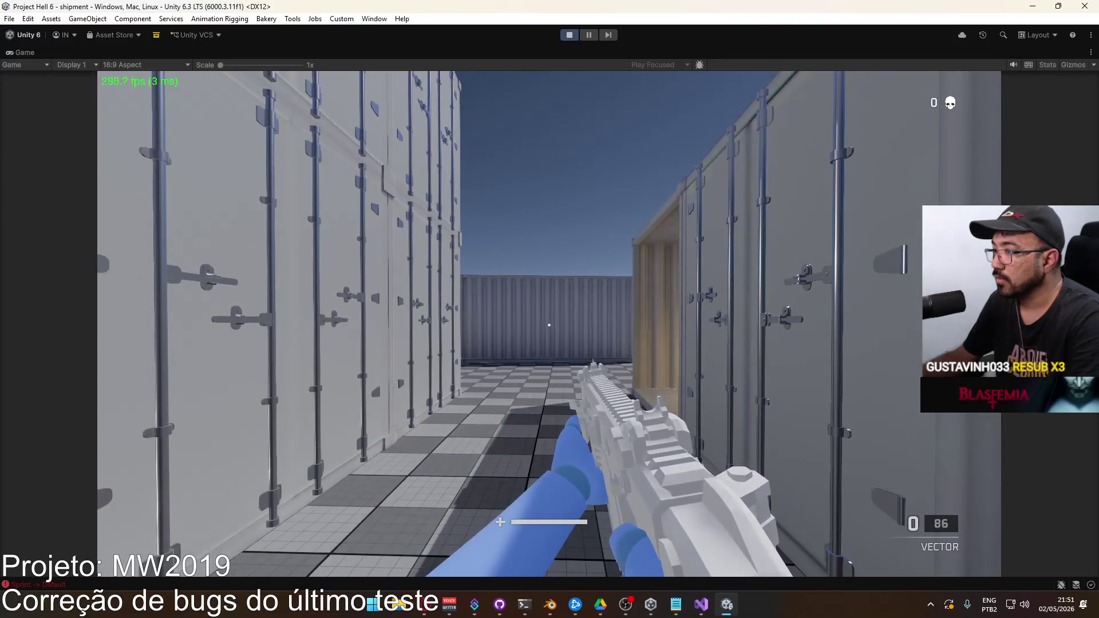
drag(549, 324, 549, 325)
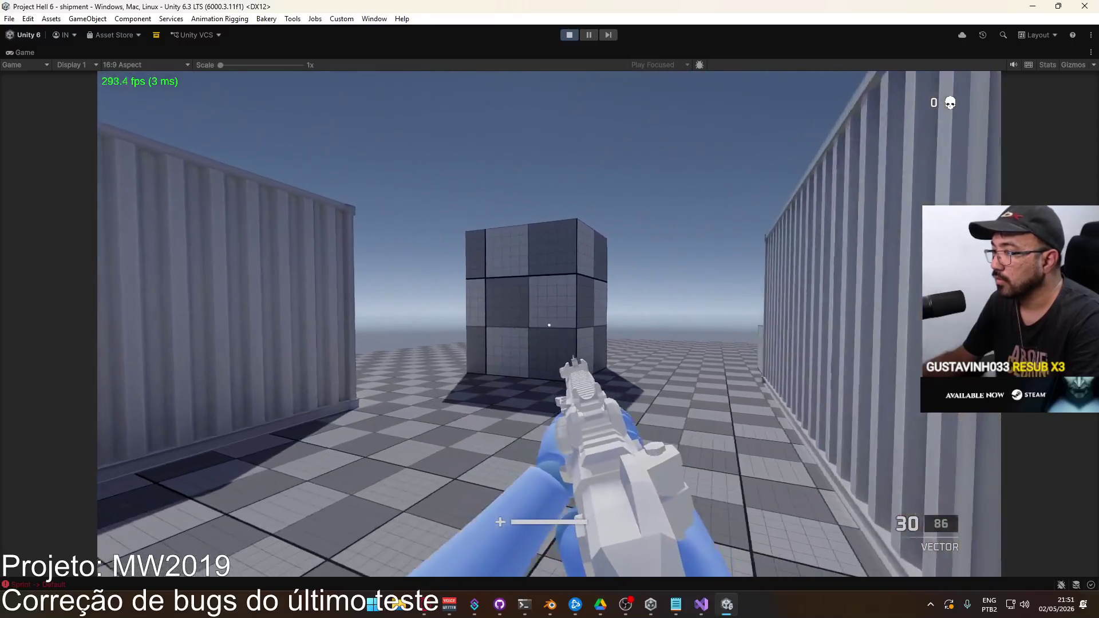
drag(549, 325, 549, 325)
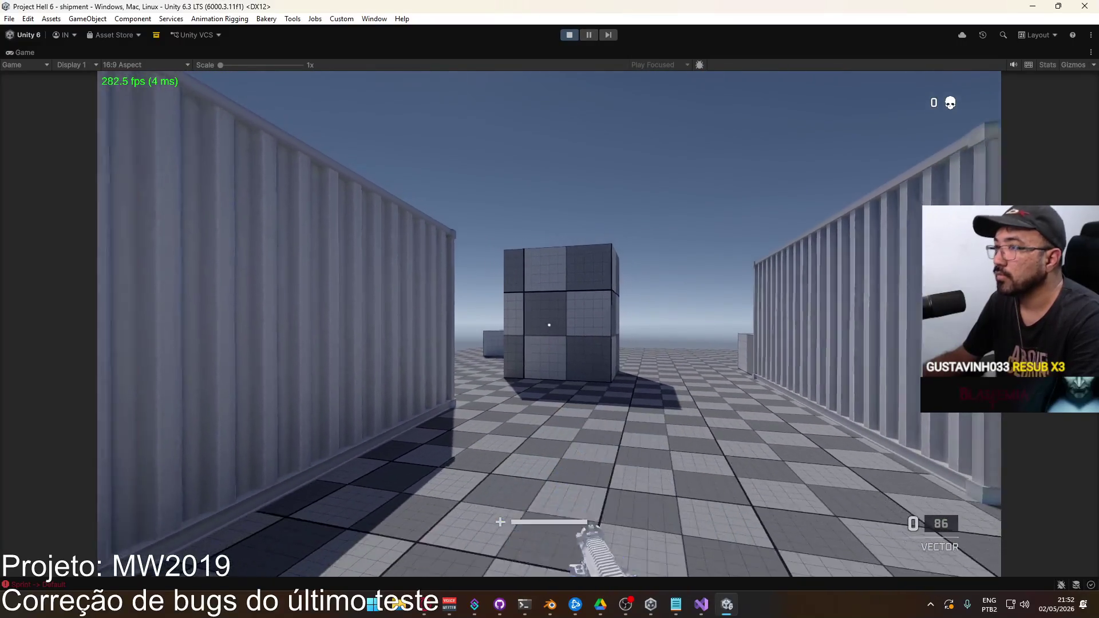
key(super)
key(super)
right_click(405, 58)
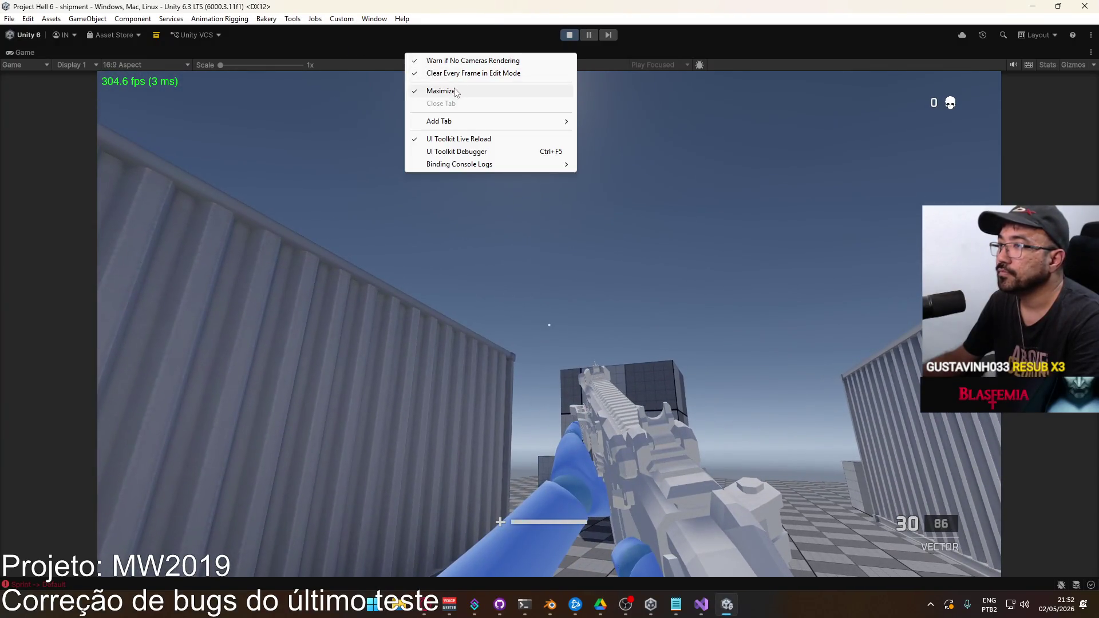
Step: Restore the editor layout and select Player Camera after checking the other camera objects in the Hierarchy
click(428, 88)
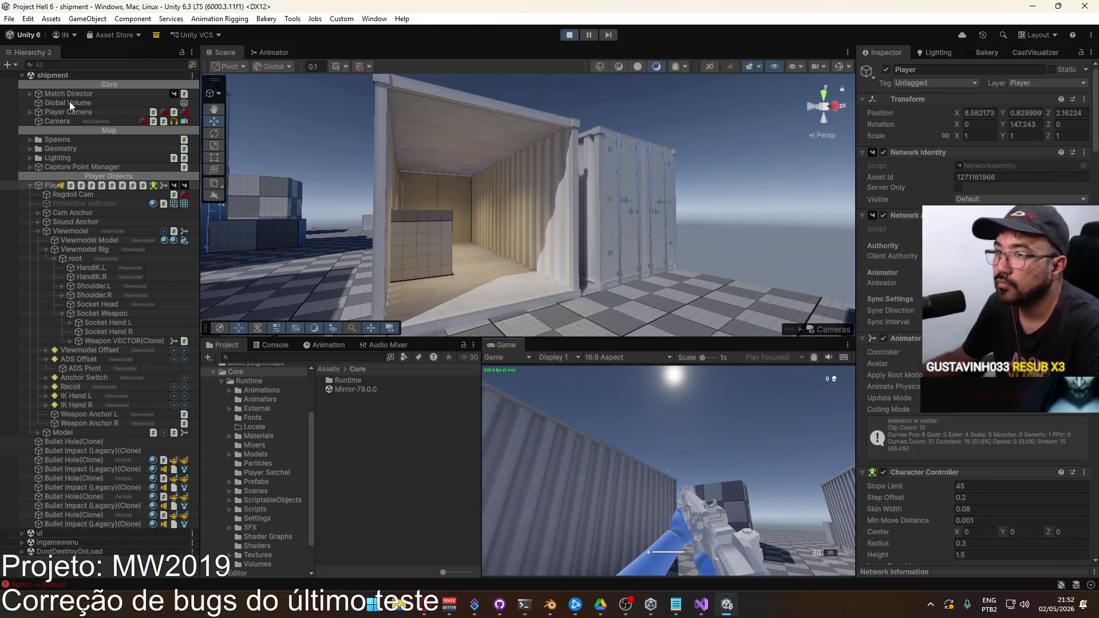
click(70, 103)
click(77, 113)
click(78, 95)
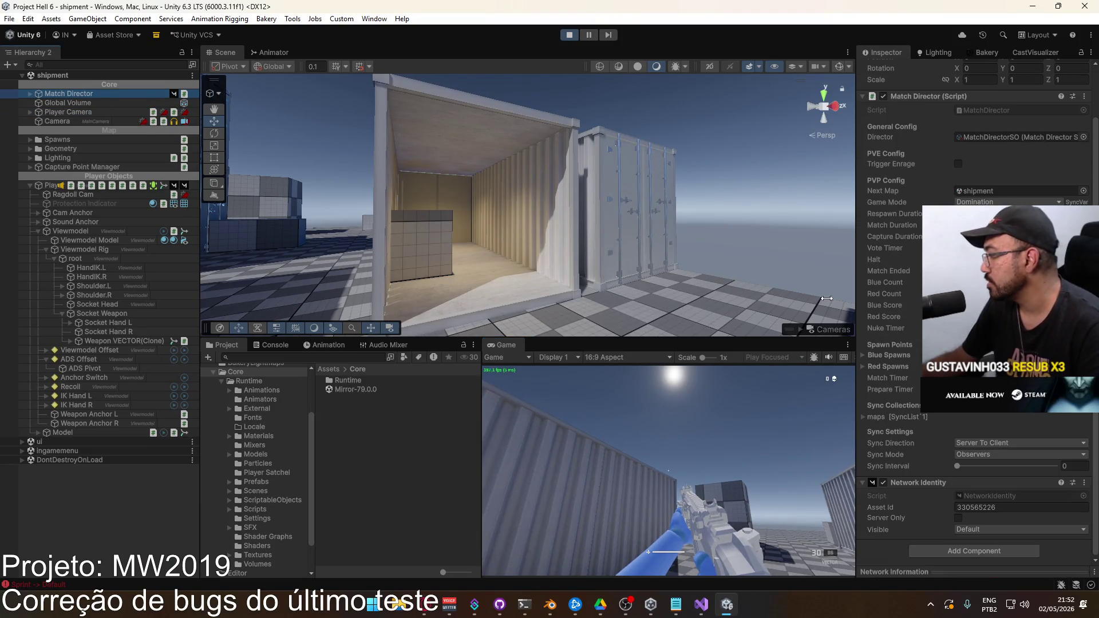
click(68, 119)
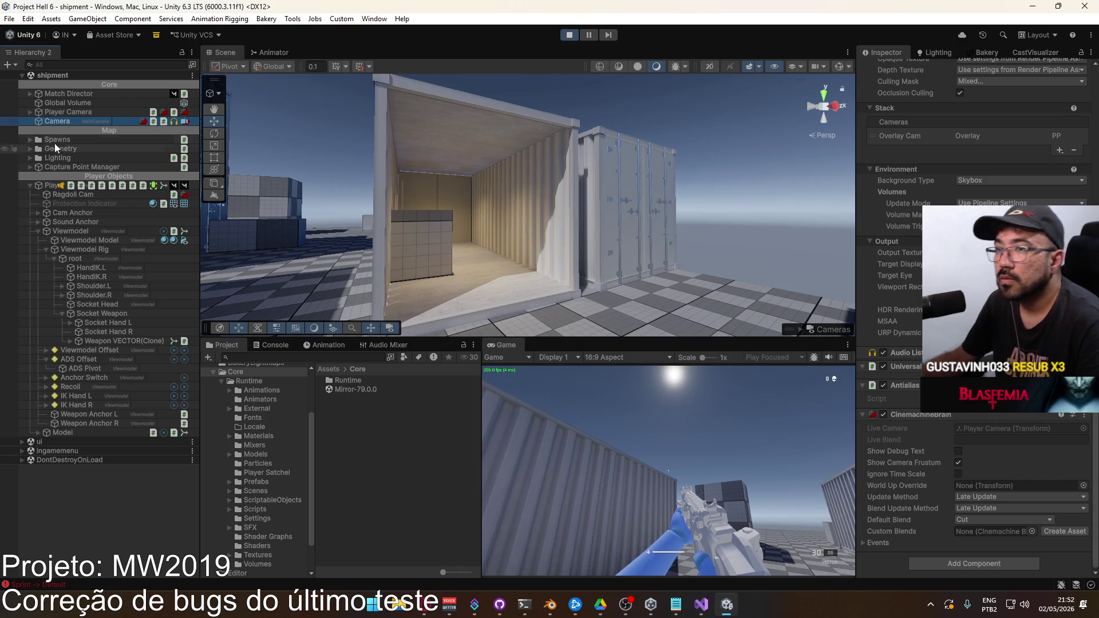
click(29, 112)
click(69, 112)
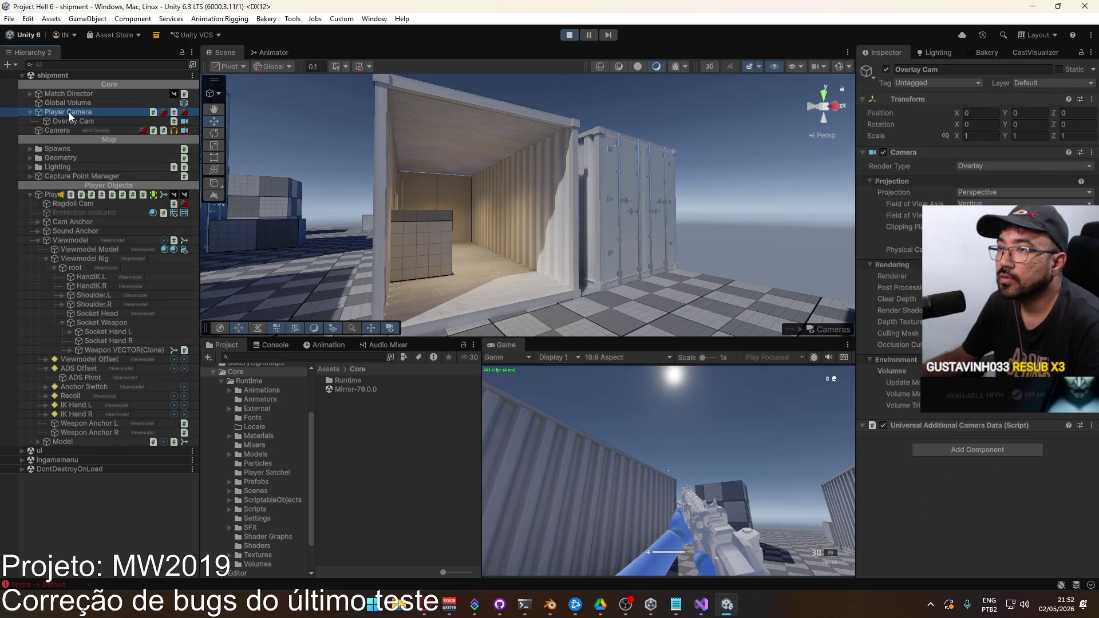
scroll(973, 320, down, 5)
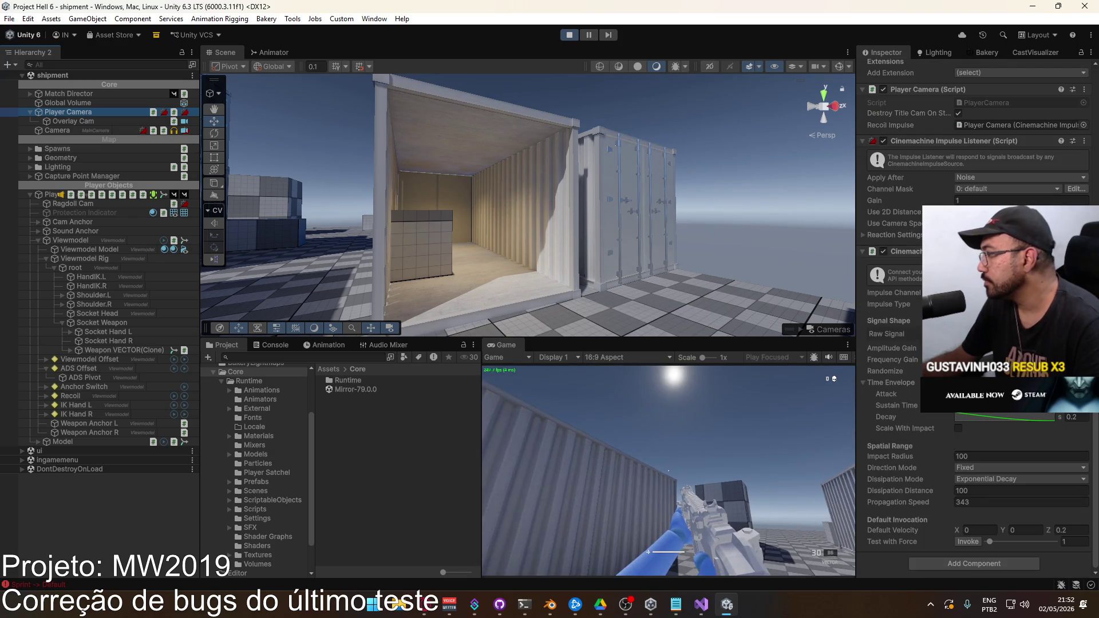
Step: Locate the Shake Test noise profile via Raw Signal, select it, and expand its Position Z settings
click(1019, 334)
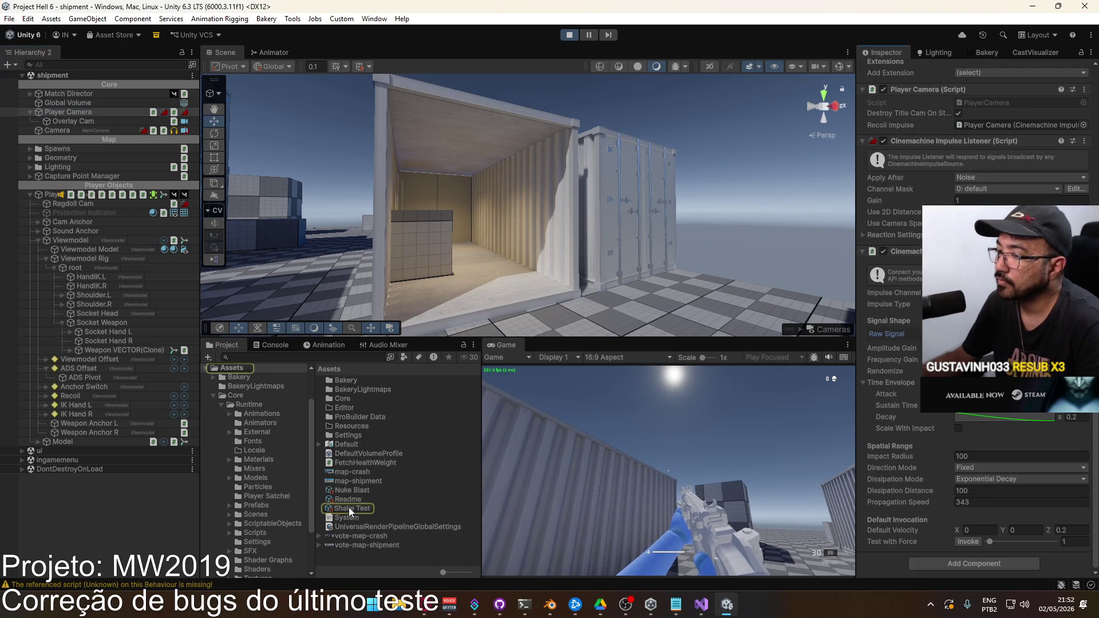
click(348, 507)
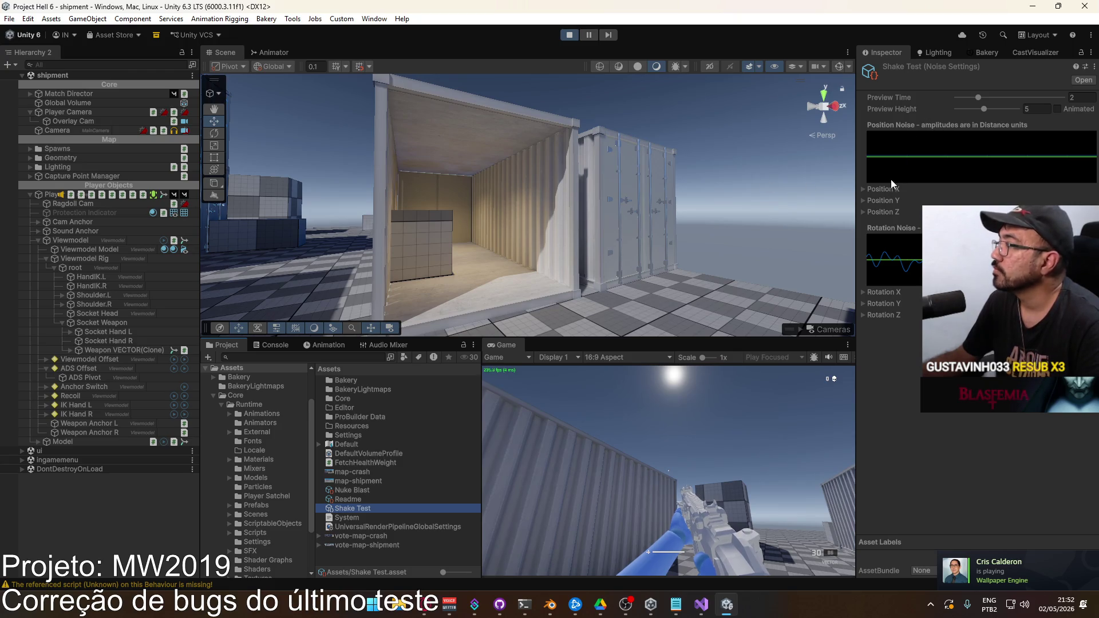
click(875, 201)
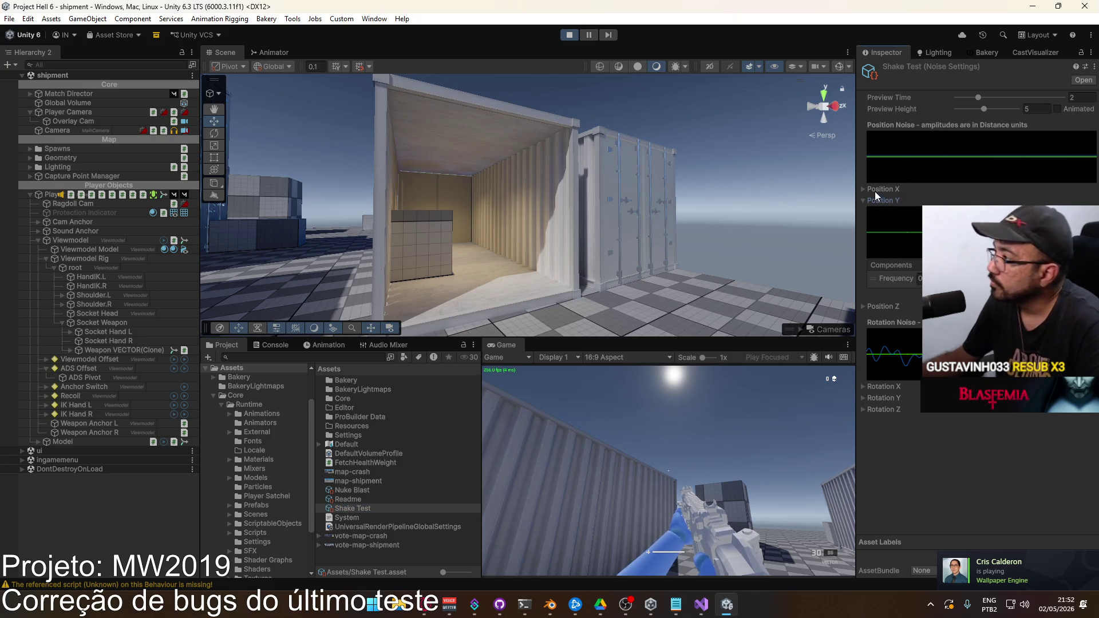
click(875, 191)
click(874, 192)
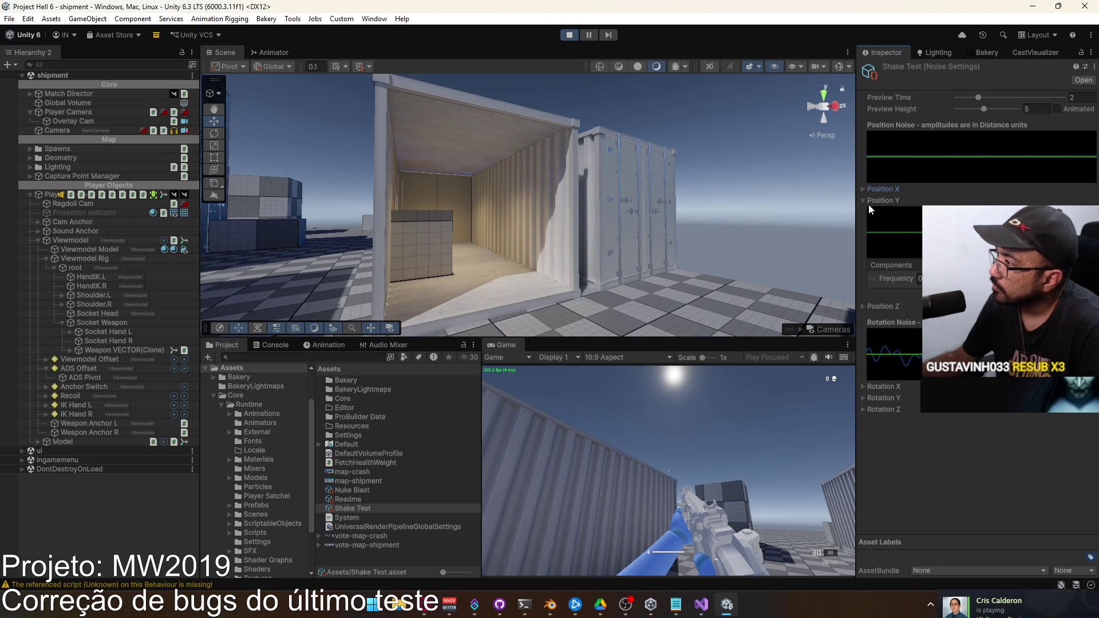
click(873, 200)
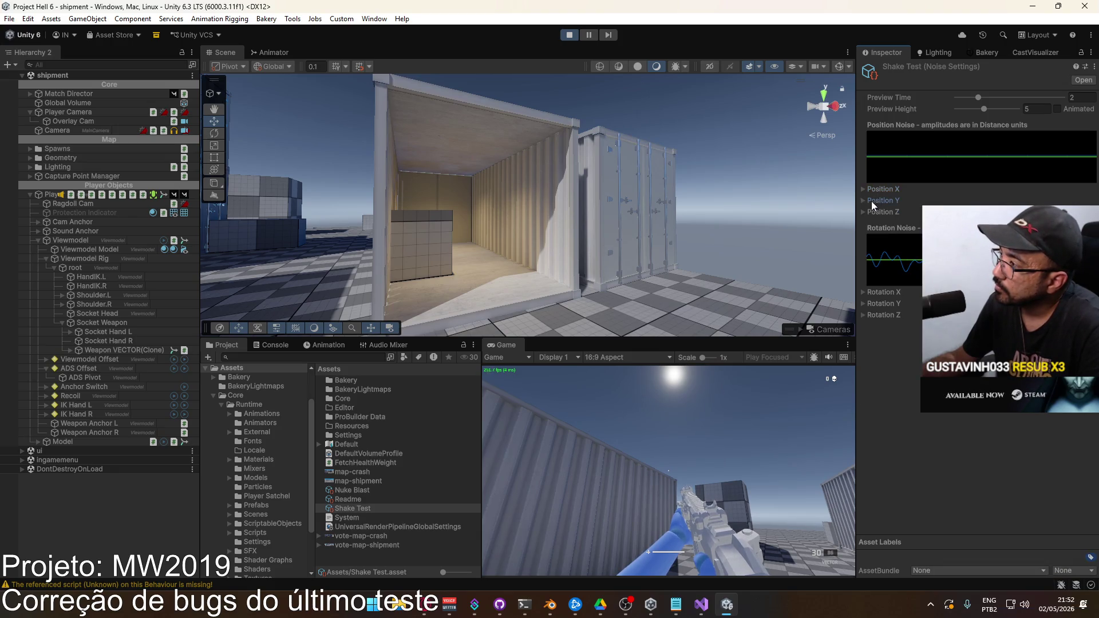
click(868, 211)
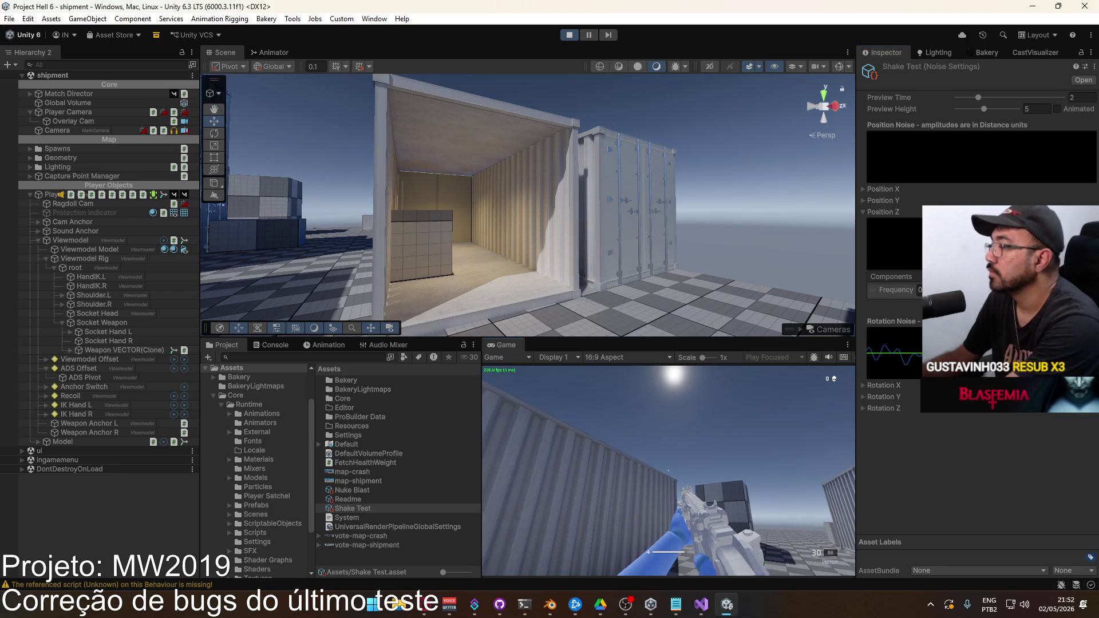
Step: Fire the Vector in the game again, then free the mouse and bring up the Game tab options
drag(669, 470, 668, 470)
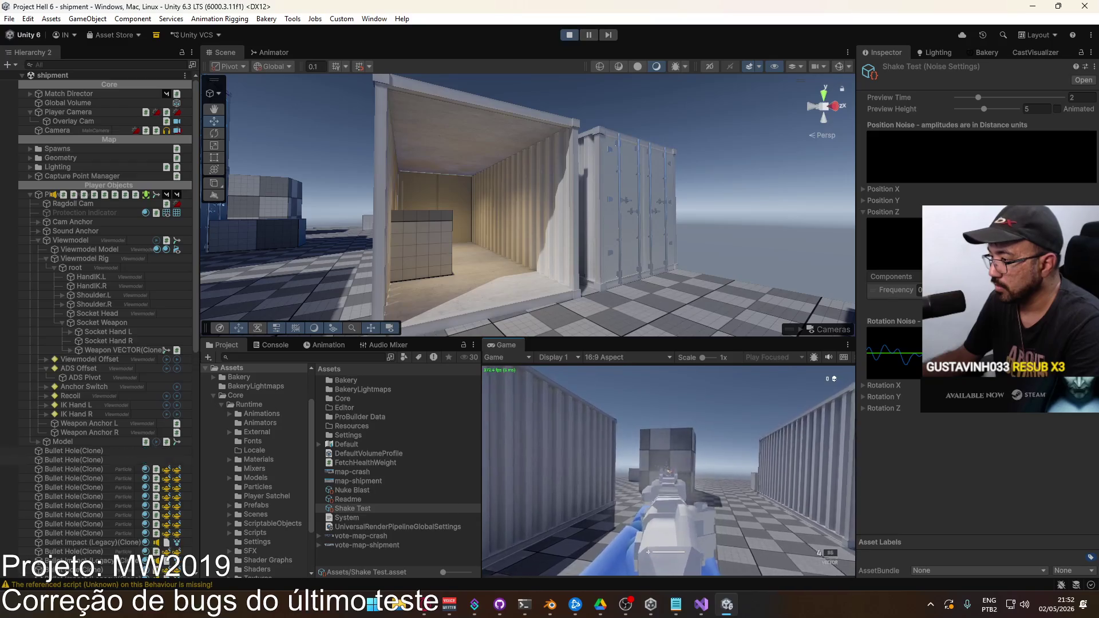
key(super)
text(rr)
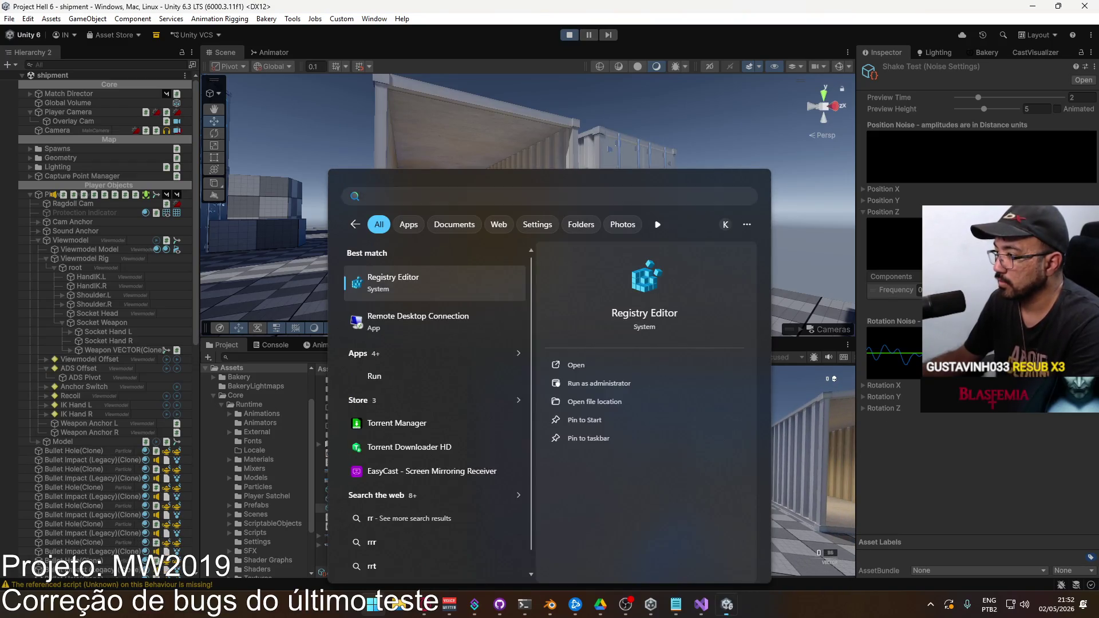
key(Escape)
key(super)
key(Escape)
right_click(513, 347)
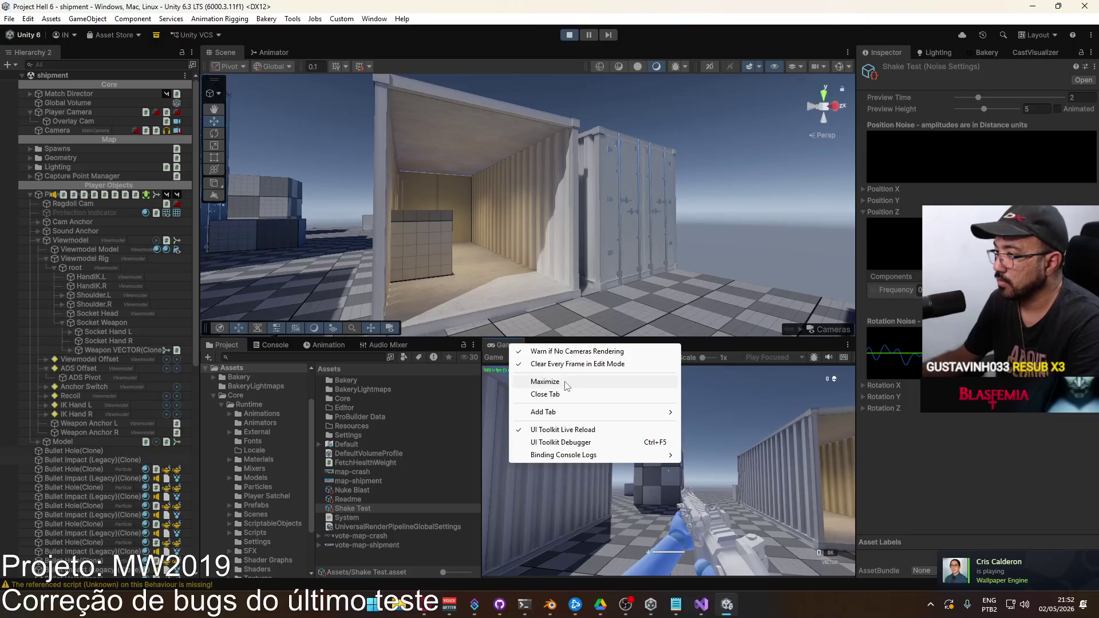
Step: Maximize the Game view and fire the Vector down its sights, emptying the magazine at containers
click(545, 382)
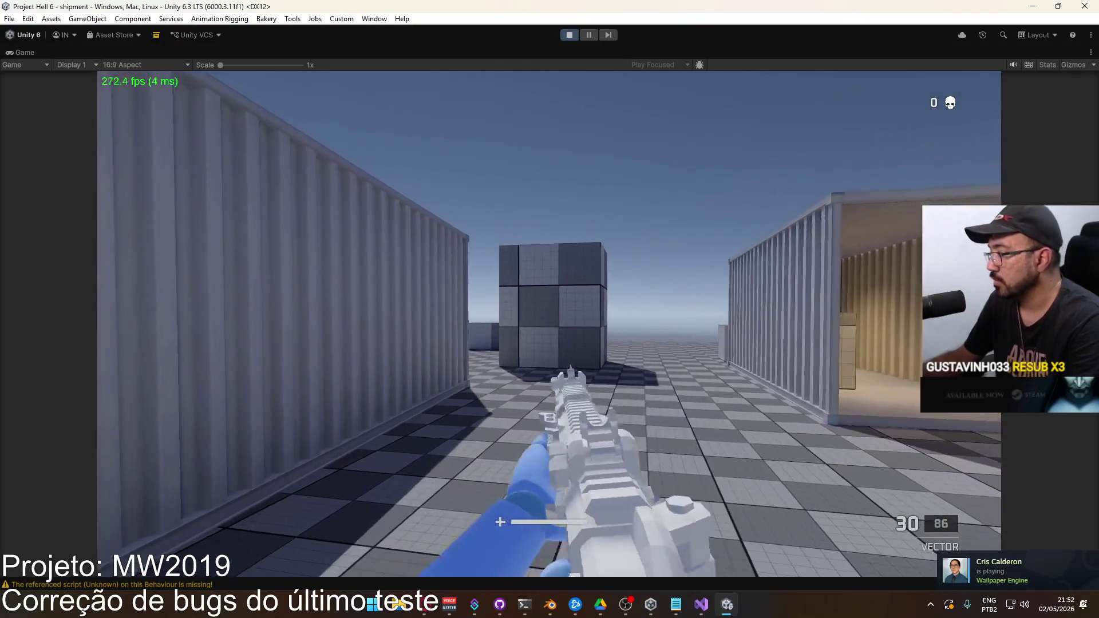
click(550, 325)
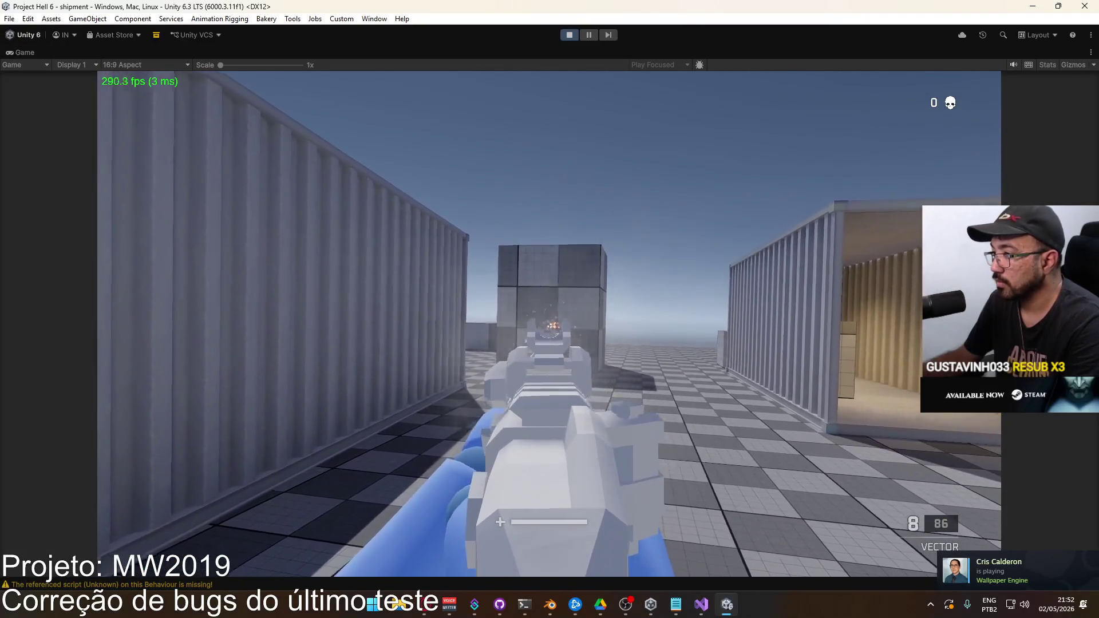
click(550, 325)
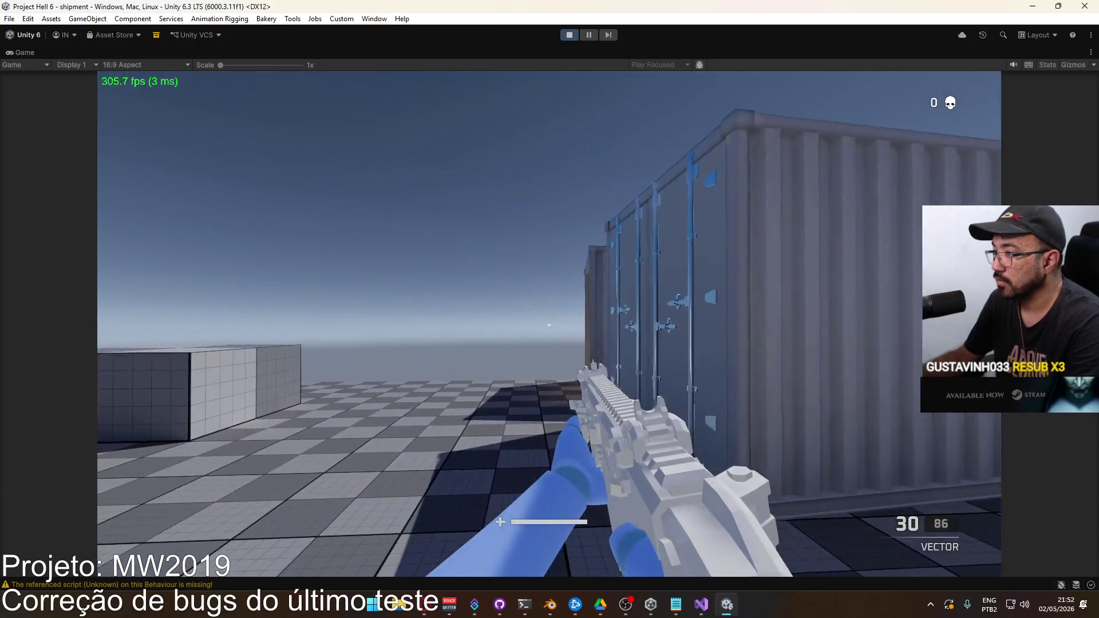
click(549, 325)
click(549, 325)
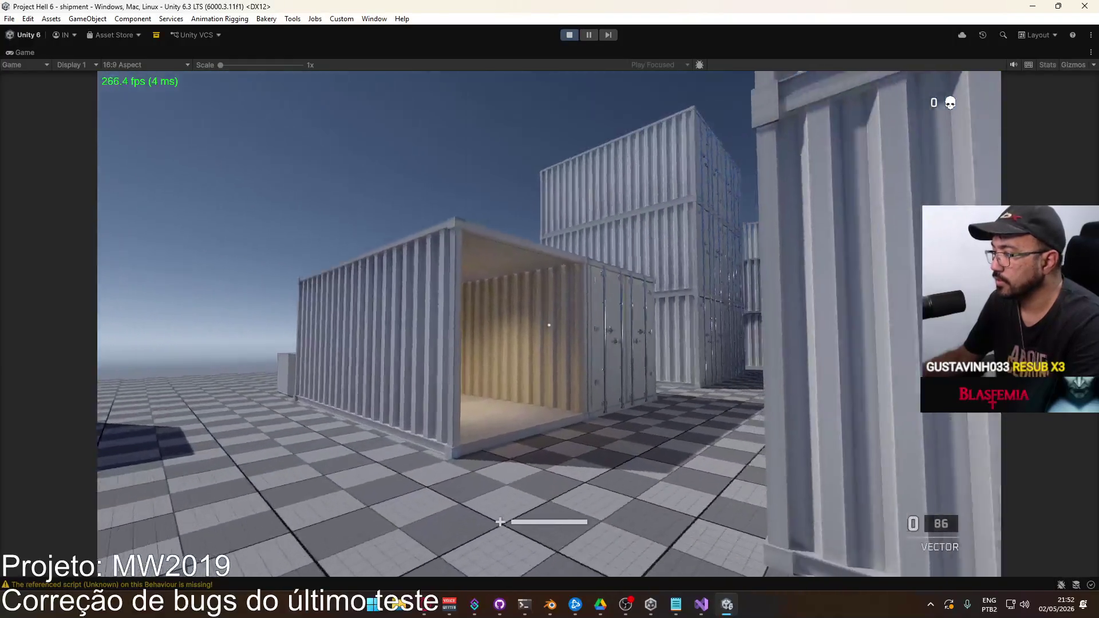
Step: Pause and resume the match, then keep firing at the container and aim down sights
key(Escape)
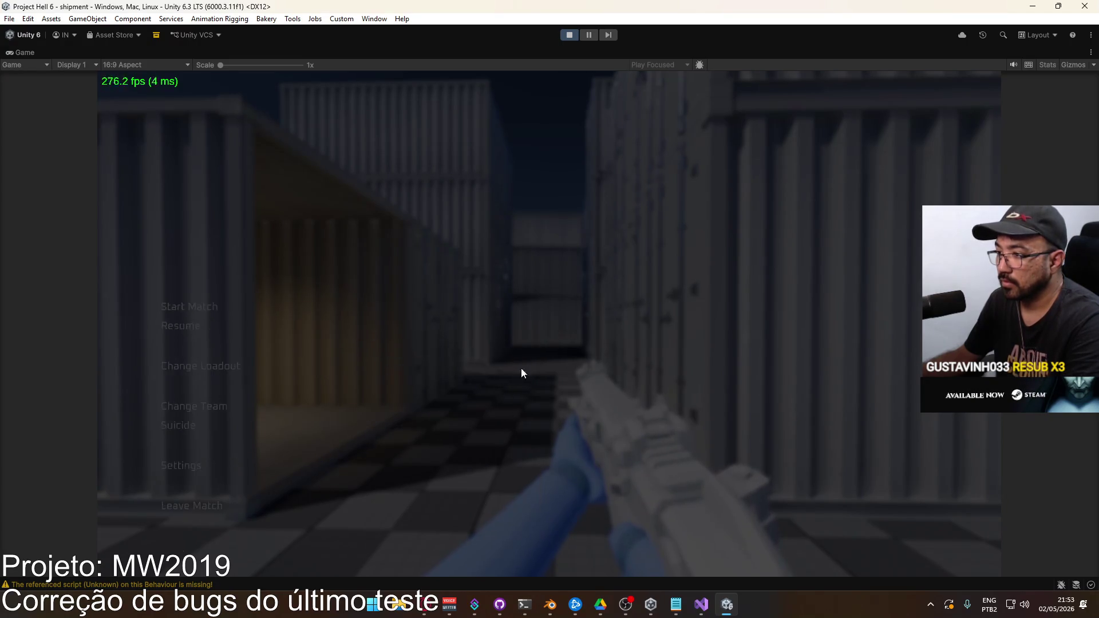
key(Escape)
click(550, 325)
drag(549, 325, 549, 326)
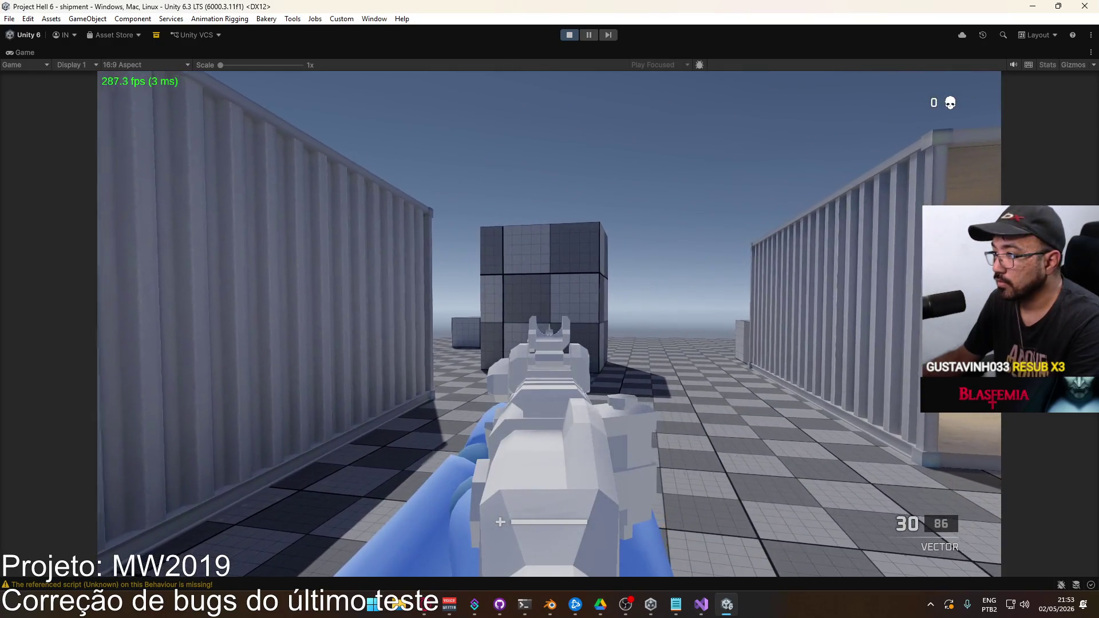
drag(549, 325, 549, 325)
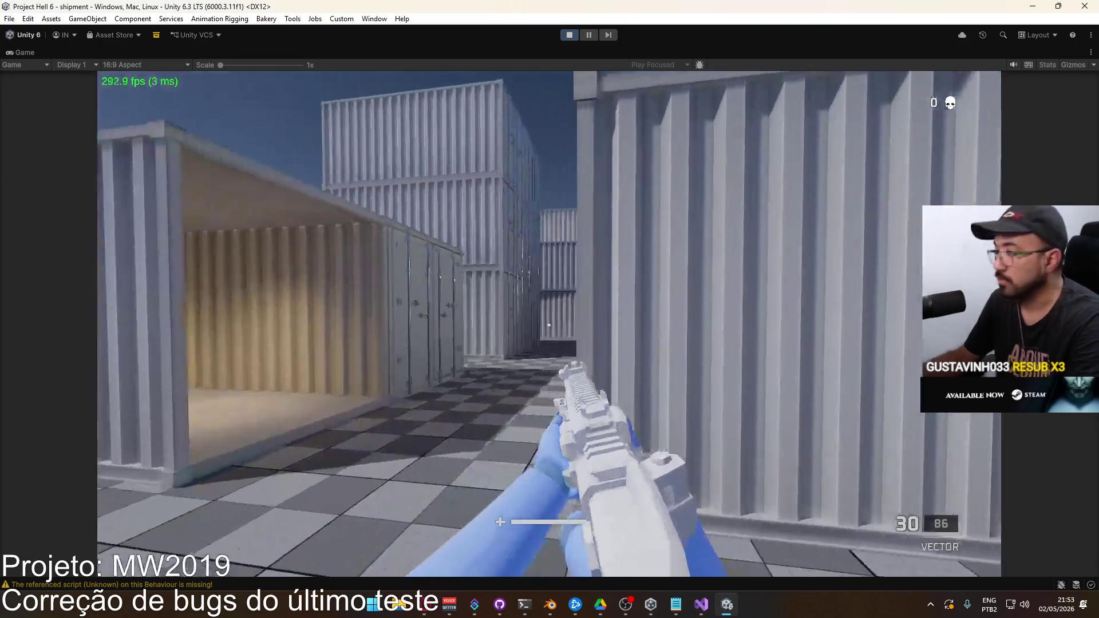
right_click(549, 325)
drag(549, 325, 549, 325)
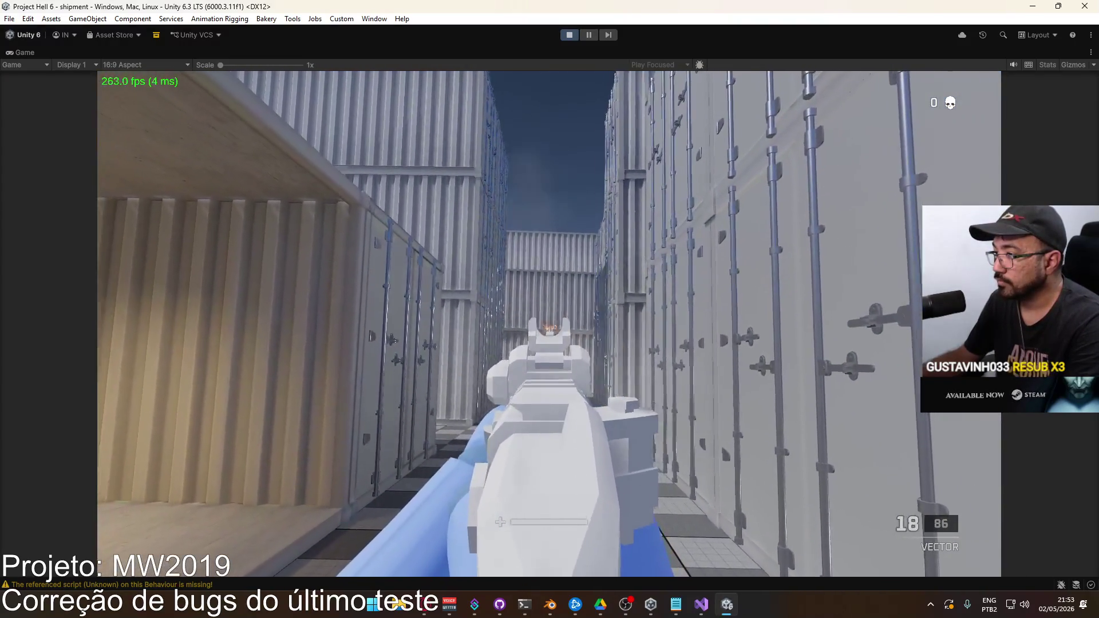
Step: Reload, fire a single aimed shot to check alignment, reload again and walk forward
key(r)
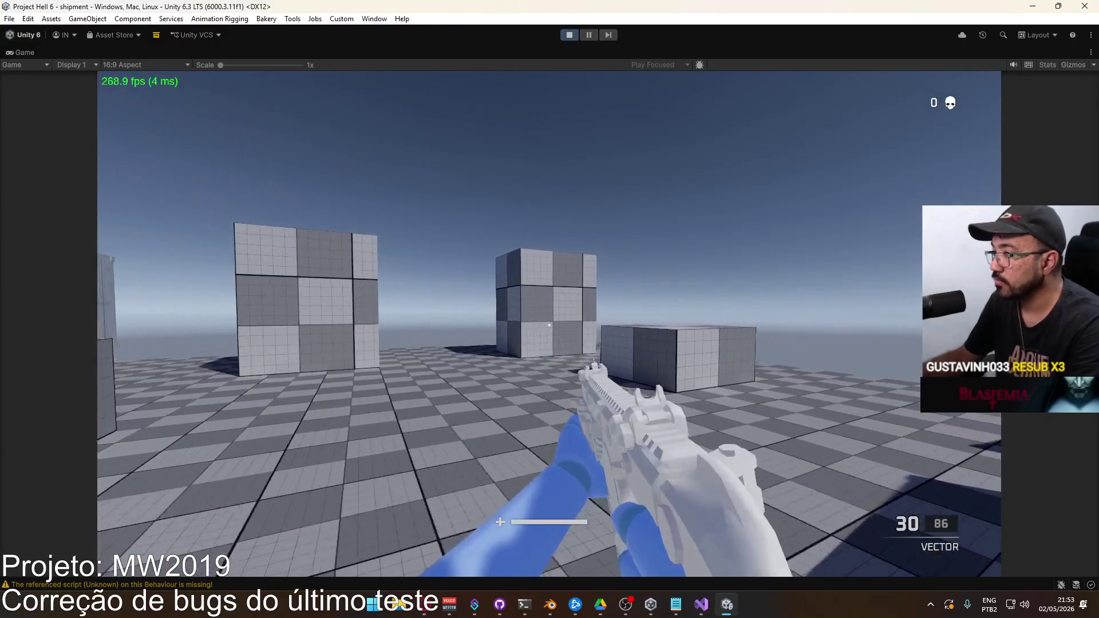
right_click(549, 326)
click(549, 325)
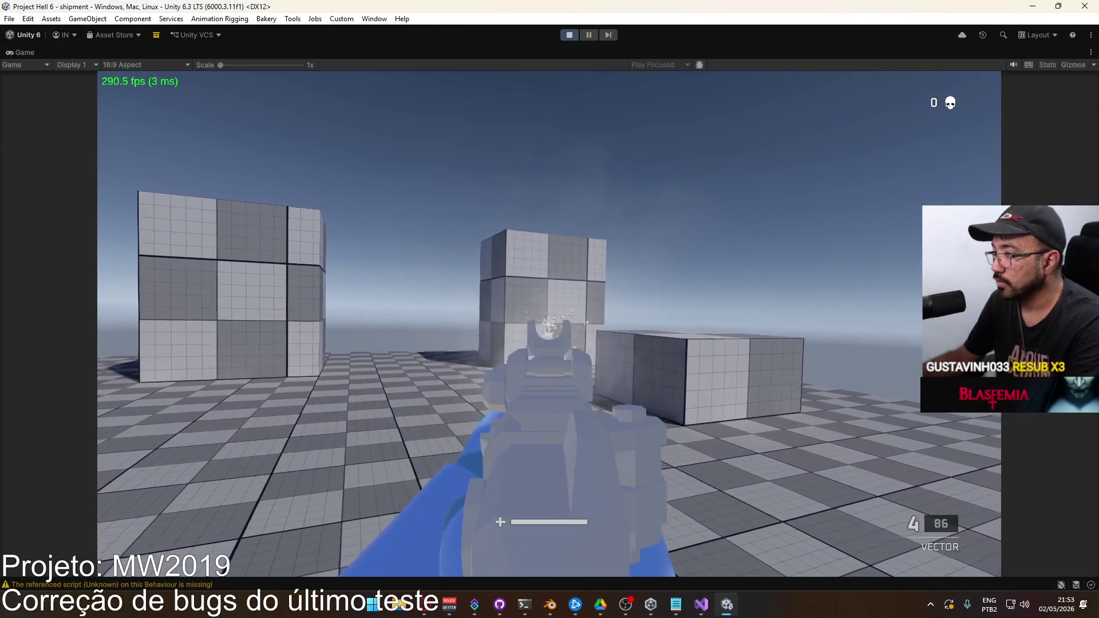
key(r)
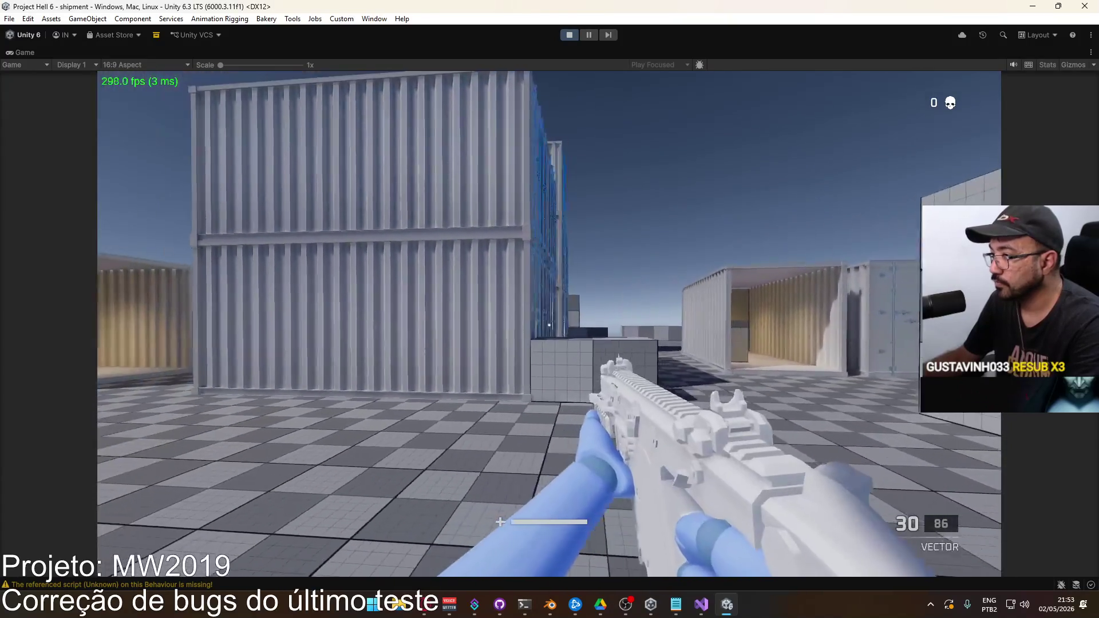
key(w)
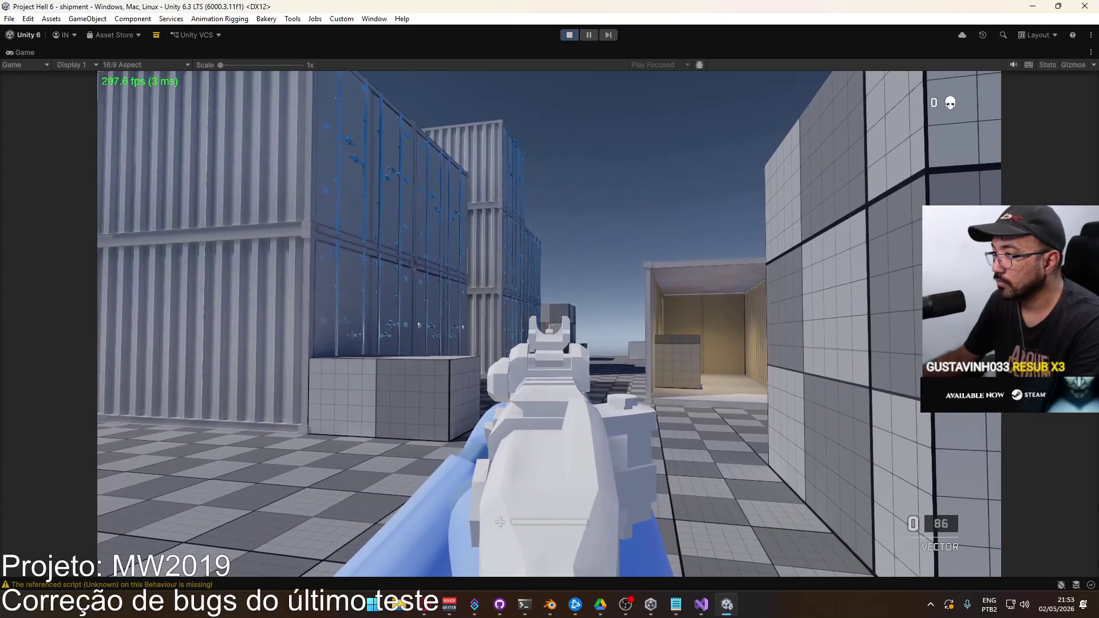
key(super)
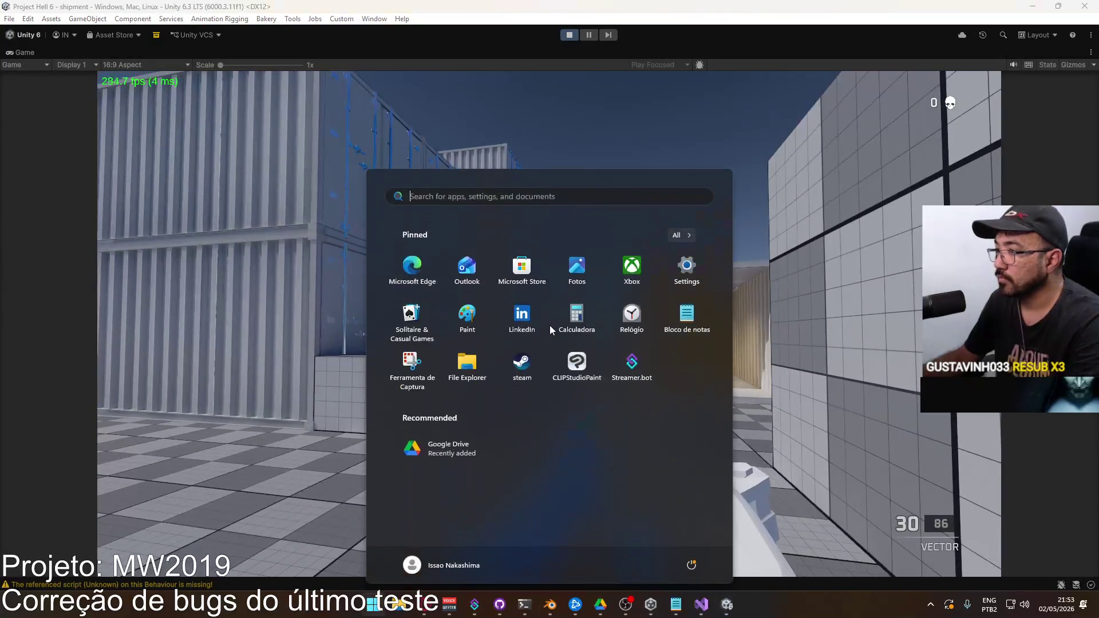
Step: Aim down the Vector's sights, fire a burst and reload
key(Escape)
right_click(549, 309)
click(550, 309)
drag(550, 309, 550, 309)
key(r)
key(super)
key(Escape)
key(super)
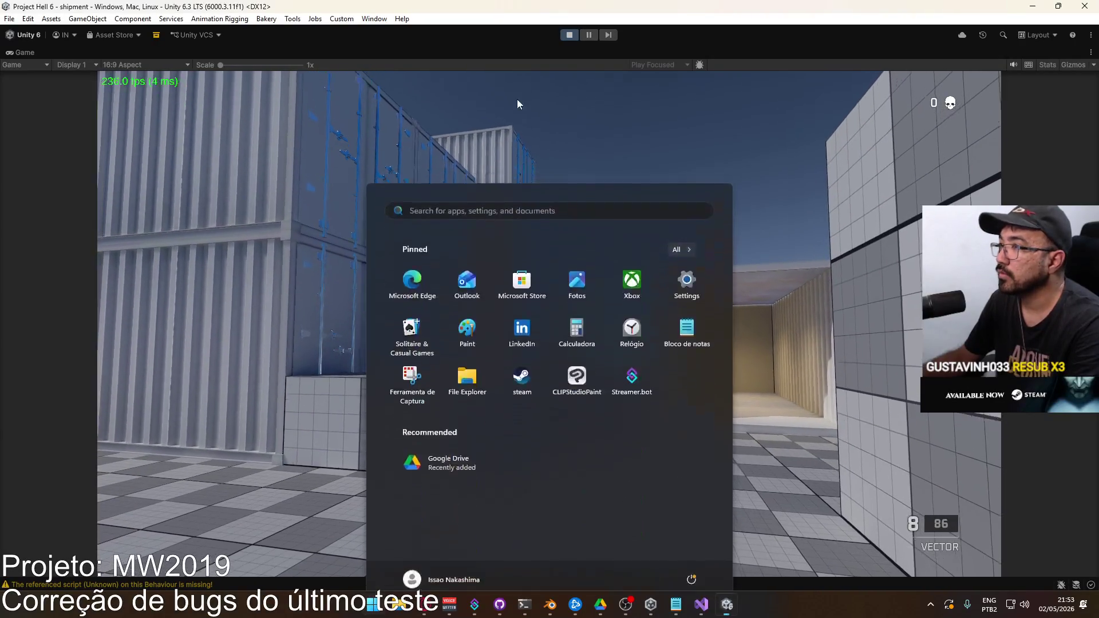
key(Escape)
key(r)
Step: Untick Maximize on the Game tab to restore the full editor layout
right_click(521, 54)
click(555, 95)
key(super)
key(Escape)
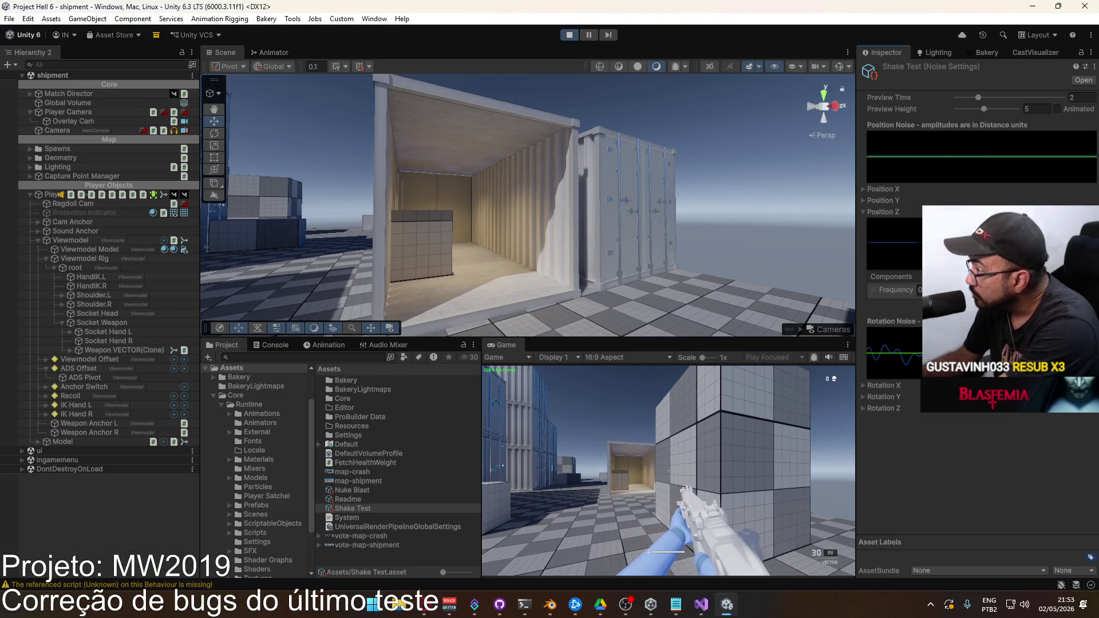
Step: Expand and collapse the Position X and Position Y noise foldouts in the Inspector
click(864, 189)
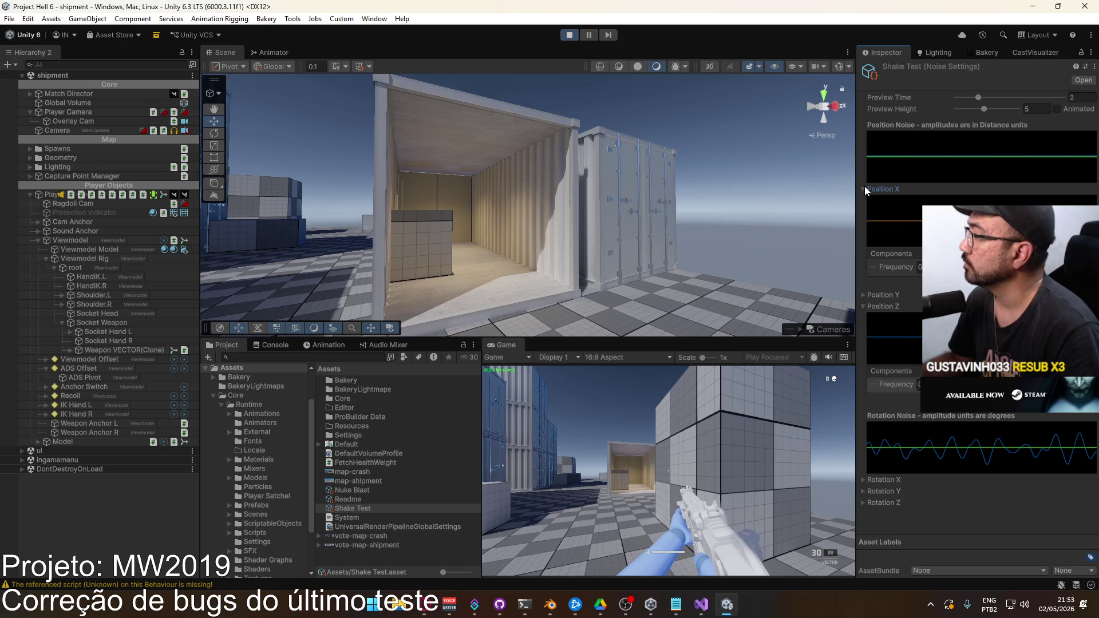
click(863, 294)
click(863, 294)
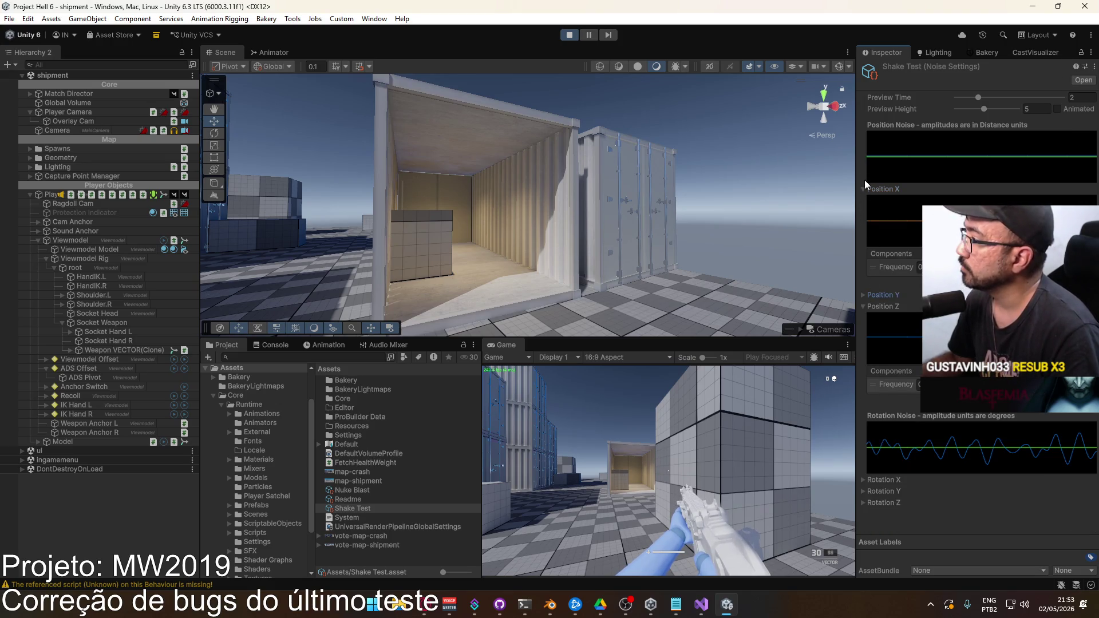
click(863, 189)
Step: Fire the Vector in the Game view until the magazine is empty
click(668, 471)
click(668, 471)
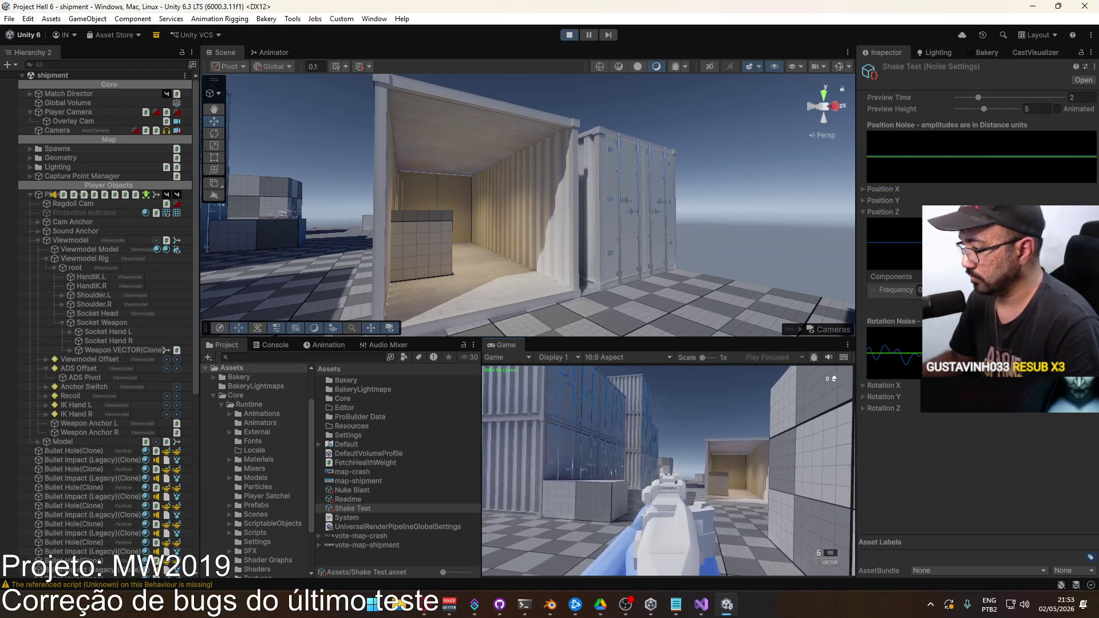
click(669, 471)
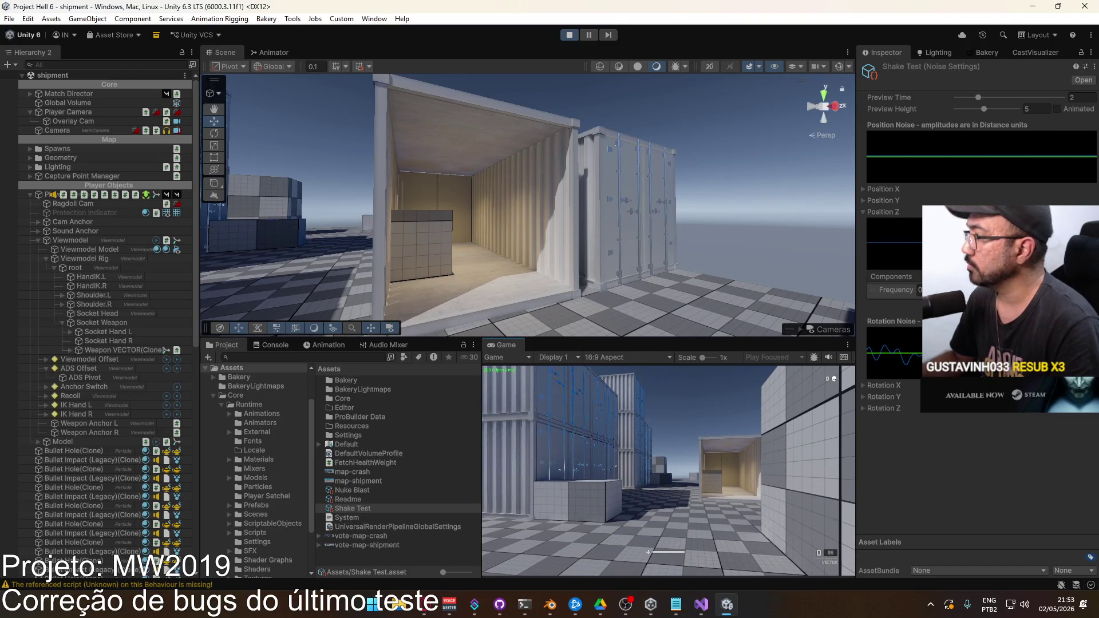
key(super)
key(Escape)
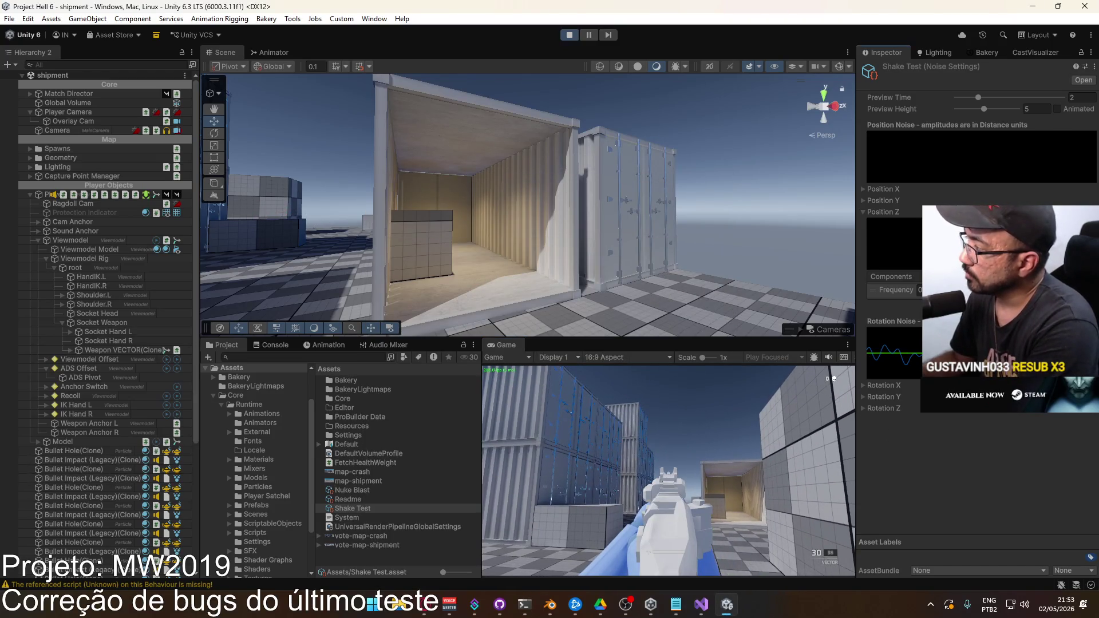
Step: Expand the Position Y noise settings, then fire bursts at the containers with a reload between
click(864, 201)
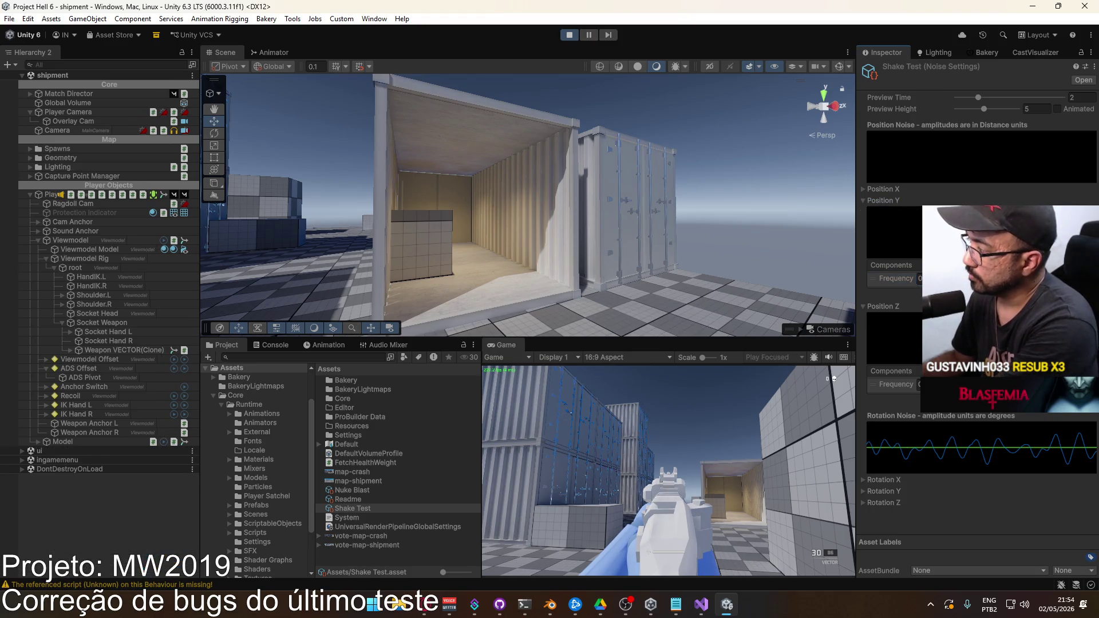
click(669, 437)
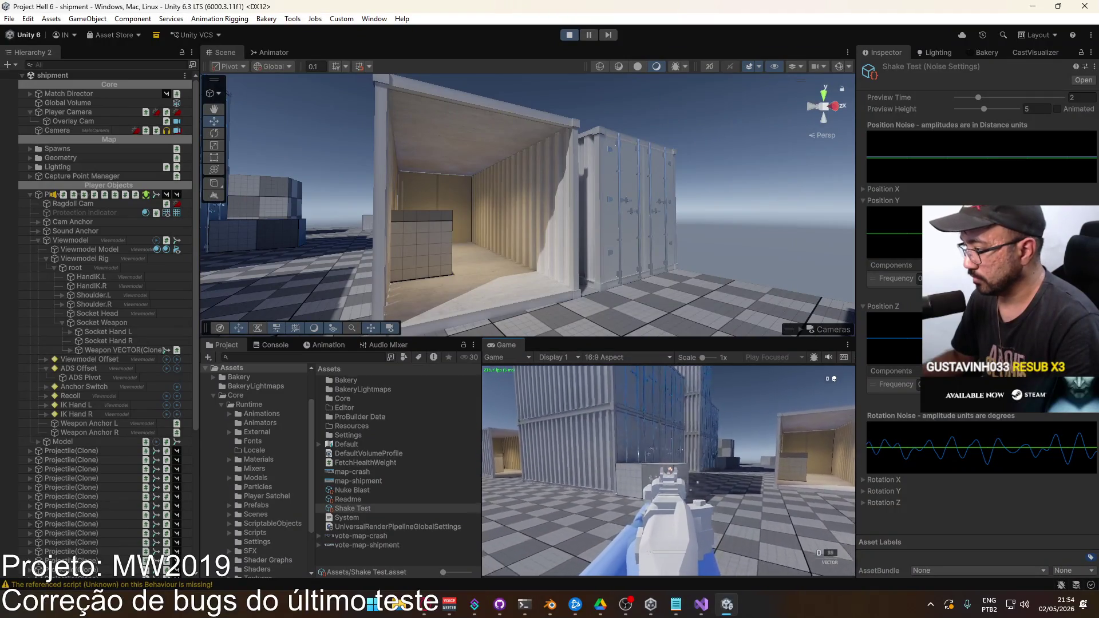
key(r)
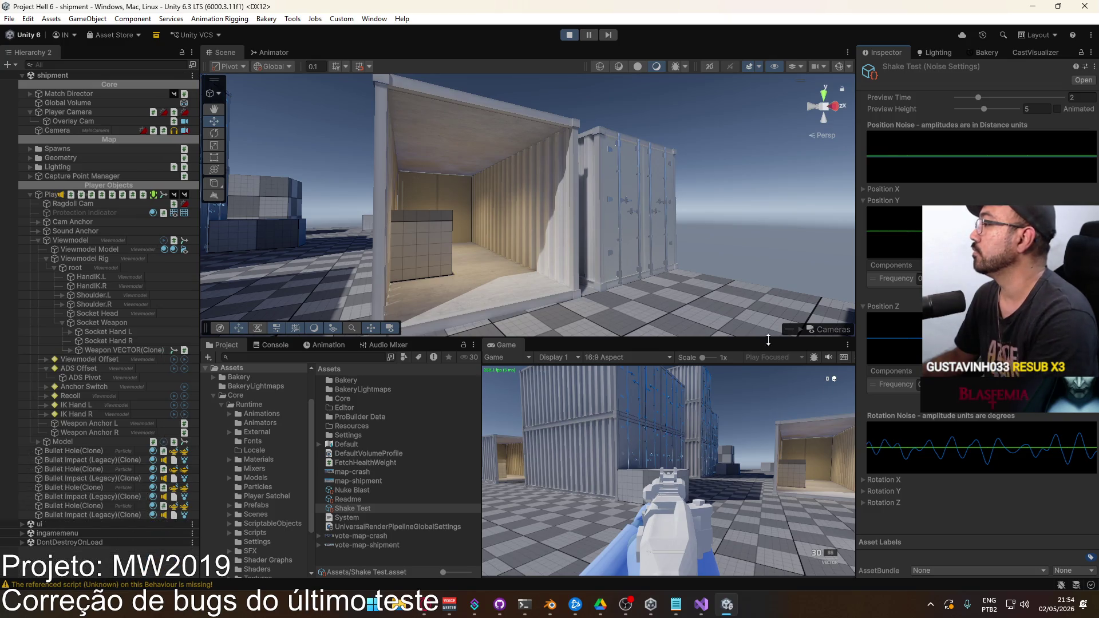
click(704, 378)
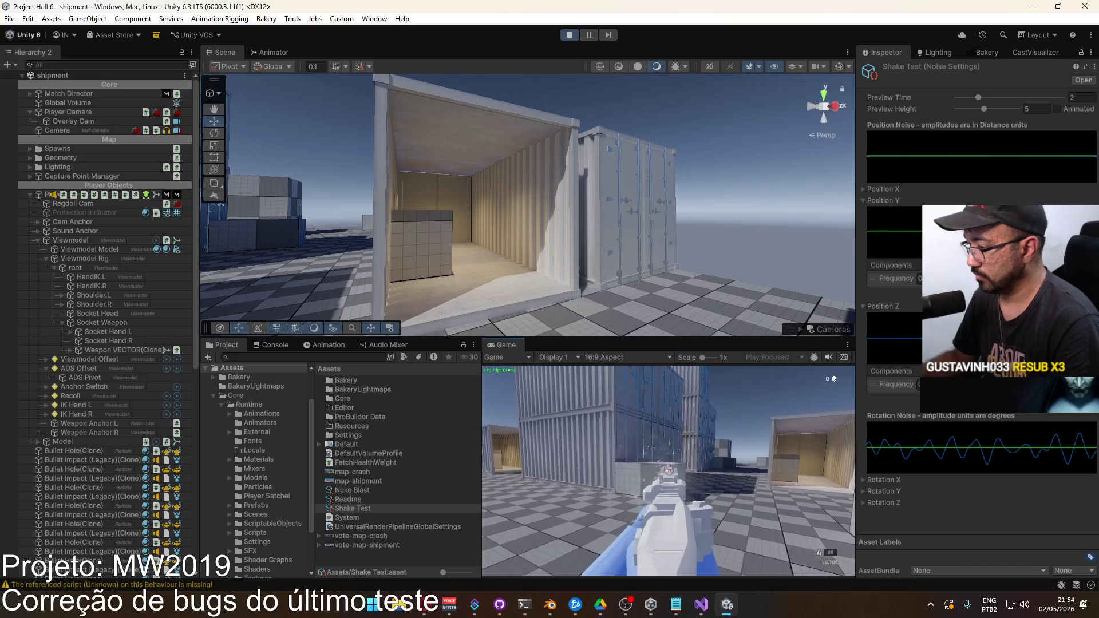
key(super)
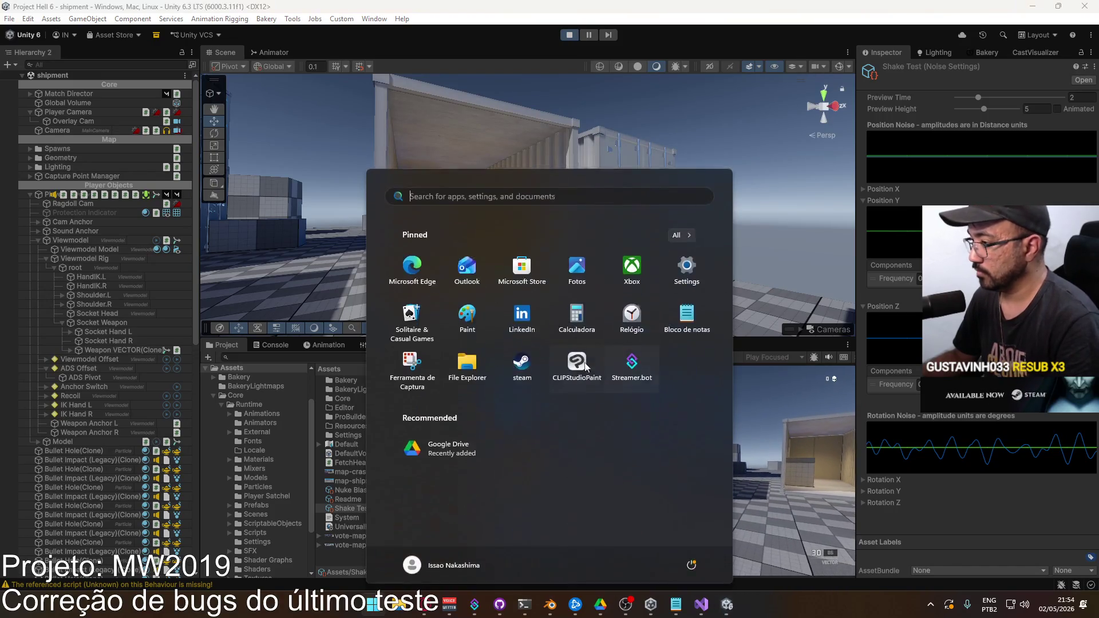
Step: Maximize the Game view and fire the Vector until the magazine is empty
key(super)
right_click(502, 345)
click(575, 374)
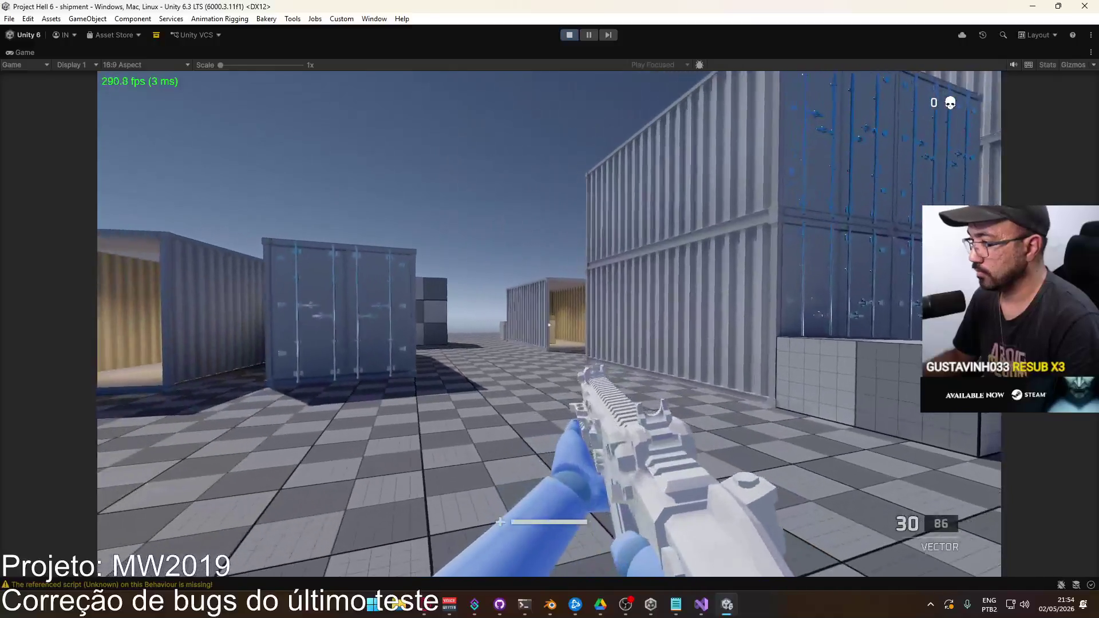
click(549, 323)
click(549, 323)
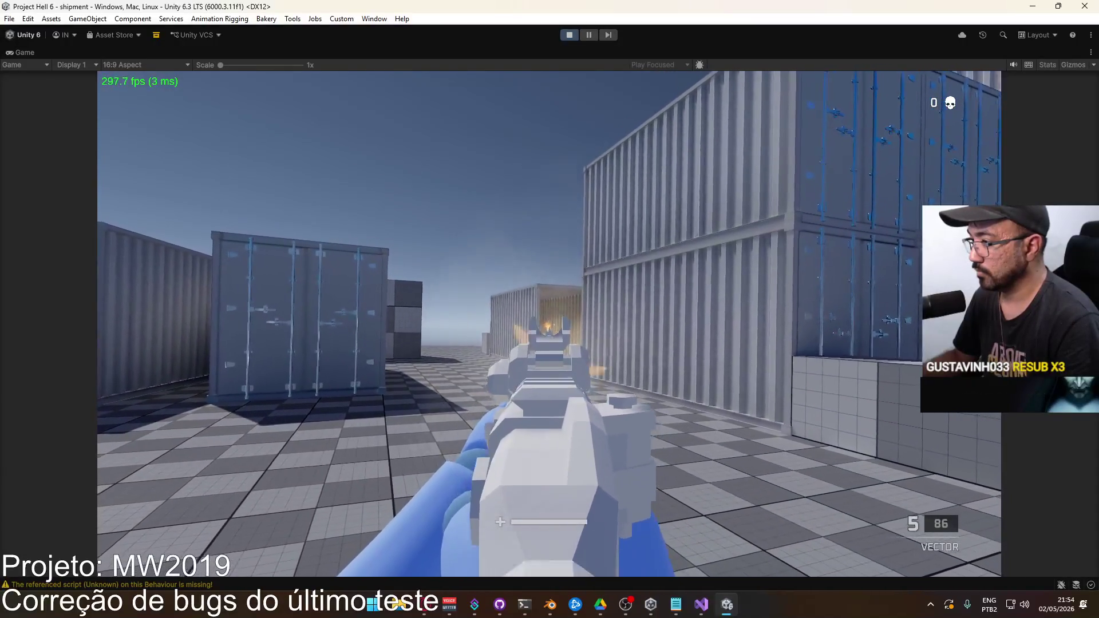
Step: Restore the normal editor layout, then maximize the Game view again
key(super)
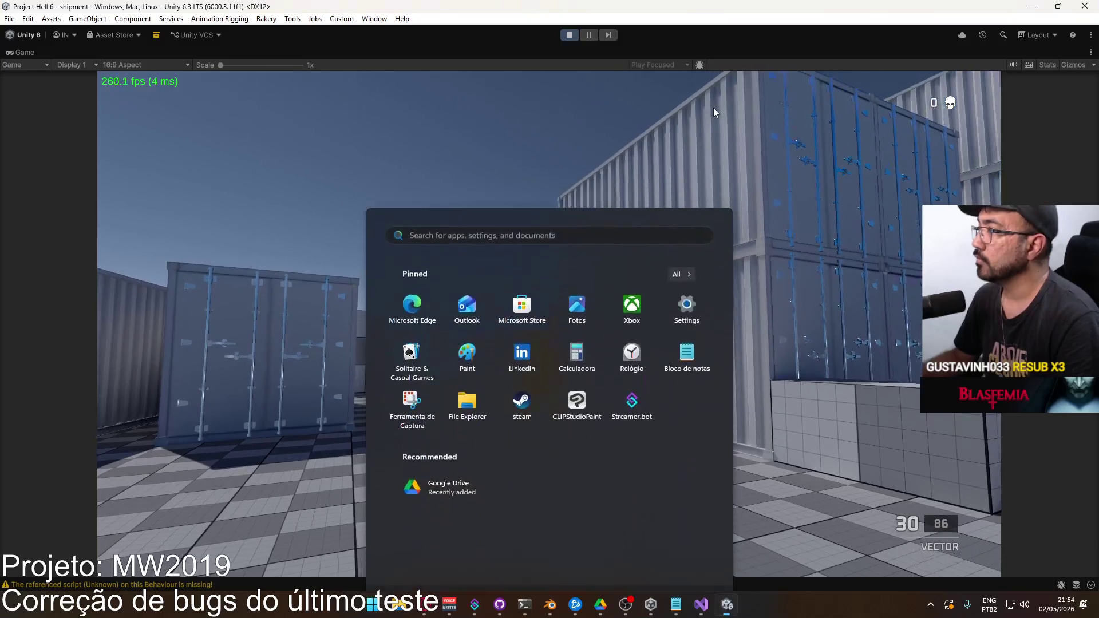
key(super)
right_click(734, 53)
click(777, 89)
key(super)
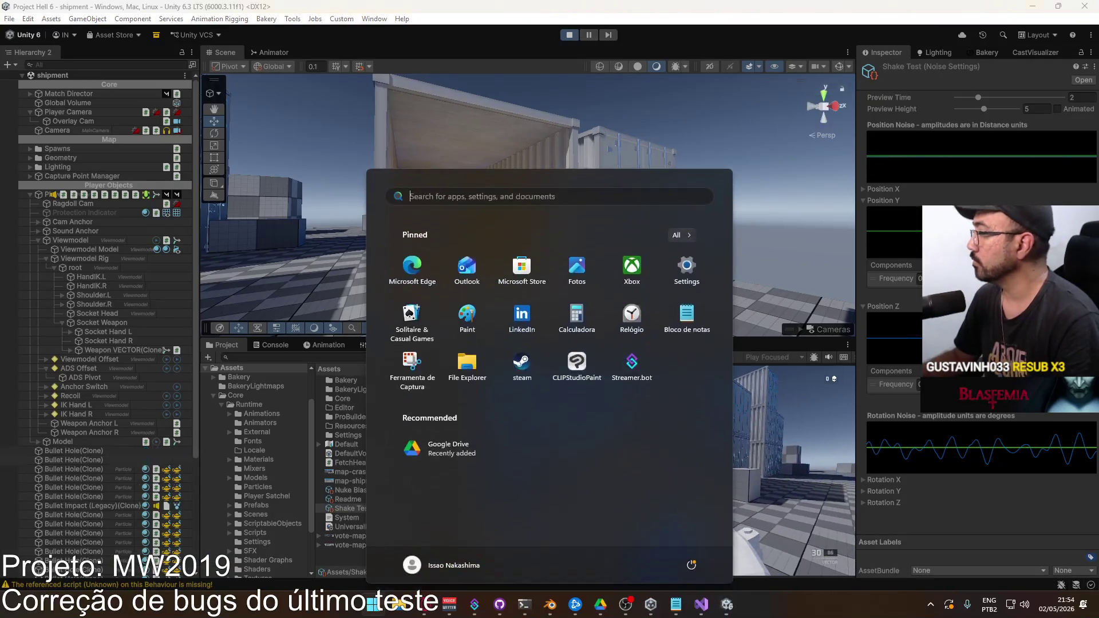
key(super)
right_click(547, 343)
click(586, 373)
Step: Keep firing the Vector while moving through the level until the magazine empties
click(908, 343)
click(550, 323)
click(550, 323)
click(549, 324)
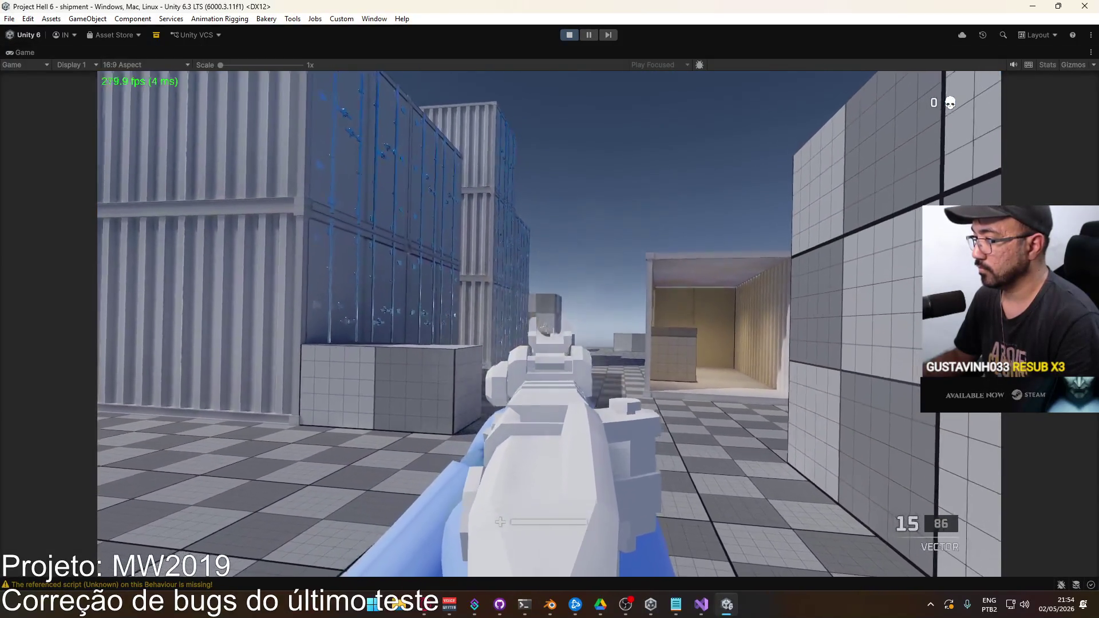
click(549, 323)
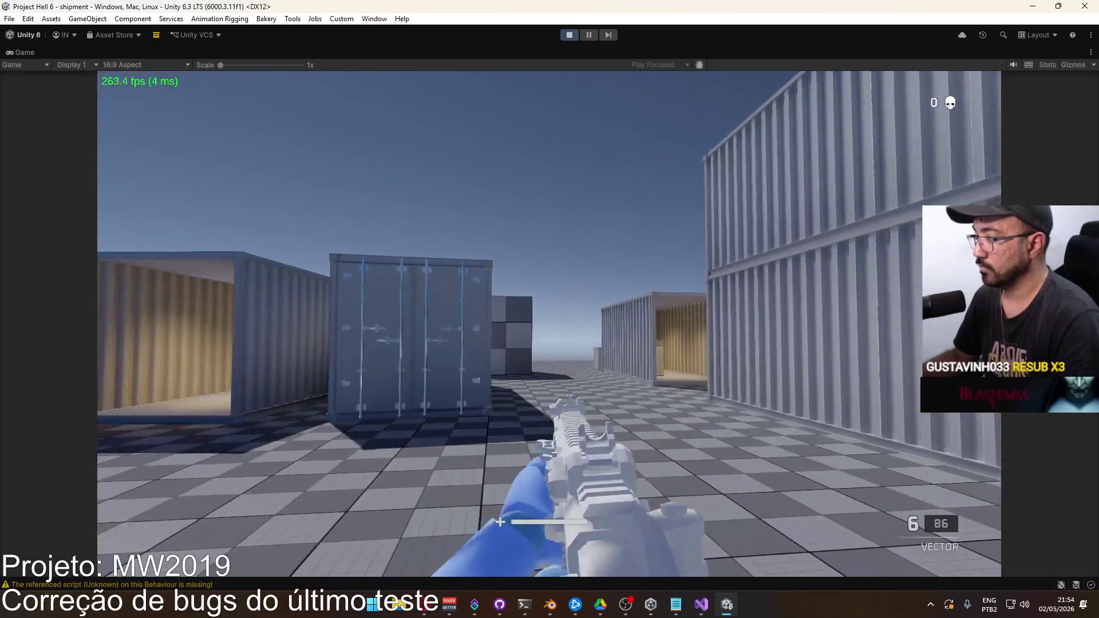
click(549, 324)
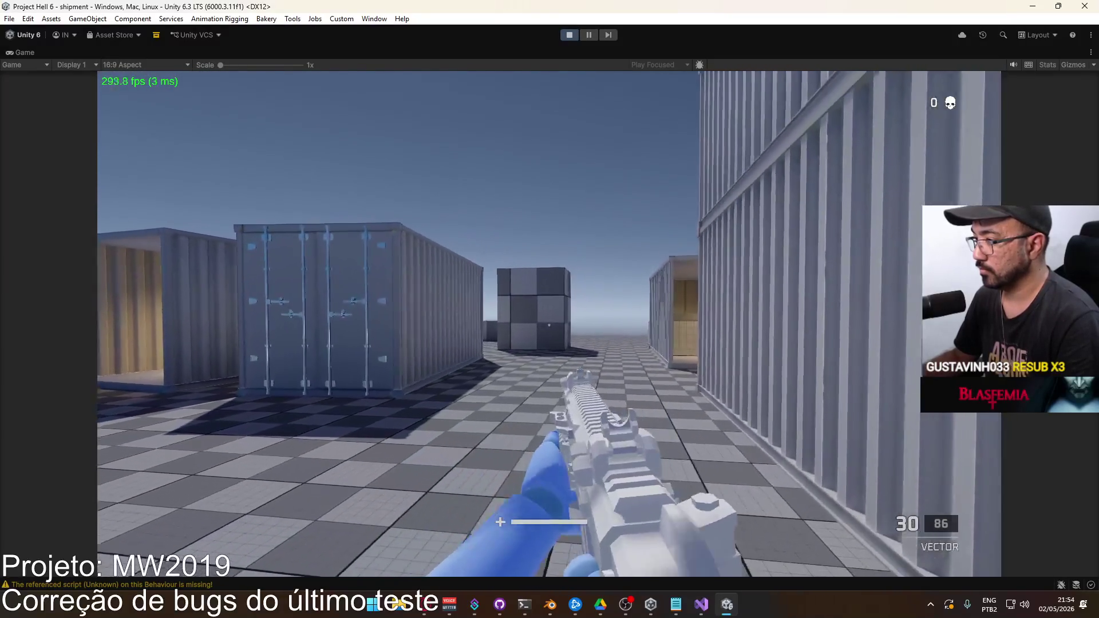
click(550, 323)
click(550, 323)
click(549, 324)
click(549, 327)
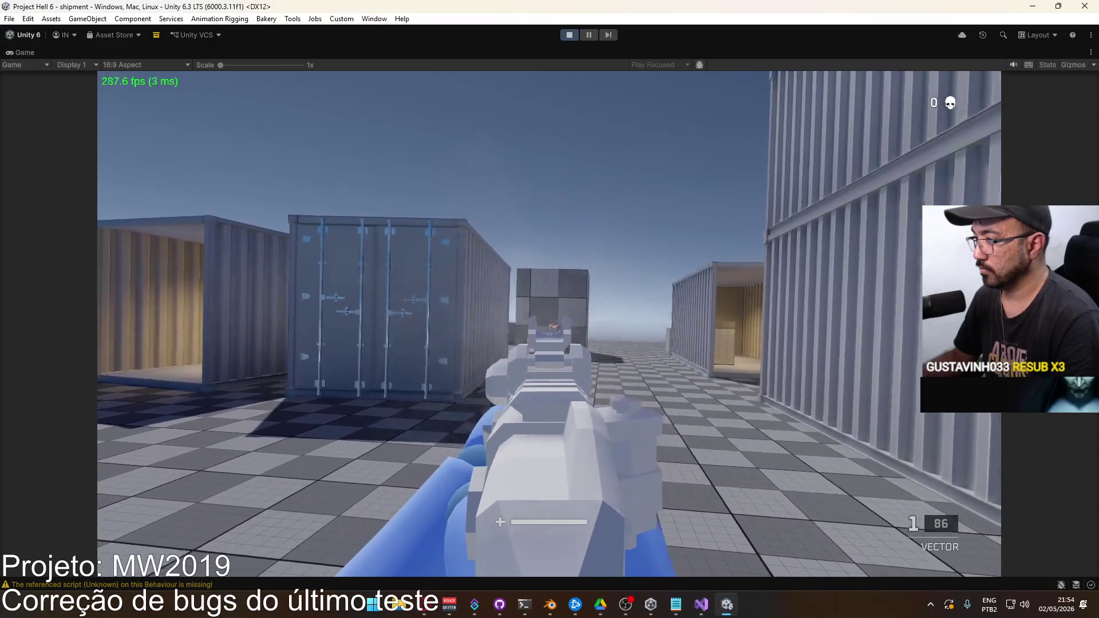
Step: Reload, fire single aimed shots and a full-auto burst, then open loadout selection from the pause menu
key(r)
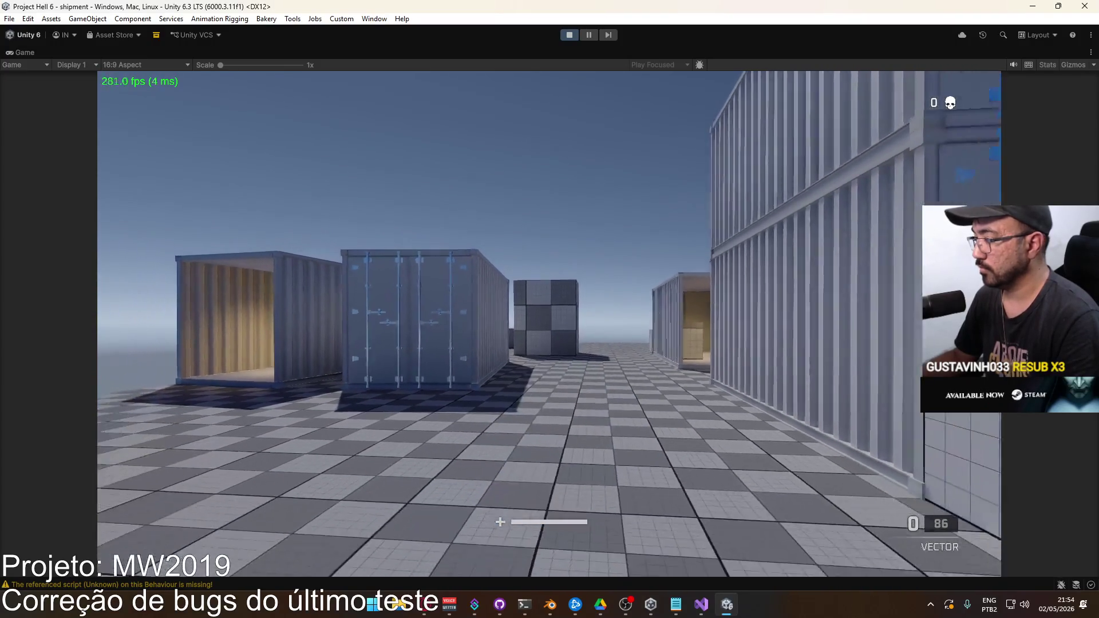
click(550, 326)
click(550, 326)
click(549, 326)
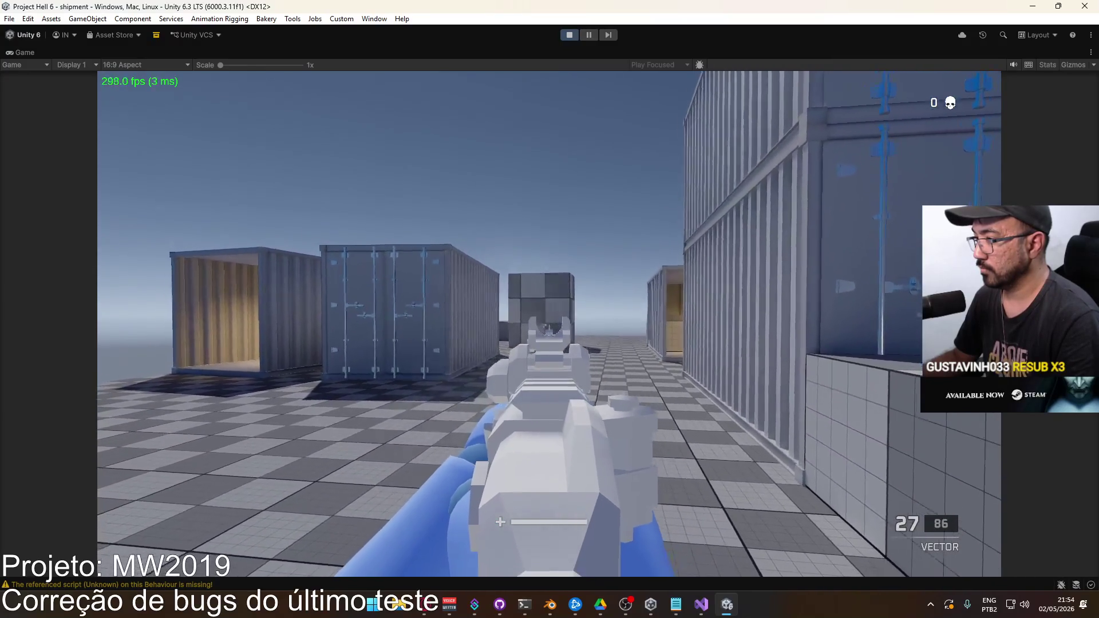
click(549, 327)
click(550, 326)
click(549, 326)
drag(549, 326, 549, 326)
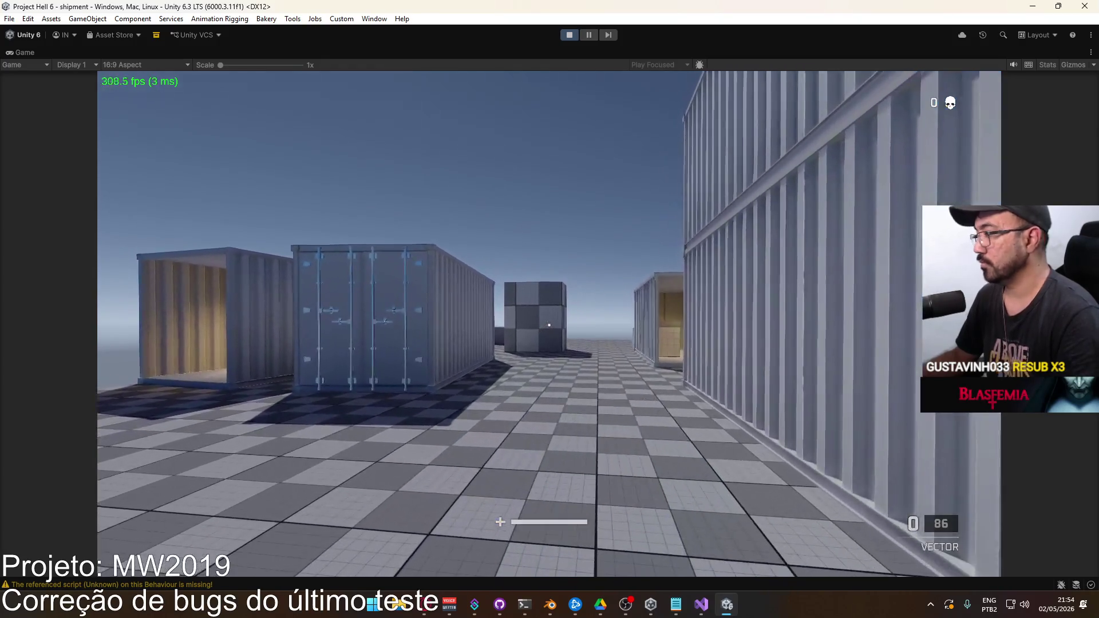
key(Escape)
click(221, 362)
Step: Equip the FAL assault rifle as Loadout 2's primary weapon, deploy, and respawn via Change Team
click(241, 198)
click(349, 197)
click(229, 195)
click(245, 138)
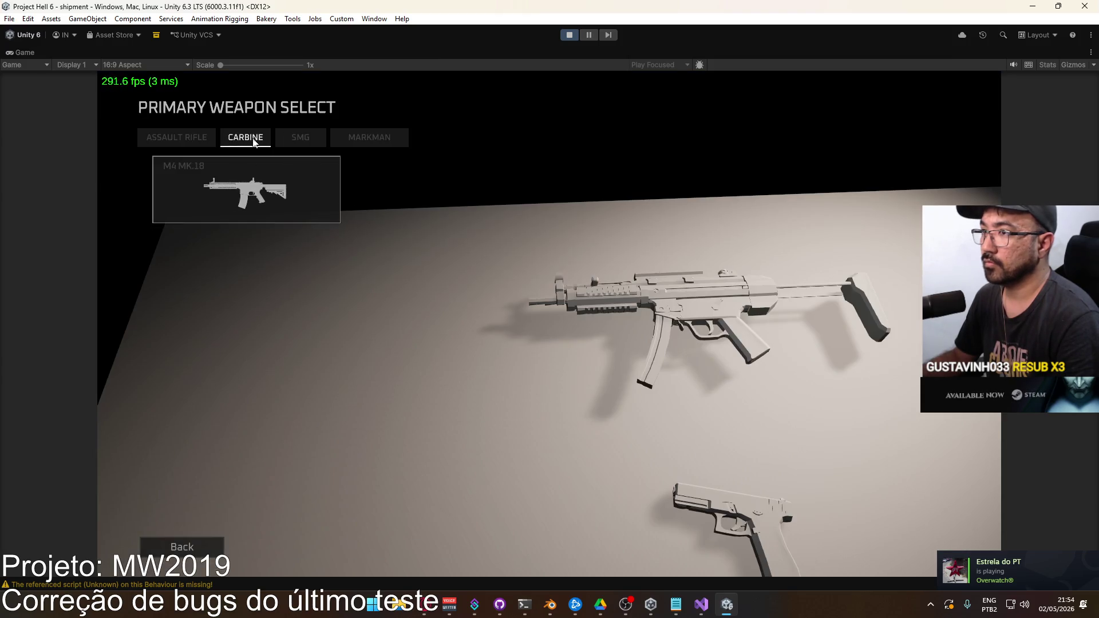
click(177, 138)
click(246, 333)
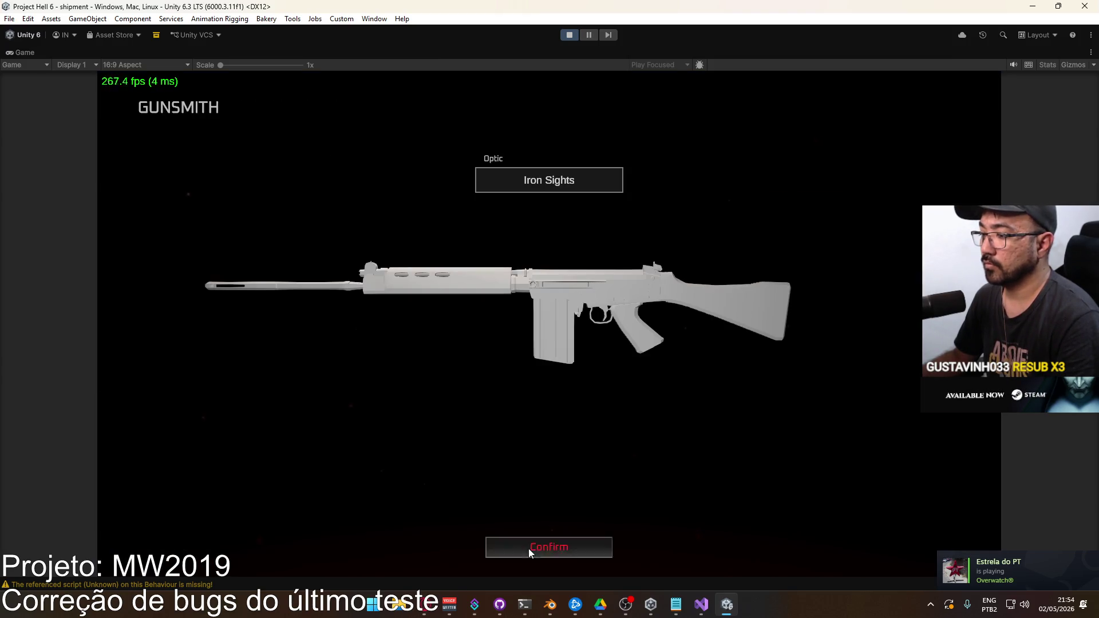
click(528, 548)
click(292, 544)
key(Escape)
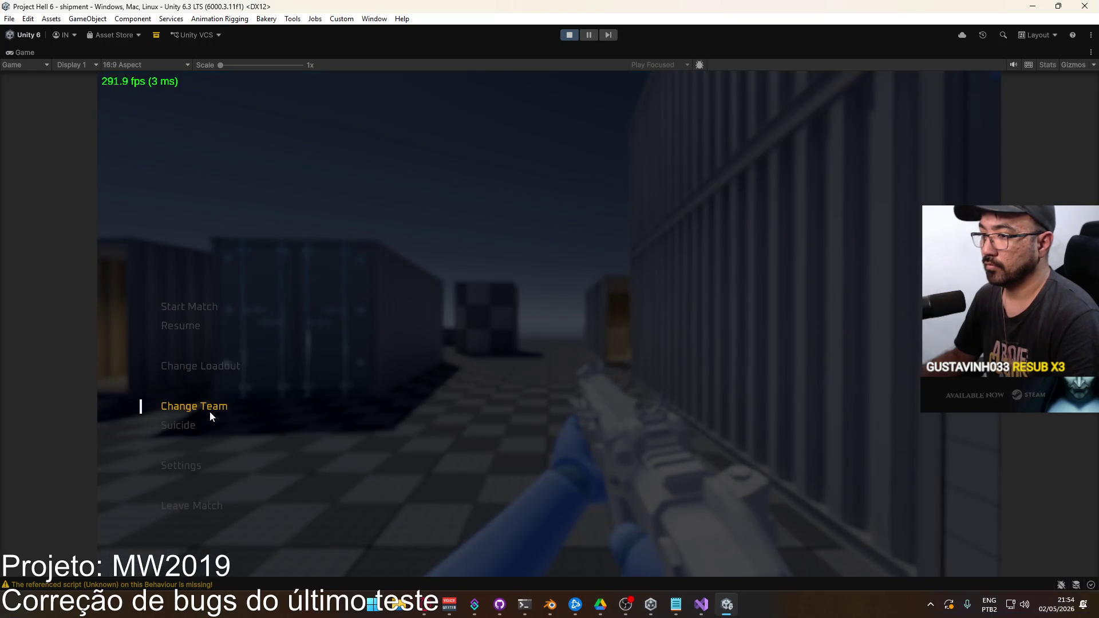
click(206, 425)
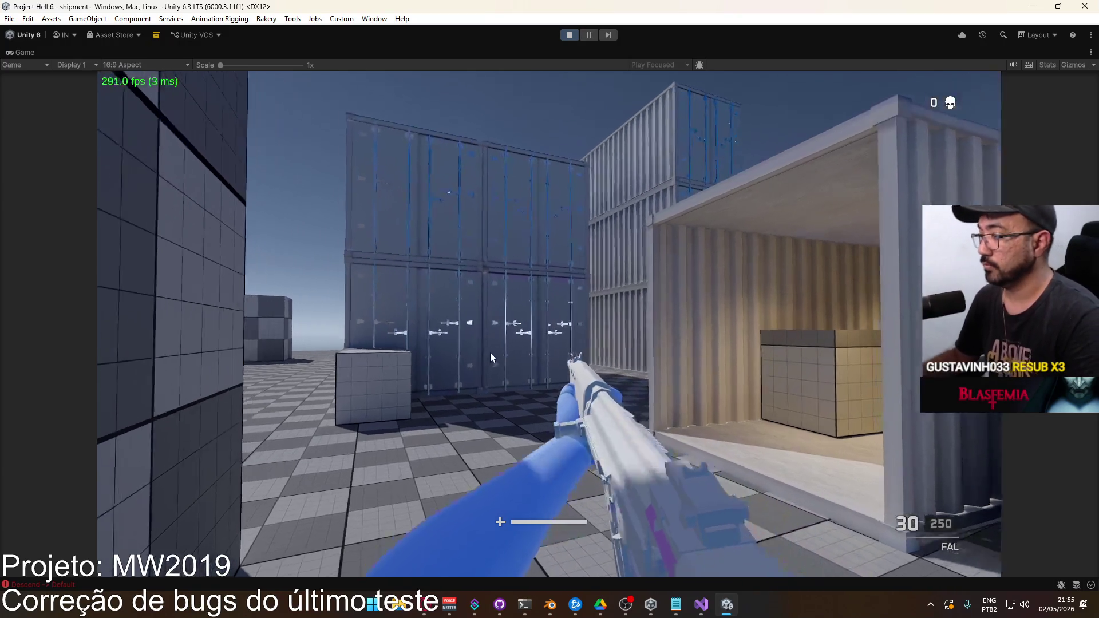
Step: Aim down the FAL's sights and fire through the whole magazine at the open containers
right_click(529, 356)
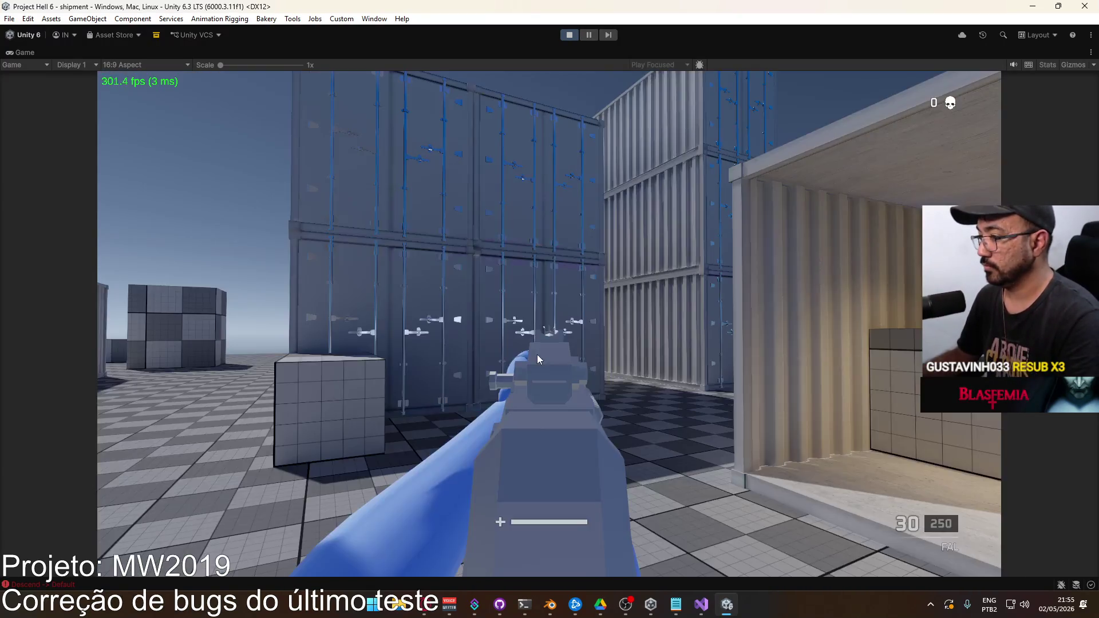
click(537, 355)
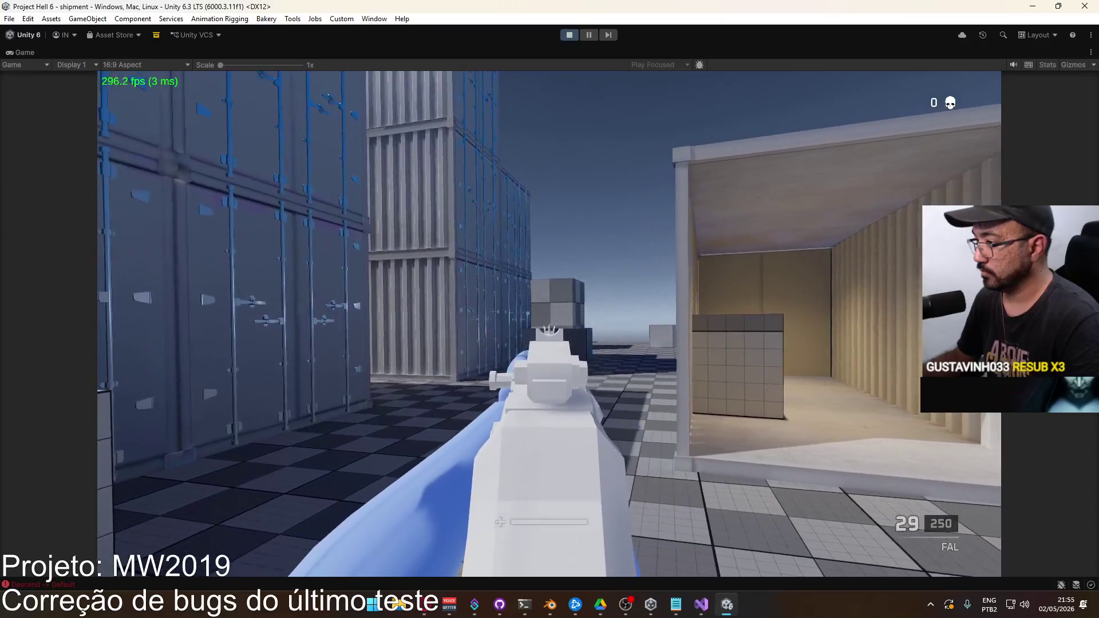
click(550, 325)
click(550, 324)
click(549, 324)
click(549, 324)
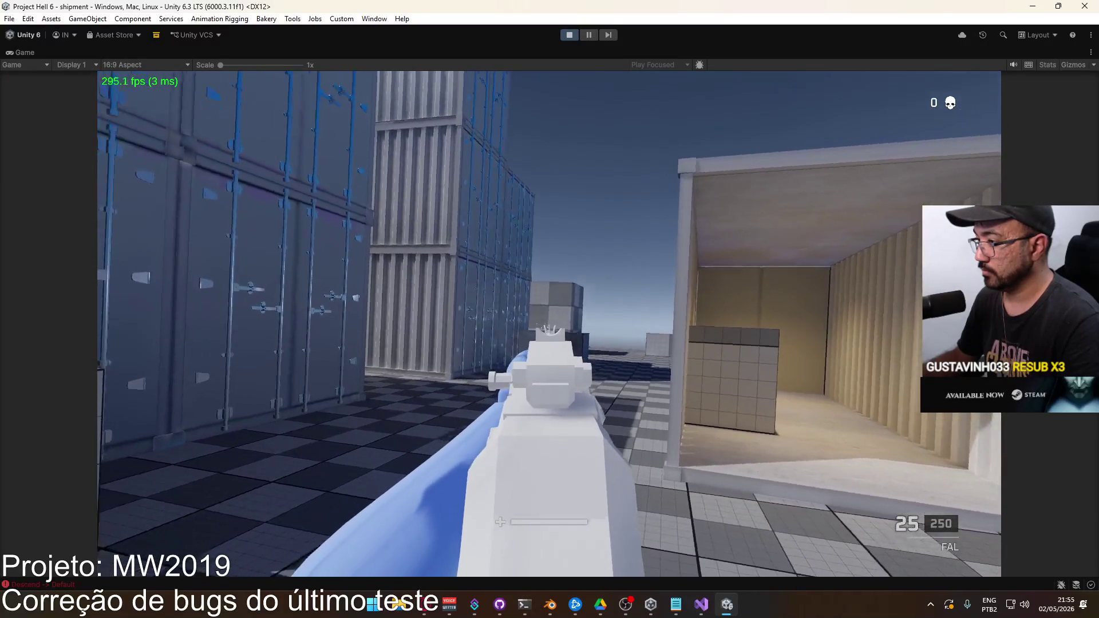
click(550, 324)
click(550, 324)
click(550, 324)
click(550, 324)
click(550, 324)
click(550, 324)
click(550, 324)
click(550, 324)
click(550, 324)
click(550, 324)
click(549, 324)
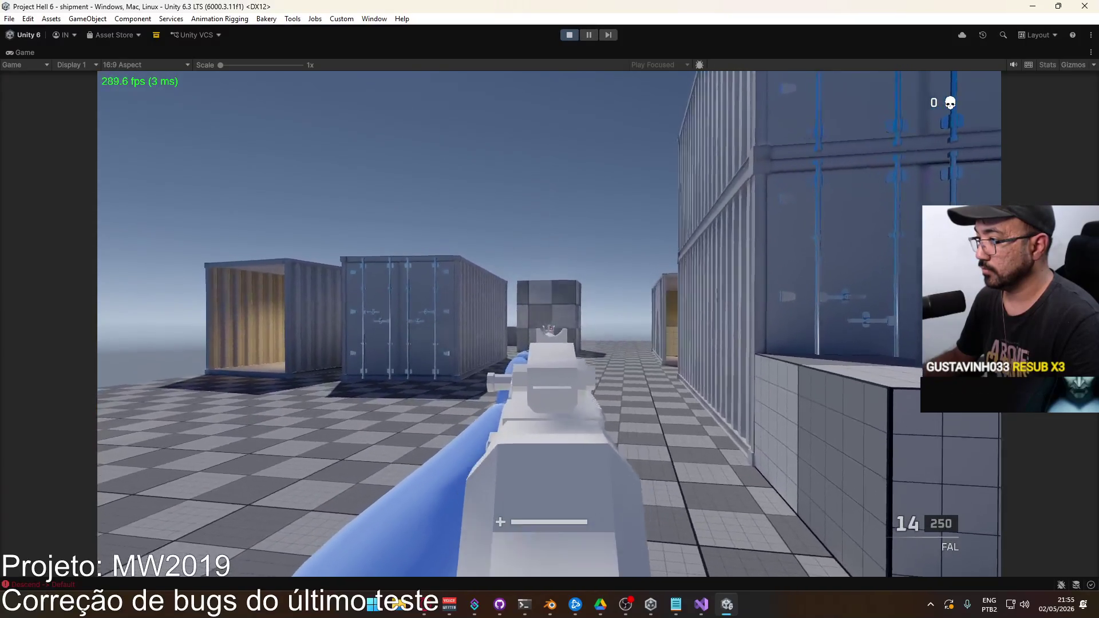
click(550, 324)
click(550, 324)
click(550, 325)
click(549, 324)
click(550, 324)
click(550, 324)
click(550, 324)
click(549, 324)
click(549, 324)
click(550, 324)
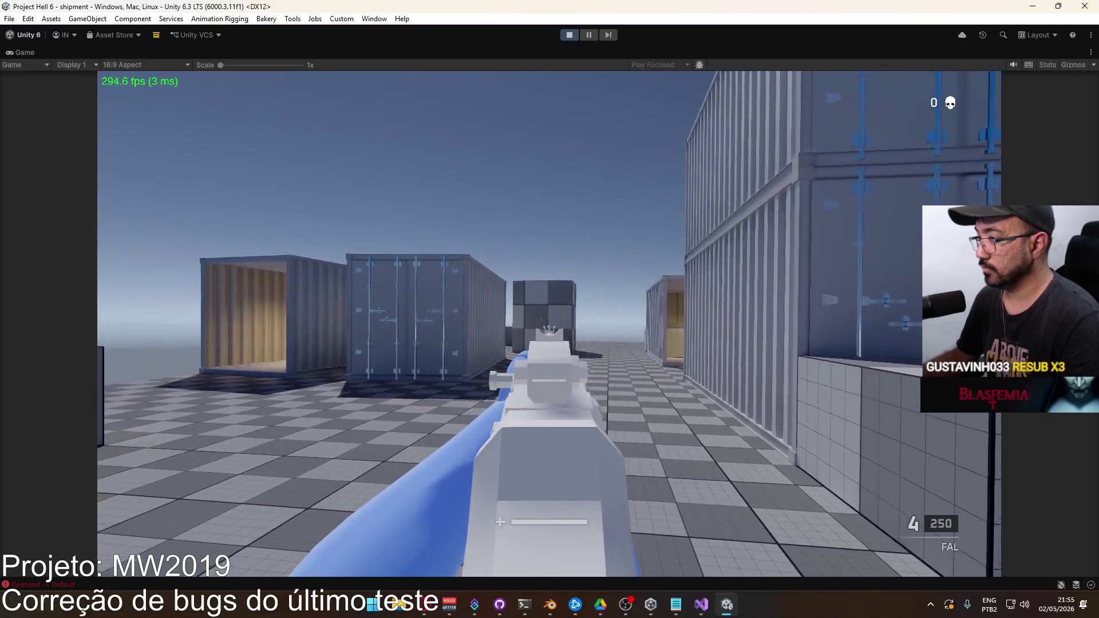
click(549, 324)
click(549, 324)
click(550, 324)
click(550, 324)
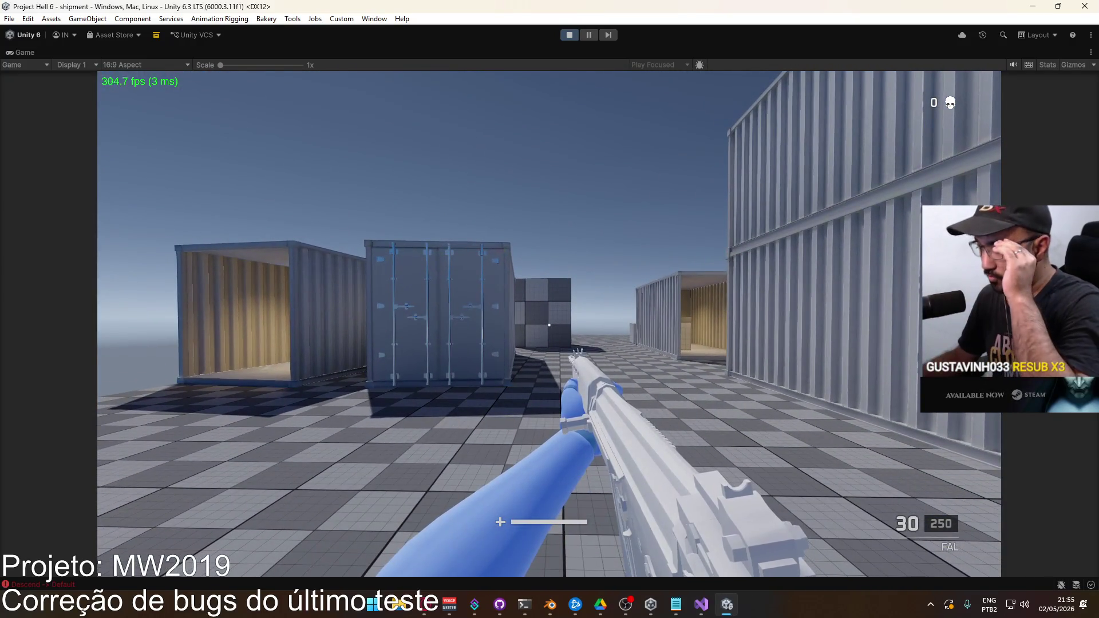
Step: Aim down sights again, fire a few more rounds, and bring up the pause menu
right_click(550, 324)
click(550, 324)
click(549, 324)
click(550, 324)
click(550, 324)
click(550, 324)
click(549, 324)
key(Escape)
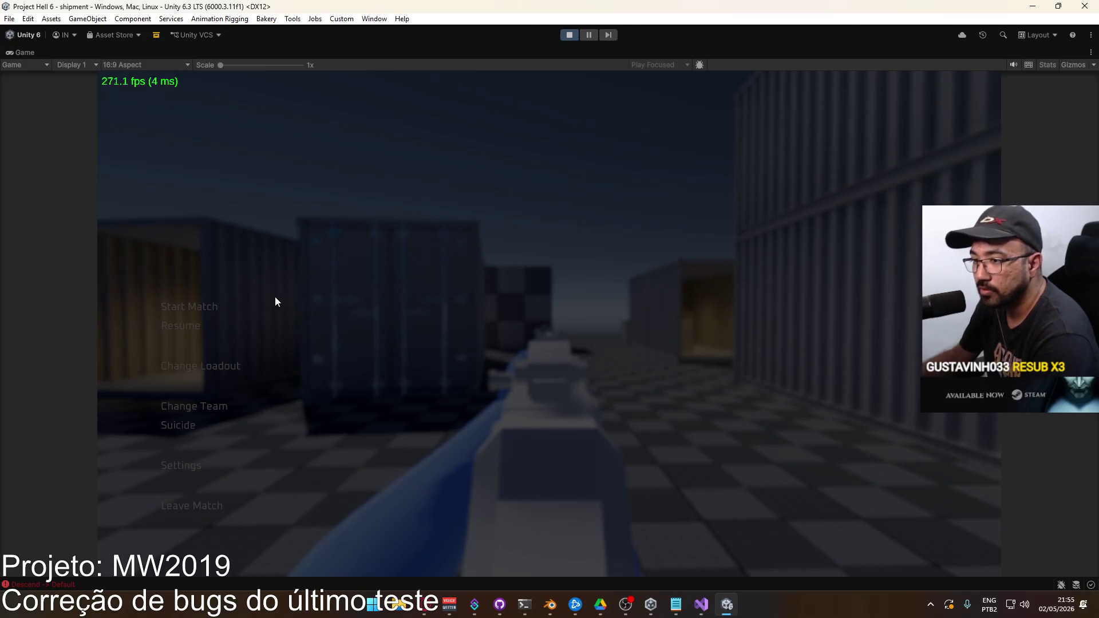
Step: Open Loadout 2's primary weapon list and browse the Carbine, SMG and Marksman categories, previewing the MP5
click(208, 365)
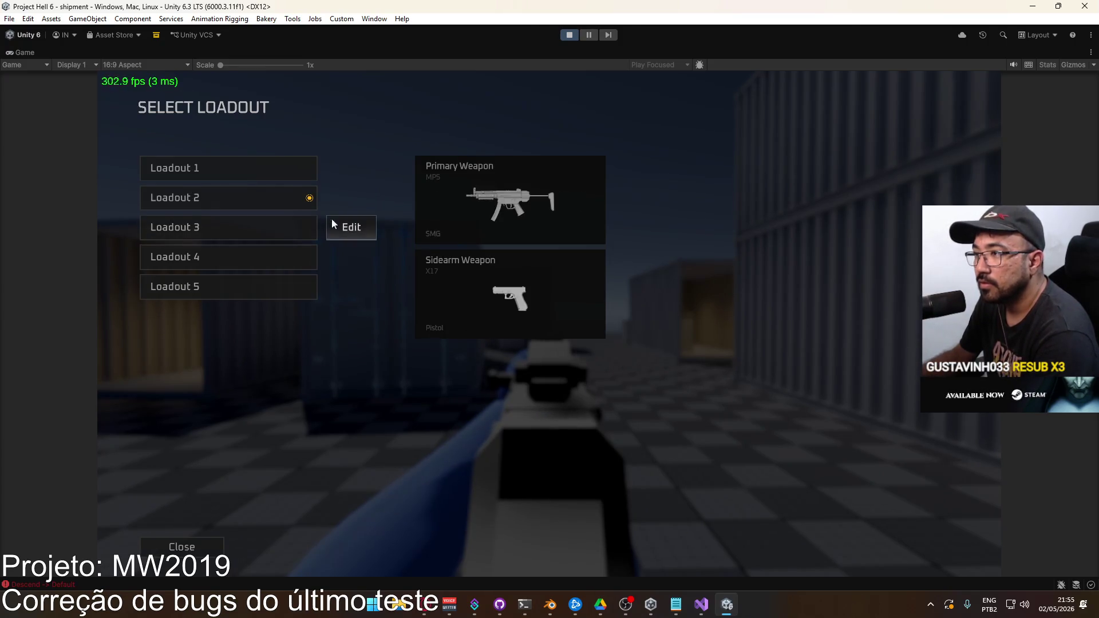
click(346, 200)
click(295, 214)
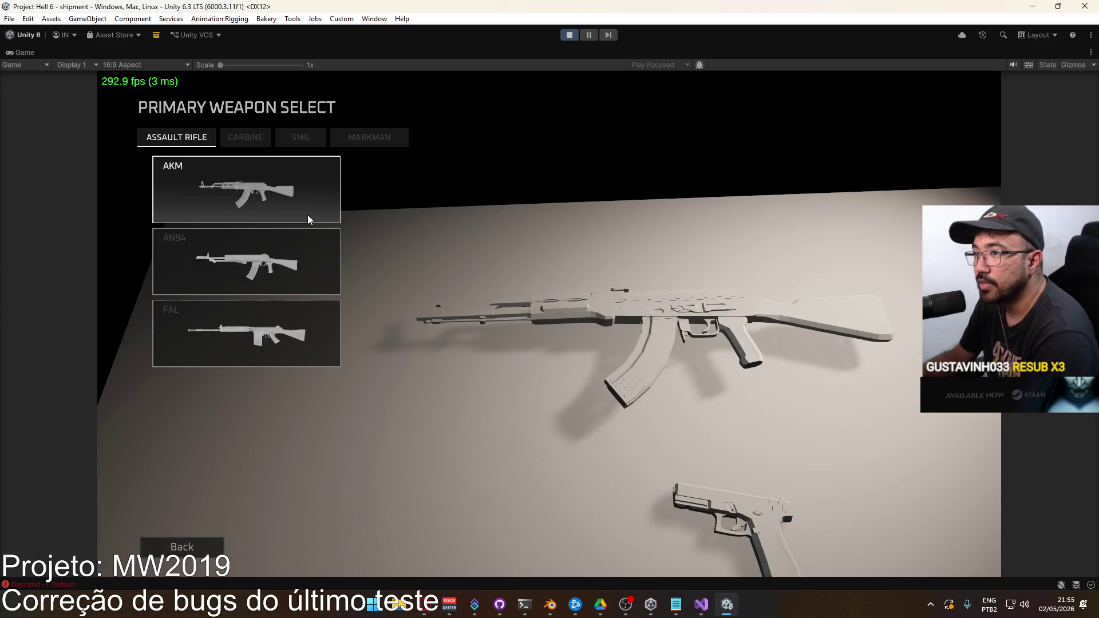
click(252, 143)
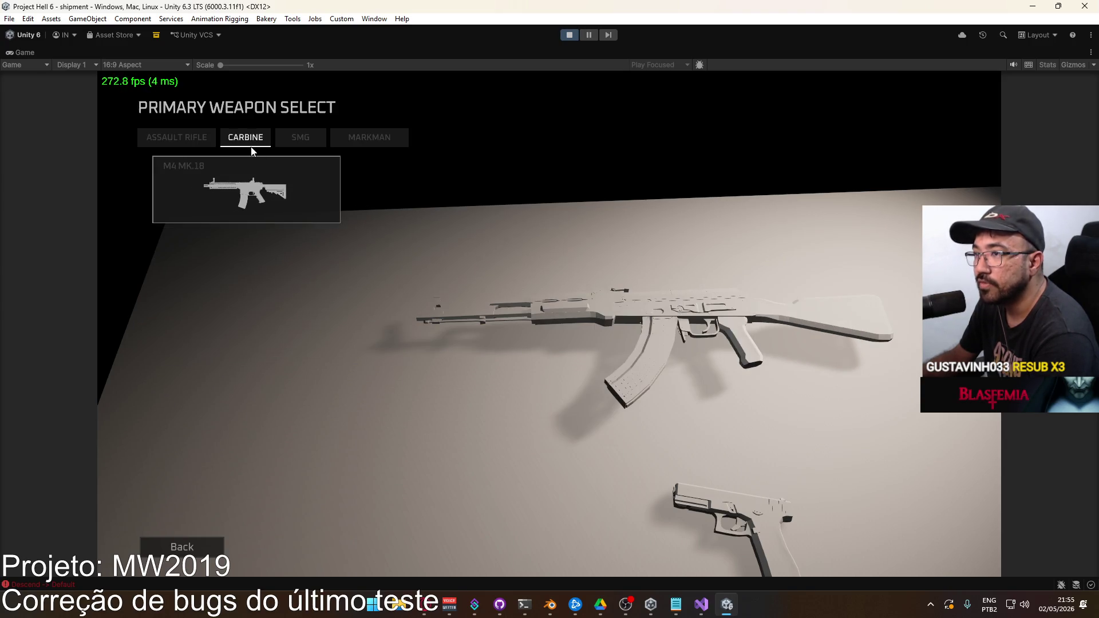
click(309, 138)
click(364, 138)
click(304, 138)
click(261, 207)
click(260, 140)
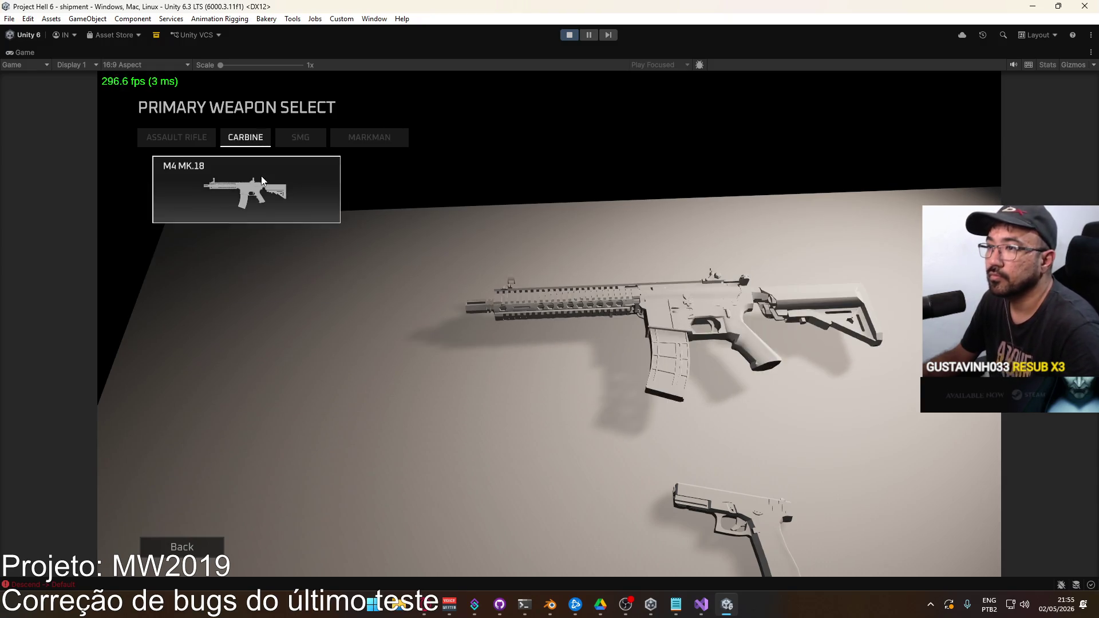
Step: Select and confirm the M4 MK.18 carbine, deploy, then respawn via Change Team
click(246, 189)
click(515, 546)
click(298, 547)
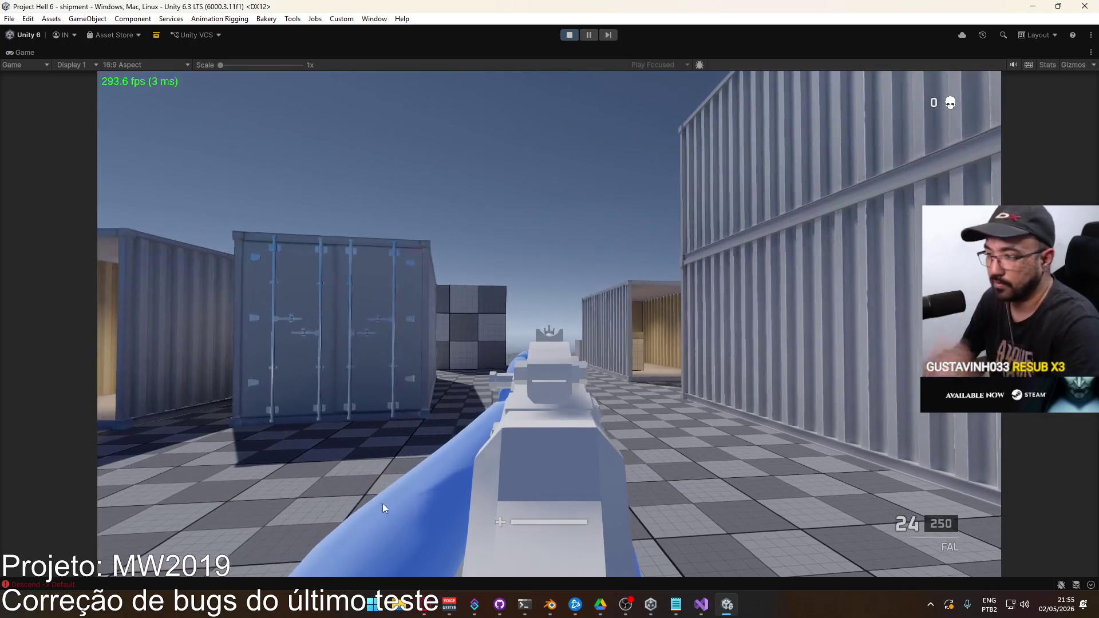
key(Escape)
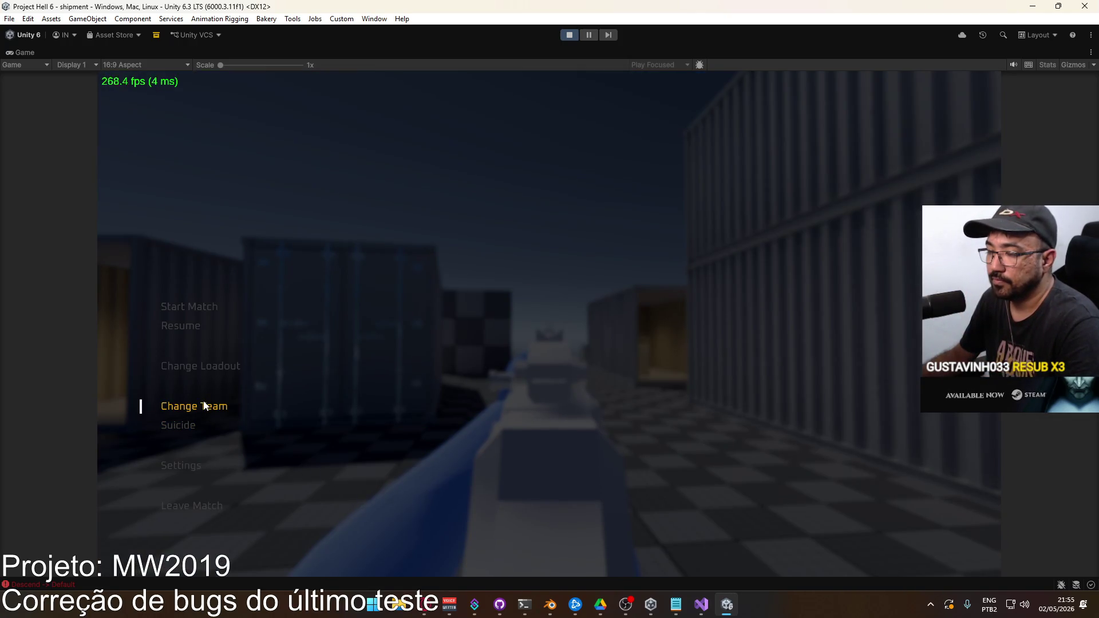
click(177, 425)
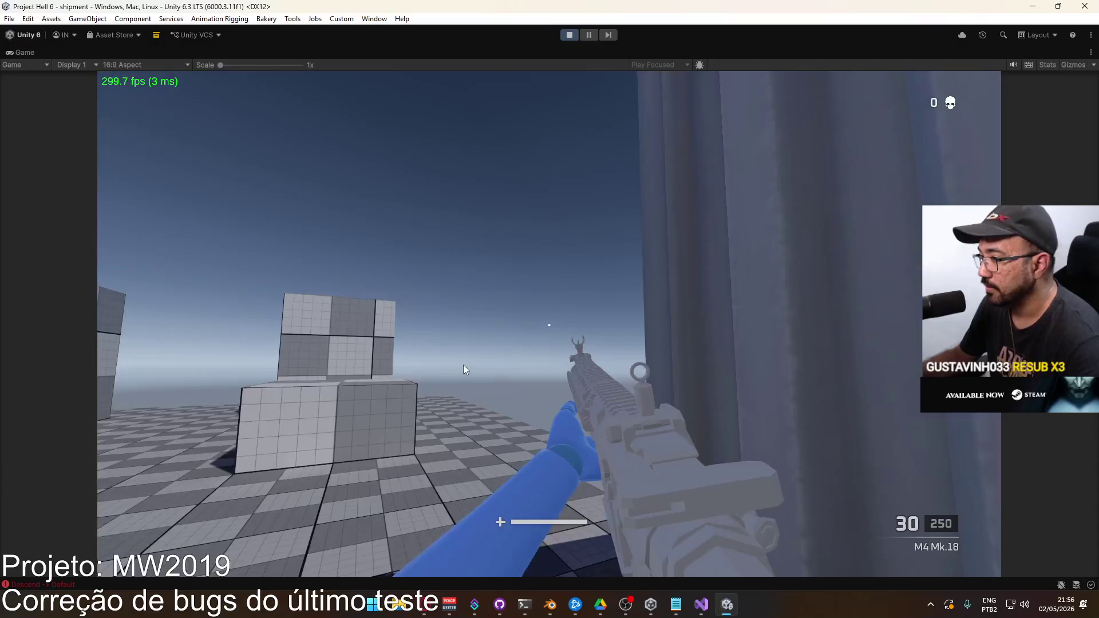
Step: Aim down the M4 Mk.18 sights and fire repeatedly through reloads, down to 16/250 ammo
right_click(463, 365)
click(463, 365)
click(463, 365)
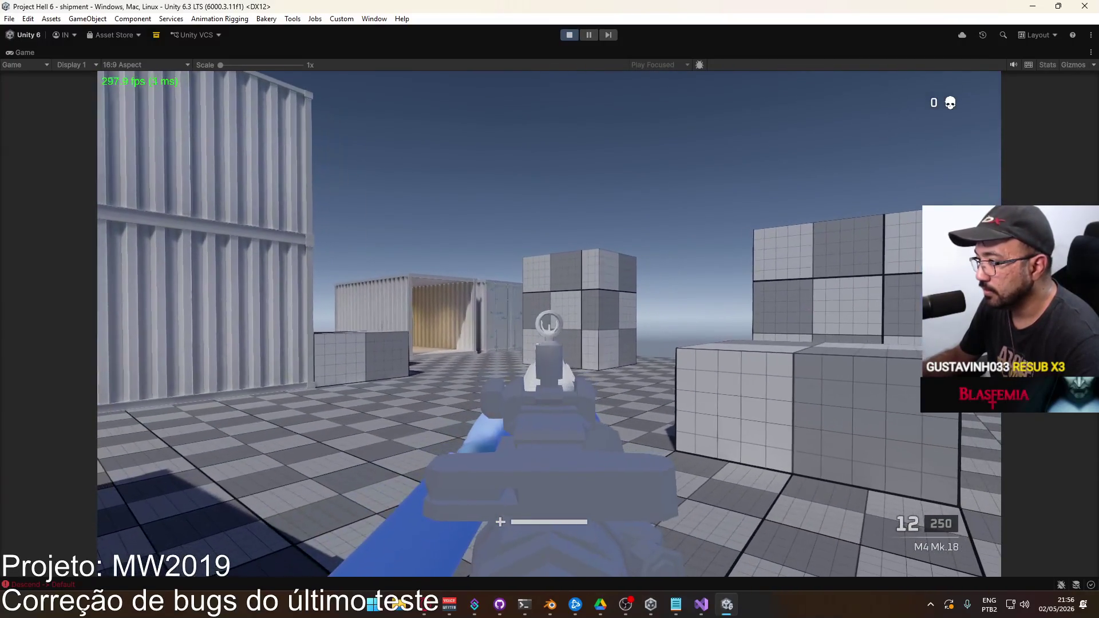
click(549, 324)
click(549, 323)
click(548, 323)
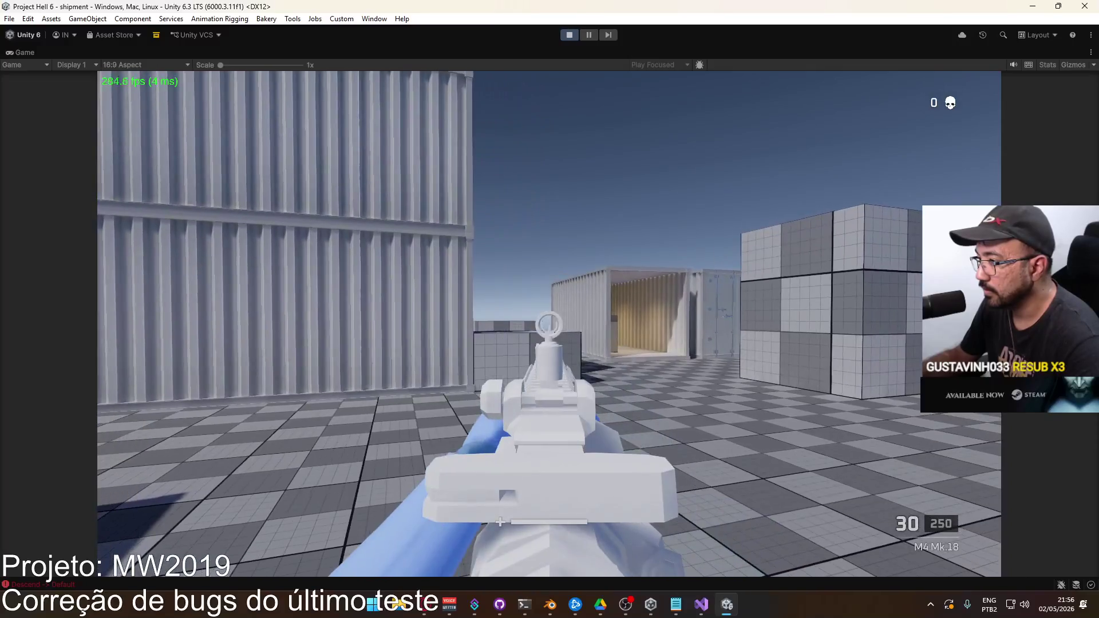
click(548, 323)
click(549, 323)
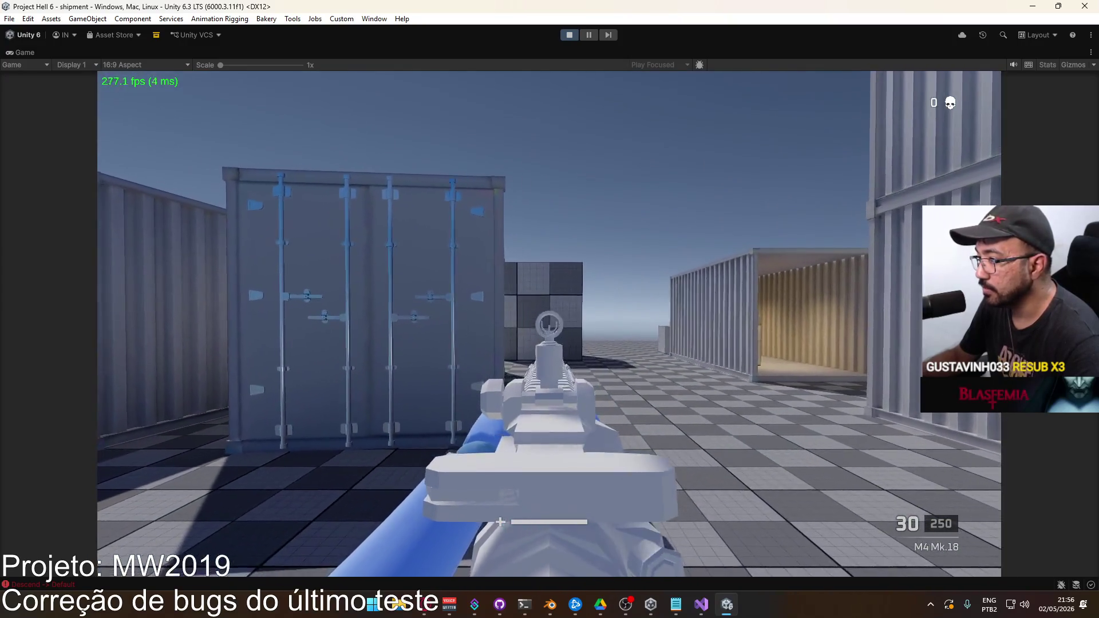
click(548, 323)
click(549, 323)
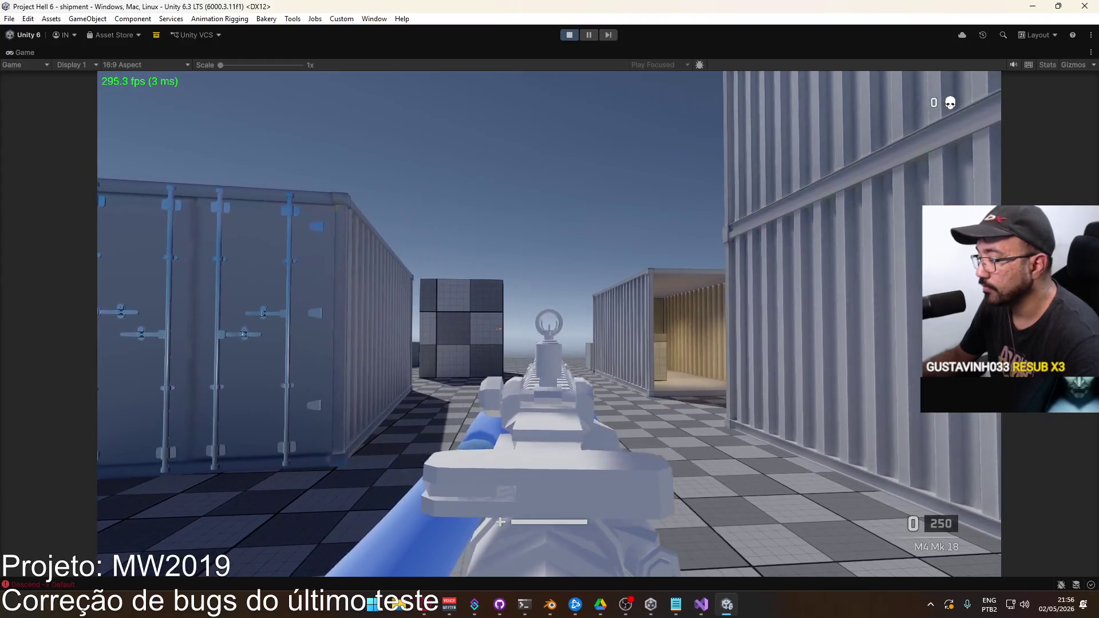
click(548, 323)
click(549, 324)
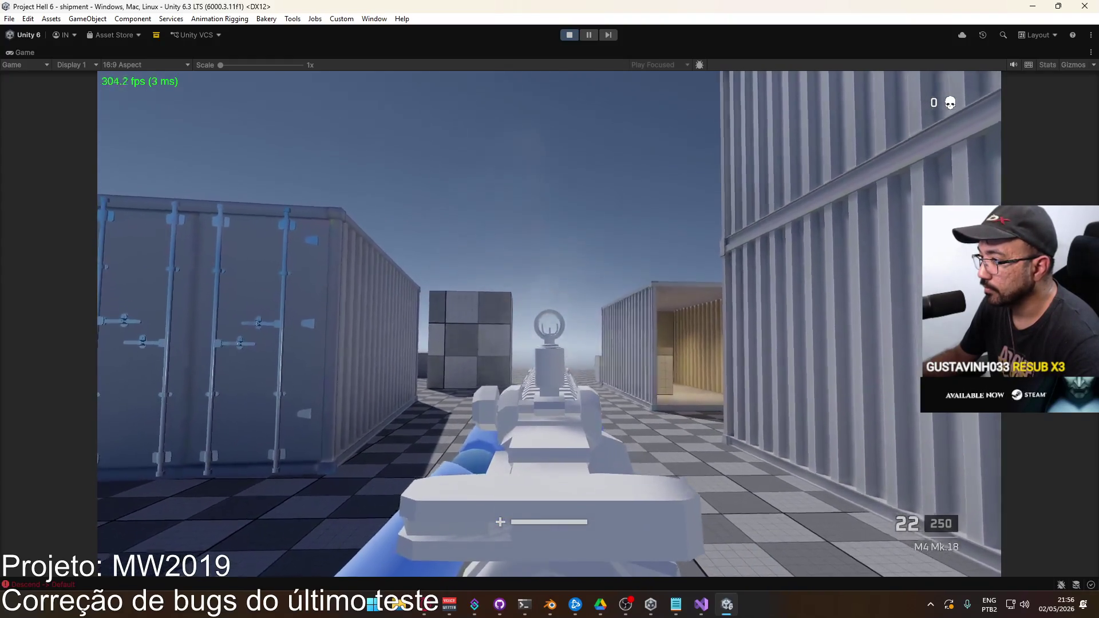
click(549, 324)
key(super)
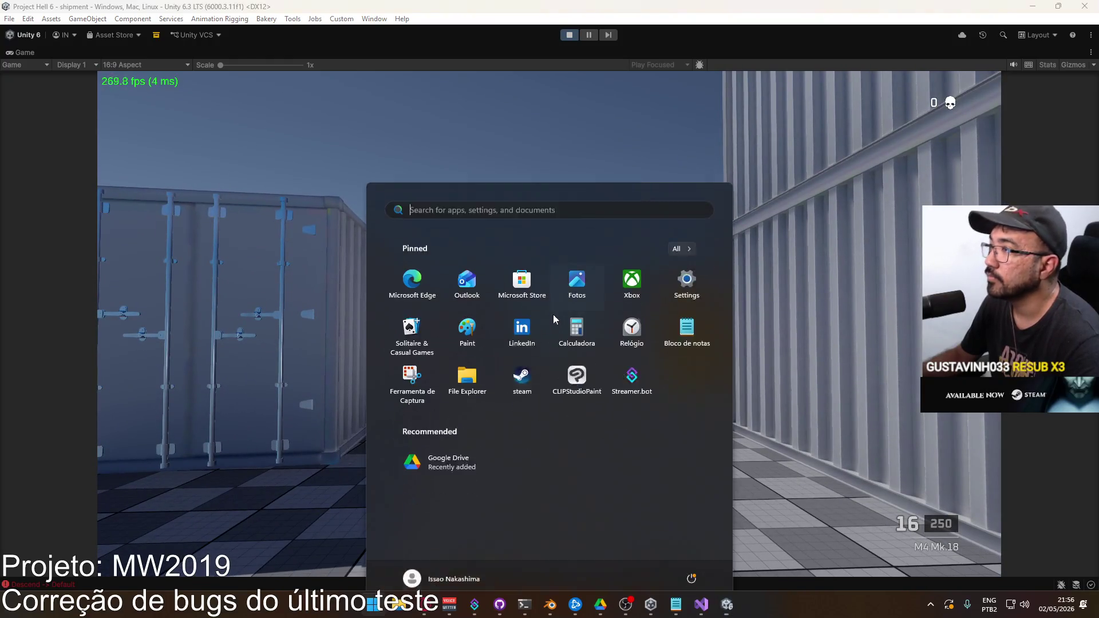
Step: Un-maximize the Game view to bring back the regular editor layout
click(565, 58)
right_click(567, 53)
click(608, 94)
click(608, 93)
key(super)
key(super)
key(super)
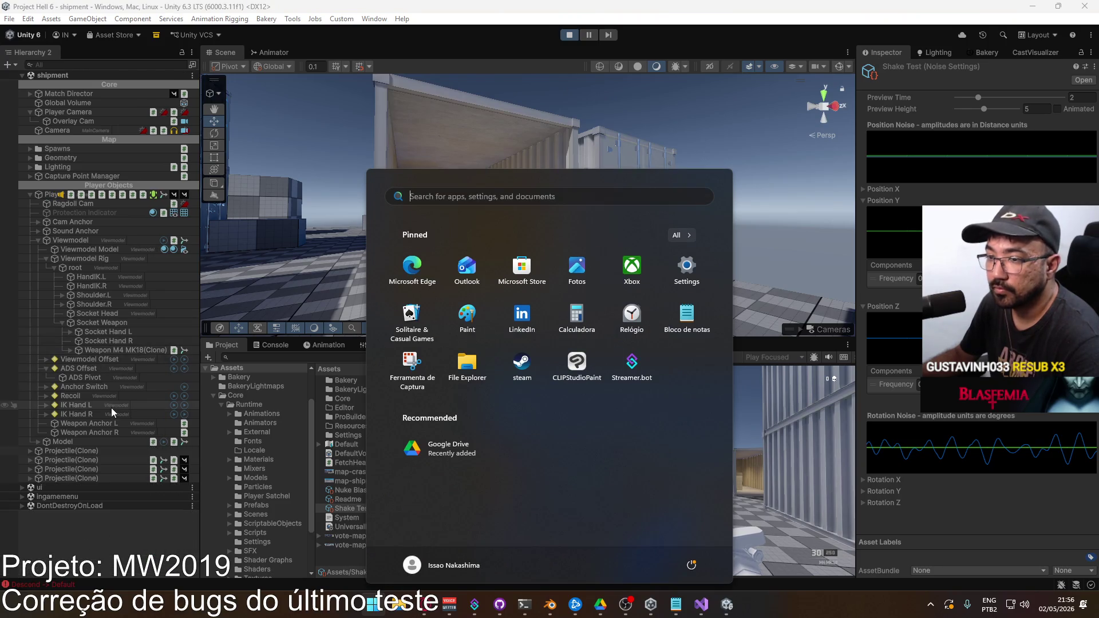
Step: Select ADS Pivot and set its Transform Position Y to -0.0002, test-aiming the M4 in between
click(82, 379)
click(1042, 114)
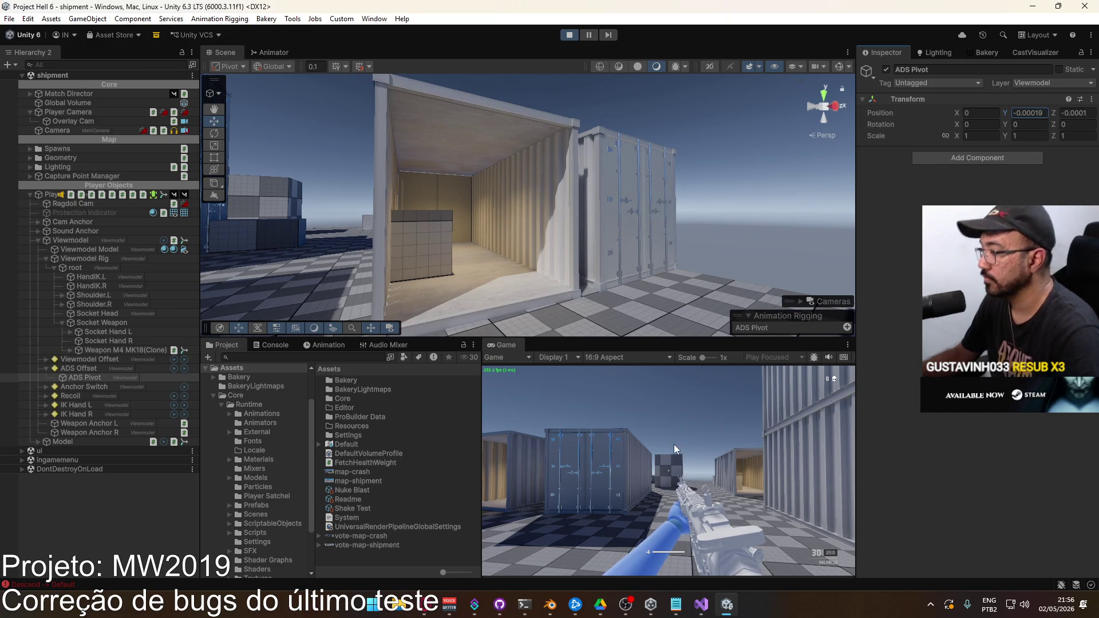
right_click(668, 471)
click(668, 471)
key(super)
click(1046, 114)
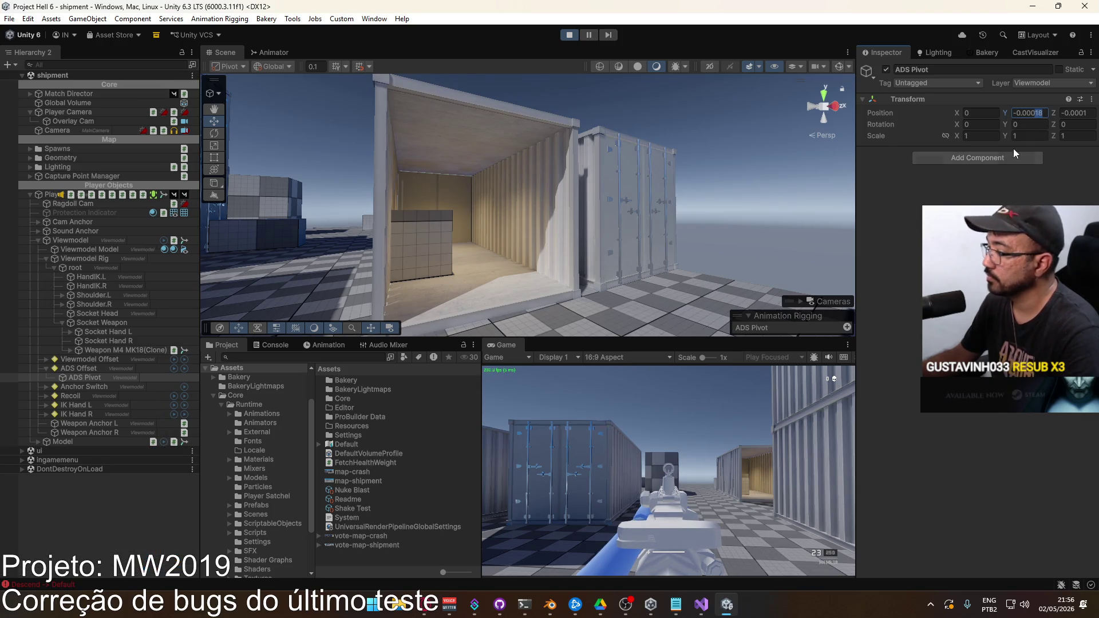
Step: Maximize the Game view again and fire the M4 to test the sight
right_click(516, 345)
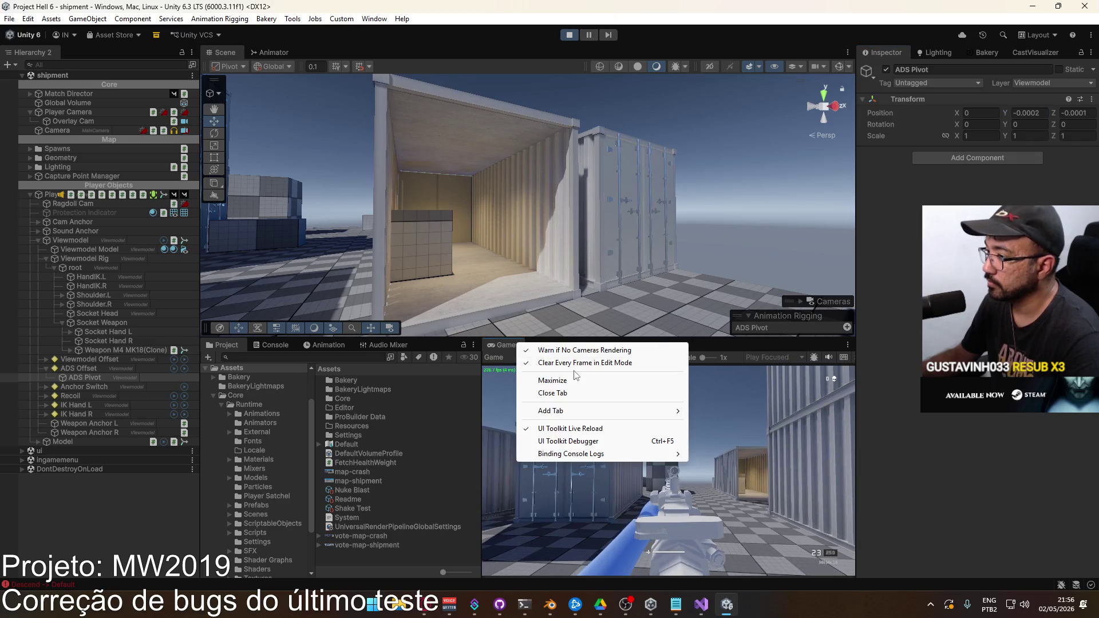
click(635, 376)
click(549, 326)
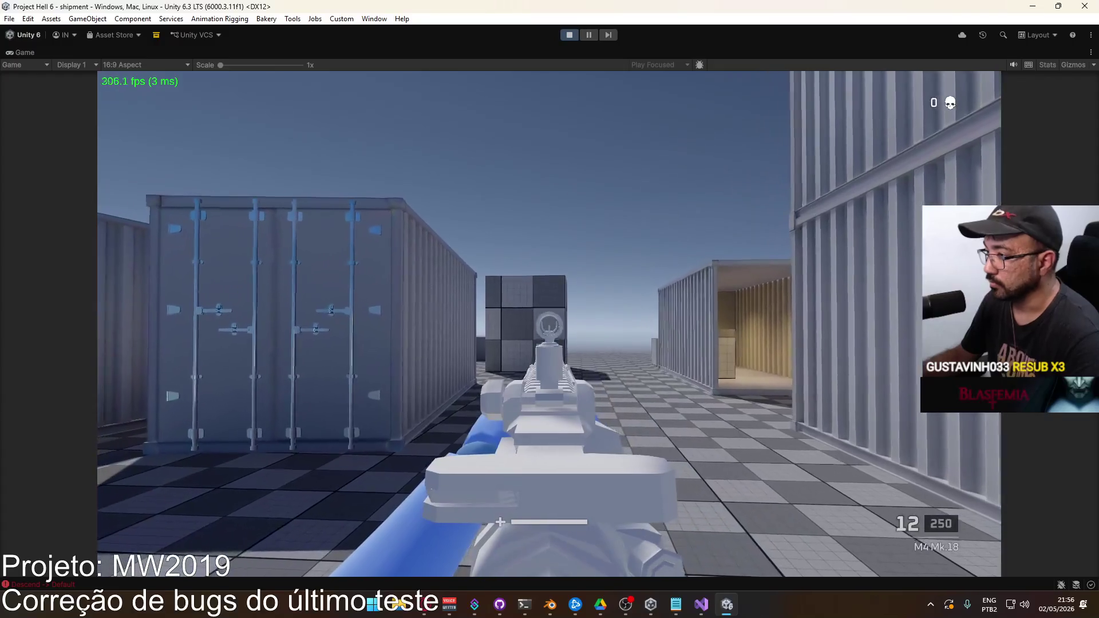
Step: Fire two magazines from the M4 while aiming, reloading to 30/250, then release game control
click(549, 327)
click(549, 327)
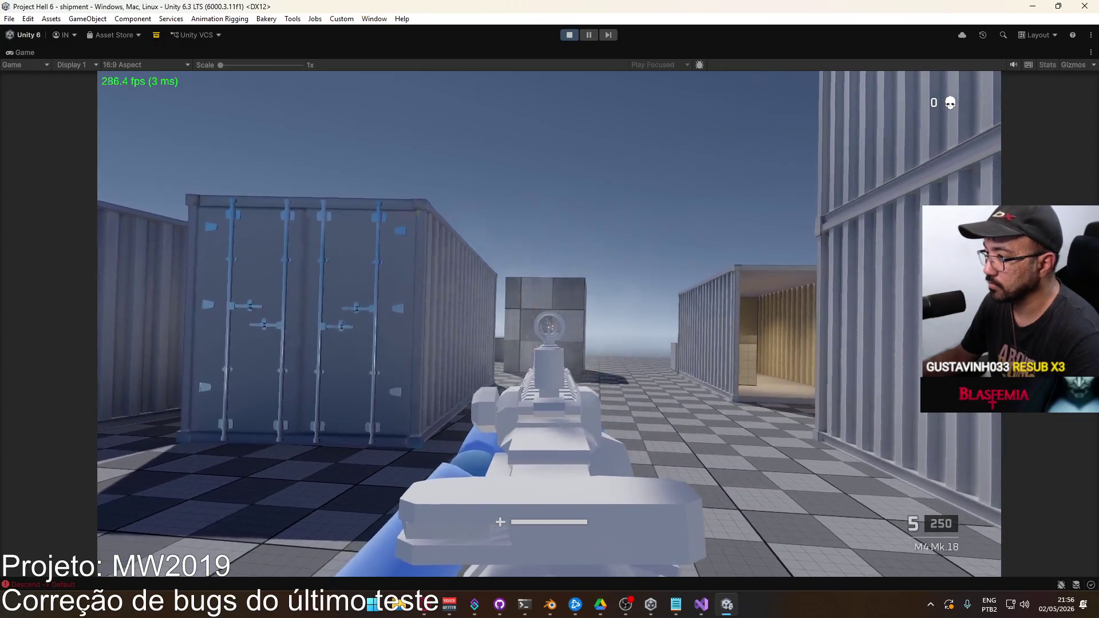
key(r)
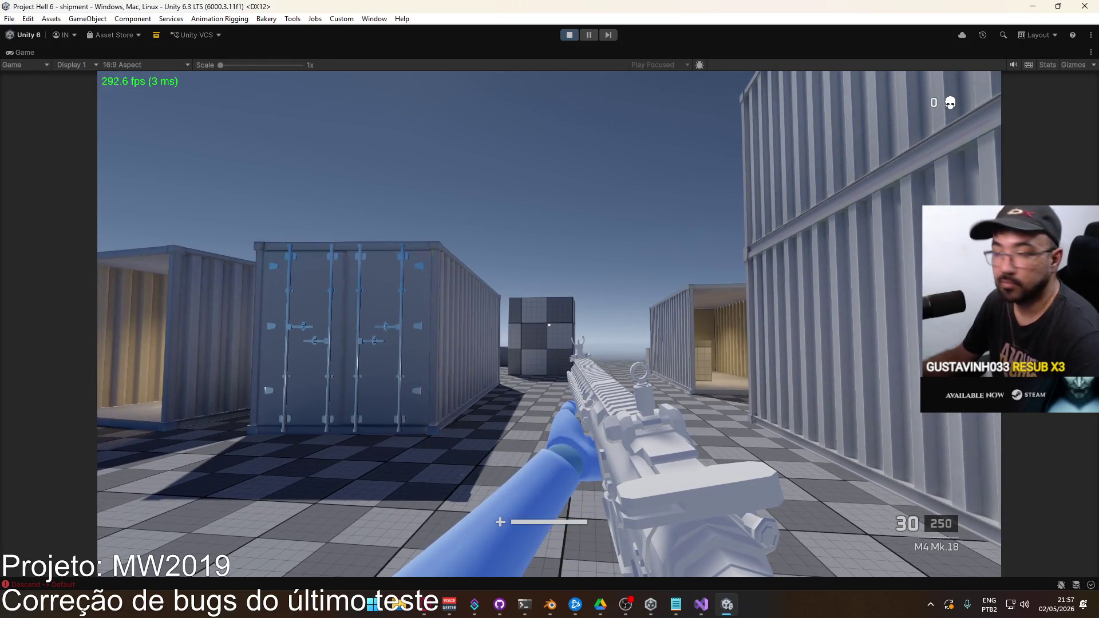
right_click(549, 326)
drag(549, 326, 549, 326)
key(r)
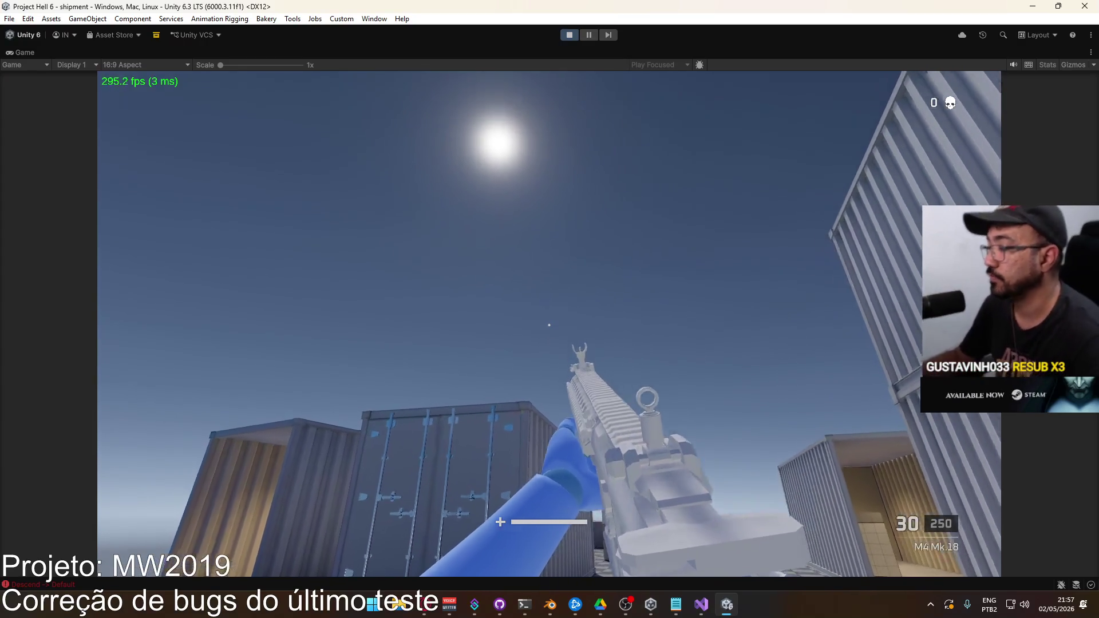
right_click(549, 325)
key(d)
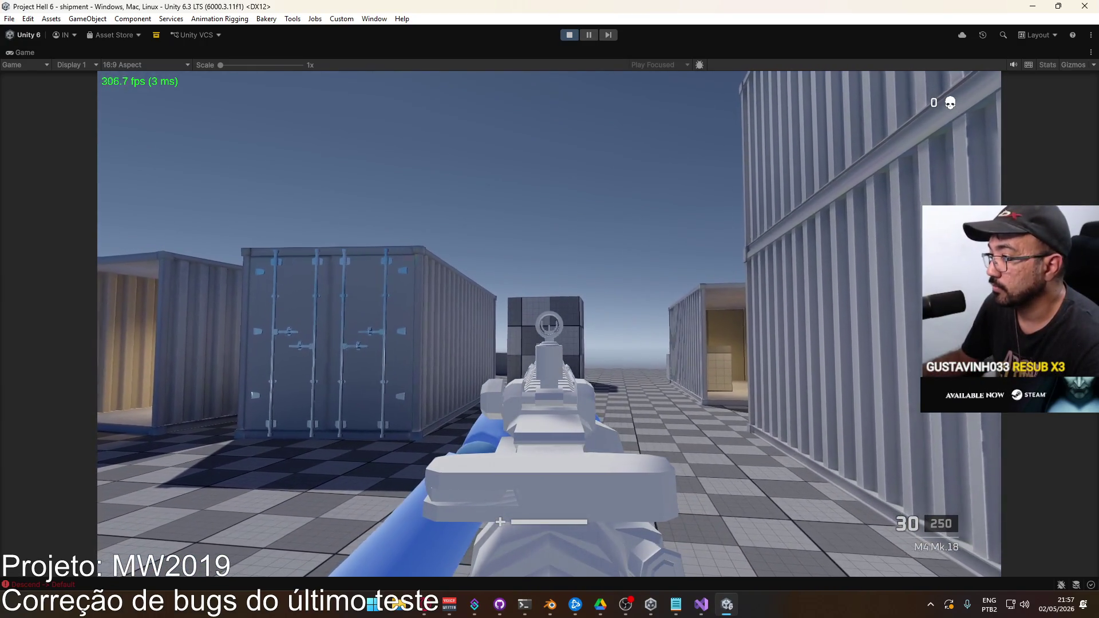
key(Escape)
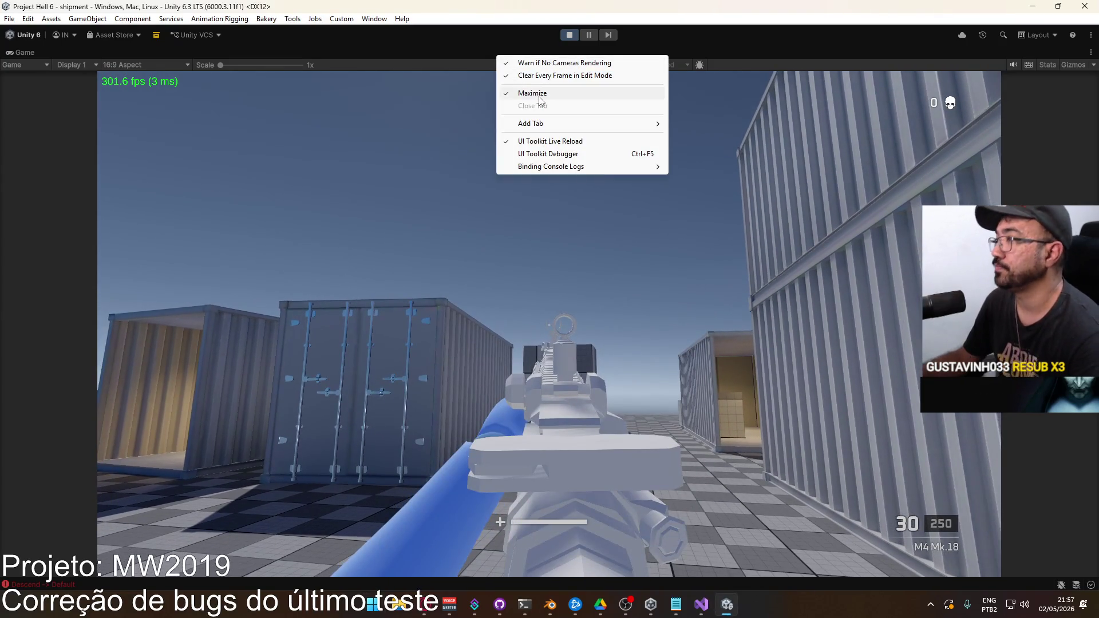
Step: Restore the editor layout, re-maximize the Game view, and walk the player toward the containers
click(541, 96)
key(super)
key(super)
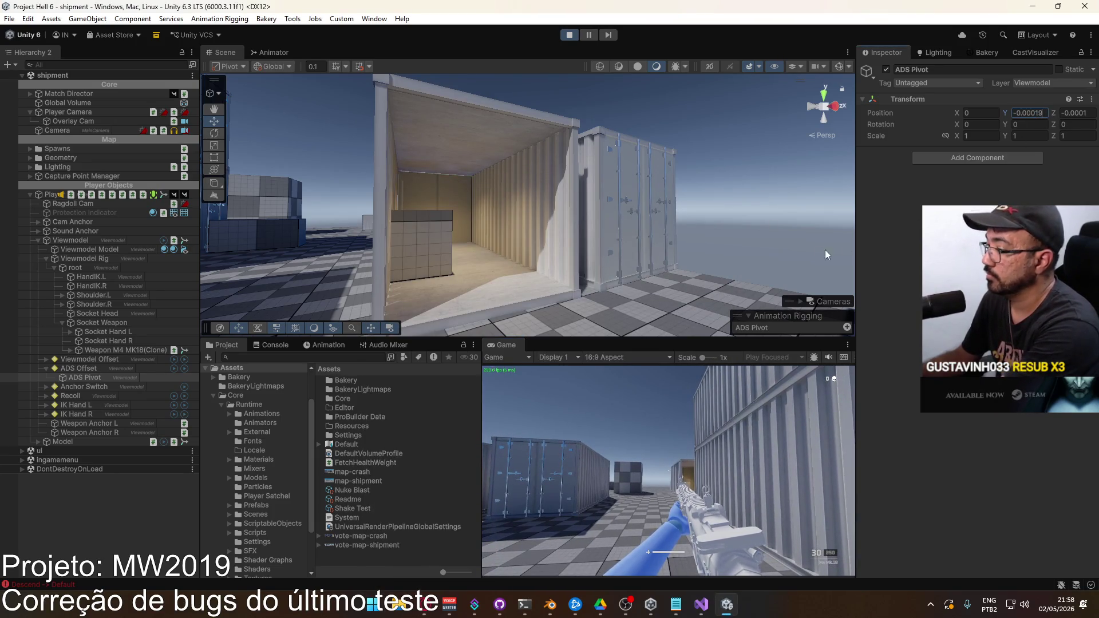
right_click(509, 346)
click(556, 387)
key(w)
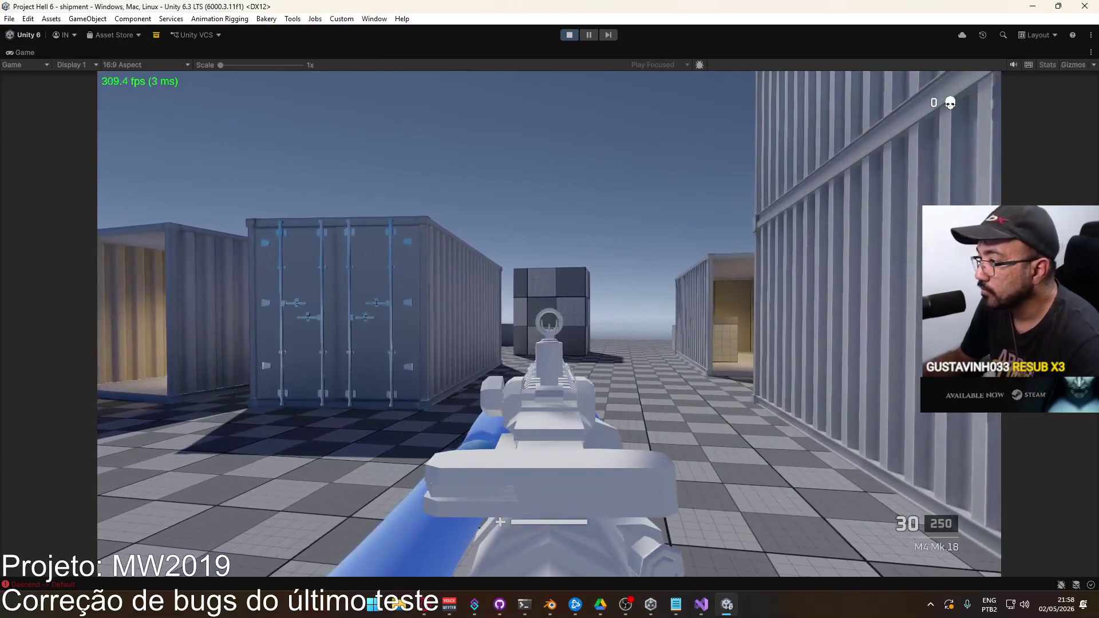
mouse_move(550, 309)
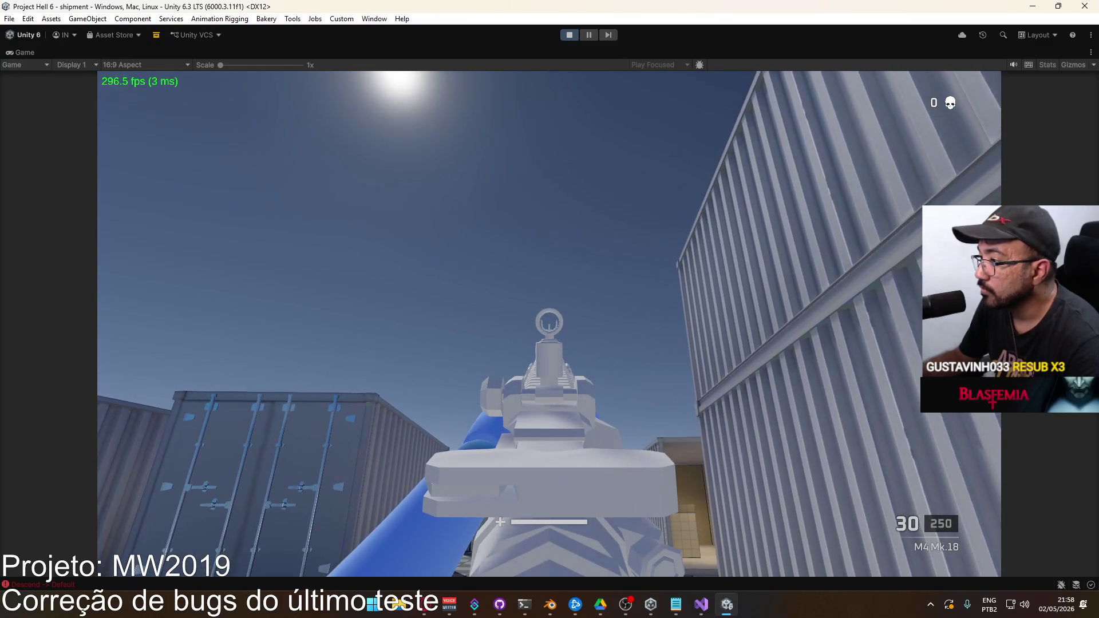
key(super)
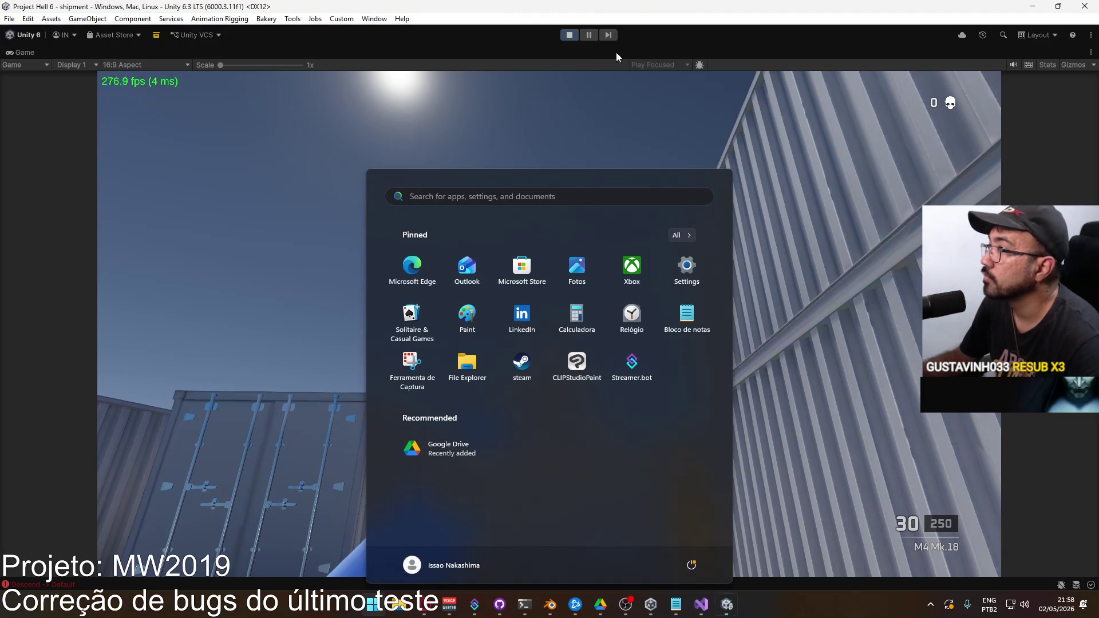
Step: Toggle the Game view maximize off and on, then fire at the containers until the magazine empties
right_click(617, 53)
click(630, 55)
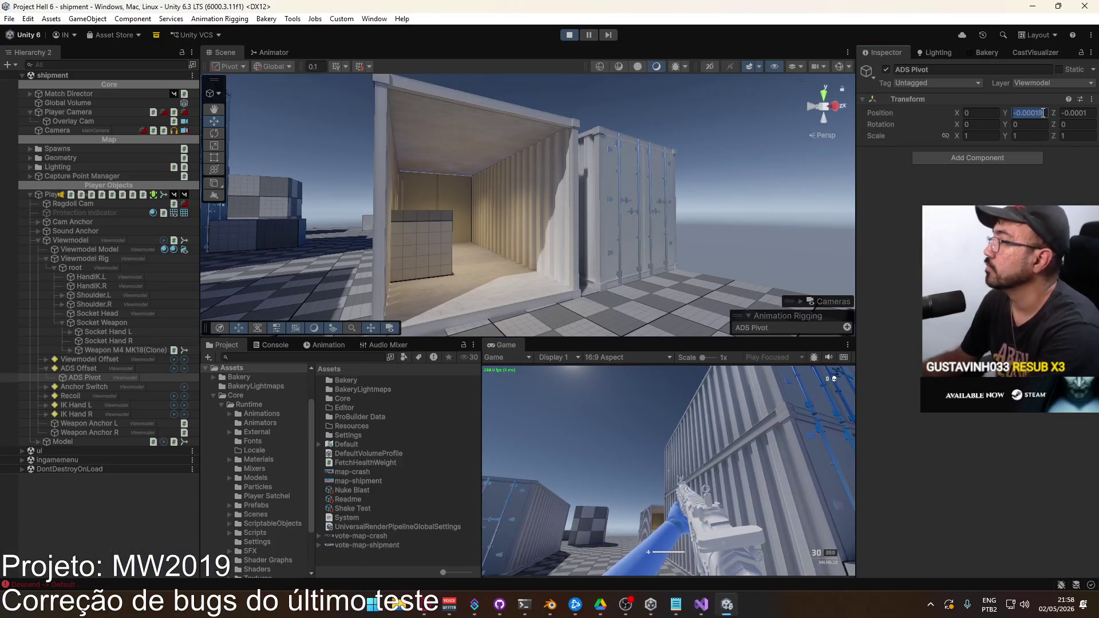
right_click(521, 342)
click(578, 382)
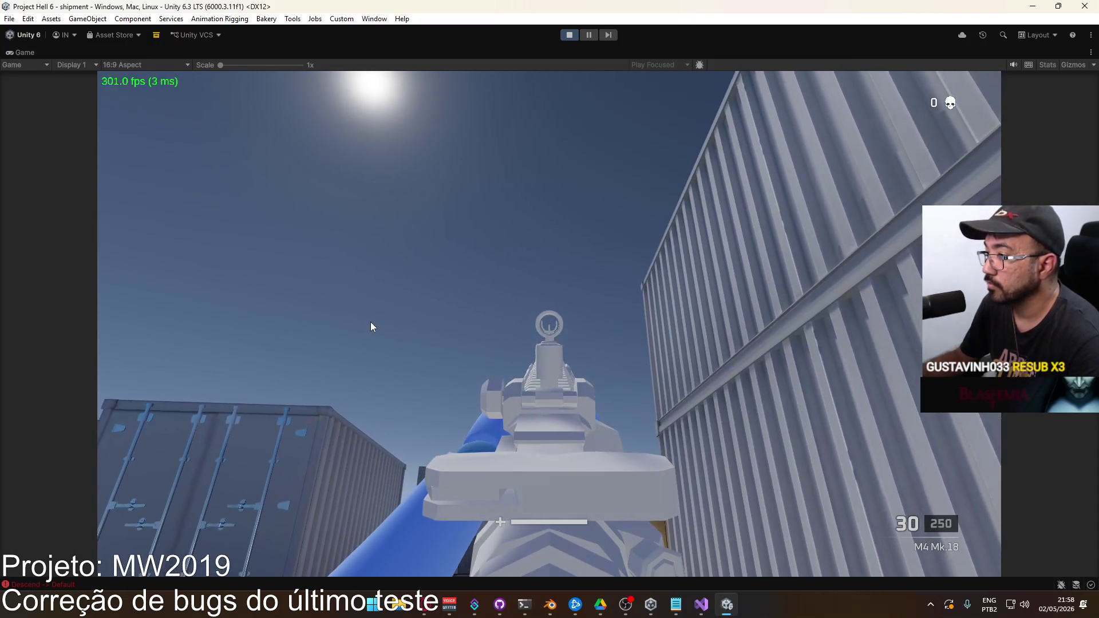
drag(370, 321, 369, 322)
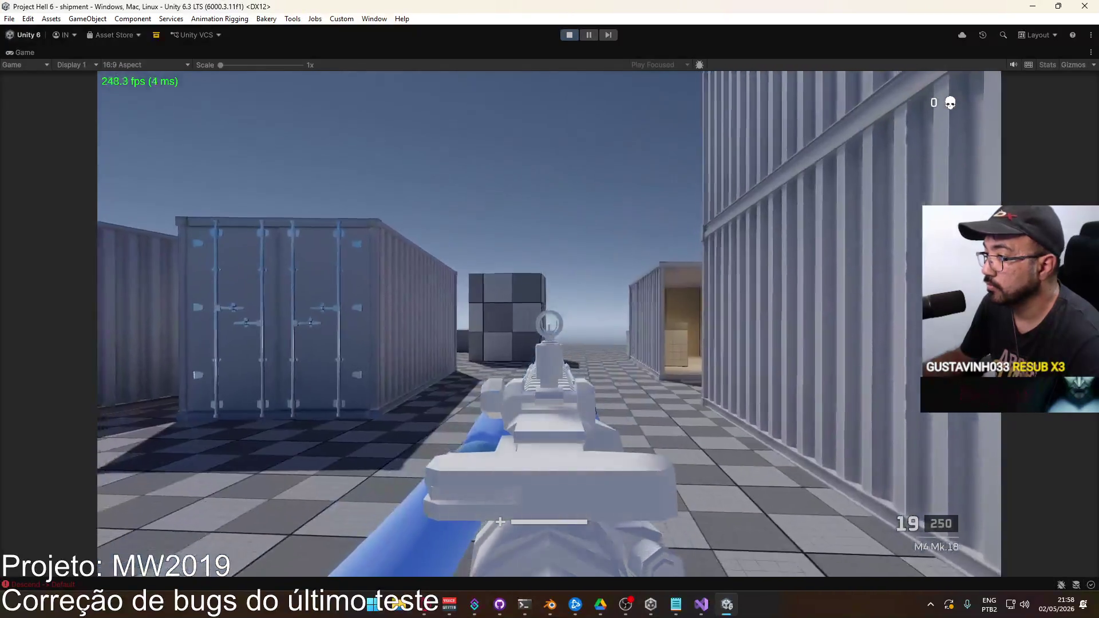
key(super)
click(639, 292)
drag(643, 291, 643, 291)
key(super)
key(super)
Step: Set ADS Pivot's Transform Position Y to -0.000192, then re-maximize the Game view
right_click(633, 53)
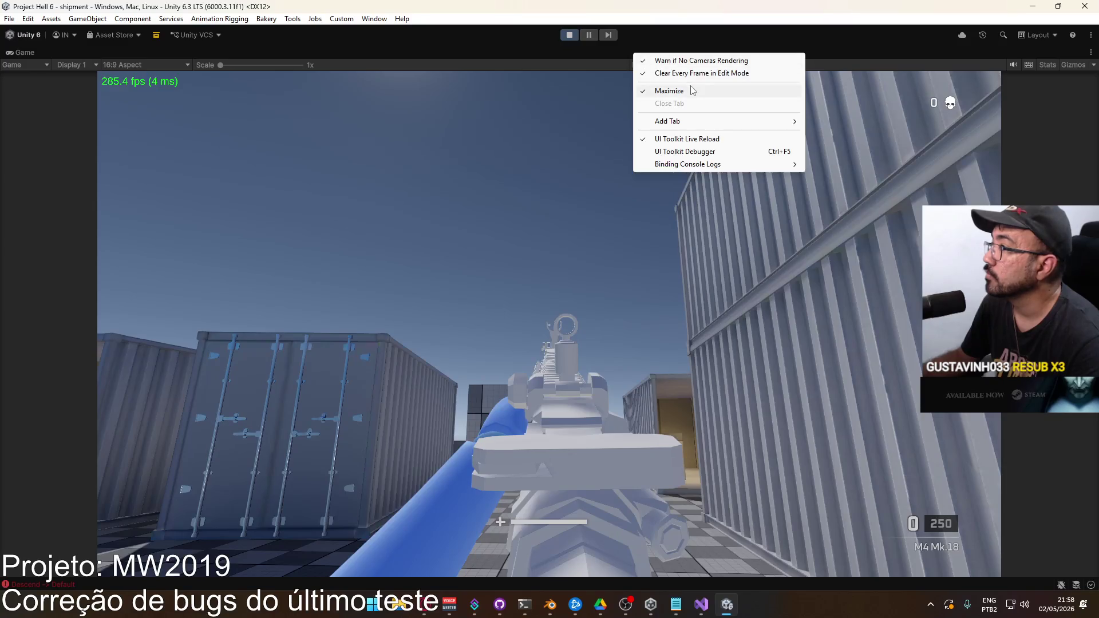
click(676, 92)
key(super)
click(1039, 113)
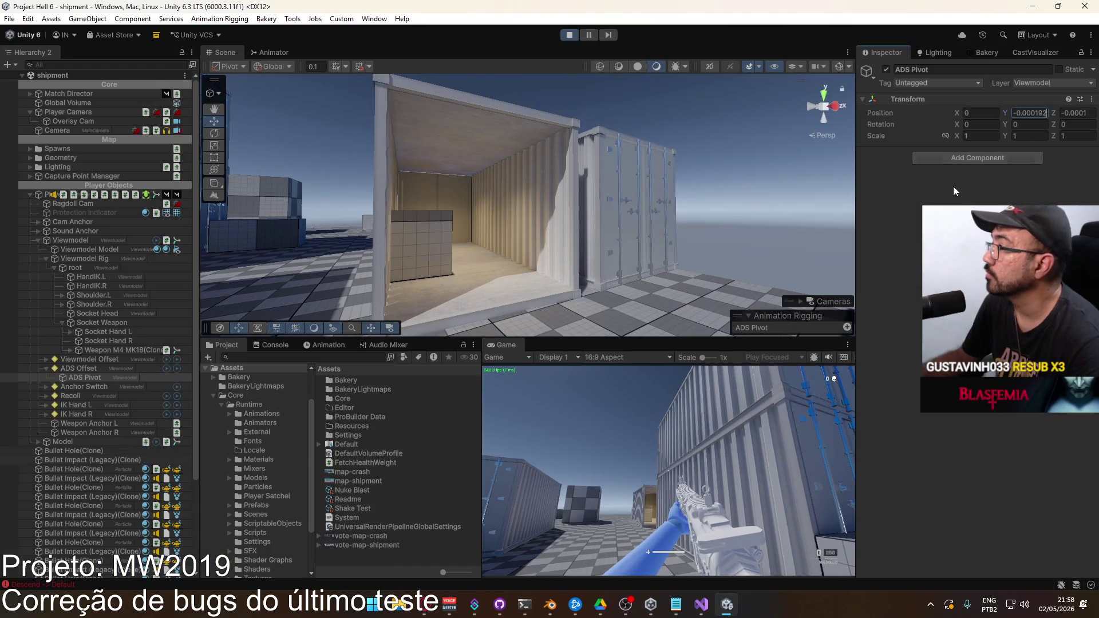
right_click(517, 344)
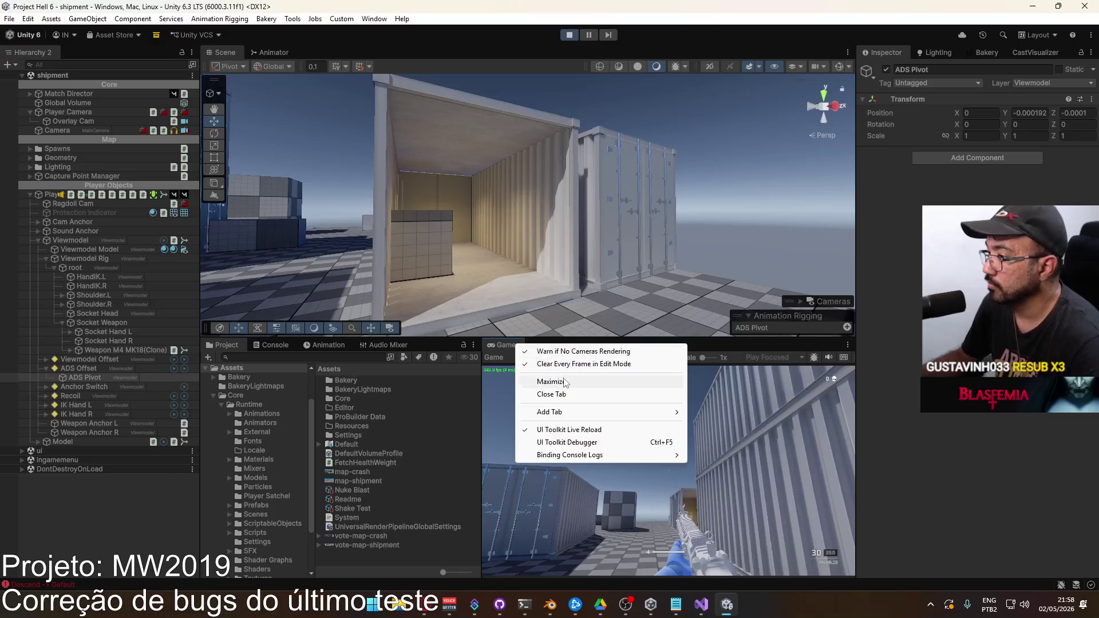
click(551, 383)
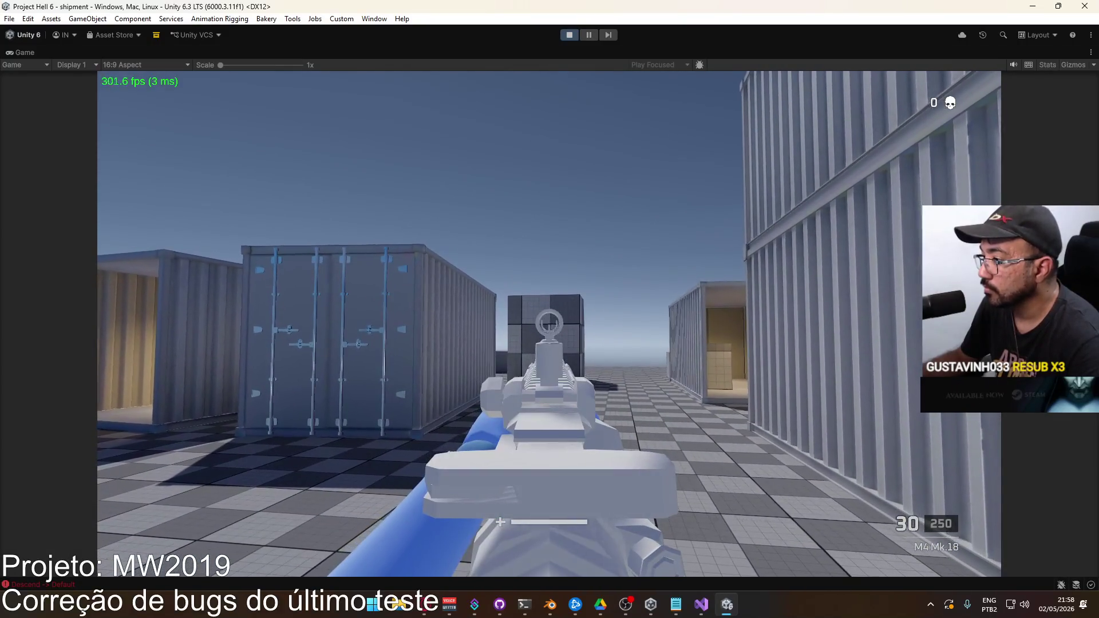
Step: Empty the magazine at the containers, then toggle the Game view maximize off and back on
click(549, 323)
drag(549, 323, 549, 323)
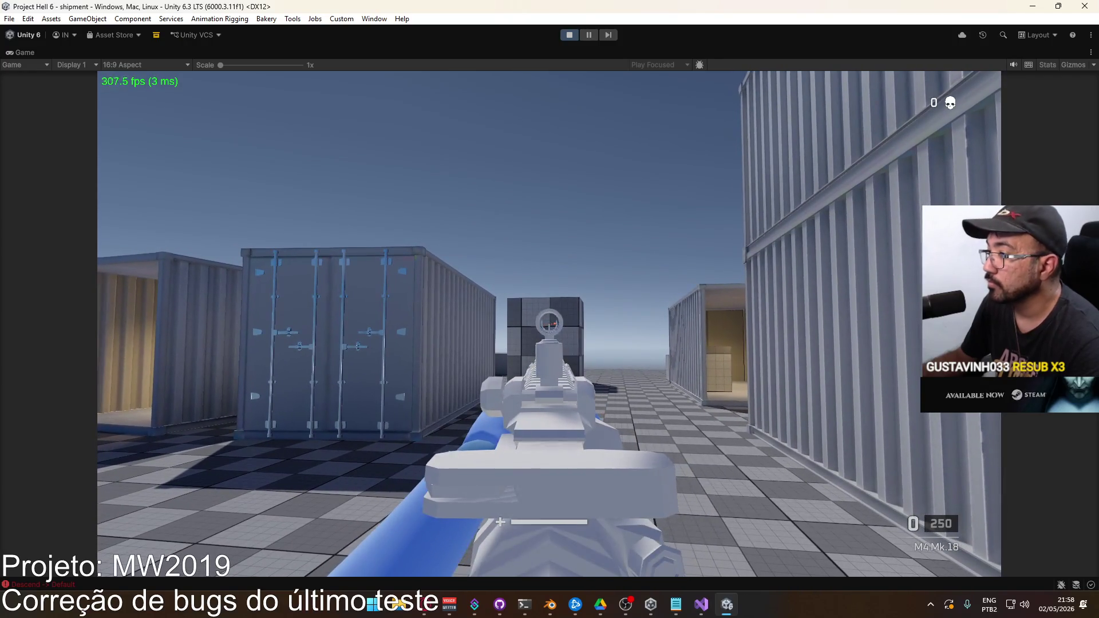
key(super)
right_click(739, 52)
click(814, 87)
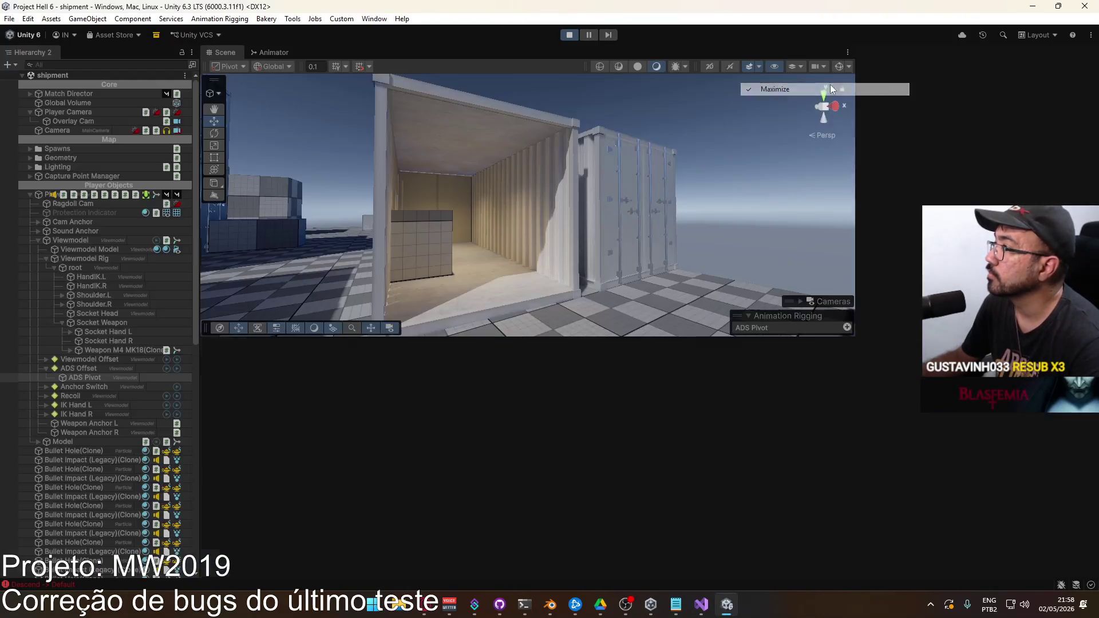
right_click(554, 345)
click(578, 381)
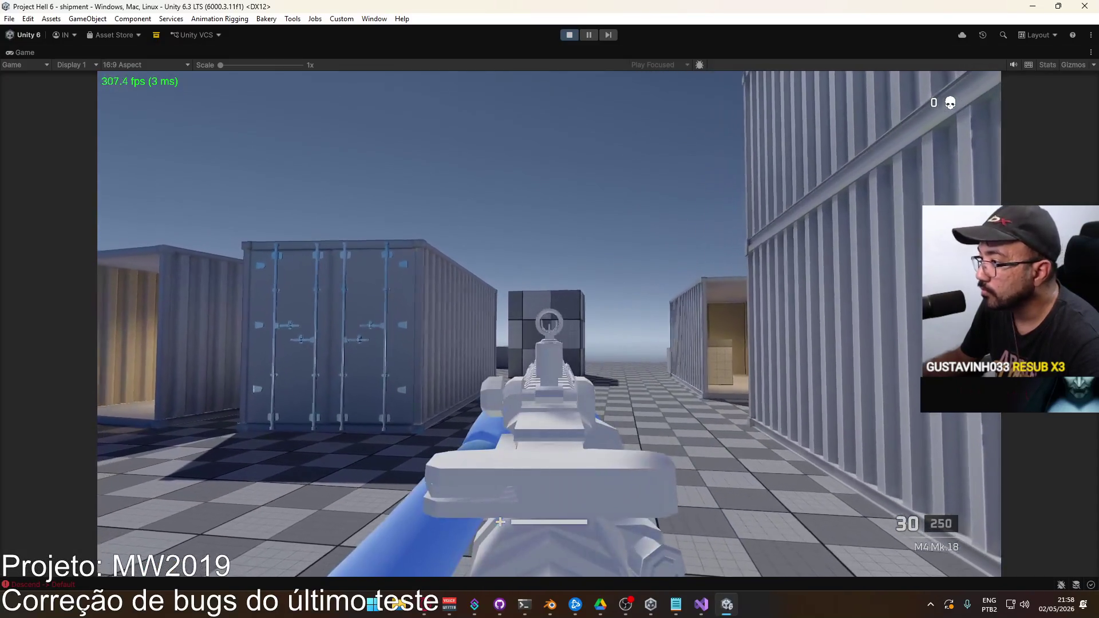
Step: Fire and reload the M4 while aiming down sights, then re-maximize the Game view
drag(549, 323, 549, 323)
key(r)
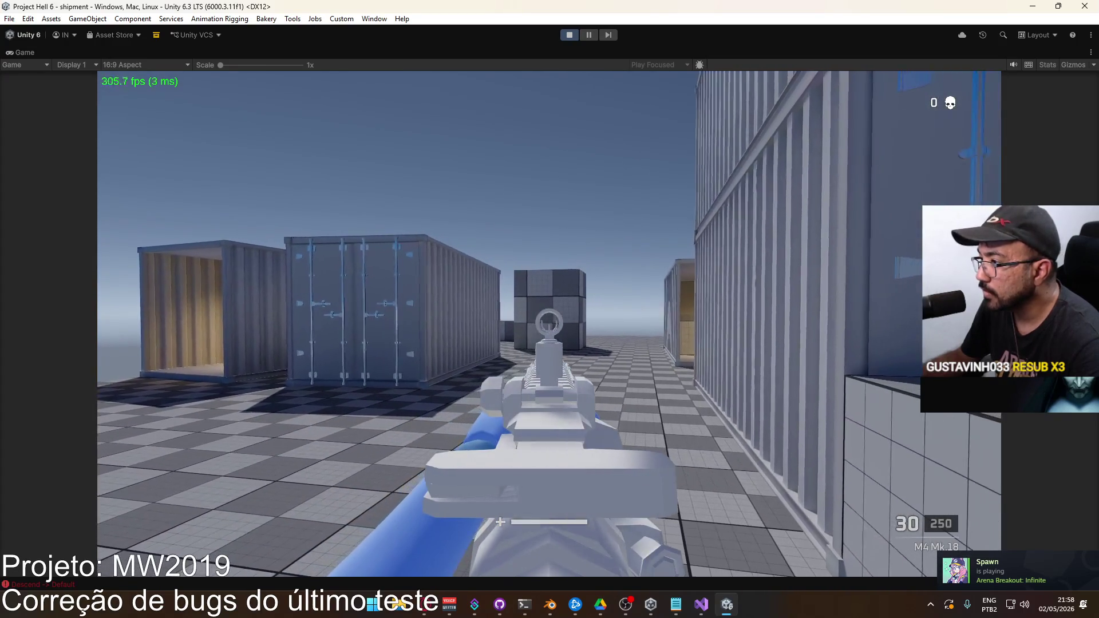
drag(549, 324, 549, 324)
key(super)
key(super)
right_click(748, 51)
click(814, 94)
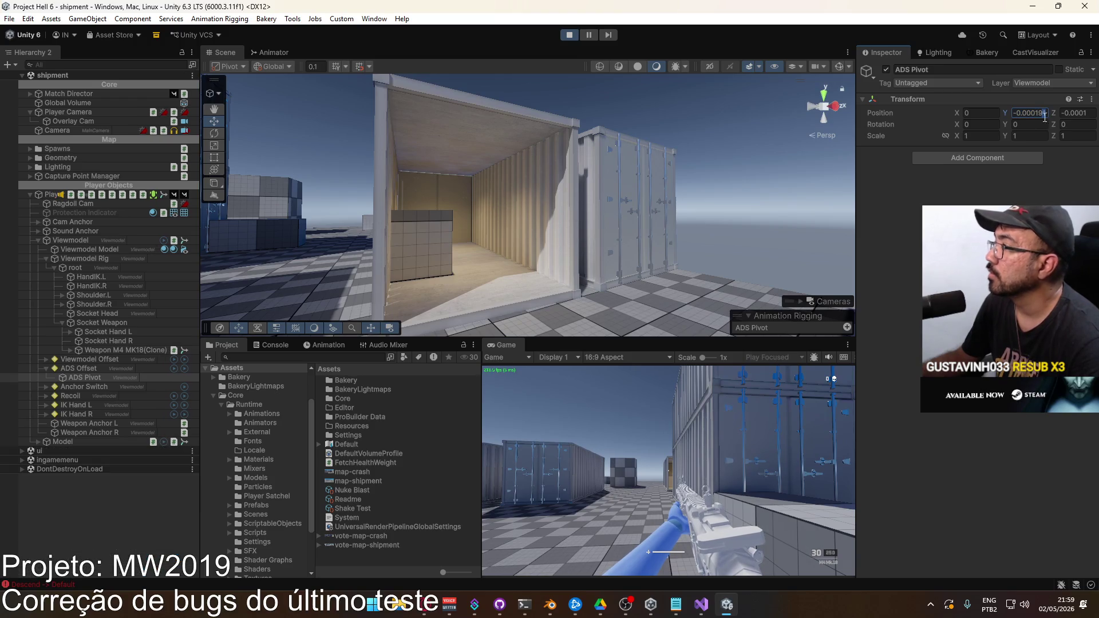
click(553, 379)
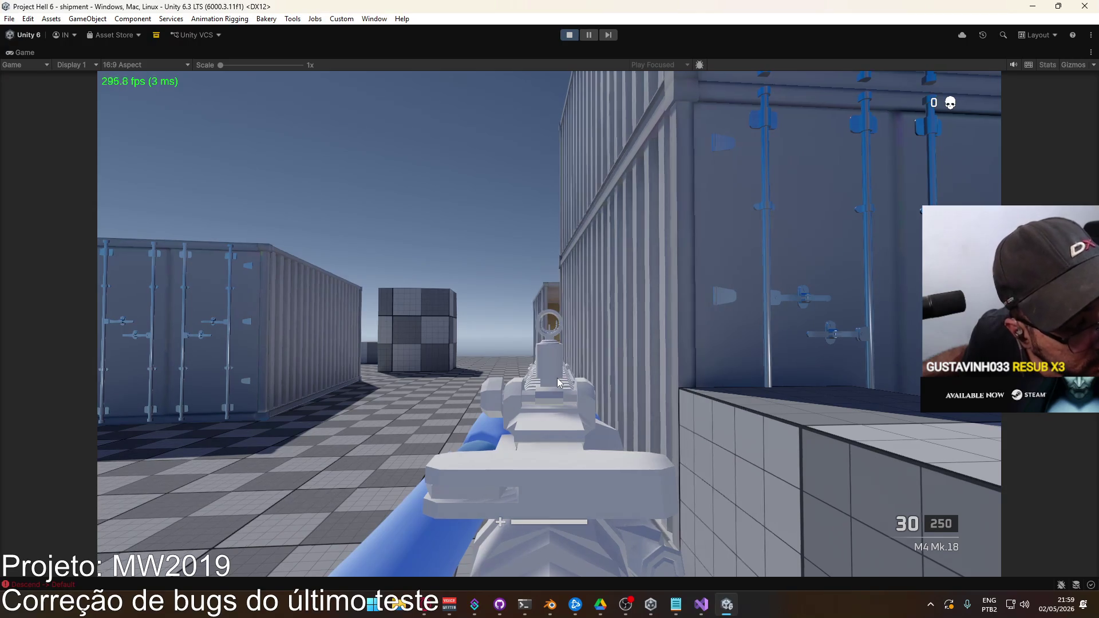
Step: Walk down the container lane aiming down sights, with the Game view magnified to 2x
key(w)
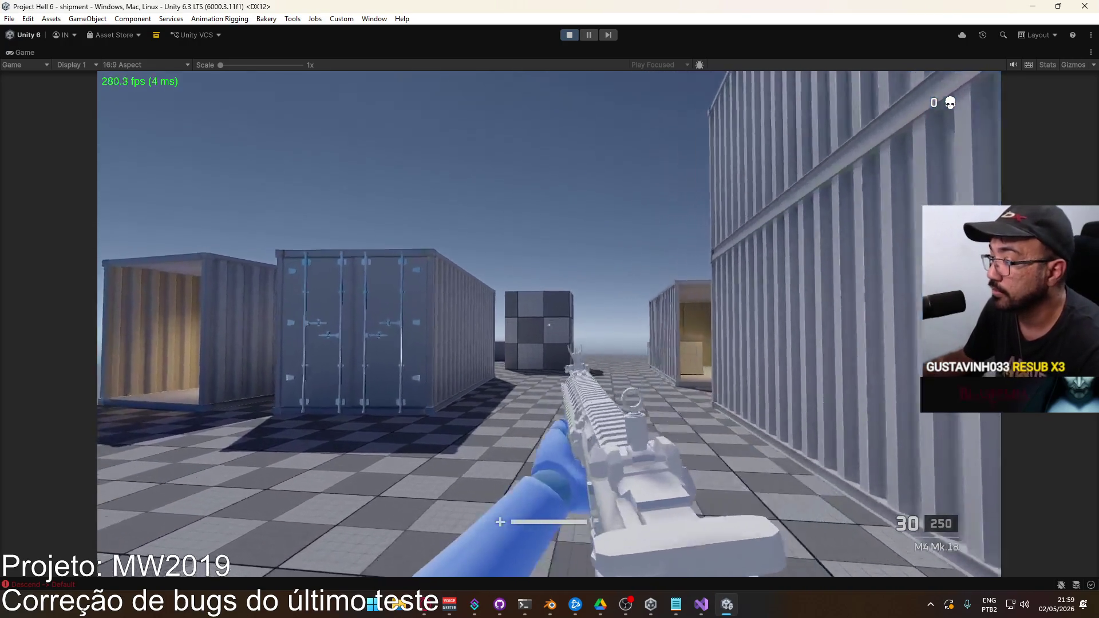
right_click(550, 309)
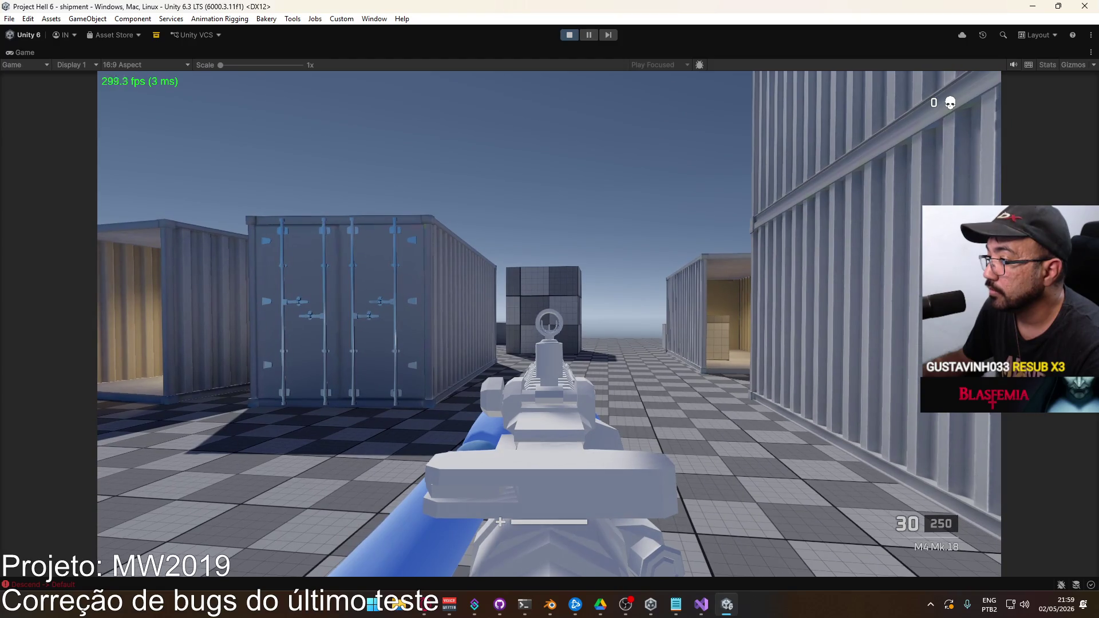
key(w)
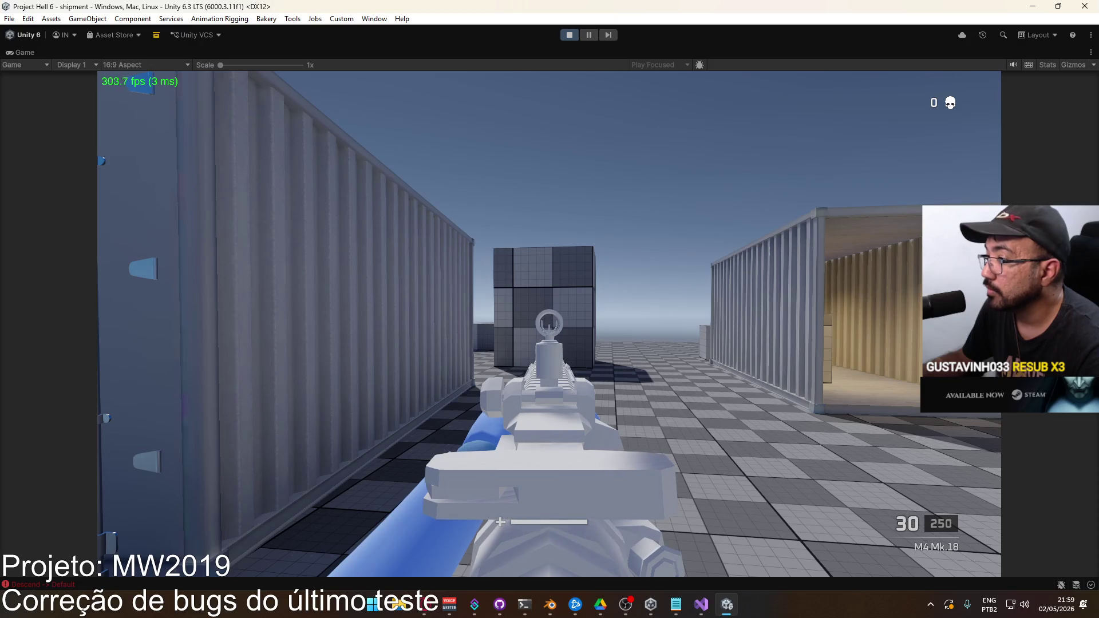
key(super)
drag(221, 63, 253, 67)
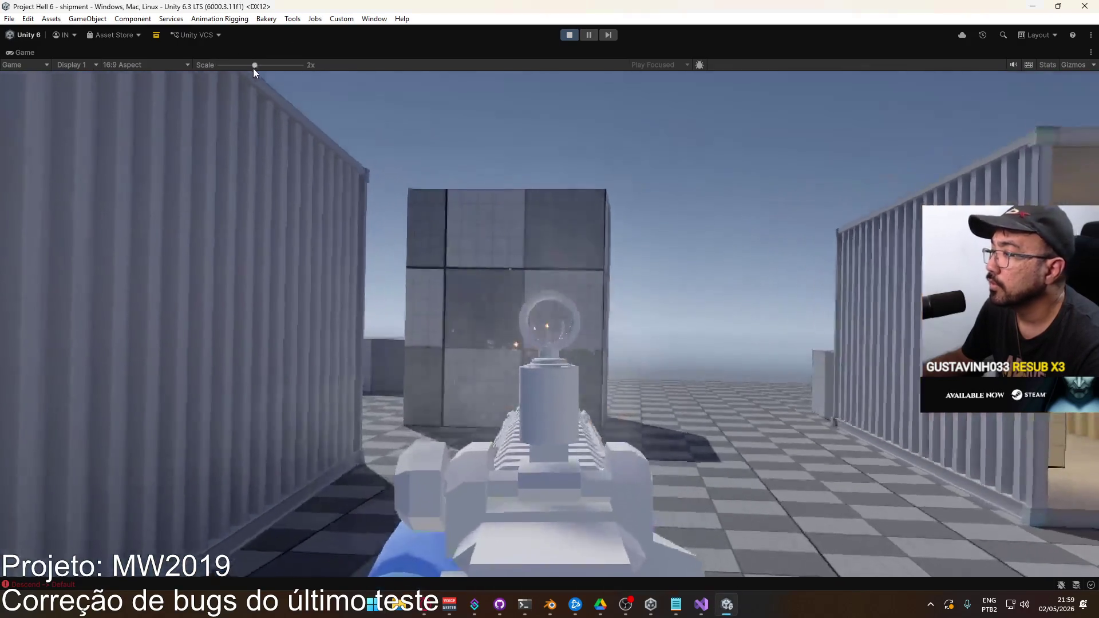
key(a)
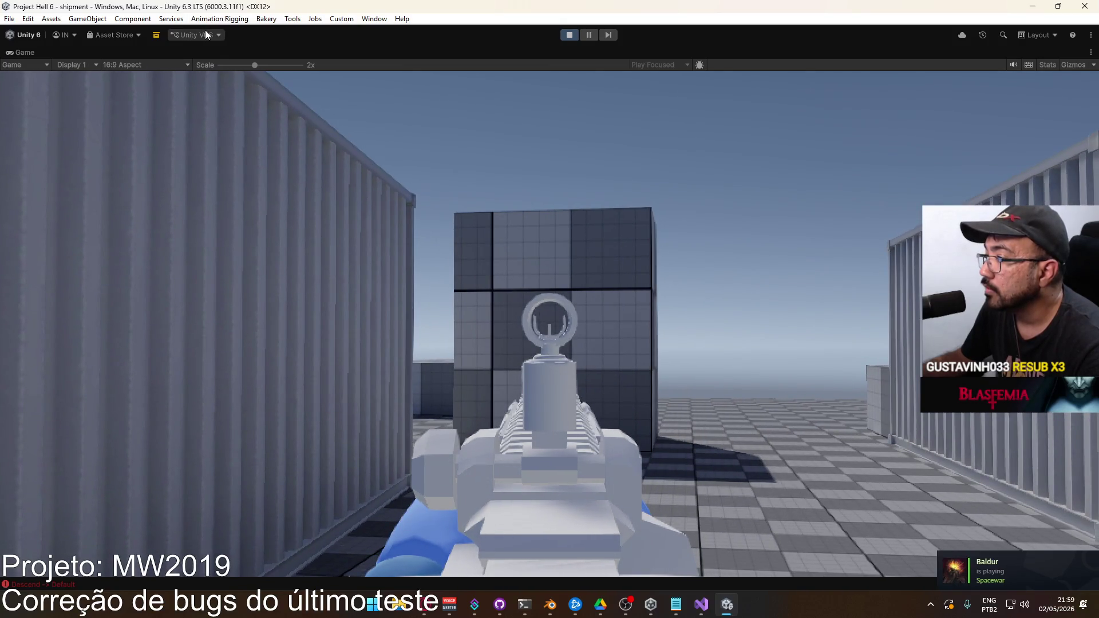
key(super)
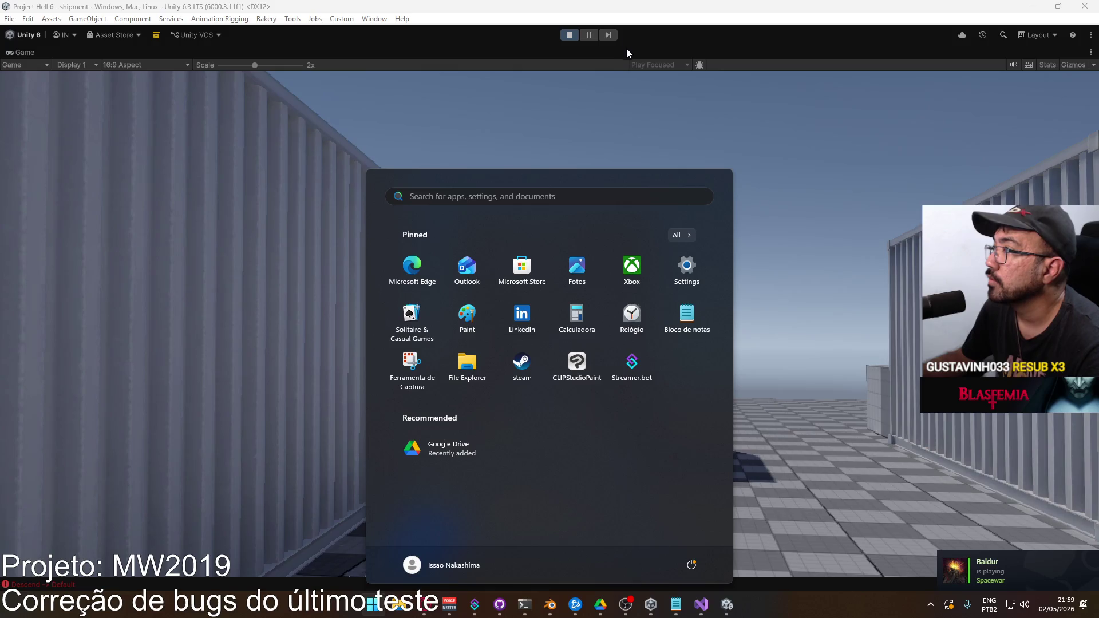
Step: In the restored layout, re-edit ADS Pivot's Position Y value, then maximize the Game view again
right_click(626, 51)
click(667, 92)
key(super)
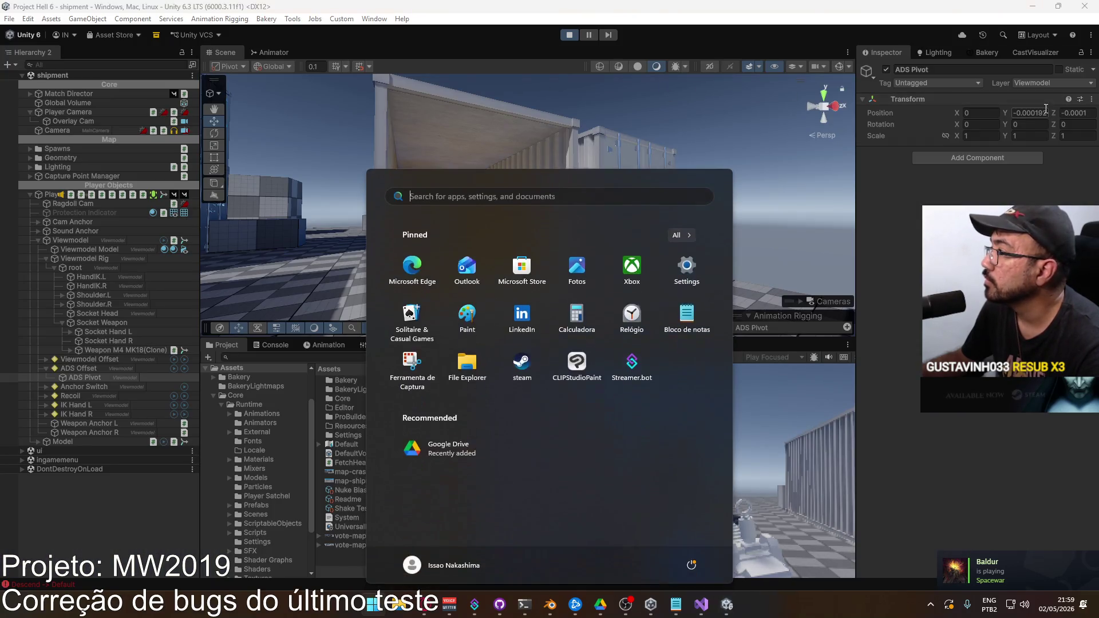
click(1046, 113)
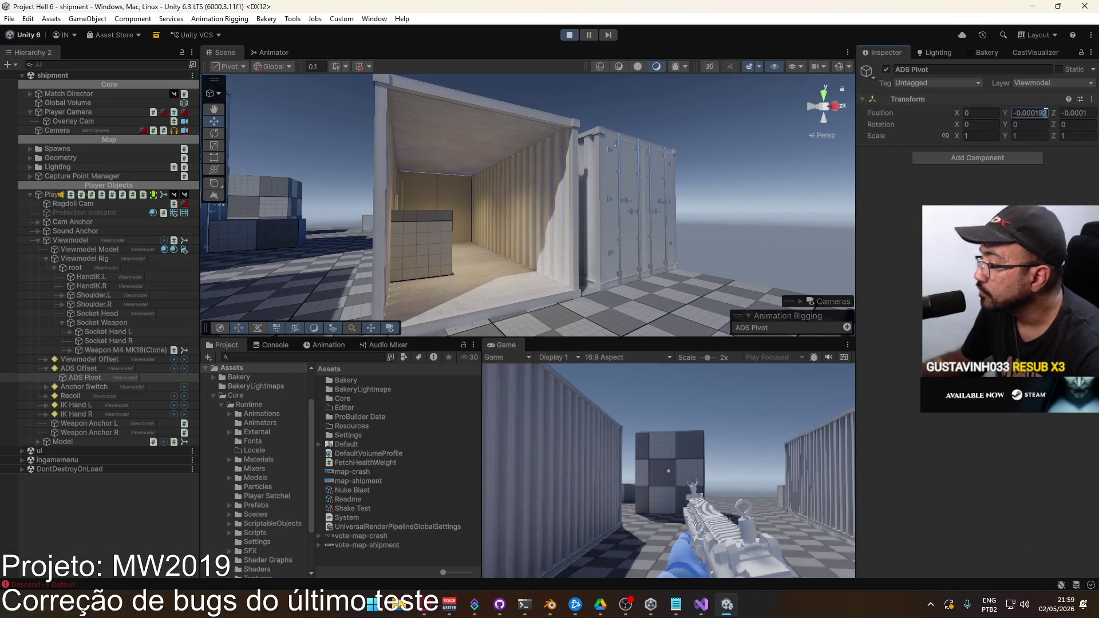
key(super)
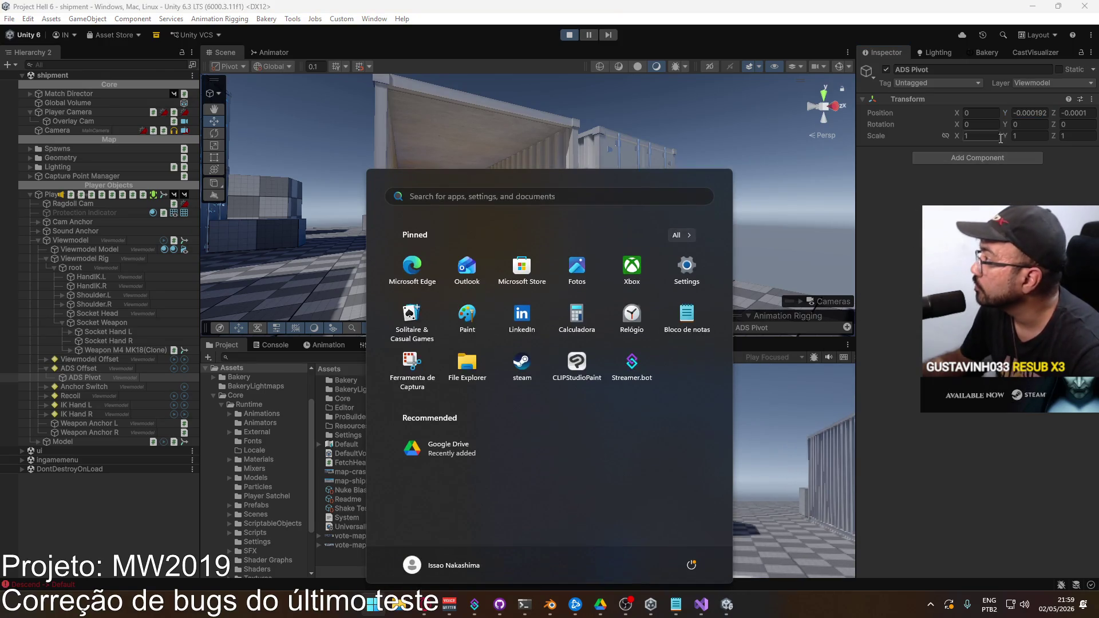
click(1045, 112)
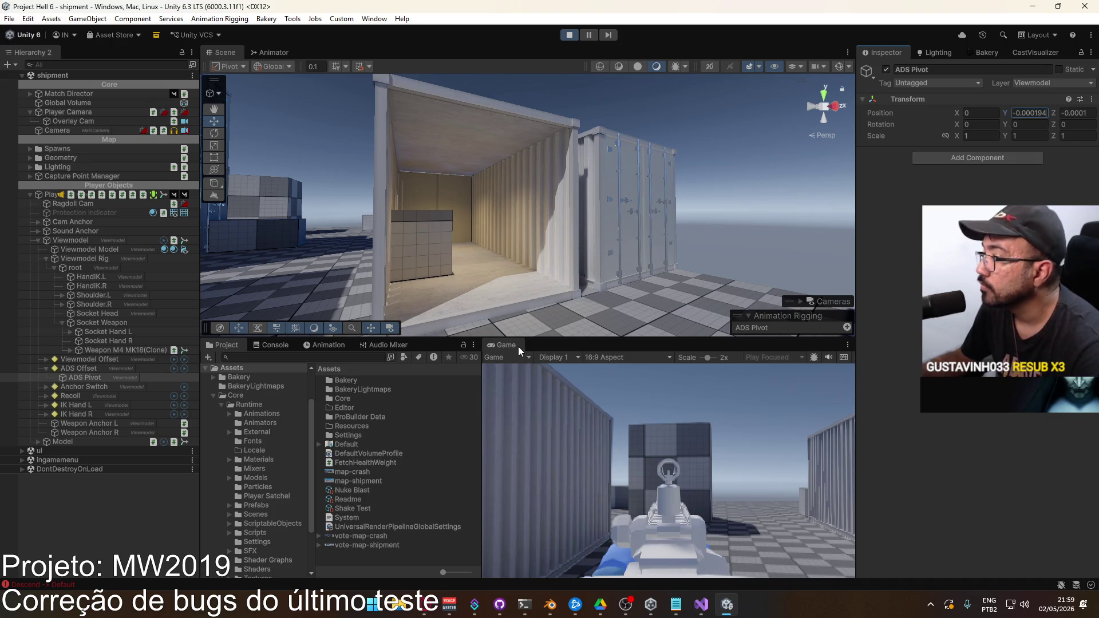
right_click(567, 345)
click(566, 378)
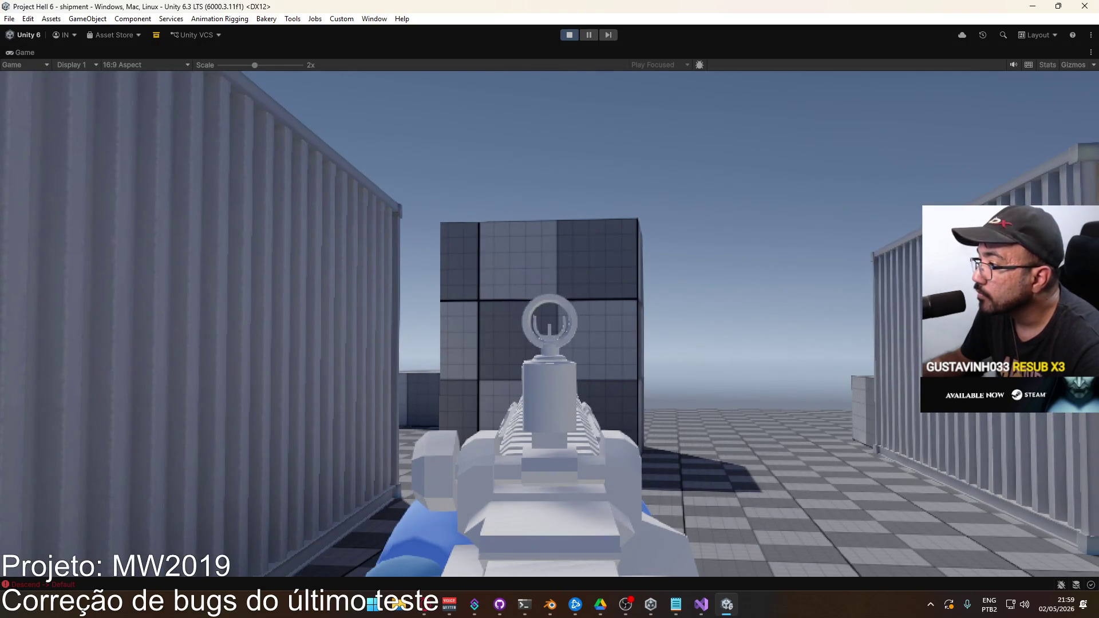
Step: Walk toward the containers and fire while aiming to check the iron sight alignment
click(549, 309)
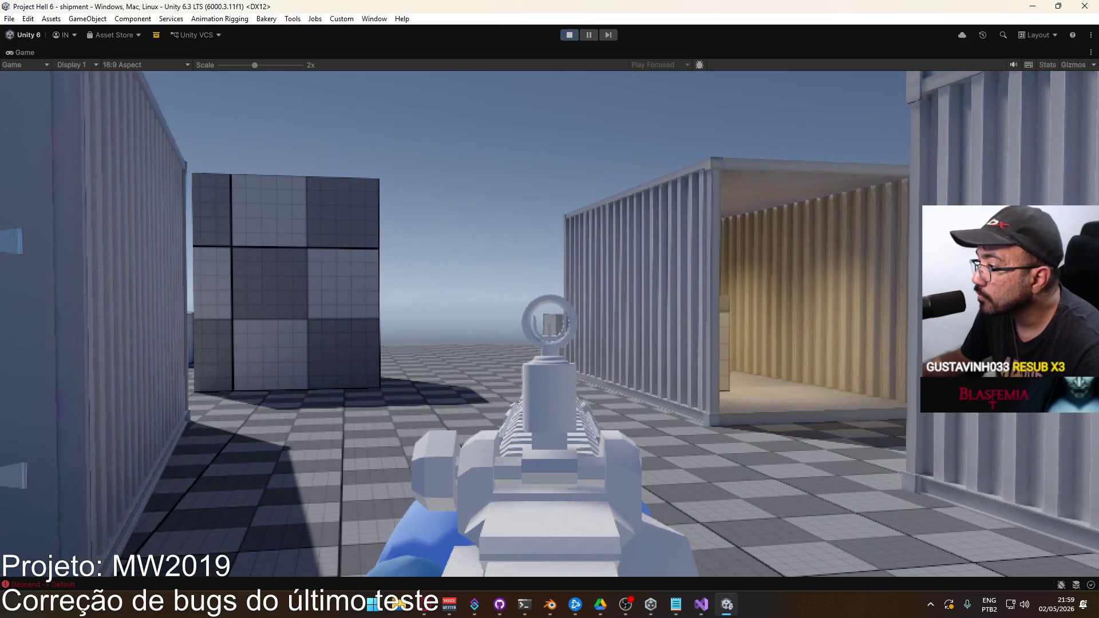
key(w)
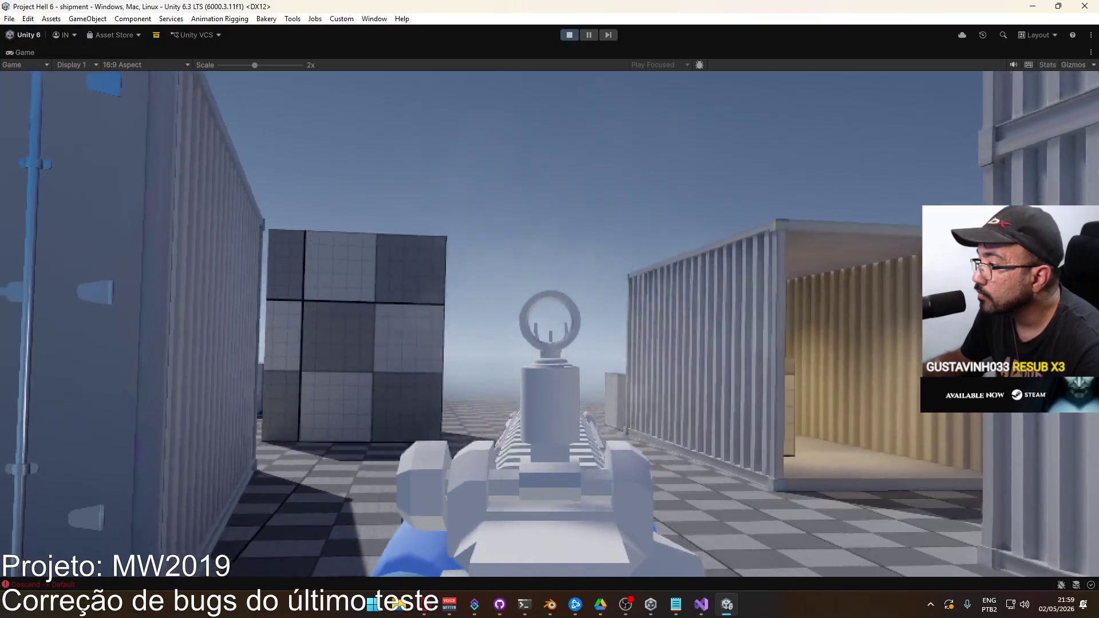
key(w)
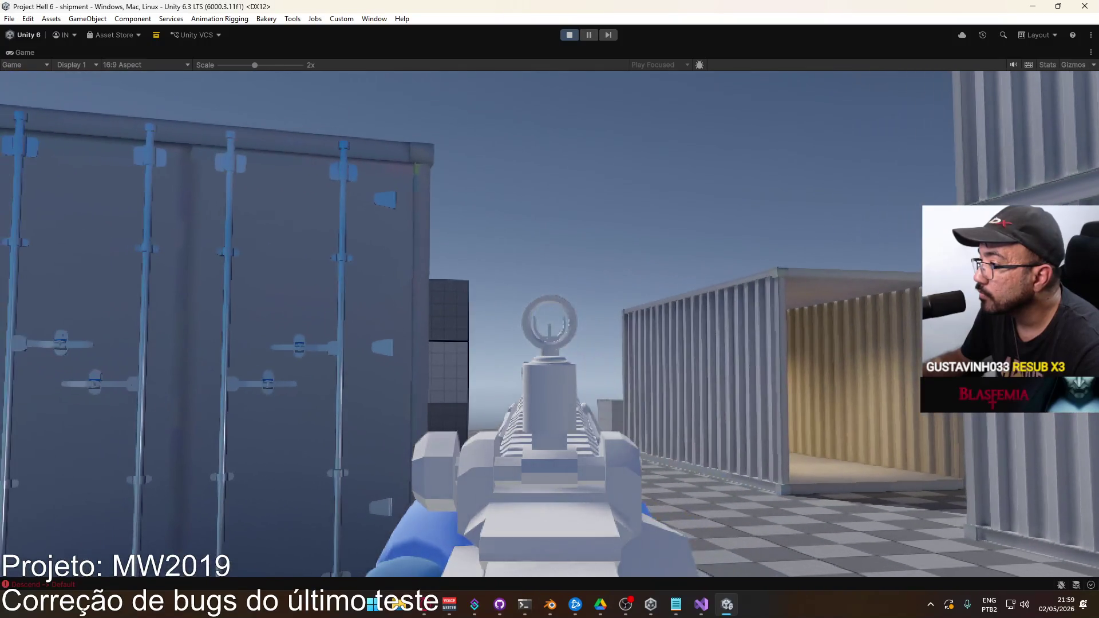
click(550, 309)
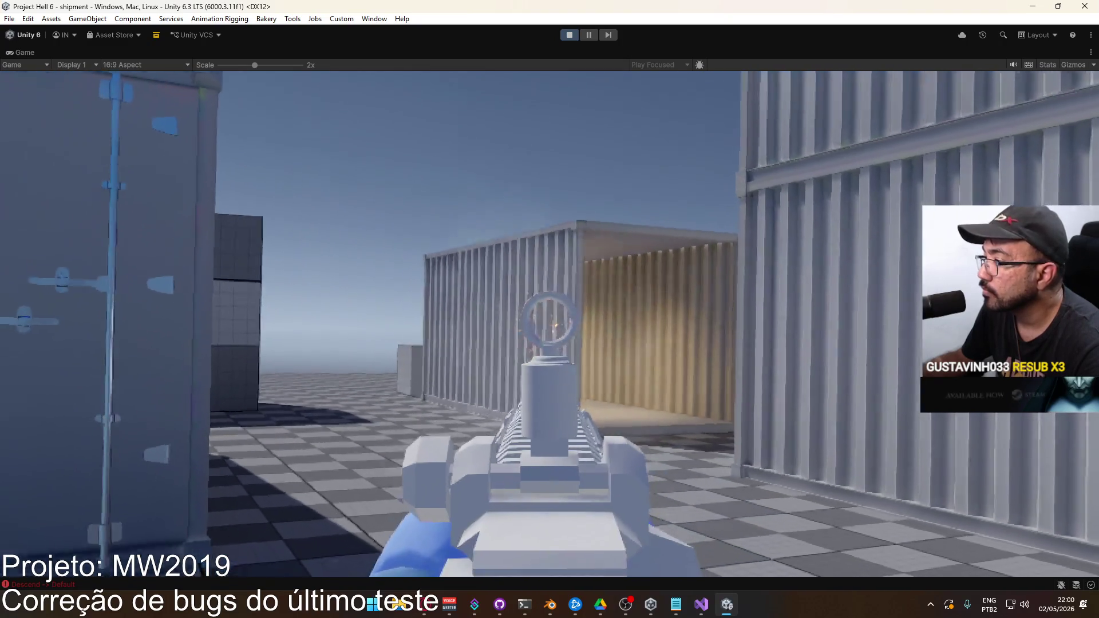
click(549, 309)
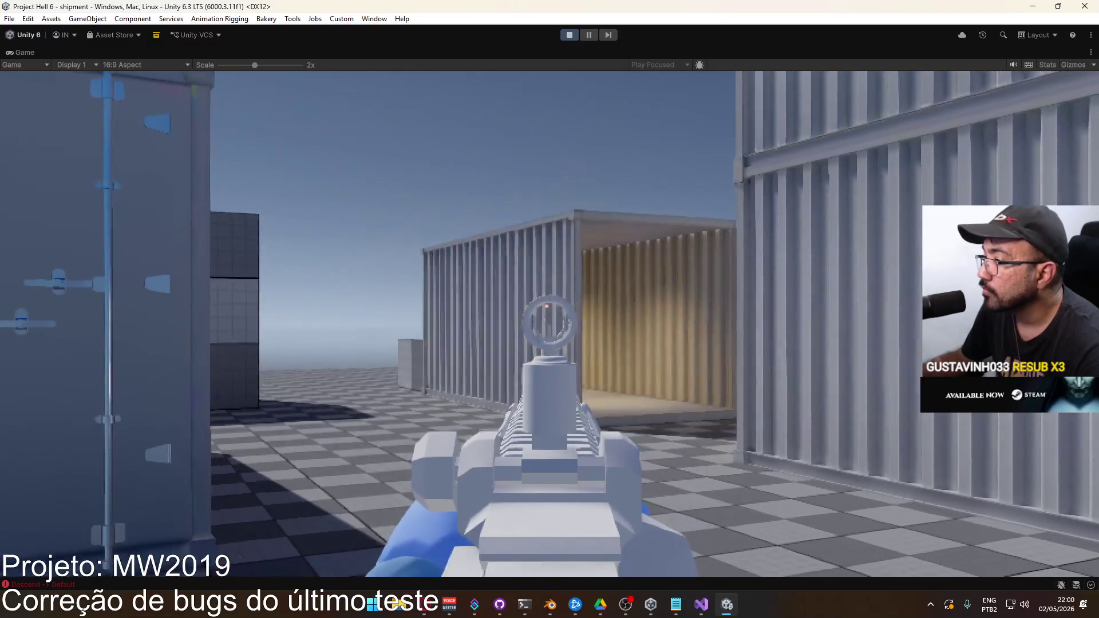
click(549, 309)
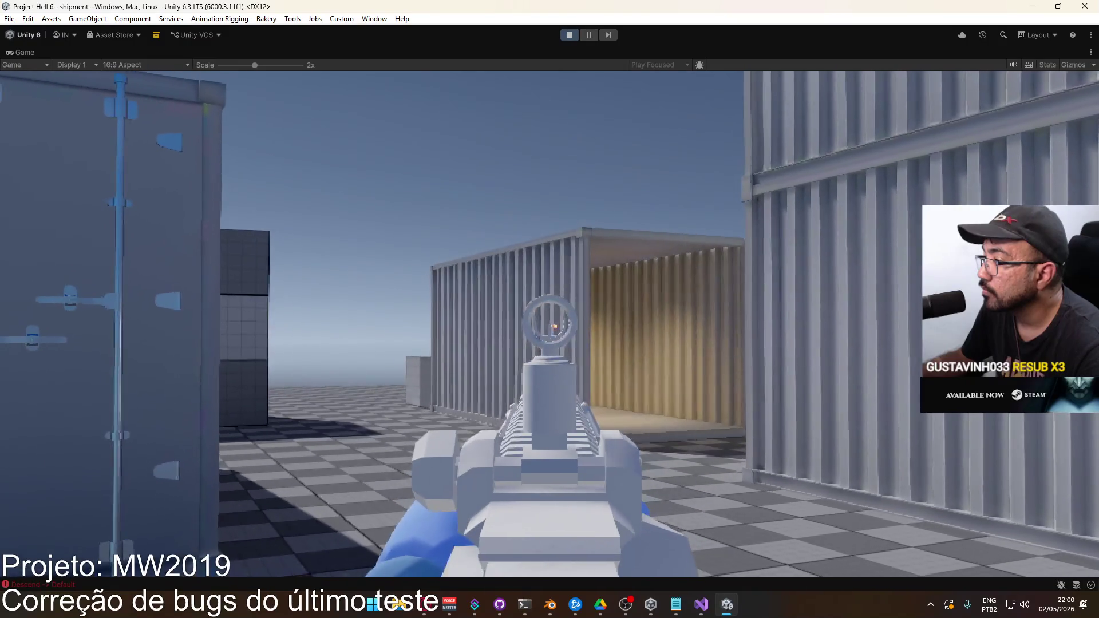
key(super)
right_click(683, 52)
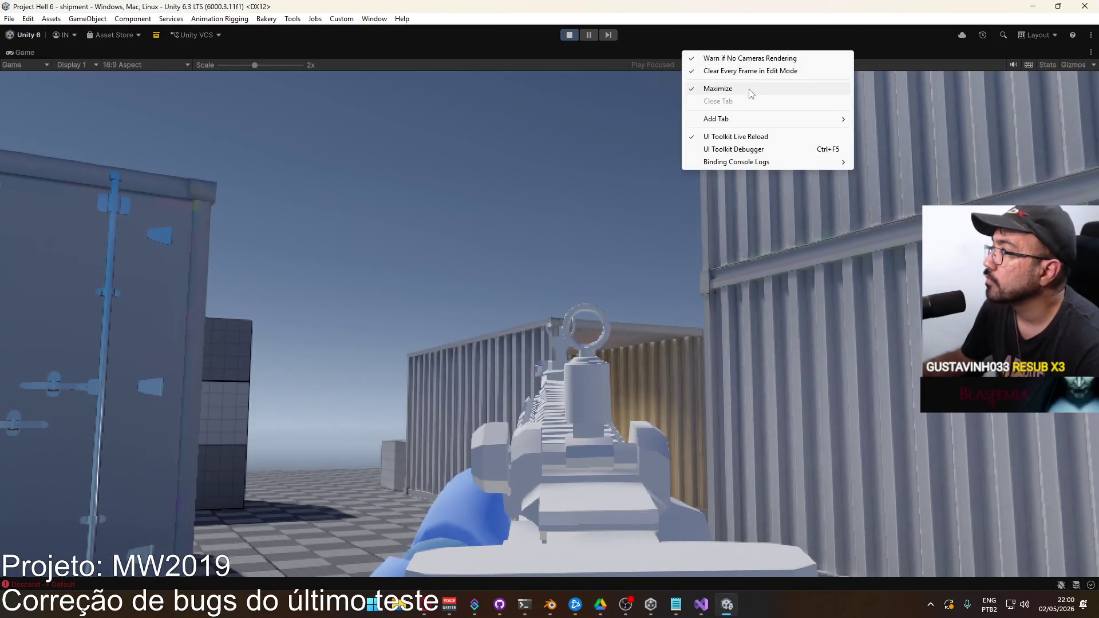
Step: Restore the editor layout, then make the Game view fill the editor again
click(752, 90)
key(super)
key(super)
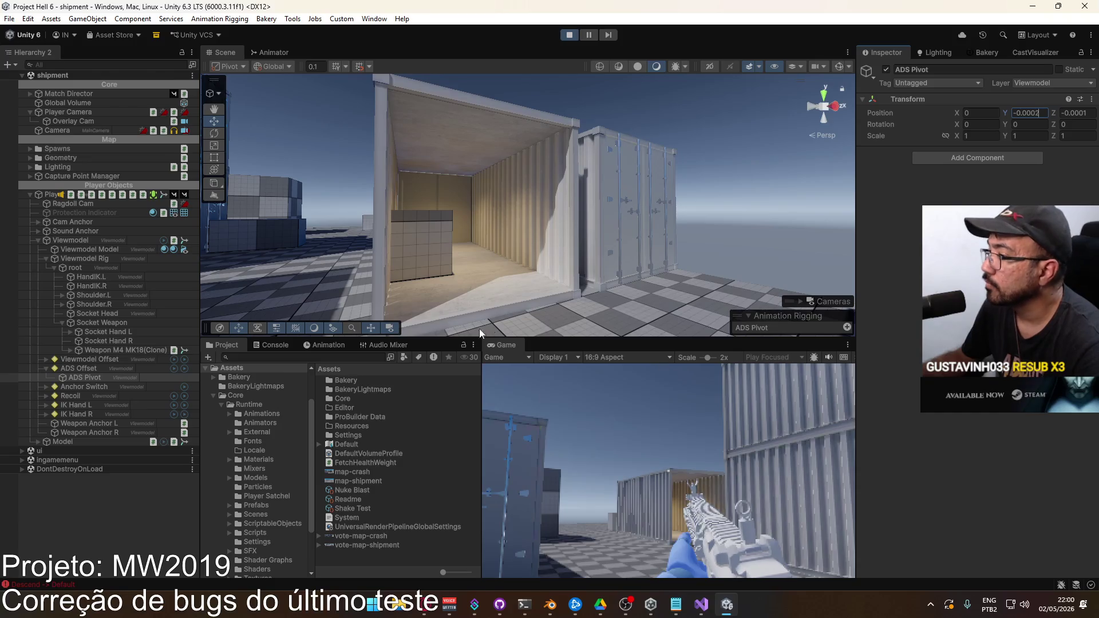
click(556, 381)
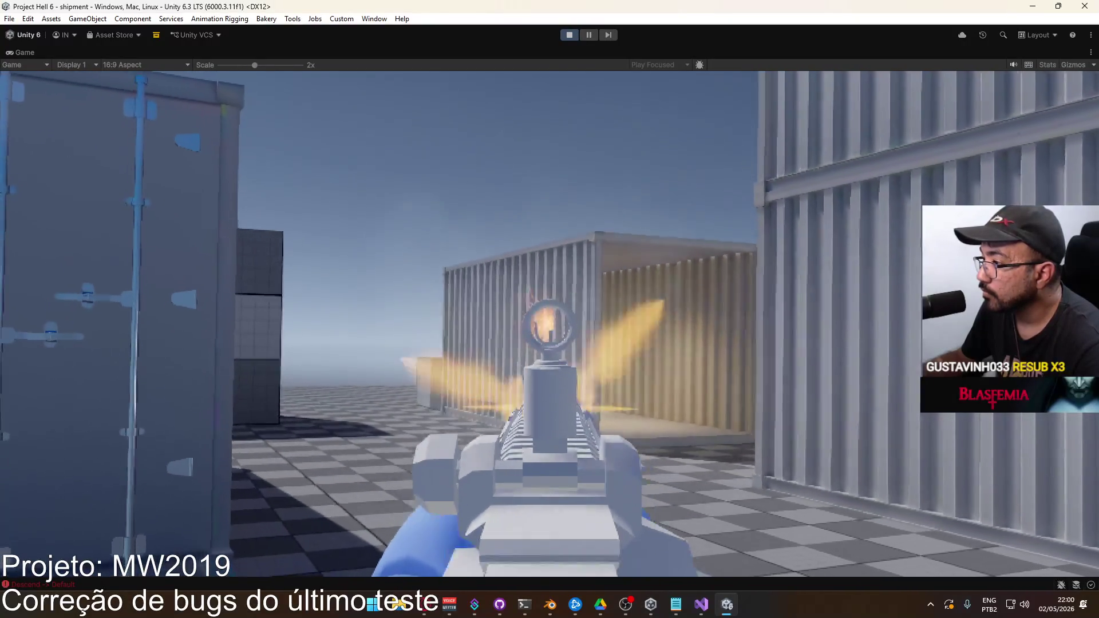
key(super)
Step: Enter -0.0002 as ADS Pivot's Transform Position Y in the restored layout
right_click(813, 52)
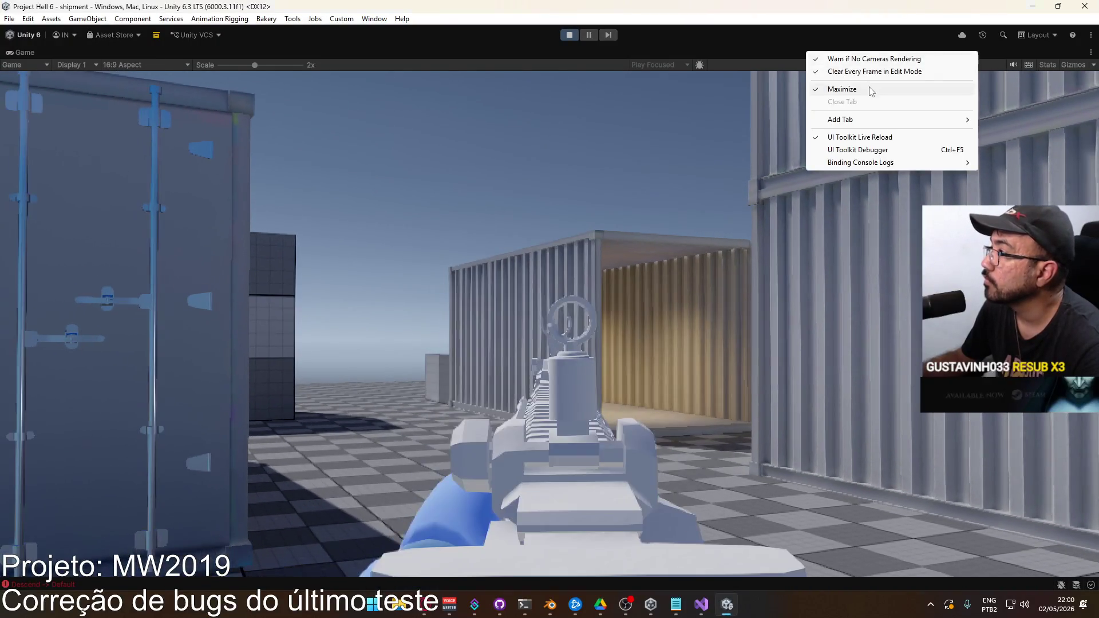
click(939, 91)
click(1022, 113)
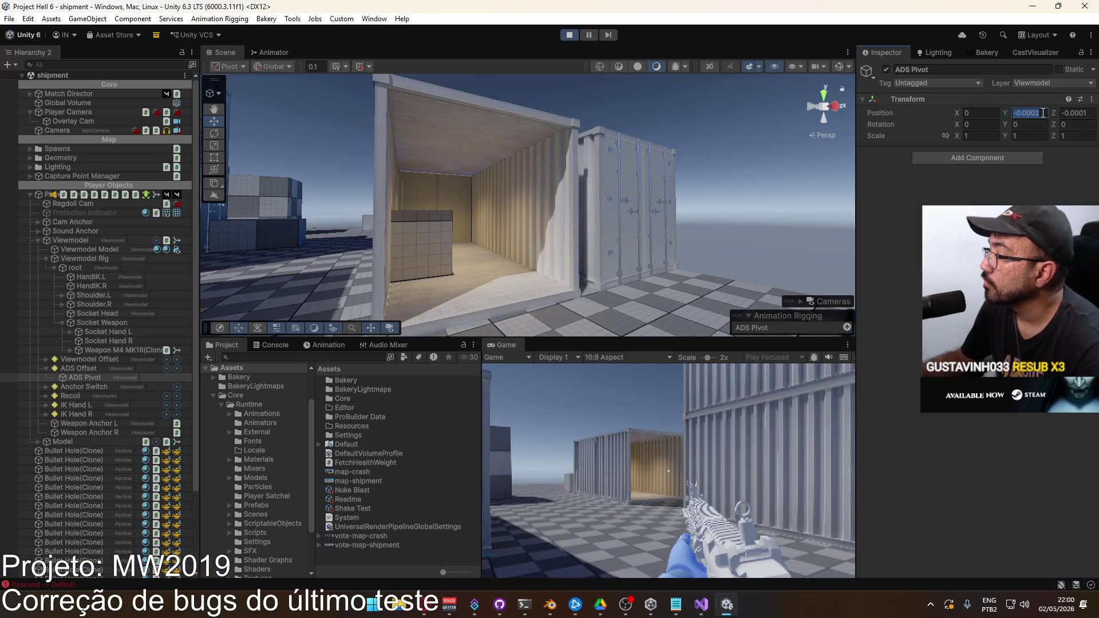
text(1)
key(Return)
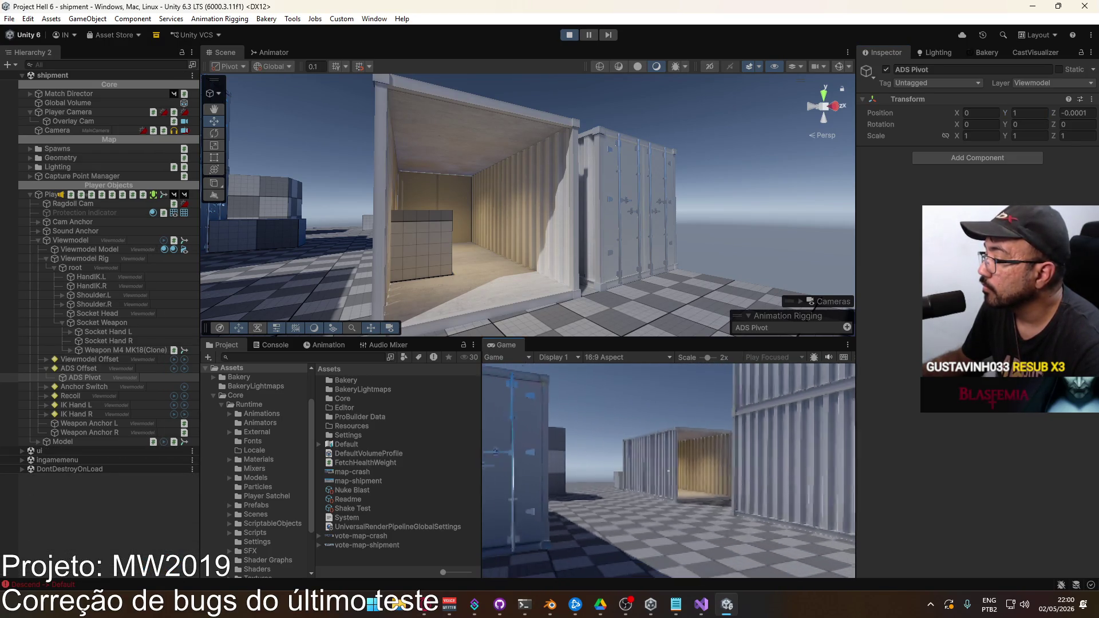
key(super)
click(762, 481)
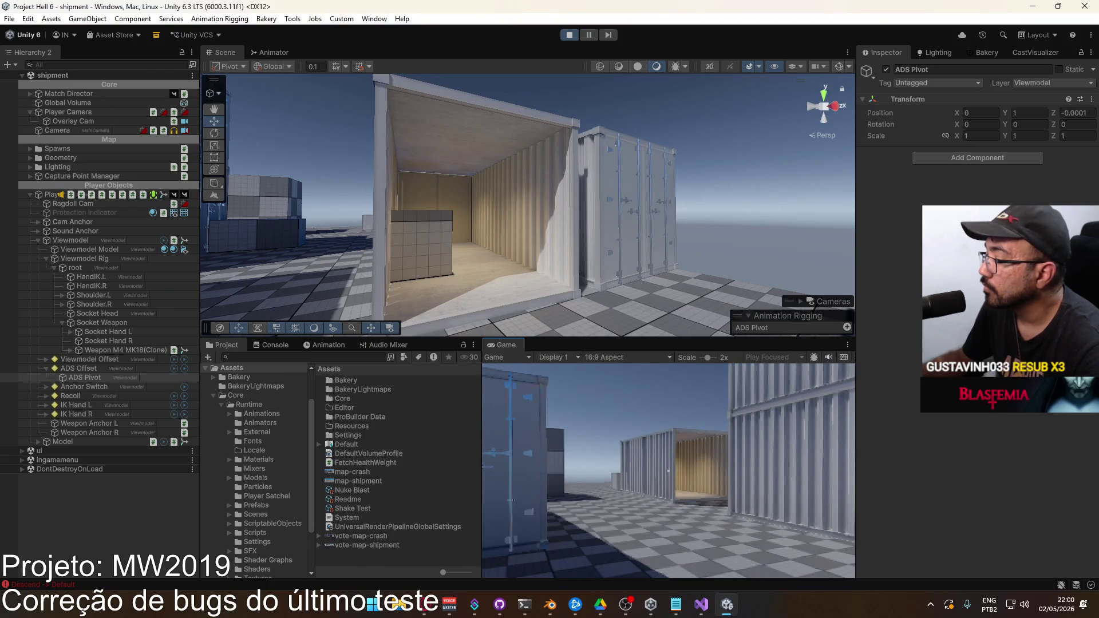
key(super)
key(super)
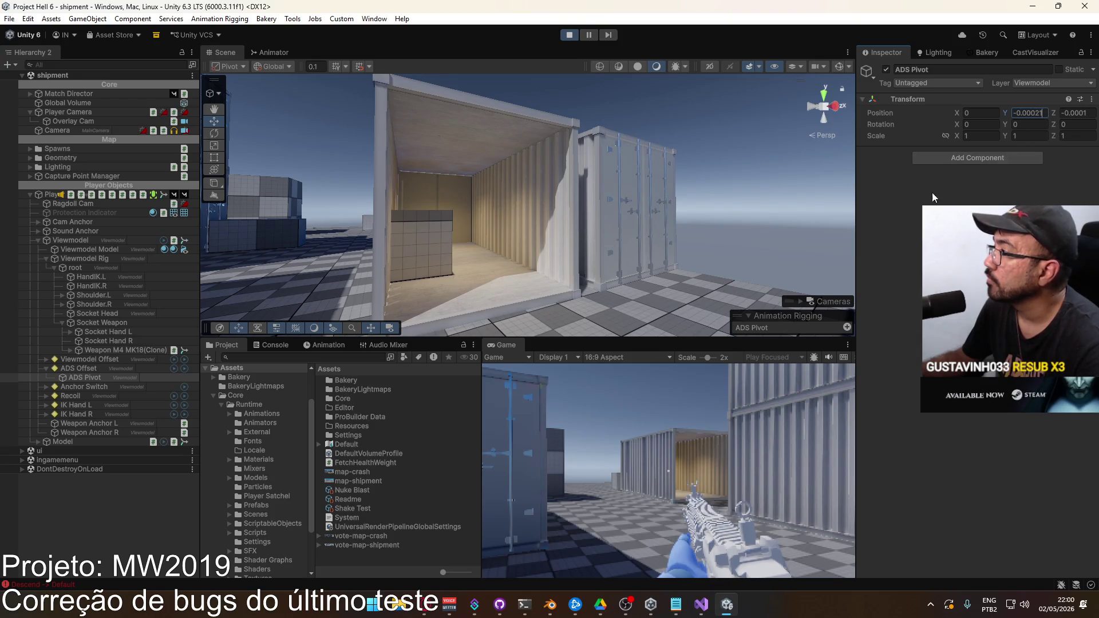
Step: Maximize the Game view and fire while aiming to check the iron sight
right_click(543, 341)
click(596, 381)
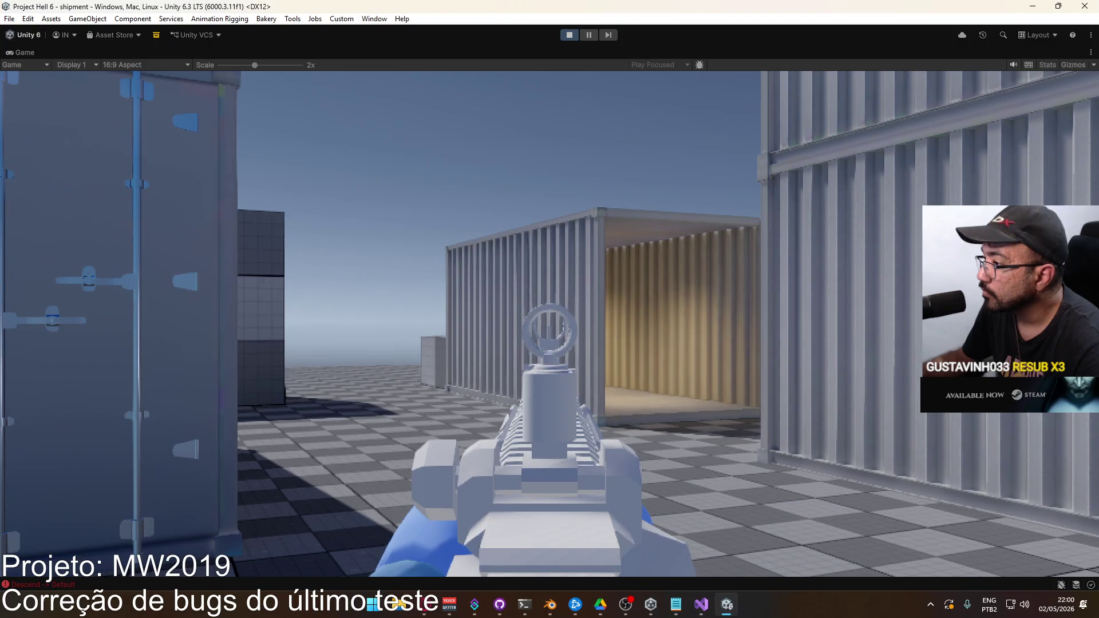
click(549, 309)
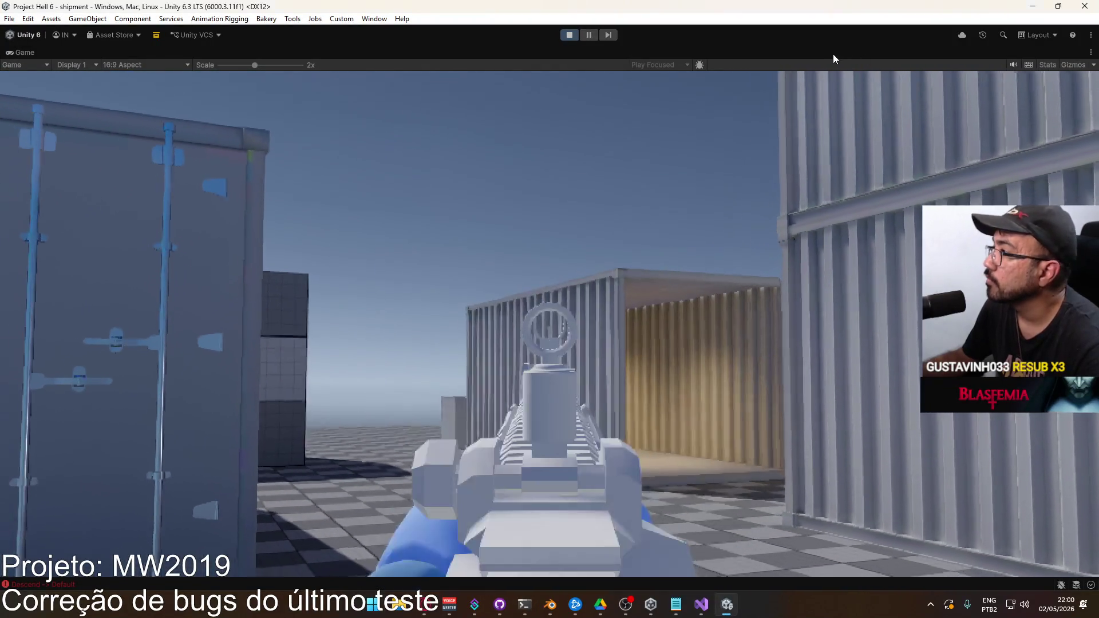
right_click(844, 52)
click(879, 85)
key(super)
Step: Commit ADS Pivot's Position Y at -0.0002 and select the Shake Test noise settings asset
click(1041, 113)
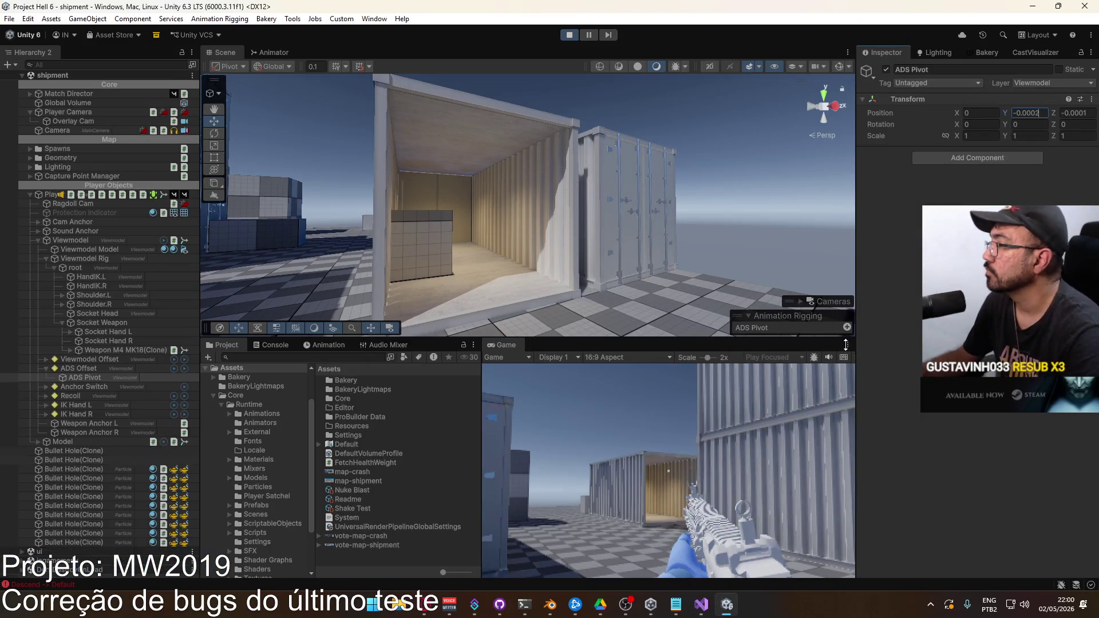
click(745, 458)
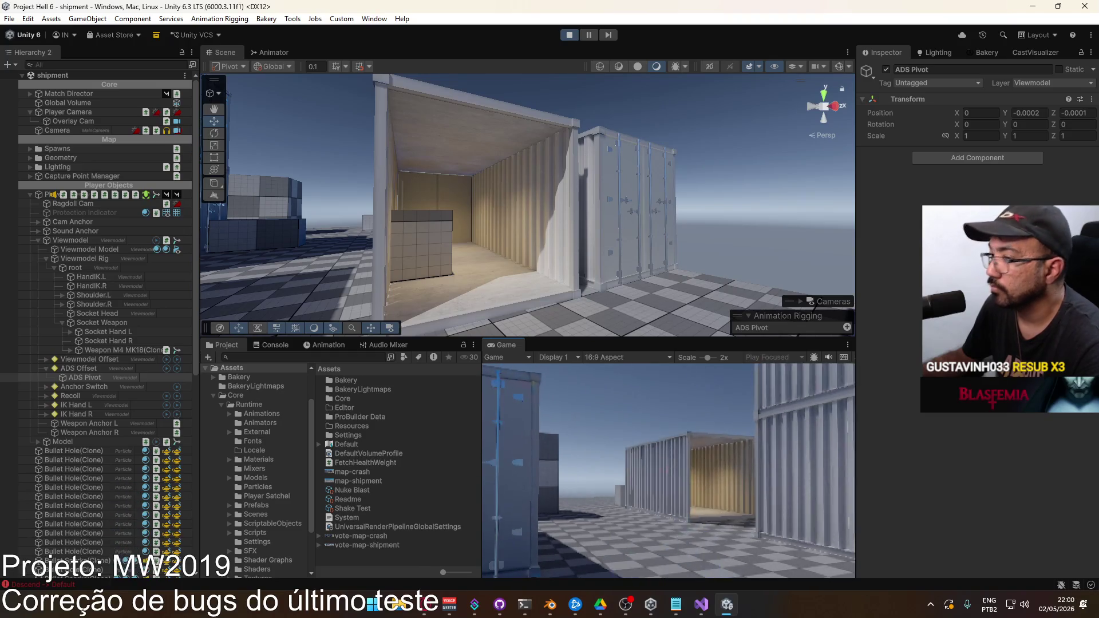
key(super)
key(super)
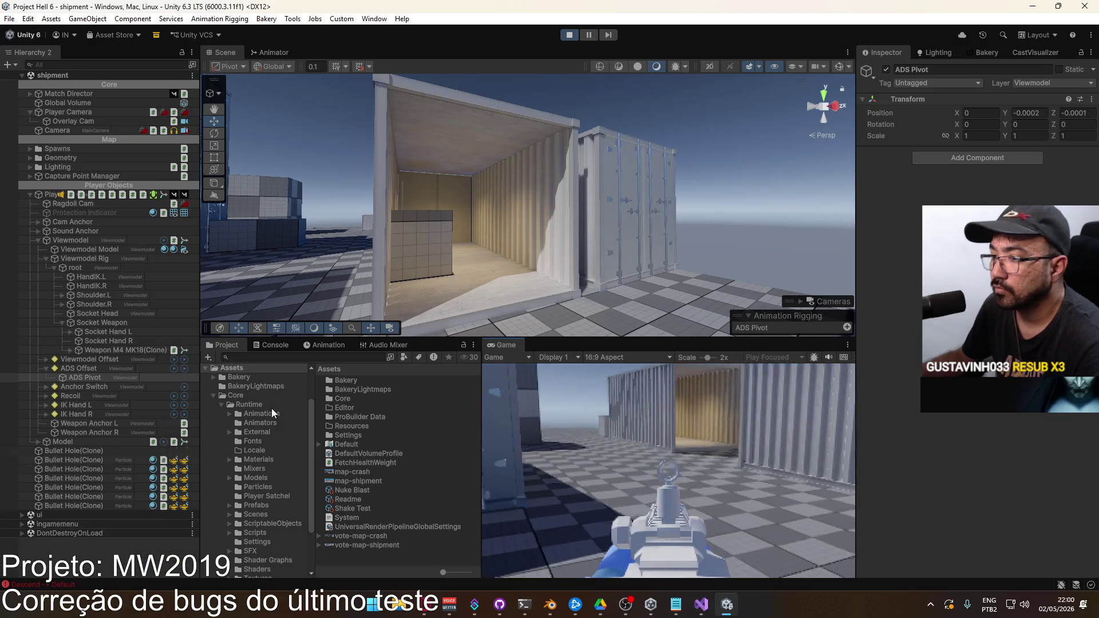
click(389, 507)
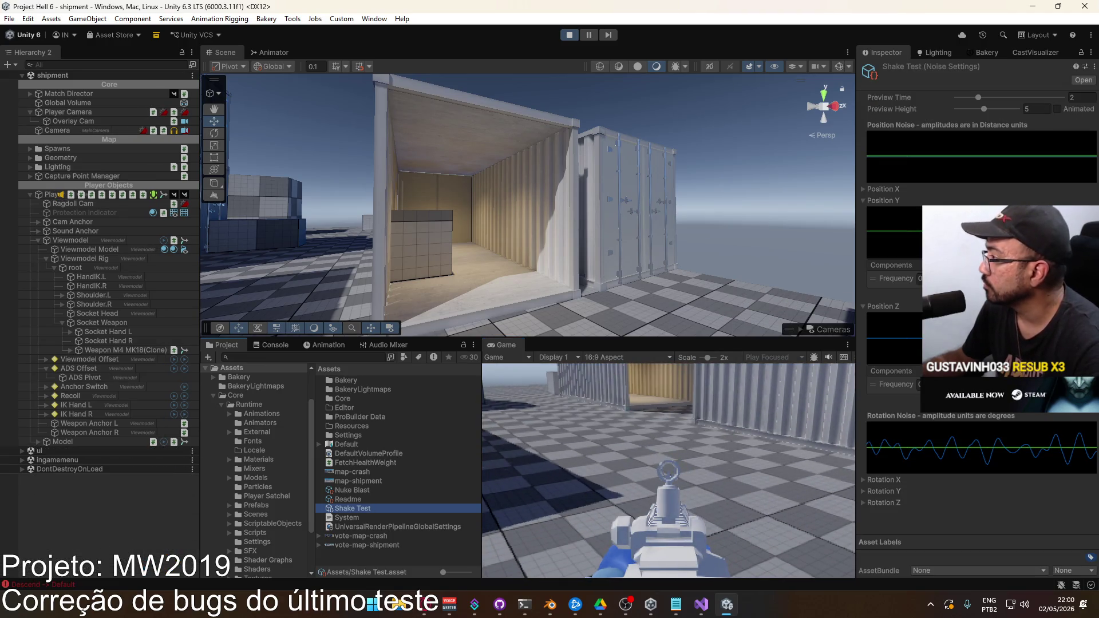
Step: Maximize the Game view and fire the M4 while aiming down sights
right_click(515, 348)
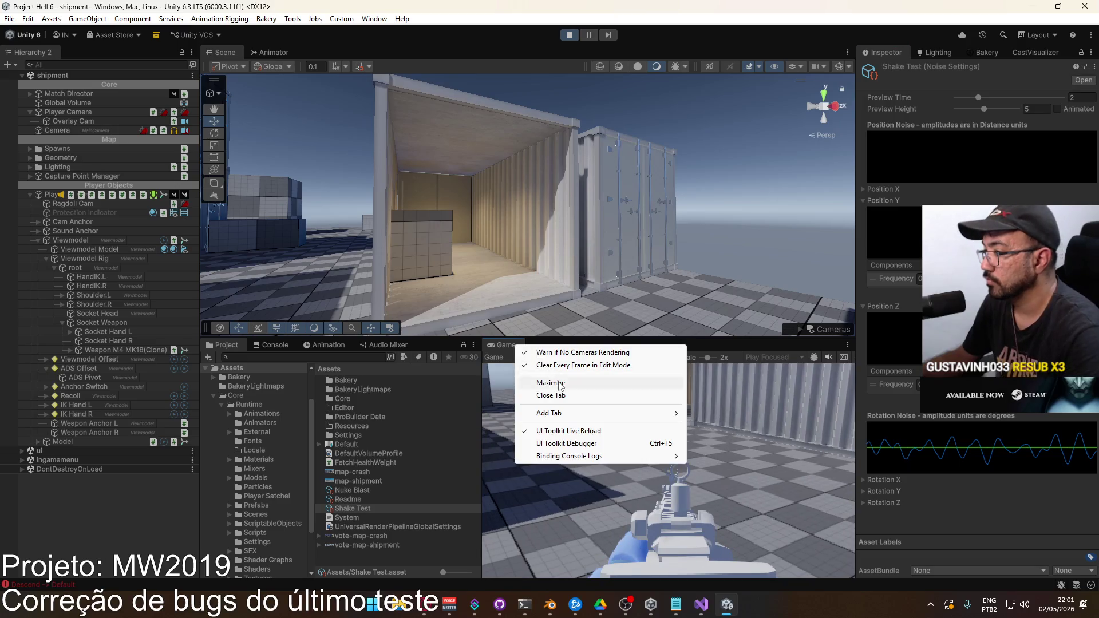
click(541, 382)
right_click(550, 323)
click(550, 323)
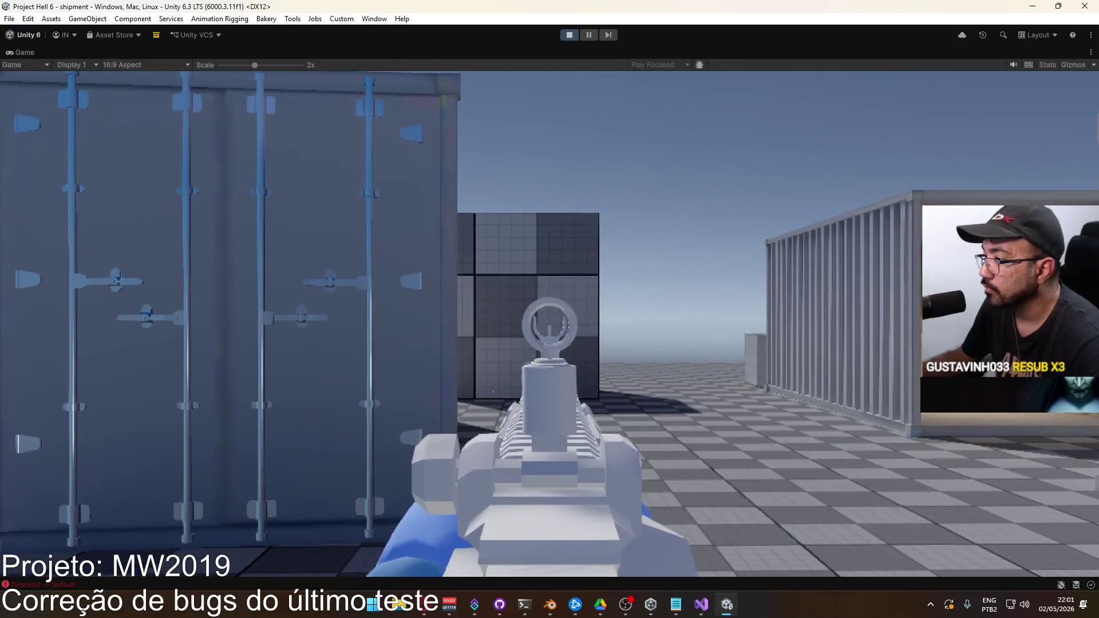
key(super)
Step: Toggle the Game view maximize off and on once more, then release the mouse
click(713, 54)
right_click(713, 53)
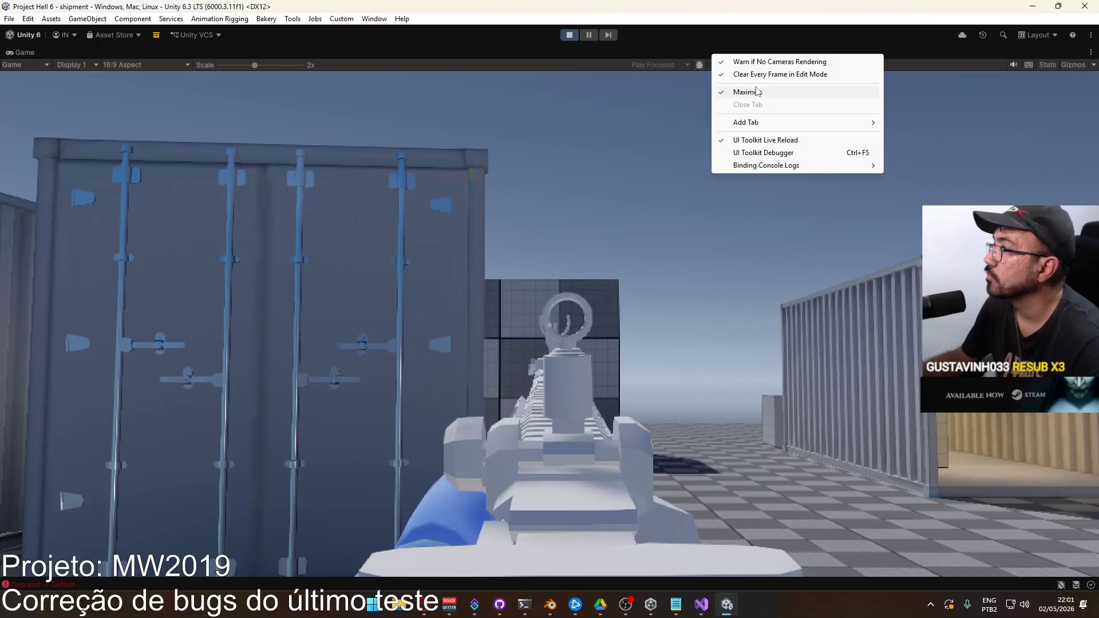
click(755, 92)
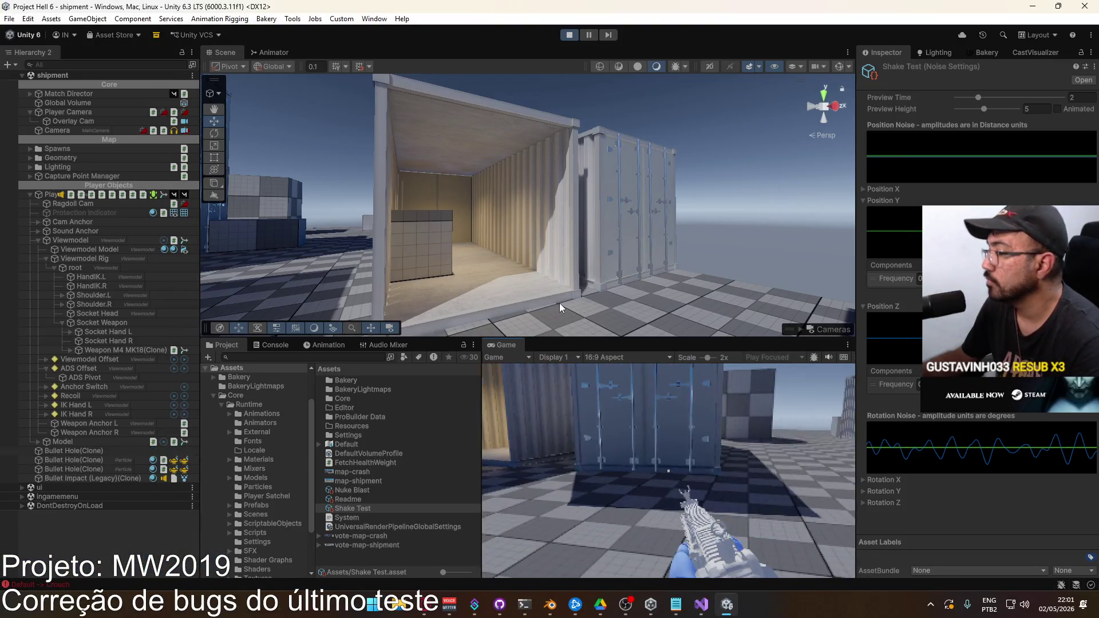
click(560, 383)
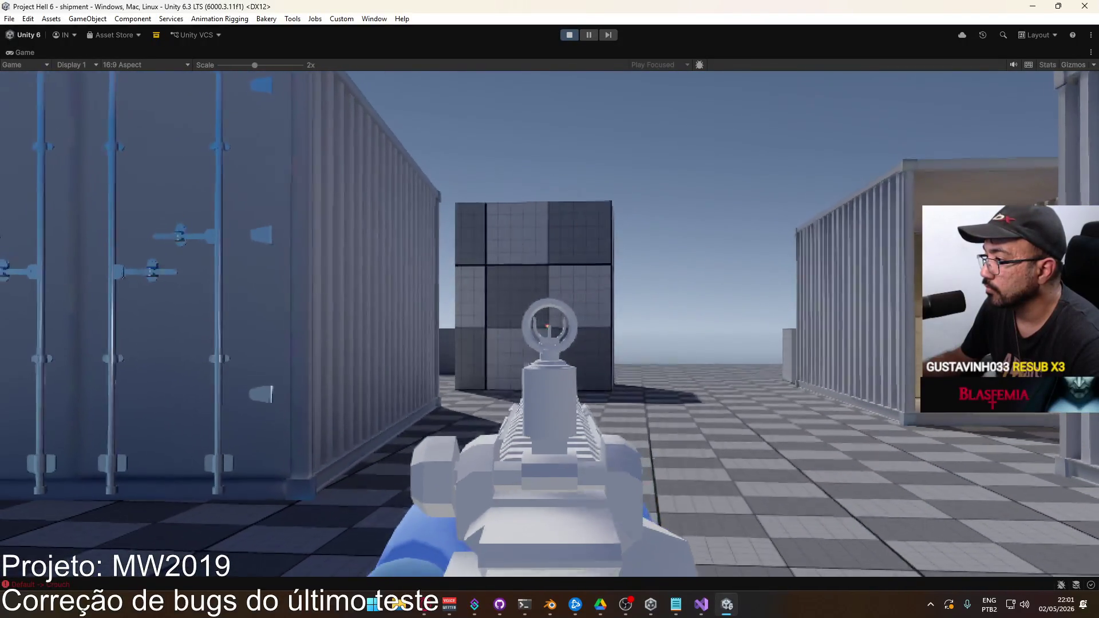
key(super)
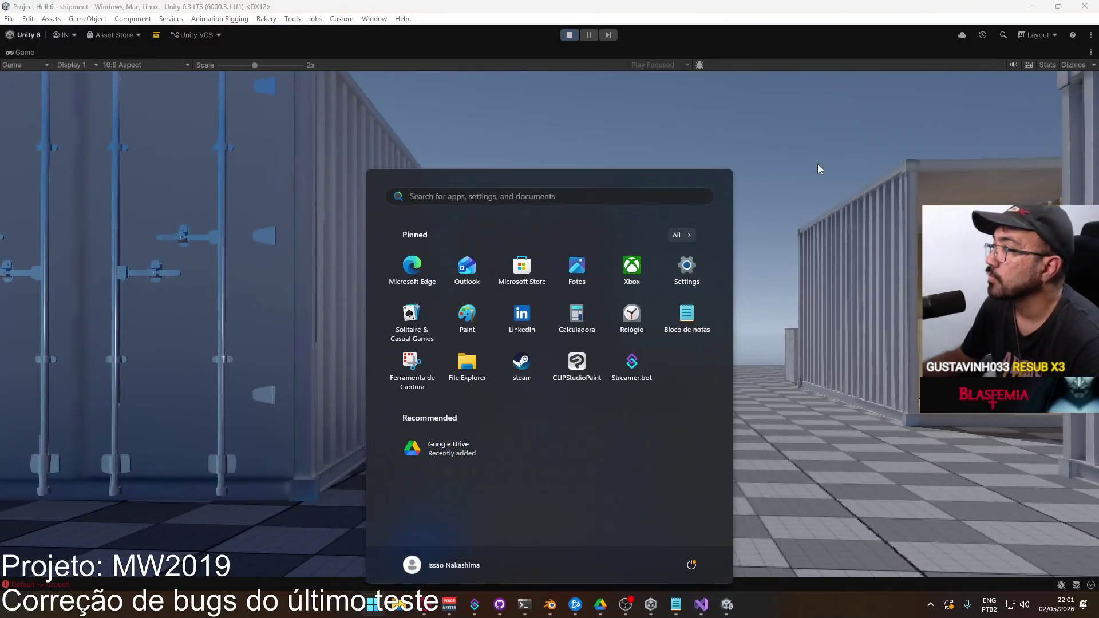
key(Escape)
Step: Show the Animator's Recoil Layer graph and select Viewmodel Offset in the Hierarchy
right_click(679, 53)
key(Escape)
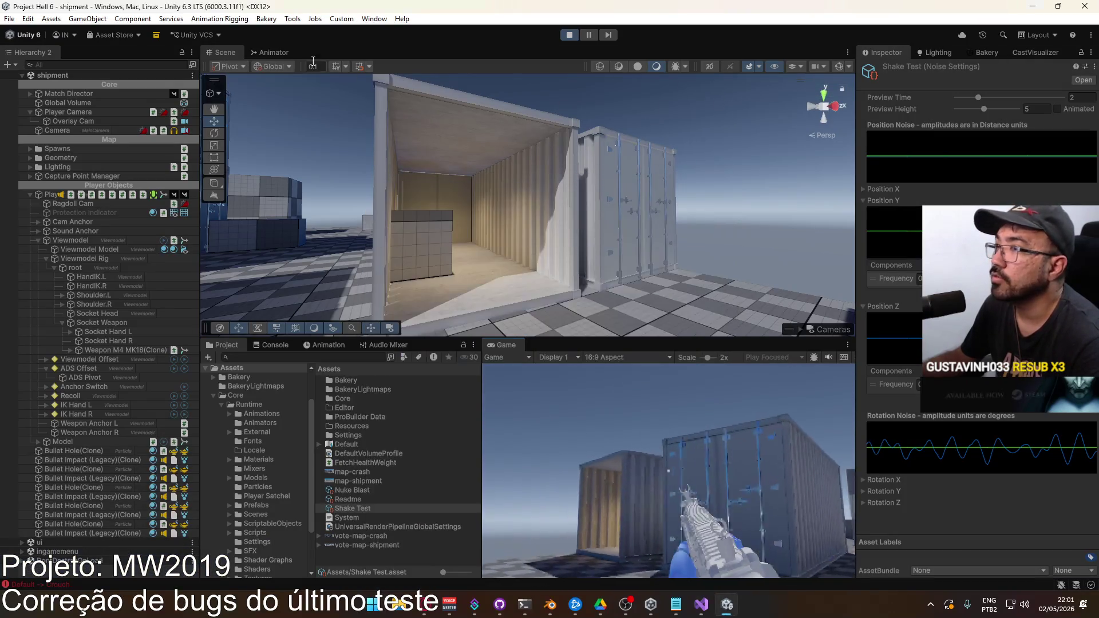
click(269, 52)
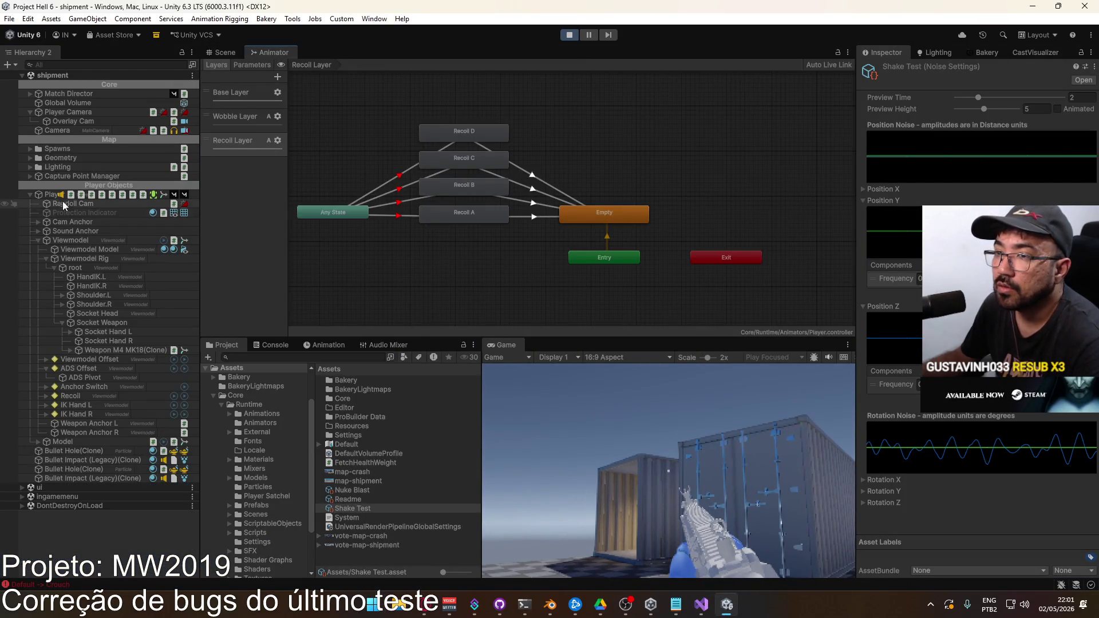
click(109, 359)
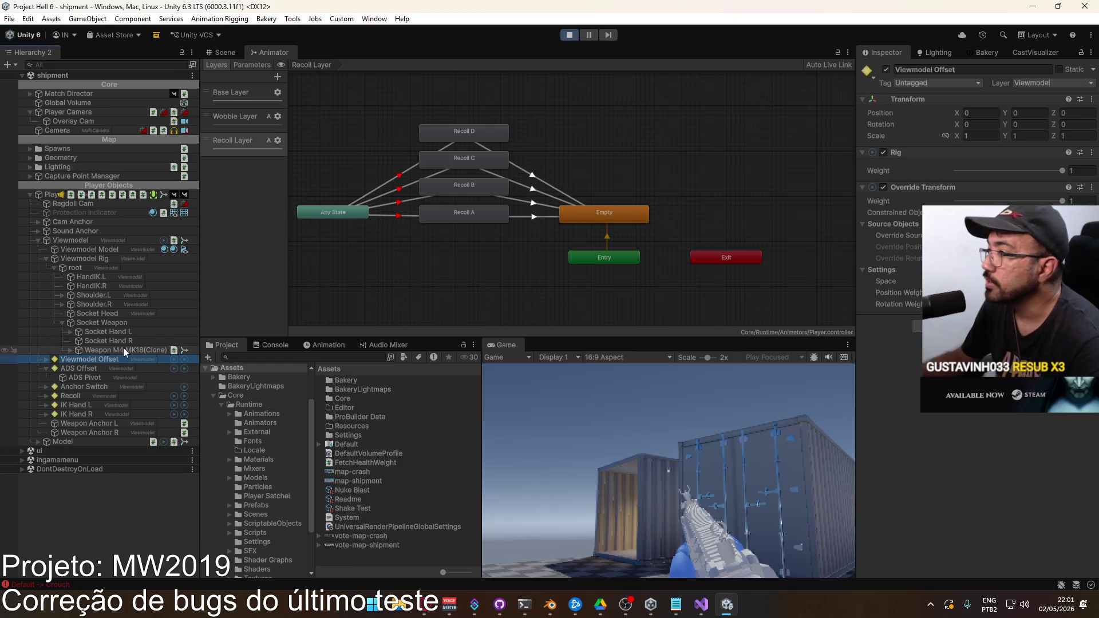
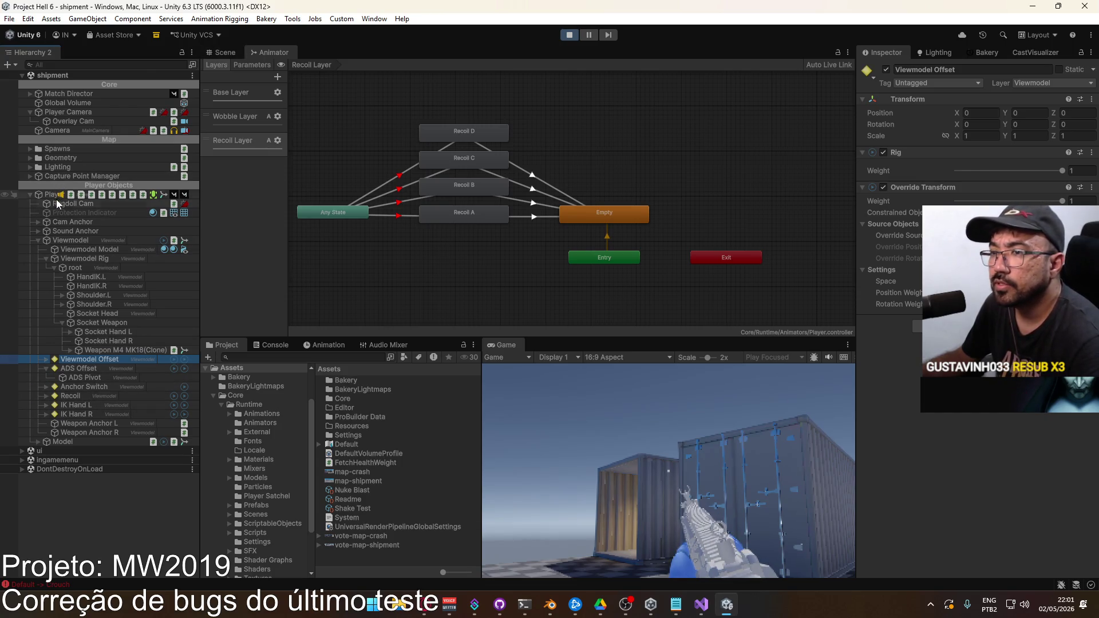
Step: Open the Viewmodel animator's Fire layer blend tree and select the M4 Recoil node
click(99, 239)
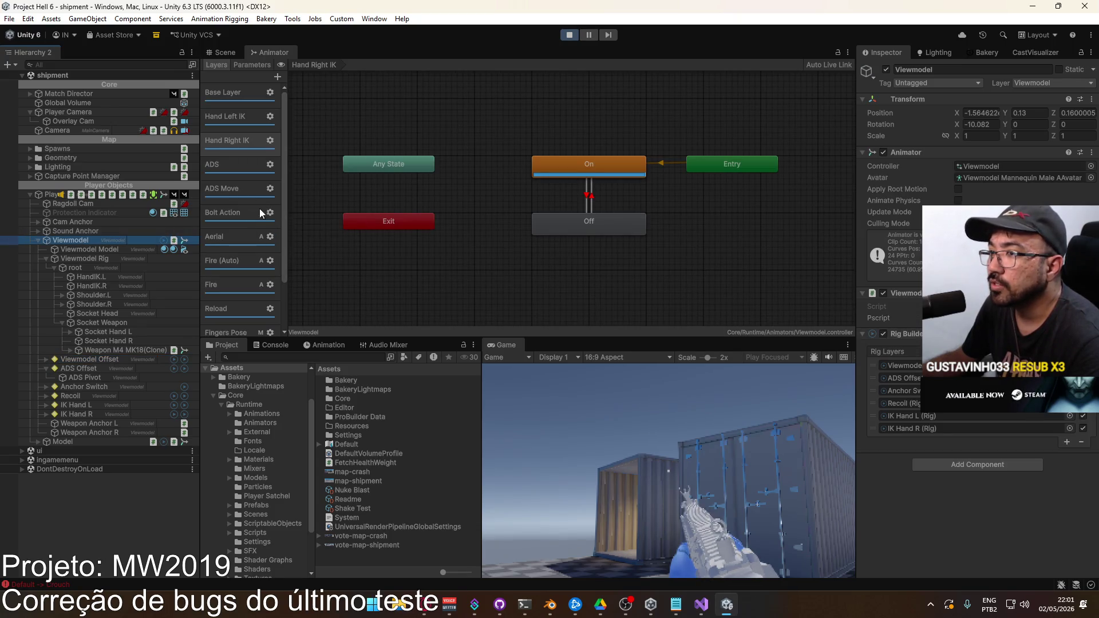
click(226, 261)
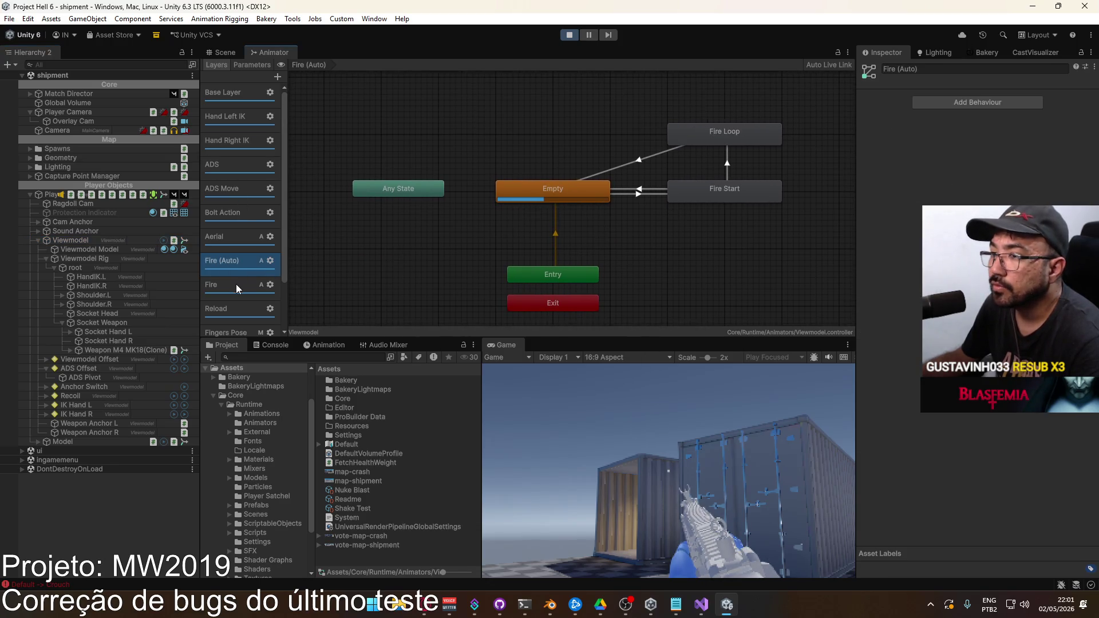
click(236, 288)
double_click(555, 211)
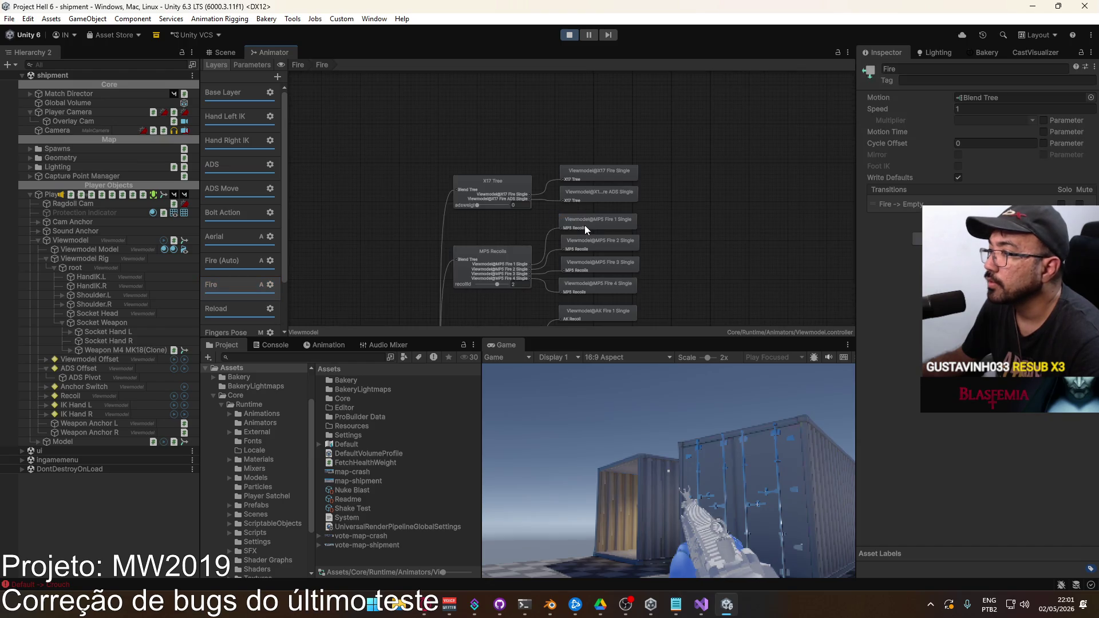
mouse_move(587, 105)
mouse_down()
mouse_move(593, 78)
mouse_move(575, 87)
mouse_up()
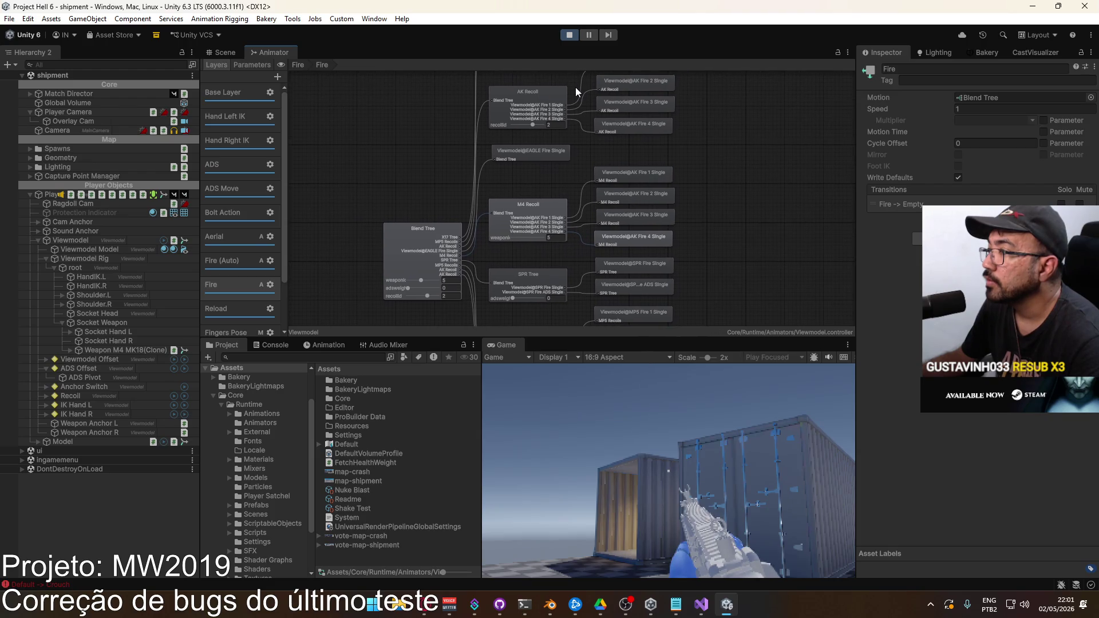
scroll(561, 210, up, 2)
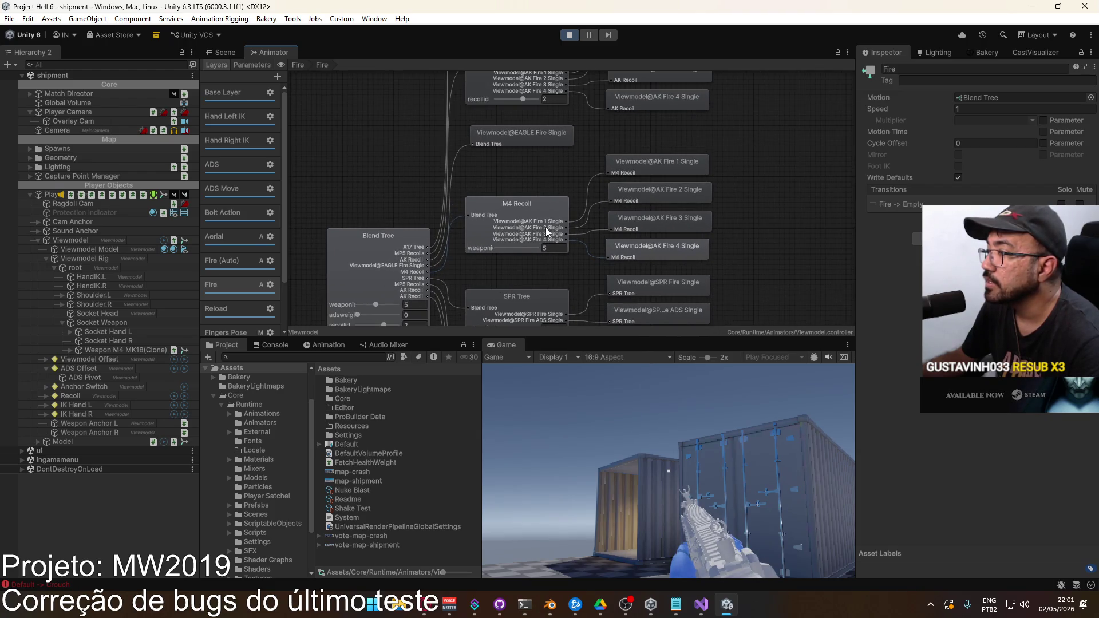
click(544, 207)
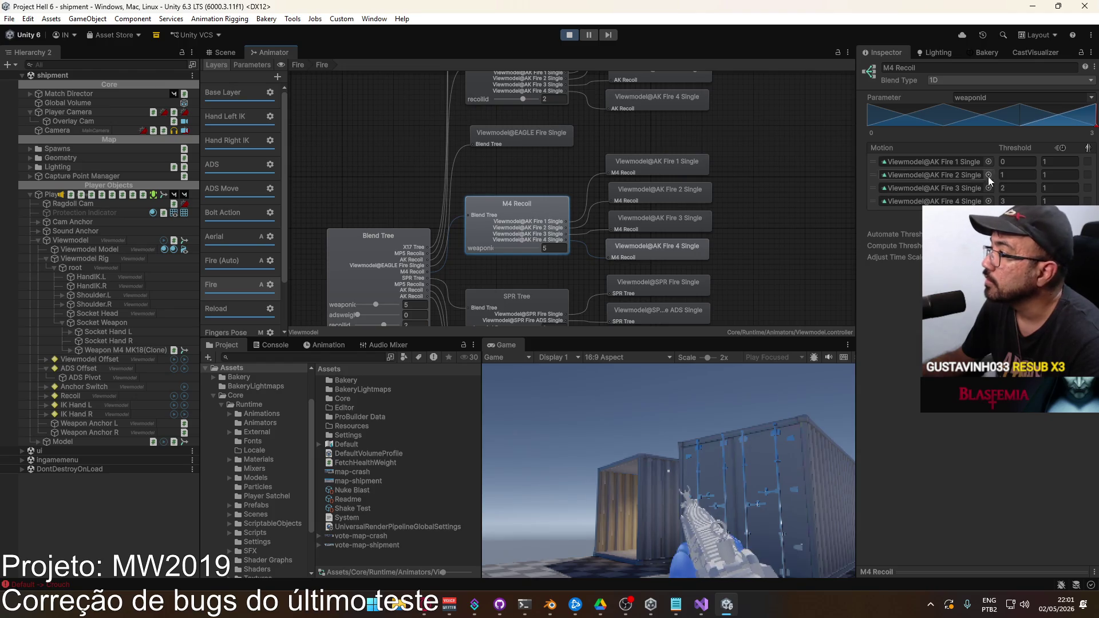
Step: Search 'mp5' and assign MP5 Fire 1, 2, 3 and 4 Single to M4 Recoil's four motion slots
click(989, 161)
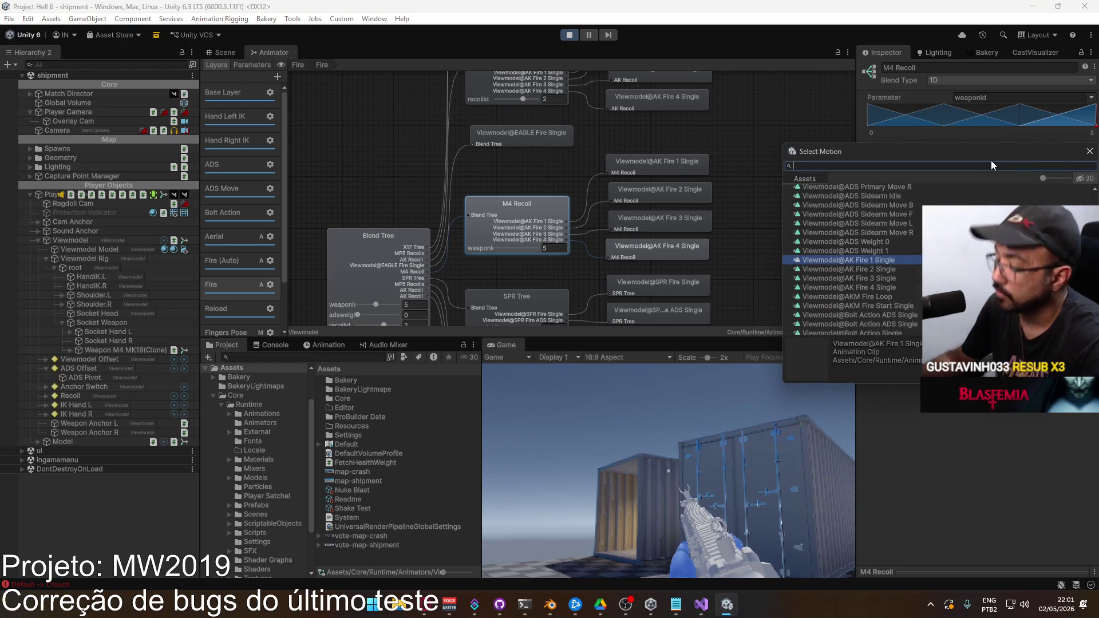
text(mp5)
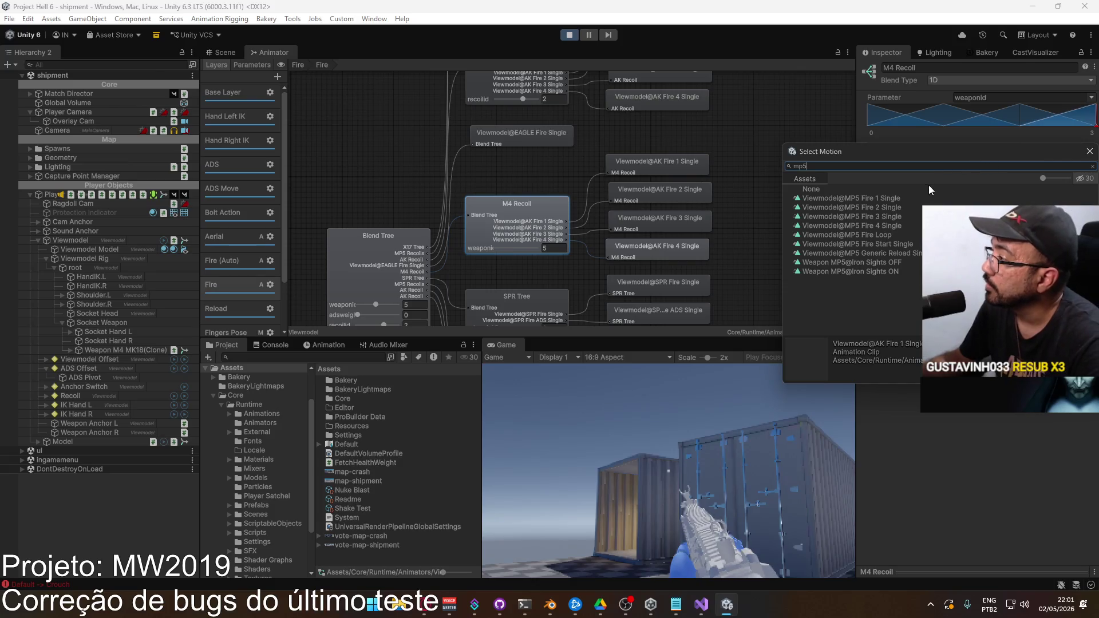
double_click(902, 198)
click(991, 176)
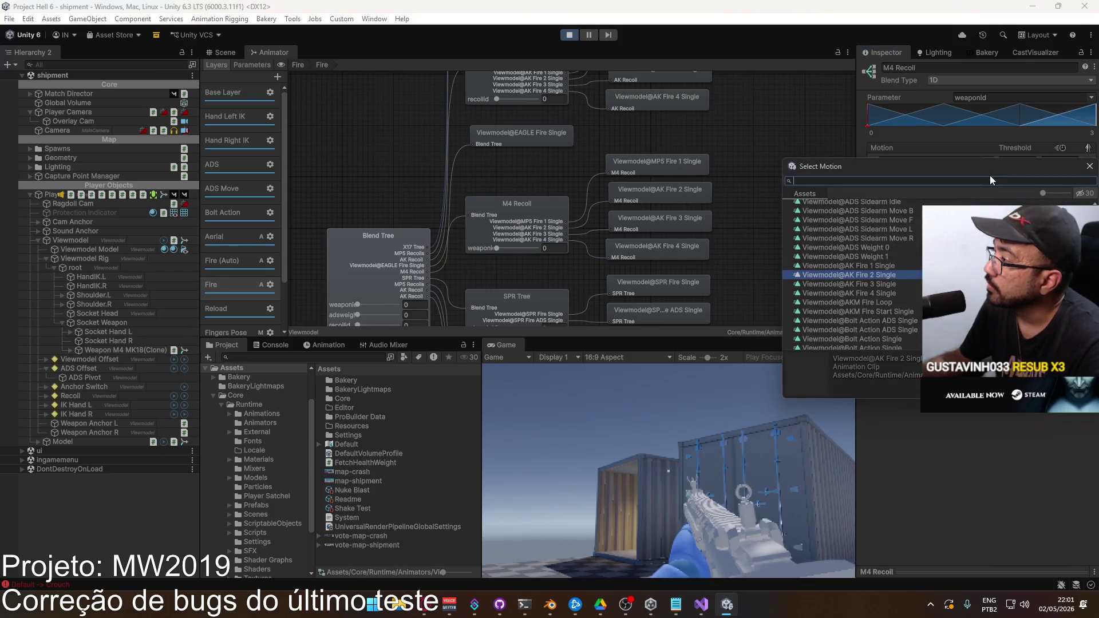
text(mp5)
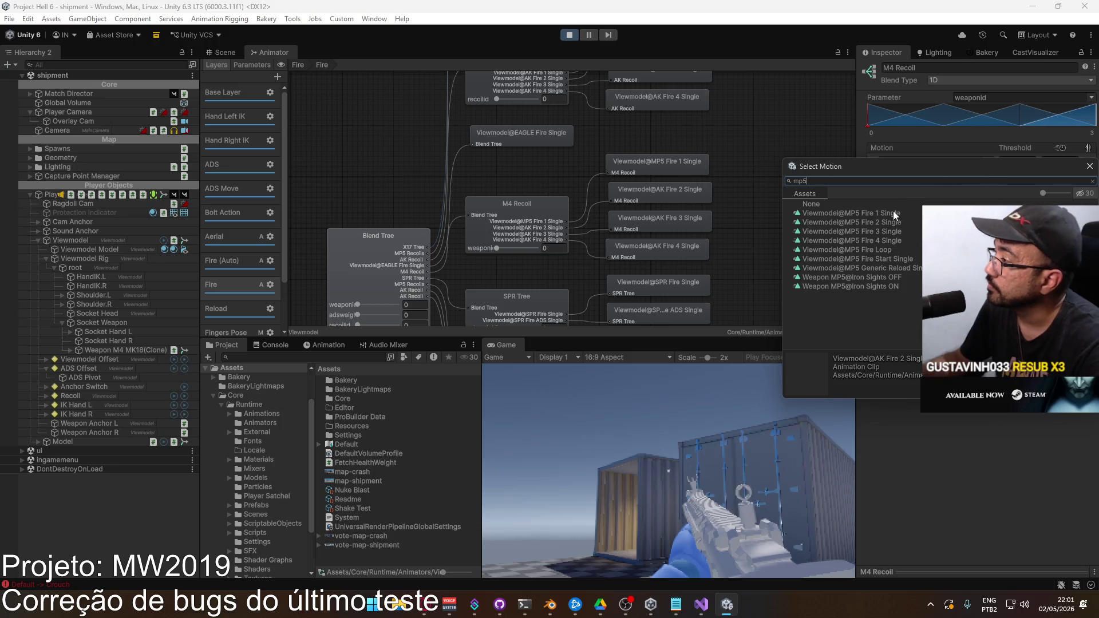
double_click(884, 220)
click(990, 190)
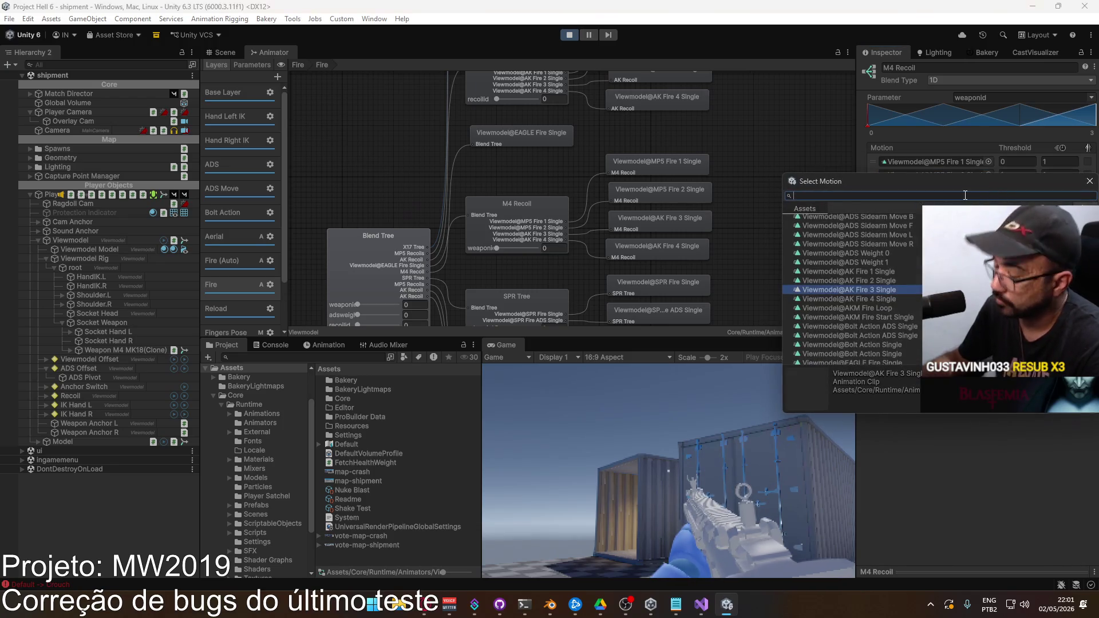
text(mp5)
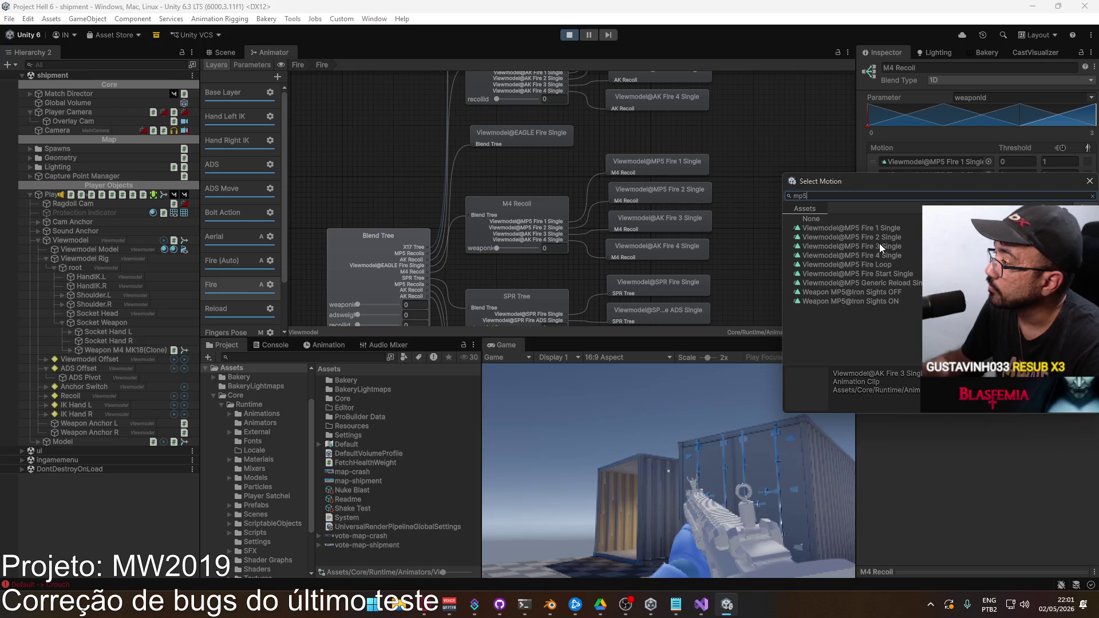
double_click(879, 246)
click(989, 189)
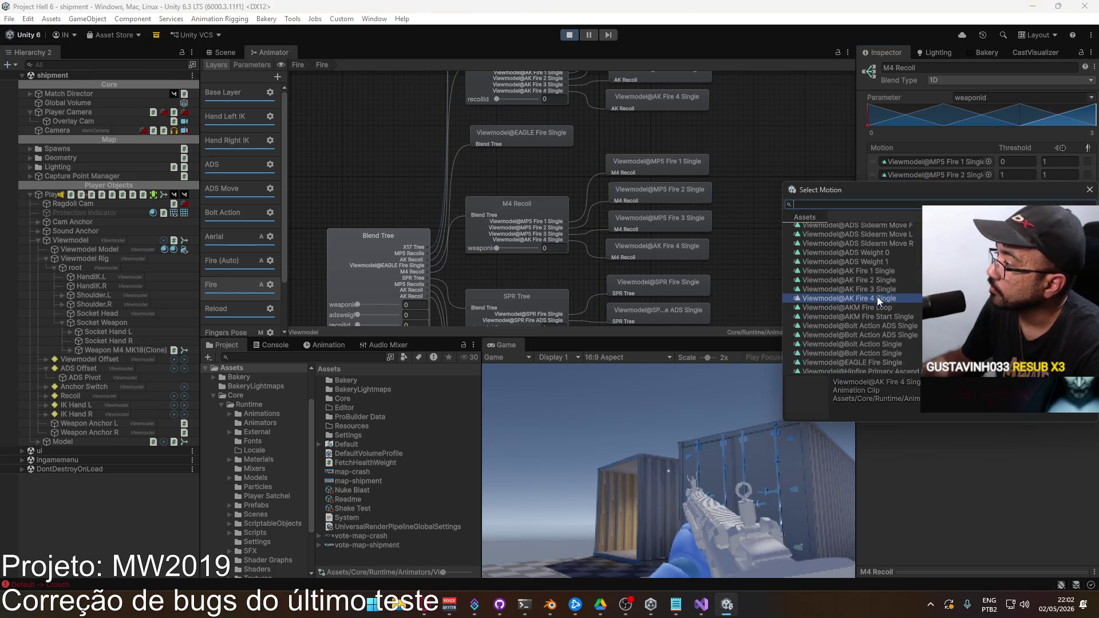
text(mp5)
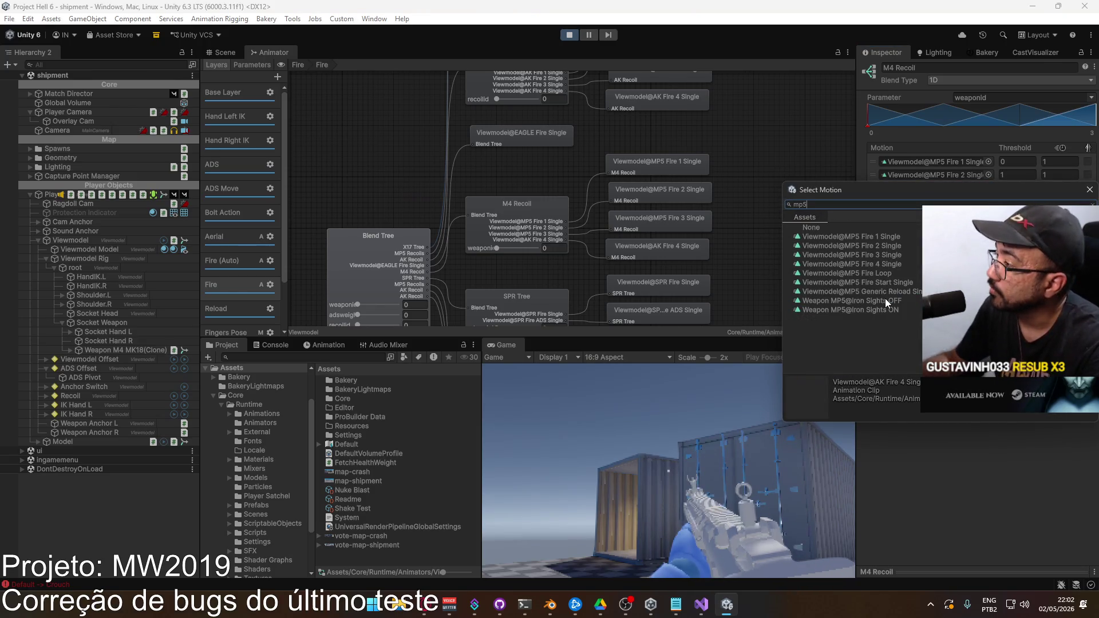
double_click(891, 265)
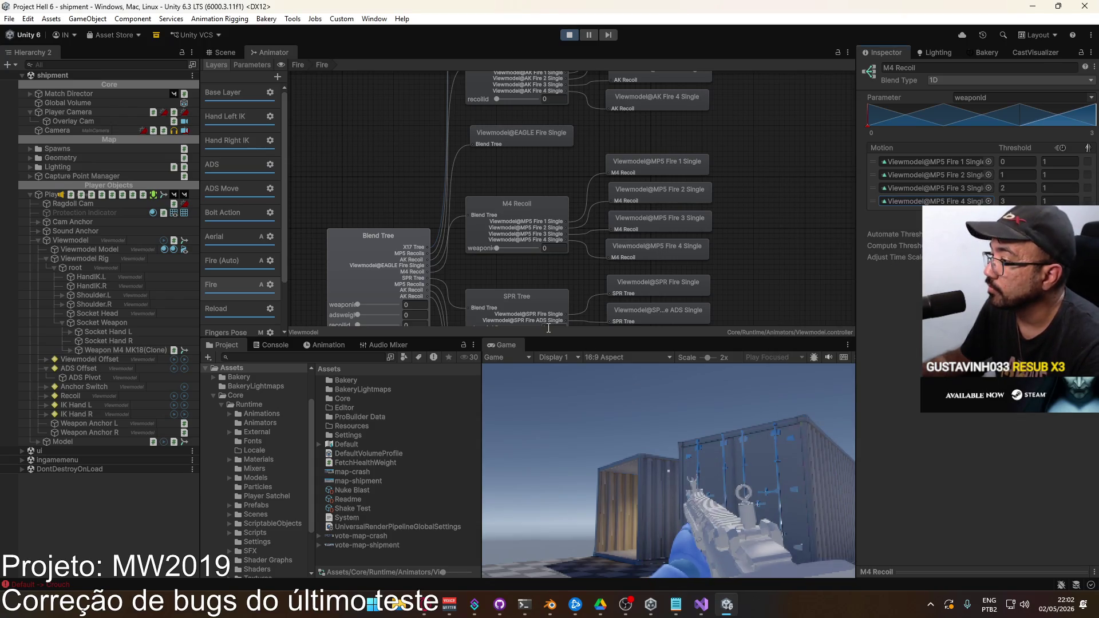
Step: Switch to the X17 pistol and back to the M4 Mk18, fire it and aim down sights
key(2)
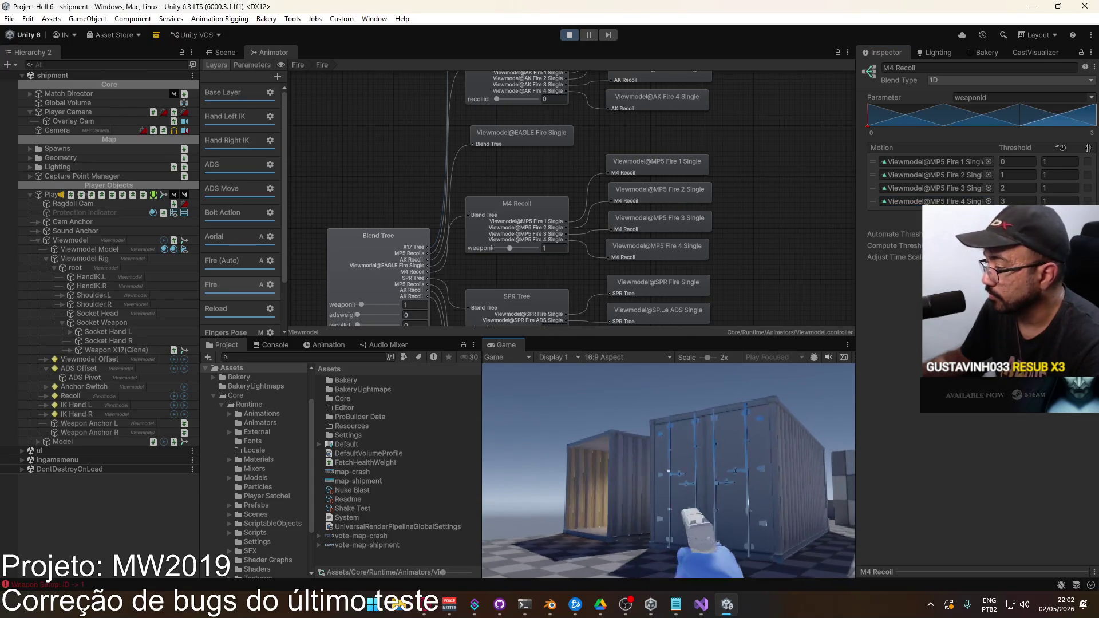
key(1)
click(668, 472)
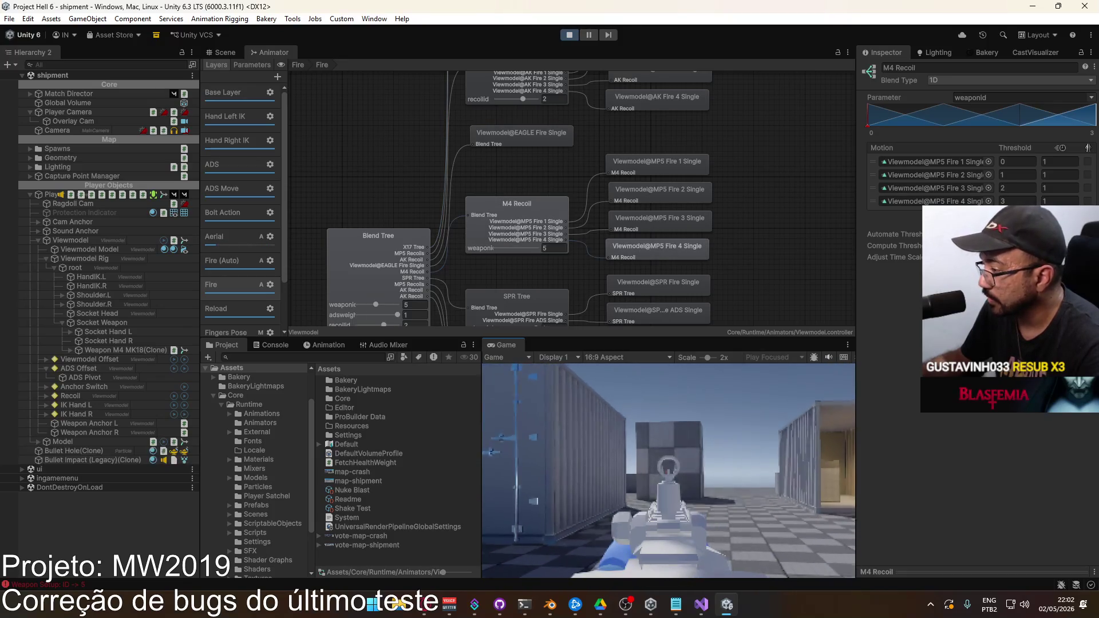
click(668, 471)
click(668, 471)
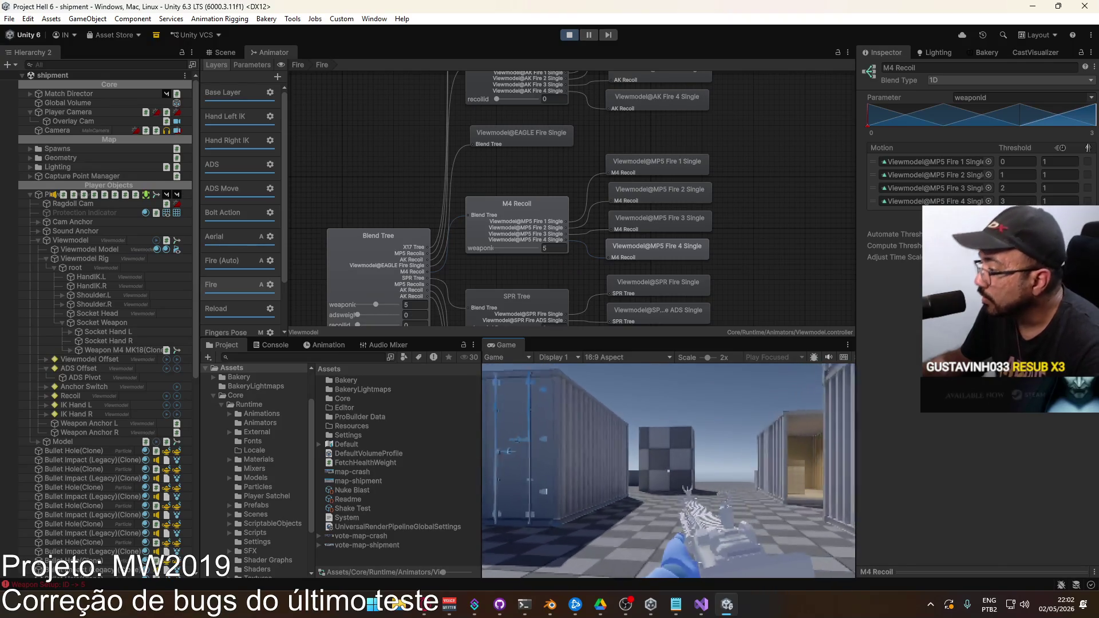
key(w)
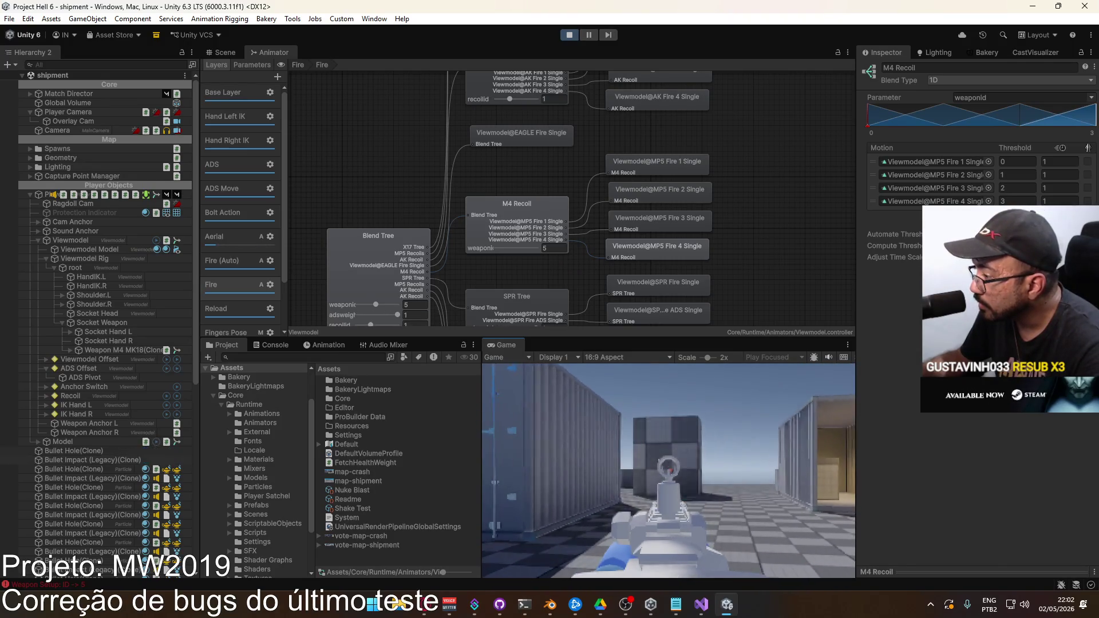
click(669, 472)
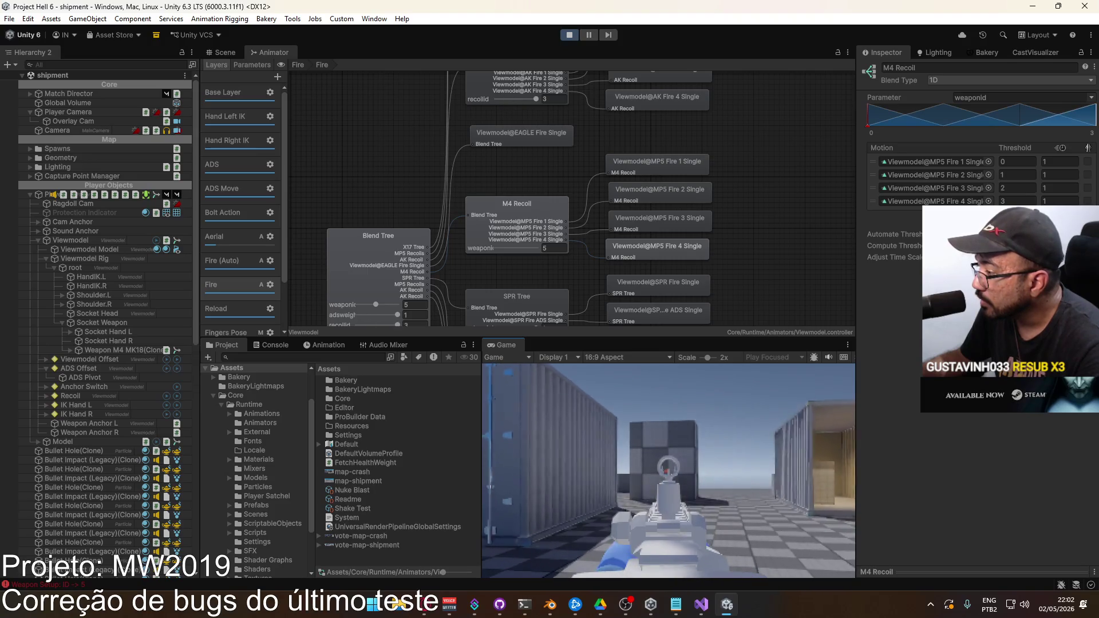
right_click(669, 471)
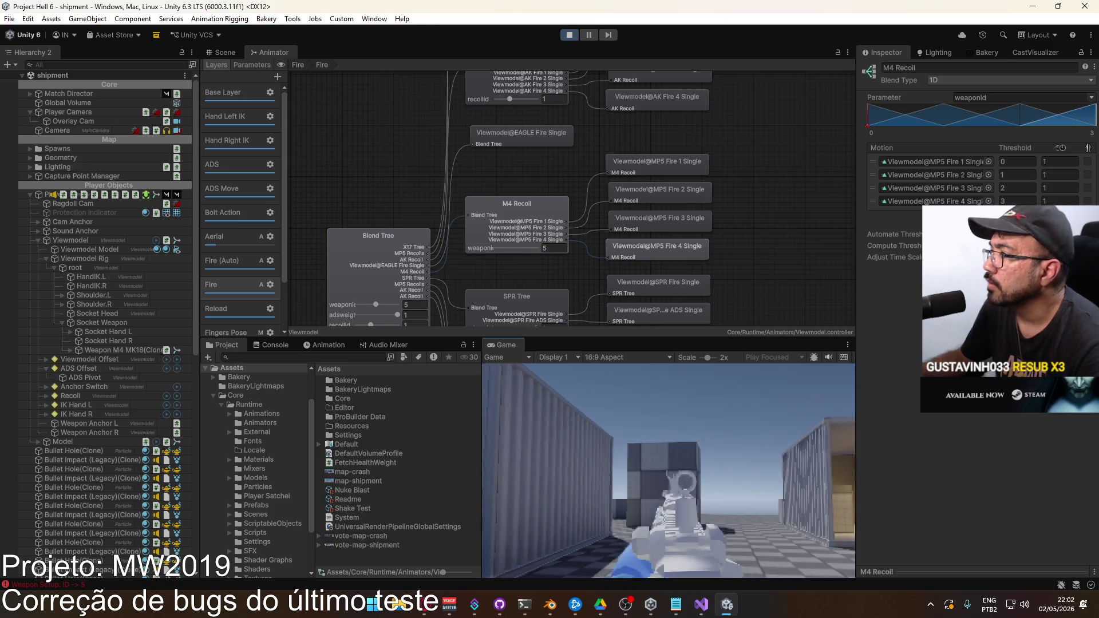
Step: Return to the editor and select ADS Pivot in the Hierarchy
key(super)
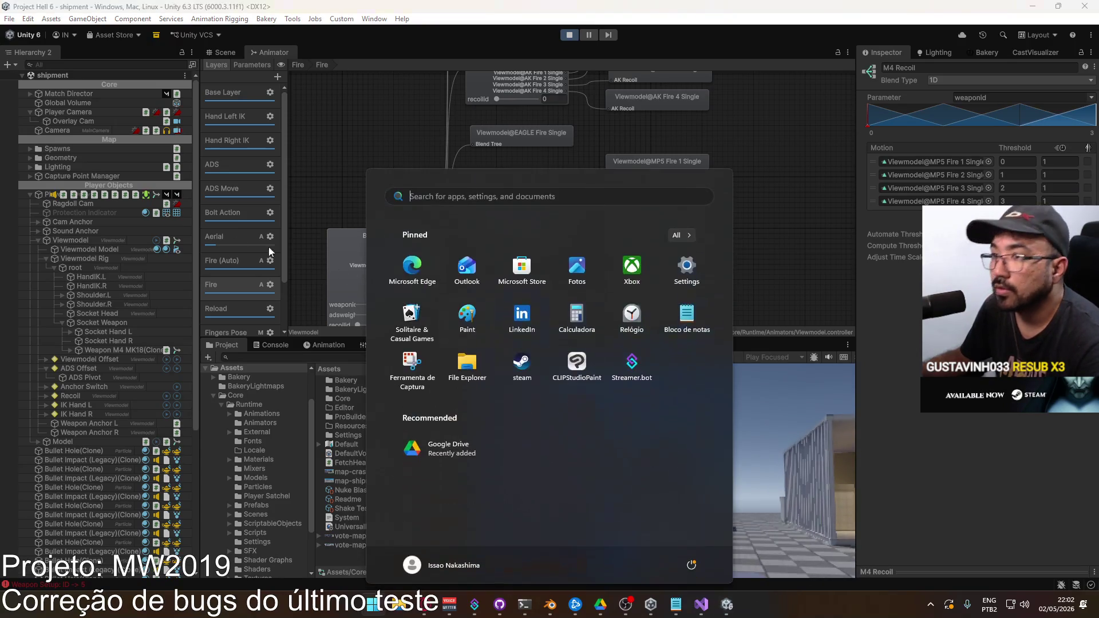
key(super)
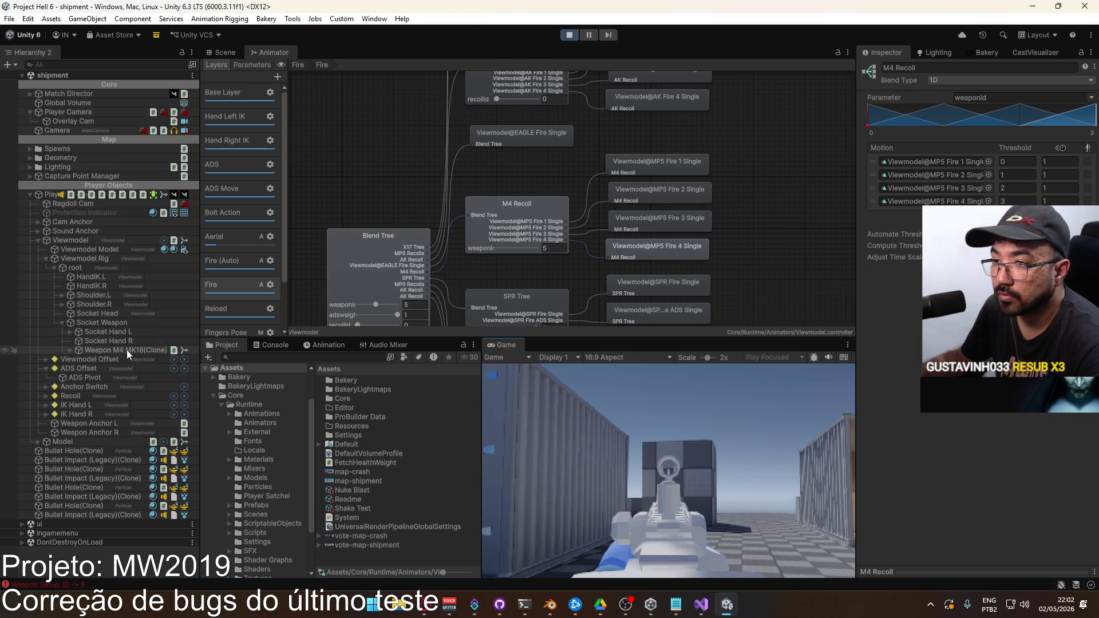
key(super)
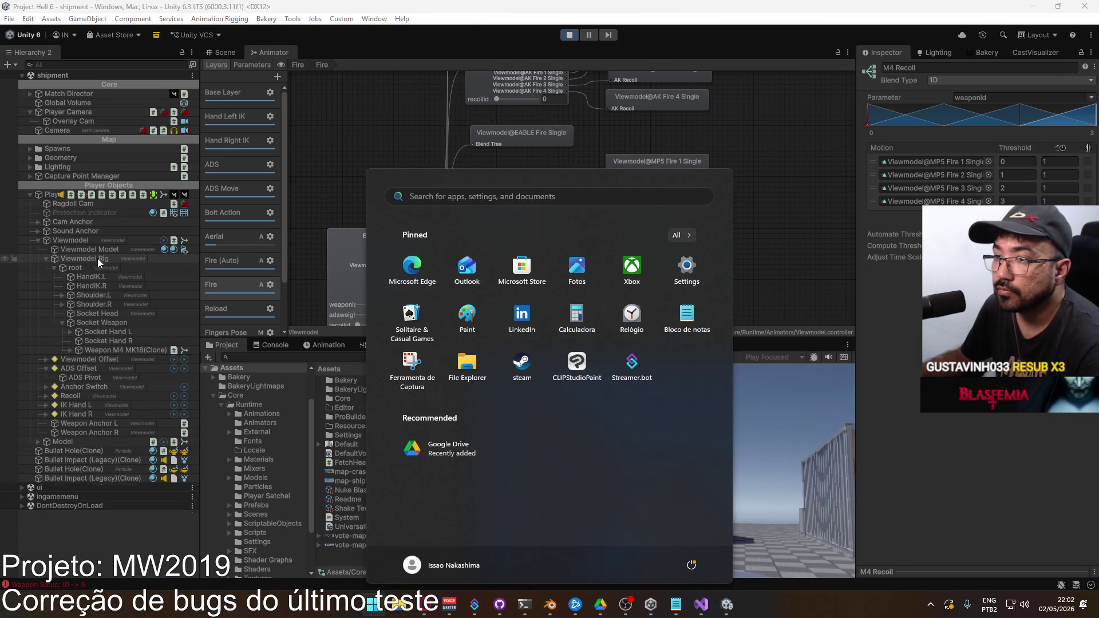
click(100, 376)
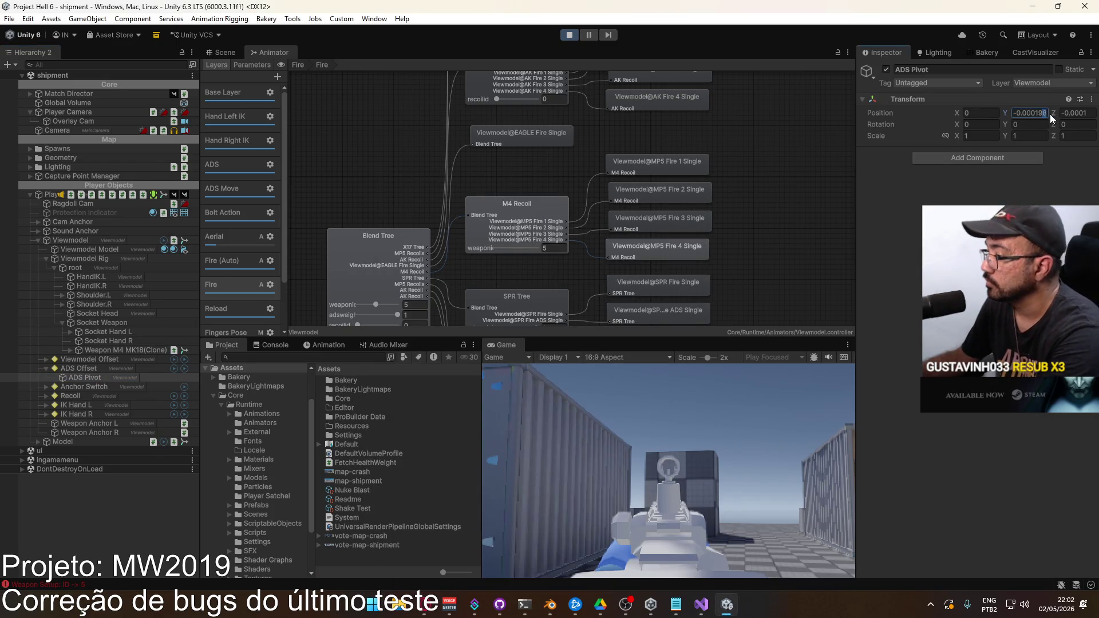
Step: Set ADS Pivot's Y position to -0.00021 and maximize the Game view
key(super)
click(597, 410)
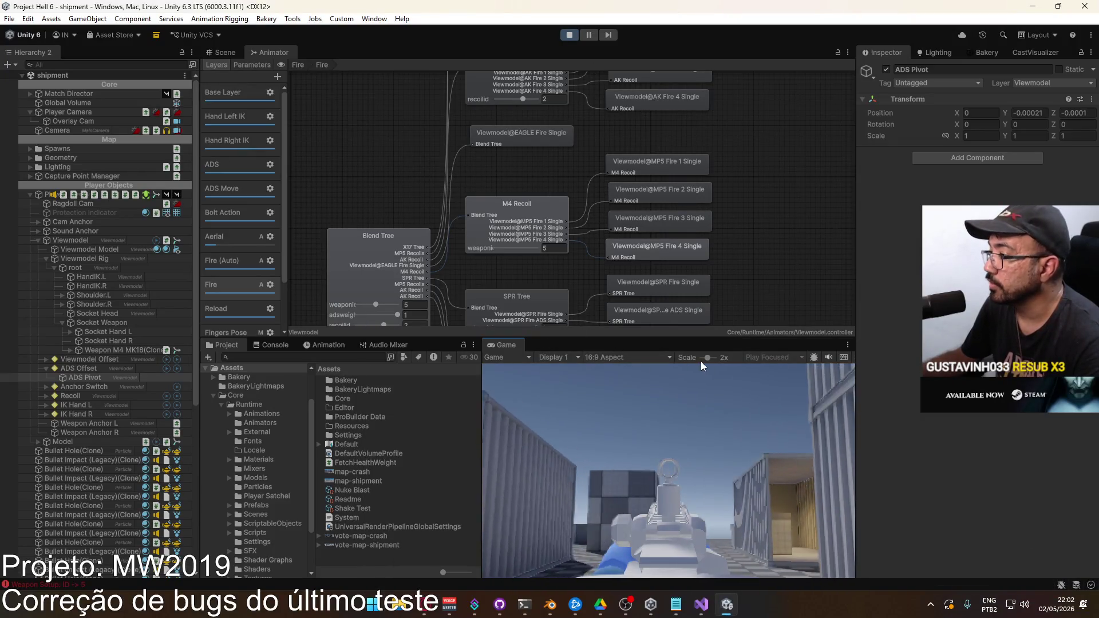
right_click(519, 346)
click(553, 386)
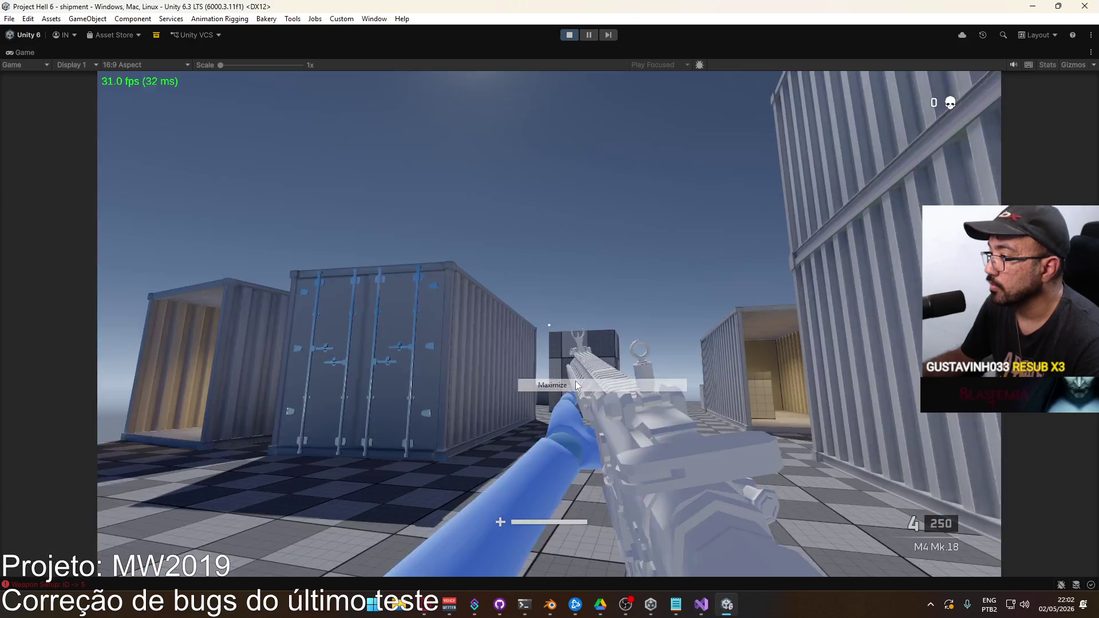
Step: Fire, reload and aim down sights with the M4 to test the adjusted sight
click(550, 309)
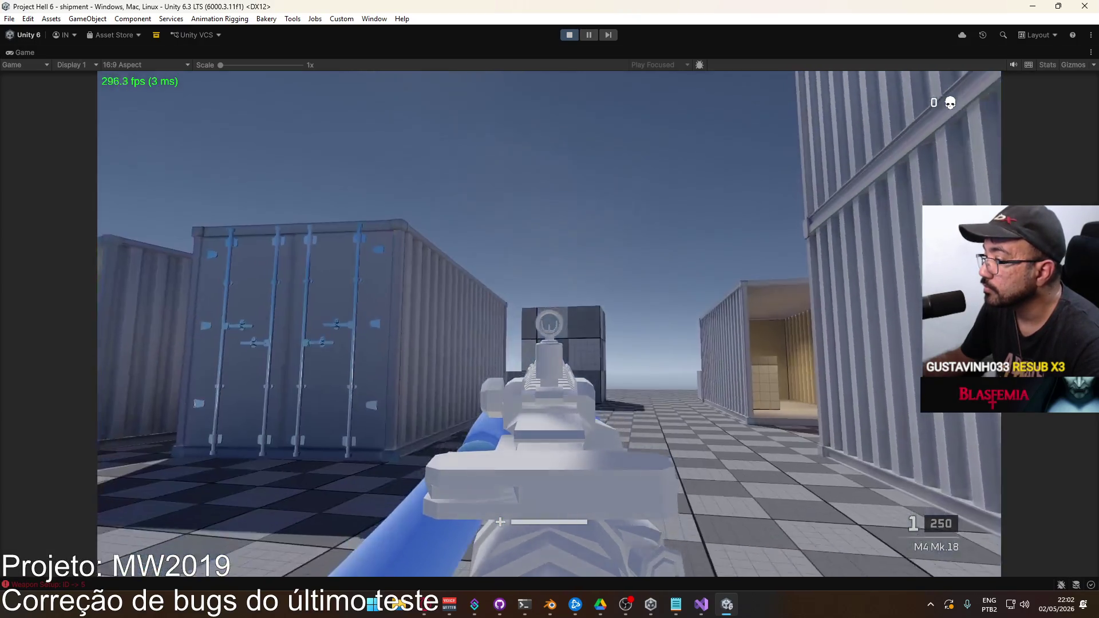
key(r)
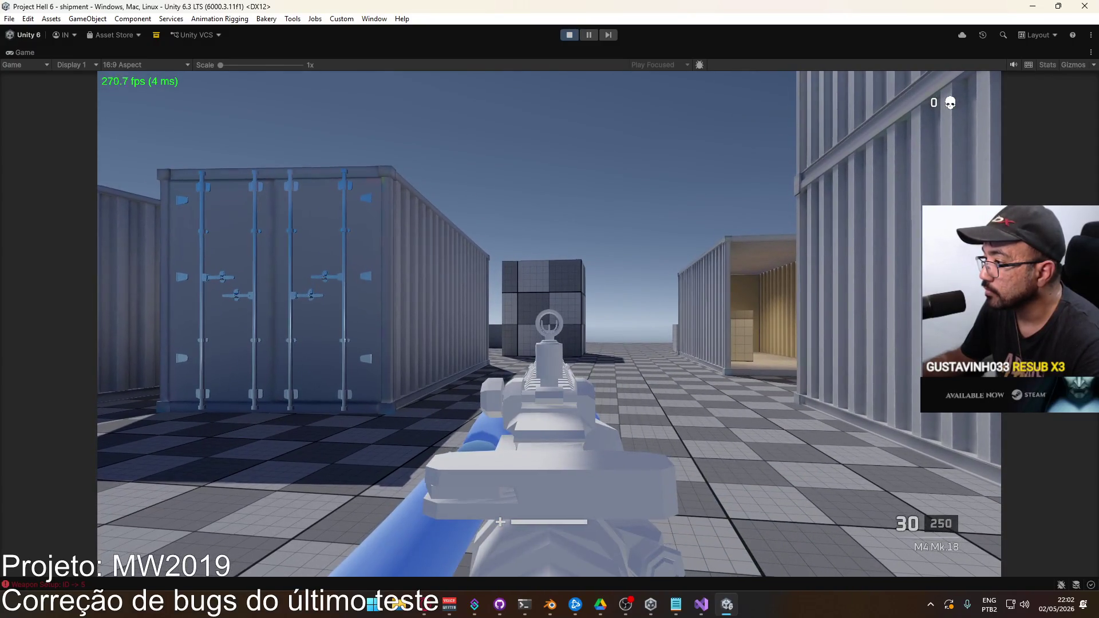
click(550, 309)
click(550, 309)
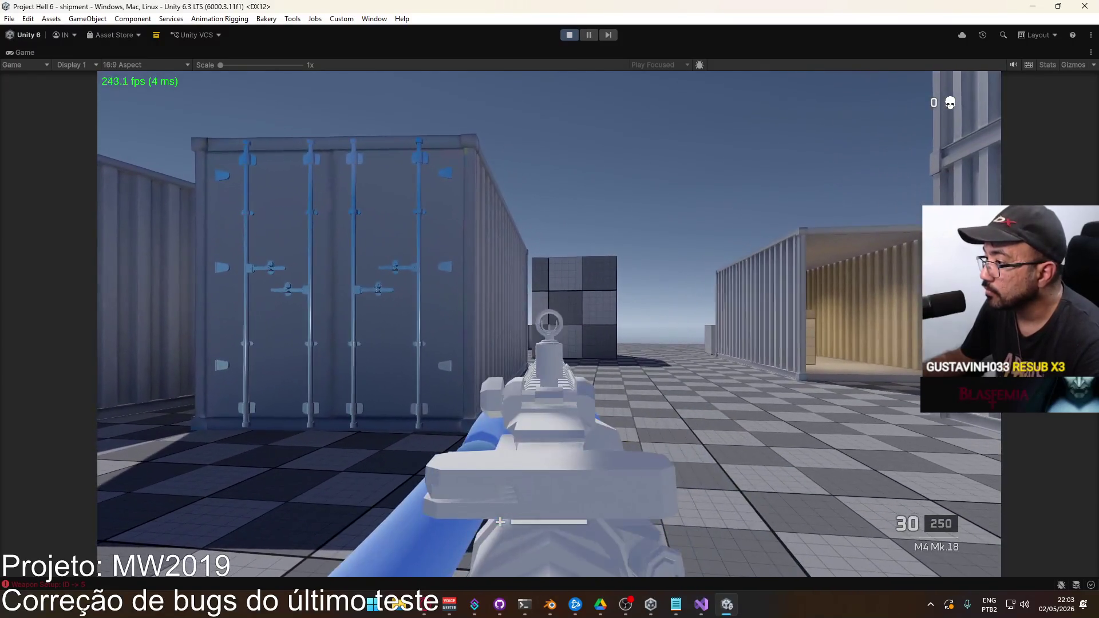
click(550, 310)
click(550, 310)
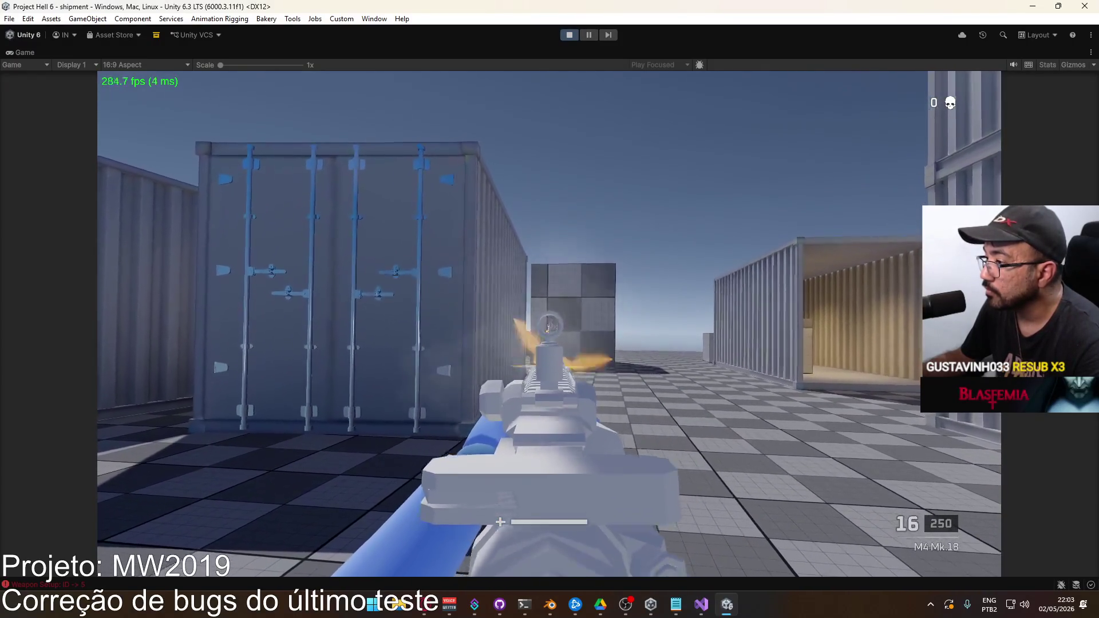
key(r)
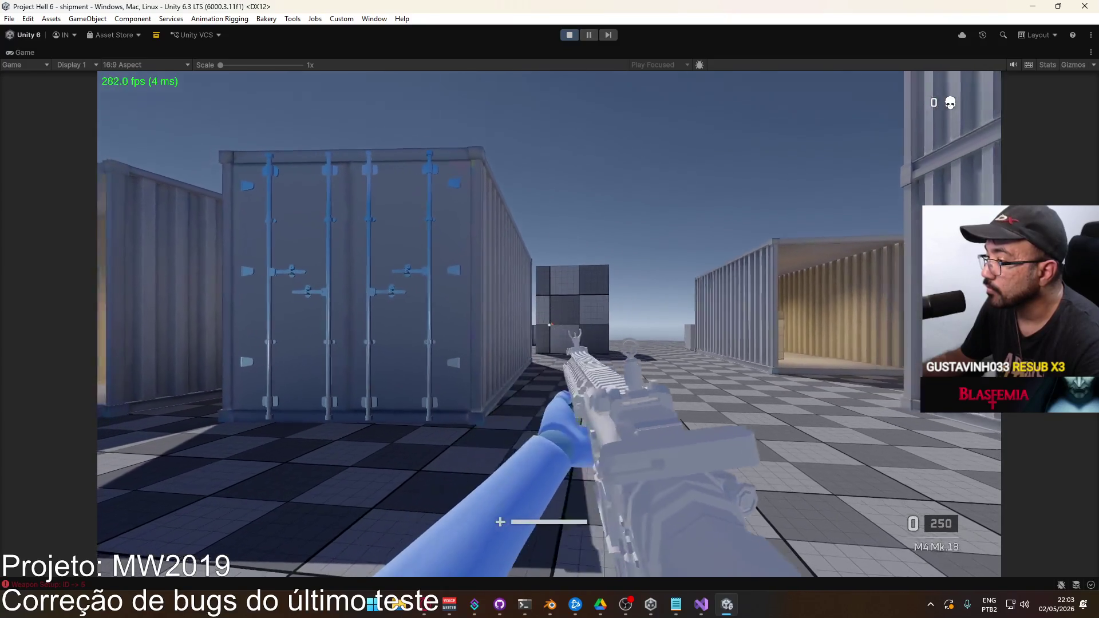
right_click(550, 309)
click(550, 309)
click(550, 310)
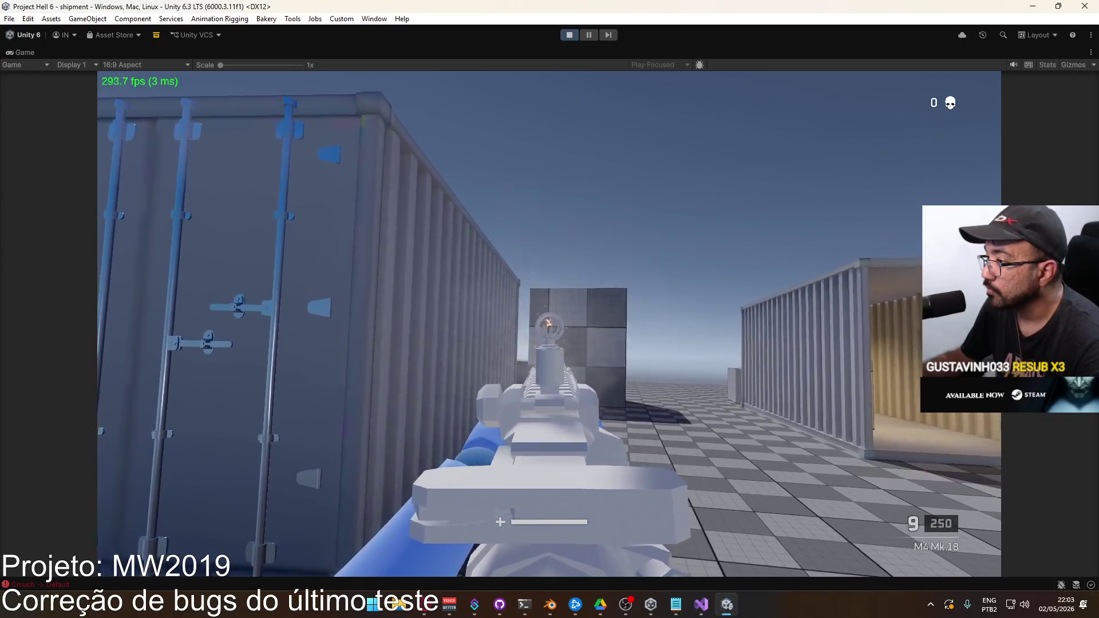
Step: Un-maximize the Game view to restore the full editor layout
key(super)
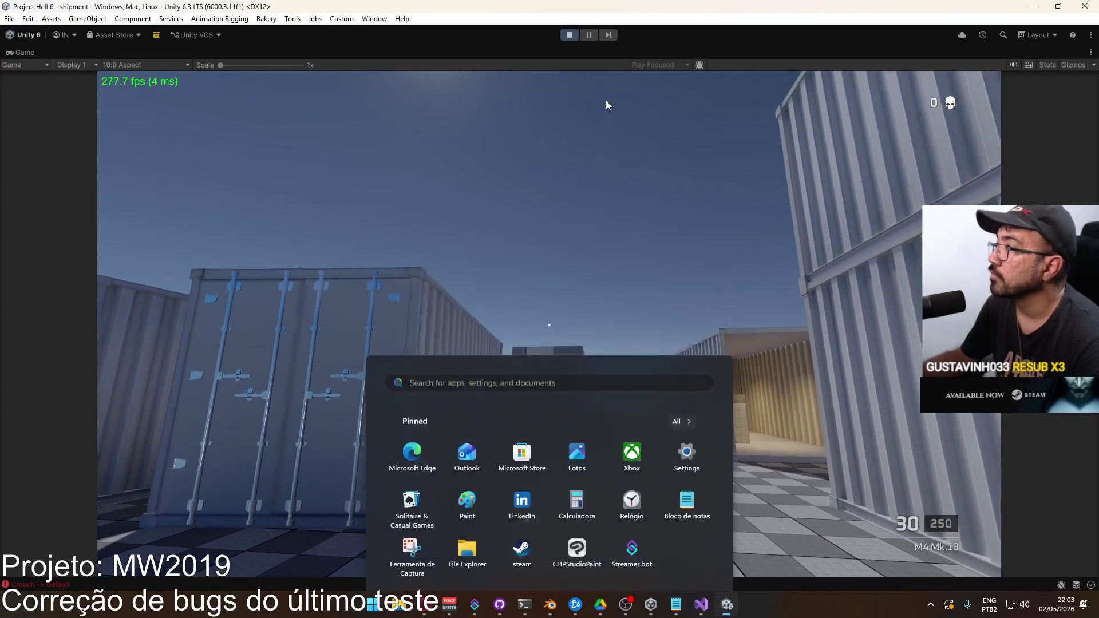
click(642, 53)
right_click(642, 53)
click(670, 93)
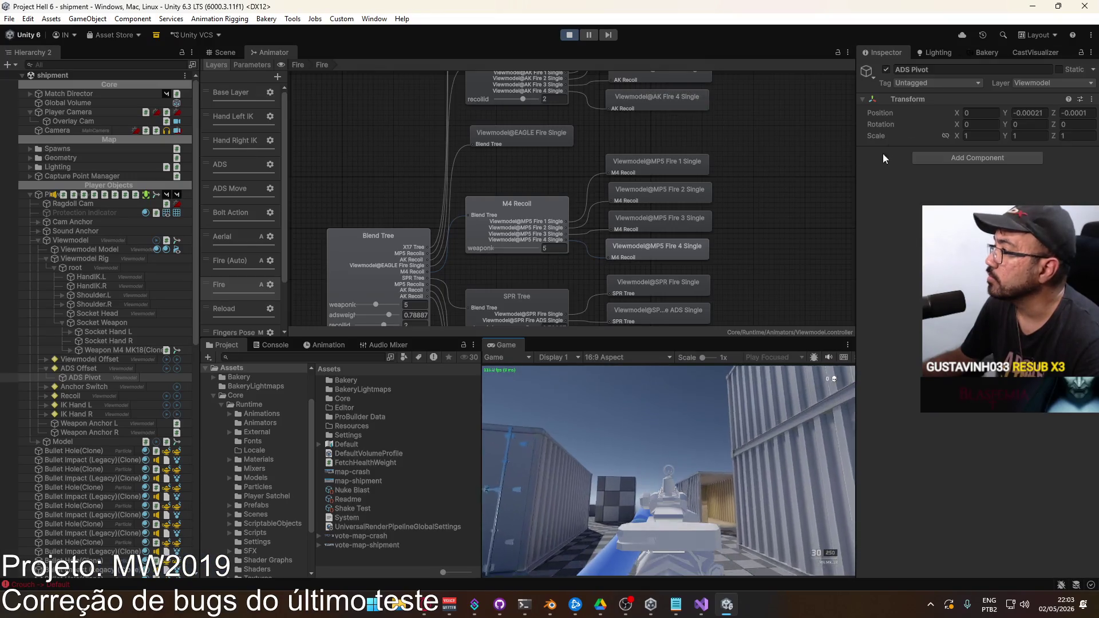
Step: Show the Weapon M4 MK18 asset from ScriptableObjects/Weapons and inspect its Ads Offset
right_click(885, 112)
click(916, 150)
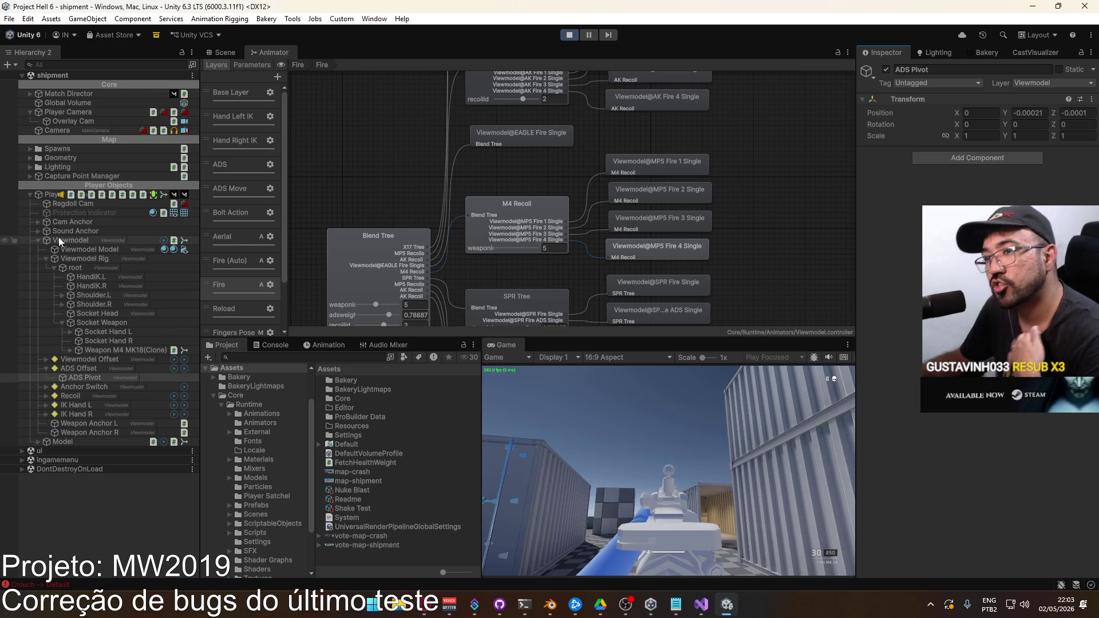
click(284, 526)
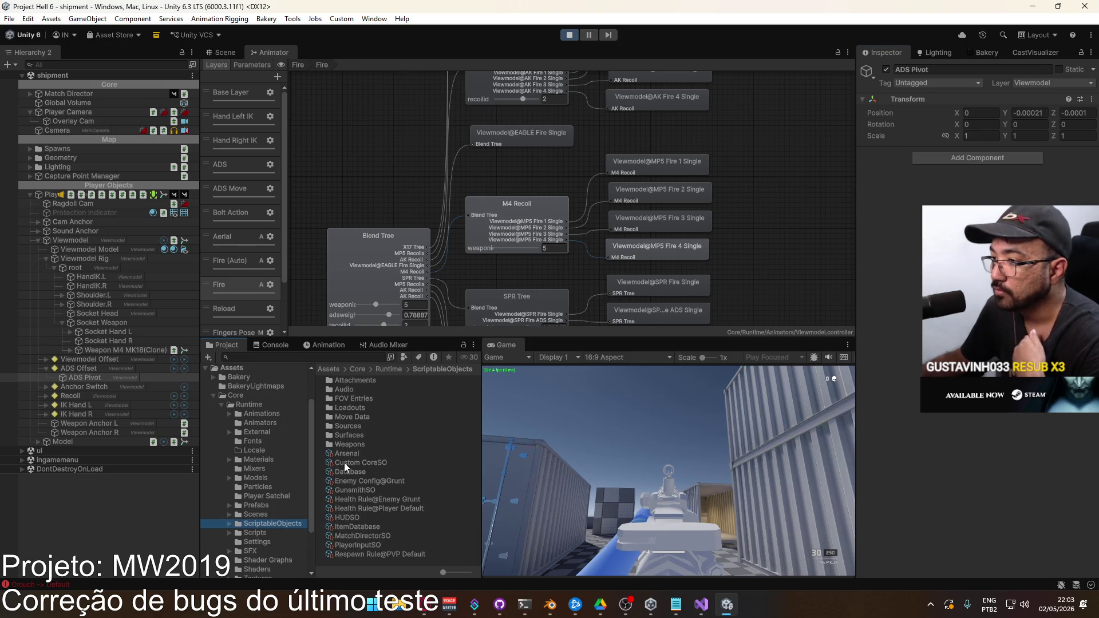
click(361, 446)
scroll(401, 447, down, 3)
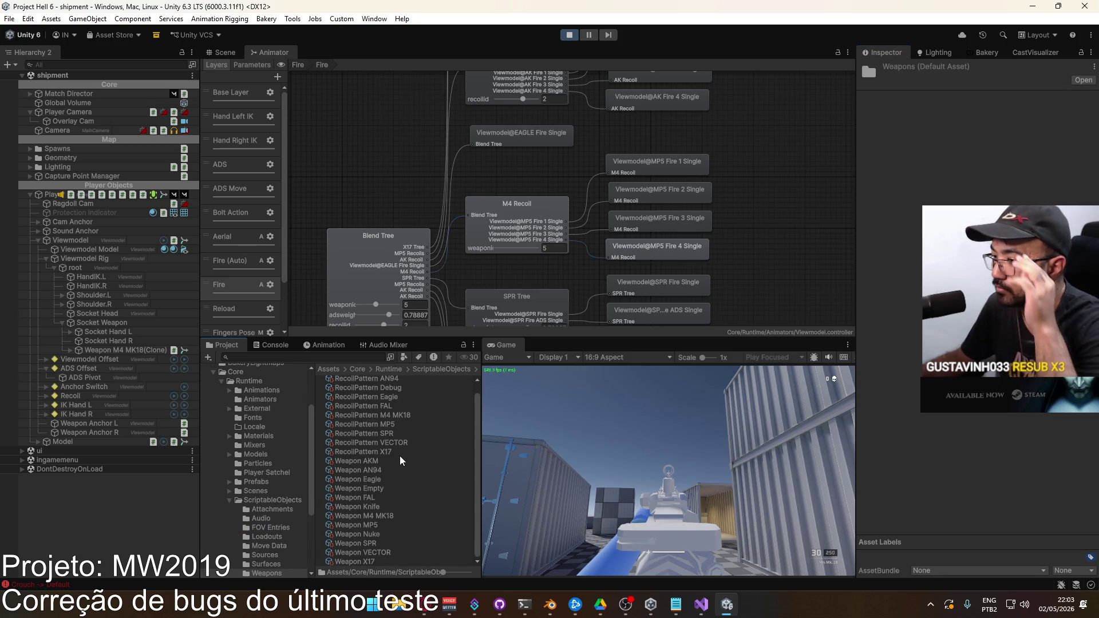
click(385, 517)
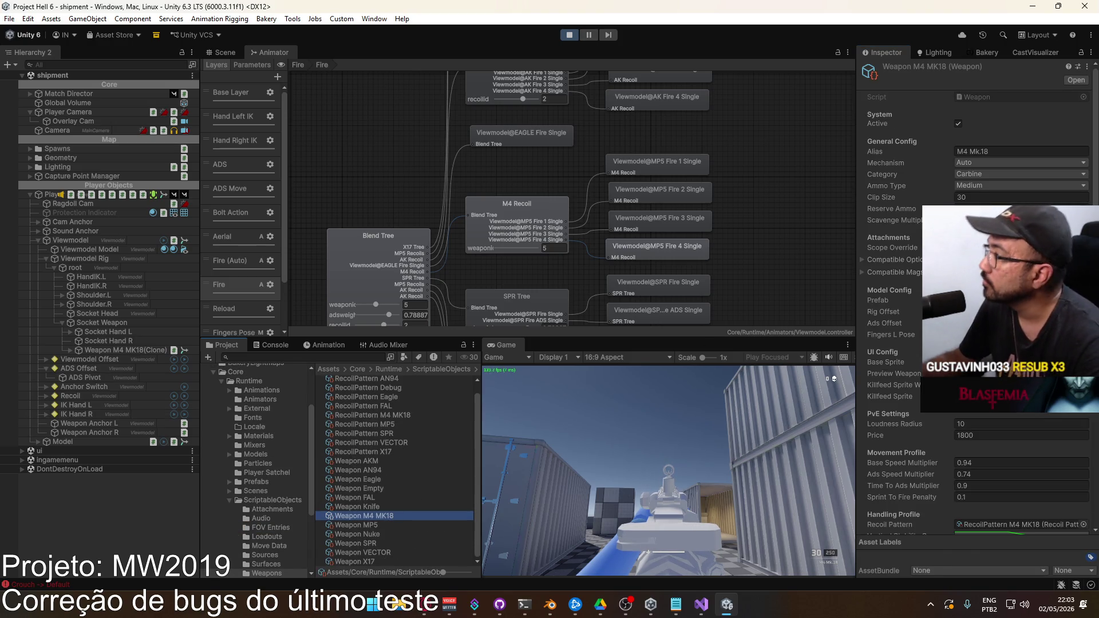
right_click(909, 324)
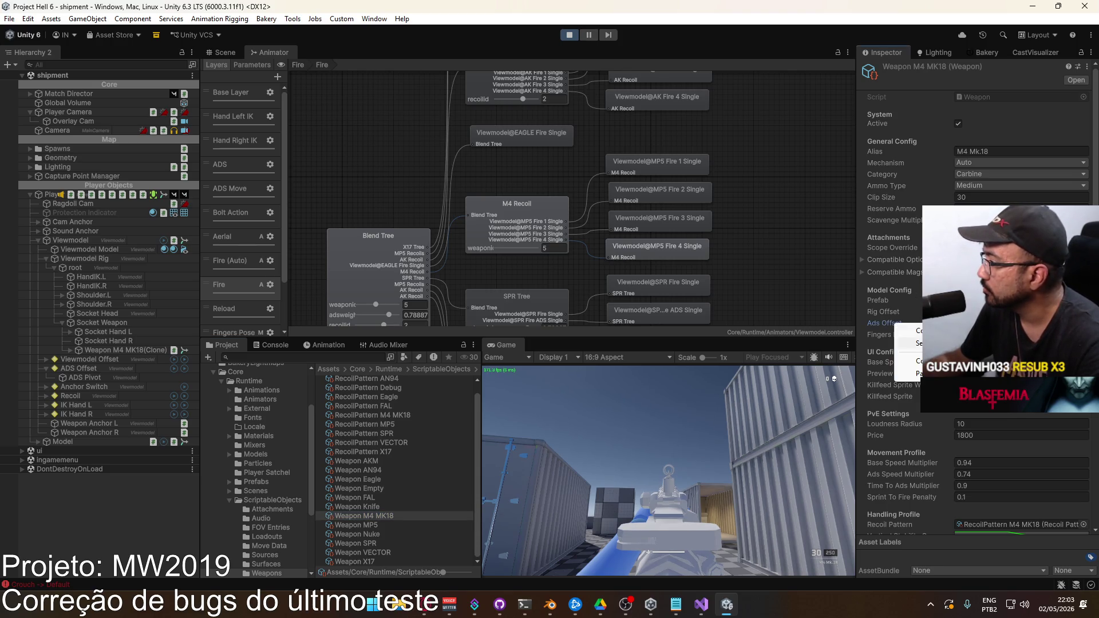
Step: Fire in the running game, pause with Esc and open the loadout selection screen
click(588, 465)
drag(669, 470, 668, 471)
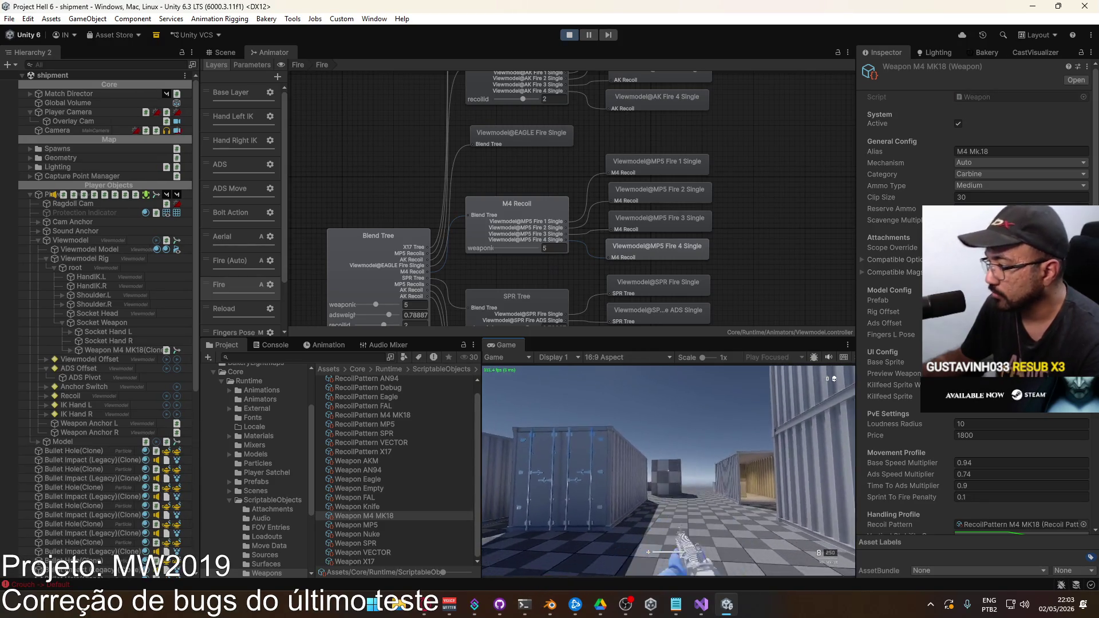
key(Escape)
click(538, 489)
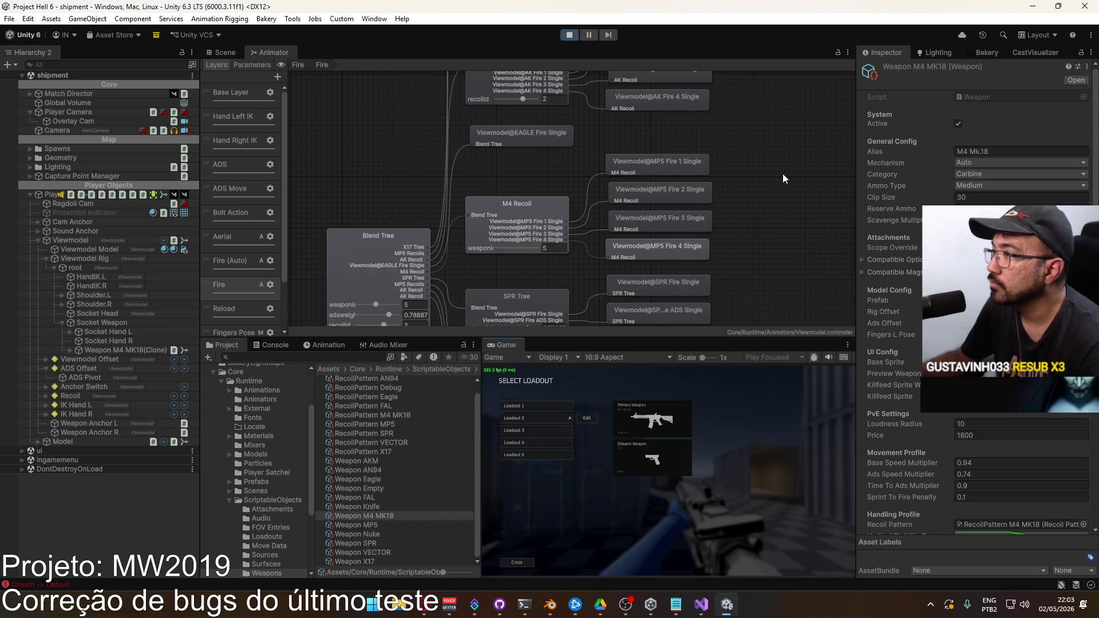
Step: Select the AK Recoil blend tree node and open the clip picker for its first motion
click(782, 173)
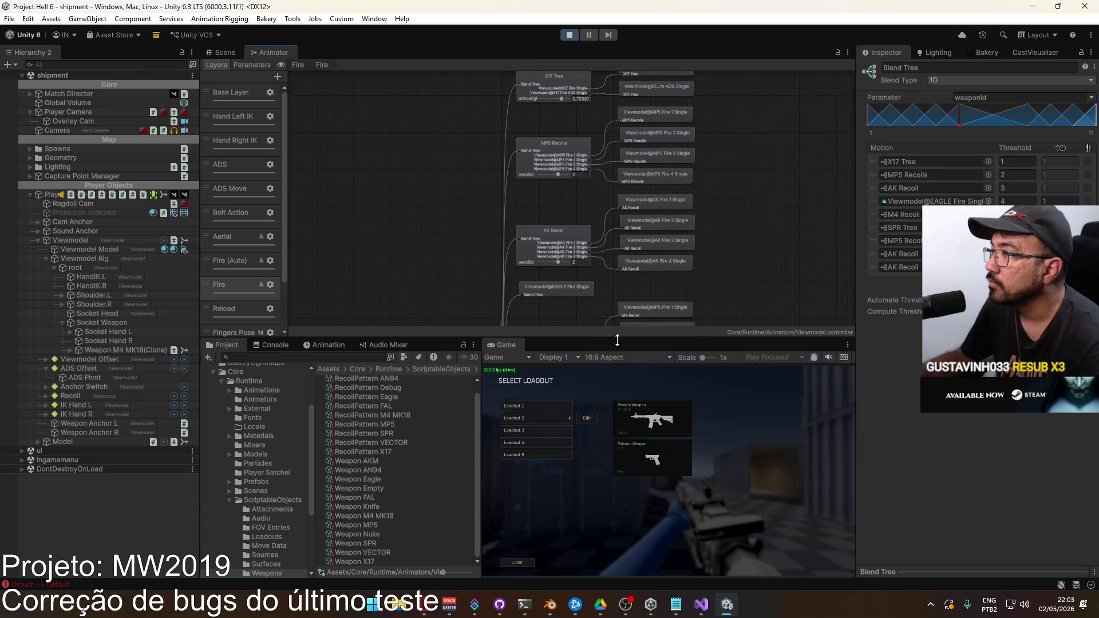
mouse_move(620, 292)
mouse_down()
mouse_move(613, 92)
mouse_move(625, 5)
mouse_up()
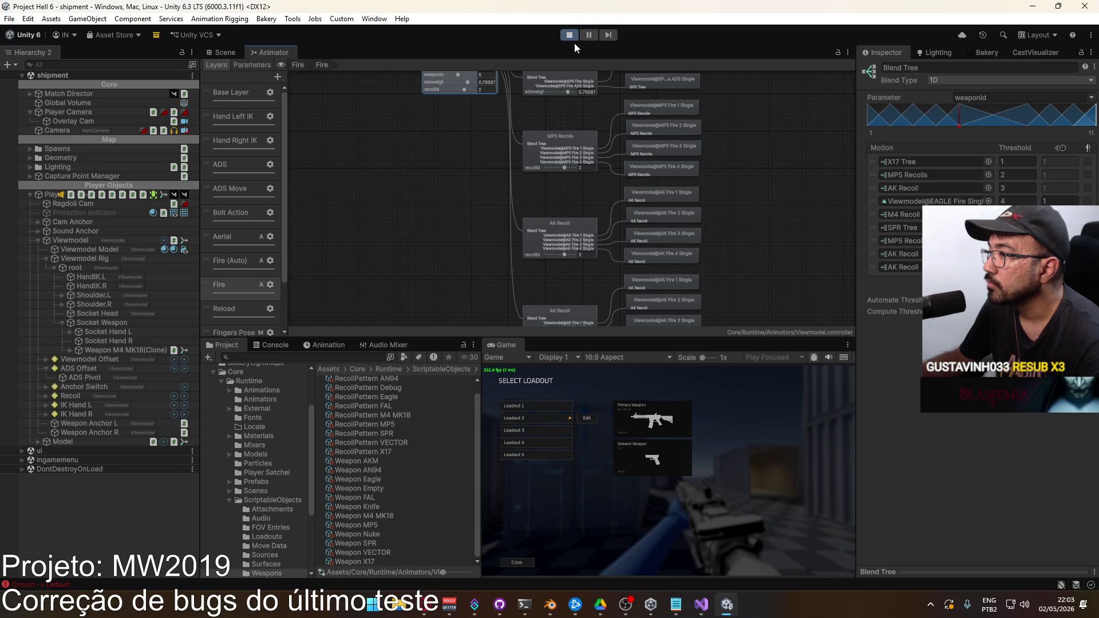
scroll(634, 290, up, 3)
click(552, 196)
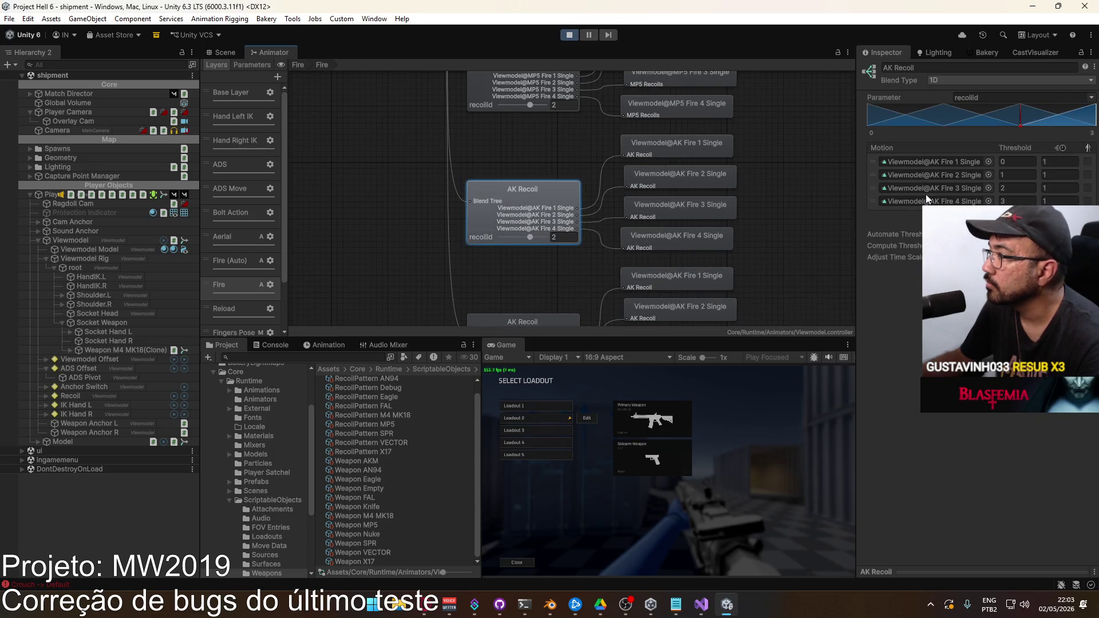
click(989, 162)
Step: Assign Viewmodel@MP5 Fire 1, 2, 3 and 4 Single to AK Recoil's motion slots one through four
scroll(888, 261, down, 10)
scroll(878, 280, down, 10)
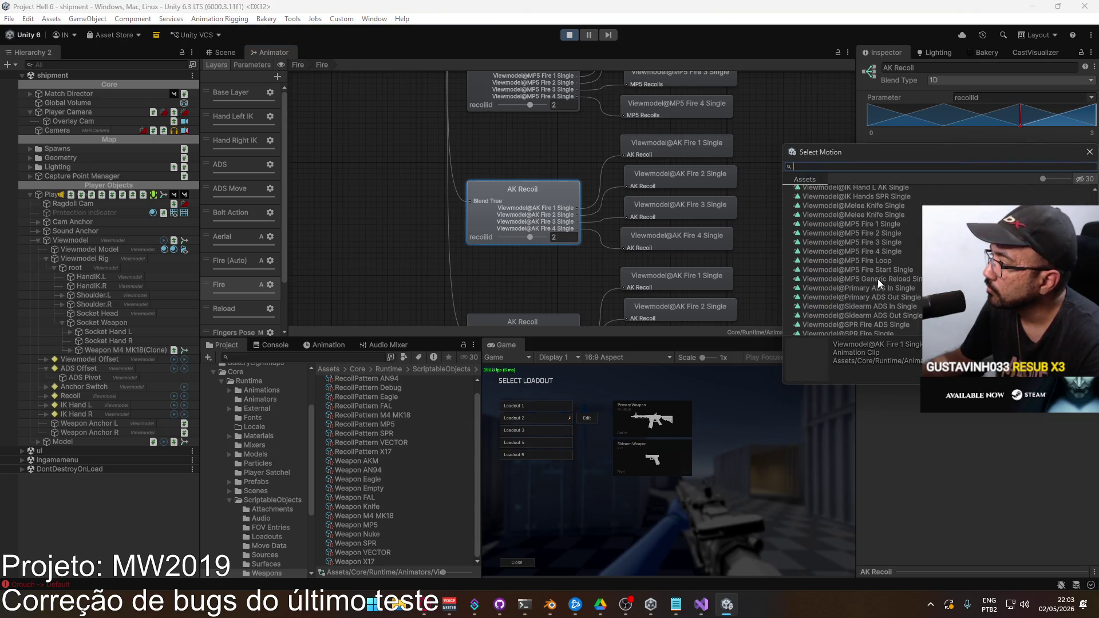
double_click(892, 225)
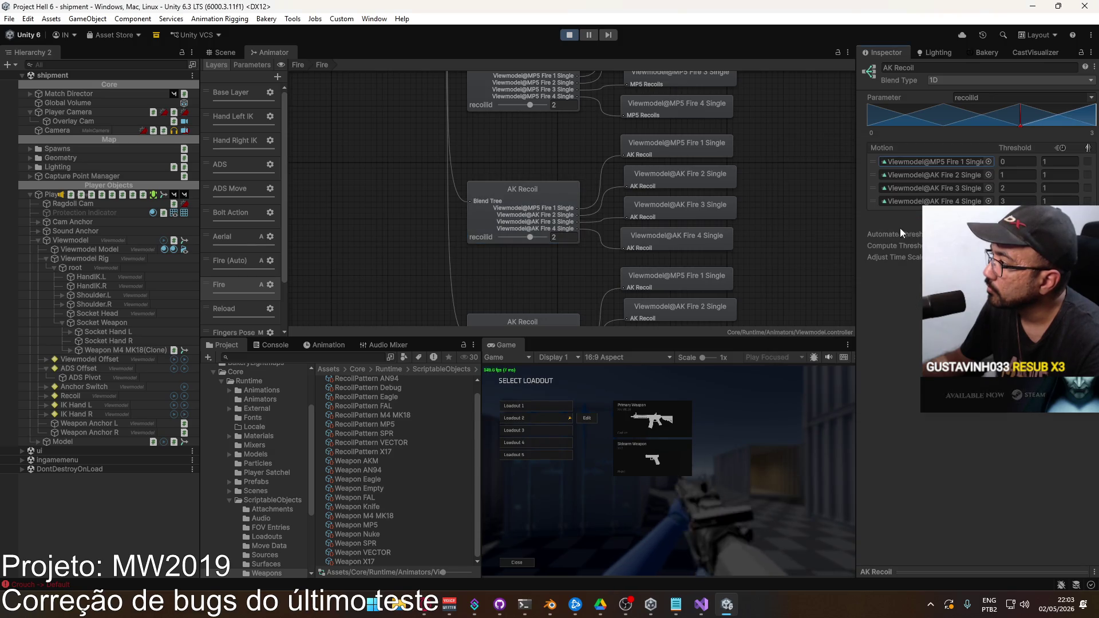
click(988, 174)
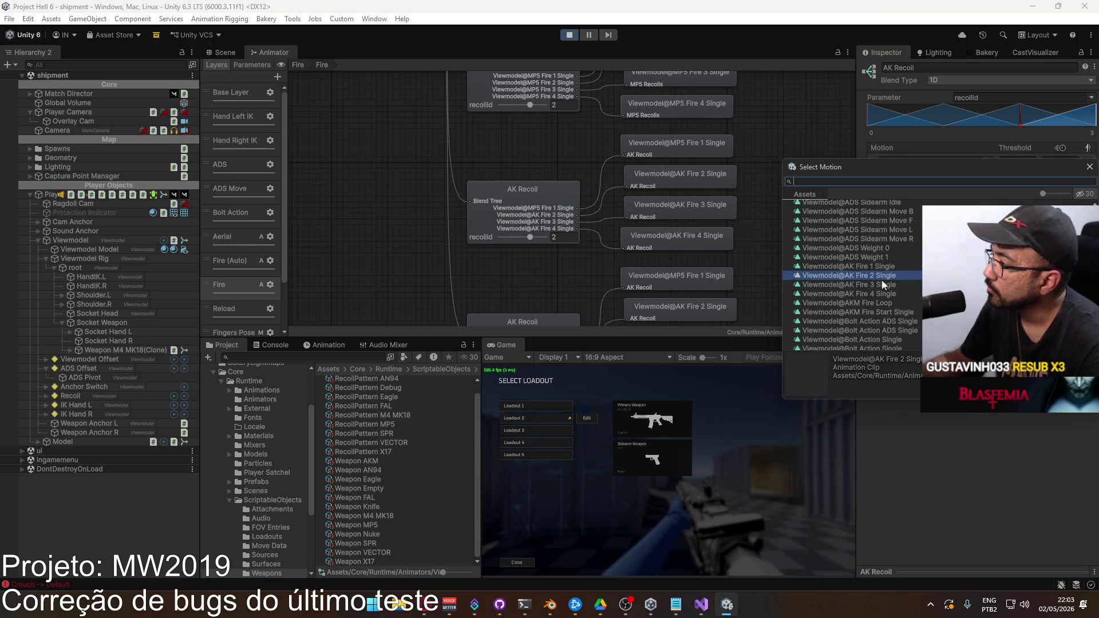
scroll(889, 277, down, 10)
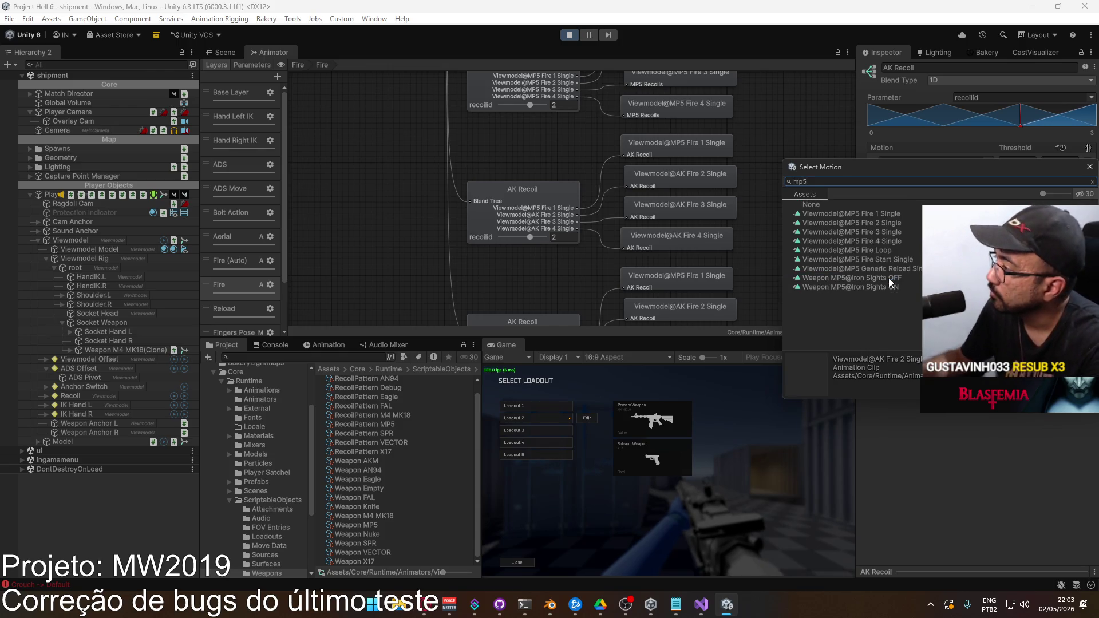
double_click(892, 223)
click(988, 188)
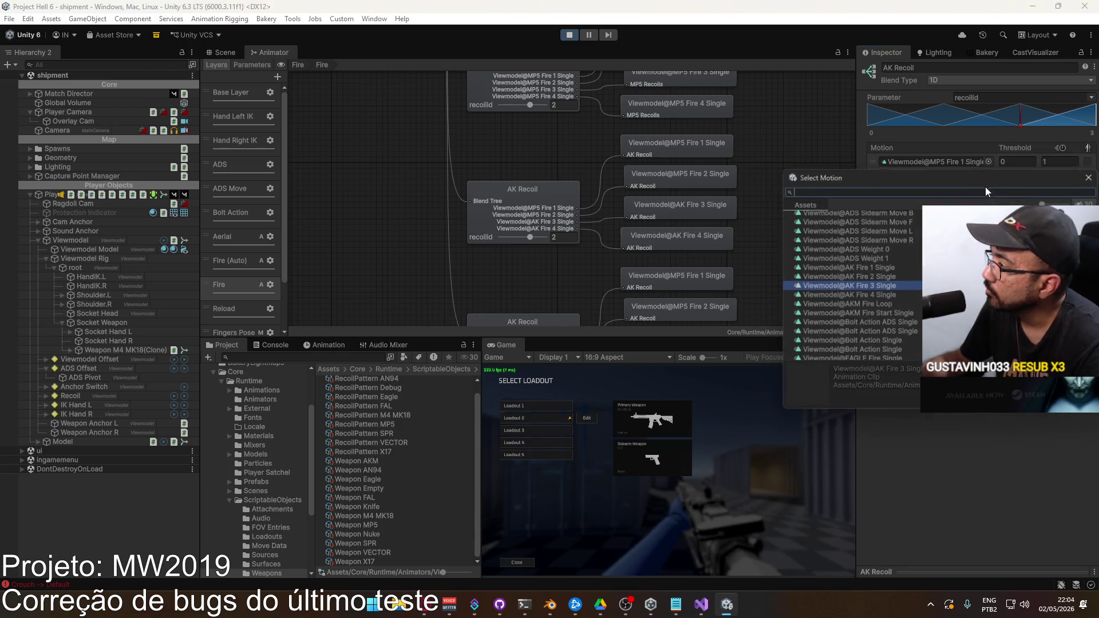
scroll(895, 240, down, 10)
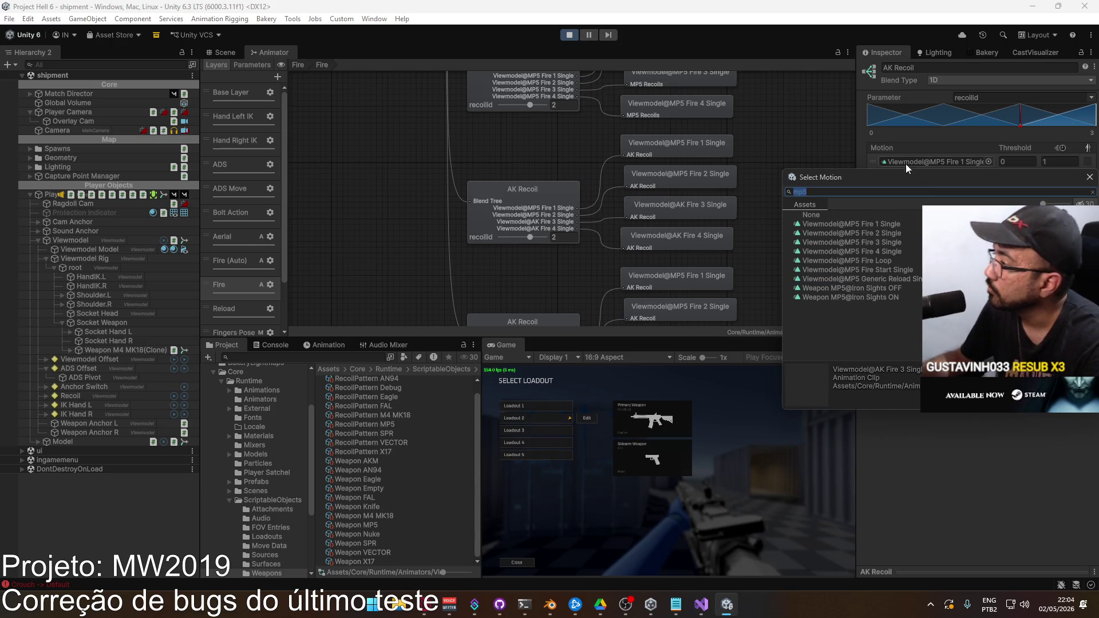
double_click(895, 239)
click(988, 201)
scroll(870, 251, down, 5)
double_click(877, 266)
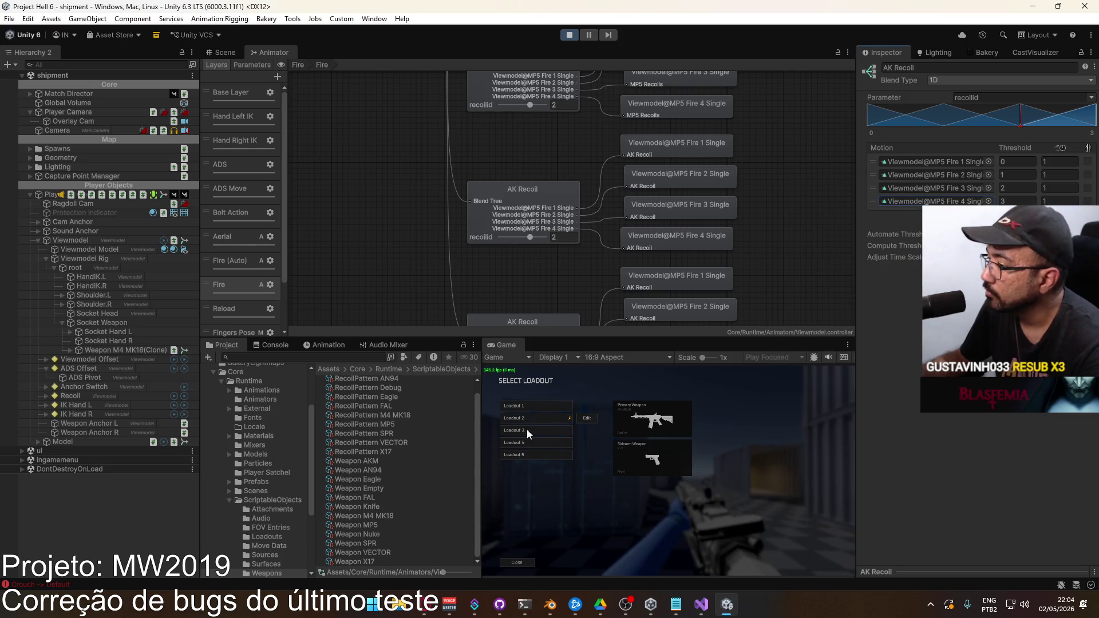
click(551, 417)
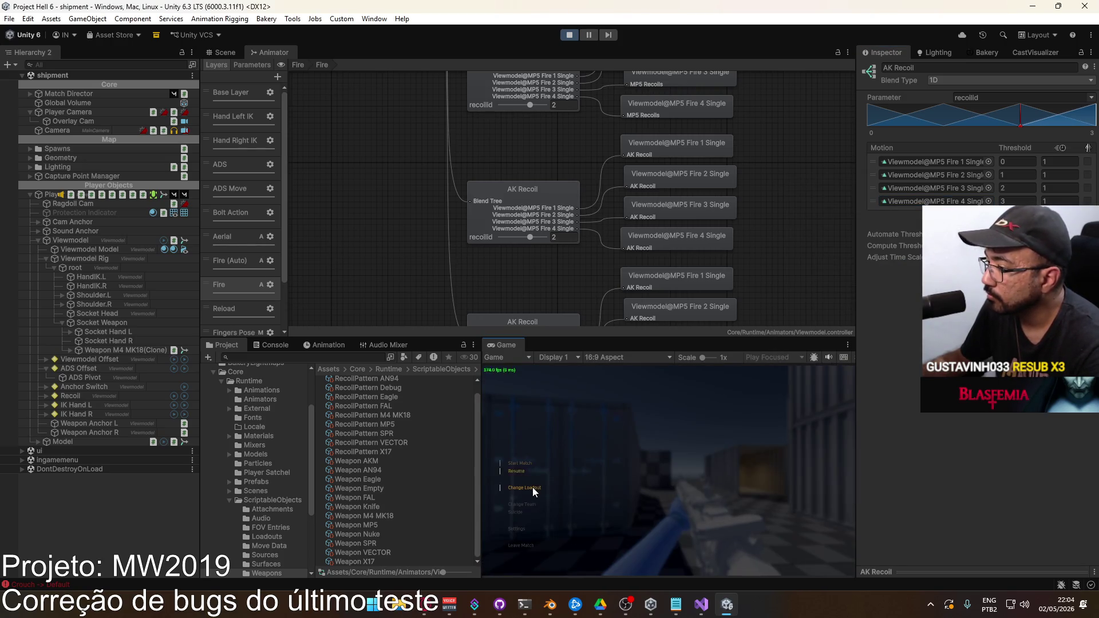
click(534, 489)
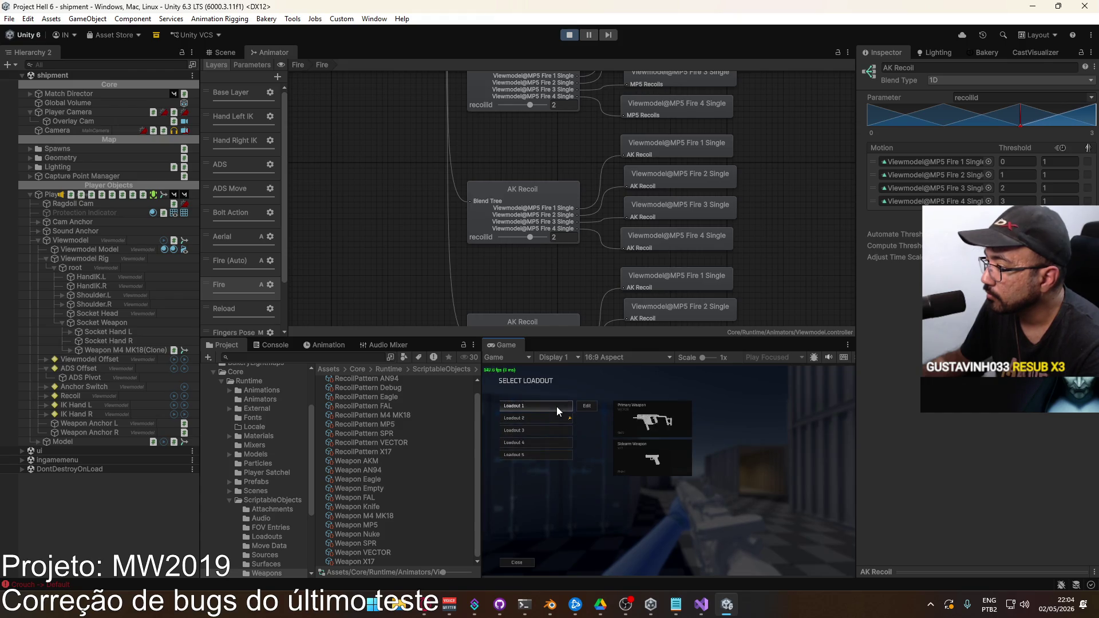
click(573, 421)
click(551, 438)
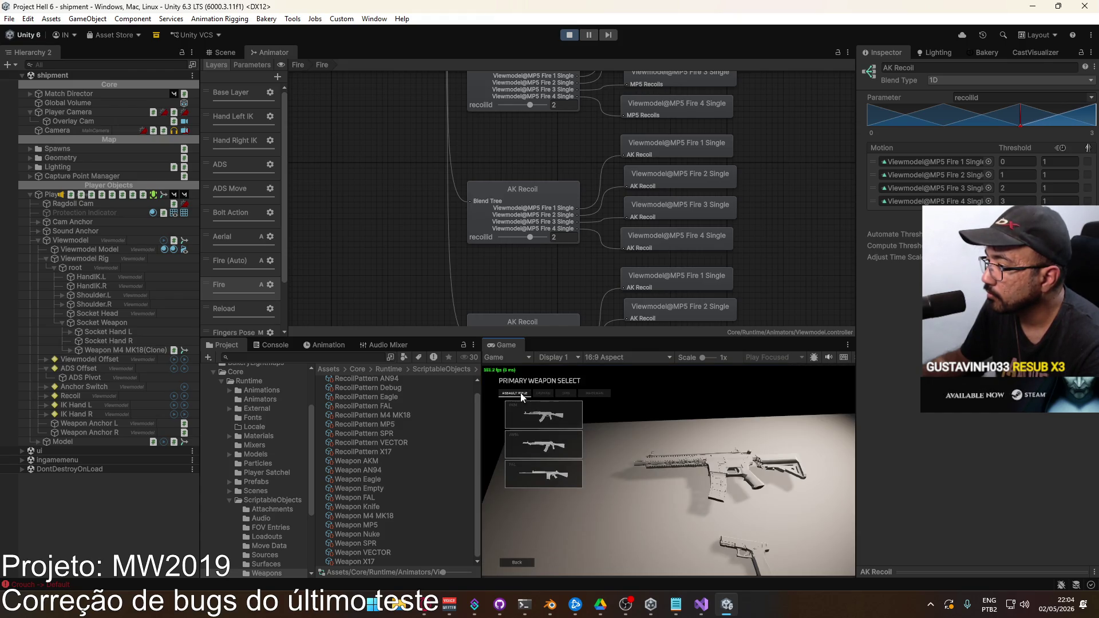
click(545, 418)
click(661, 564)
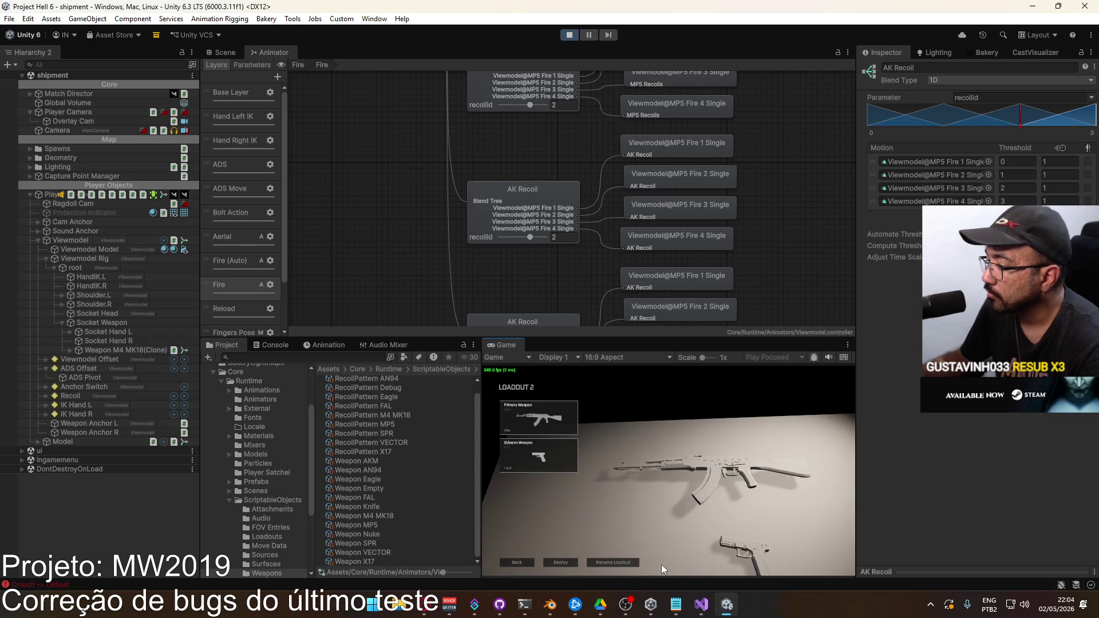
click(569, 561)
key(Escape)
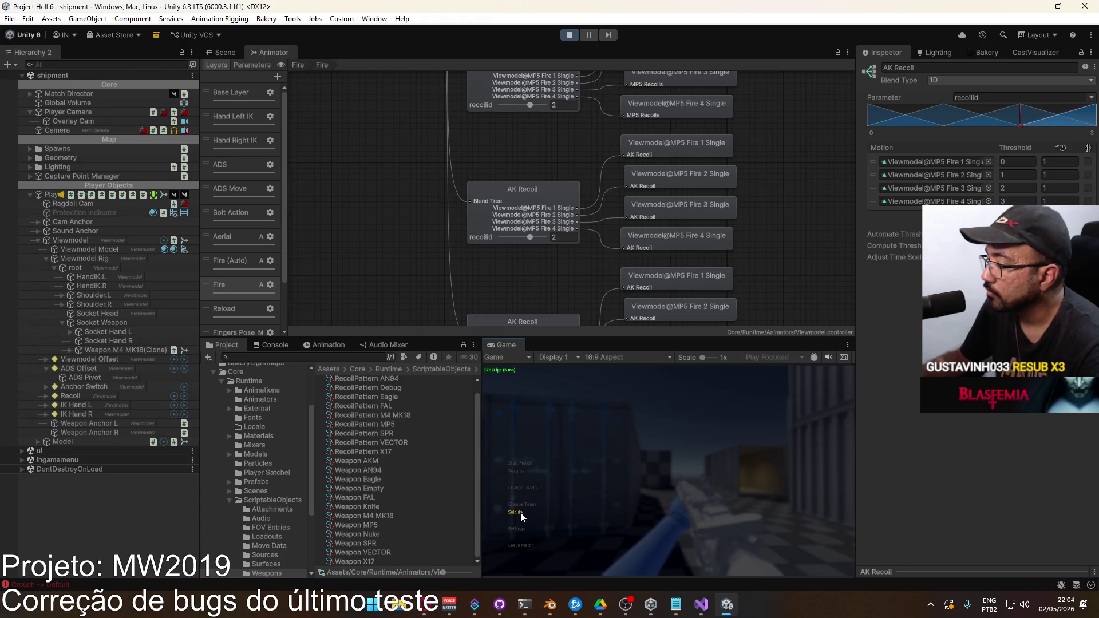
click(520, 513)
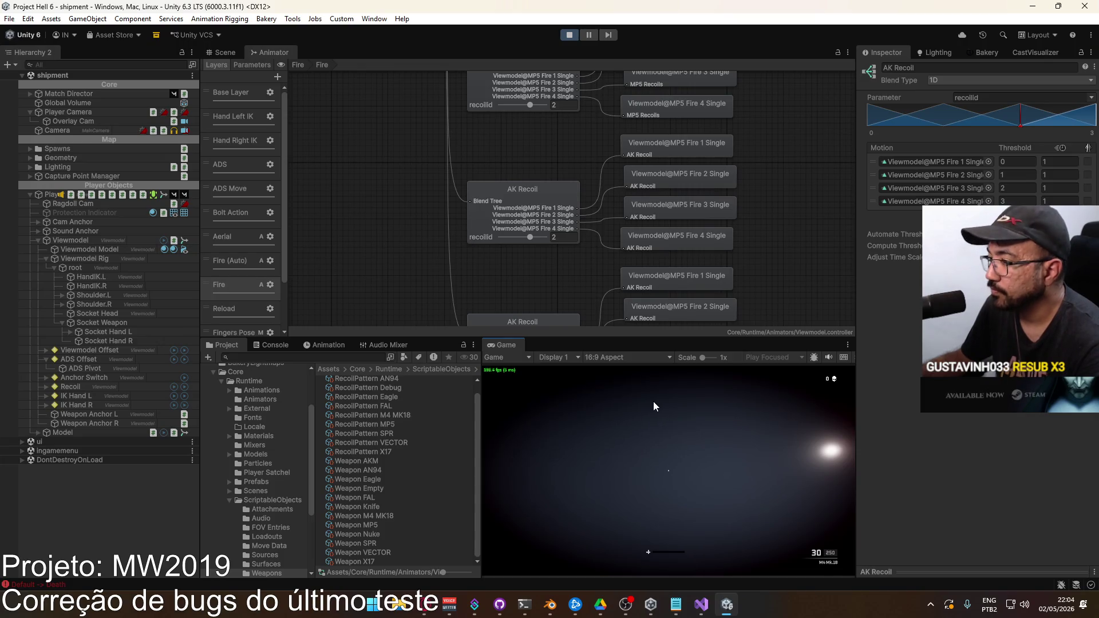
right_click(513, 348)
click(580, 380)
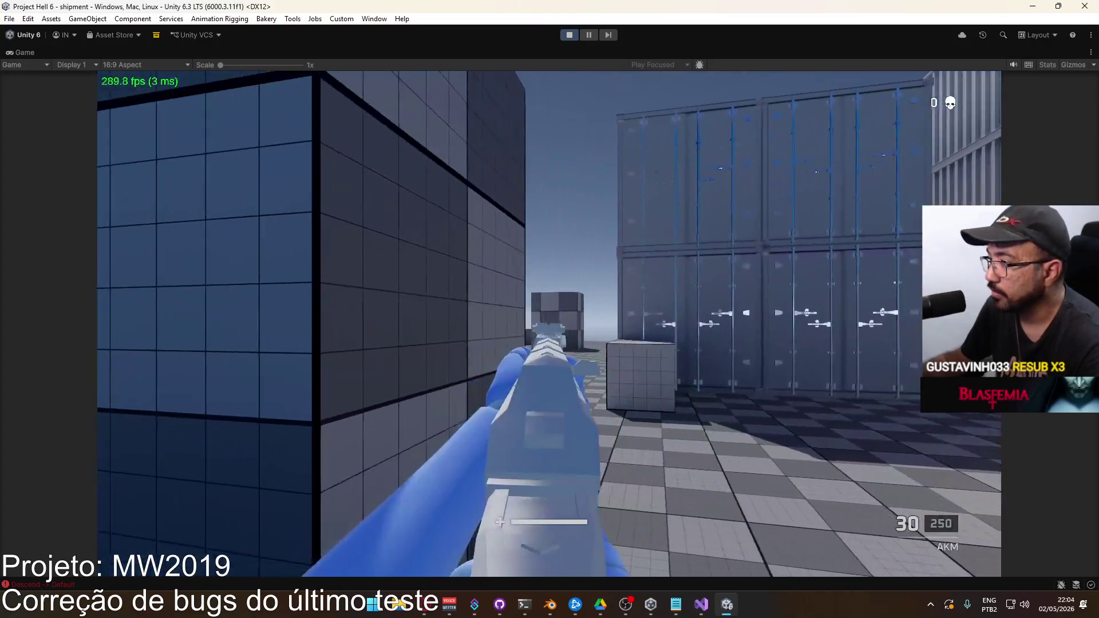
click(549, 324)
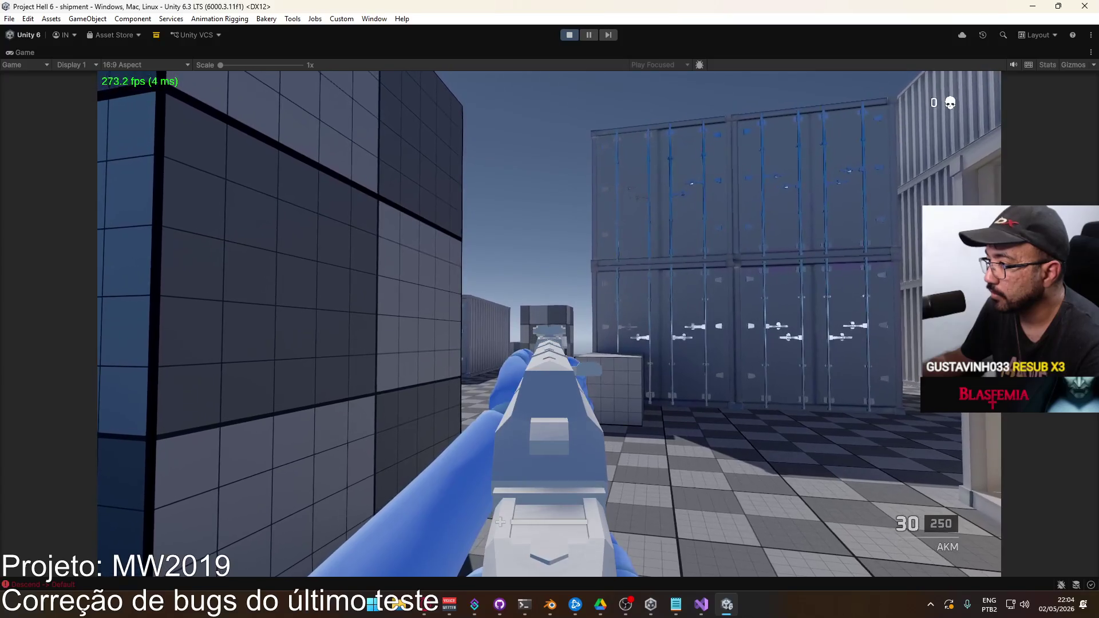
drag(549, 324, 549, 324)
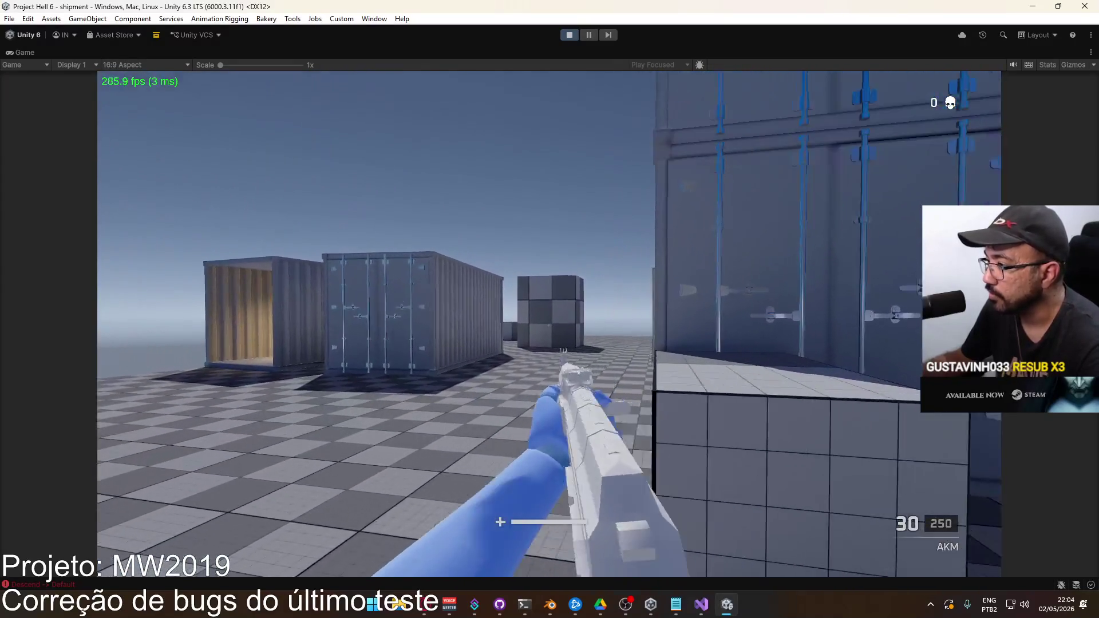
click(549, 324)
drag(549, 324, 549, 324)
key(c)
click(549, 323)
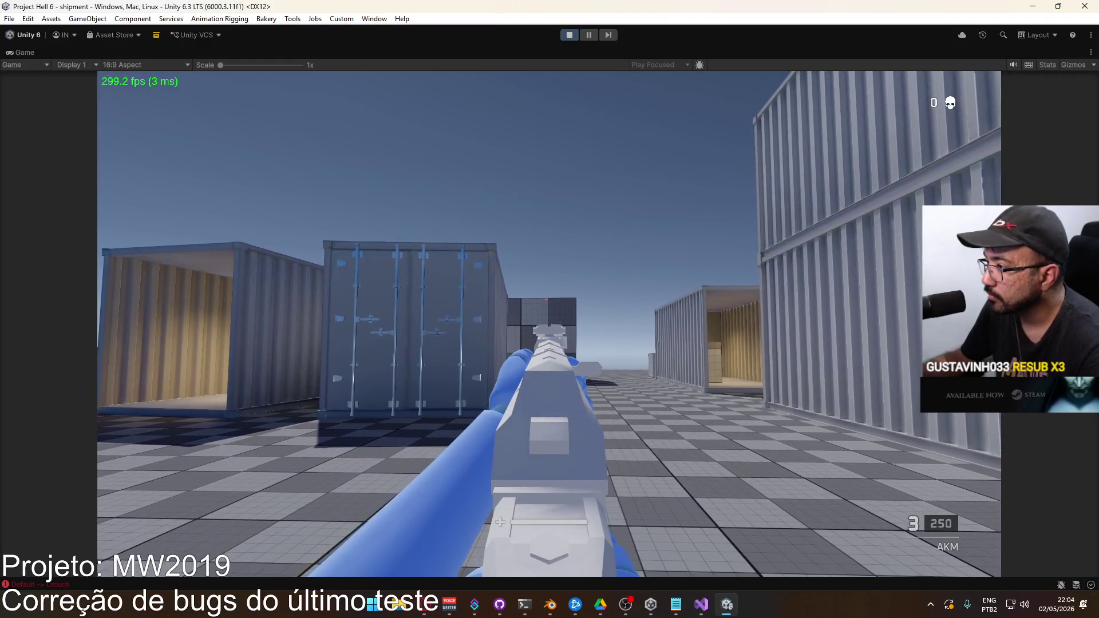
key(super)
key(Escape)
right_click(618, 54)
click(636, 86)
key(super)
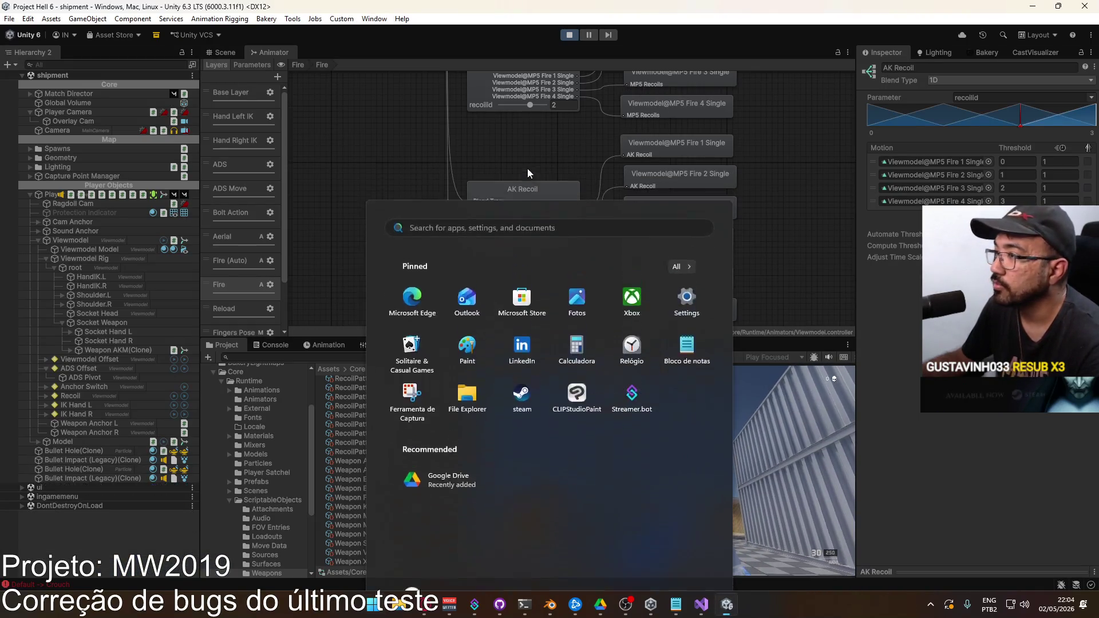
Step: Select AK Recoil and assign AK Fire 1 Single to its first motion via an 'akm' search
key(Escape)
click(690, 148)
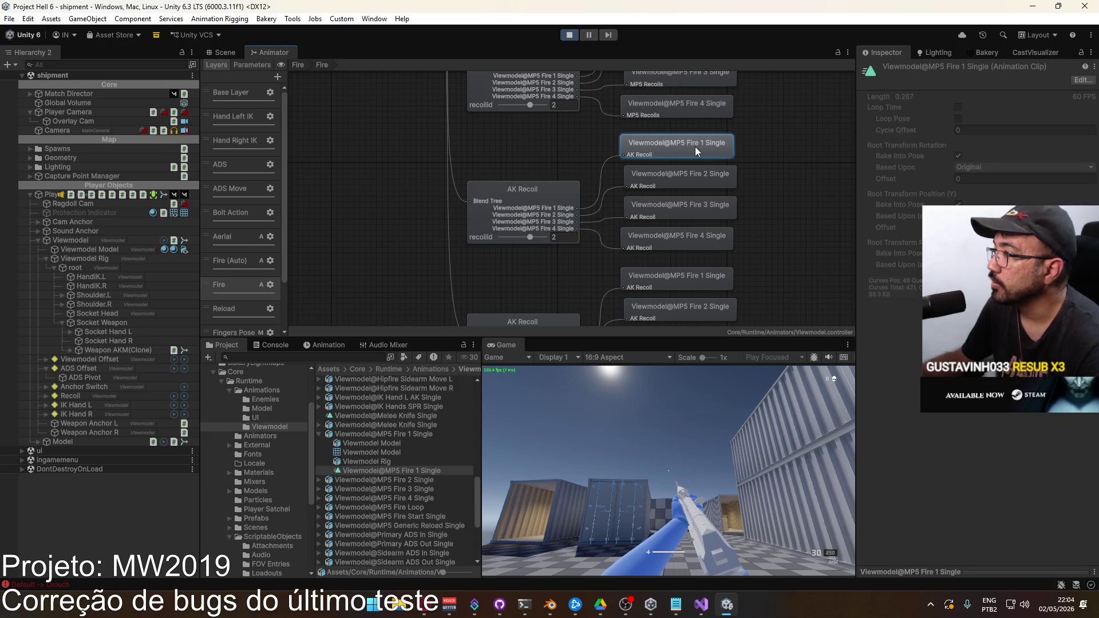
click(547, 186)
click(990, 164)
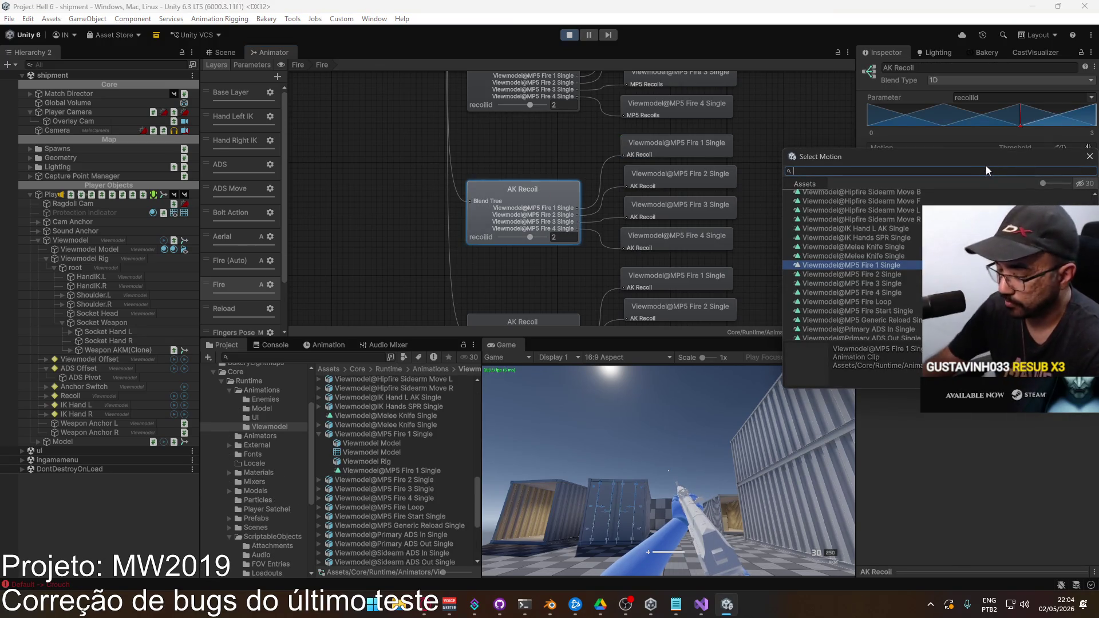
text(akm)
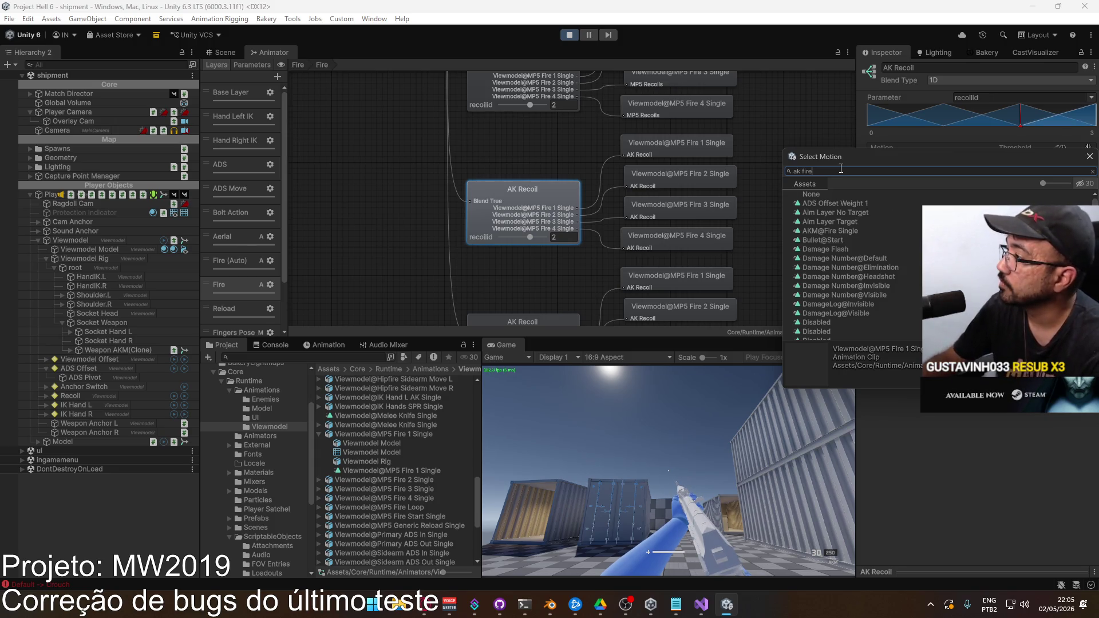
double_click(873, 212)
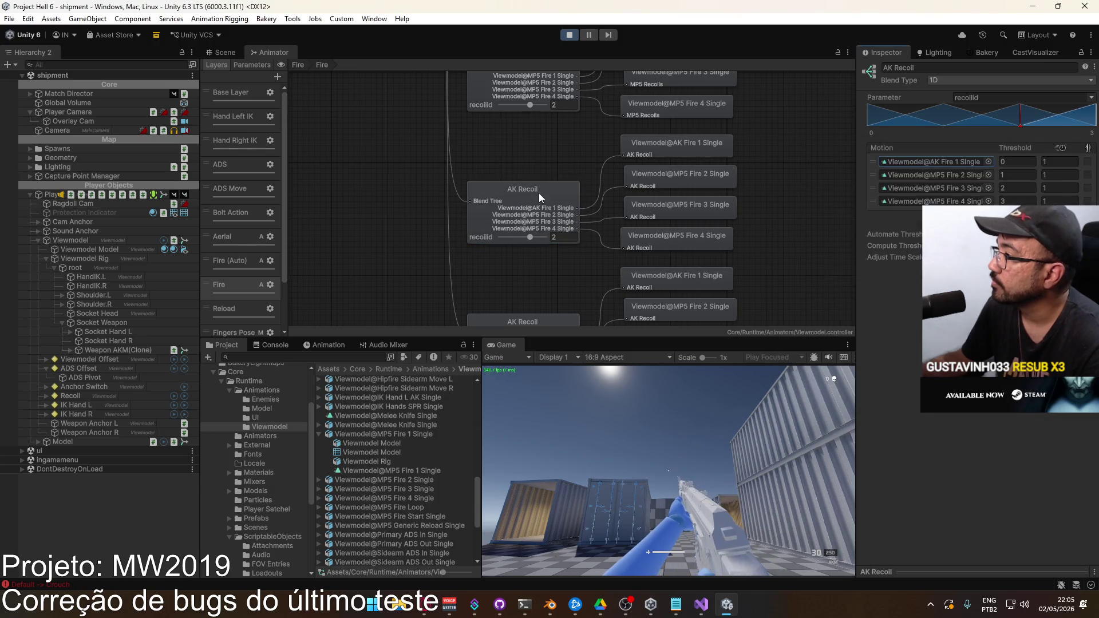
Step: Assign AK Fire 2, 3 and 4 Single to the second, third and fourth motions
click(989, 175)
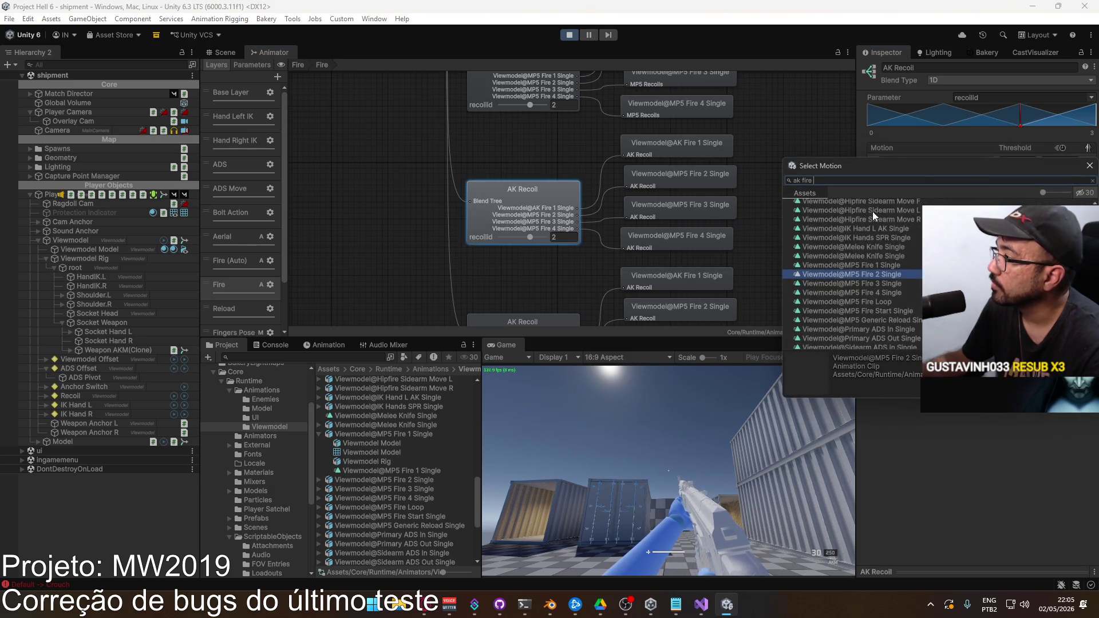
click(864, 230)
double_click(864, 230)
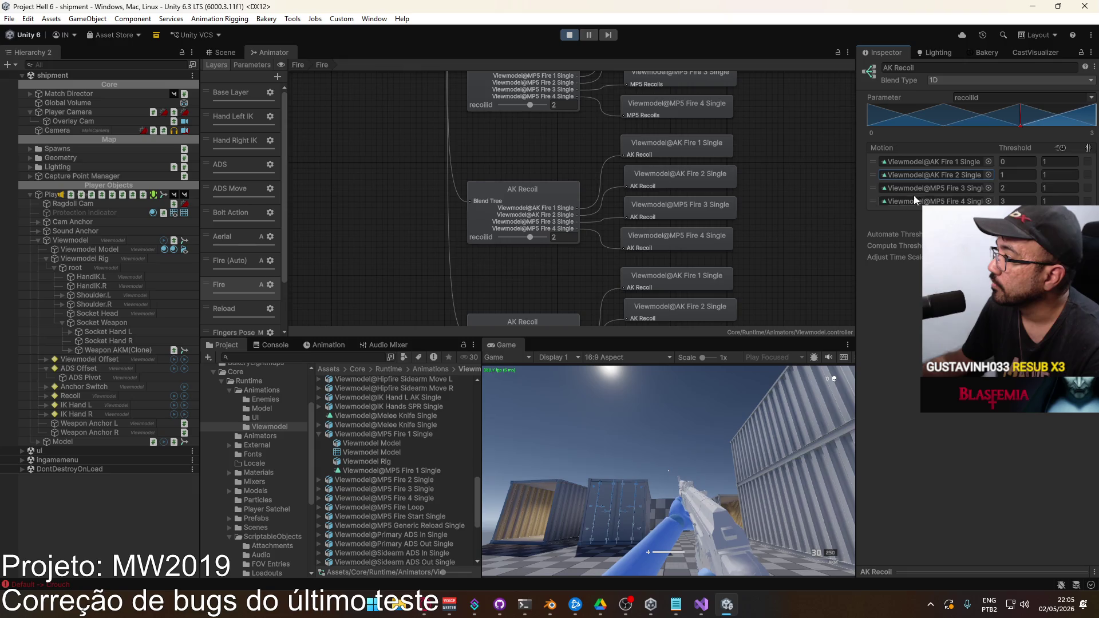
click(988, 185)
double_click(882, 249)
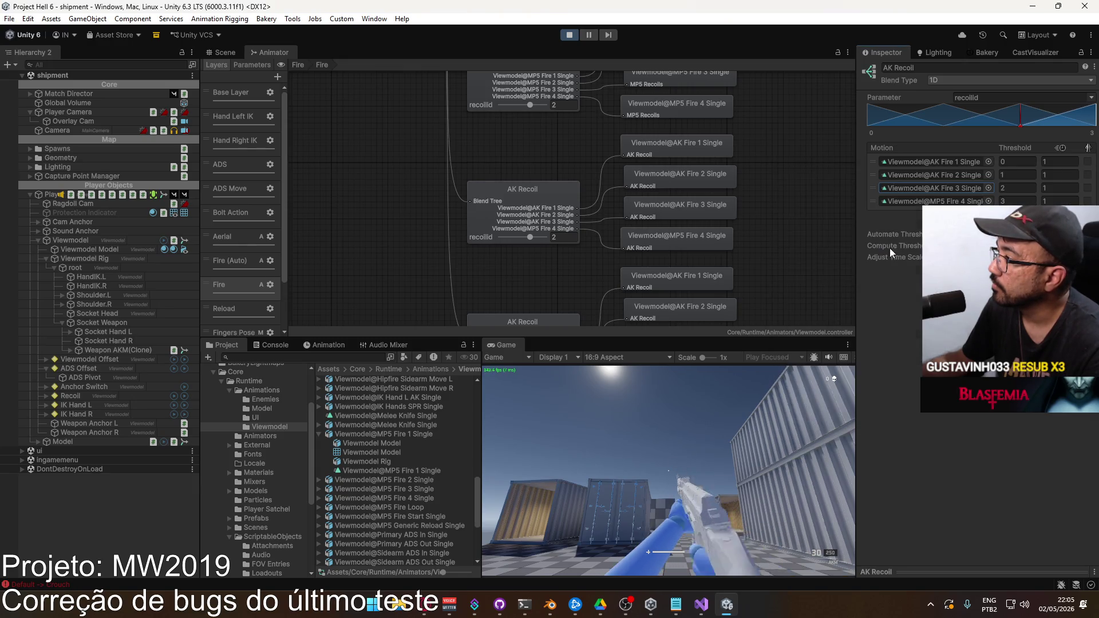
click(988, 200)
double_click(888, 279)
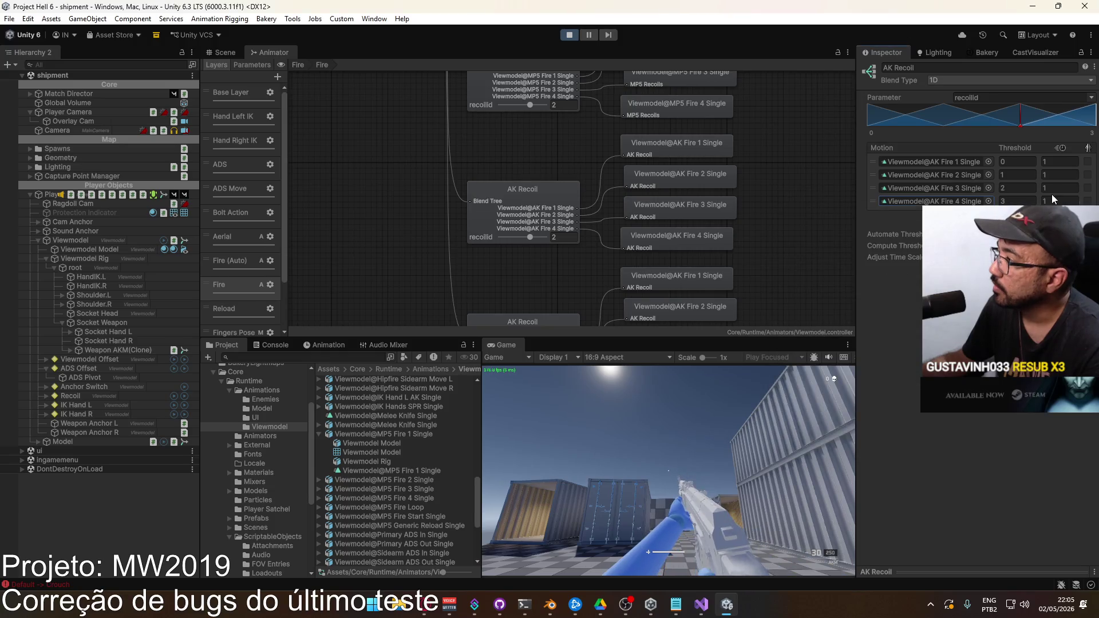
Step: Return to the running game and switch to a different weapon with key 2
click(597, 431)
key(2)
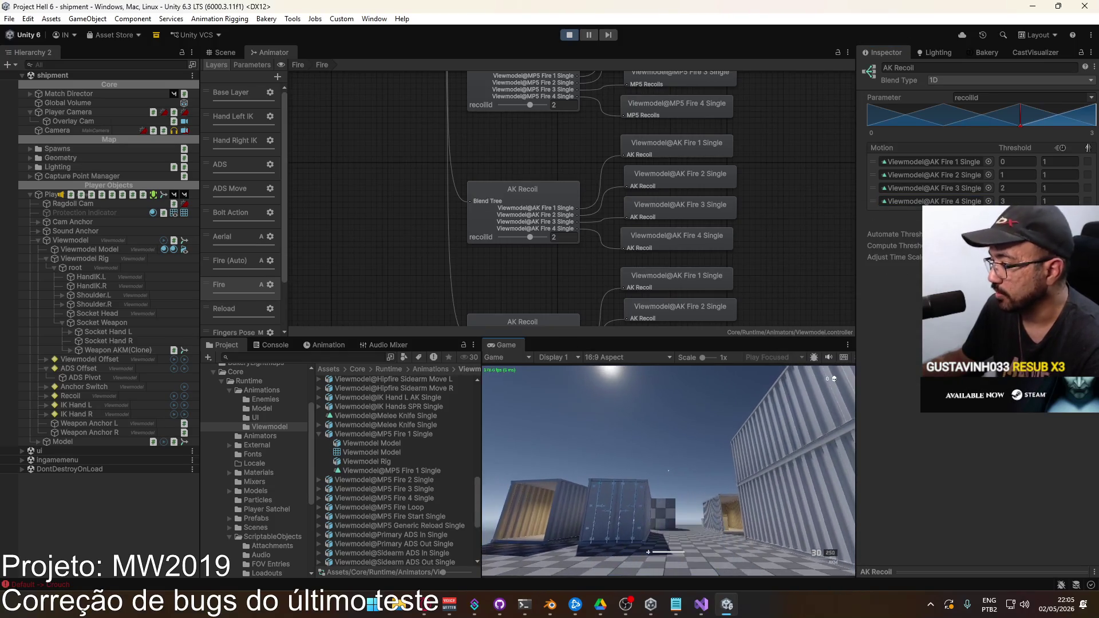
right_click(529, 348)
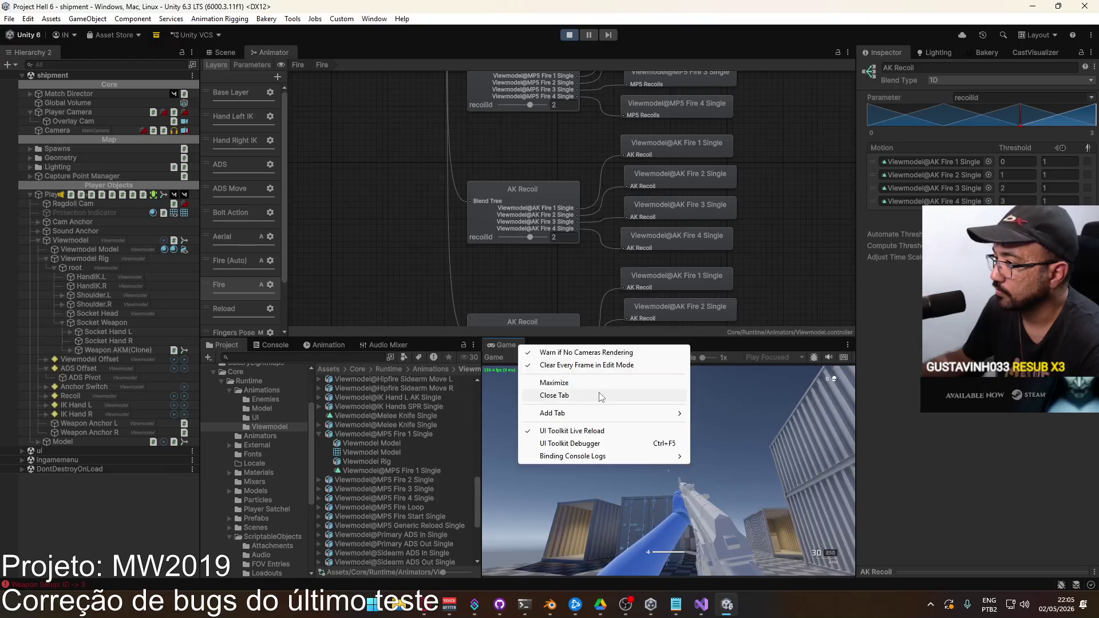
Step: Maximize the Game view, fire a sustained AKM burst and reload
click(547, 385)
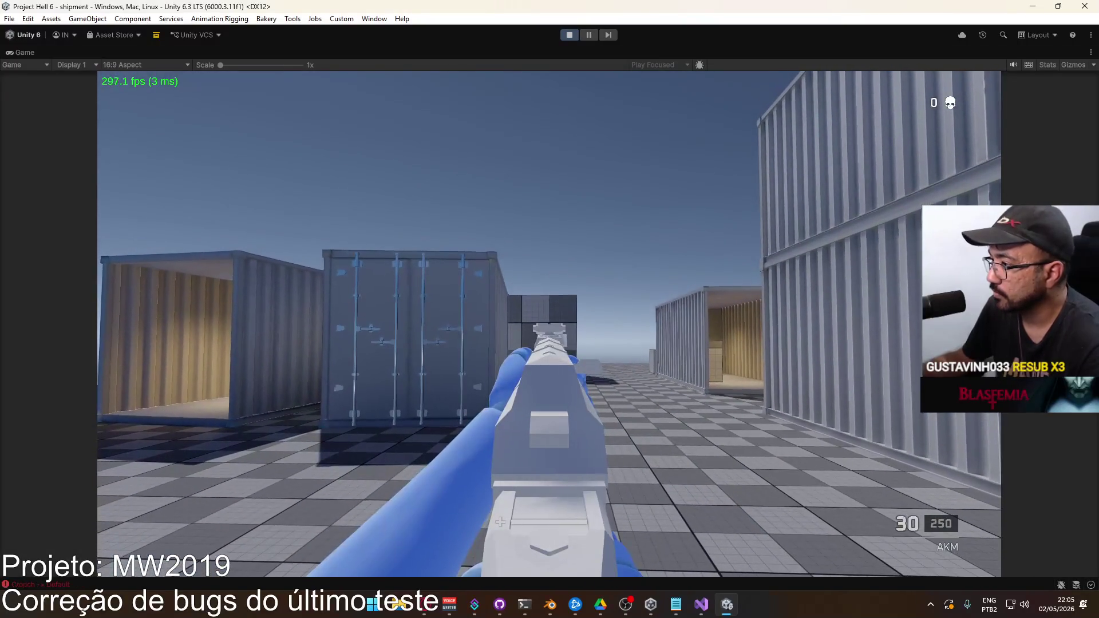
click(549, 323)
click(549, 324)
drag(549, 323, 549, 323)
key(r)
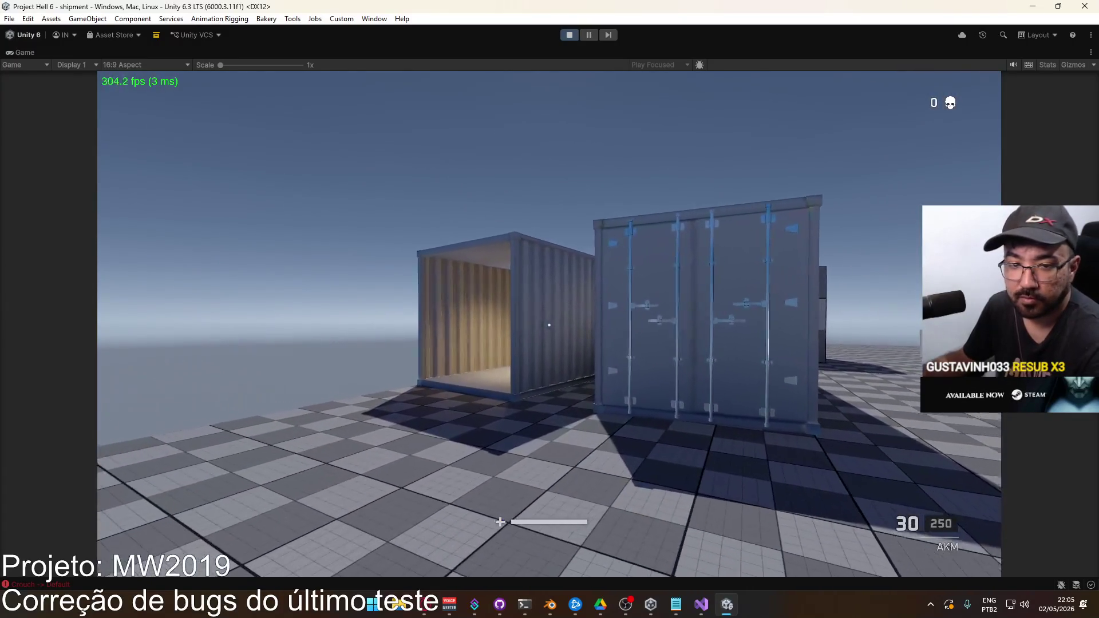
key(w)
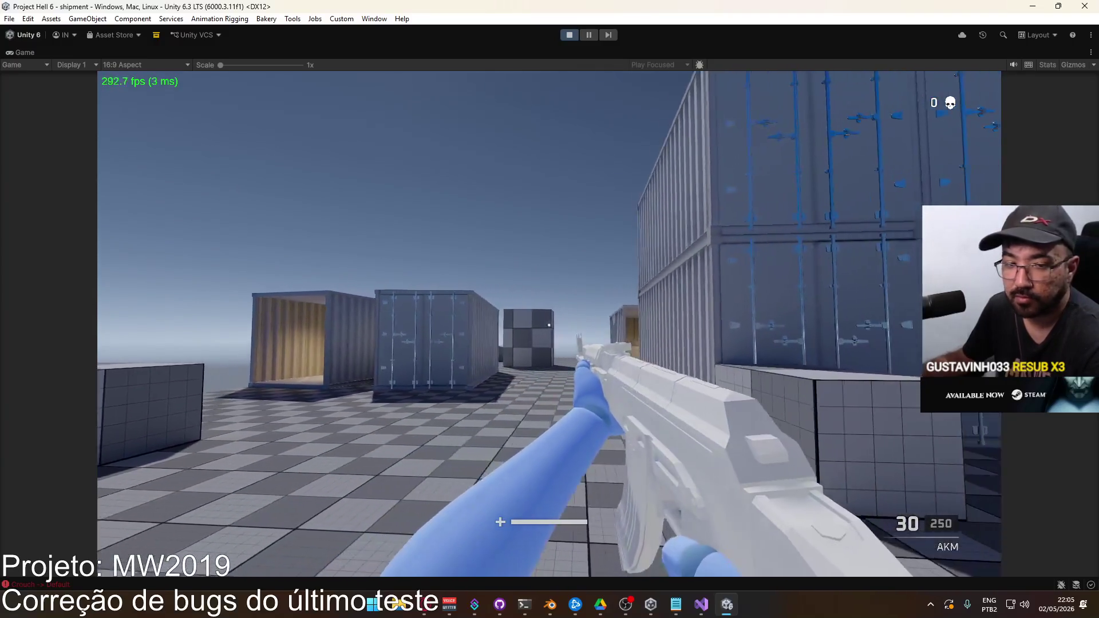
Step: Aim down the AKM's sights, fire aimed shots and a long burst, then reload
right_click(549, 324)
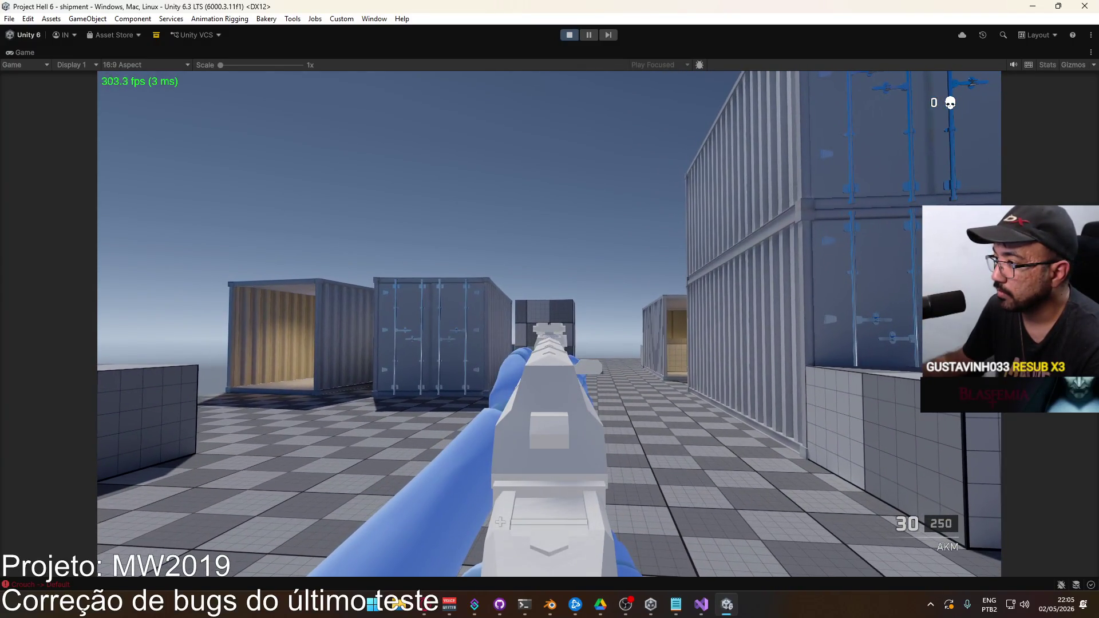
click(549, 323)
click(549, 323)
click(549, 323)
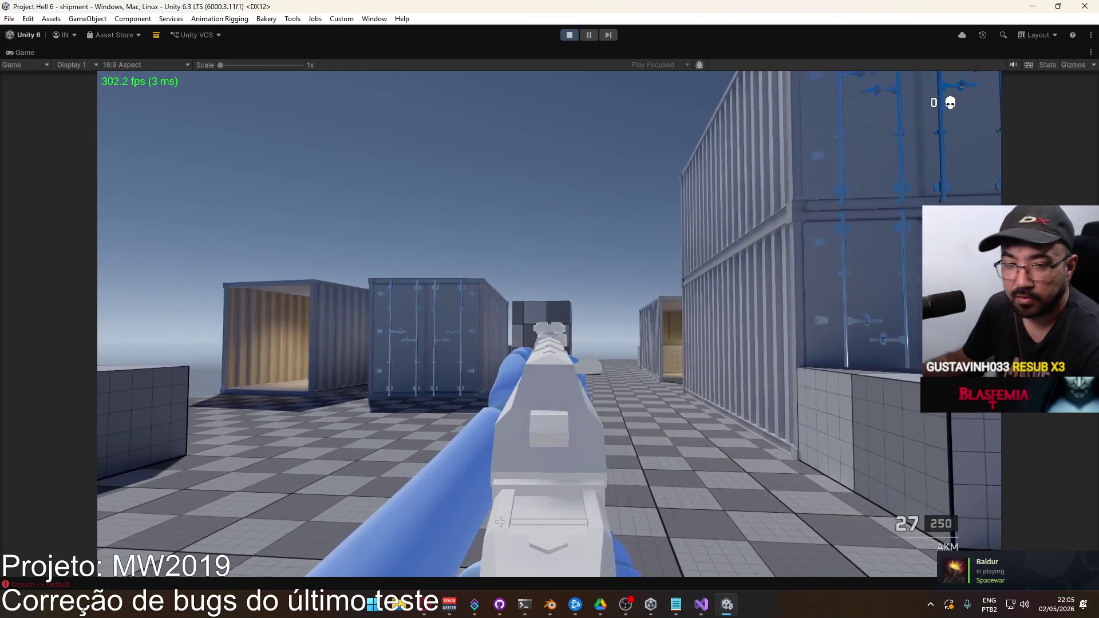
key(w)
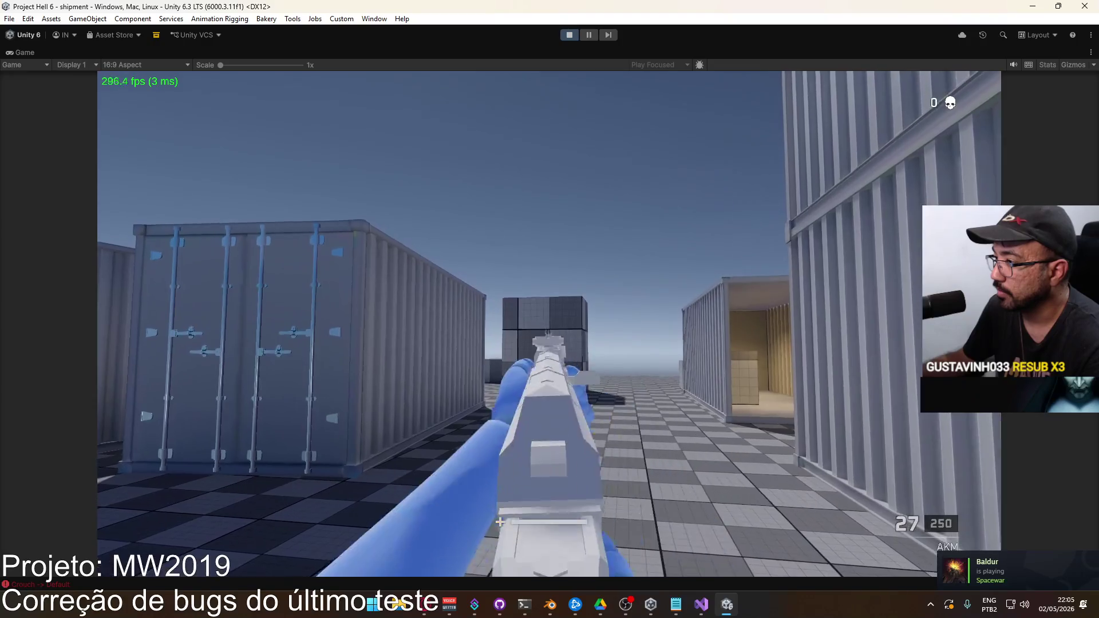
drag(549, 324, 549, 323)
key(r)
Step: Stop play mode and switch over to Blender
key(Escape)
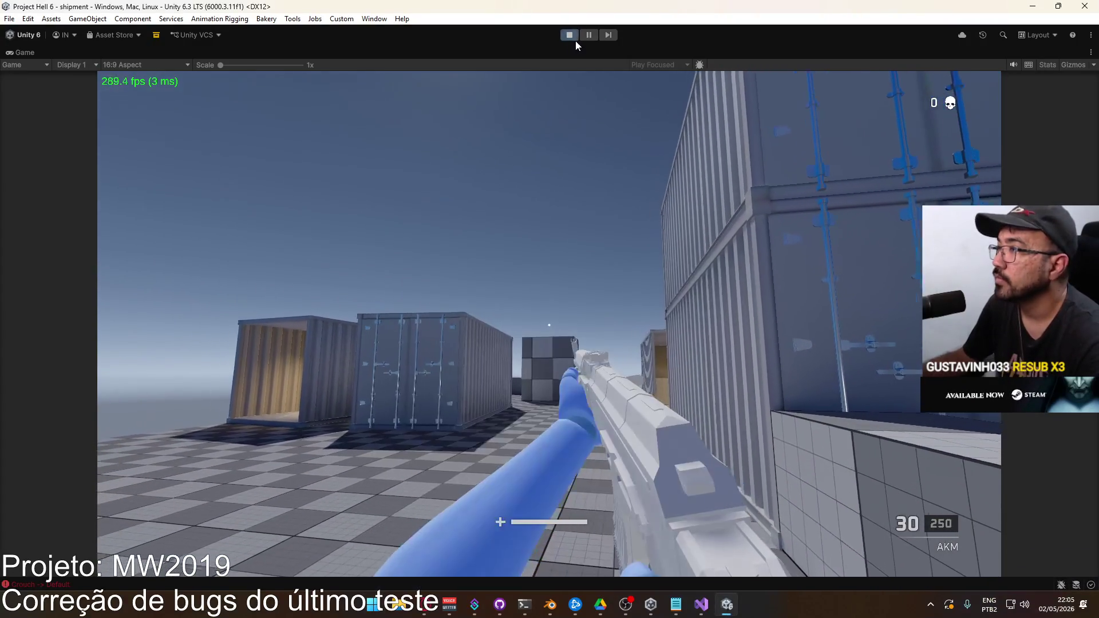
click(571, 35)
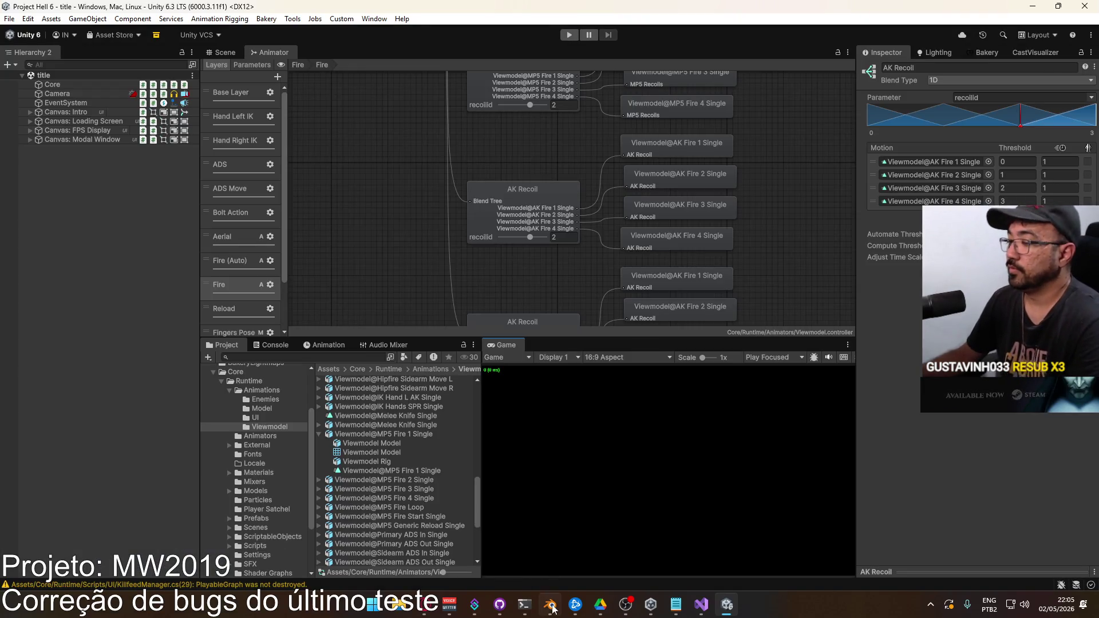
click(551, 605)
scroll(431, 211, up, 2)
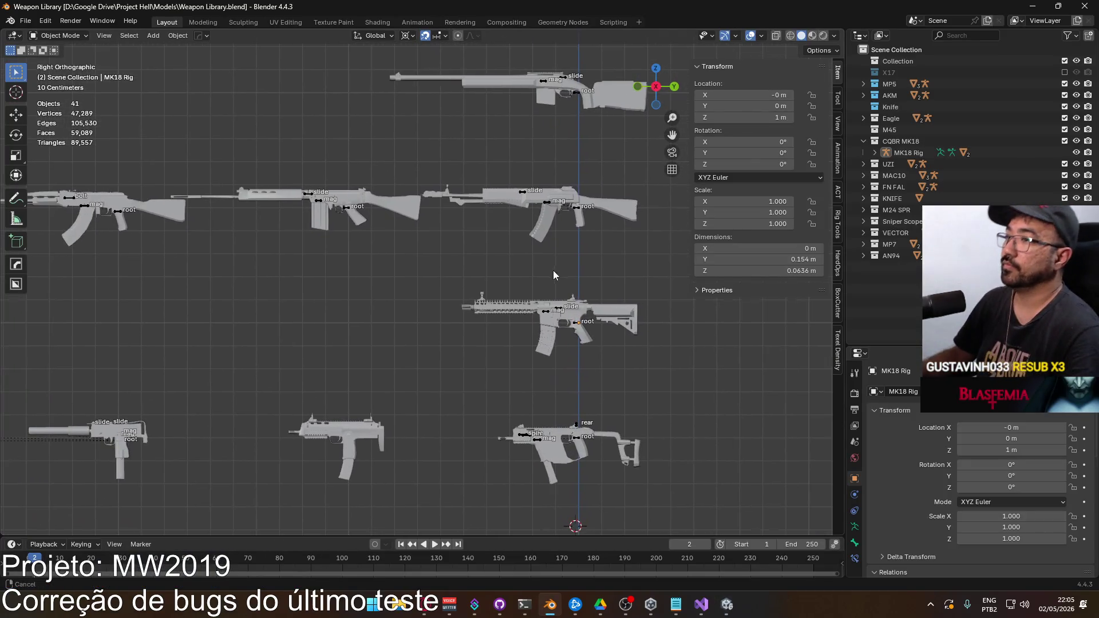
drag(80, 172, 246, 249)
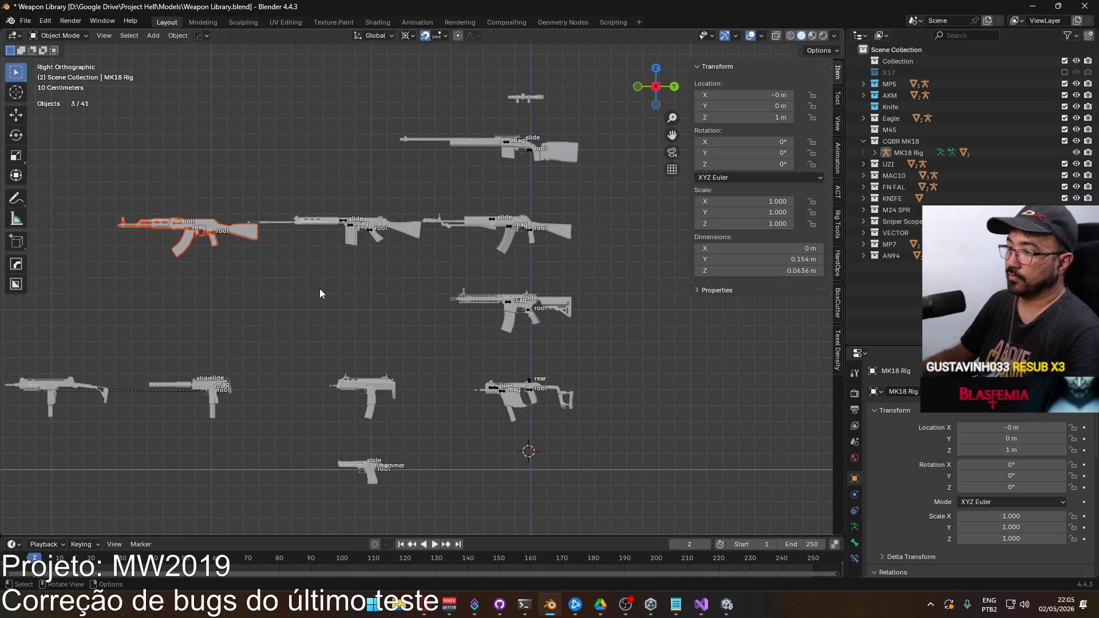
key(g)
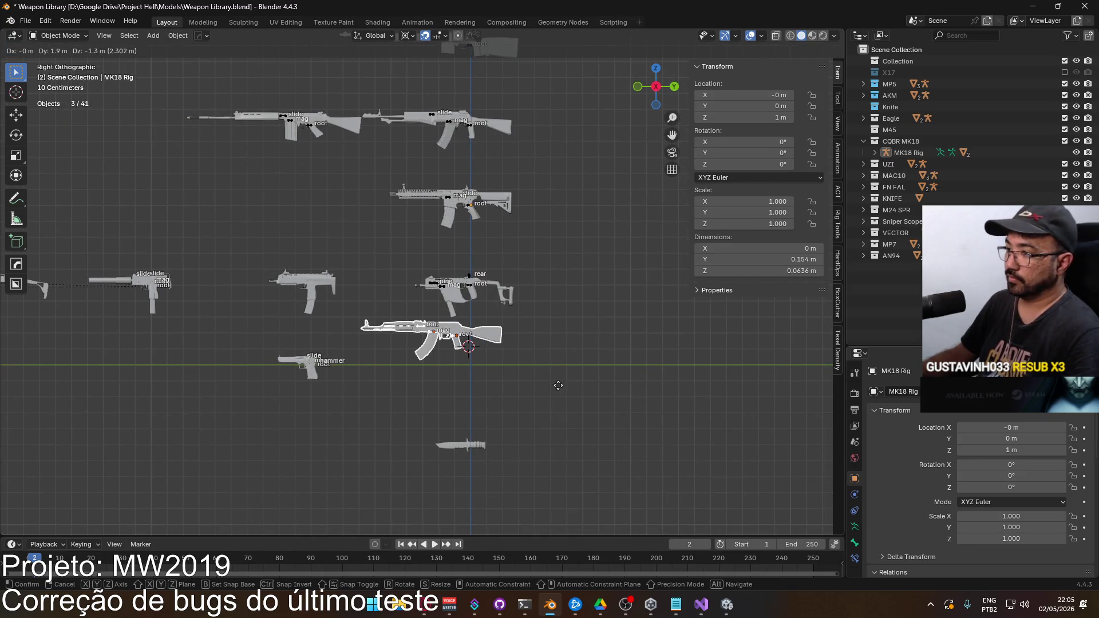
click(571, 412)
scroll(524, 397, up, 6)
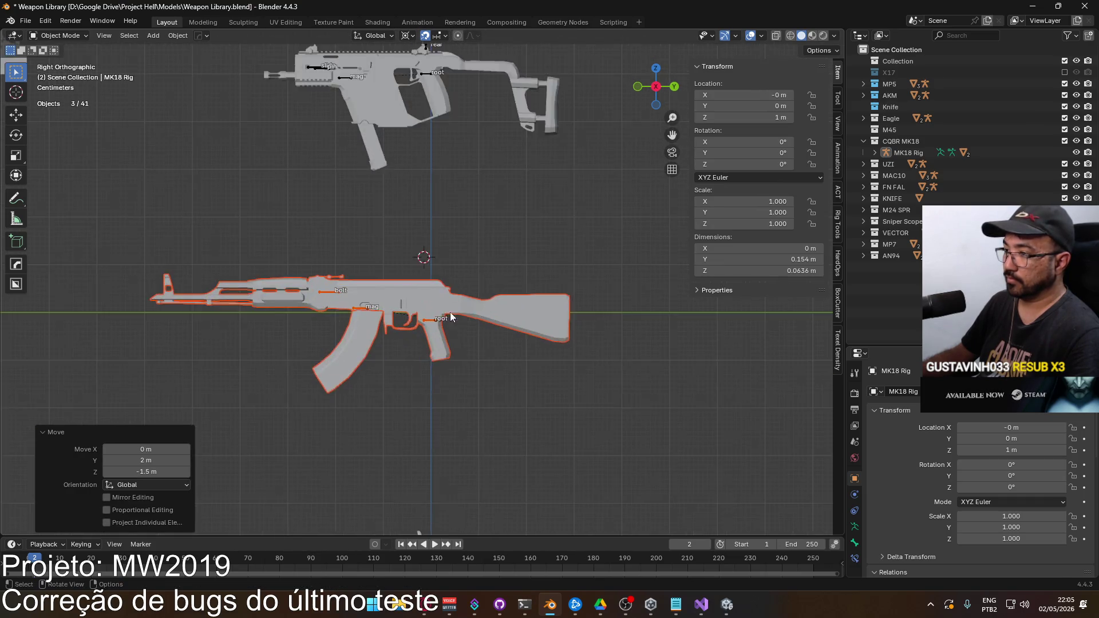
scroll(452, 311, up, 2)
click(437, 342)
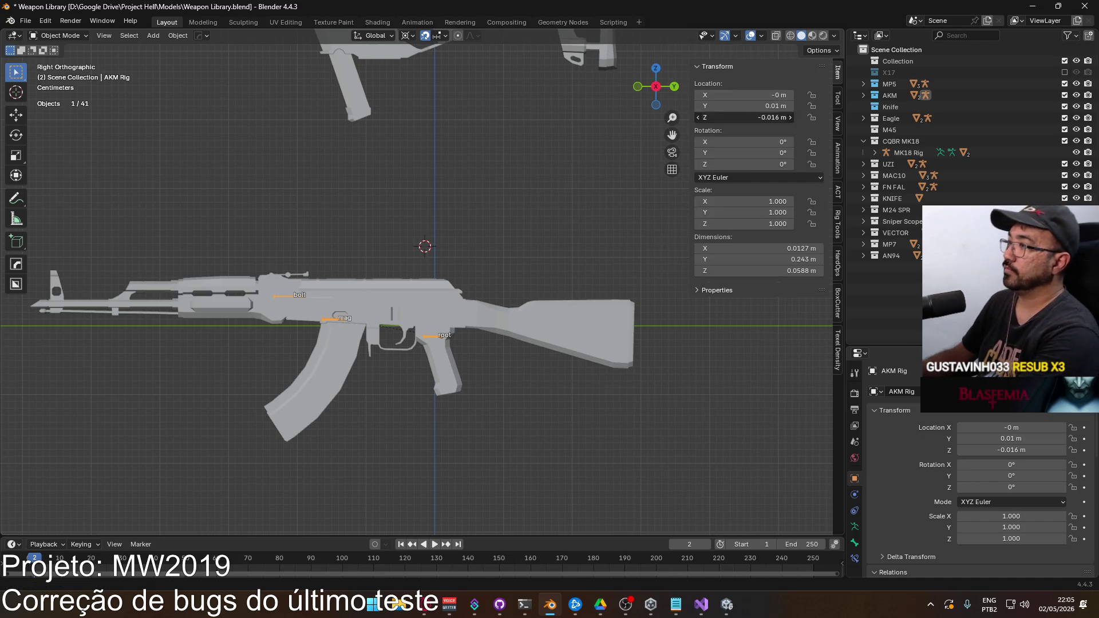
key(Return)
key(BackSpace)
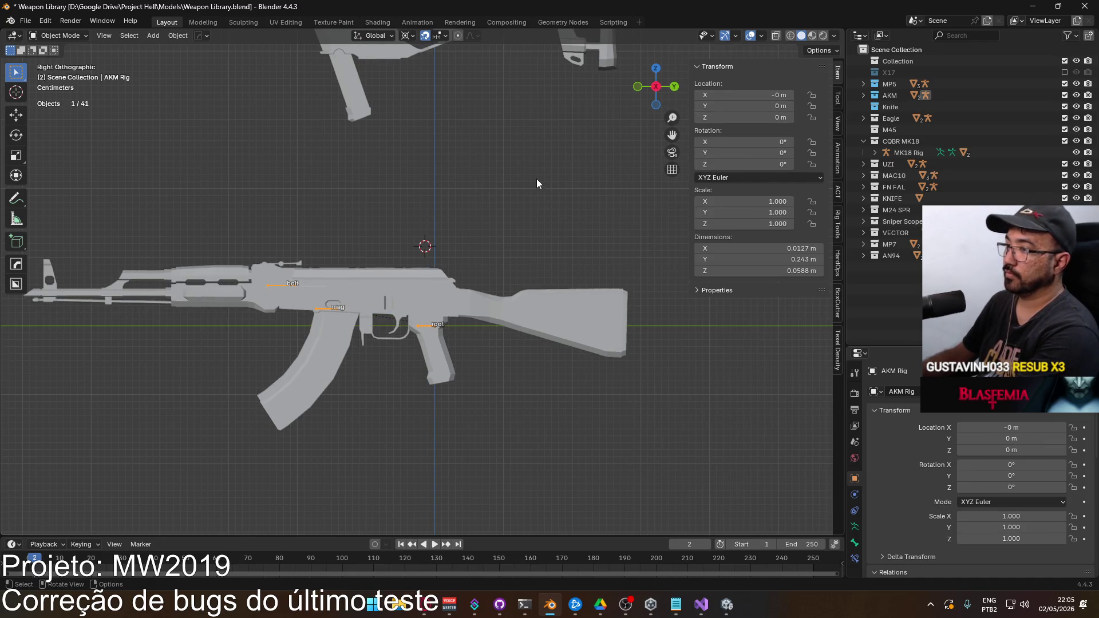
scroll(535, 181, down, 5)
scroll(421, 99, up, 2)
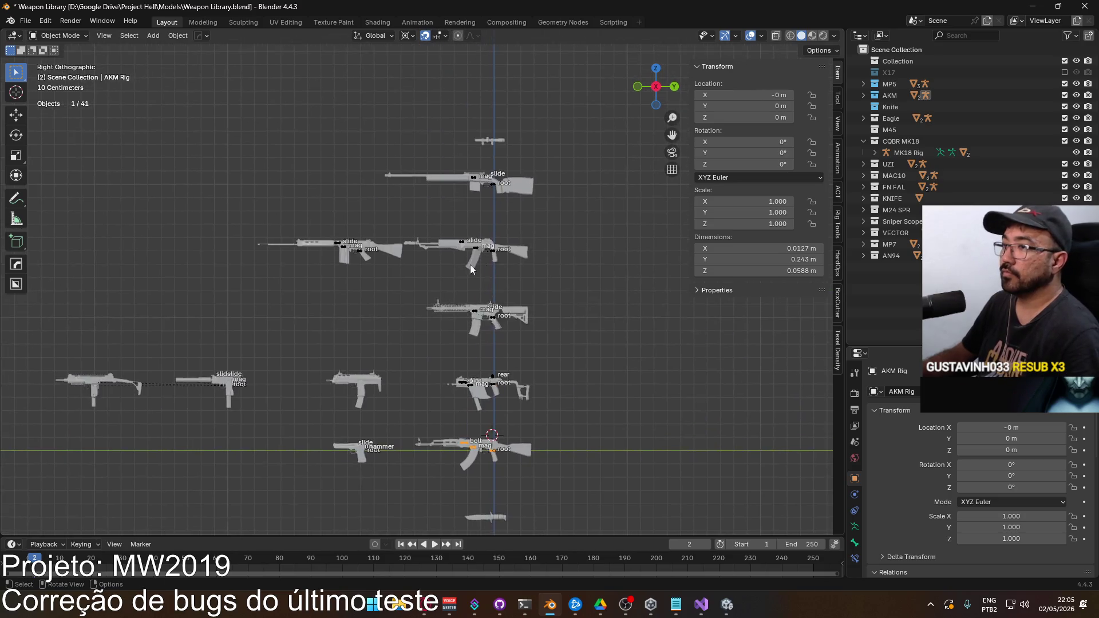
scroll(517, 259, up, 3)
scroll(448, 225, up, 3)
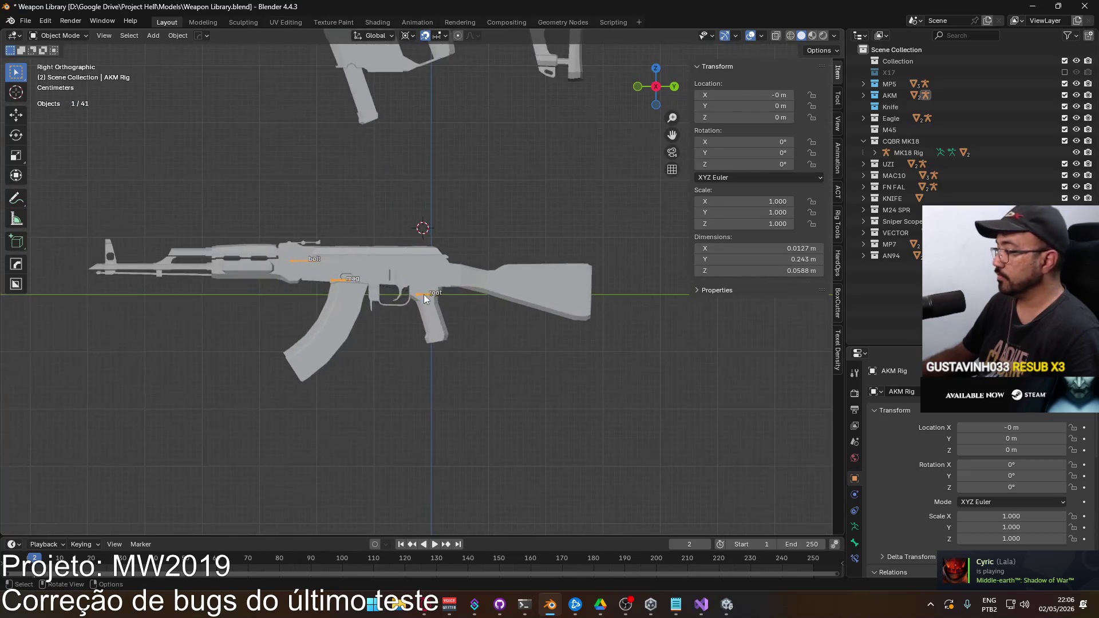
scroll(366, 250, down, 1)
scroll(408, 366, up, 2)
scroll(447, 339, up, 4)
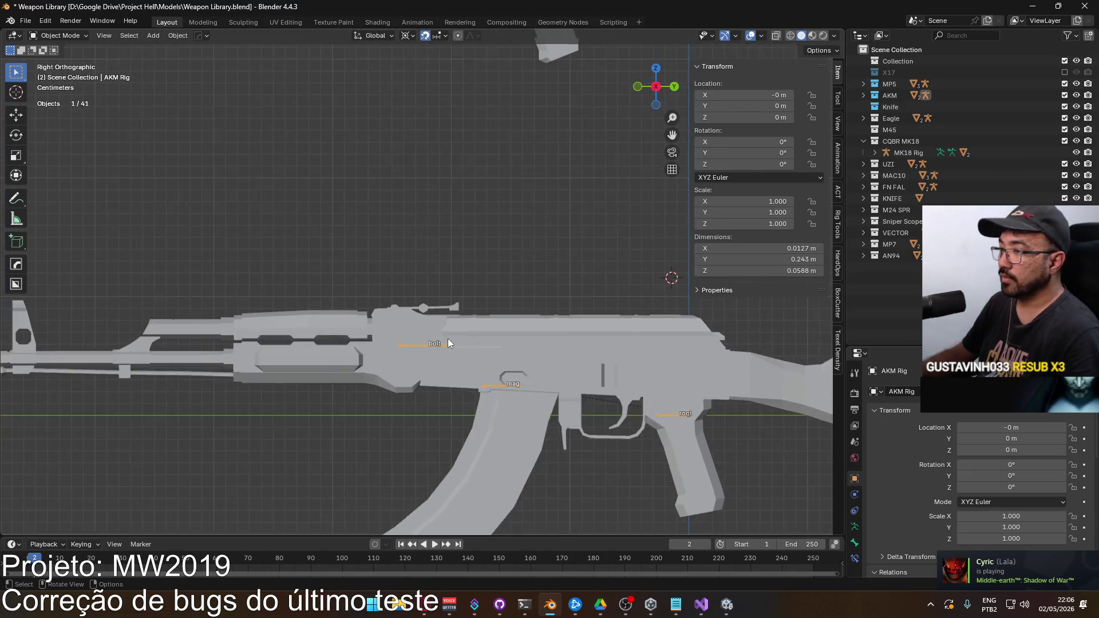
mouse_move(447, 339)
mouse_down()
mouse_move(376, 341)
mouse_move(333, 388)
mouse_move(227, 353)
mouse_move(201, 309)
mouse_move(273, 317)
mouse_move(392, 356)
mouse_move(495, 335)
mouse_up()
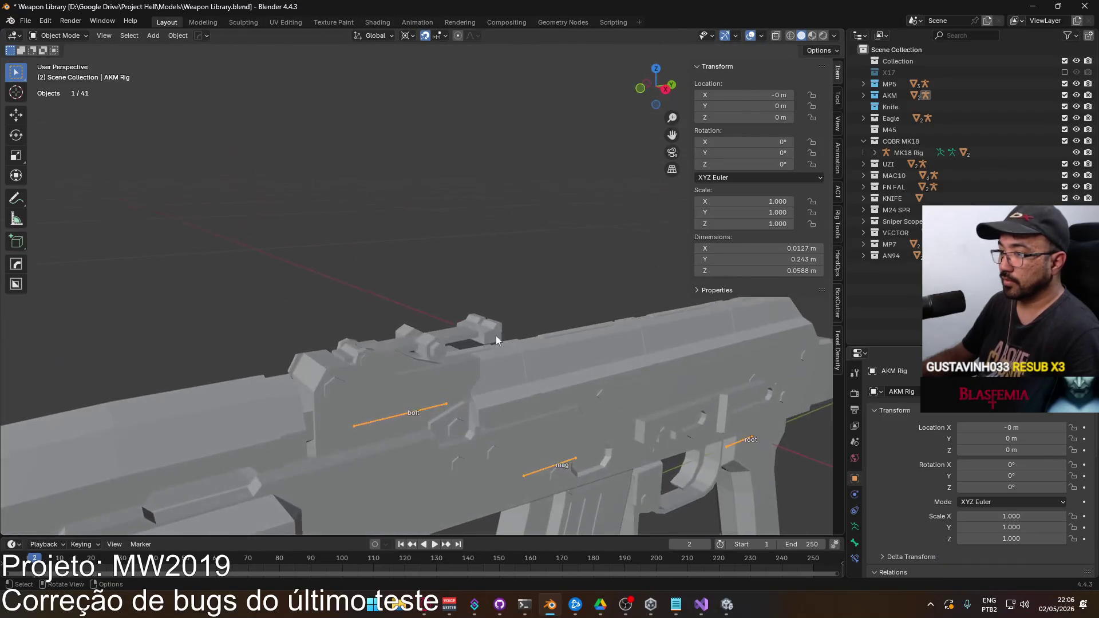
scroll(492, 338, down, 8)
mouse_move(380, 239)
mouse_down()
mouse_move(454, 284)
mouse_move(380, 195)
mouse_move(526, 271)
mouse_move(438, 205)
mouse_move(339, 290)
mouse_move(350, 369)
mouse_move(502, 314)
mouse_move(314, 306)
mouse_move(404, 276)
mouse_move(468, 306)
mouse_move(442, 314)
mouse_up()
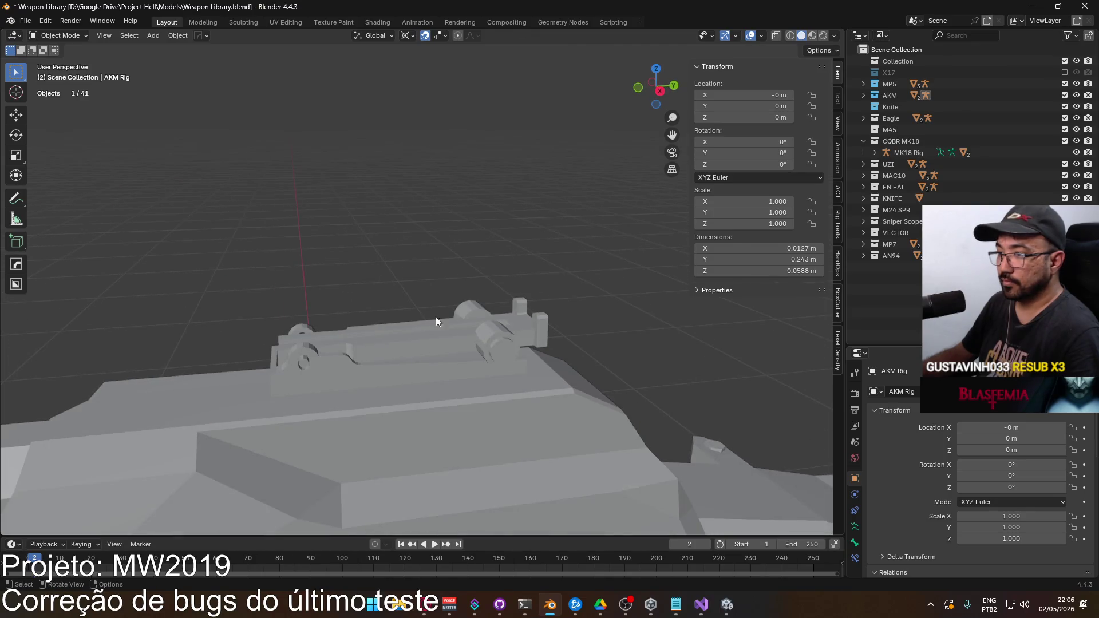
Step: Enter Edit Mode on AN94 Body and select all connected rear-sight geometry
click(391, 365)
key(Tab)
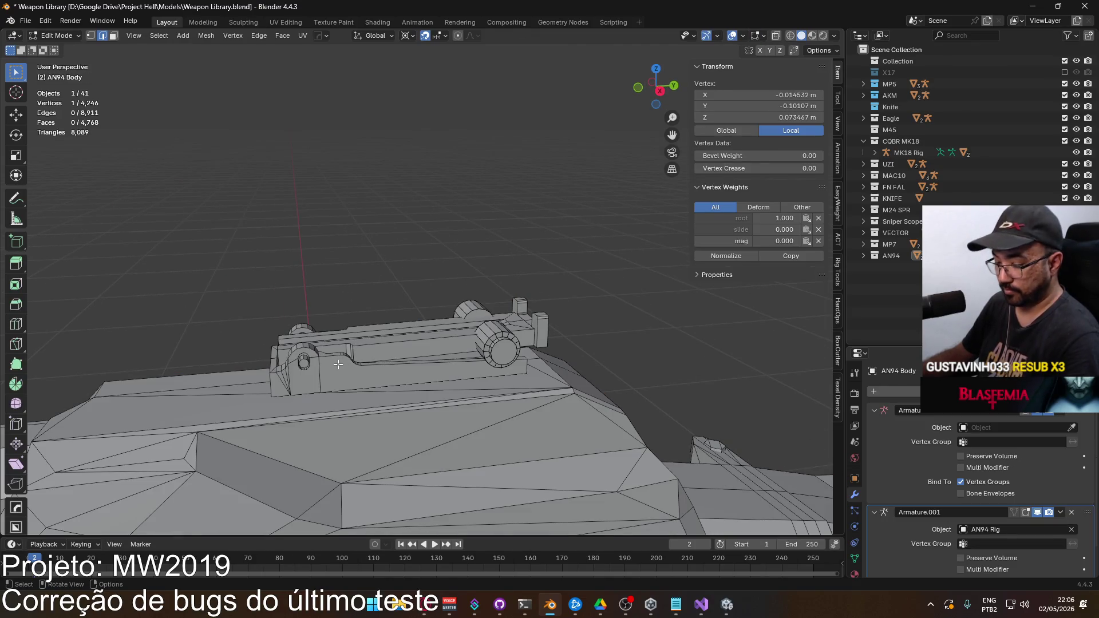
key(l)
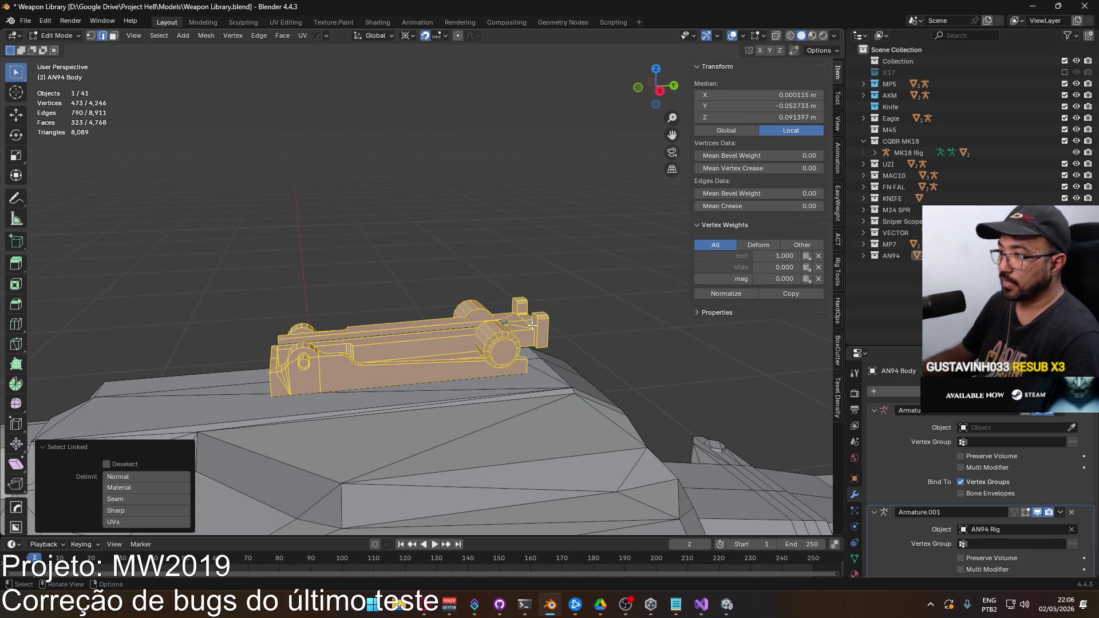
drag(509, 336, 358, 421)
key(l)
mouse_move(321, 519)
mouse_down()
mouse_move(366, 401)
mouse_move(315, 280)
mouse_up()
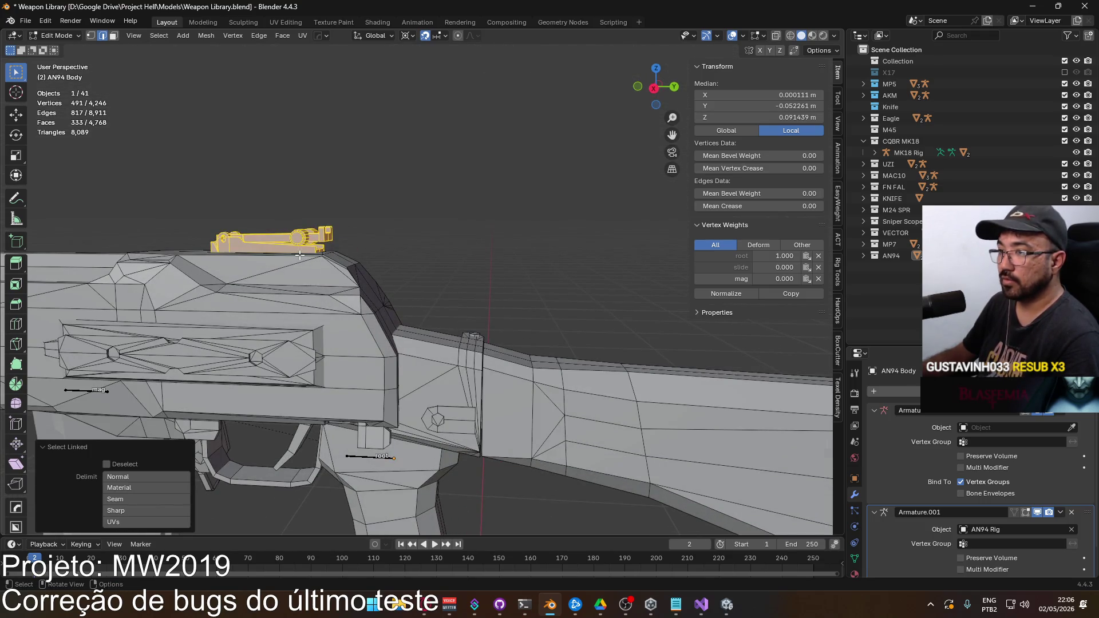
key(KP_Decimal)
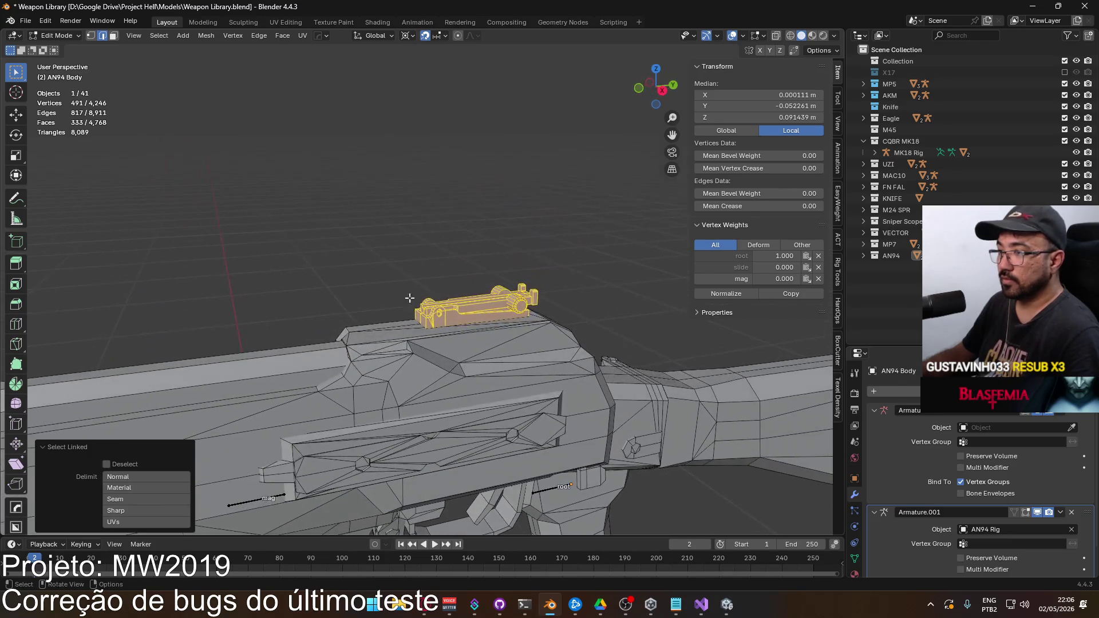
scroll(498, 318, up, 2)
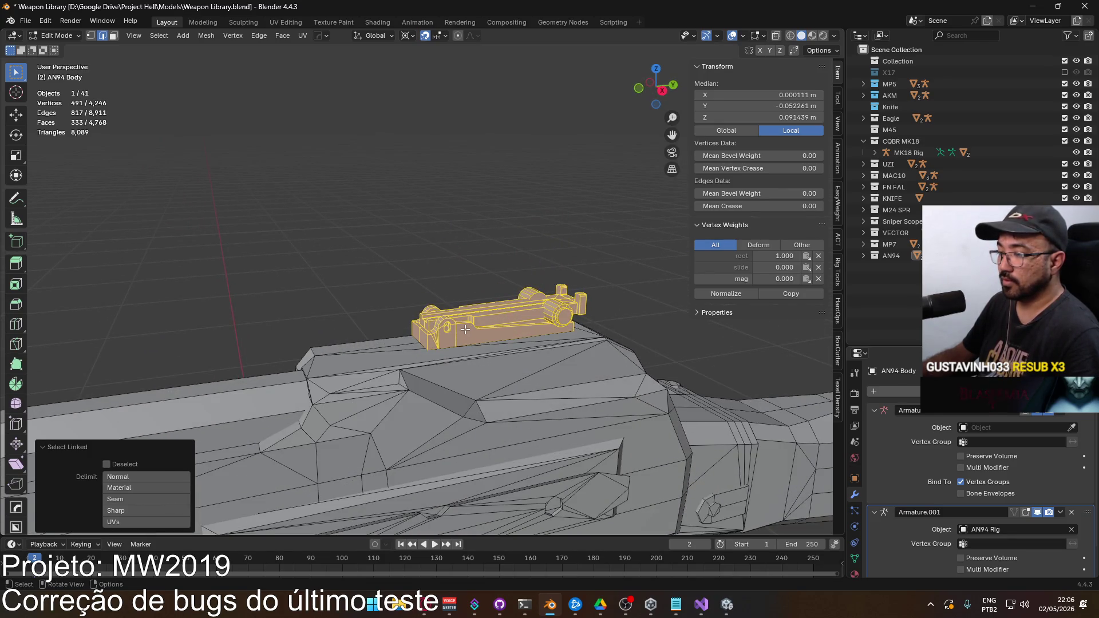
scroll(465, 331, down, 5)
Step: Duplicate the rear sight in place and separate the copy into its own object
key(shift+d)
right_click(455, 452)
right_click(454, 453)
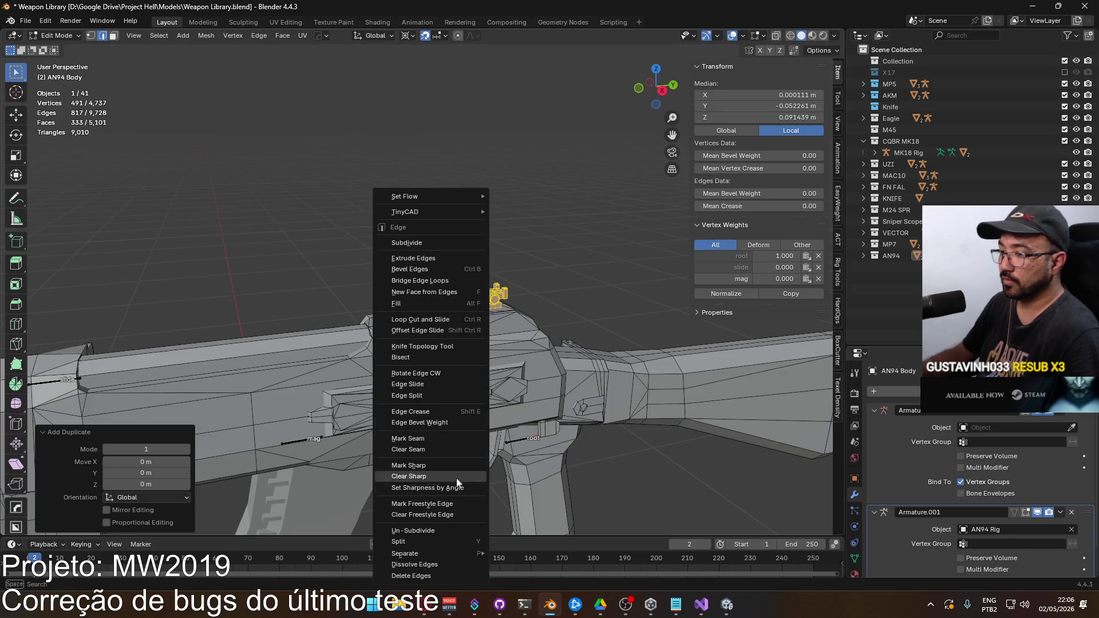
mouse_move(458, 551)
click(512, 528)
key(Tab)
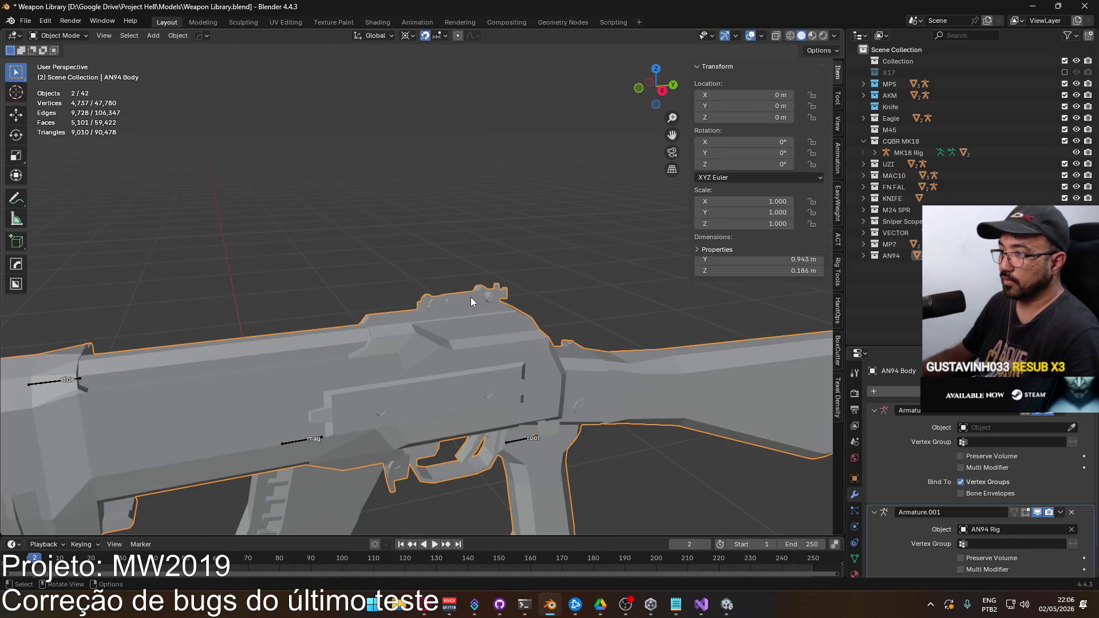
Step: In Right Ortho view, lower the separated sight 1.5 m (1 m, then 0.5 m) onto the AKM
scroll(473, 301, down, 3)
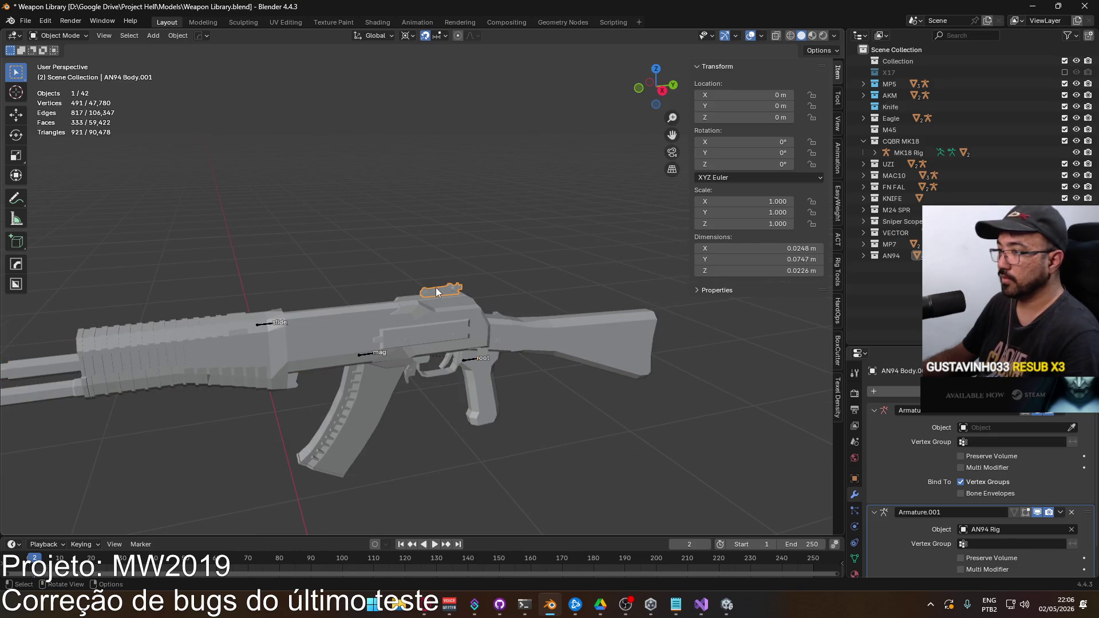
key(KP_3)
scroll(439, 293, down, 5)
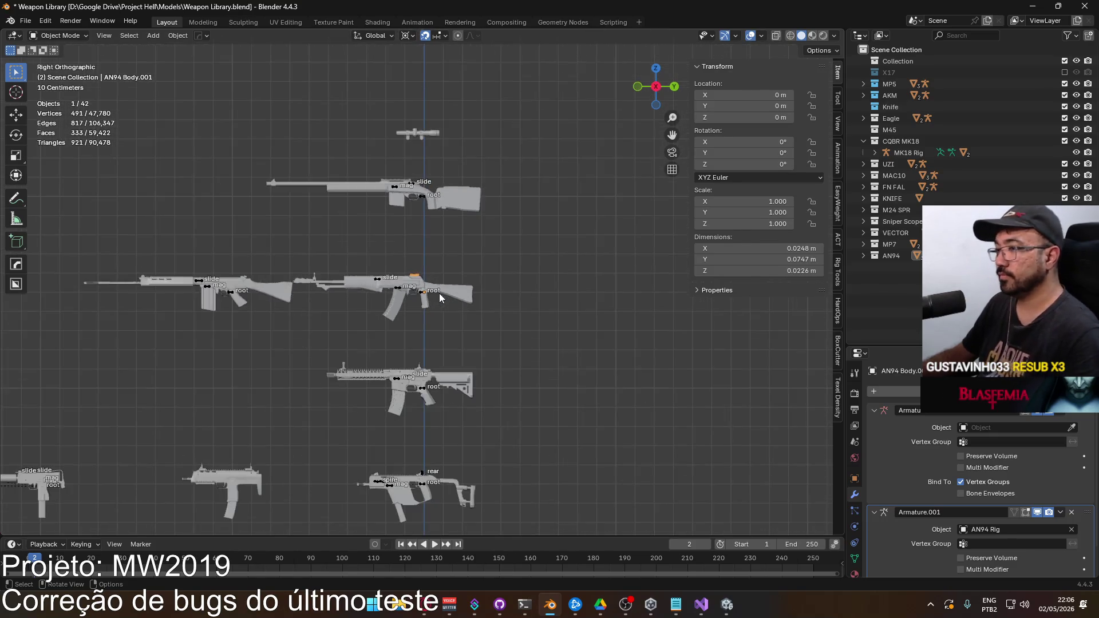
key(g)
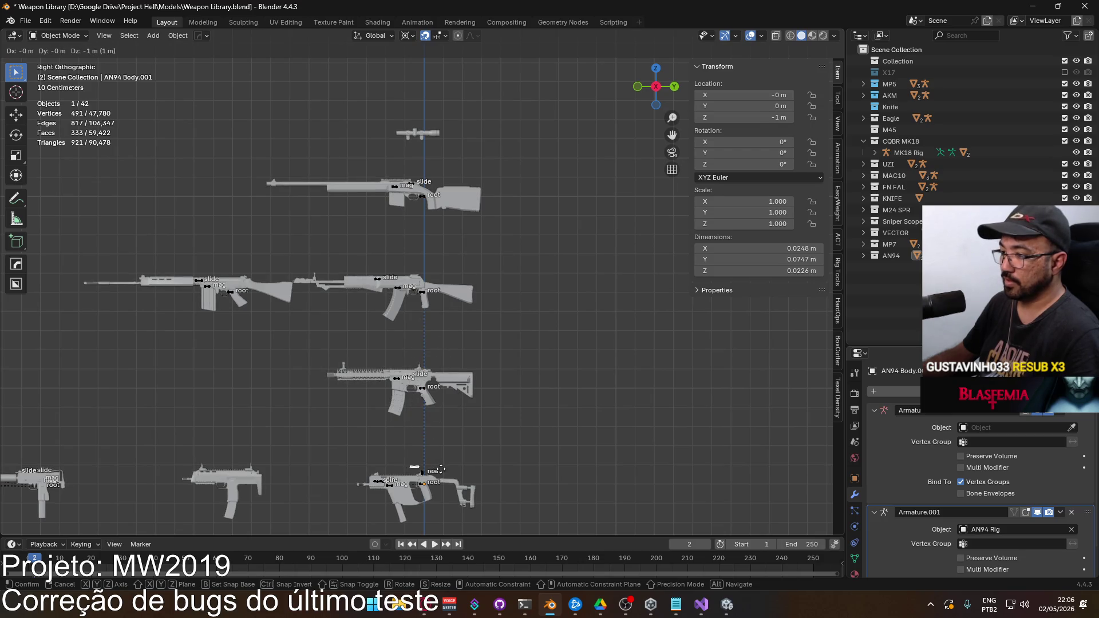
click(441, 470)
scroll(442, 355, down, 5)
key(g)
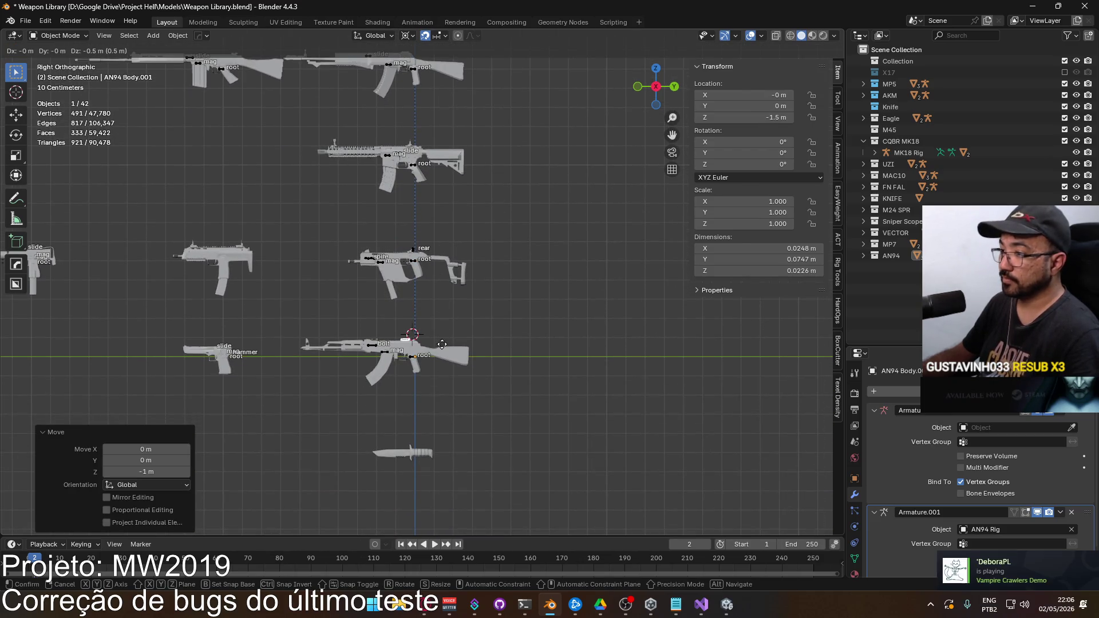
click(442, 343)
Step: Clear the sight's parent with Clear and Keep Transformation
scroll(438, 340, up, 8)
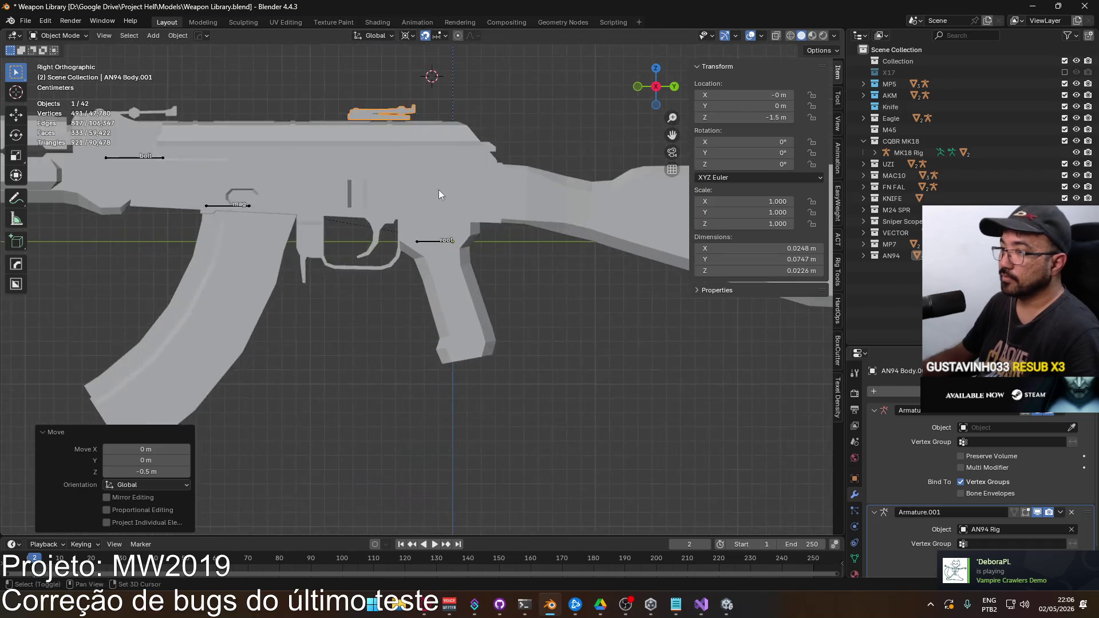
scroll(442, 211, up, 5)
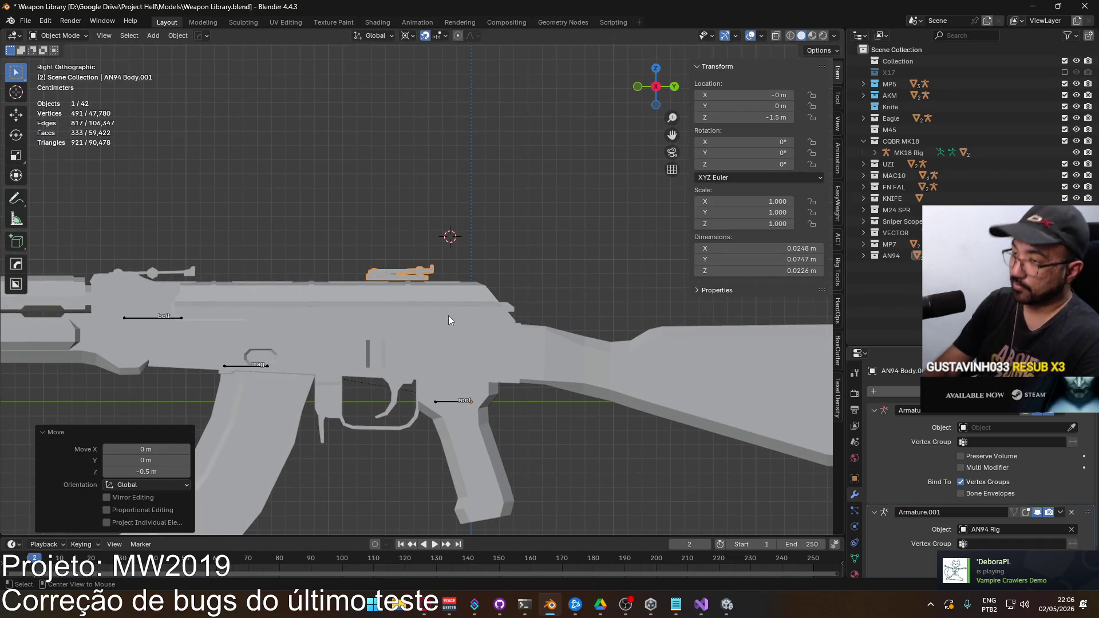
key(alt+p)
click(449, 317)
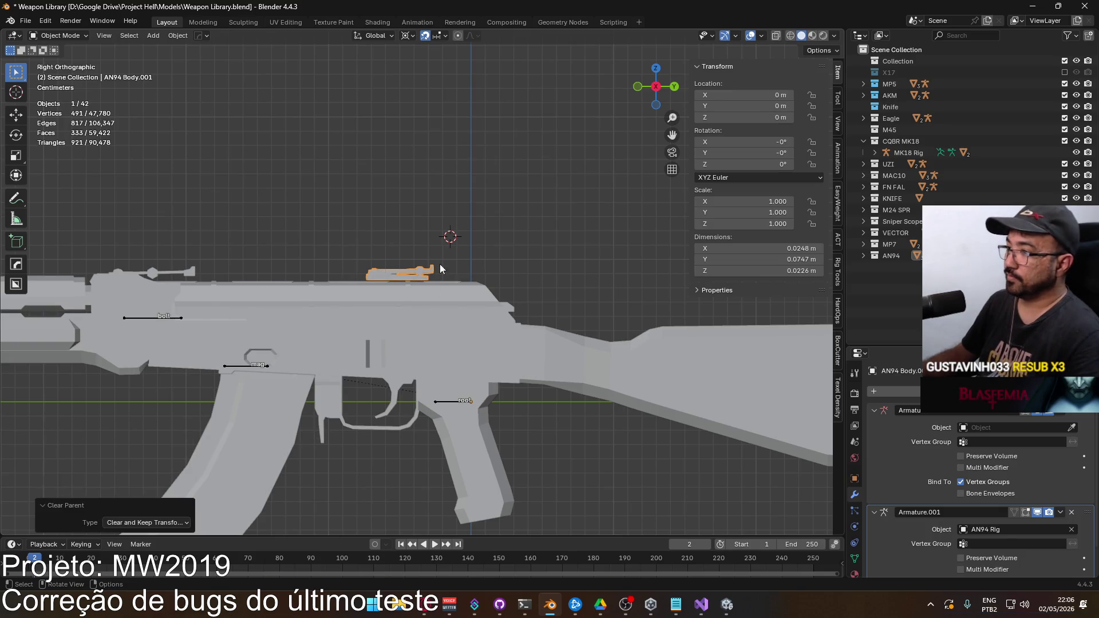
scroll(458, 274, up, 3)
Step: Shift the sight -0.18 m along Y to line it up on the receiver
key(g)
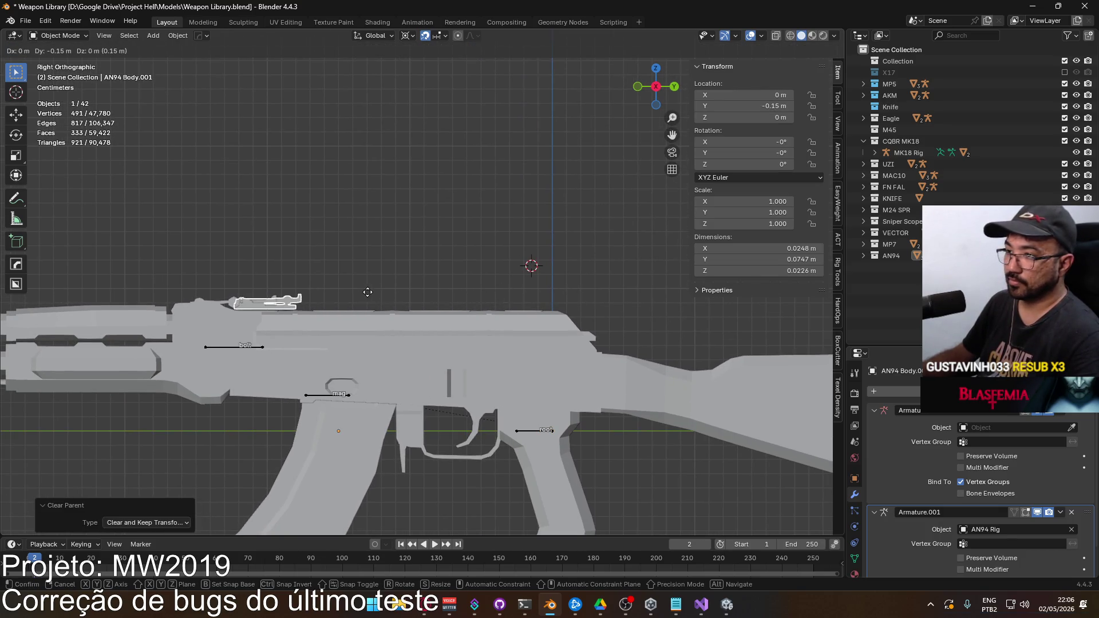
click(324, 290)
scroll(322, 267, up, 2)
mouse_move(322, 266)
mouse_down()
mouse_move(403, 341)
mouse_move(447, 224)
mouse_move(429, 264)
mouse_up()
scroll(448, 229, up, 3)
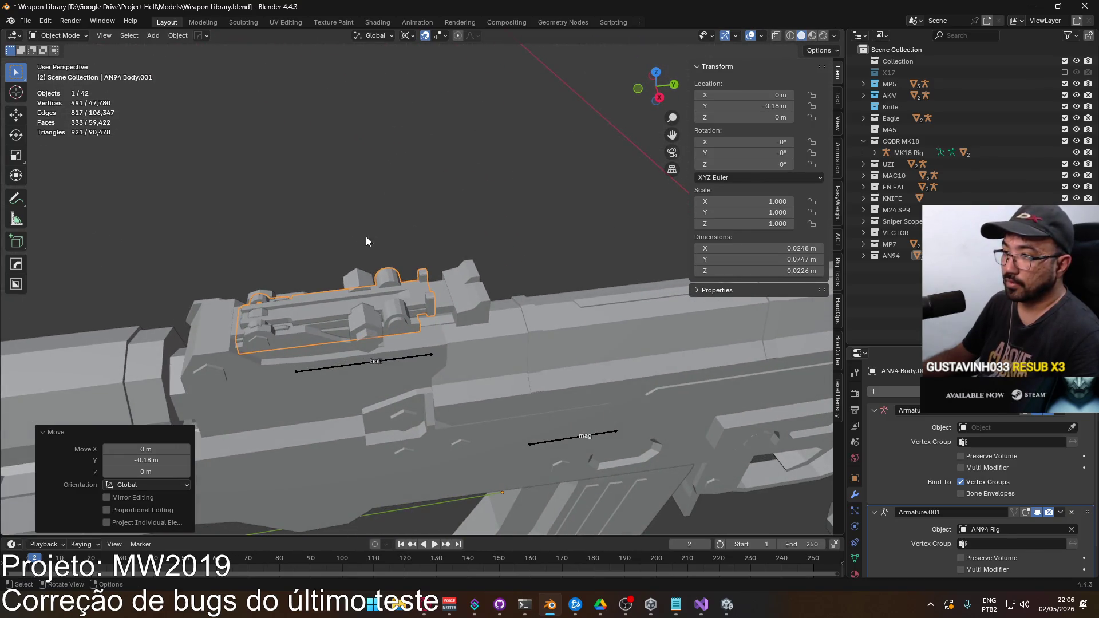
Step: With snapping turned off, fine-tune the sight's position along Y
click(424, 36)
key(g)
key(y)
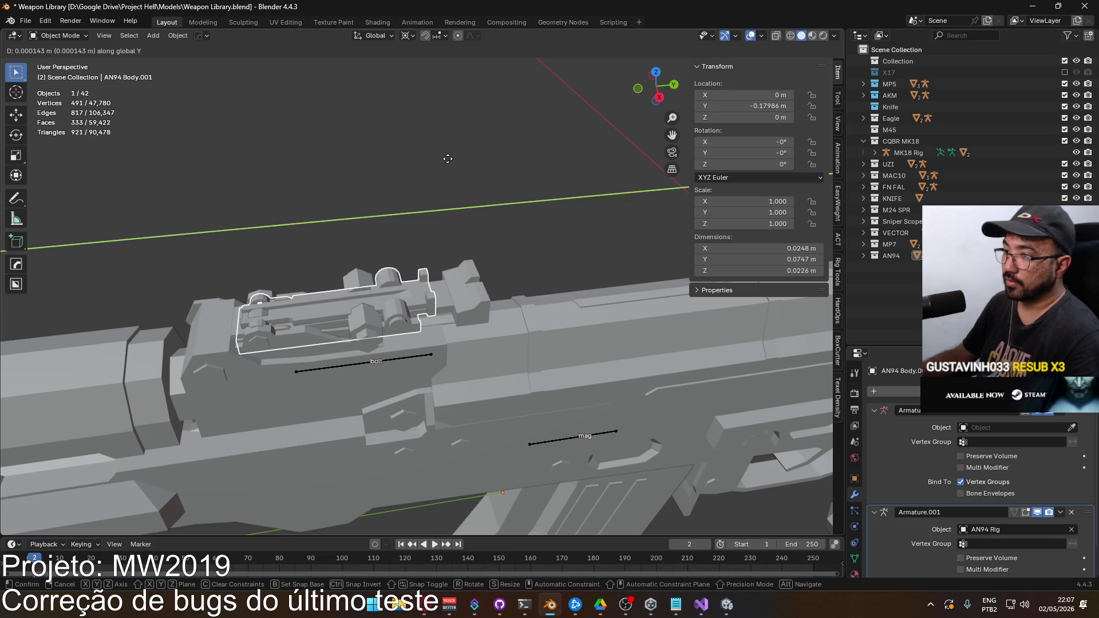
click(449, 158)
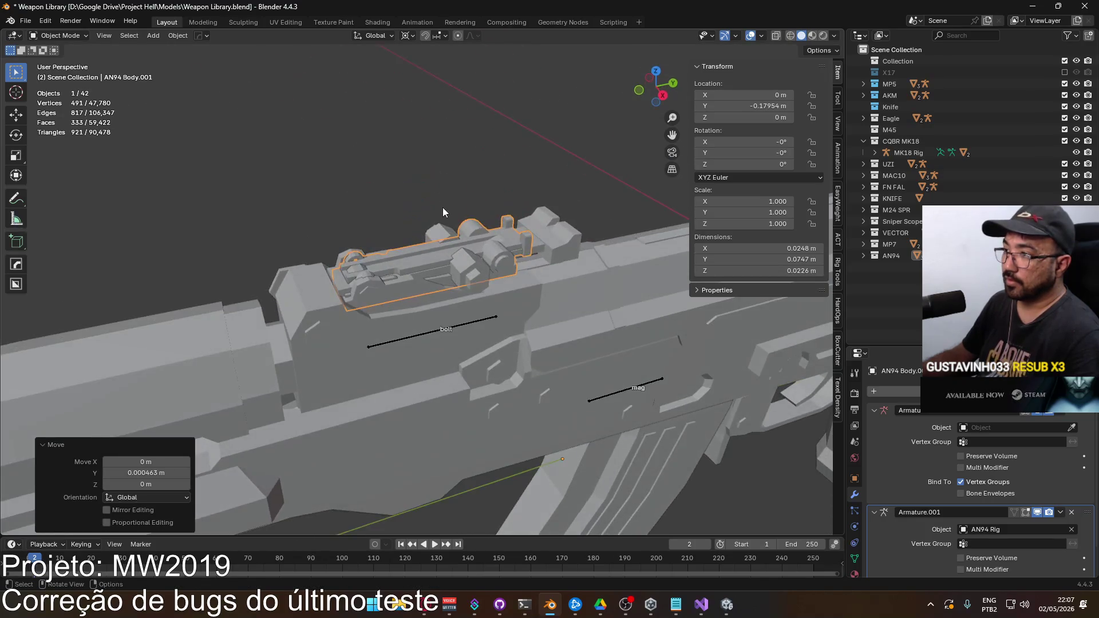
scroll(442, 207, up, 2)
scroll(441, 217, down, 2)
Step: Turn snapping back on and raise the sight 0.01 m on Z in Right Ortho view
click(425, 36)
key(KP_3)
key(g)
click(402, 213)
scroll(394, 224, up, 4)
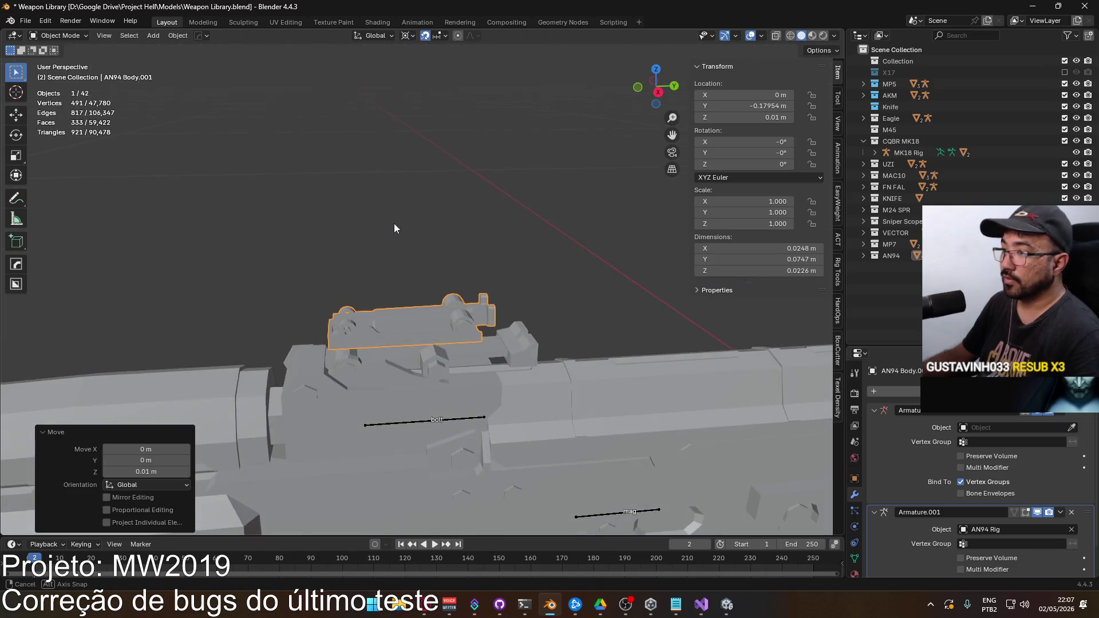
drag(422, 254, 404, 213)
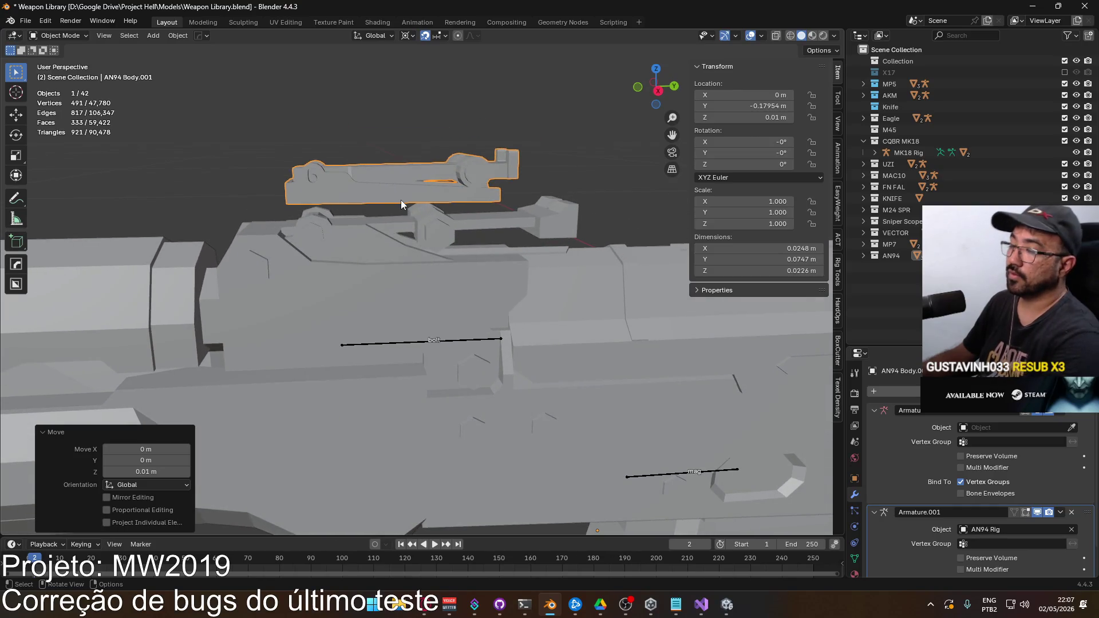
key(KP_3)
scroll(381, 175, up, 3)
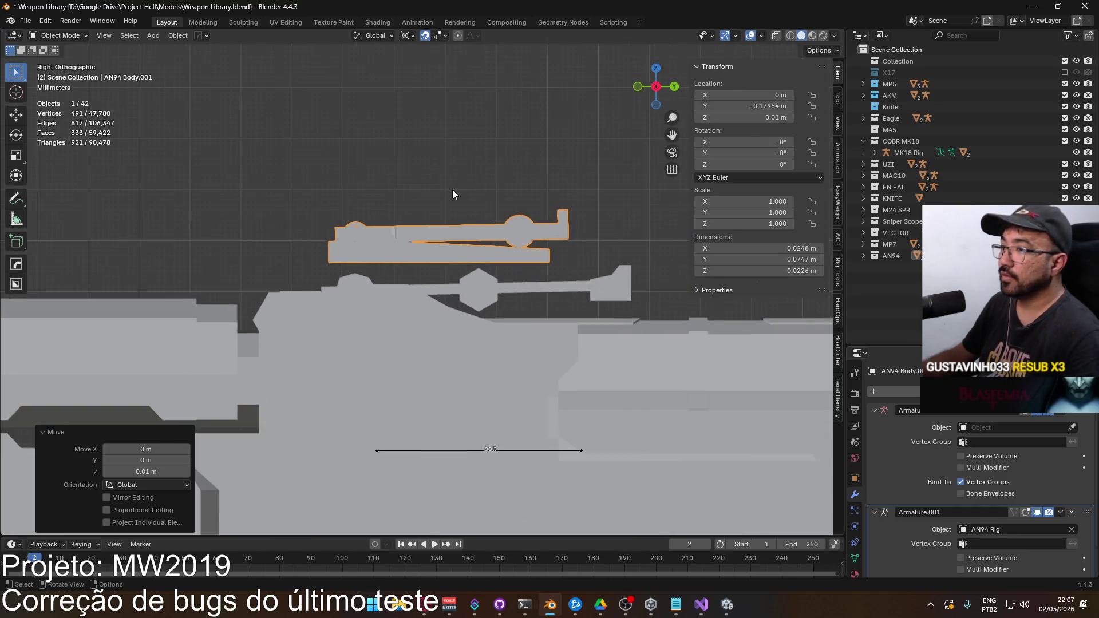
Step: Enable Cavity and Shadow in the Viewport Shading options
scroll(452, 194, up, 1)
click(834, 36)
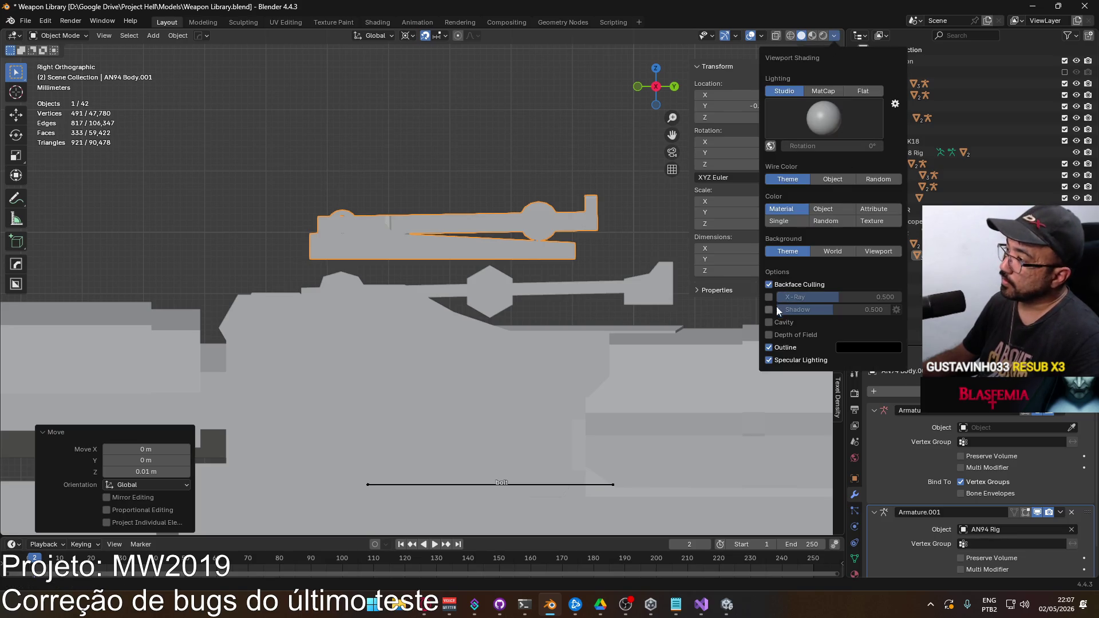
click(776, 324)
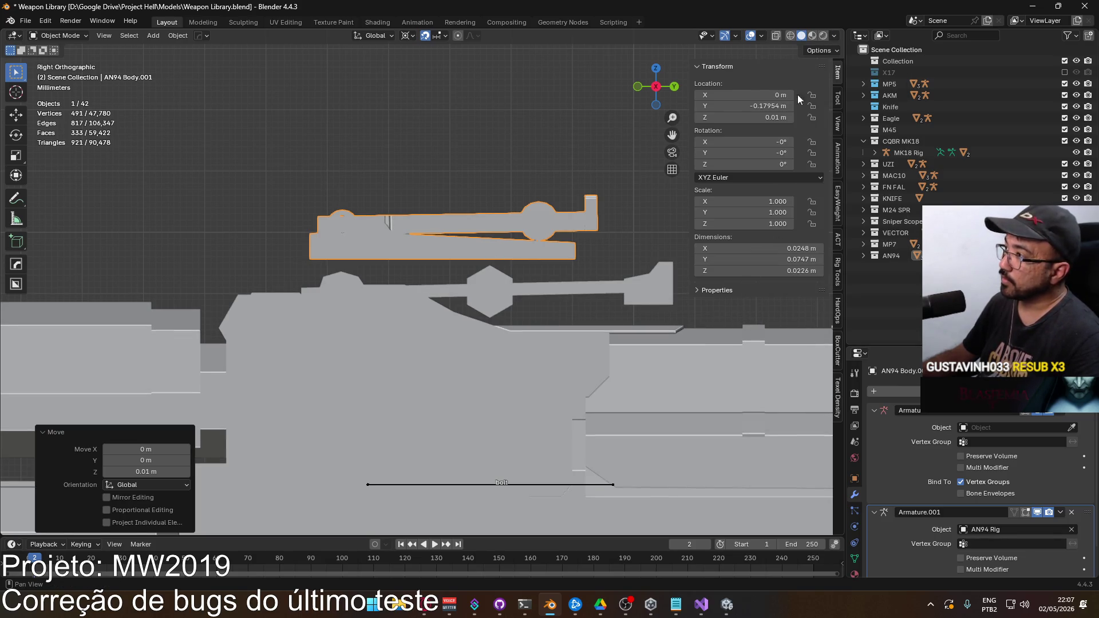
click(833, 36)
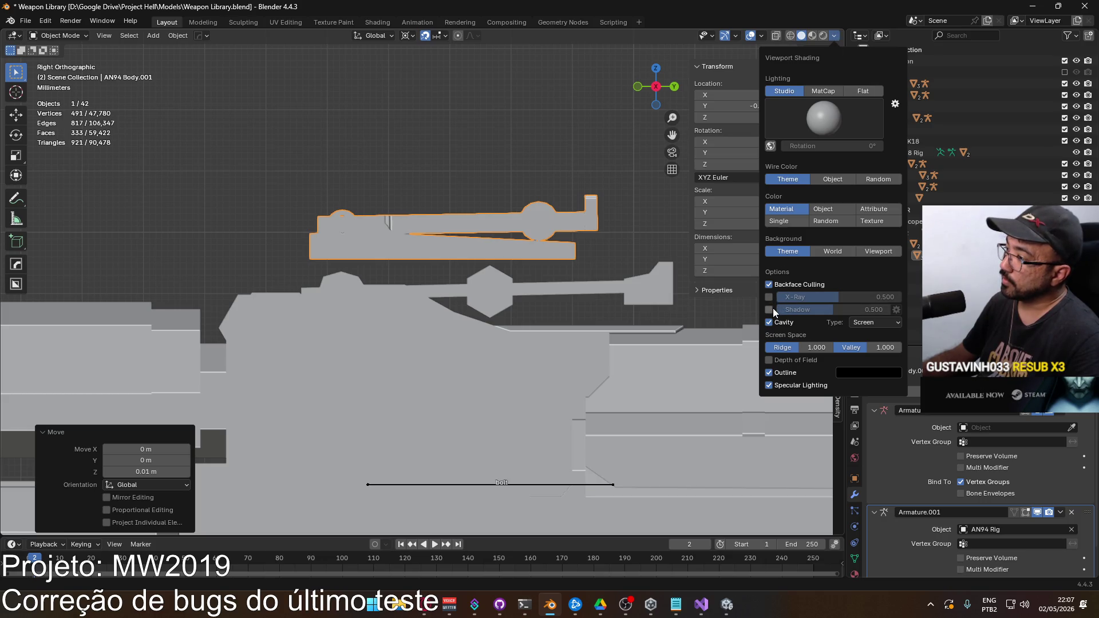
click(772, 308)
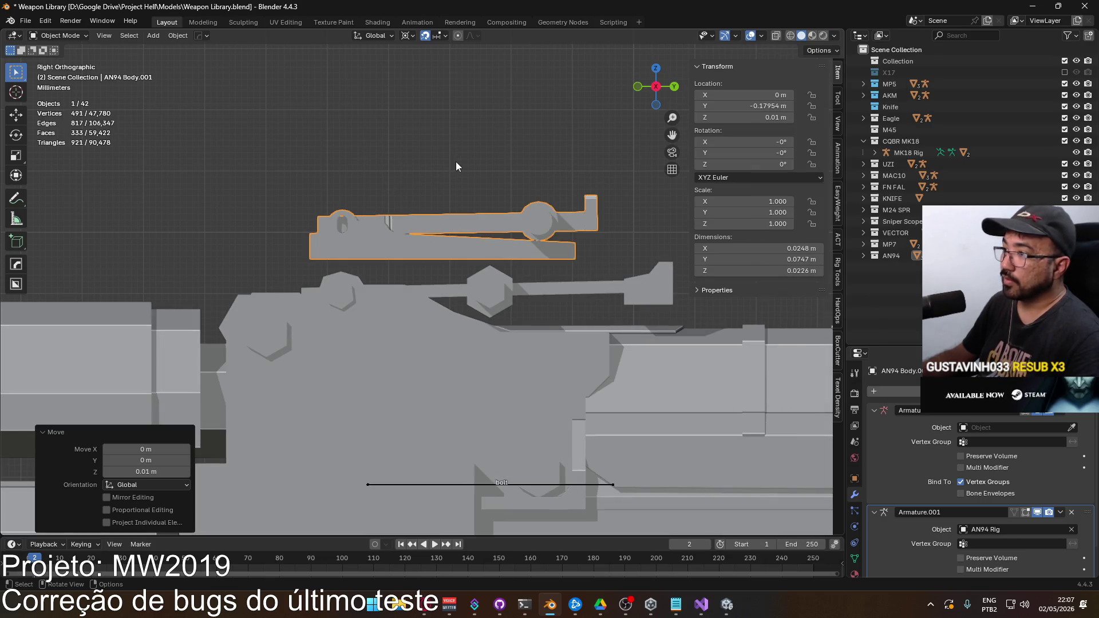
Step: Lower the rear-sight part 0.01 m along Z onto the AN94 receiver
key(g)
key(z)
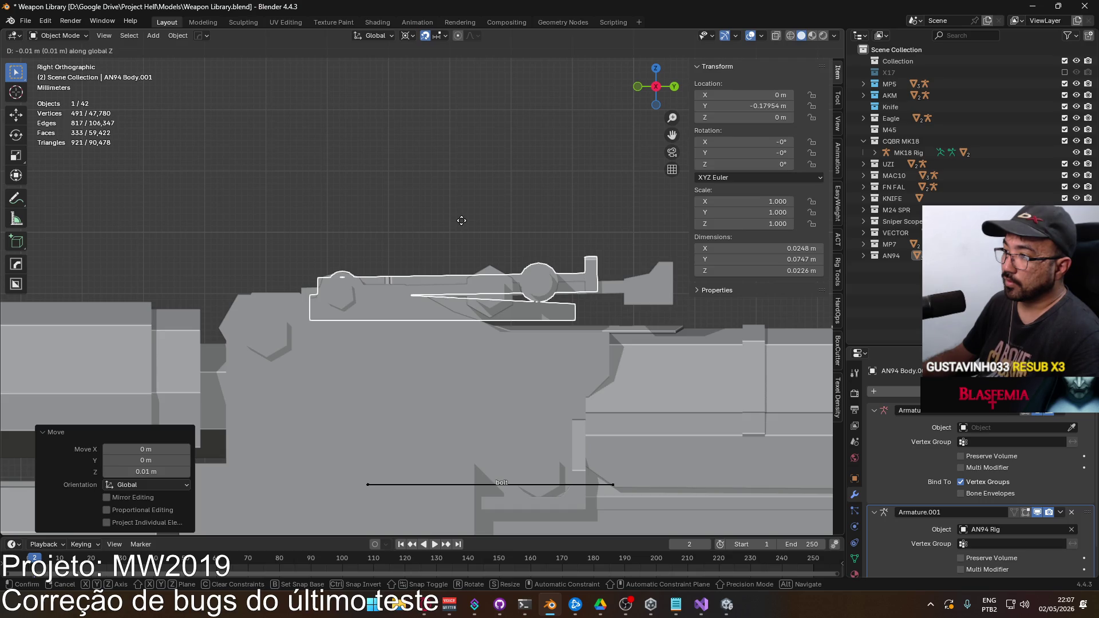
click(461, 220)
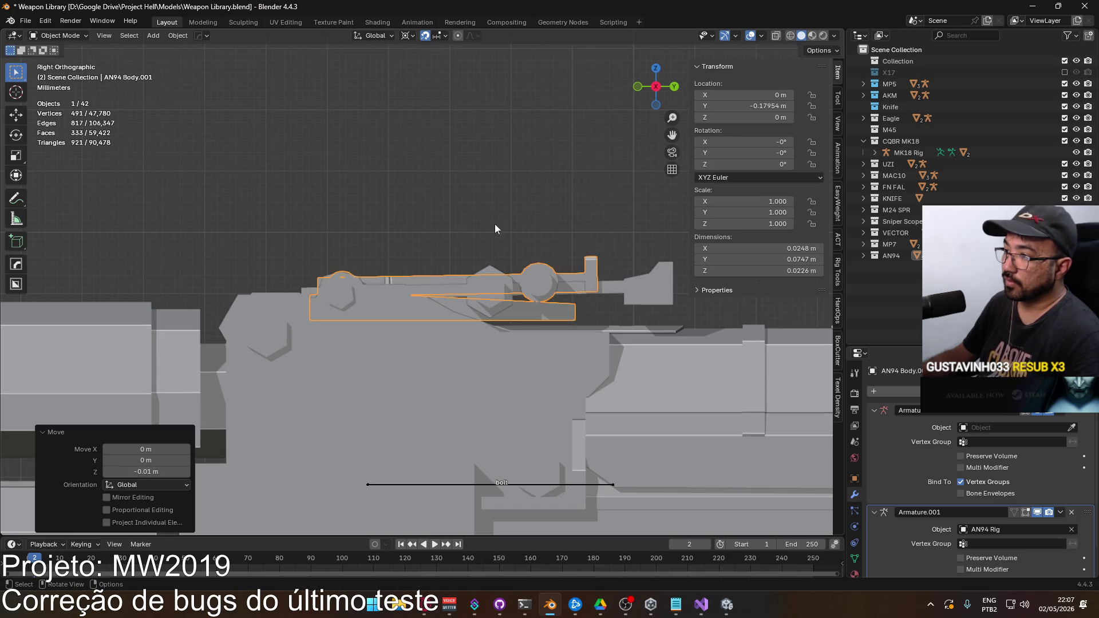
scroll(596, 197, up, 3)
mouse_move(596, 197)
mouse_down()
mouse_move(360, 221)
mouse_move(473, 185)
mouse_move(436, 204)
mouse_move(452, 201)
mouse_move(504, 241)
mouse_move(522, 240)
mouse_move(316, 221)
mouse_move(434, 221)
mouse_move(339, 223)
mouse_move(338, 268)
mouse_move(414, 243)
mouse_move(417, 204)
mouse_move(367, 205)
mouse_move(324, 222)
mouse_move(350, 171)
mouse_move(427, 246)
mouse_move(434, 256)
mouse_move(421, 265)
mouse_up()
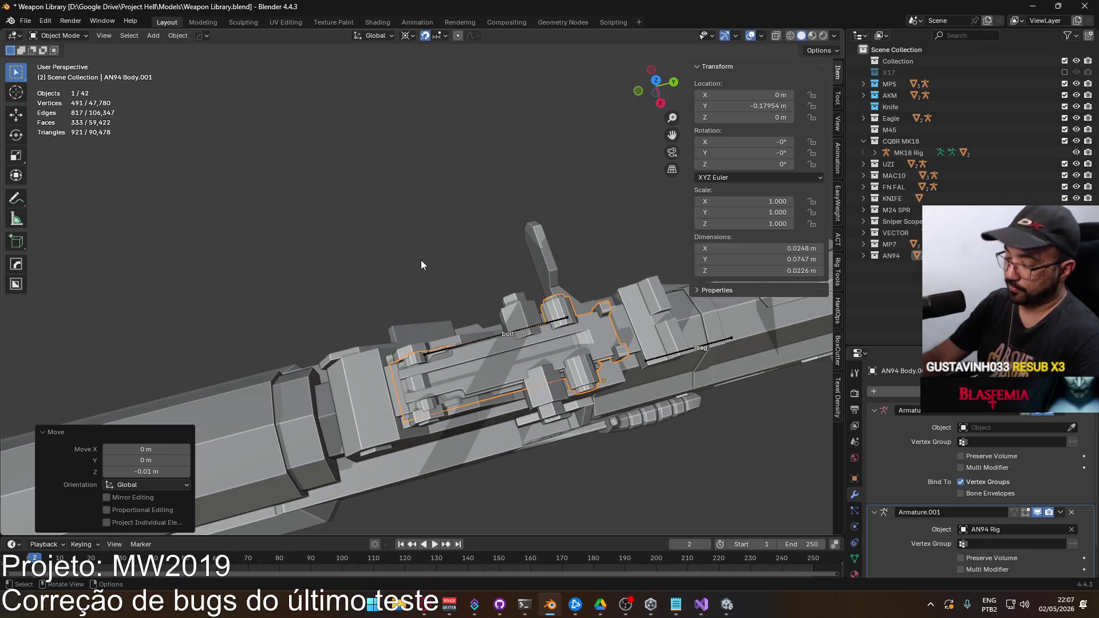
Step: Set the transform pivot point to Median Point
key(KP_7)
scroll(409, 265, up, 2)
scroll(448, 304, down, 2)
mouse_move(448, 303)
mouse_down()
mouse_move(524, 257)
mouse_move(452, 314)
mouse_move(518, 292)
mouse_up()
key(g)
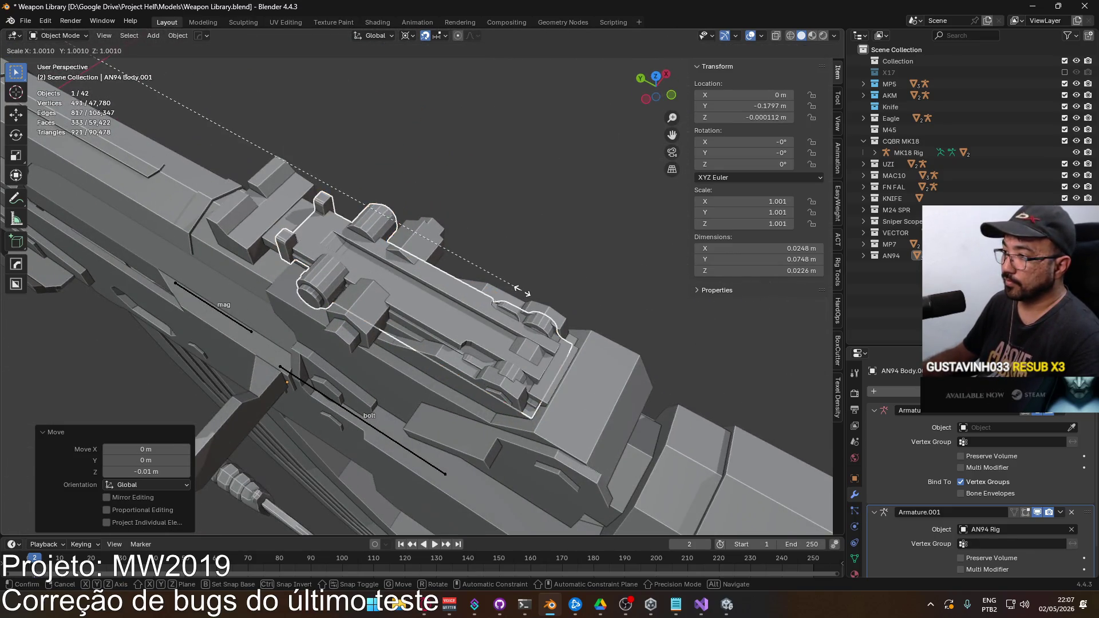
key(Escape)
scroll(490, 260, down, 2)
scroll(481, 303, down, 2)
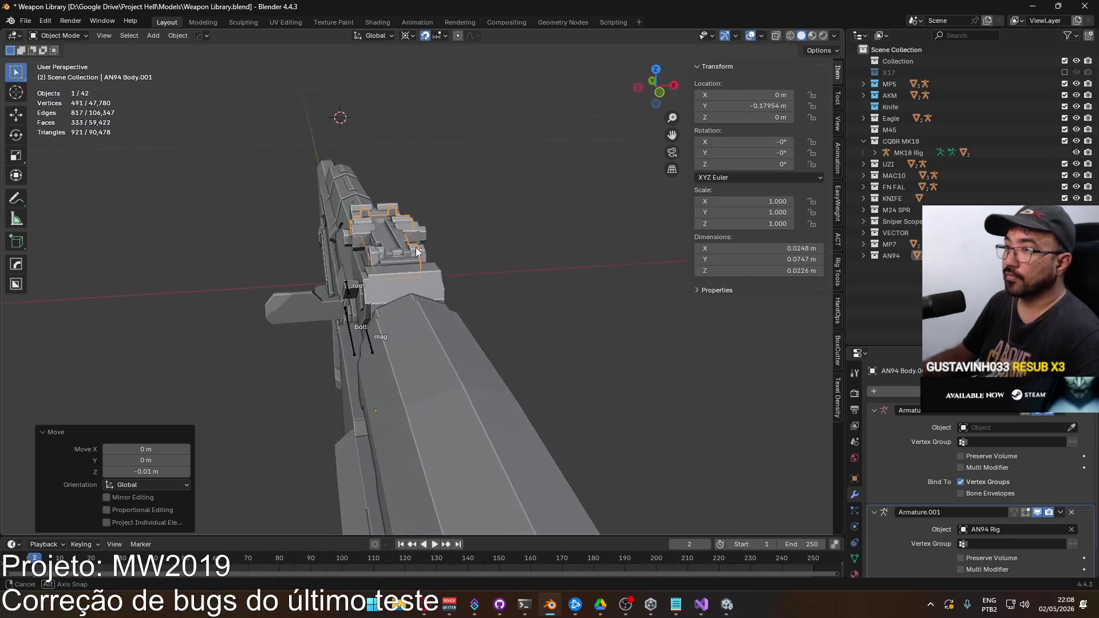
drag(481, 303, 447, 229)
click(408, 36)
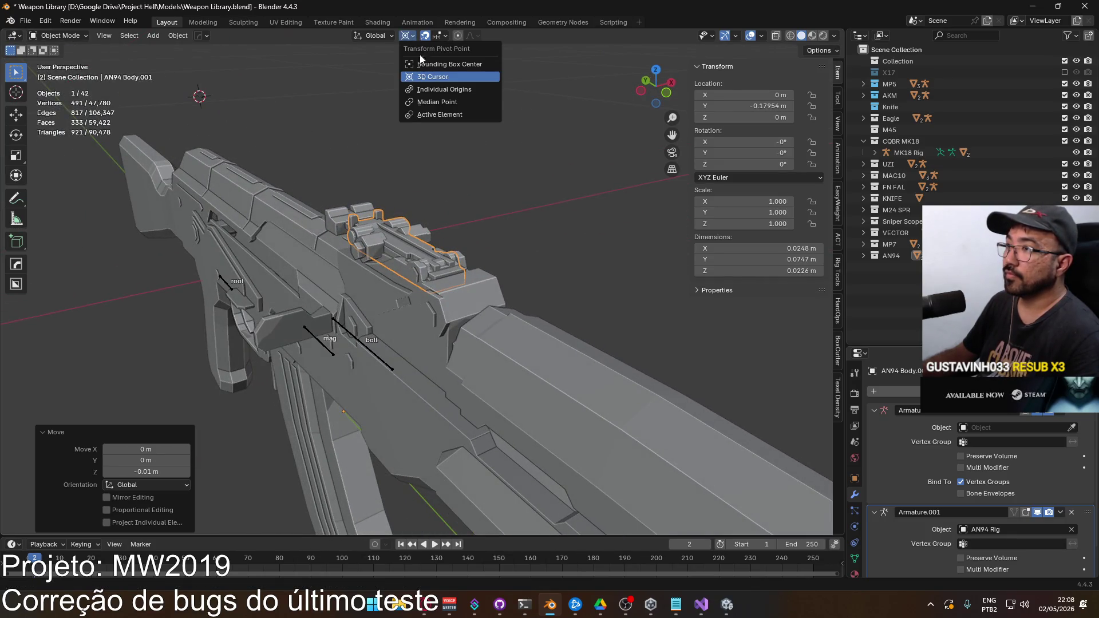
click(438, 101)
Step: Scale the rear-sight part up in two passes to 1.233
scroll(477, 225, up, 1)
key(s)
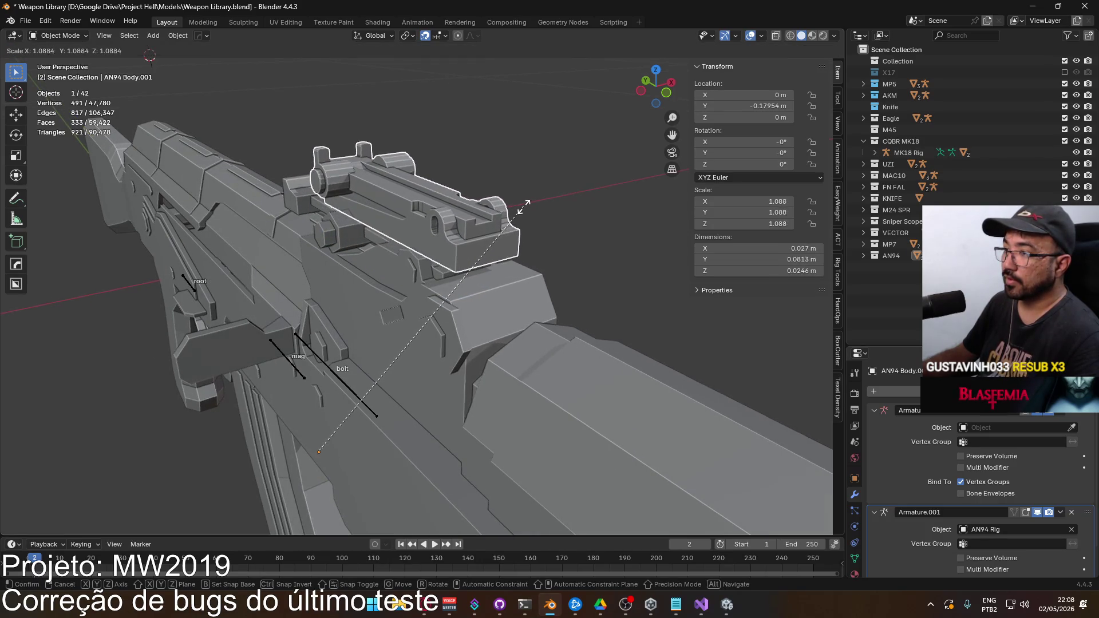
click(534, 208)
key(KP_7)
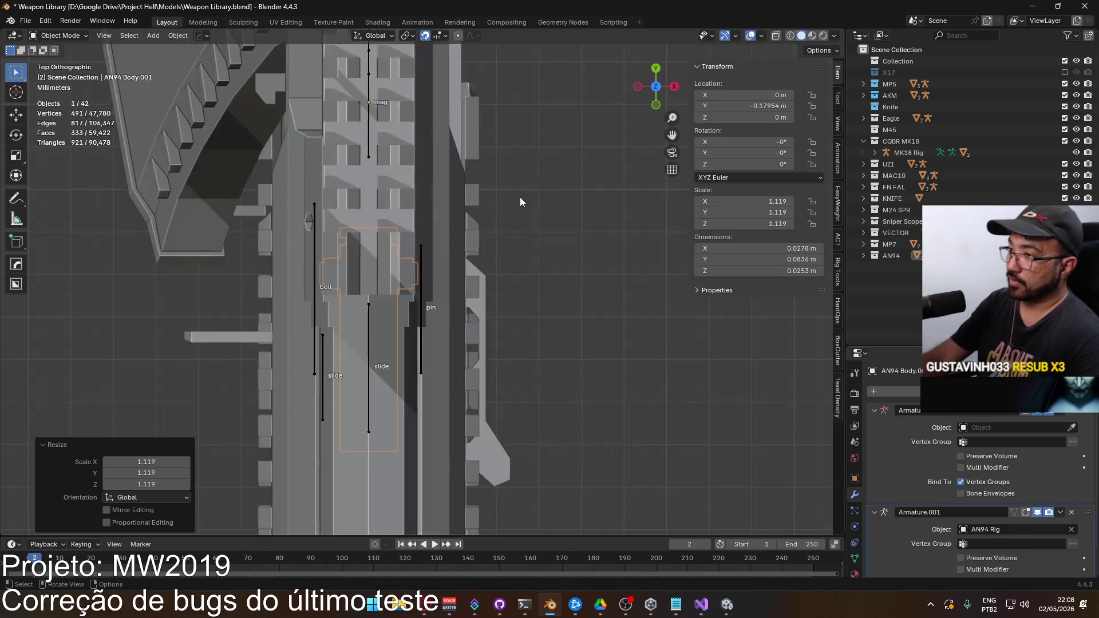
mouse_move(519, 197)
mouse_down()
mouse_move(493, 272)
mouse_move(482, 252)
mouse_move(548, 255)
mouse_move(492, 256)
mouse_up()
key(s)
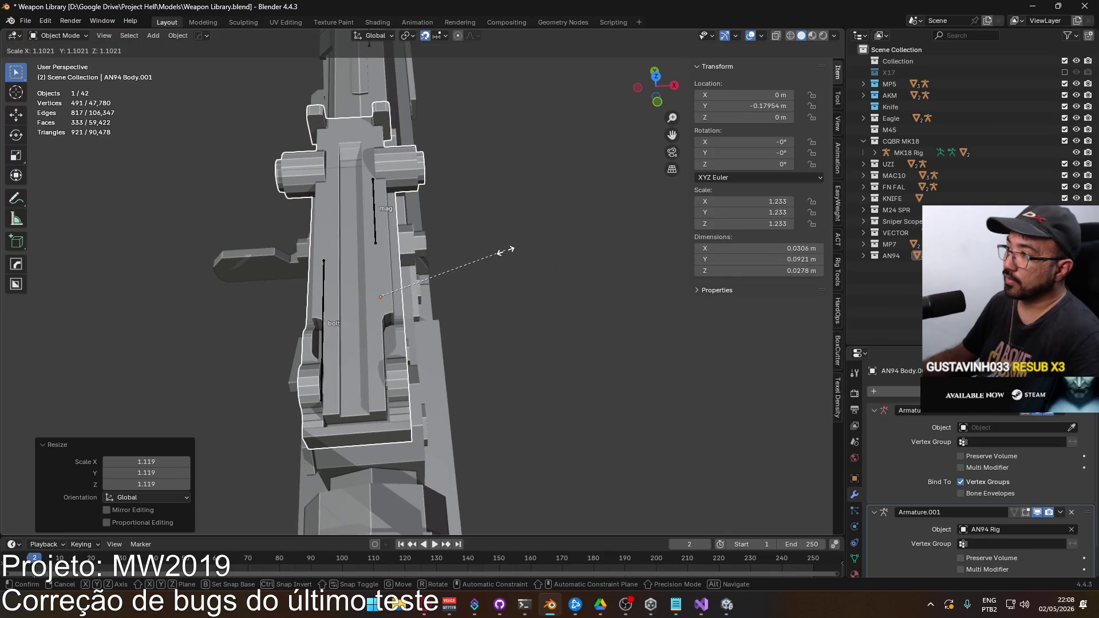
click(506, 250)
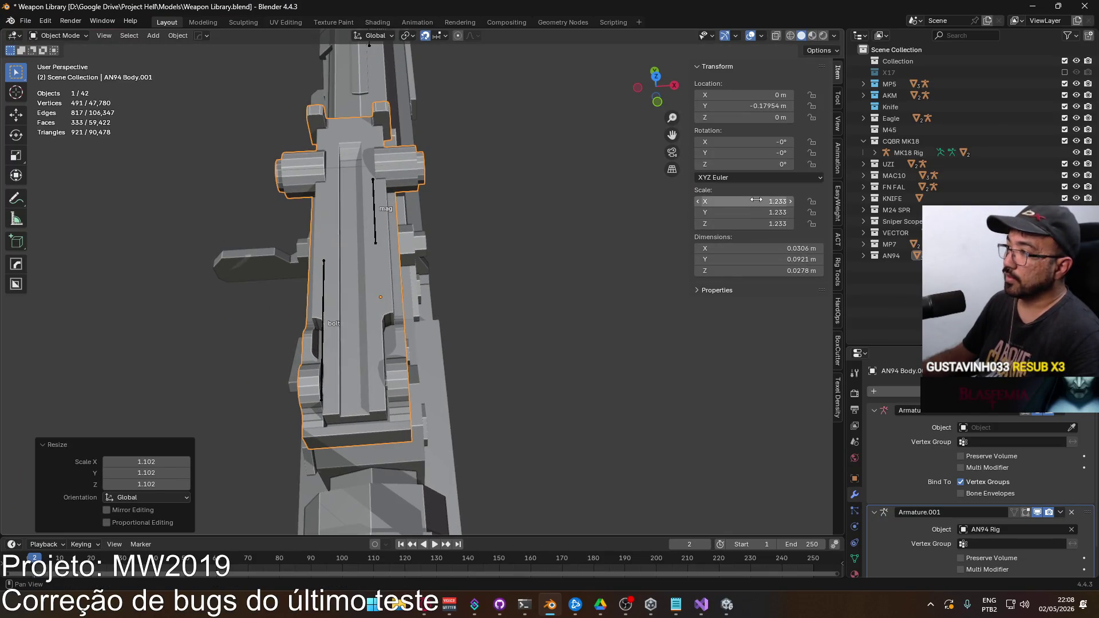
Step: Reposition the enlarged part onto the receiver in side and top views
key(KP_3)
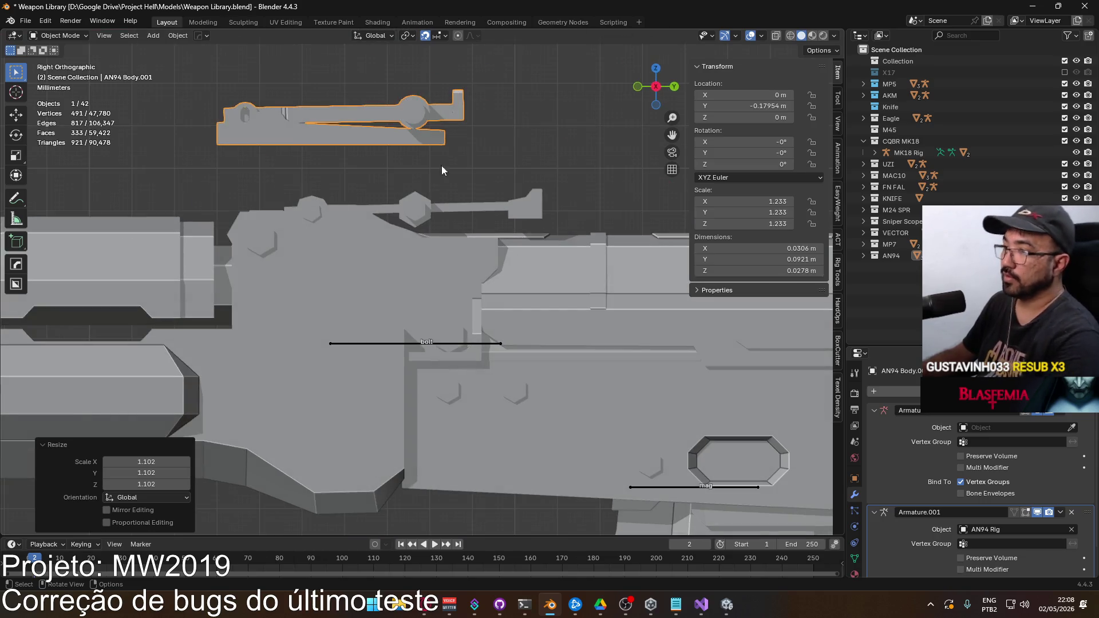
key(g)
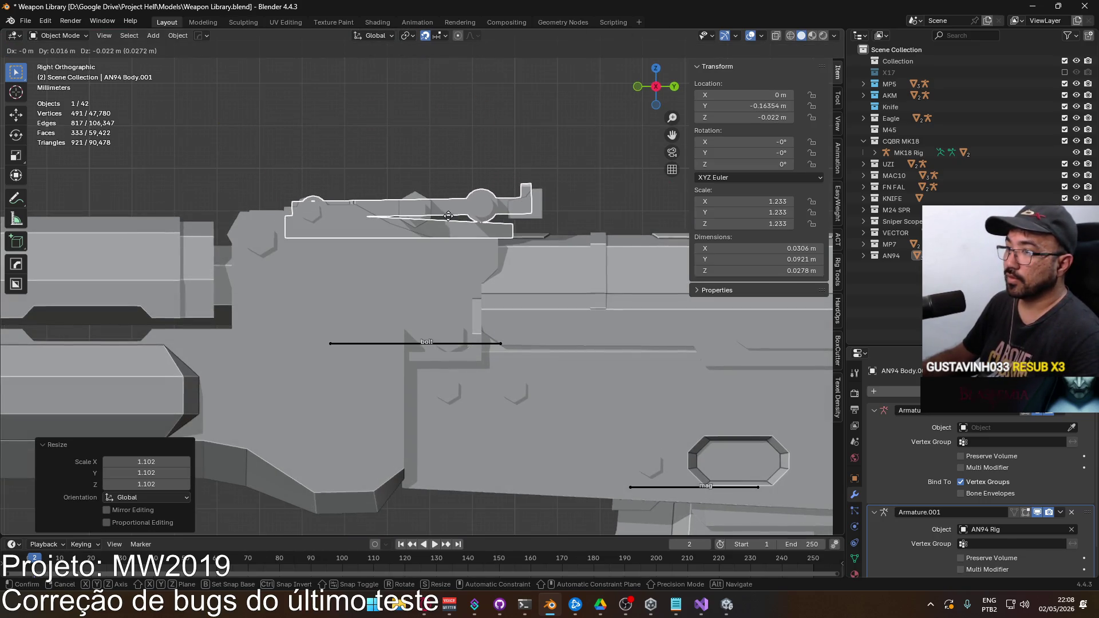
click(449, 222)
mouse_move(449, 221)
mouse_down()
mouse_move(427, 209)
mouse_move(510, 253)
mouse_move(469, 252)
mouse_move(348, 194)
mouse_move(323, 212)
mouse_move(452, 262)
mouse_up()
key(KP_7)
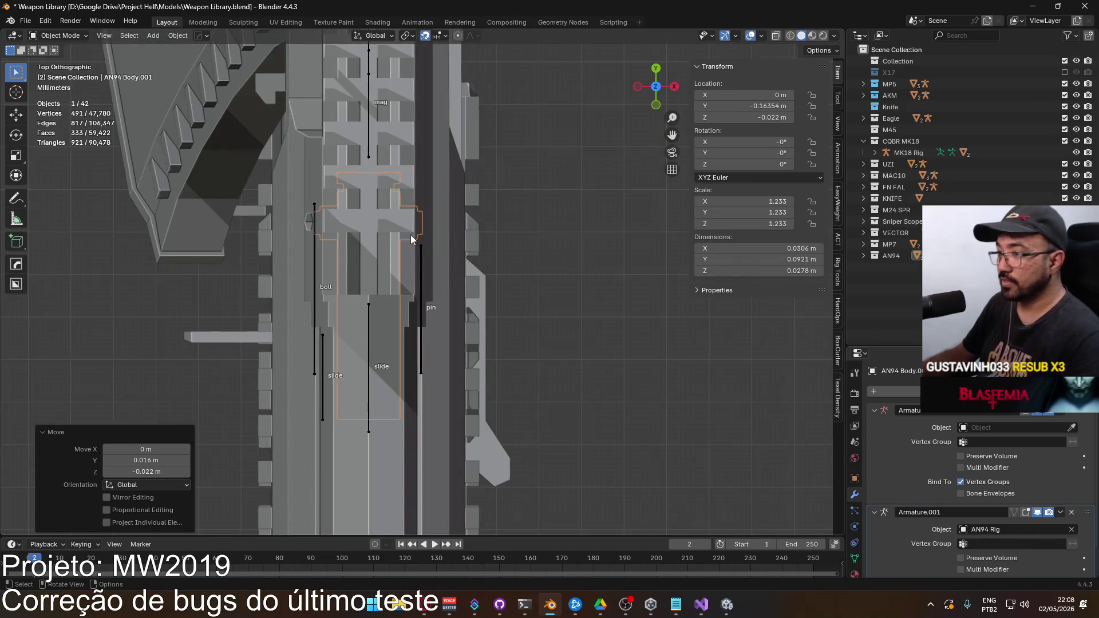
key(g)
click(411, 243)
mouse_move(412, 243)
mouse_down()
mouse_move(394, 215)
mouse_move(316, 240)
mouse_move(365, 246)
mouse_up()
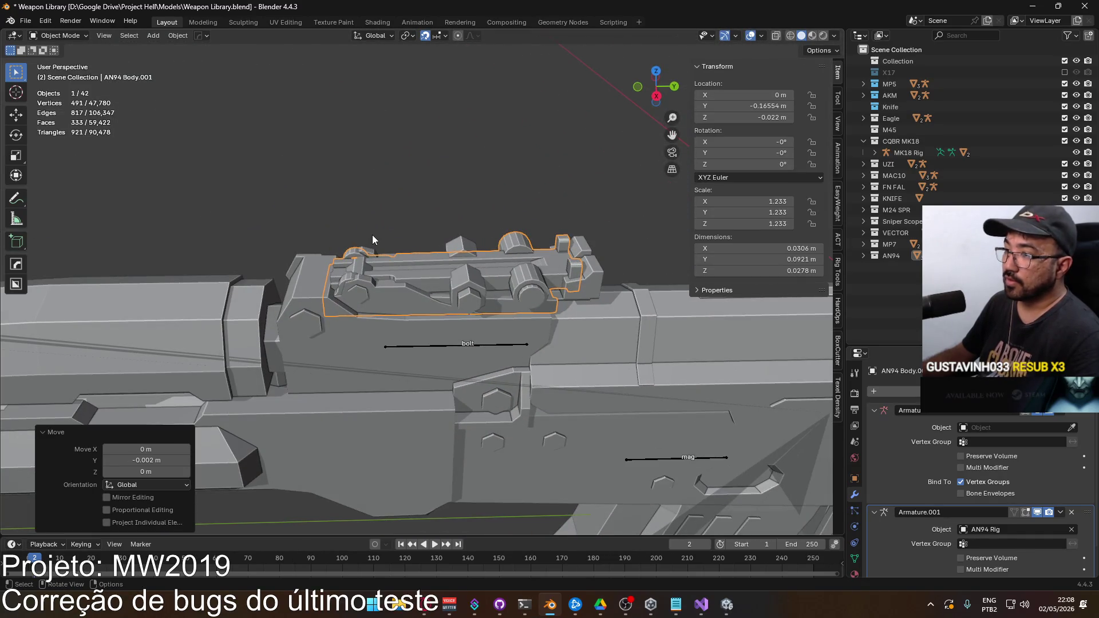
Step: Nudge the part about 0.002 m along Y to refine its fit
key(KP_3)
scroll(367, 229, up, 4)
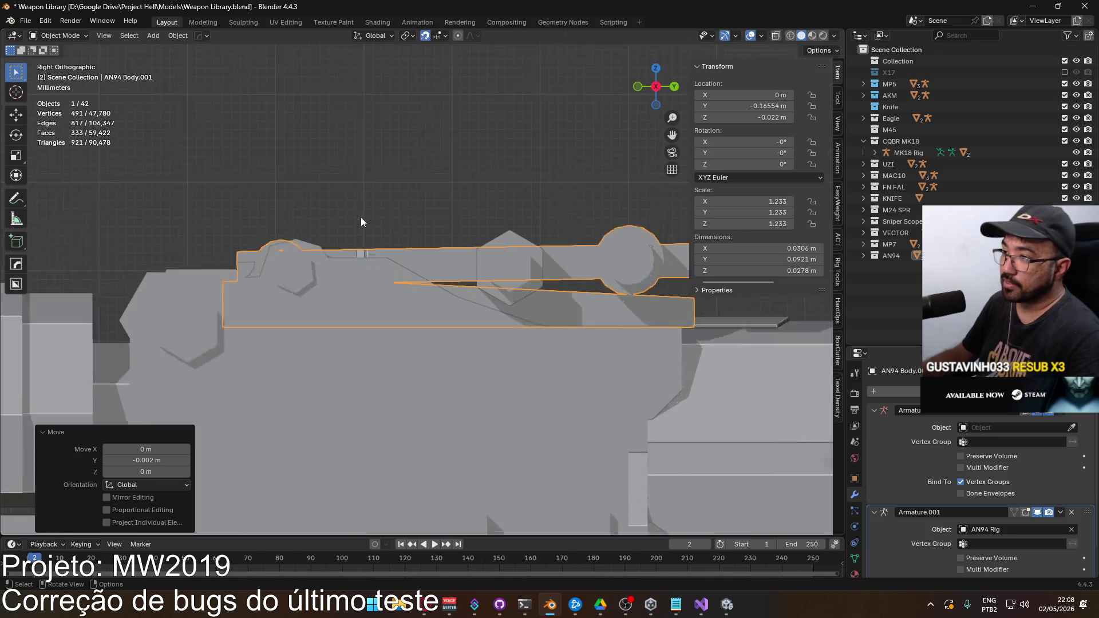
key(g)
click(365, 213)
scroll(246, 184, up, 2)
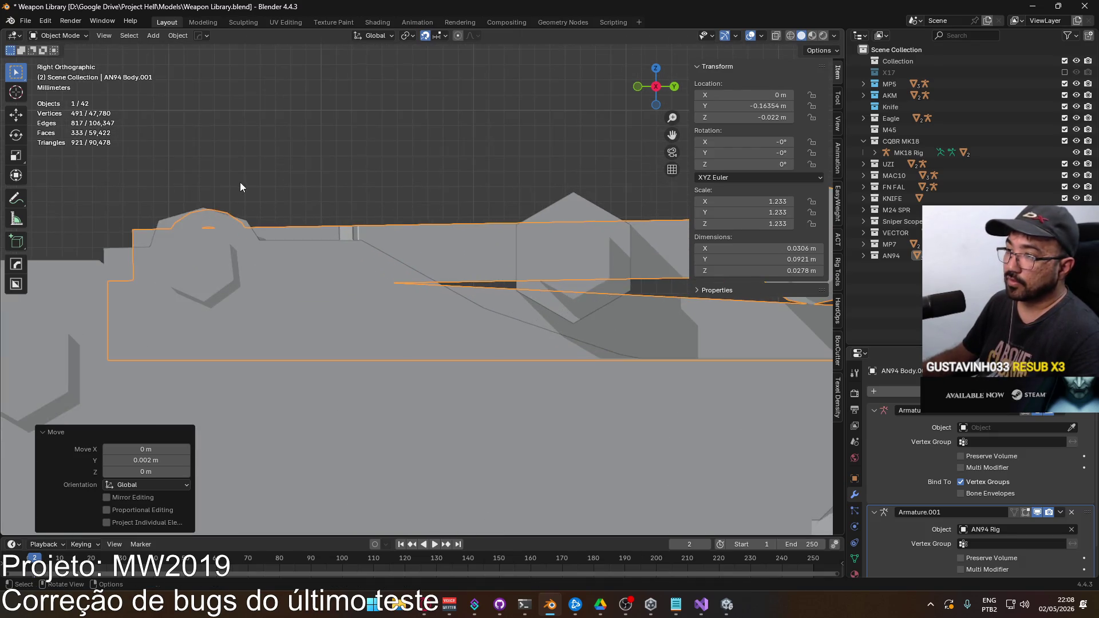
key(g)
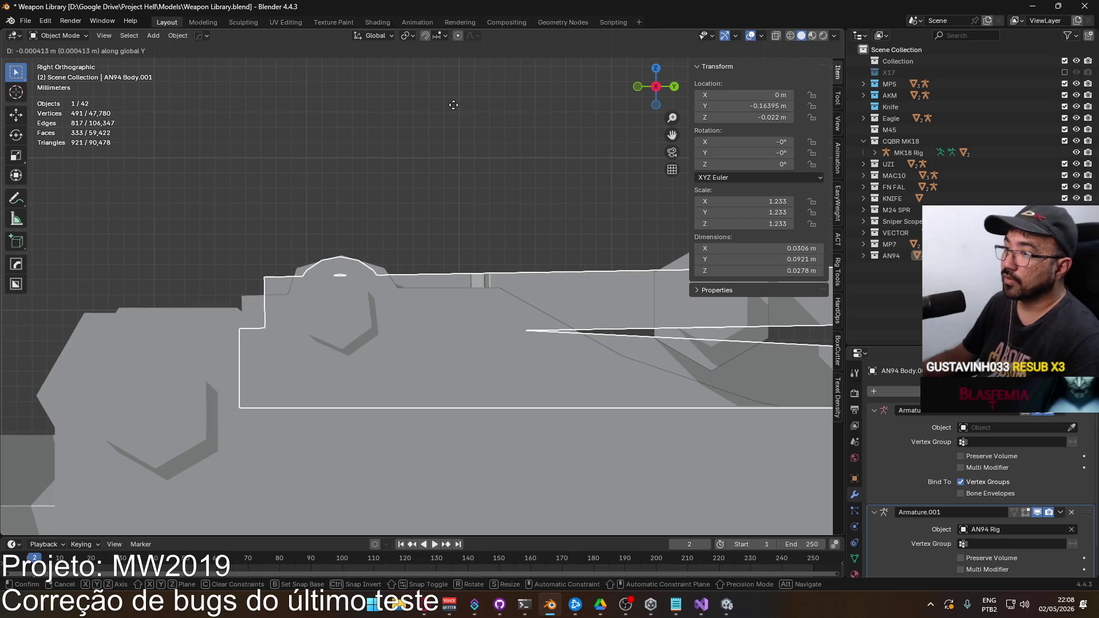
click(454, 105)
mouse_move(412, 123)
mouse_down()
mouse_move(490, 201)
mouse_move(459, 230)
mouse_move(381, 184)
mouse_move(402, 186)
mouse_up()
Step: Raise the rear-sight part about 0.016 m along Z
key(KP_3)
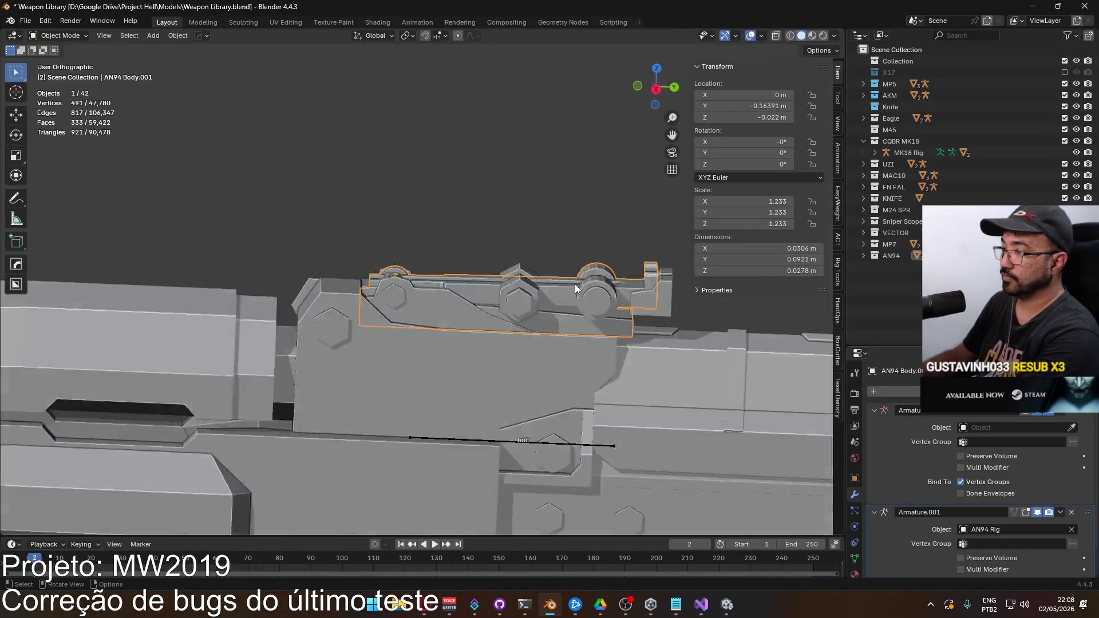
key(g)
key(z)
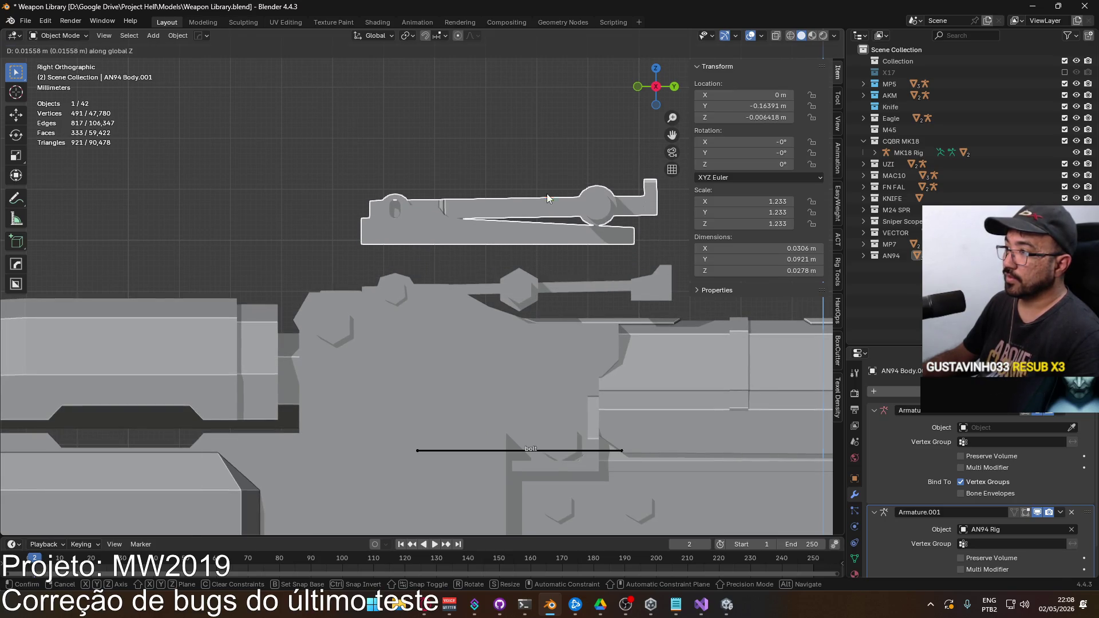
click(547, 194)
mouse_move(530, 168)
mouse_down()
mouse_move(495, 200)
mouse_move(266, 201)
mouse_move(288, 220)
mouse_move(492, 208)
mouse_up()
Step: In AKM Body's mesh, select the three old sight pieces with L and delete their vertices
key(ctrl+z)
key(ctrl+z)
key(ctrl+z)
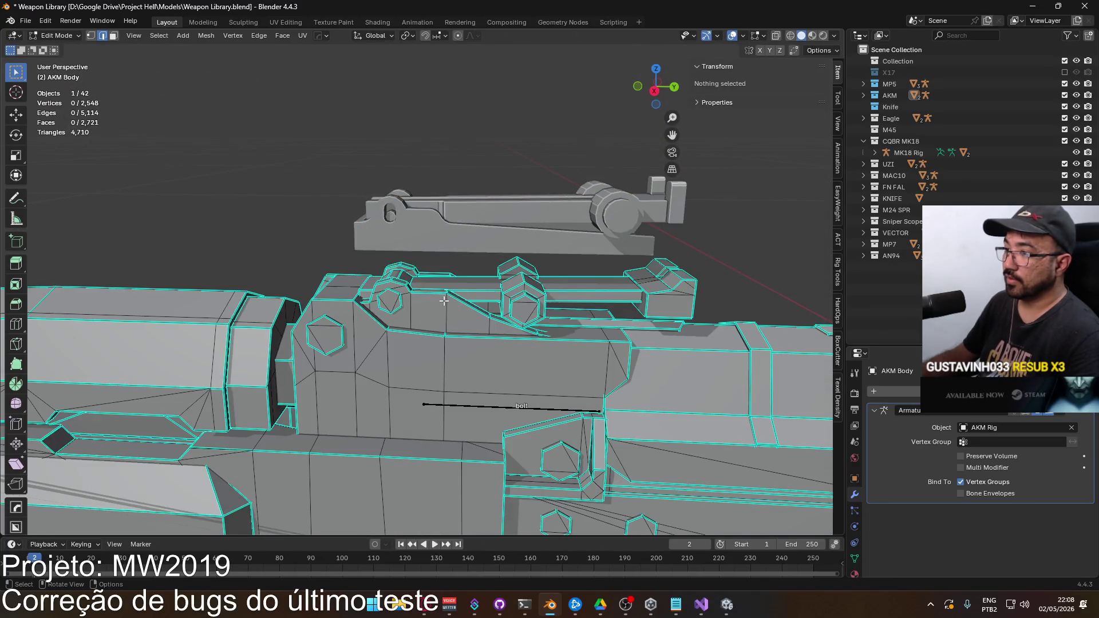
scroll(444, 300, up, 2)
key(l)
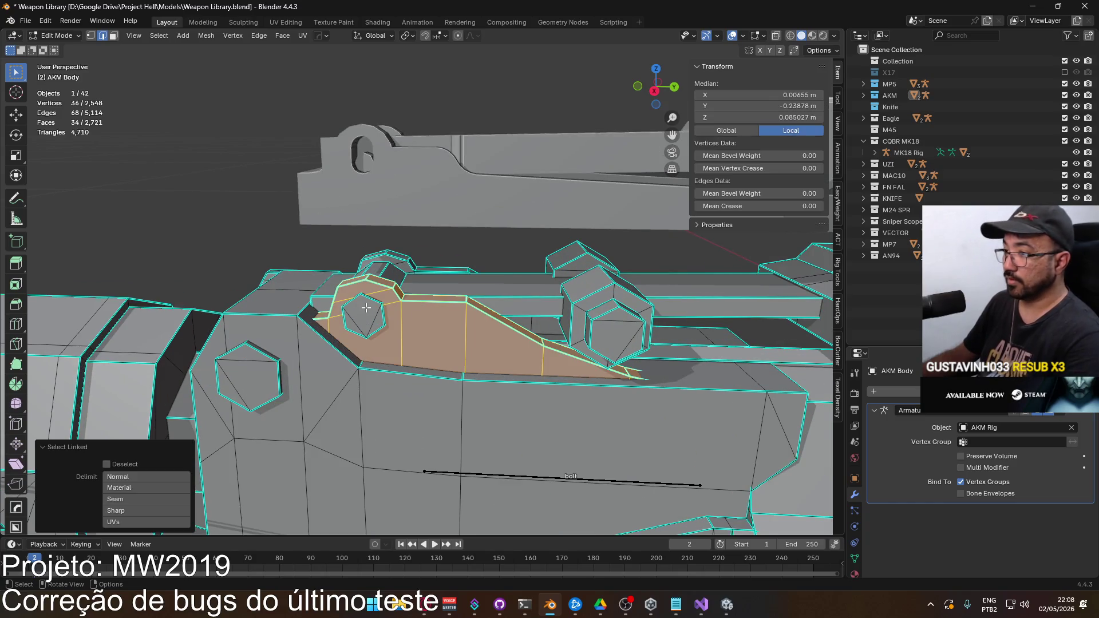
key(l)
key(l)
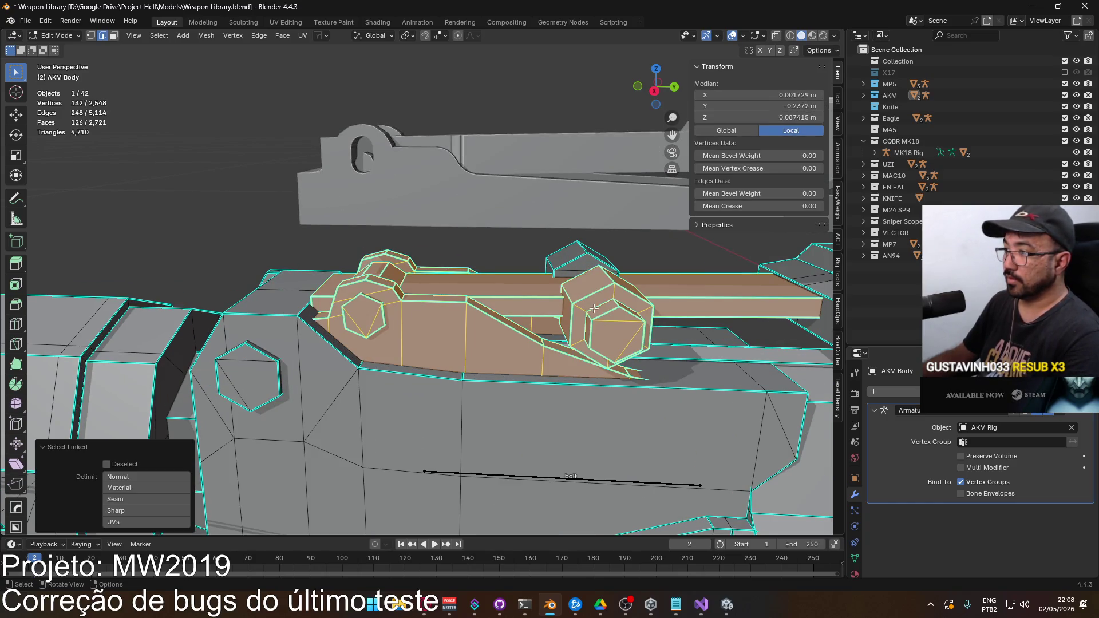
scroll(564, 257, down, 2)
key(l)
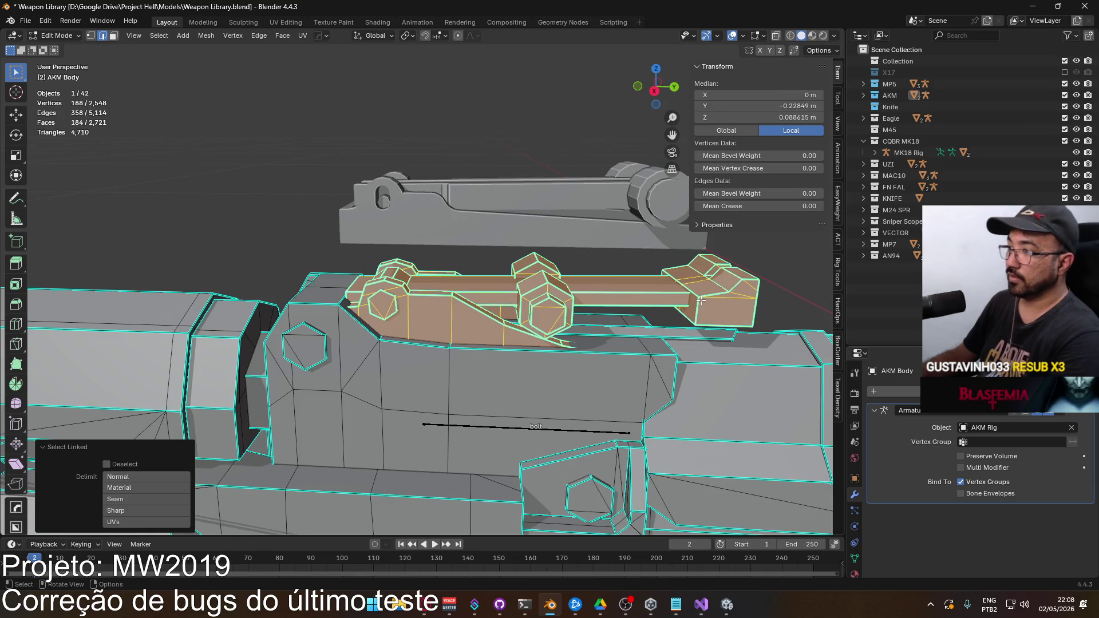
key(x)
click(701, 300)
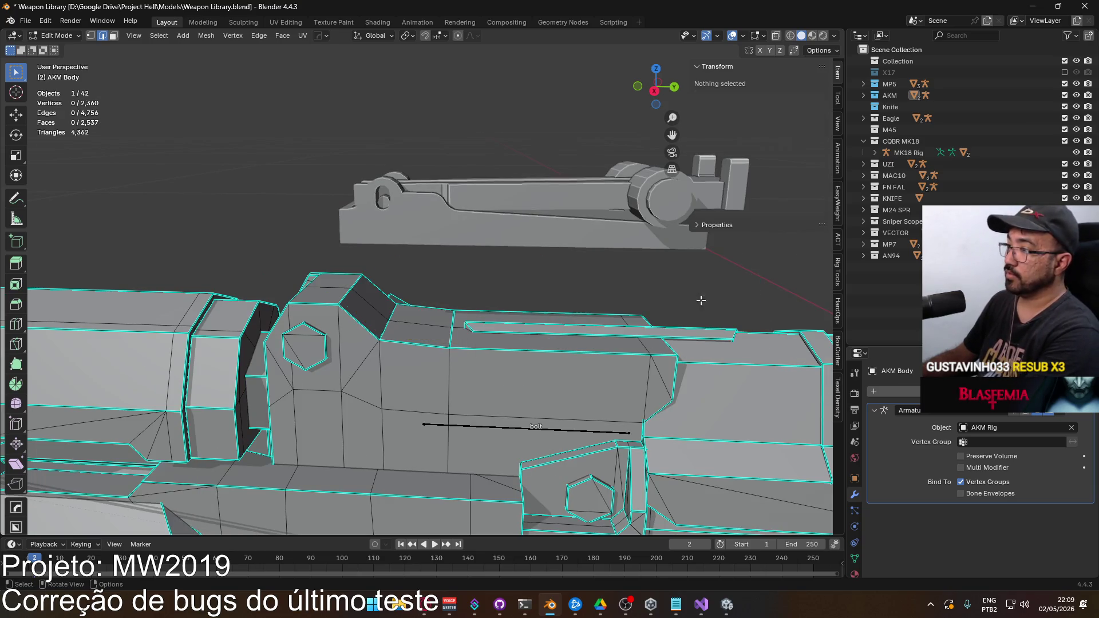
mouse_move(599, 299)
mouse_down()
mouse_move(524, 309)
mouse_move(533, 269)
mouse_move(544, 303)
mouse_move(549, 269)
mouse_move(561, 300)
mouse_up()
Step: Select the rear-sight part and lower it 0.0158 m on Z to Z -0.0222 m
key(KP_3)
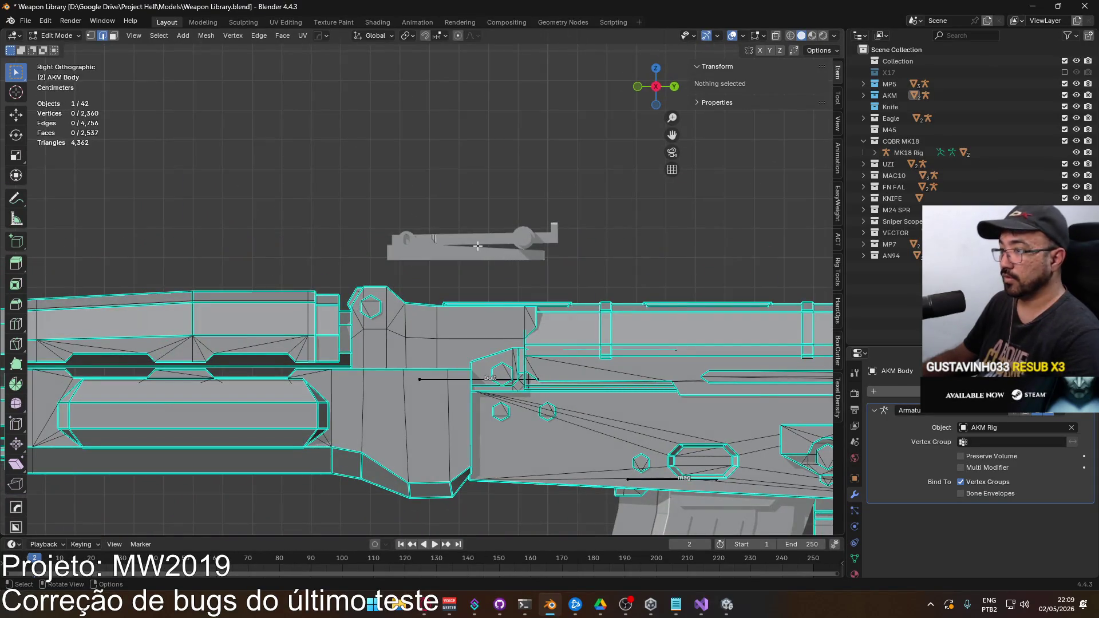
key(Tab)
click(456, 242)
key(g)
key(z)
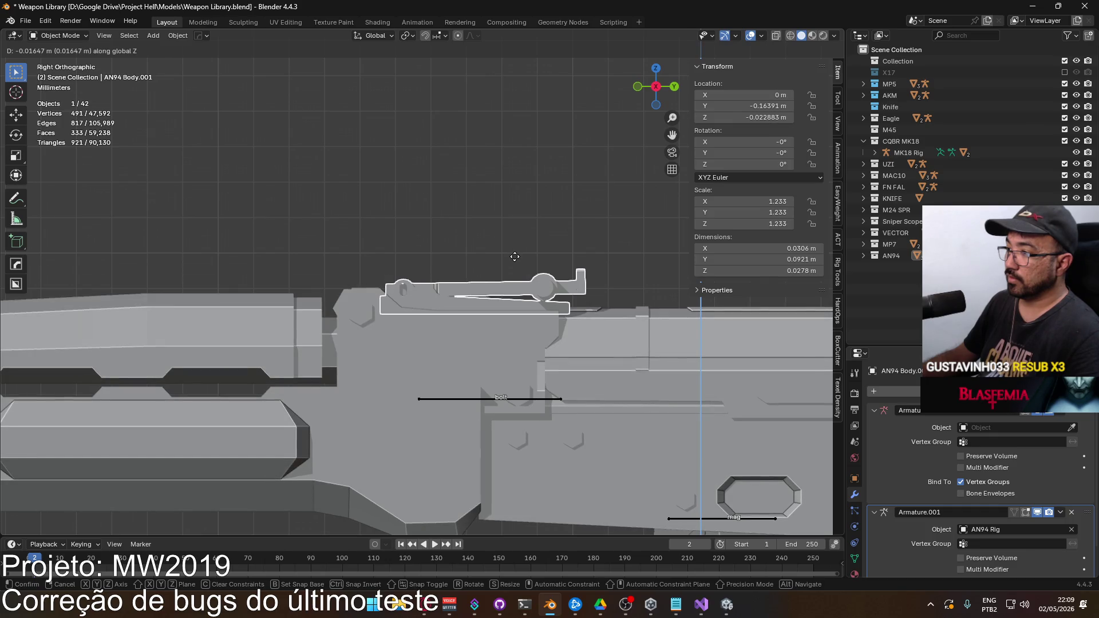
click(514, 255)
mouse_move(514, 255)
mouse_down()
mouse_move(259, 241)
mouse_move(523, 290)
mouse_move(539, 318)
mouse_move(500, 308)
mouse_move(517, 240)
mouse_up()
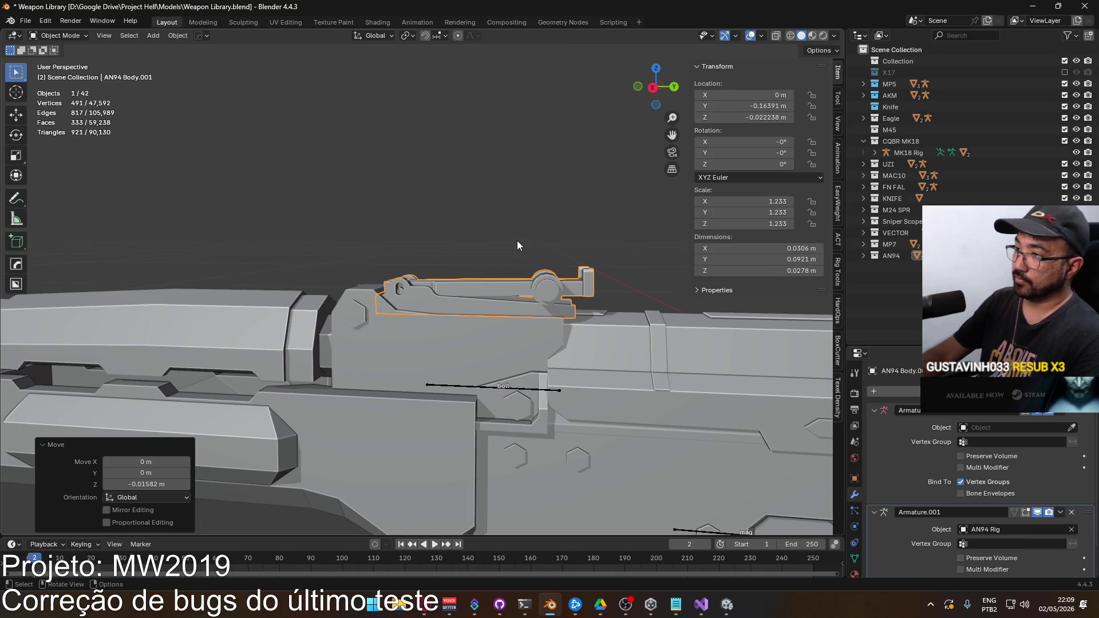
Step: Enter Edit Mode on AN94 Body.001 from the side view
key(KP_3)
scroll(520, 249, up, 4)
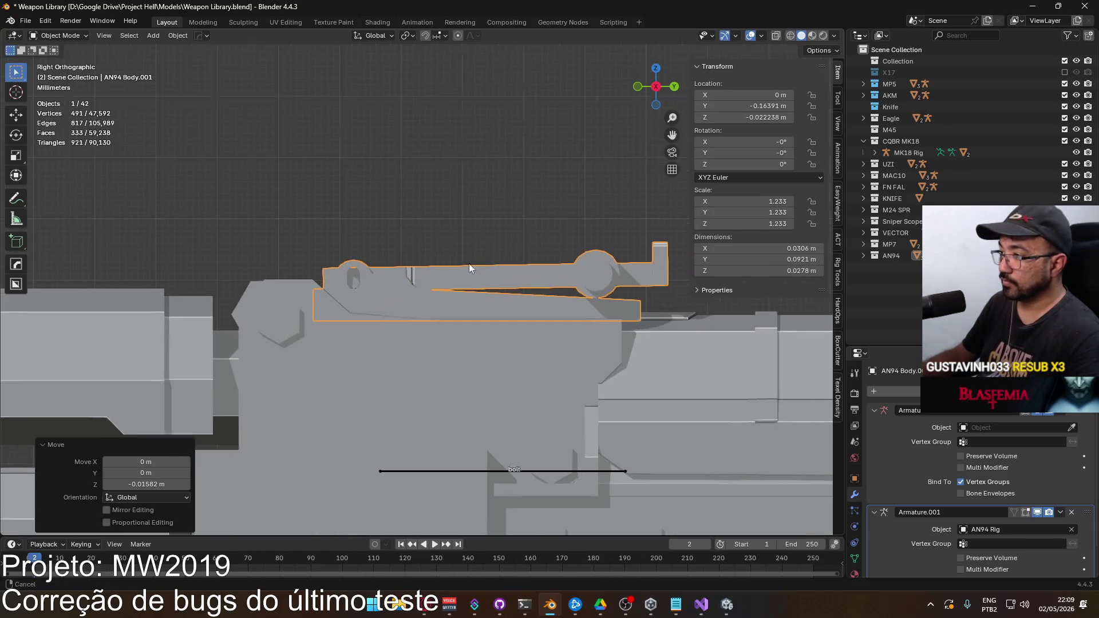
key(Tab)
scroll(343, 280, up, 2)
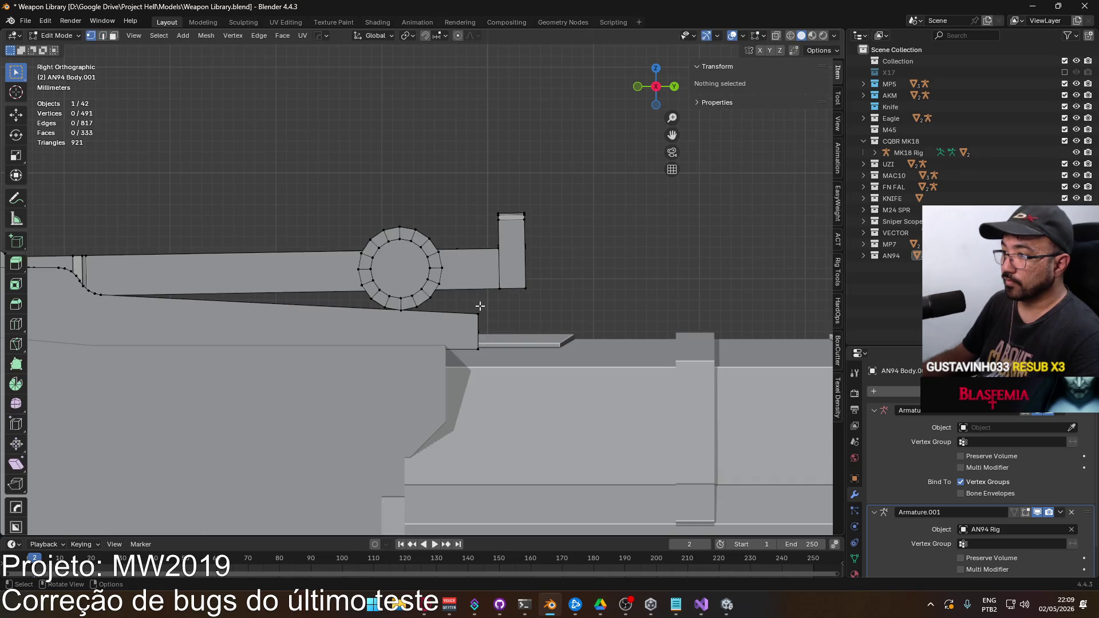
Step: With X-ray on, move the base plate's end vertices -0.004 m along Y
key(alt+z)
drag(458, 385, 458, 385)
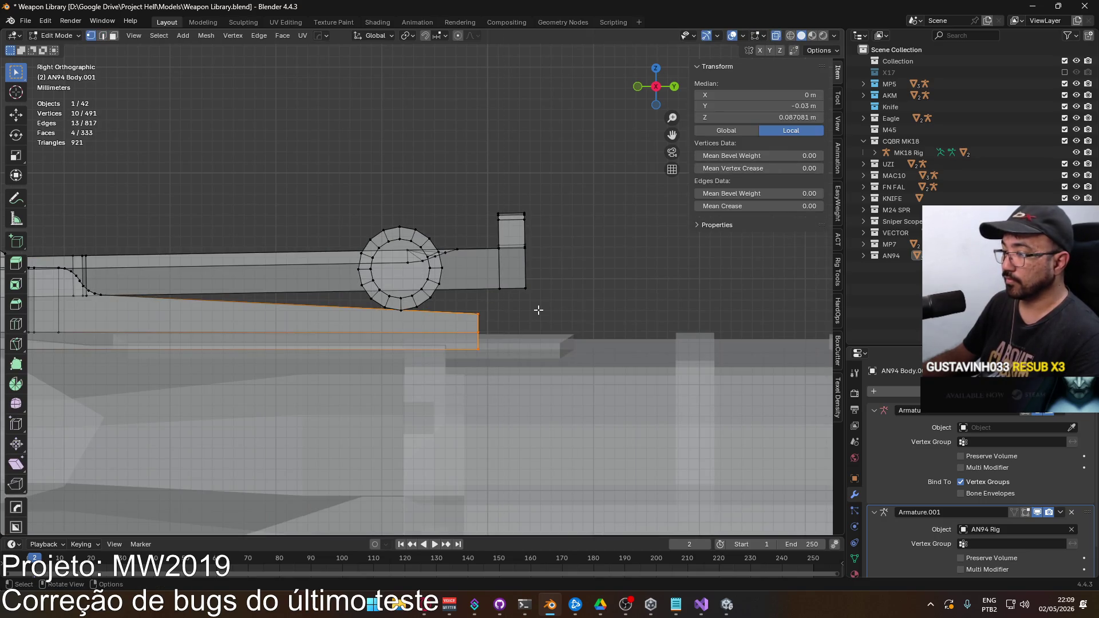
key(g)
key(y)
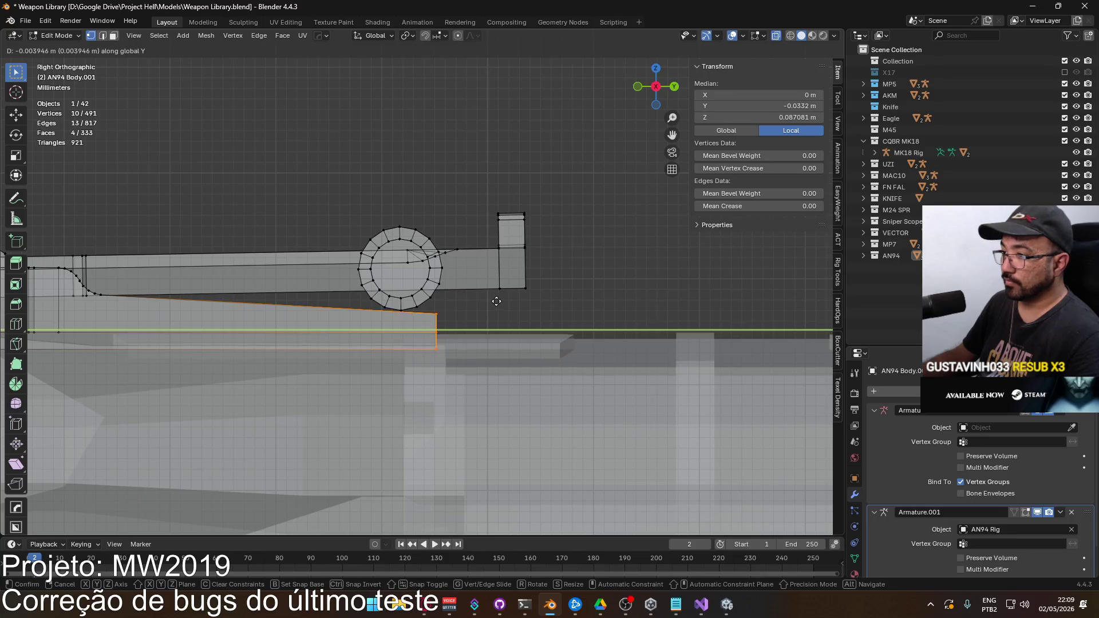
click(496, 301)
scroll(451, 260, down, 3)
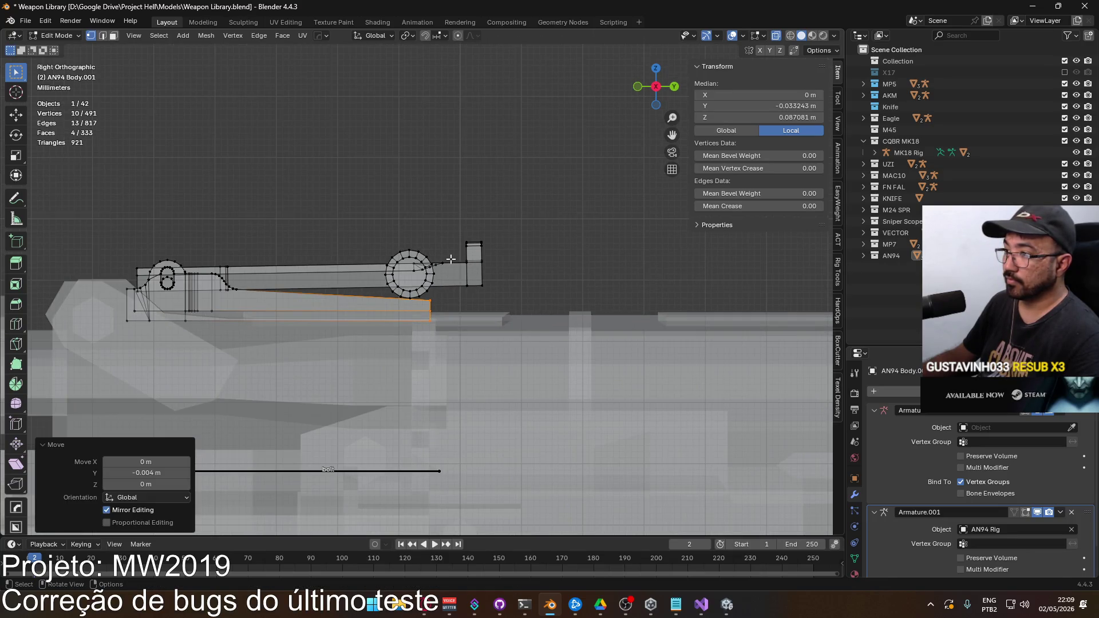
mouse_move(402, 220)
mouse_down()
mouse_move(405, 269)
mouse_move(344, 250)
mouse_move(368, 233)
mouse_move(382, 266)
mouse_move(292, 290)
mouse_move(474, 282)
mouse_move(530, 379)
mouse_up()
Step: Inspect the AKM receiver in Object Mode, then reopen the sight part in Edit Mode
key(Tab)
click(530, 379)
scroll(524, 375, down, 3)
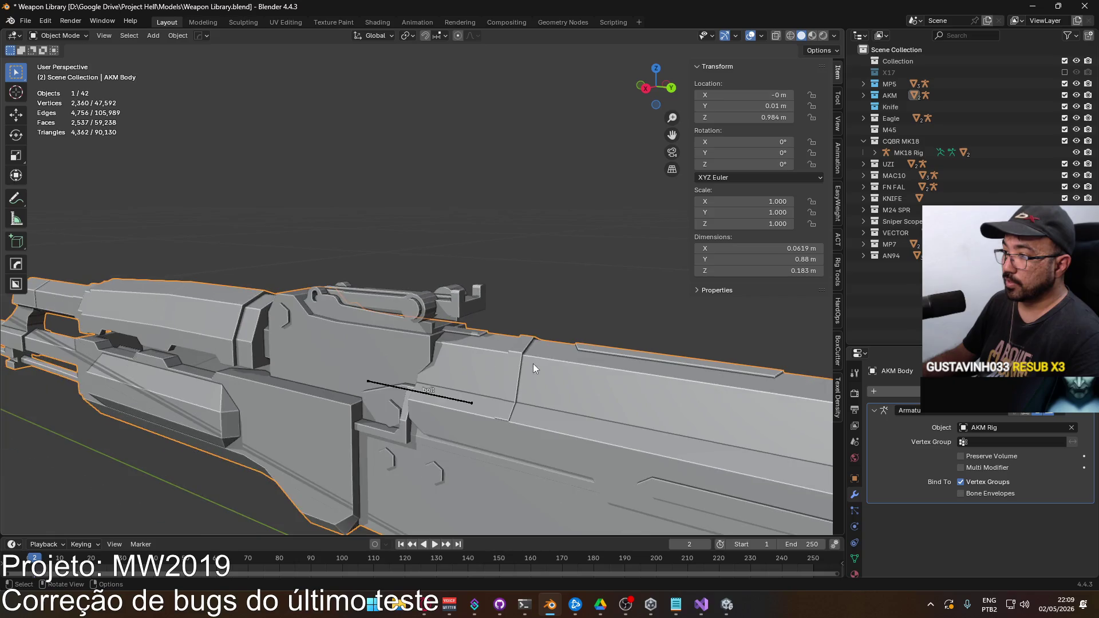
scroll(415, 313, up, 3)
mouse_move(414, 313)
mouse_down()
mouse_move(351, 287)
mouse_move(389, 277)
mouse_move(414, 304)
mouse_move(374, 320)
mouse_move(256, 276)
mouse_move(382, 314)
mouse_move(411, 294)
mouse_move(373, 275)
mouse_move(523, 341)
mouse_move(403, 298)
mouse_move(444, 312)
mouse_move(536, 298)
mouse_move(433, 275)
mouse_move(441, 296)
mouse_move(356, 260)
mouse_move(335, 282)
mouse_move(253, 281)
mouse_move(404, 300)
mouse_move(458, 277)
mouse_move(406, 280)
mouse_move(287, 235)
mouse_move(481, 291)
mouse_up()
click(334, 253)
key(Tab)
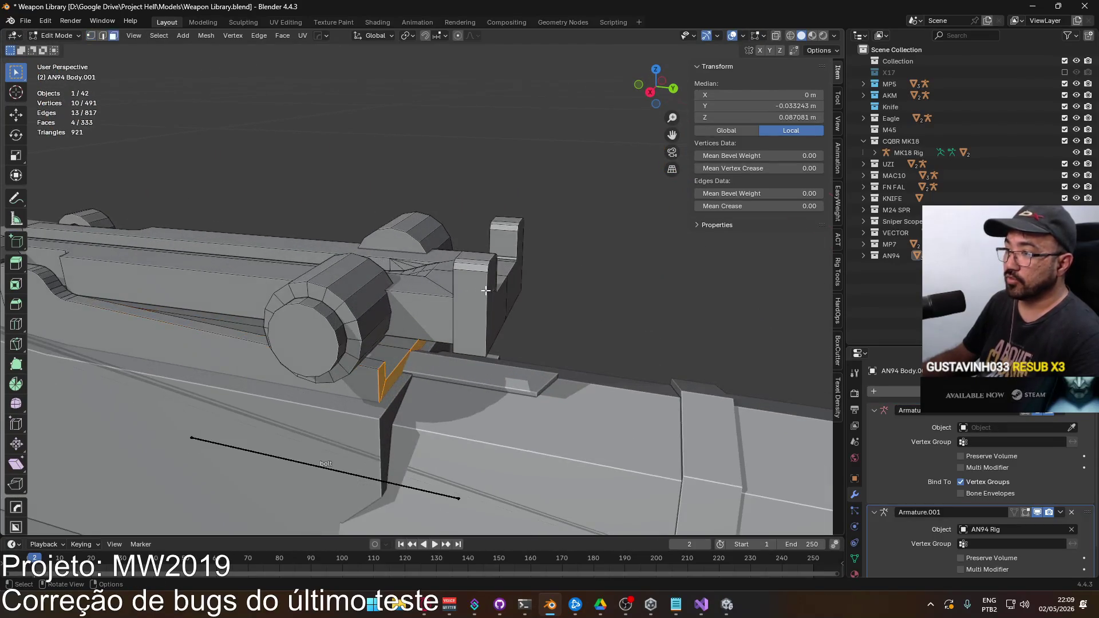
scroll(481, 291, down, 15)
mouse_move(396, 300)
mouse_down()
mouse_move(473, 239)
mouse_move(471, 183)
mouse_up()
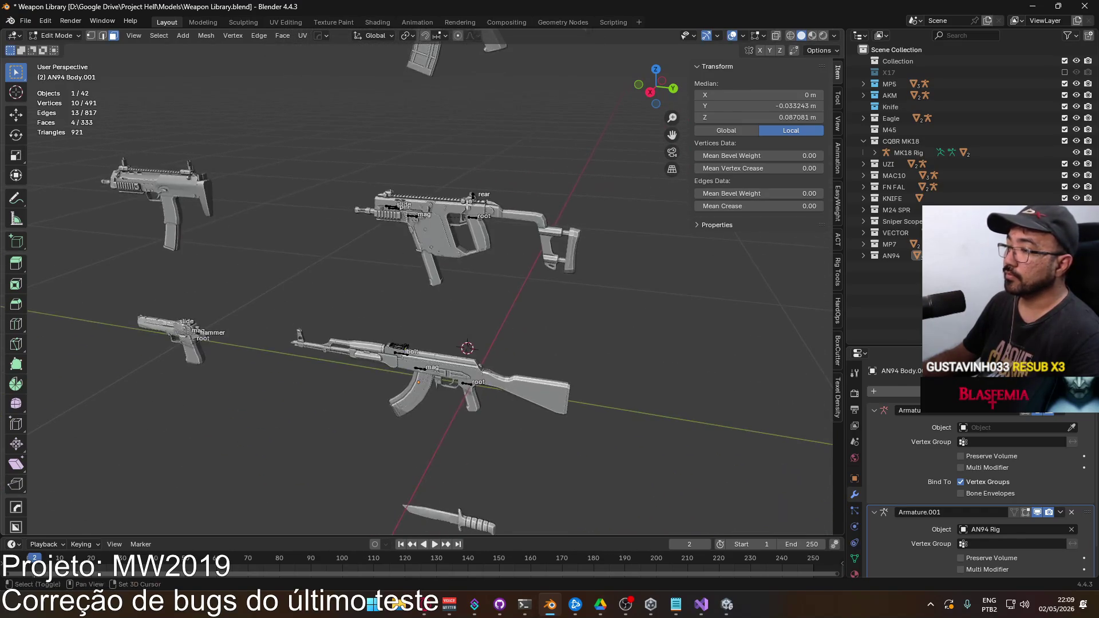
Step: Leave the sight's mesh editing and pan around the weapon library toward the sniper rifle
scroll(470, 183, up, 5)
key(Tab)
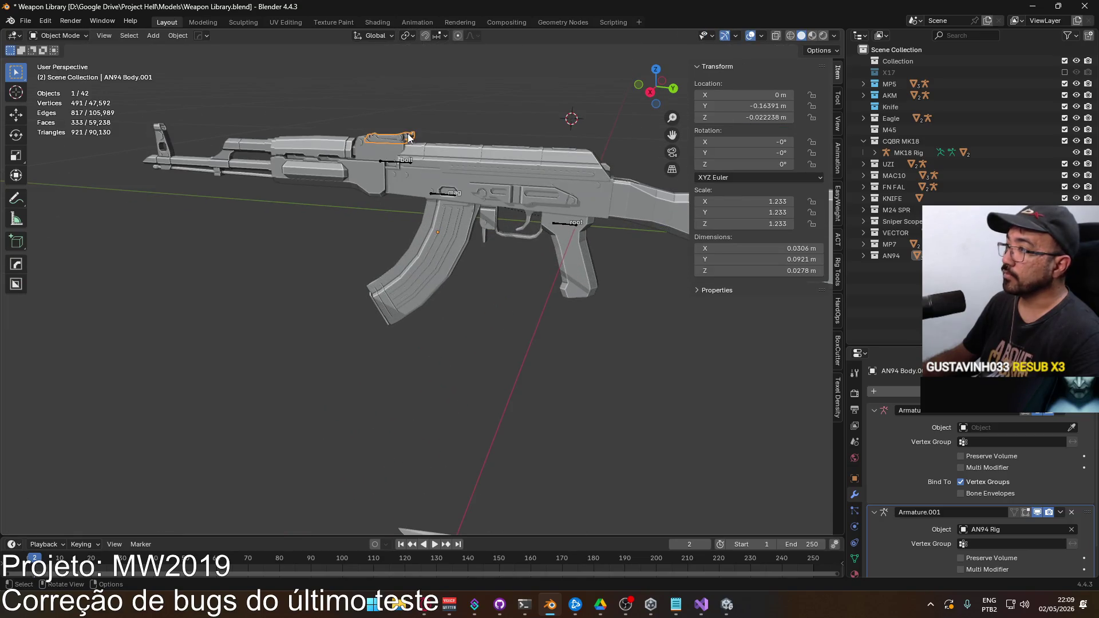
drag(479, 324, 434, 118)
scroll(450, 319, down, 8)
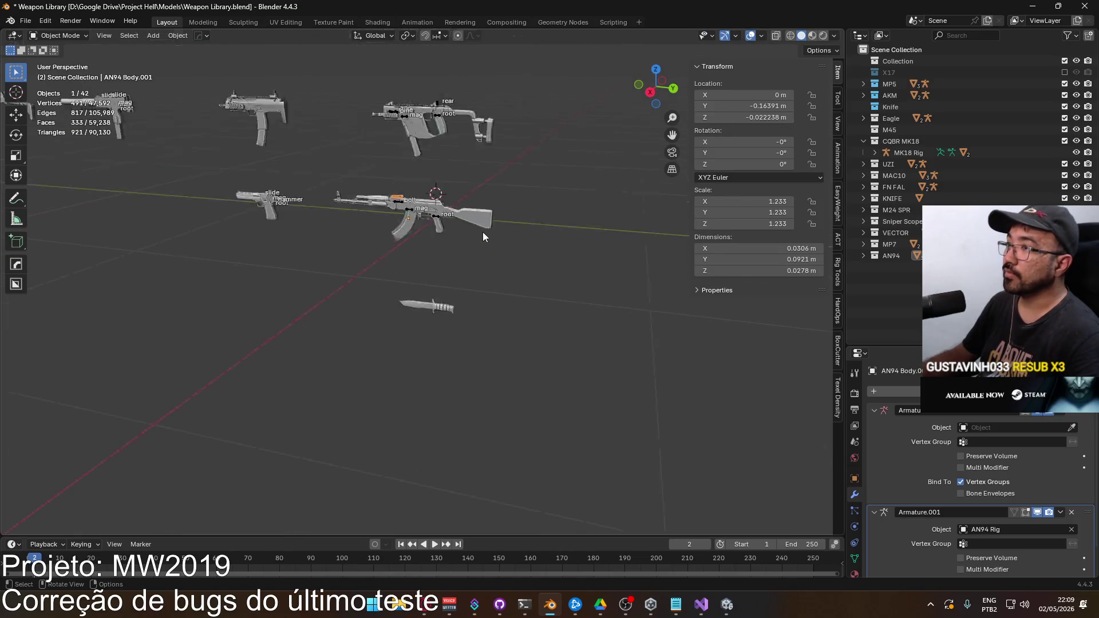
scroll(453, 169, up, 8)
mouse_move(427, 266)
mouse_down()
mouse_move(387, 218)
mouse_move(318, 229)
mouse_move(414, 243)
mouse_move(399, 258)
mouse_up()
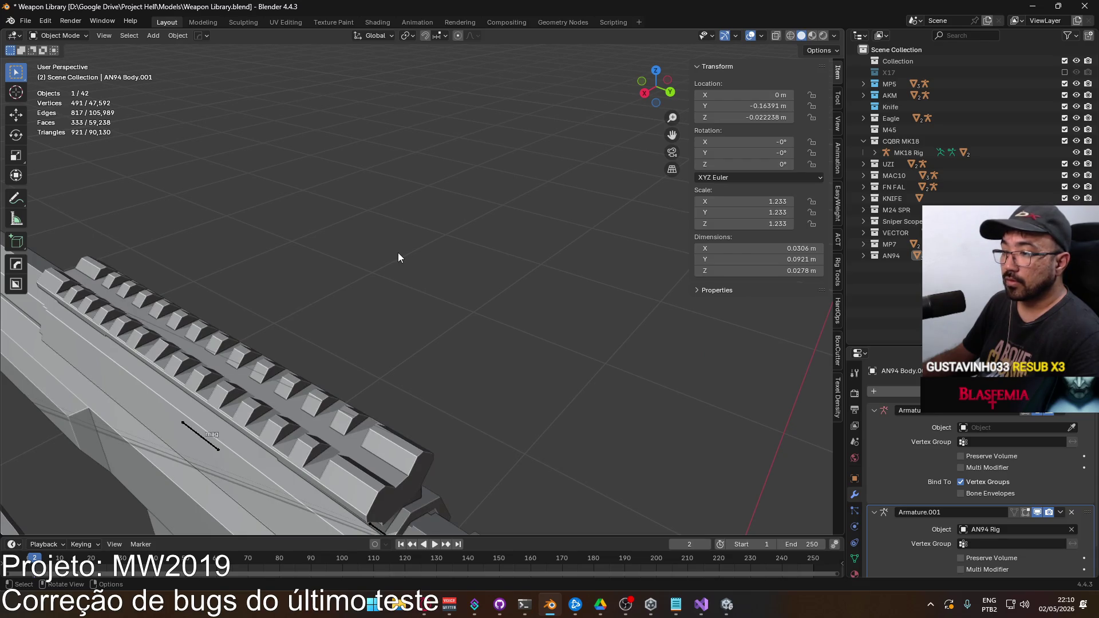
scroll(399, 258, down, 6)
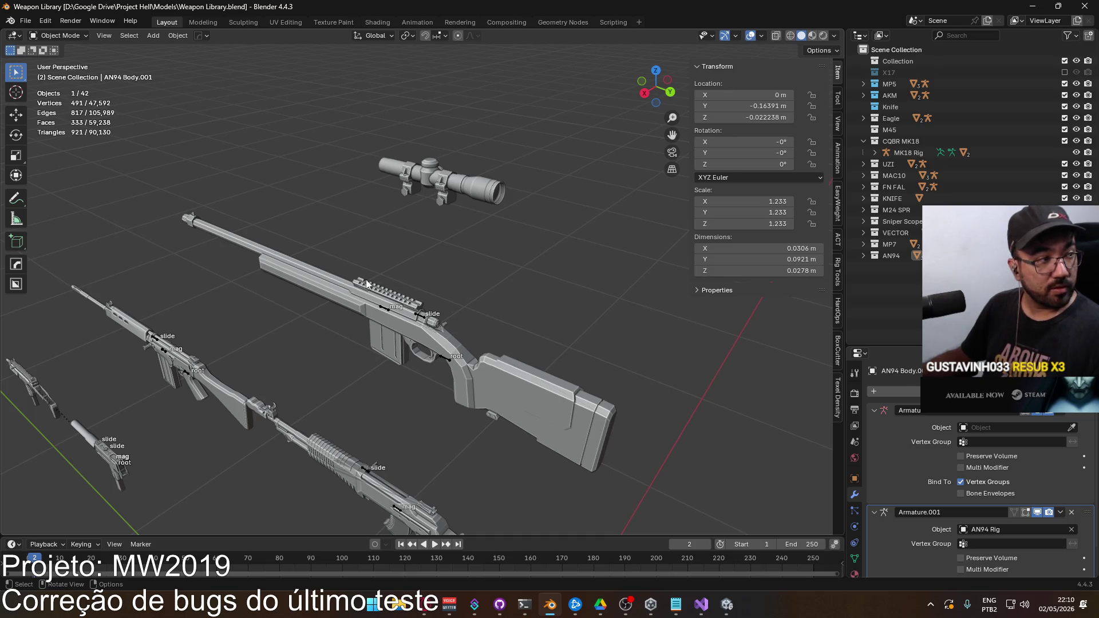
scroll(332, 233, down, 3)
Step: Compare the weapons' sights in side-on orthographic view, then select the AN94 Body
key(KP_3)
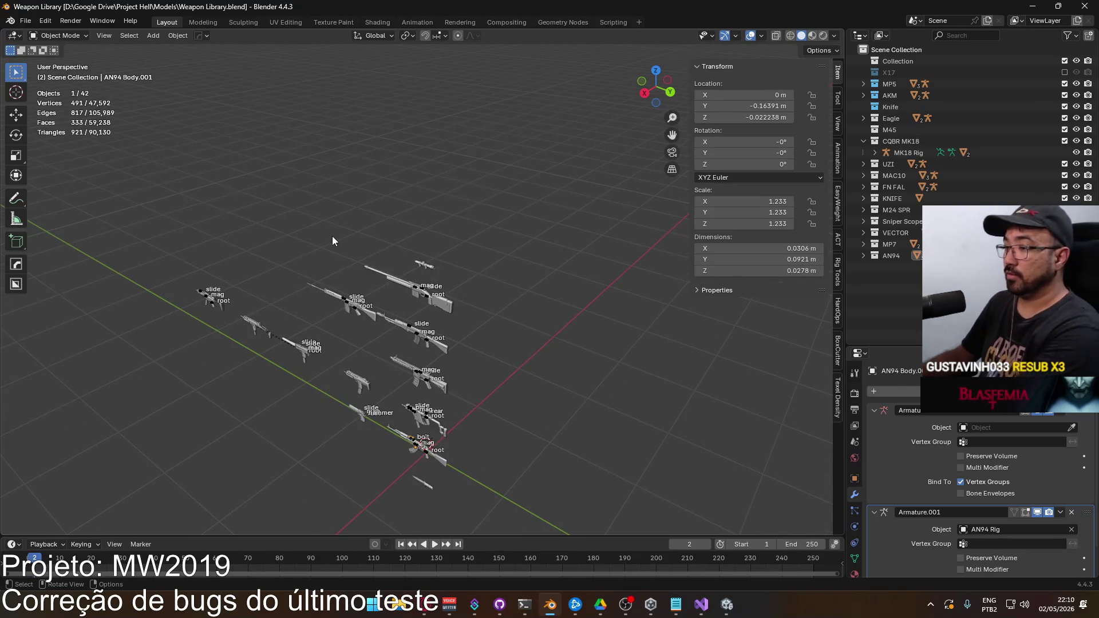
scroll(400, 314, up, 3)
scroll(412, 312, up, 8)
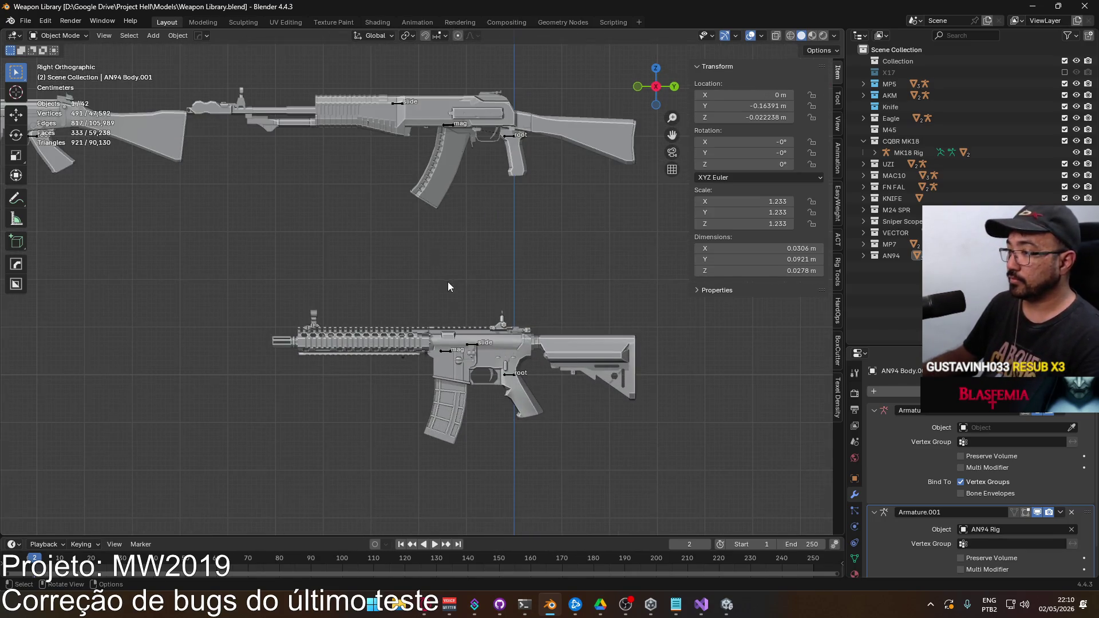
scroll(514, 191, down, 5)
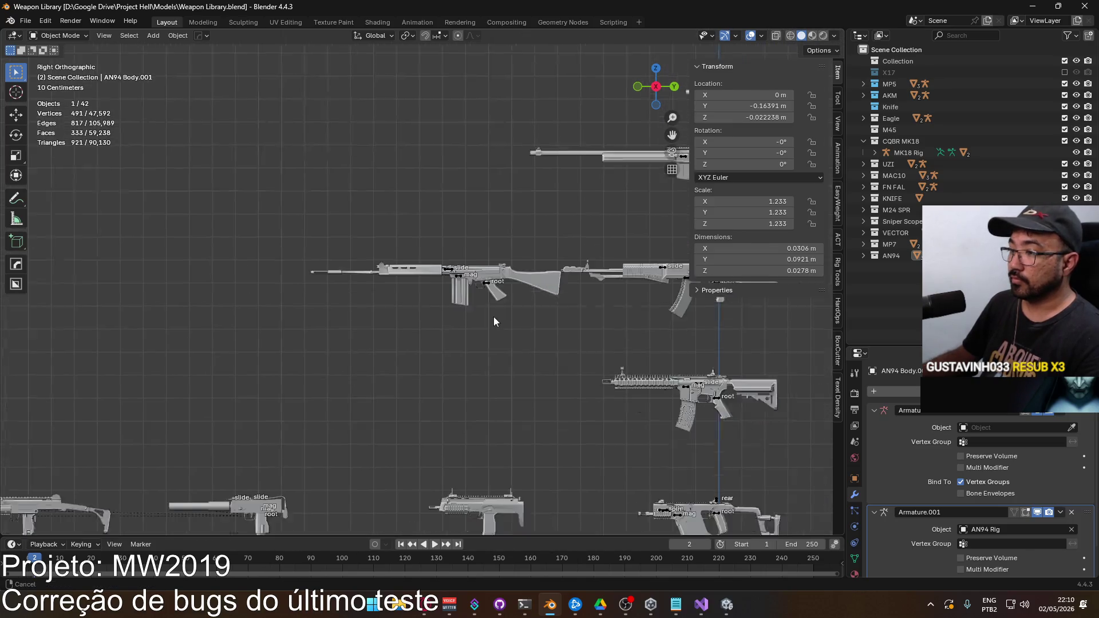
mouse_move(469, 158)
mouse_down()
mouse_move(387, 117)
mouse_move(201, 62)
mouse_up()
scroll(363, 353, up, 4)
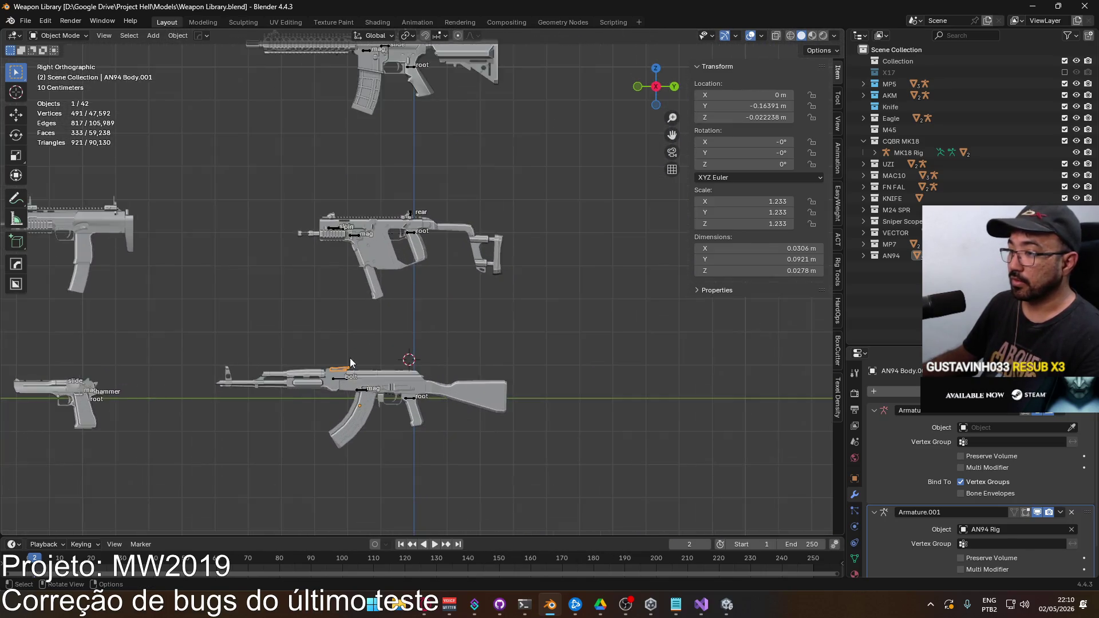
ctrl+scroll(401, 194, up, 8)
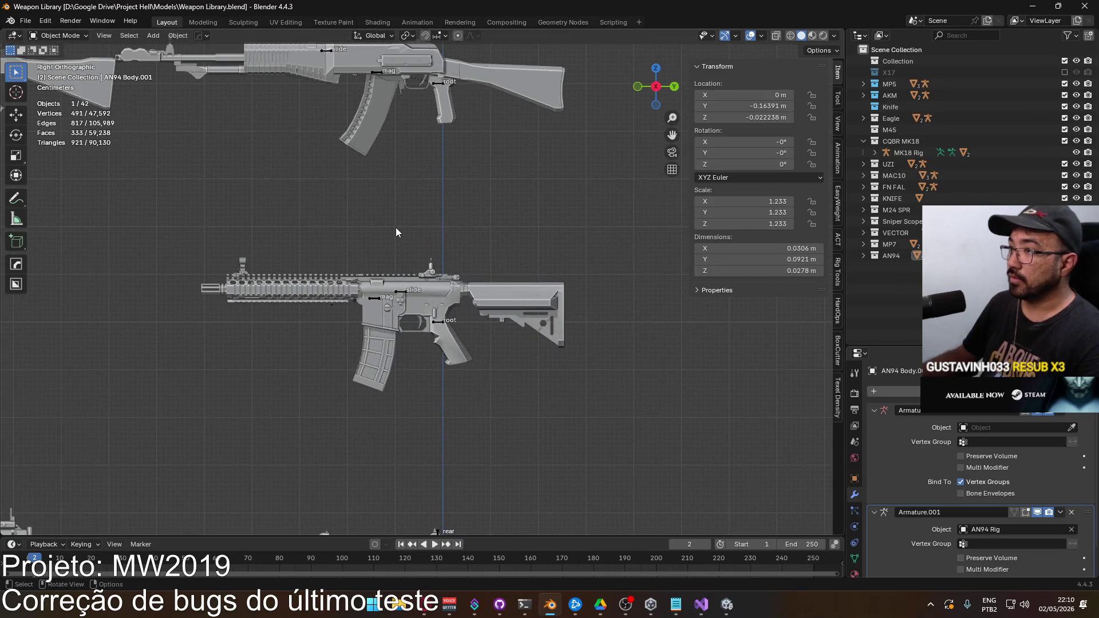
ctrl+scroll(390, 324, down, 3)
shift+scroll(389, 324, down, 5)
scroll(444, 257, up, 3)
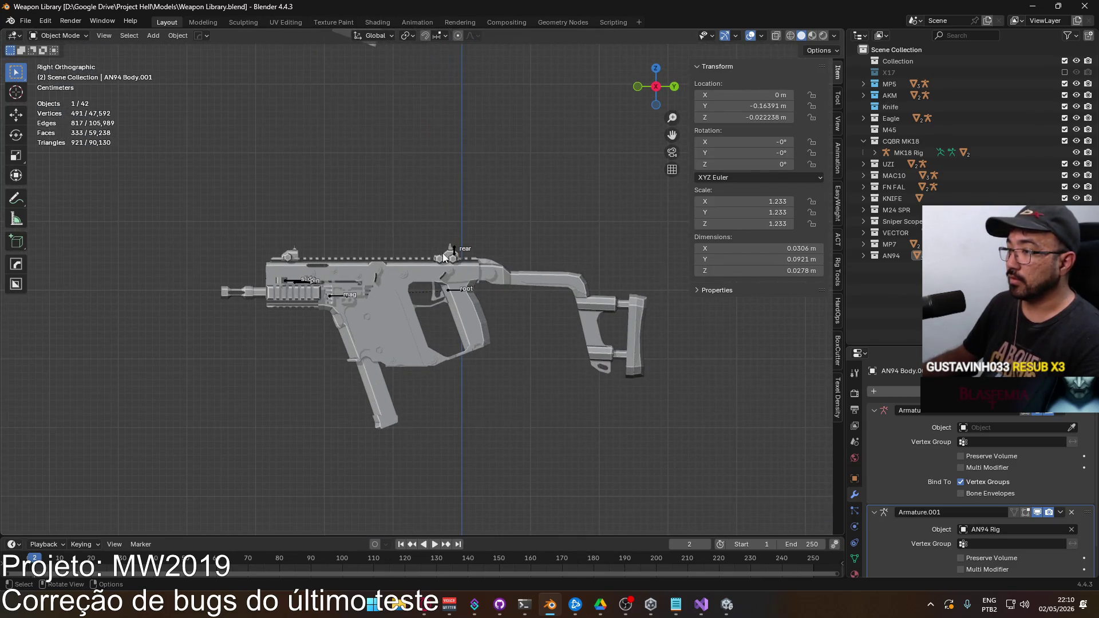
scroll(421, 126, down, 4)
ctrl+scroll(428, 289, up, 6)
scroll(424, 258, up, 4)
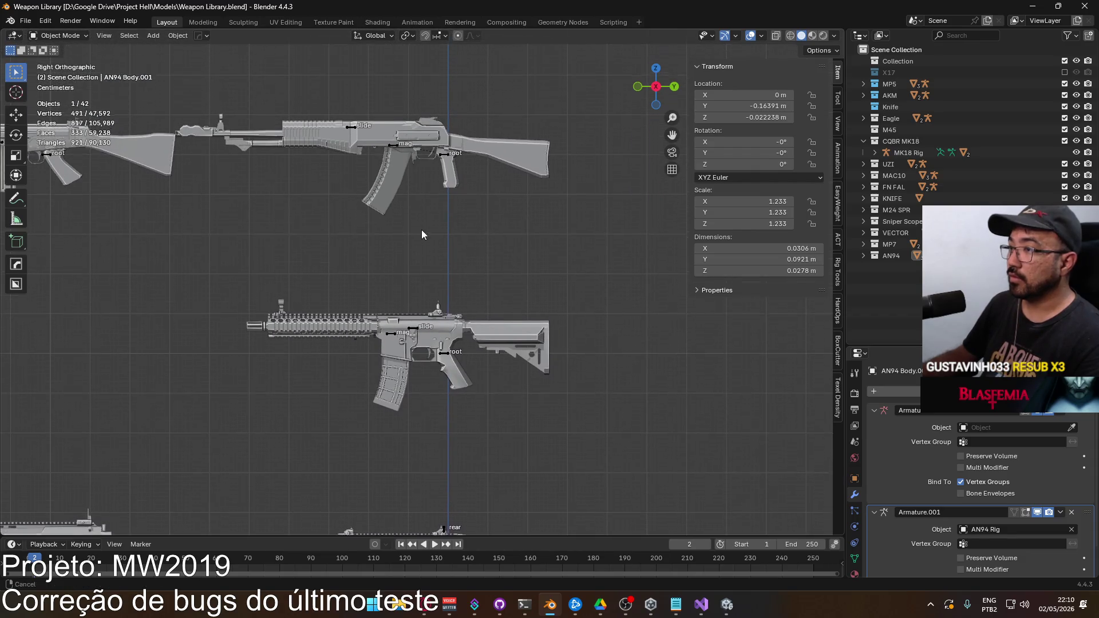
ctrl+scroll(416, 226, up, 3)
scroll(447, 246, up, 4)
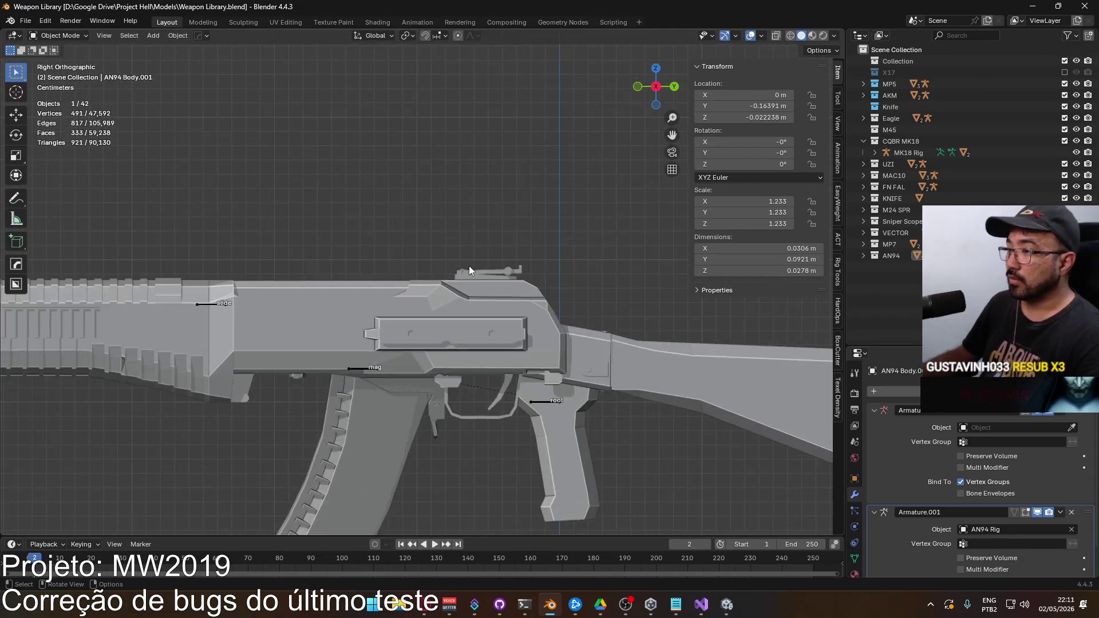
scroll(445, 296, down, 3)
scroll(423, 309, up, 3)
click(335, 405)
scroll(337, 407, down, 6)
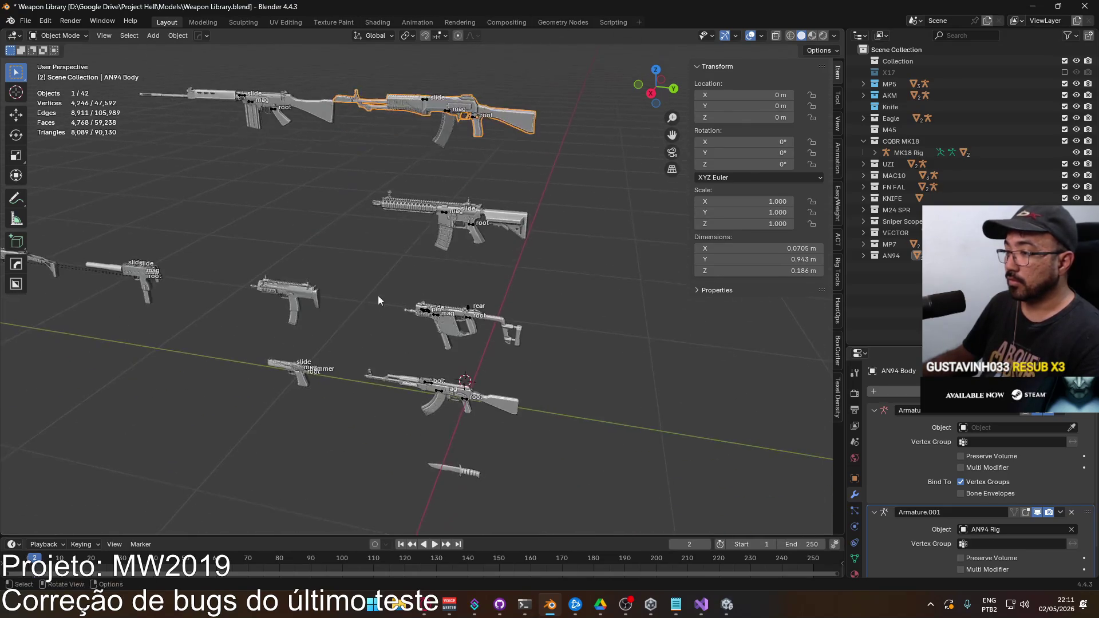
Step: In side orthographic view, select the rear-sight part on the AKM
key(KP_1)
key(KP_3)
scroll(445, 360, up, 4)
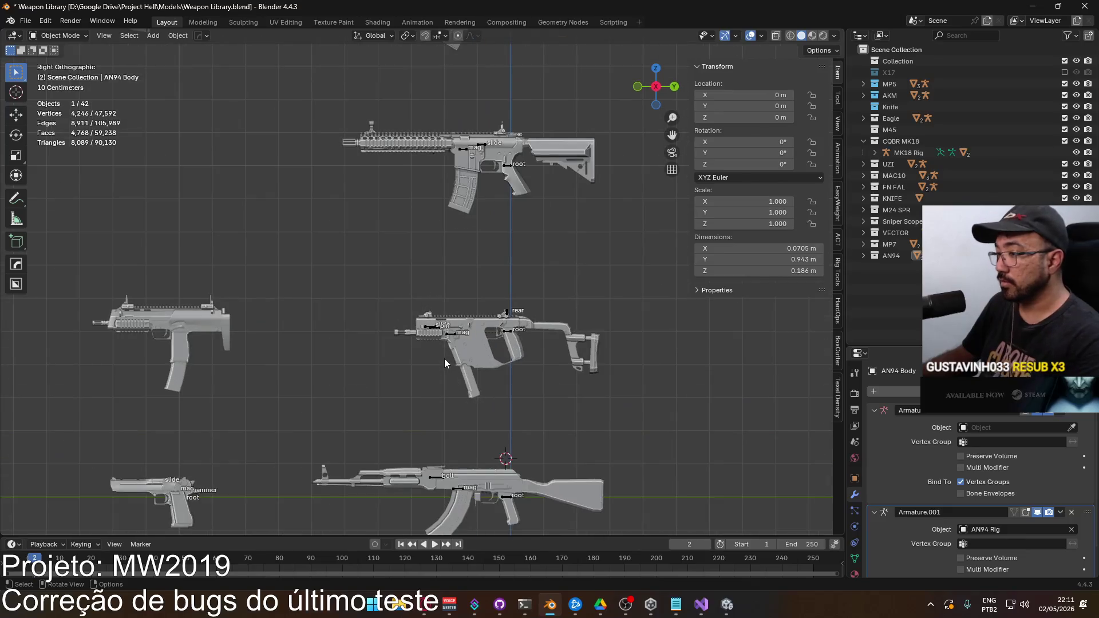
scroll(428, 321, up, 5)
click(406, 321)
scroll(405, 321, up, 3)
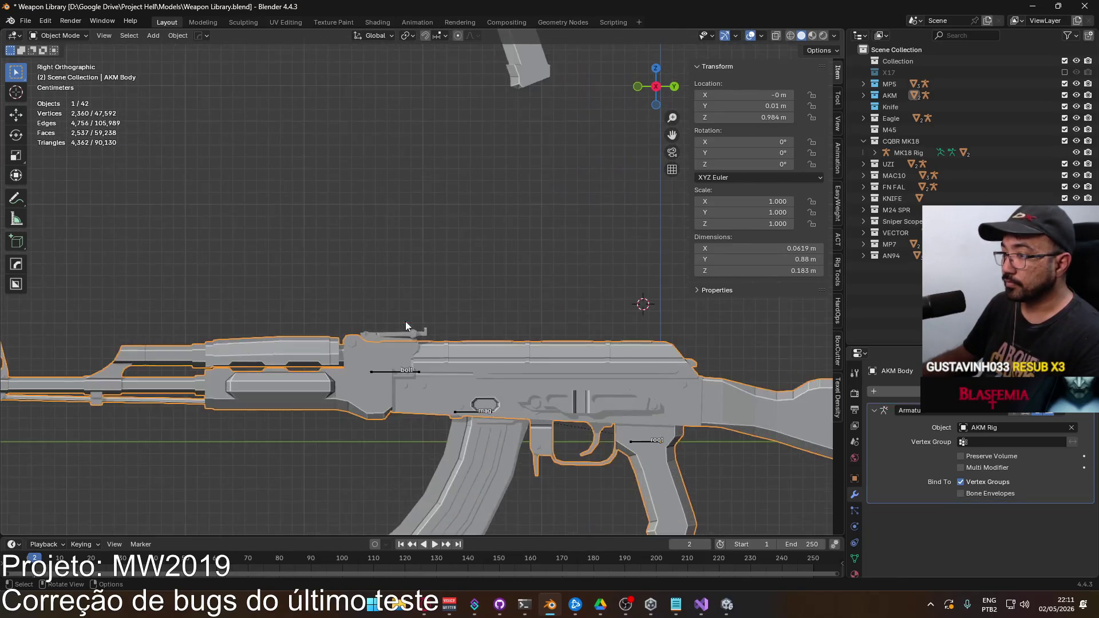
click(382, 348)
scroll(386, 346, down, 6)
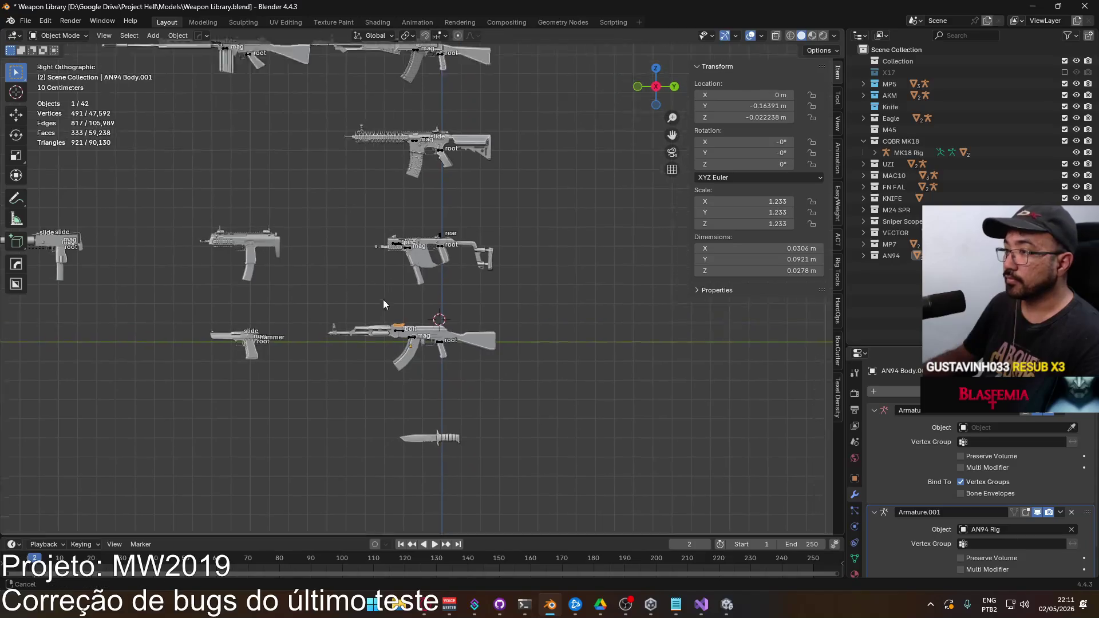
Step: Duplicate the rear sight and move the copy onto the AN94 receiver
key(shift+d)
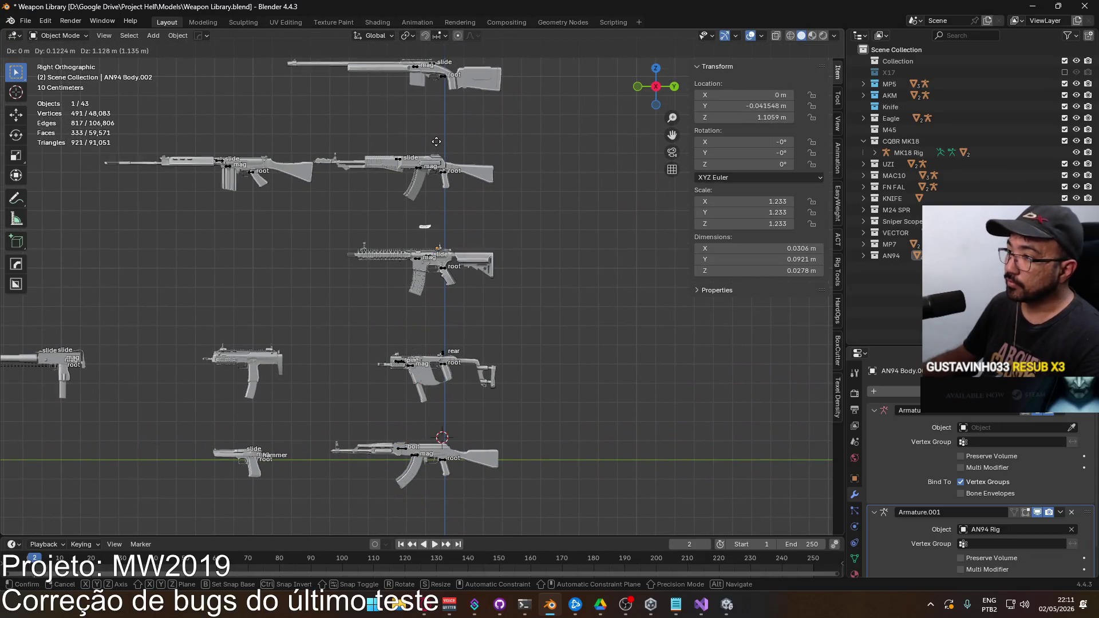
click(433, 129)
scroll(413, 255, up, 6)
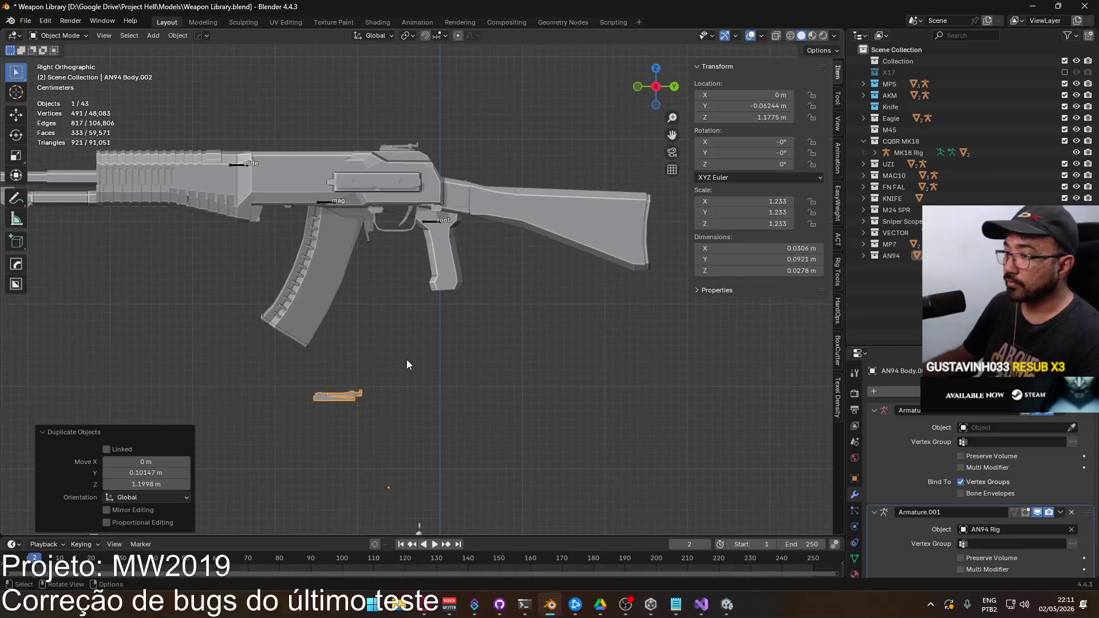
key(g)
click(431, 135)
scroll(423, 201, up, 4)
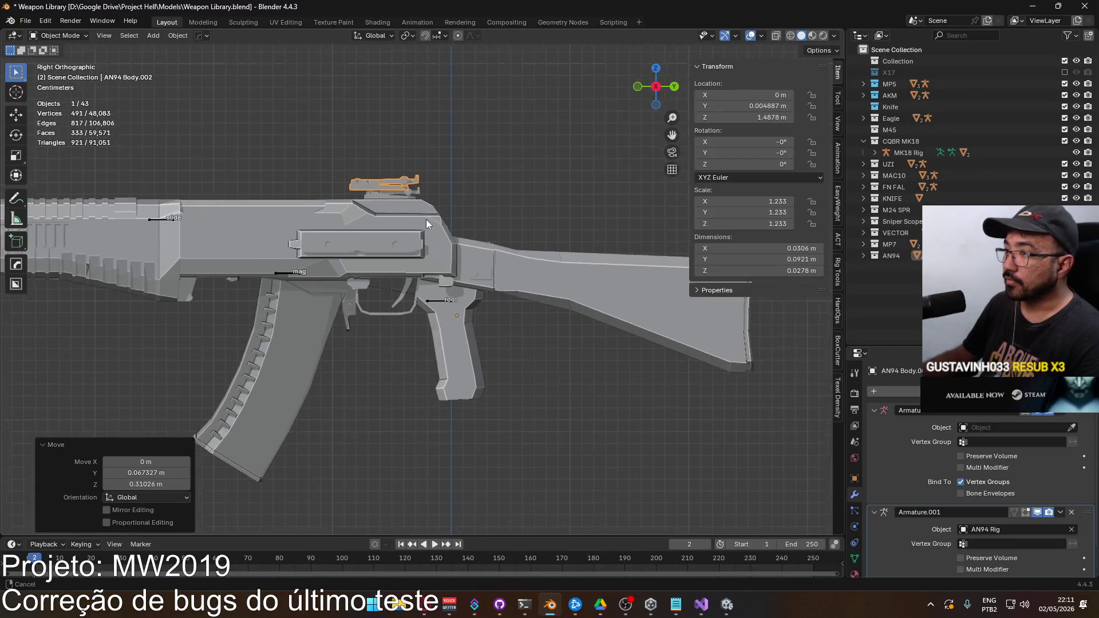
scroll(433, 253, up, 6)
key(g)
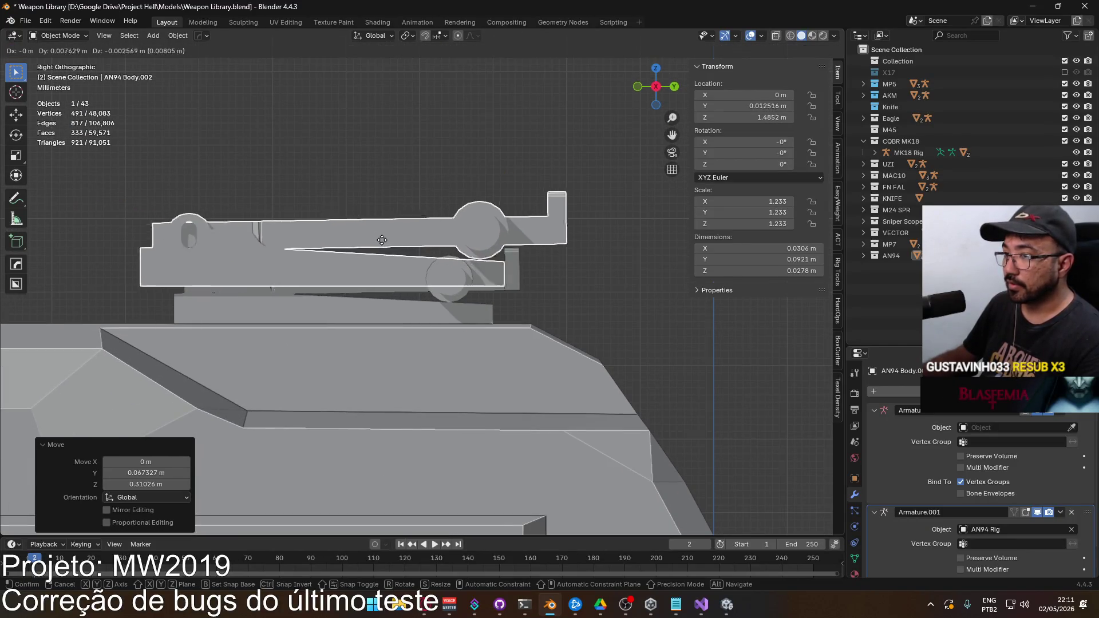
Step: Confirm the sight copy's position and orbit to inspect it on the AN94 body
click(404, 287)
mouse_move(382, 239)
mouse_down()
mouse_move(335, 263)
mouse_move(276, 245)
mouse_move(243, 256)
mouse_move(235, 225)
mouse_up()
mouse_move(233, 210)
mouse_down()
mouse_move(258, 266)
mouse_move(290, 294)
mouse_move(191, 242)
mouse_move(406, 279)
mouse_move(409, 206)
mouse_move(424, 201)
mouse_up()
key(KP_7)
mouse_move(550, 212)
mouse_down()
mouse_move(503, 225)
mouse_move(553, 170)
mouse_move(537, 223)
mouse_move(469, 234)
mouse_move(245, 206)
mouse_up()
Step: Nudge the sight copy up along Z to 1.4797 m and enter its mesh editing
key(g)
key(z)
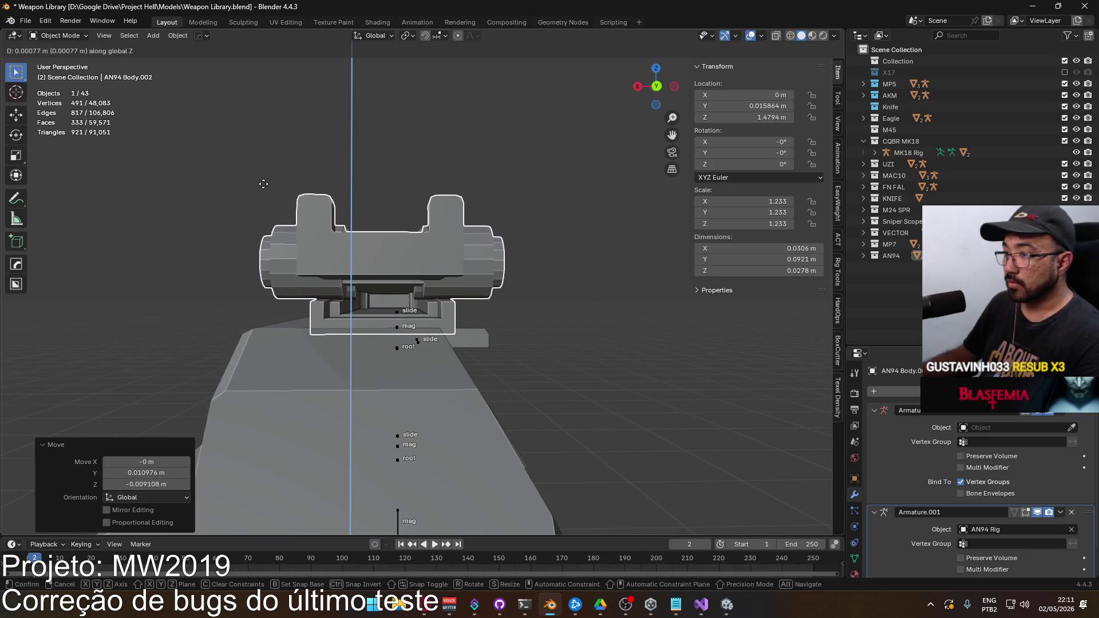
click(263, 175)
mouse_move(264, 176)
mouse_down()
mouse_move(328, 203)
mouse_move(291, 216)
mouse_up()
key(KP_Decimal)
key(ctrl+KP_1)
key(g)
key(z)
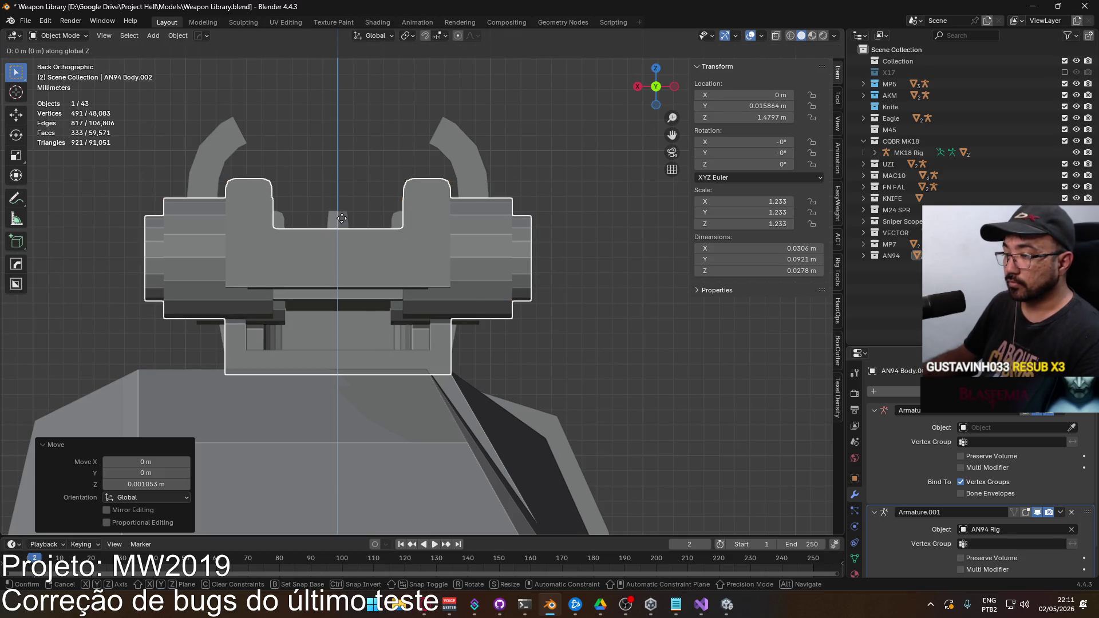
click(341, 219)
mouse_move(348, 225)
mouse_down()
mouse_move(489, 338)
mouse_move(451, 348)
mouse_move(441, 339)
mouse_up()
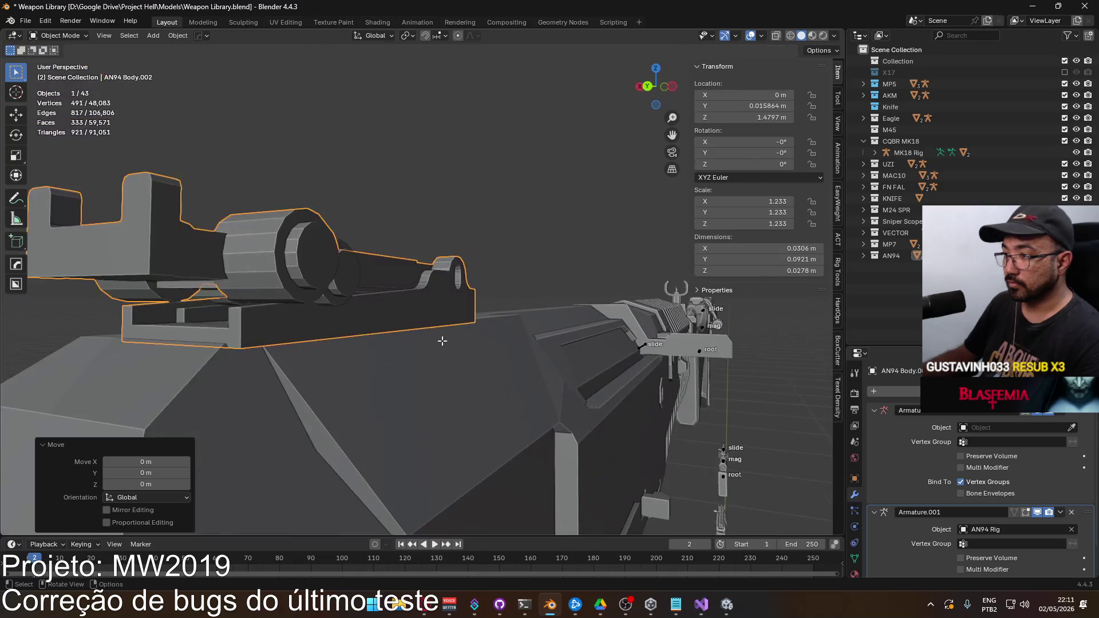
key(Tab)
Step: Select the sight's base edge loop and lower it along Z using see-through view
key(2)
alt+click(382, 335)
key(alt+z)
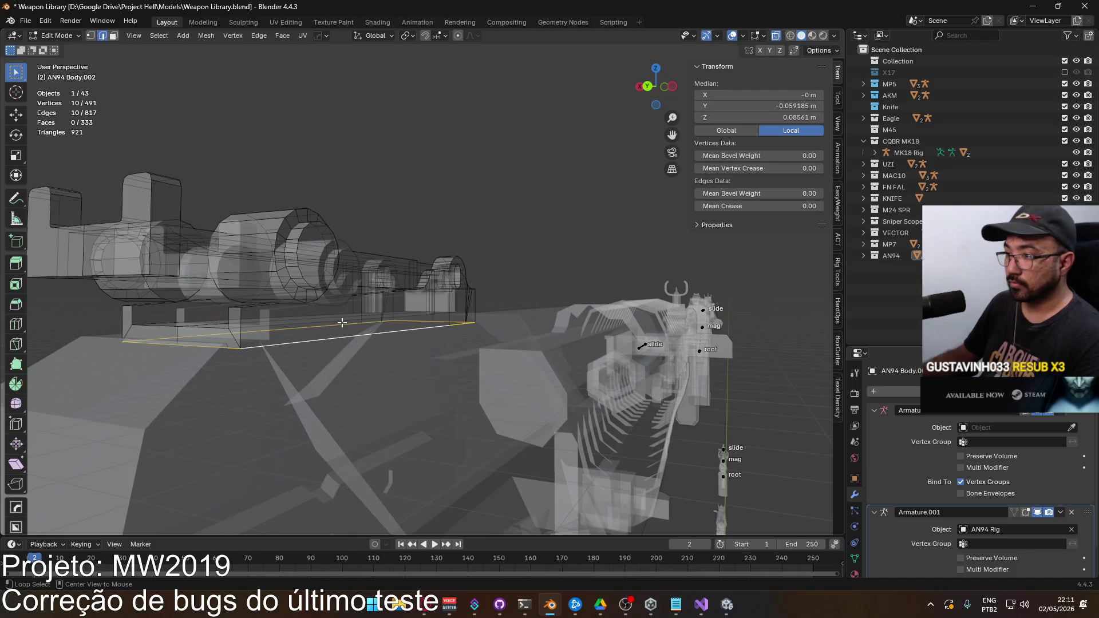
key(alt+z)
key(KP_1)
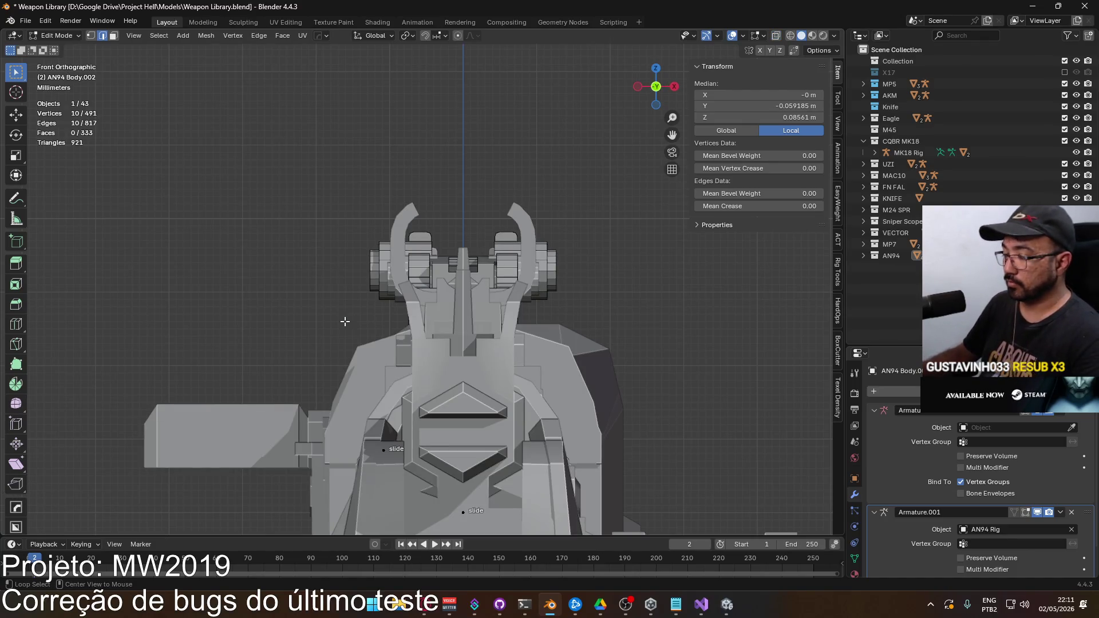
key(alt+z)
key(g)
key(z)
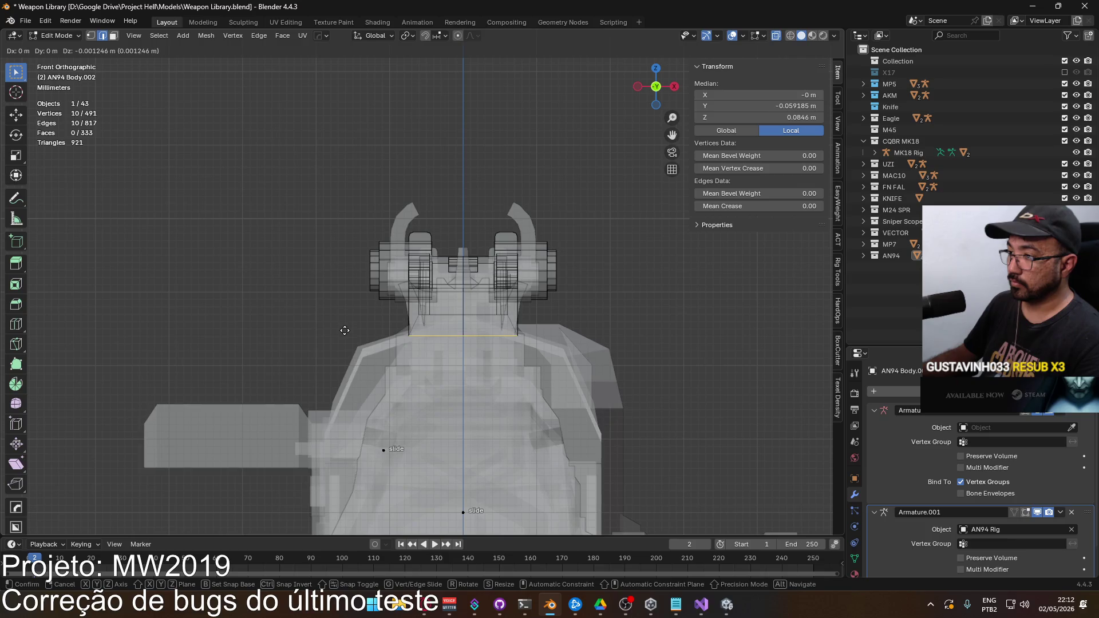
click(345, 330)
scroll(345, 330, up, 5)
key(alt+z)
Step: Lower the base loop slightly more and select the long edge loop under the base
drag(401, 243, 422, 255)
key(g)
key(z)
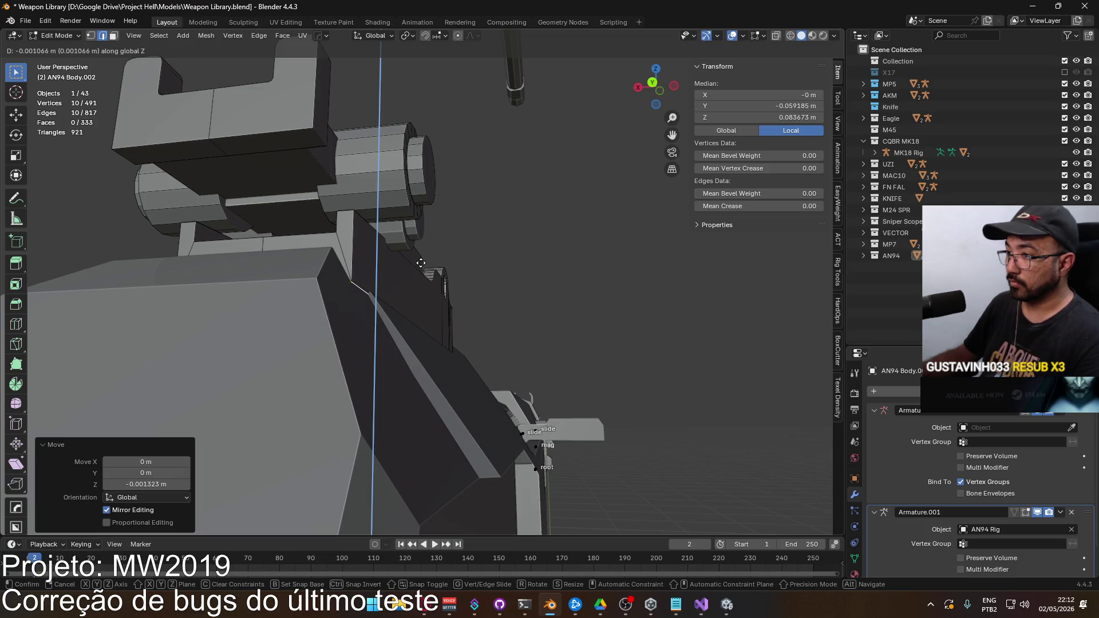
click(422, 266)
drag(422, 266, 419, 288)
alt+click(412, 292)
drag(291, 310, 314, 296)
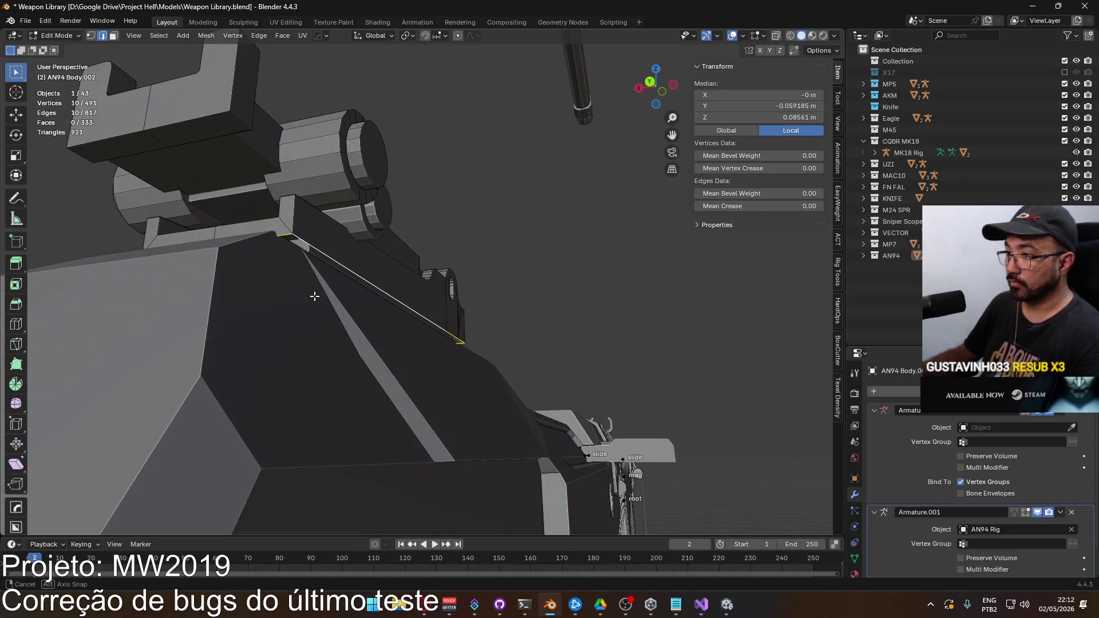
scroll(307, 244, down, 2)
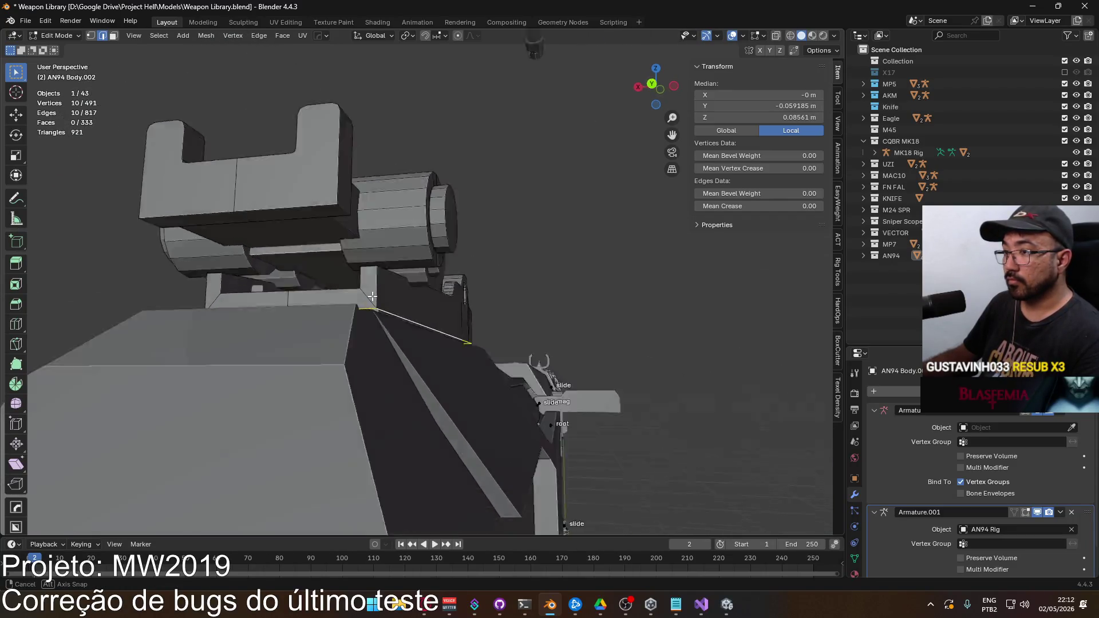
scroll(368, 299, up, 3)
key(alt+z)
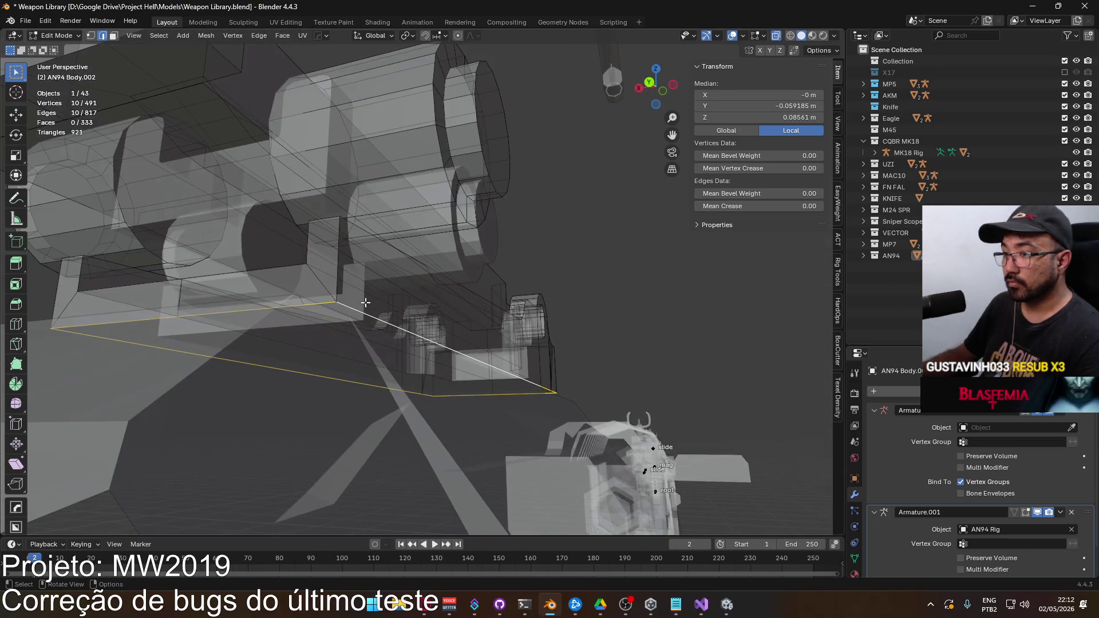
key(alt+z)
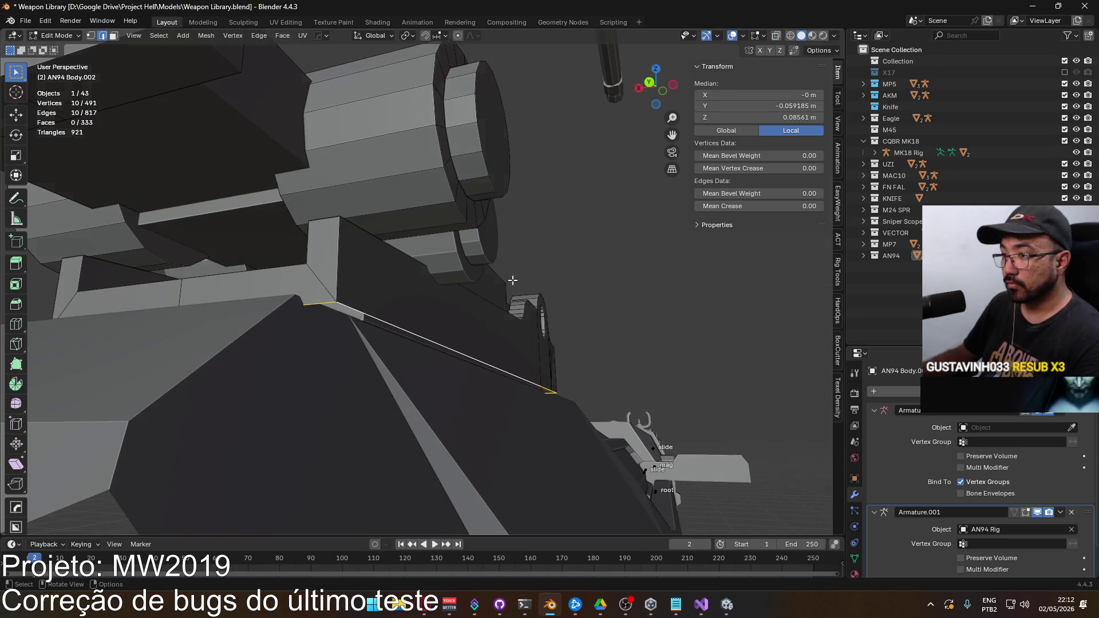
Step: Select two edges bordering the gap under the sight base and fill it with a face
key(alt+a)
key(3)
scroll(515, 295, up, 3)
key(alt+z)
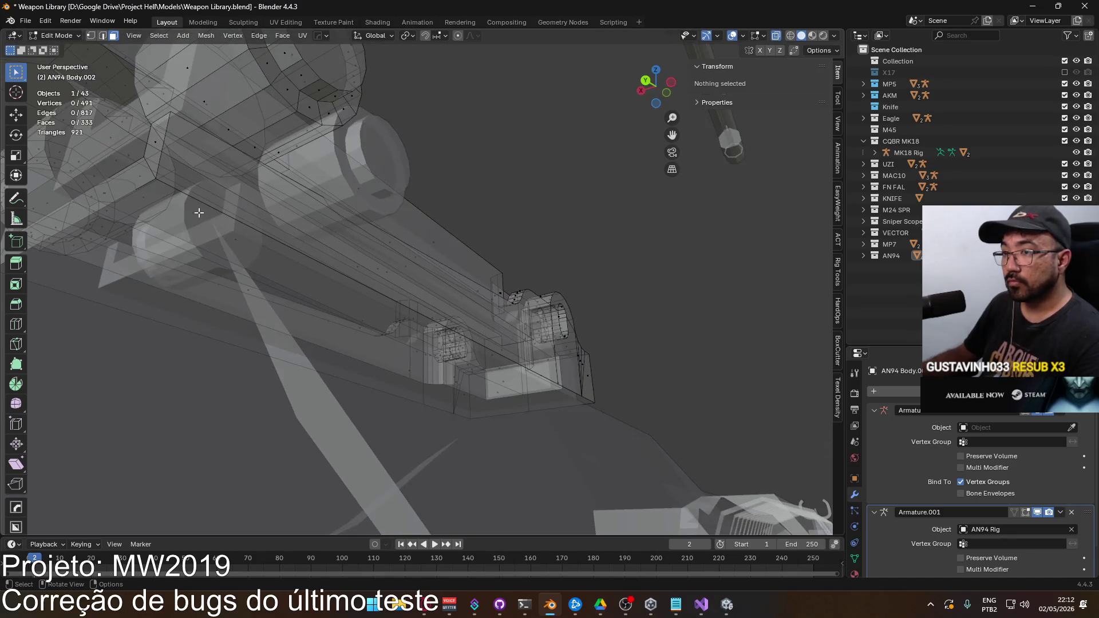
drag(207, 208, 359, 263)
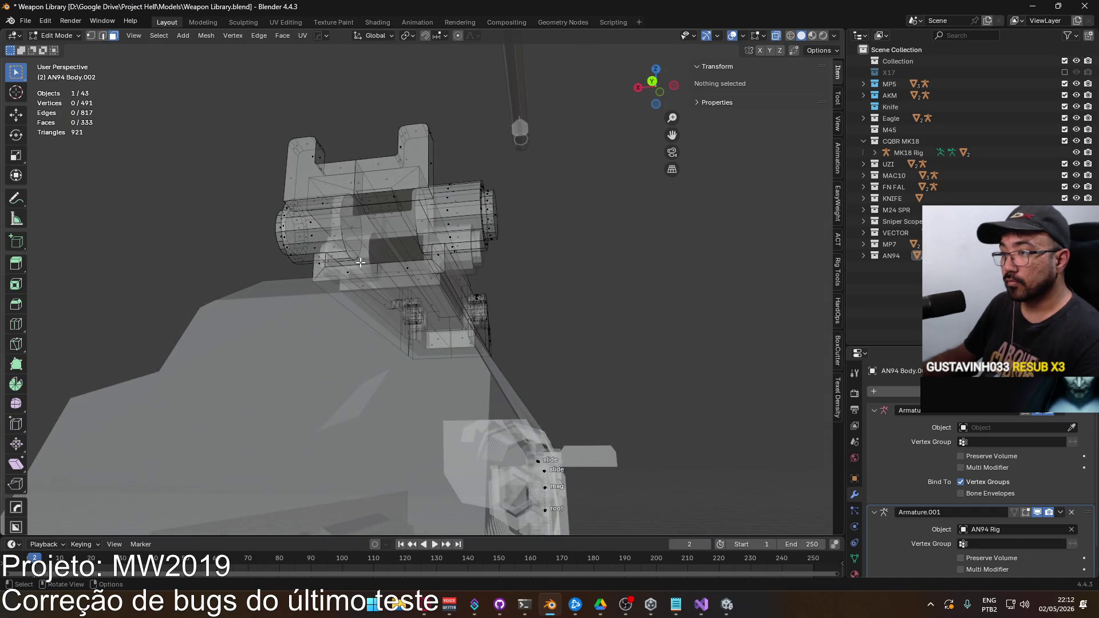
click(383, 272)
key(2)
click(421, 273)
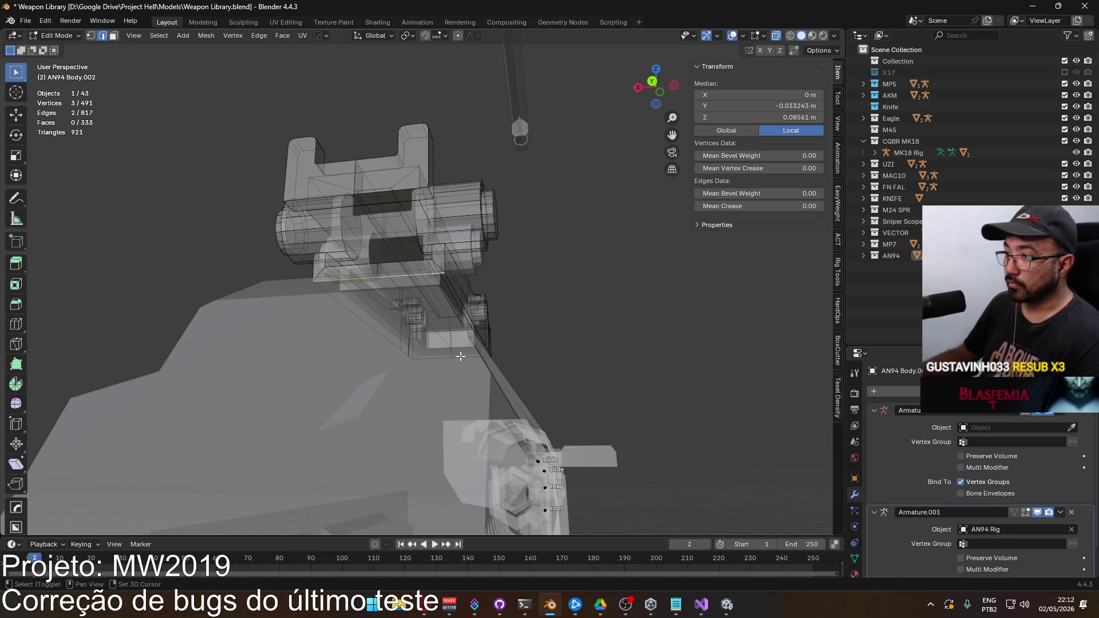
key(f)
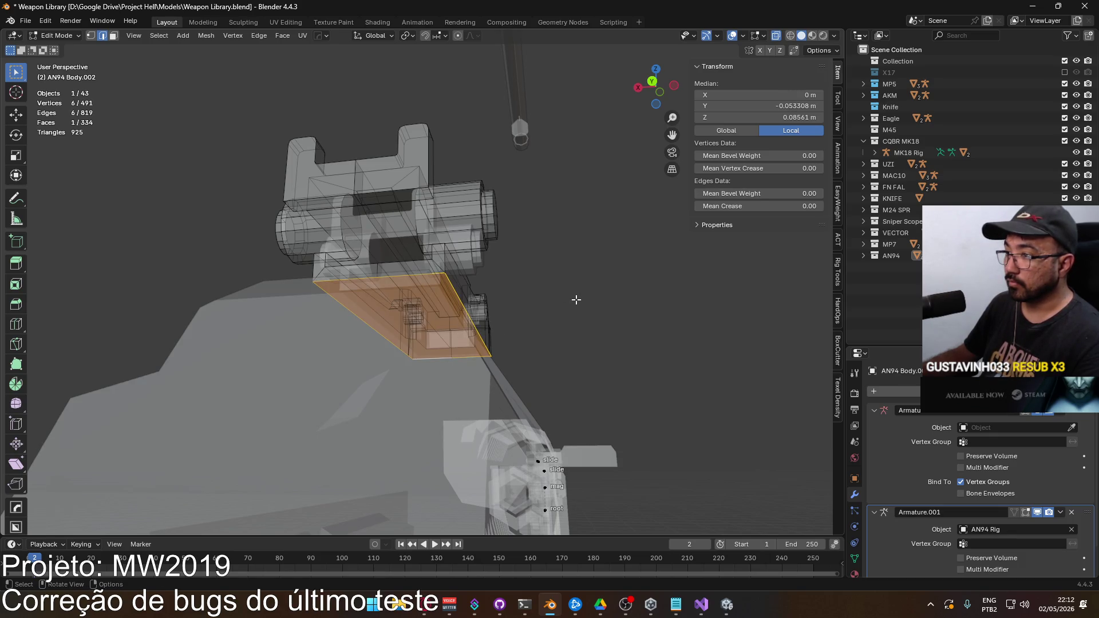
key(alt+z)
key(KP_Decimal)
scroll(528, 312, up, 3)
Step: Return to Object Mode and hide the MP5, AKM and Knife collections
key(Tab)
mouse_move(393, 201)
mouse_down()
mouse_move(420, 233)
mouse_move(482, 230)
mouse_move(473, 243)
mouse_move(481, 225)
mouse_up()
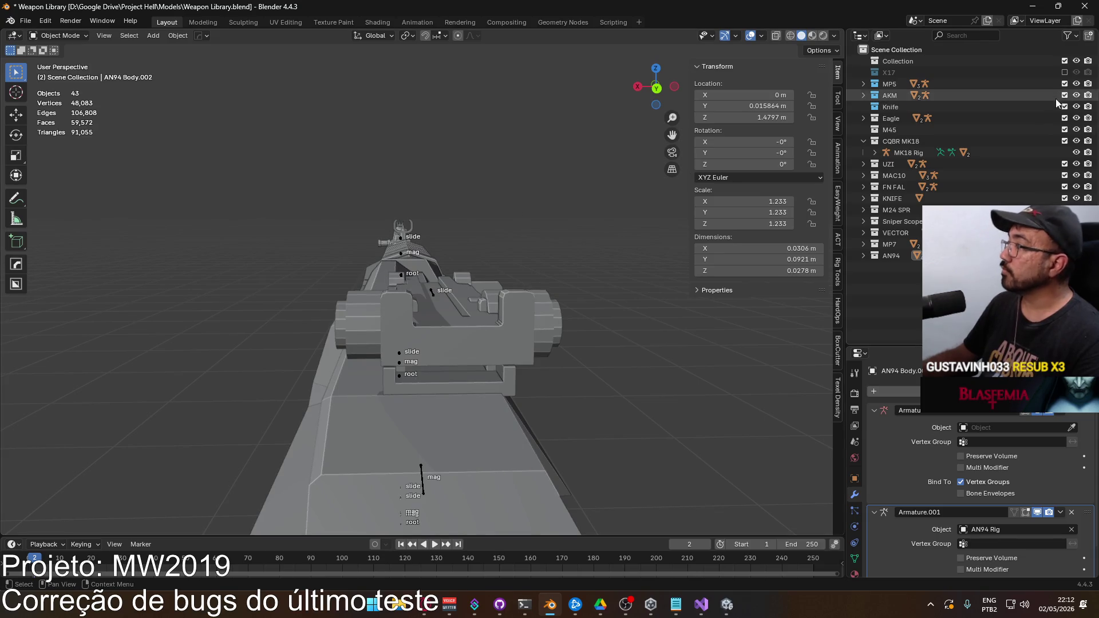
drag(1065, 84, 1066, 104)
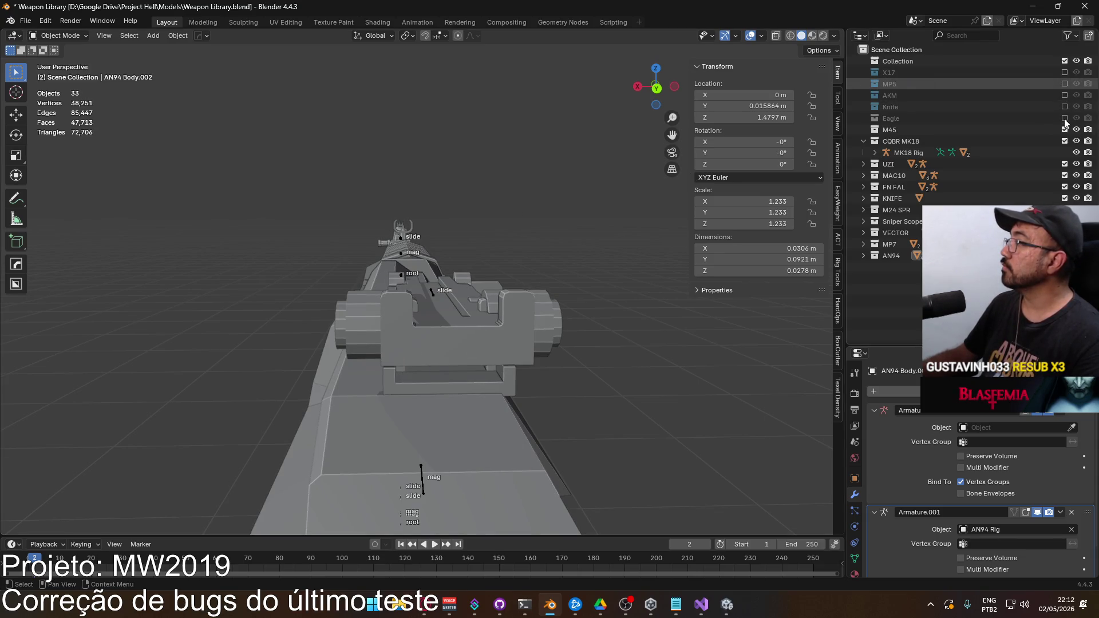
Step: Exclude CQBR MK18 and the other weapon collections, keeping only AN94 visible
click(1064, 140)
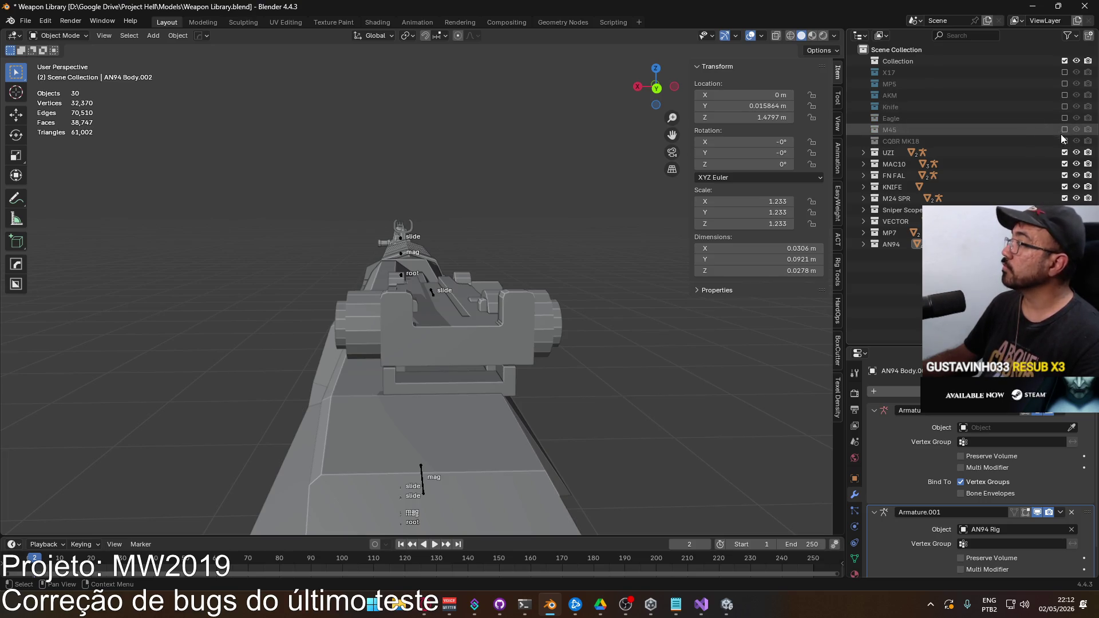
click(1065, 244)
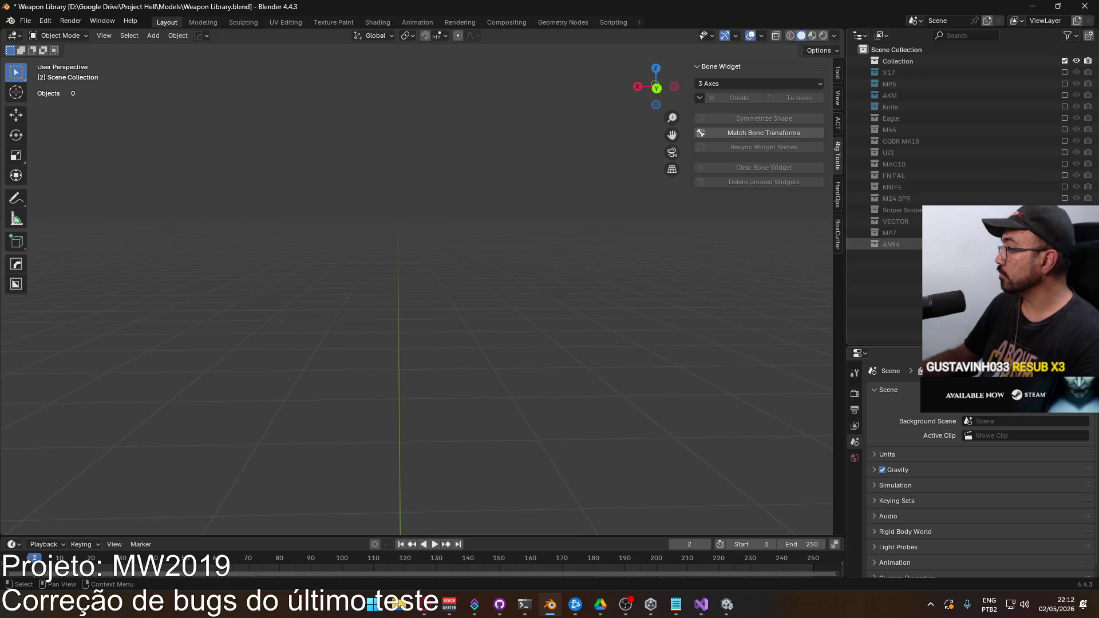
ctrl+click(1064, 243)
key(ctrl+KP_1)
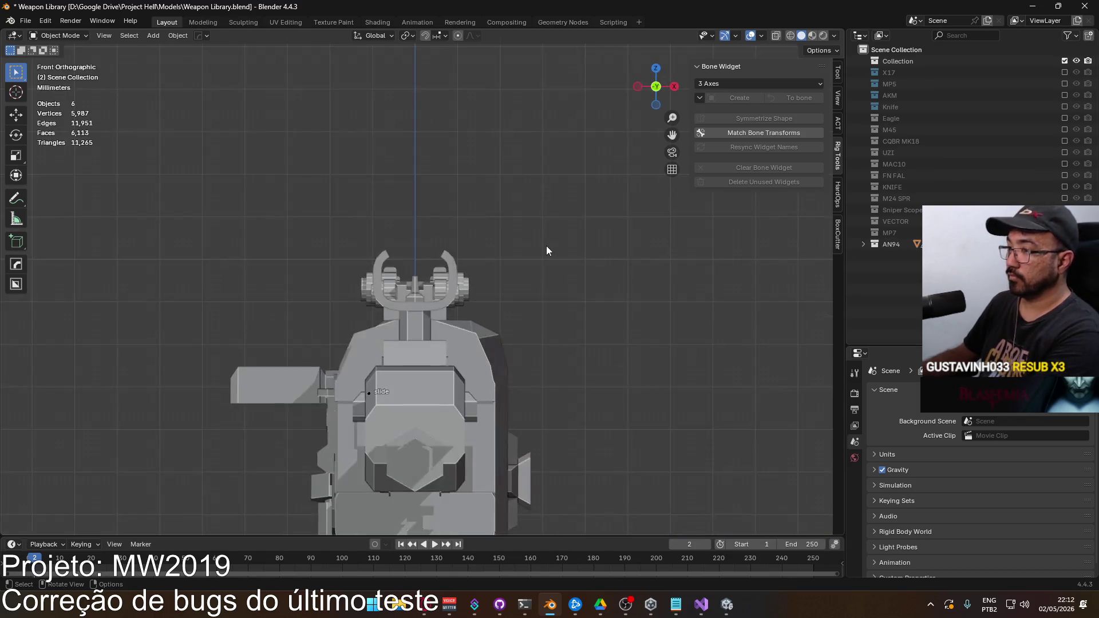
key(KP_3)
key(ctrl+KP_1)
scroll(490, 302, up, 5)
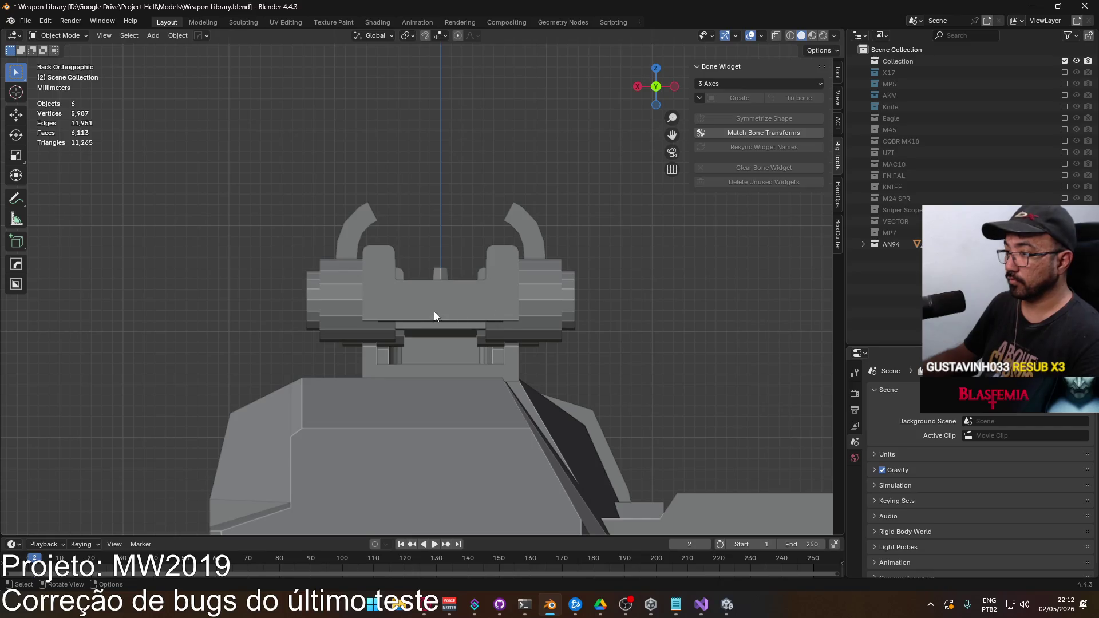
mouse_move(392, 324)
mouse_down()
mouse_move(362, 312)
mouse_move(458, 309)
mouse_move(477, 323)
mouse_move(376, 318)
mouse_up()
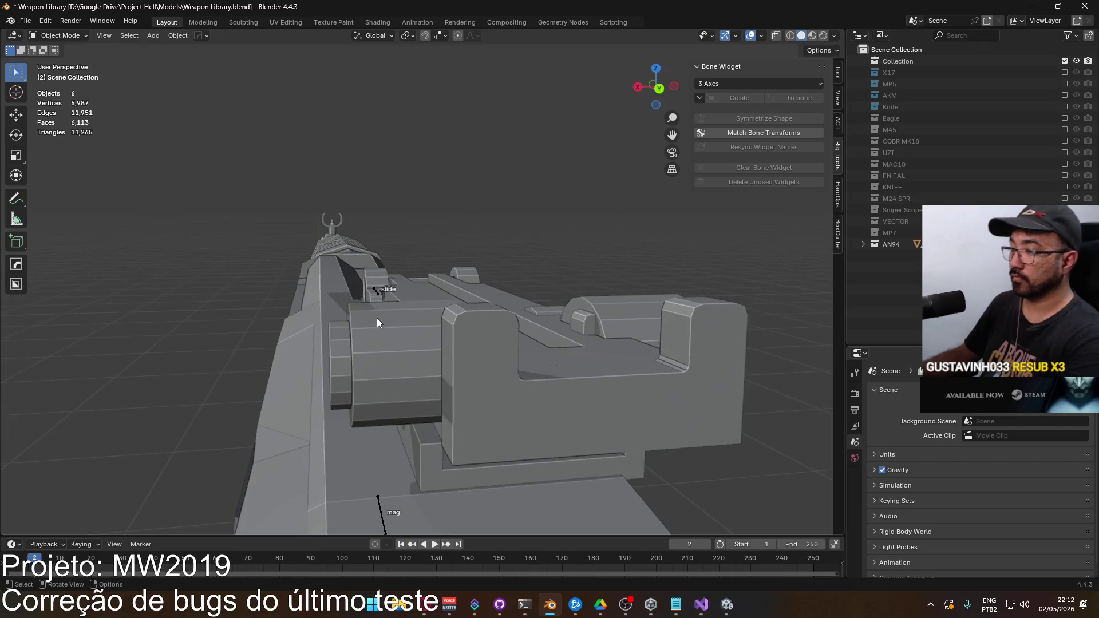
Step: Select the AN94 Body mesh and edit it in right orthographic view
key(KP_5)
key(KP_1)
key(ctrl+KP_1)
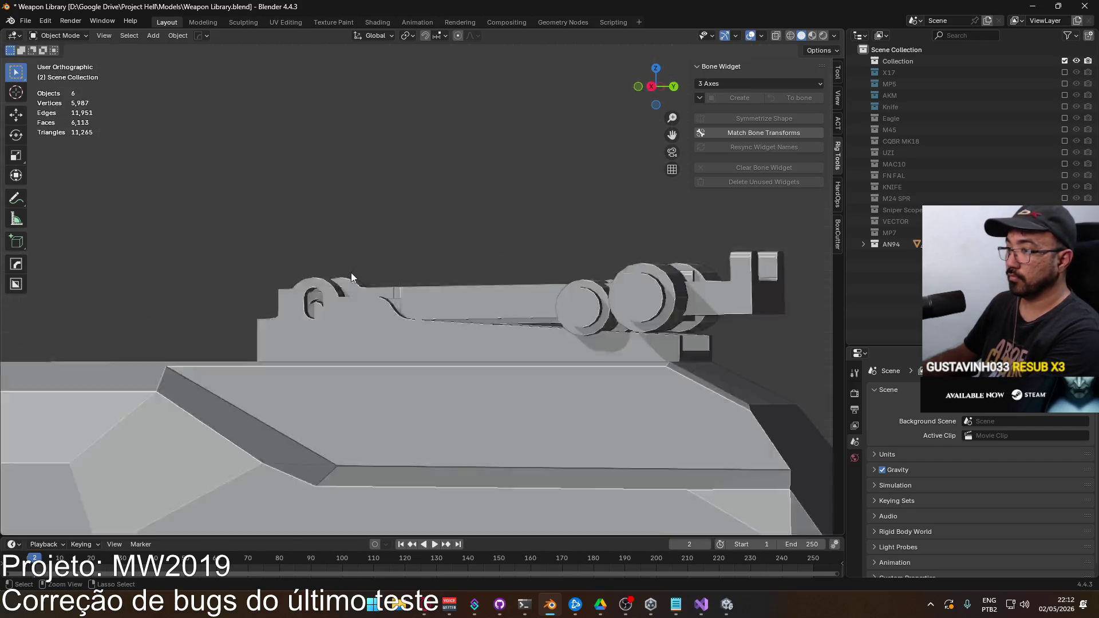
click(435, 273)
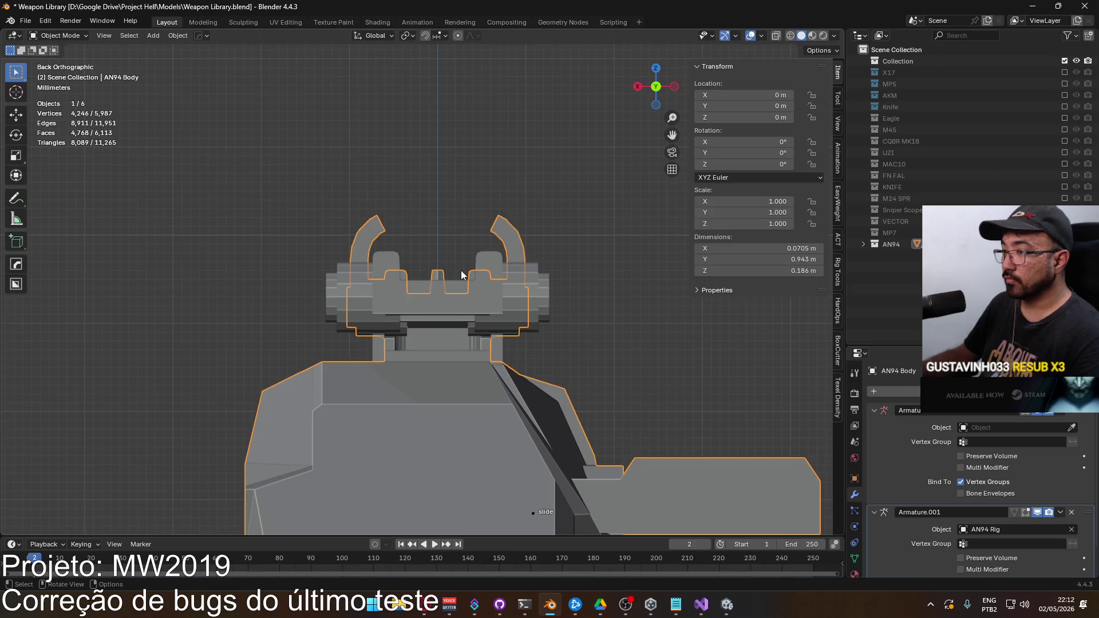
key(Tab)
key(KP_3)
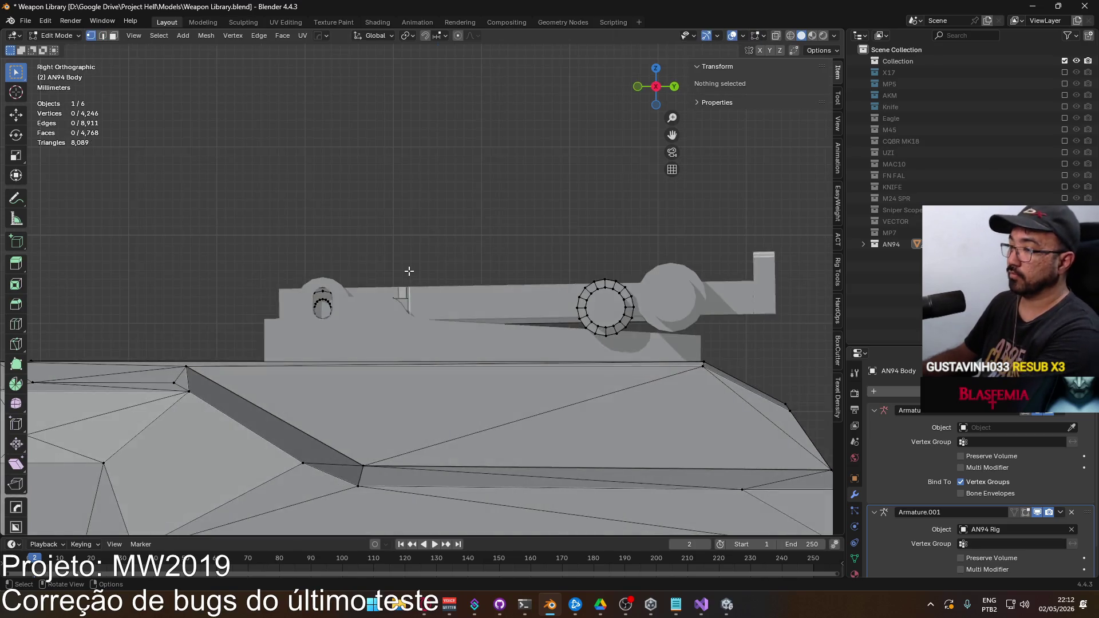
Step: Box-select the 132 front-sight vertices and raise them about 2 mm along Z
scroll(340, 279, down, 6)
scroll(339, 278, up, 5)
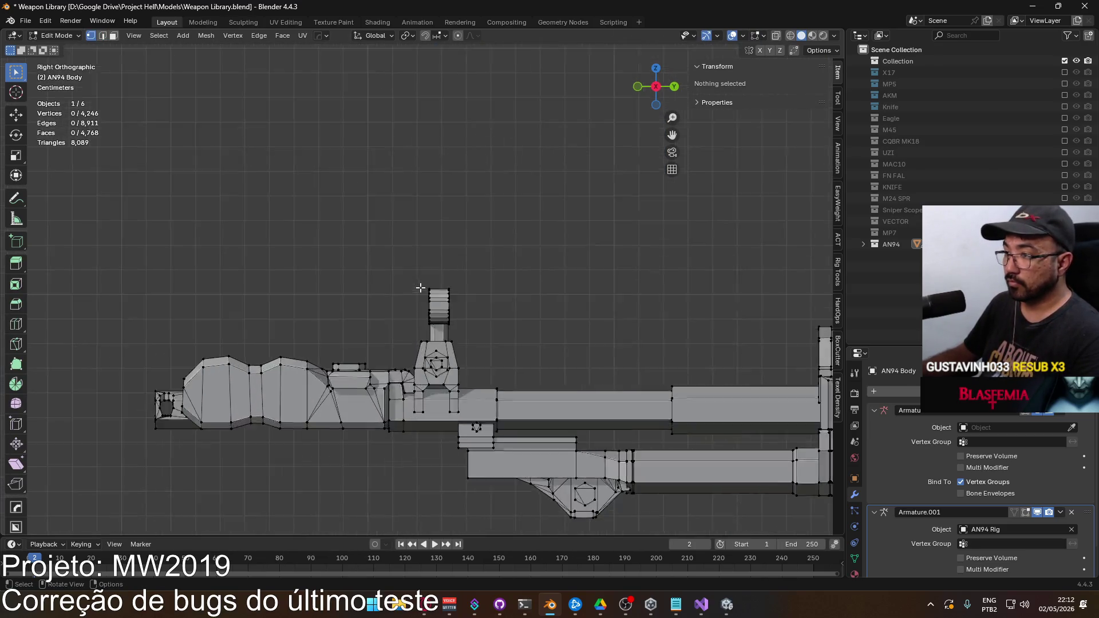
drag(370, 265, 527, 343)
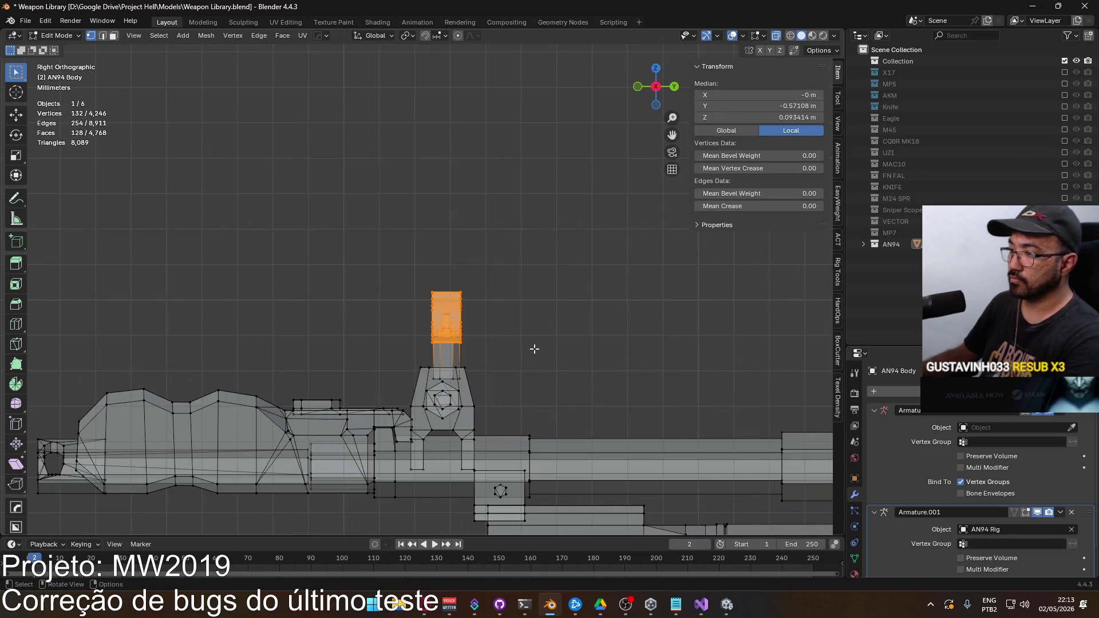
key(KP_6)
key(KP_6)
key(ctrl+KP_1)
scroll(467, 341, up, 10)
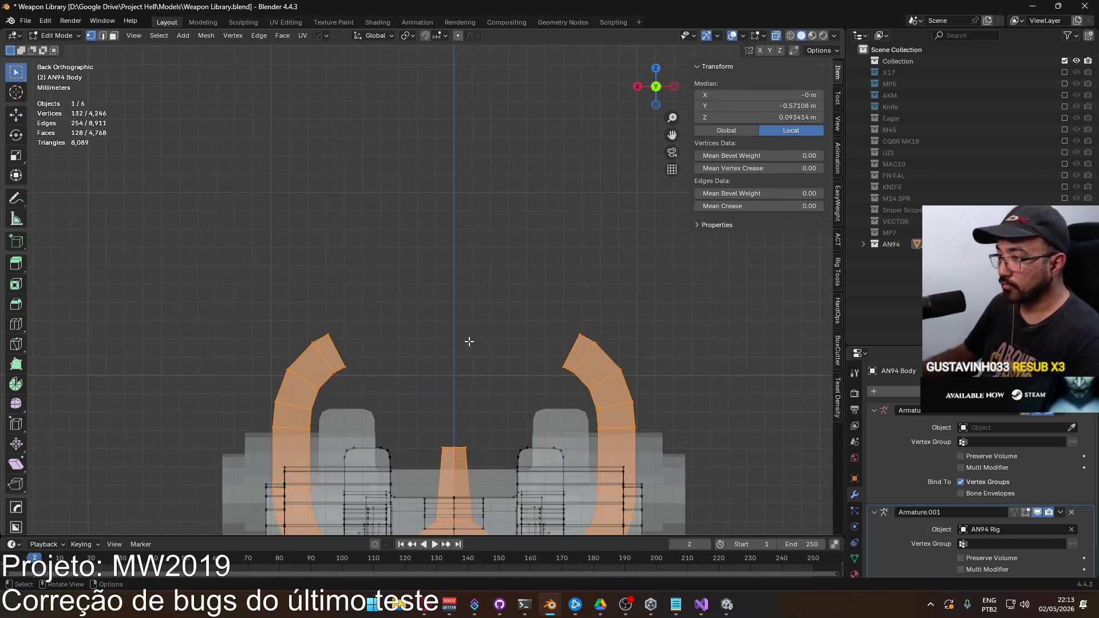
key(g)
key(z)
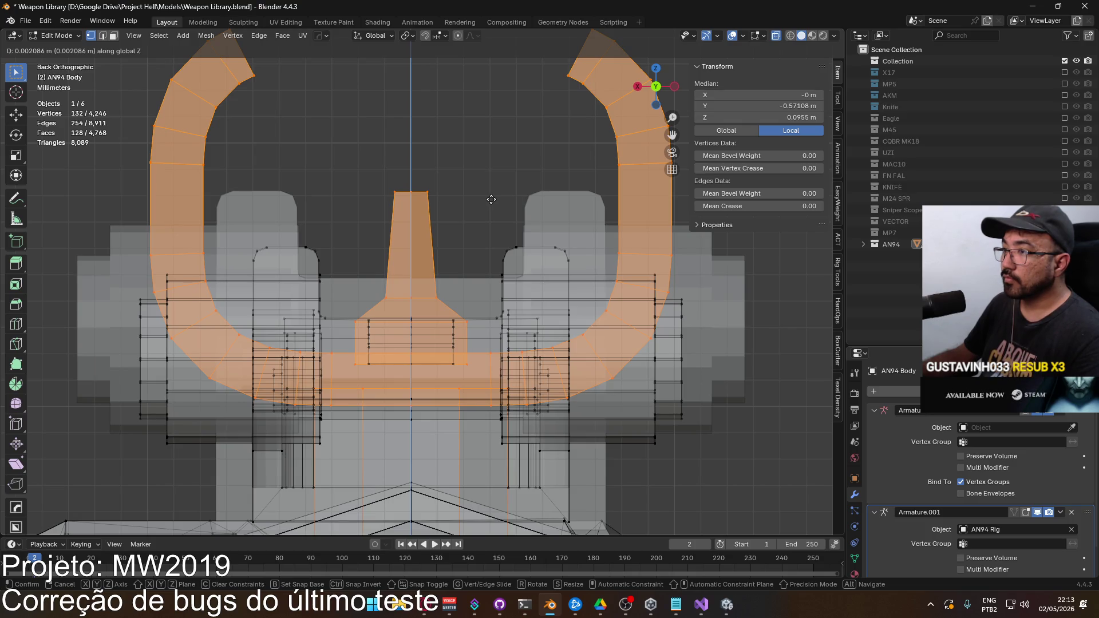
click(492, 199)
Step: Return to Object Mode, deselect everything, and view the whole AN94 from the side
scroll(491, 200, down, 5)
key(Tab)
click(548, 269)
mouse_move(490, 261)
mouse_down()
mouse_move(443, 263)
mouse_move(506, 289)
mouse_move(416, 271)
mouse_up()
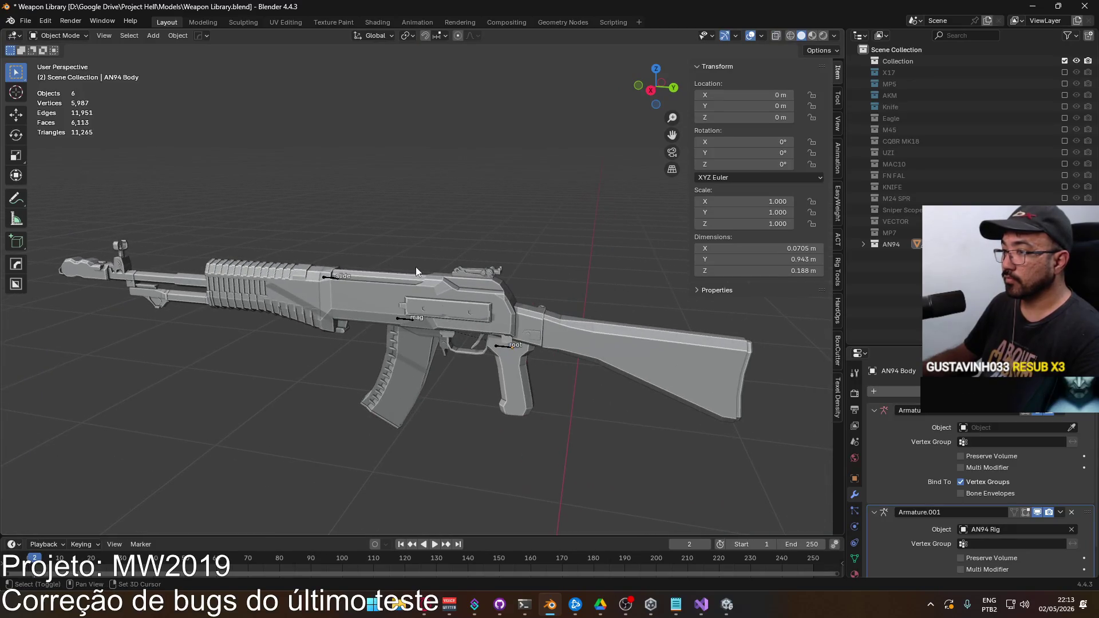
Step: Join the rear sight into the AN94 Body with Ctrl+J
scroll(416, 267, up, 6)
click(449, 311)
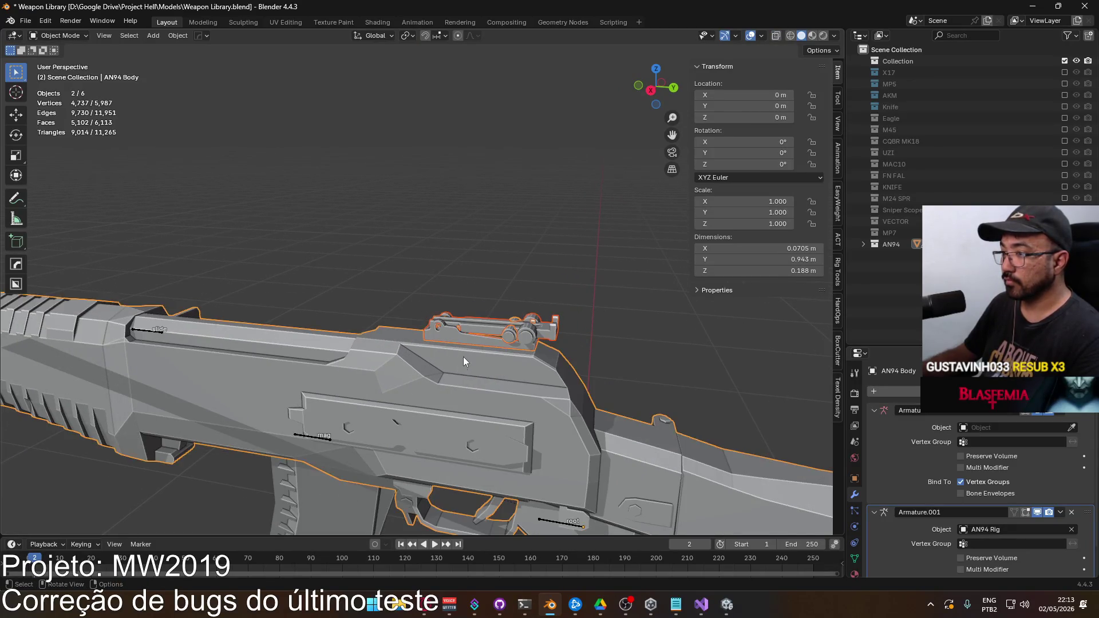
scroll(462, 358, down, 6)
key(ctrl+j)
Step: With snapping on, move the three AN94 rifle objects 1.5 m down along Z in side view
scroll(430, 338, up, 6)
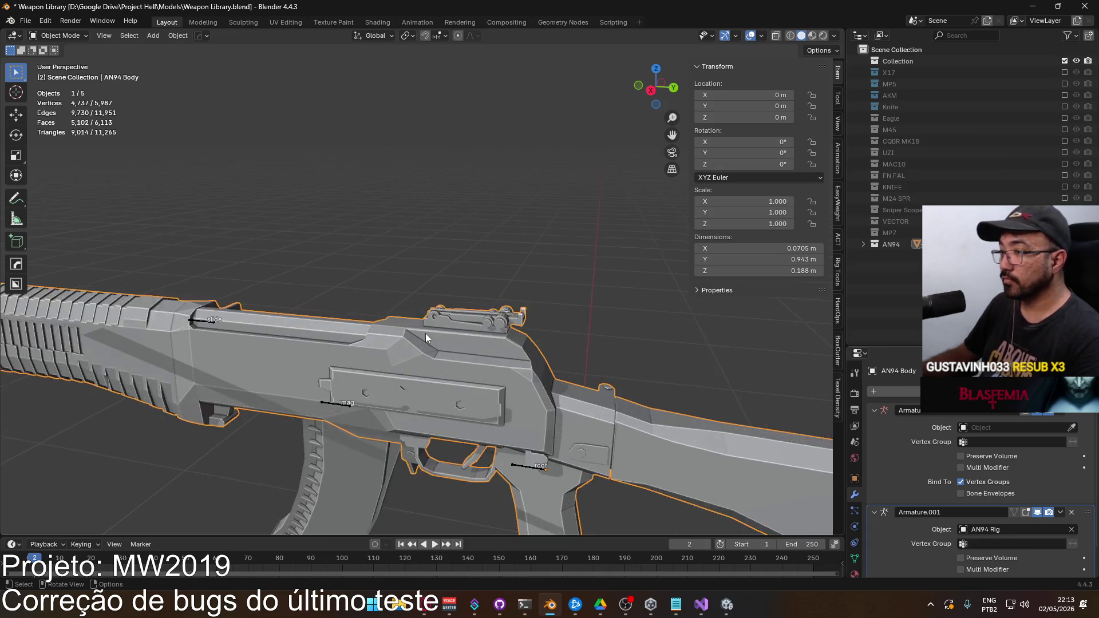
scroll(425, 338, up, 8)
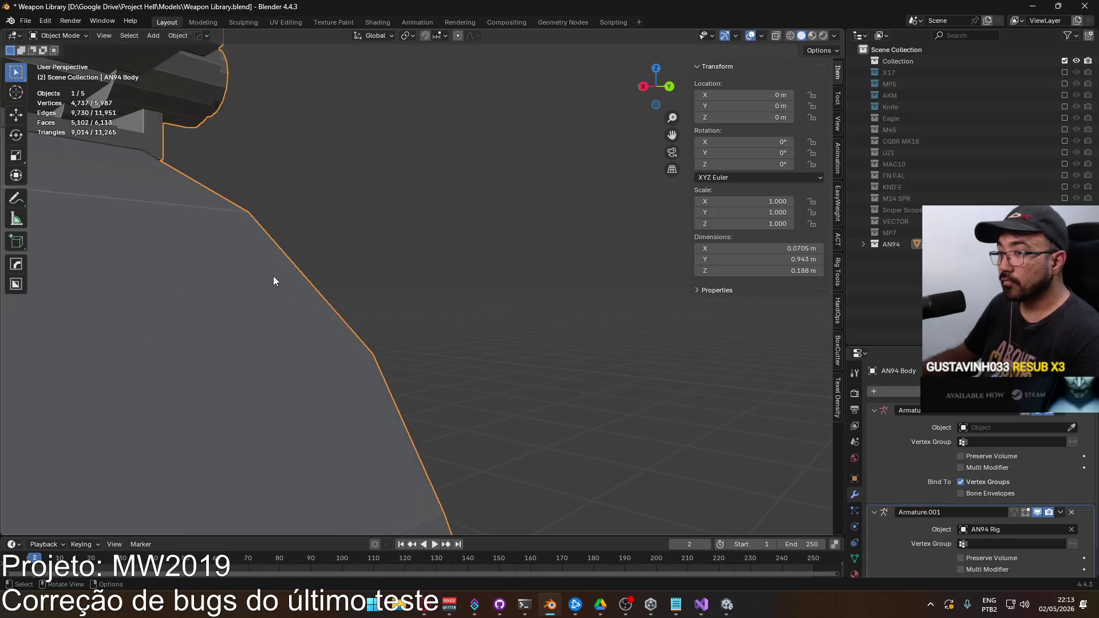
scroll(325, 303, down, 4)
scroll(351, 312, down, 6)
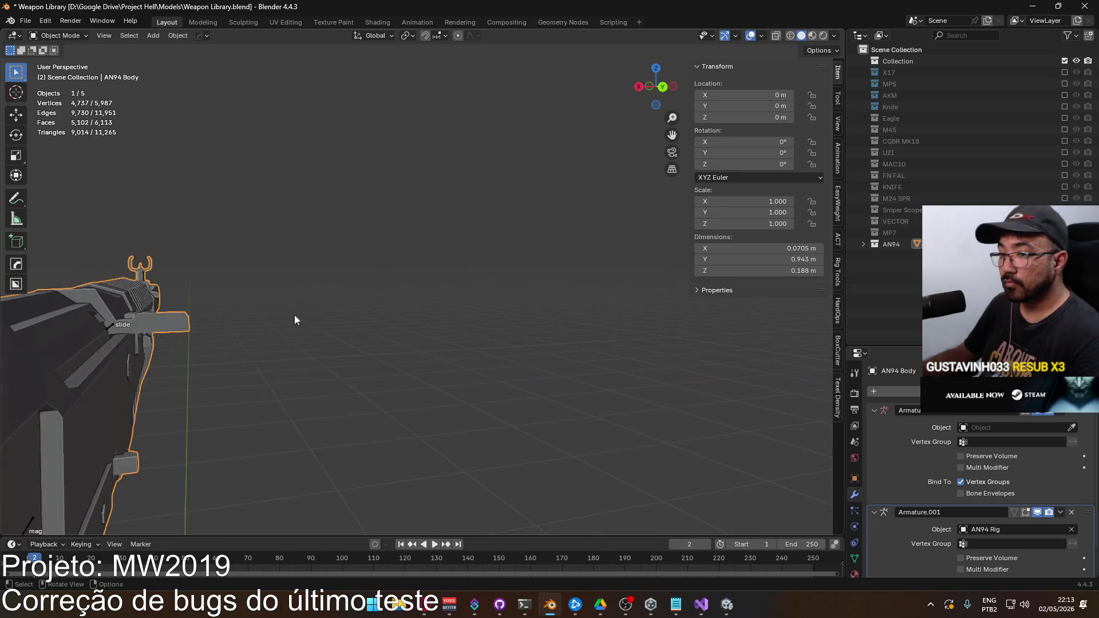
scroll(276, 311, up, 3)
scroll(341, 301, down, 3)
scroll(342, 302, up, 3)
scroll(341, 303, down, 3)
scroll(341, 302, down, 8)
mouse_move(264, 252)
mouse_down()
mouse_move(431, 328)
mouse_move(451, 155)
mouse_up()
key(KP_3)
click(425, 36)
key(g)
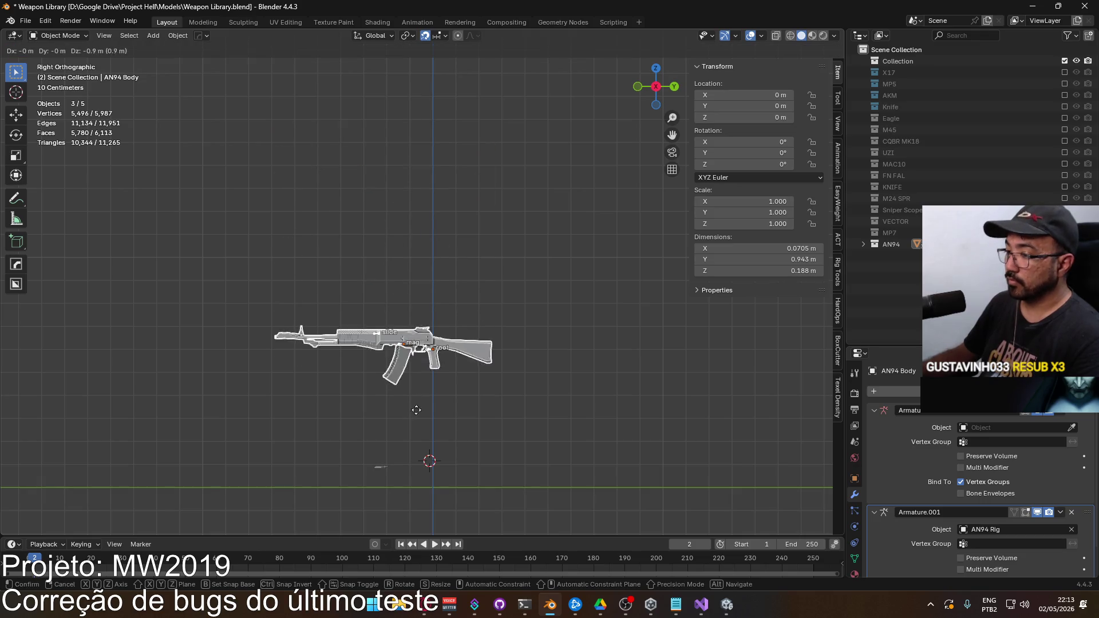
key(Escape)
drag(444, 359, 445, 229)
key(g)
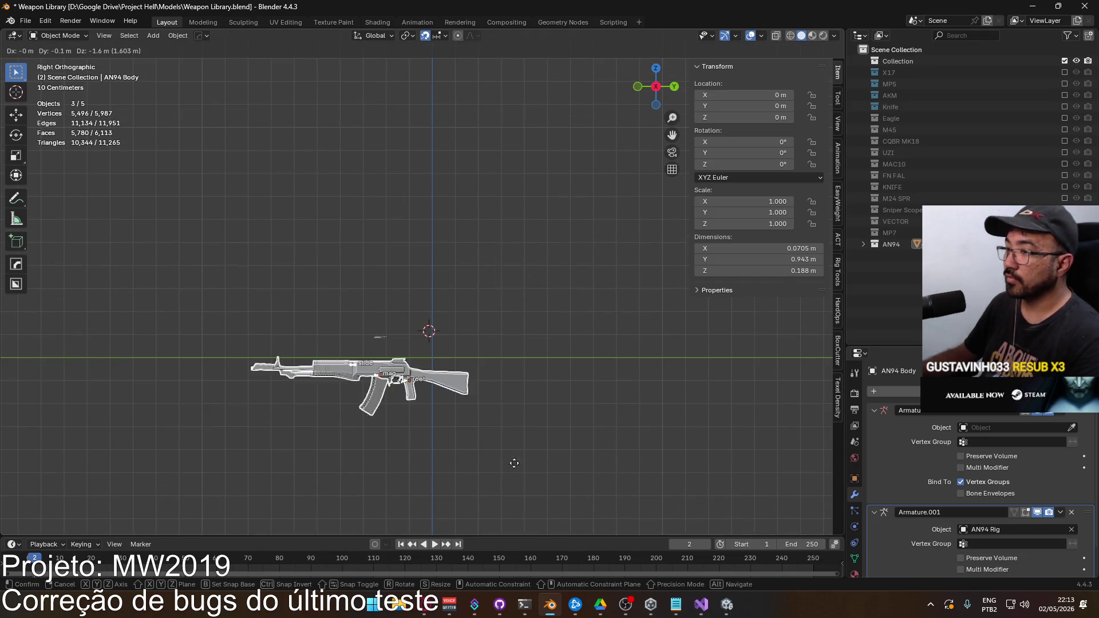
click(531, 441)
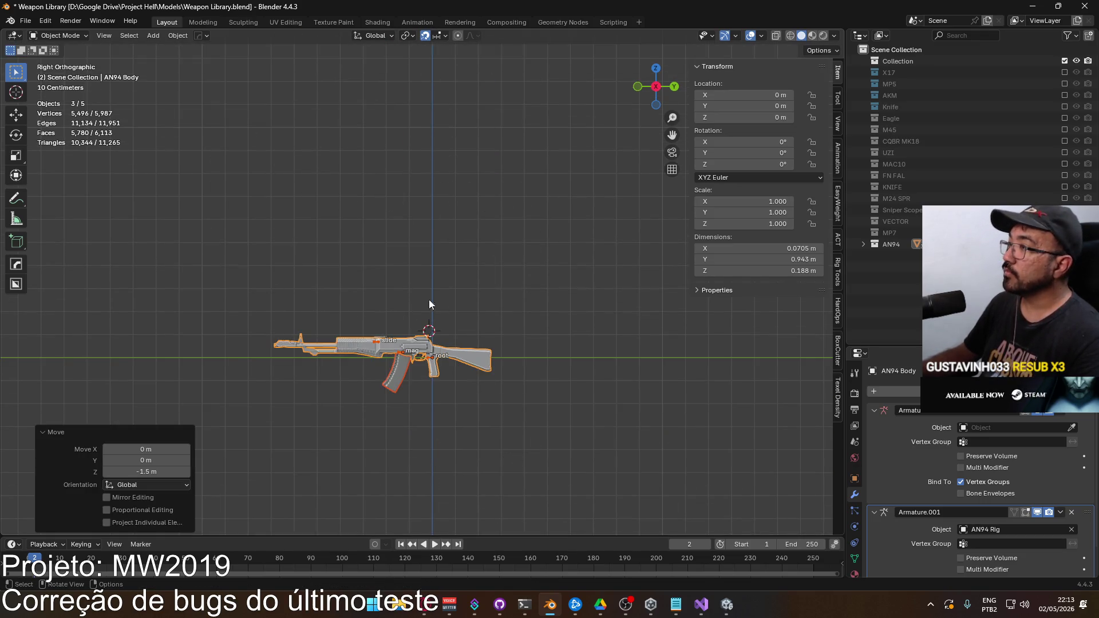
click(26, 22)
Step: Export the model as FBX, overwriting the existing FBX file
mouse_move(99, 193)
click(215, 297)
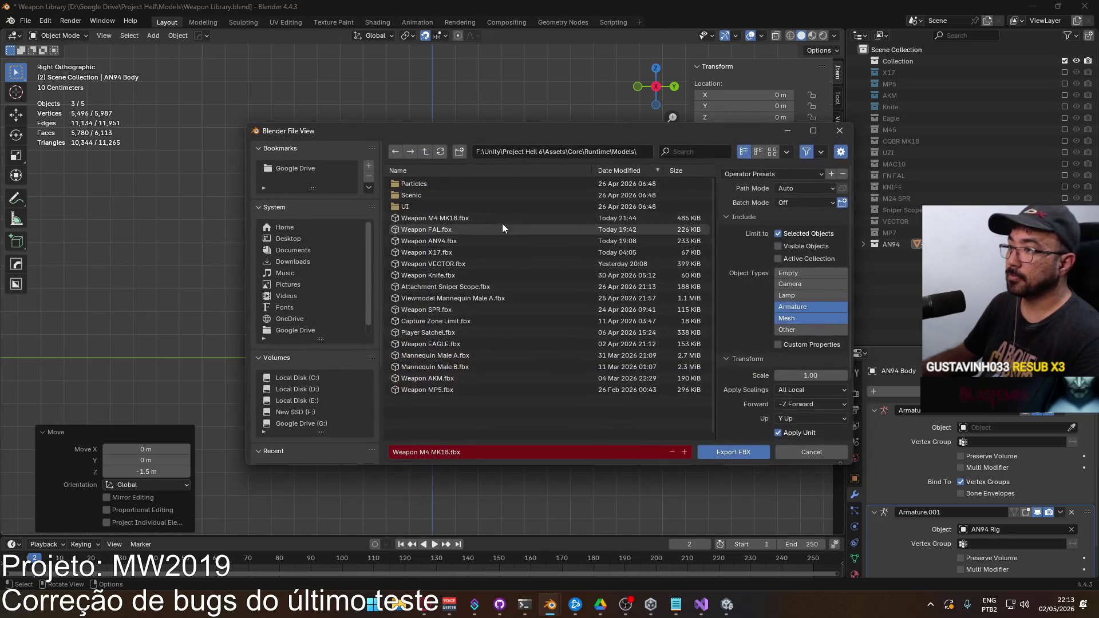
double_click(503, 219)
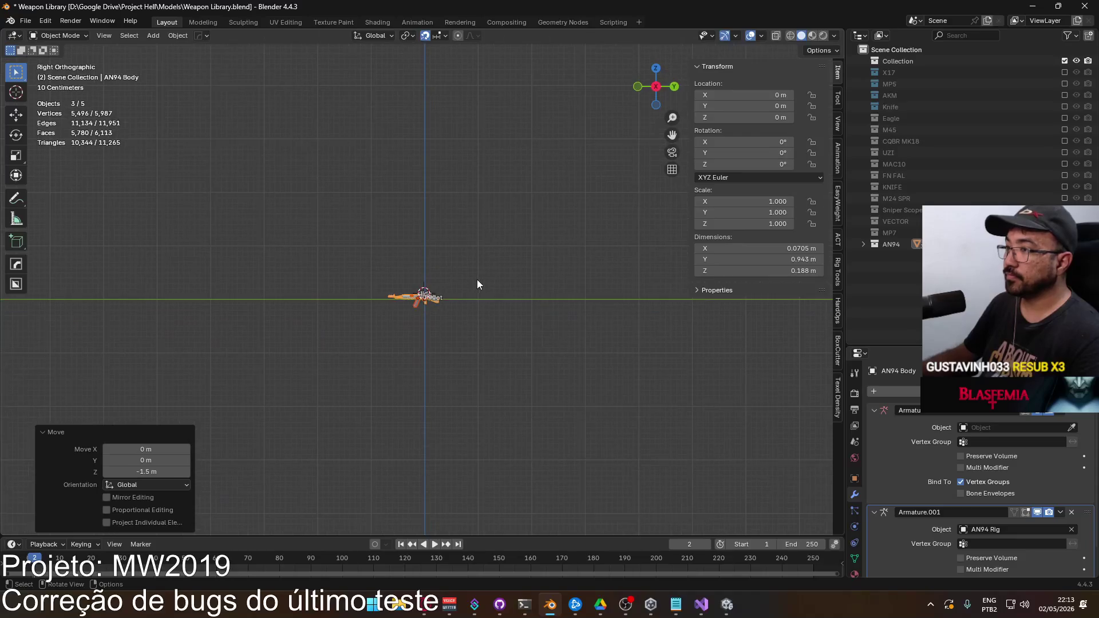
Step: Undo the 1.5 m drop and re-enable all weapon collections, including M24 SPR
key(ctrl+z)
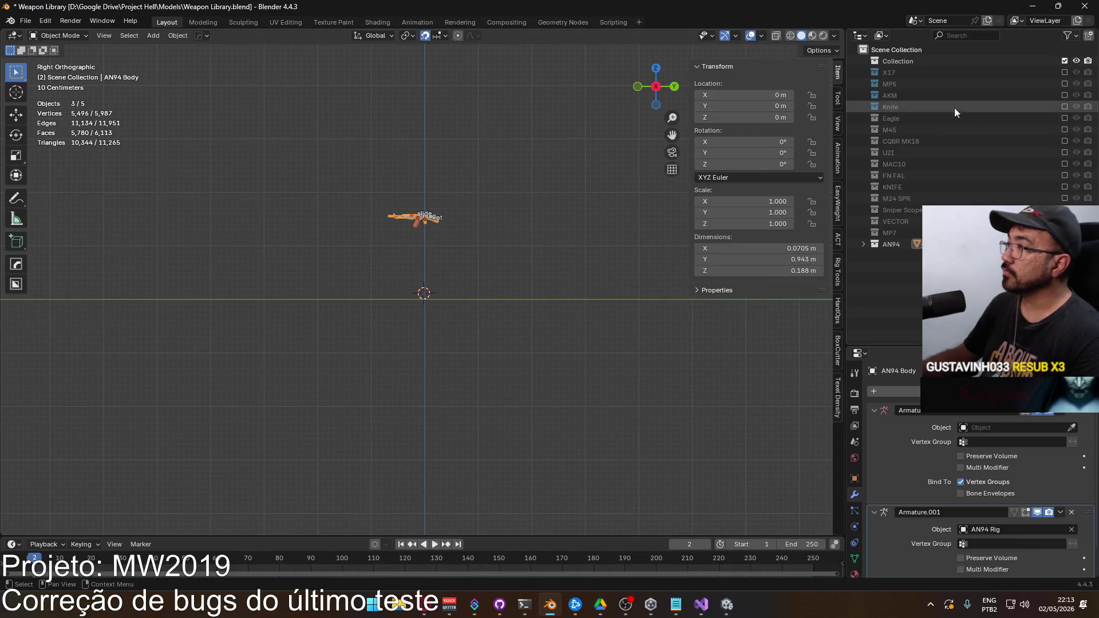
drag(1064, 72, 1066, 186)
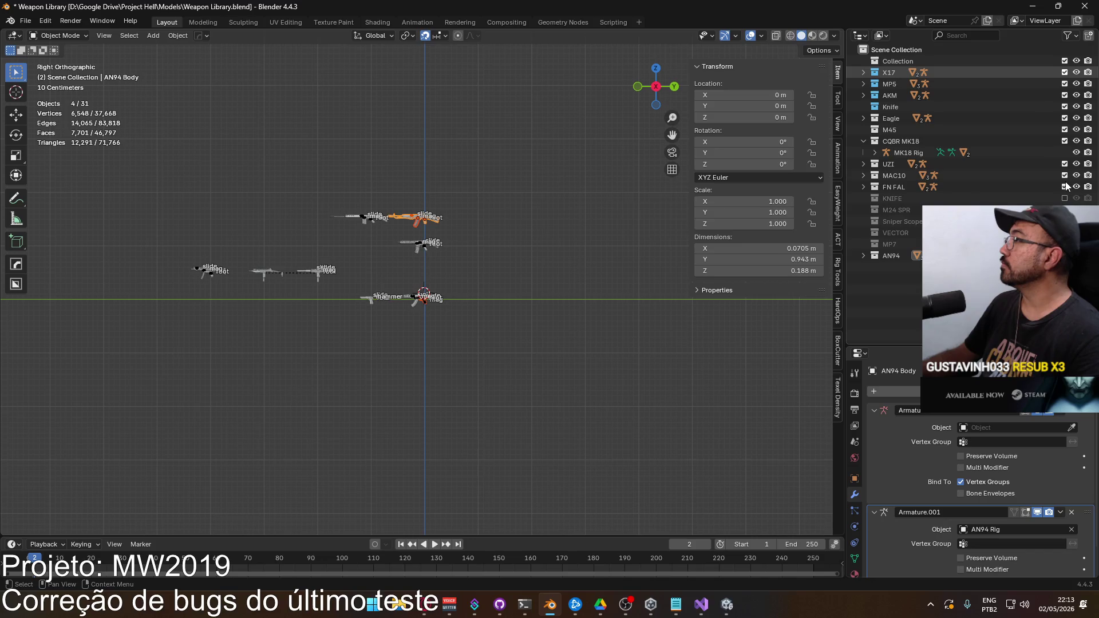
click(864, 141)
click(1065, 198)
scroll(368, 275, up, 7)
click(531, 266)
mouse_move(531, 266)
mouse_down()
mouse_move(505, 222)
mouse_move(509, 284)
mouse_move(431, 271)
mouse_move(393, 288)
mouse_move(423, 269)
mouse_move(415, 284)
mouse_move(375, 264)
mouse_up()
scroll(374, 263, up, 5)
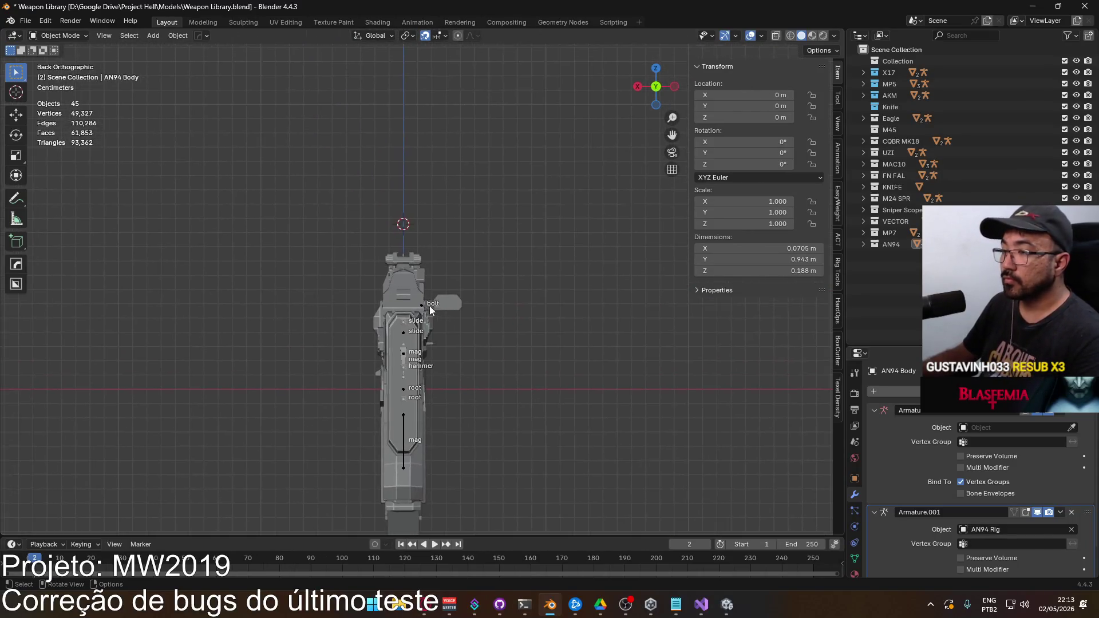
Step: Bring the rear sight into view and select the rear-sight part
scroll(407, 267, up, 3)
mouse_move(407, 267)
mouse_down()
mouse_move(447, 300)
mouse_move(494, 305)
mouse_move(485, 298)
mouse_move(511, 311)
mouse_move(471, 273)
mouse_move(486, 274)
mouse_move(640, 308)
mouse_move(539, 297)
mouse_up()
click(495, 305)
scroll(539, 297, up, 6)
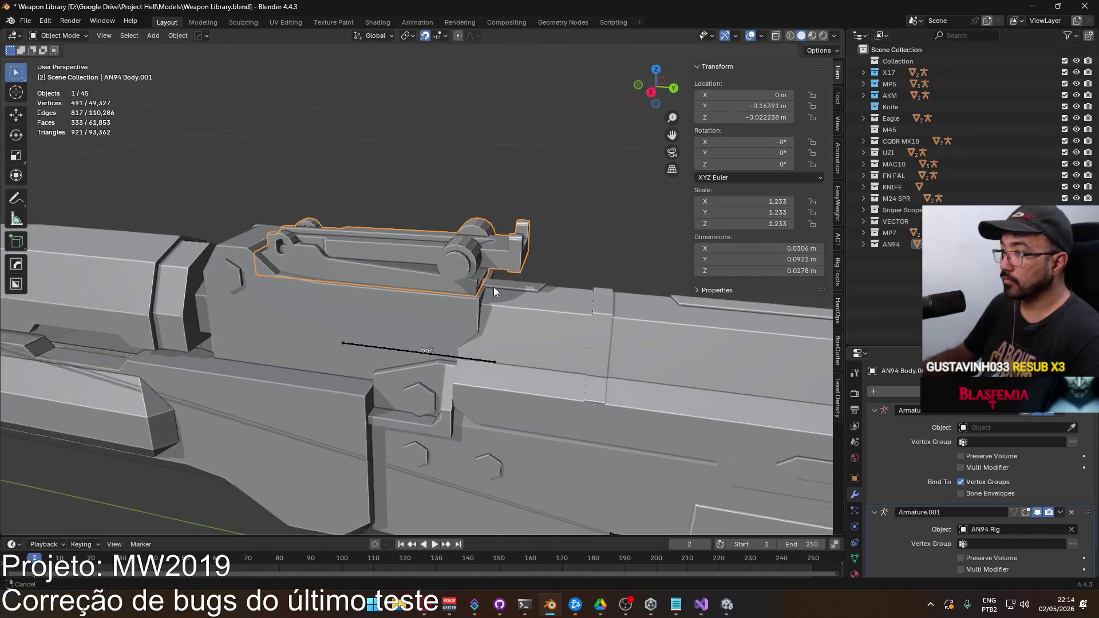
drag(444, 250, 453, 241)
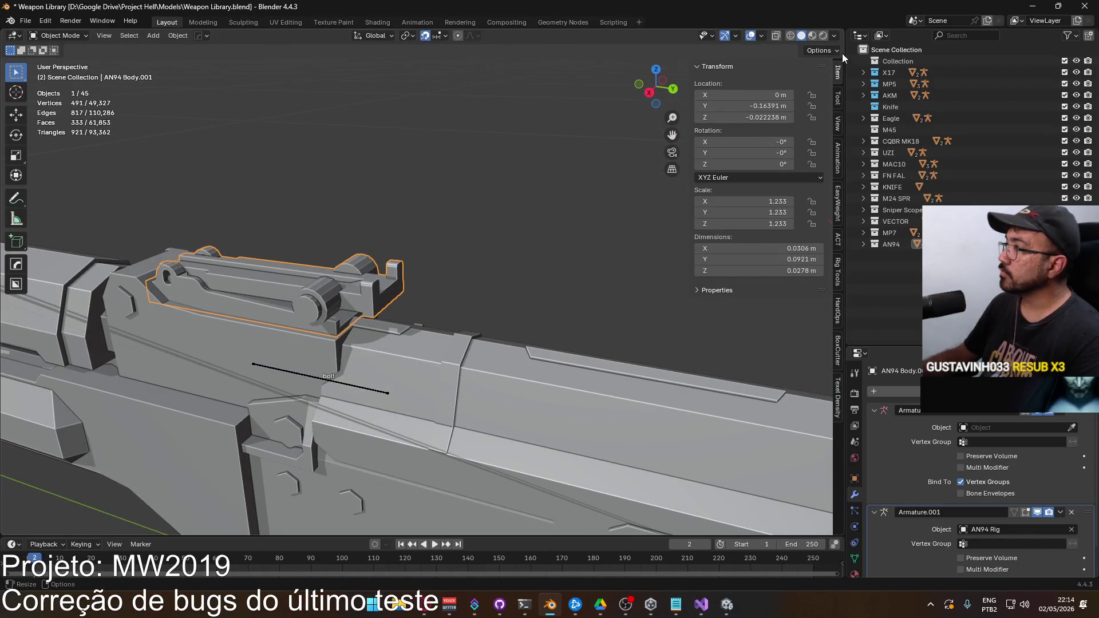
Step: Turn off viewport shadows and set the cavity type to Both
click(834, 35)
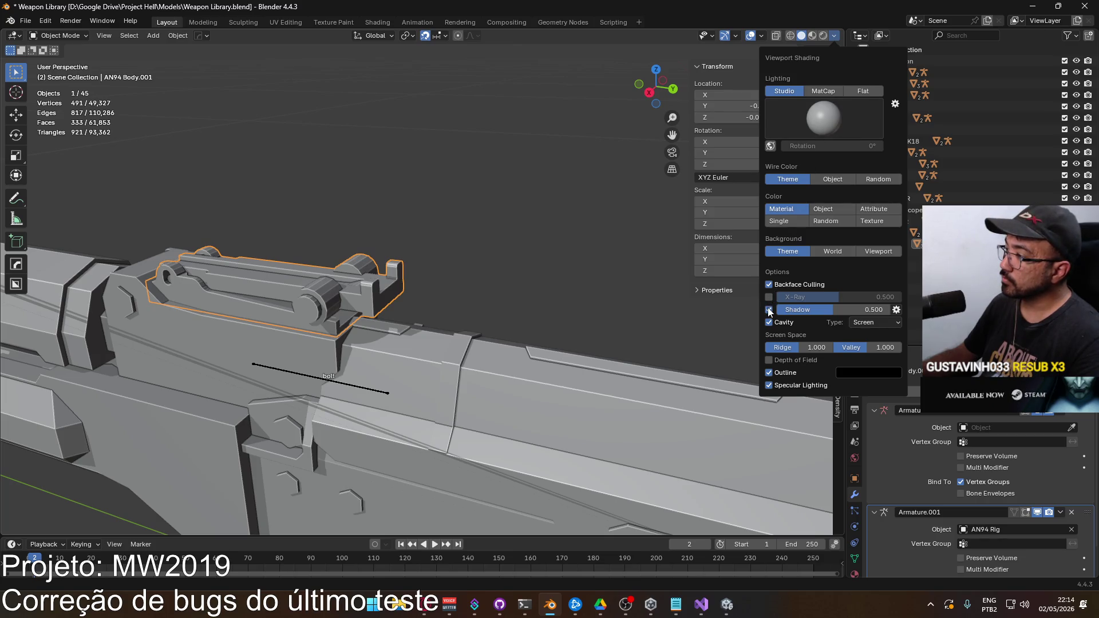
click(769, 310)
click(768, 298)
click(768, 299)
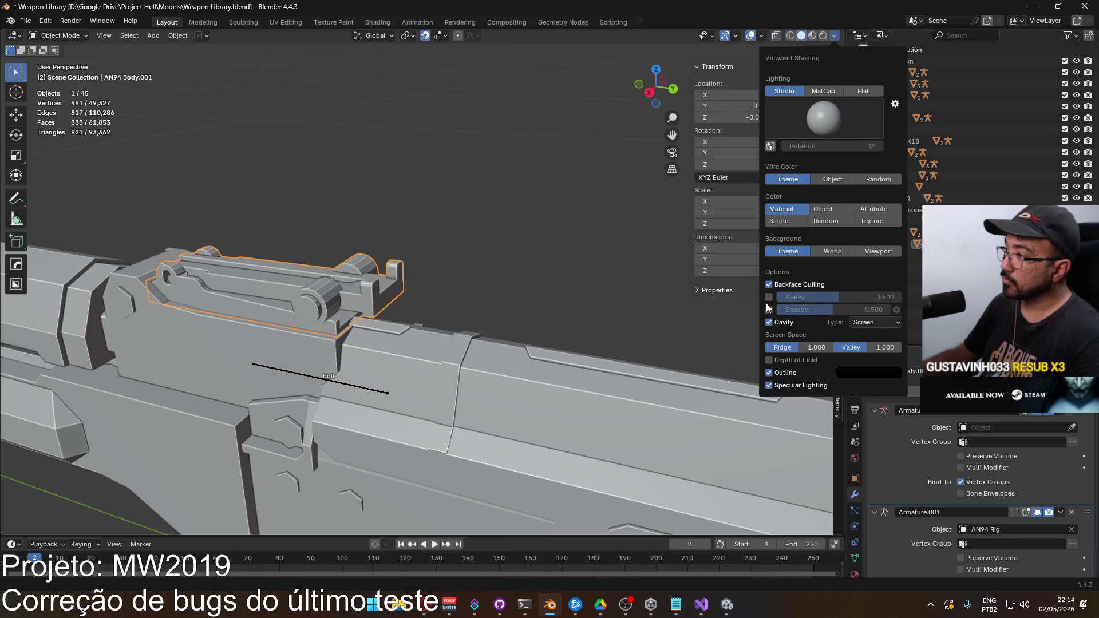
click(857, 324)
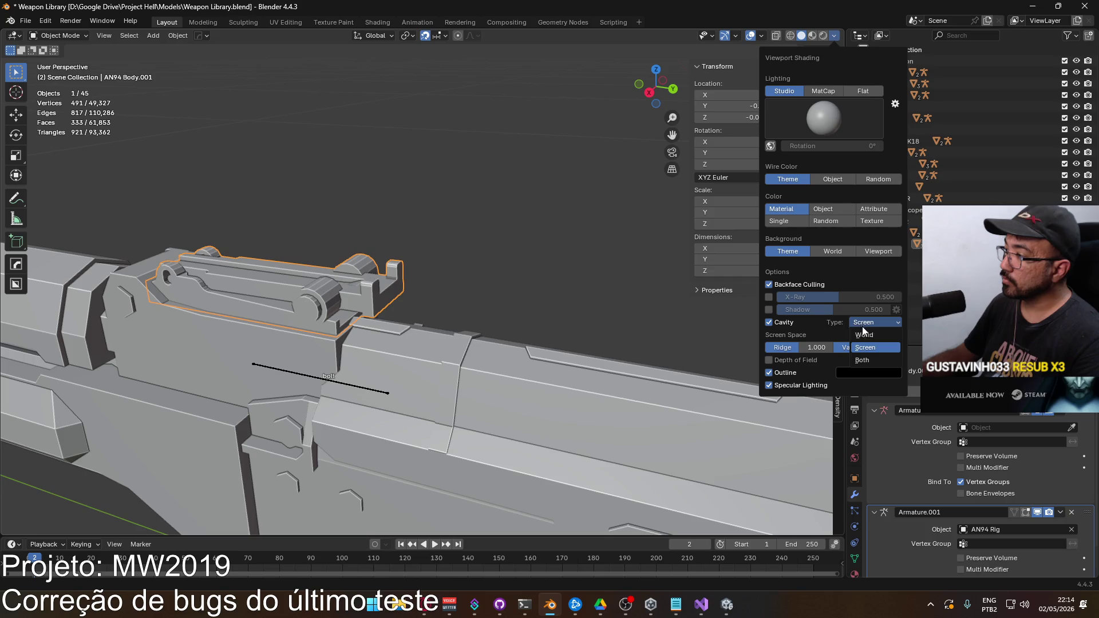
click(870, 359)
Step: Orbit and zoom to inspect the shaded rear sight, then switch to the web browser
drag(501, 274, 483, 270)
scroll(458, 282, up, 2)
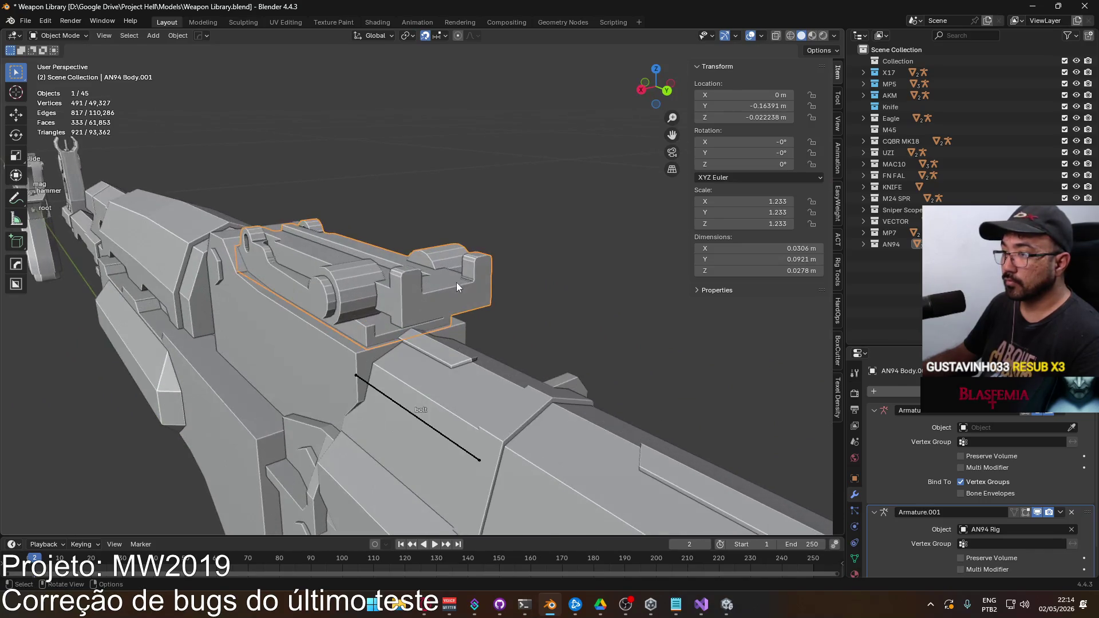
scroll(444, 271, up, 4)
scroll(483, 289, down, 4)
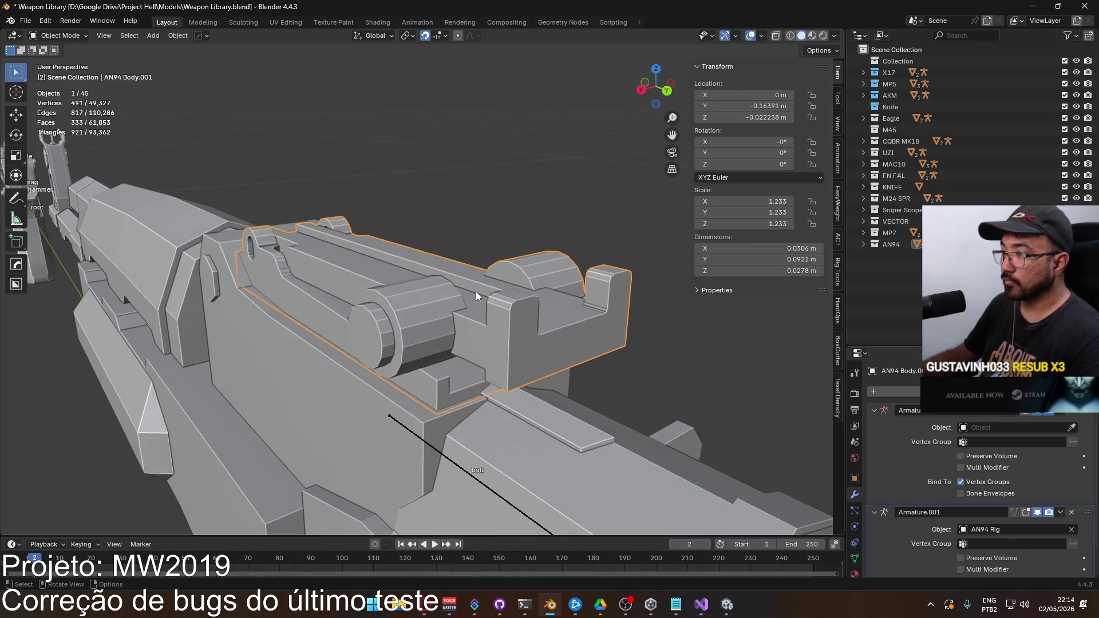
click(432, 610)
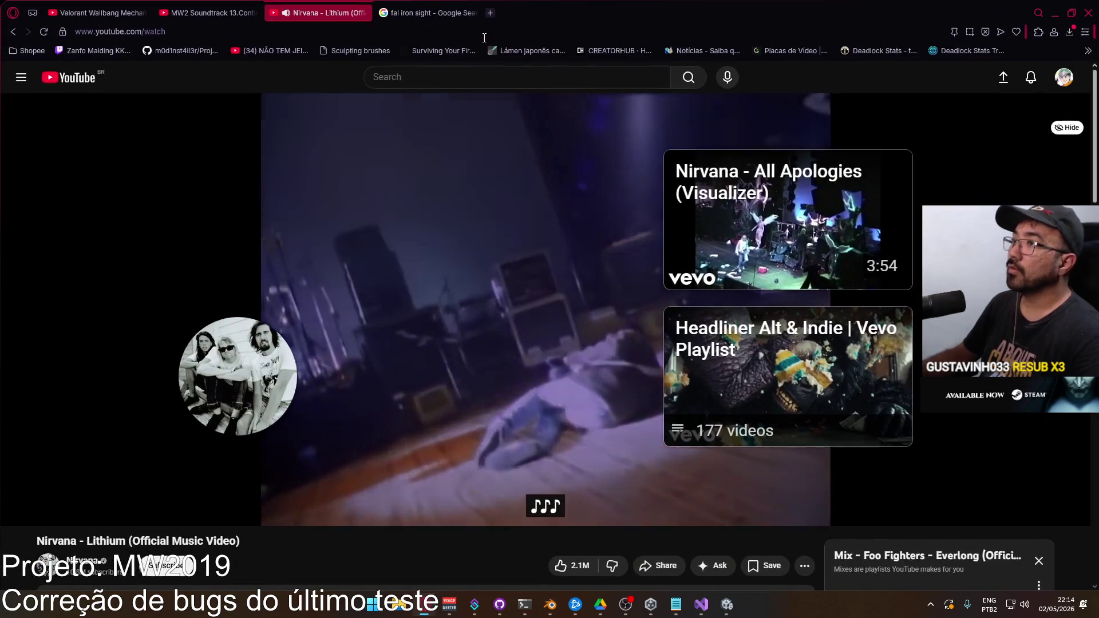
Step: Replace the 'fal iron sight' search with 'ak iron sight' and enlarge the Firearms News rear-sight photo
click(429, 13)
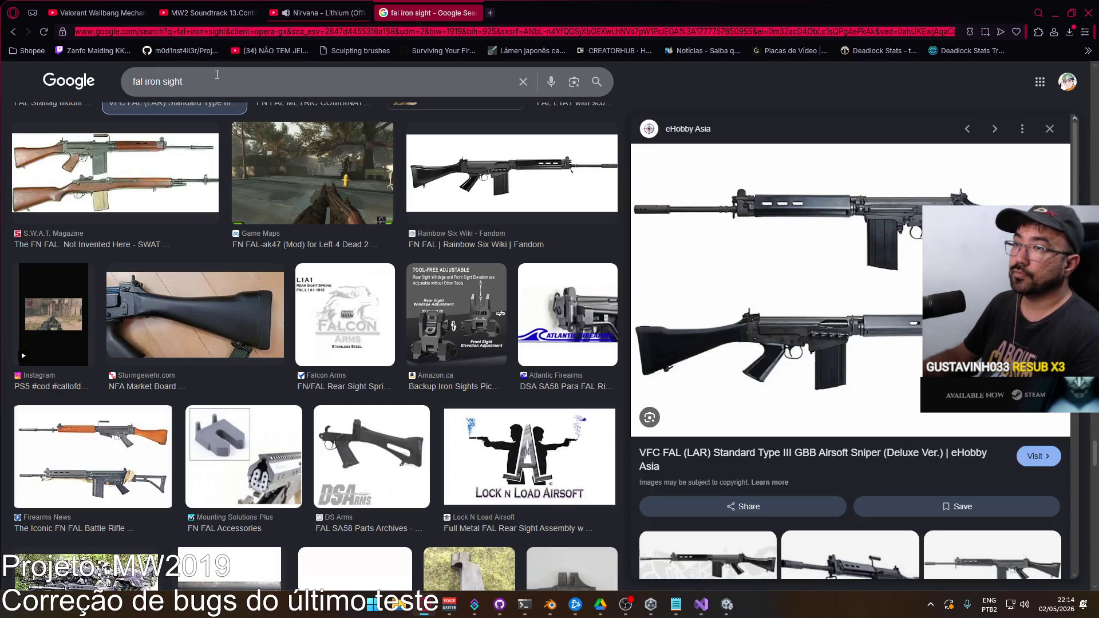
text(ak iron sight)
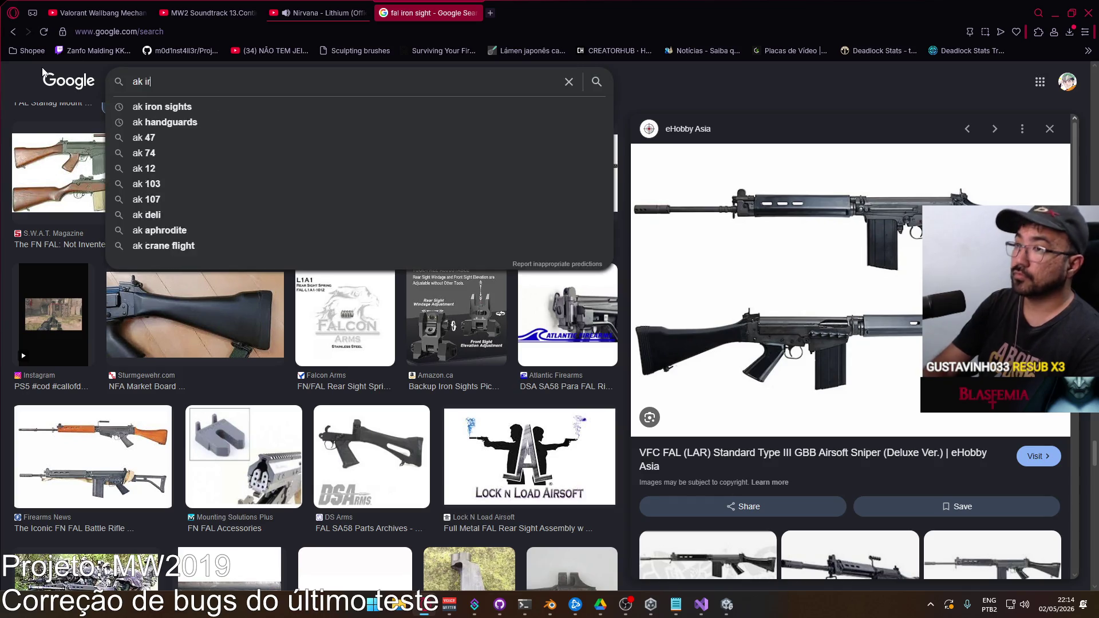
key(Return)
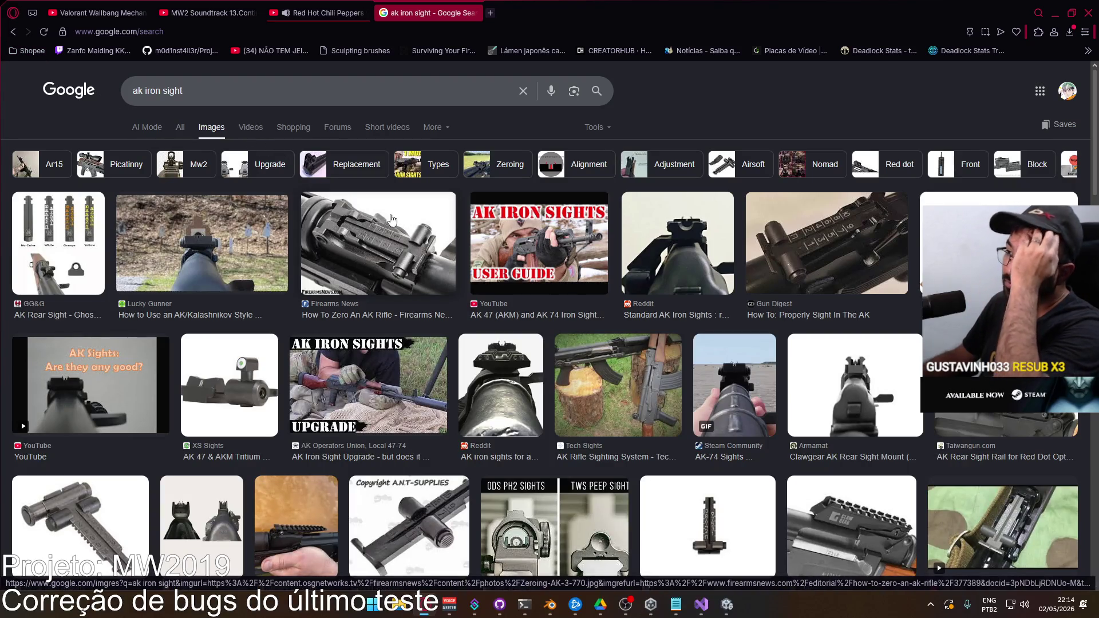
click(392, 245)
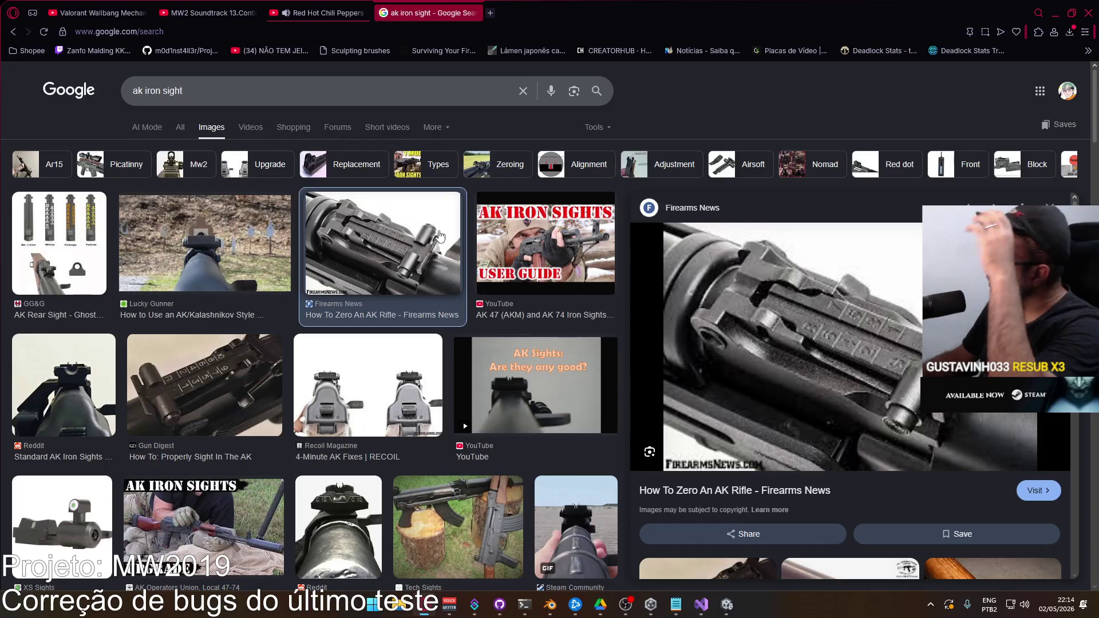
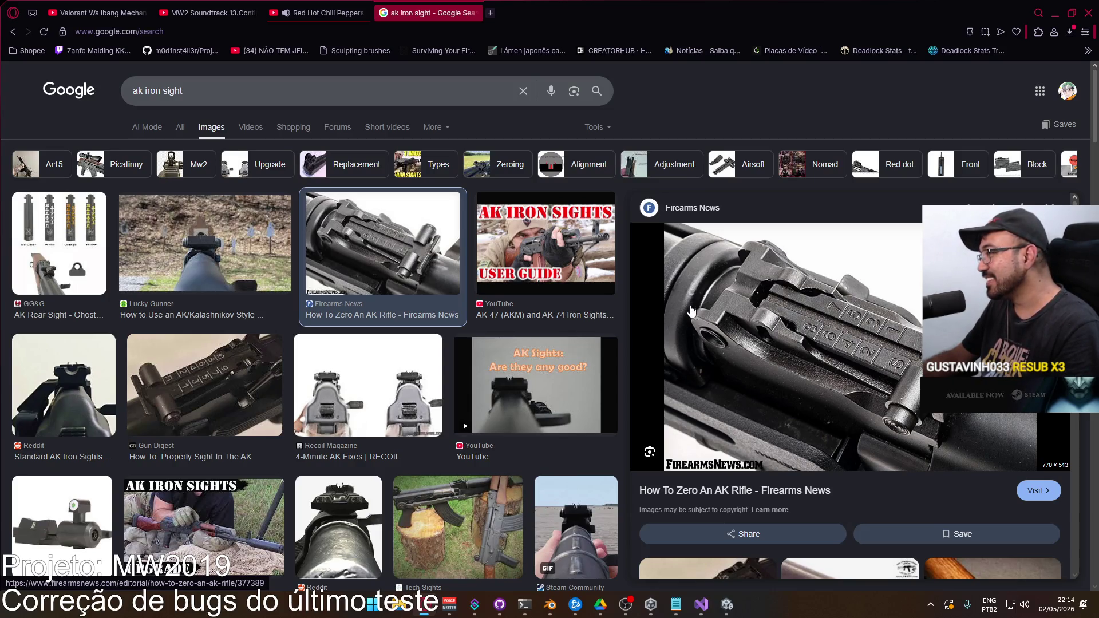
Step: Enter Edit Mode on the AN94 body and frame the rear sight block in face select mode
key(alt+Tab)
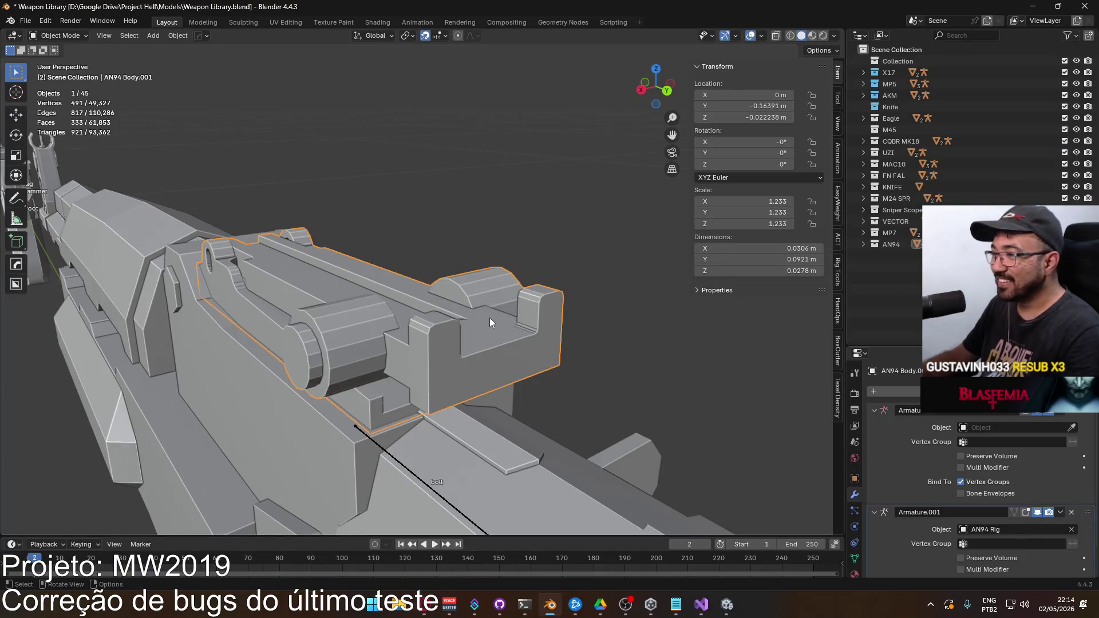
key(Tab)
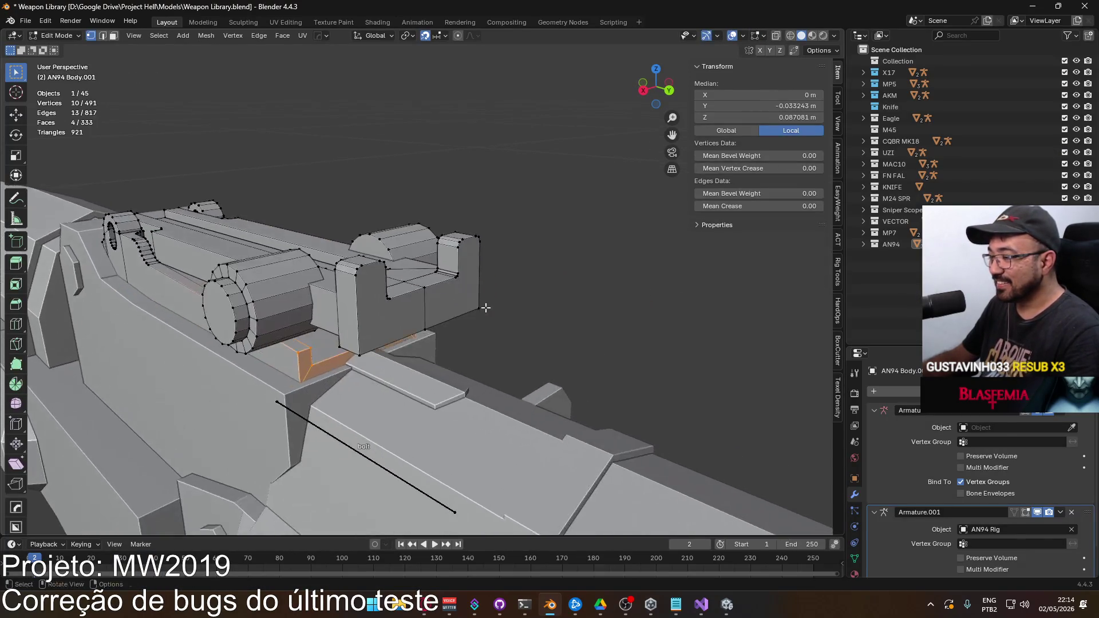
key(alt+Tab)
drag(380, 272, 407, 313)
key(3)
click(423, 364)
mouse_move(423, 363)
mouse_down()
mouse_move(418, 377)
mouse_move(305, 249)
mouse_up()
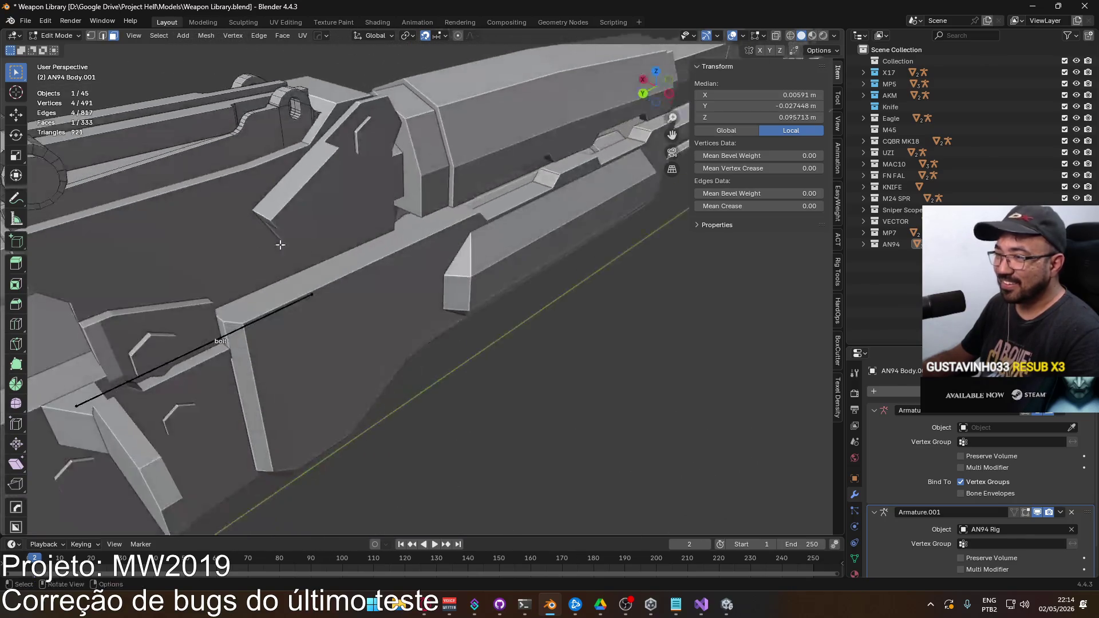
scroll(304, 248, up, 6)
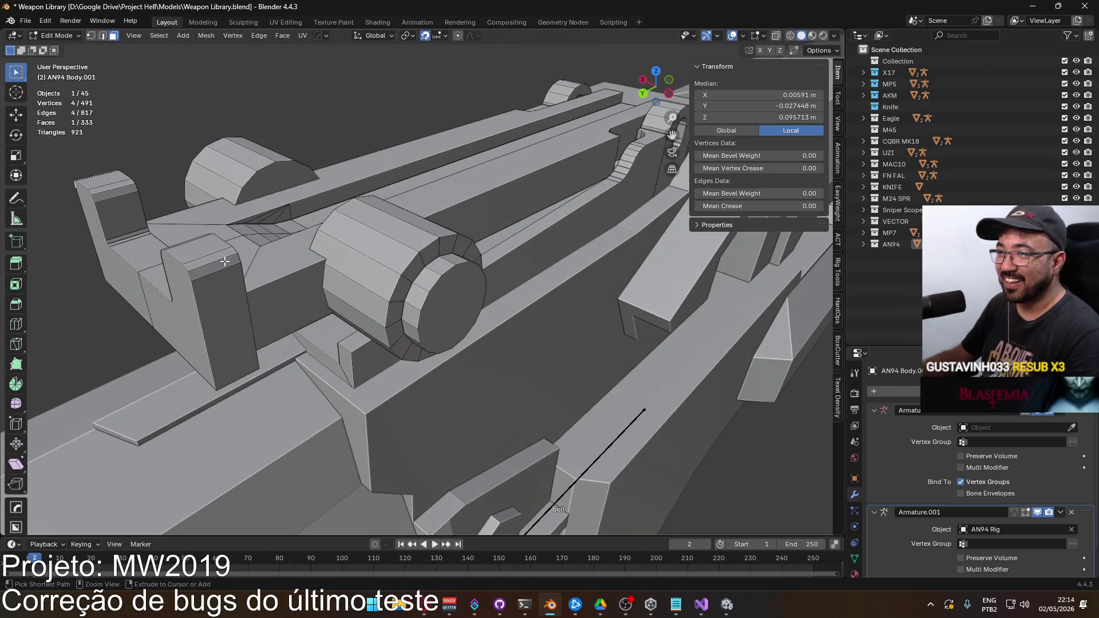
click(225, 261)
key(ctrl+z)
drag(224, 261, 298, 275)
Step: Select the 18 faces across the sight block's top and delete them
ctrl+click(434, 340)
ctrl+click(324, 311)
drag(324, 311, 572, 304)
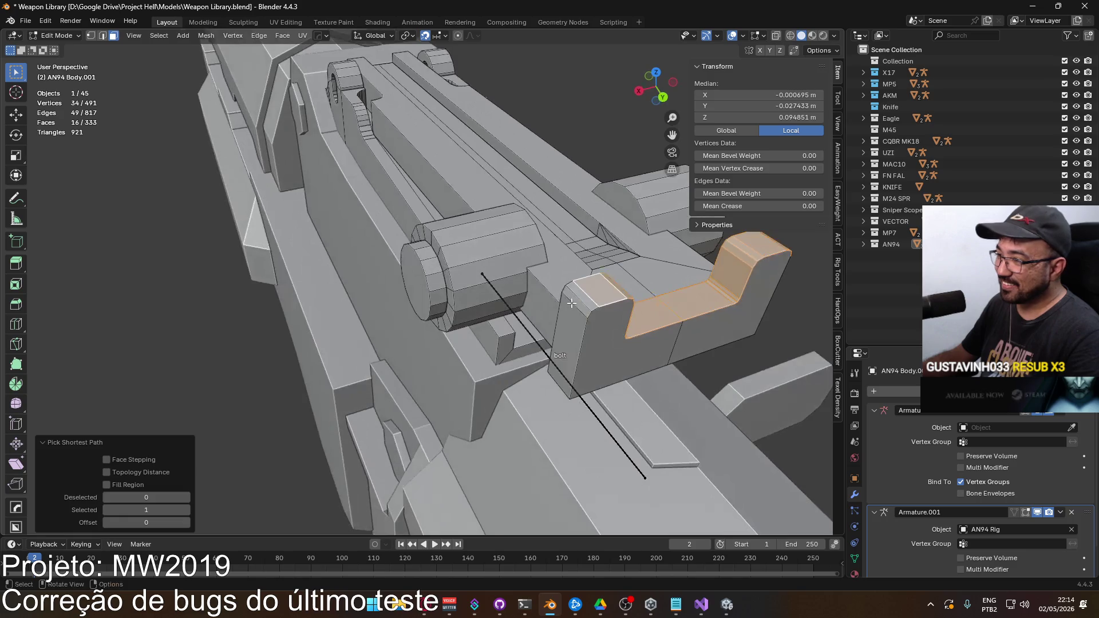
key(x)
click(630, 297)
mouse_move(630, 297)
mouse_down()
mouse_move(521, 341)
mouse_move(498, 262)
mouse_up()
Step: Delete the 16 leftover vertices remaining on the block top
key(1)
click(477, 236)
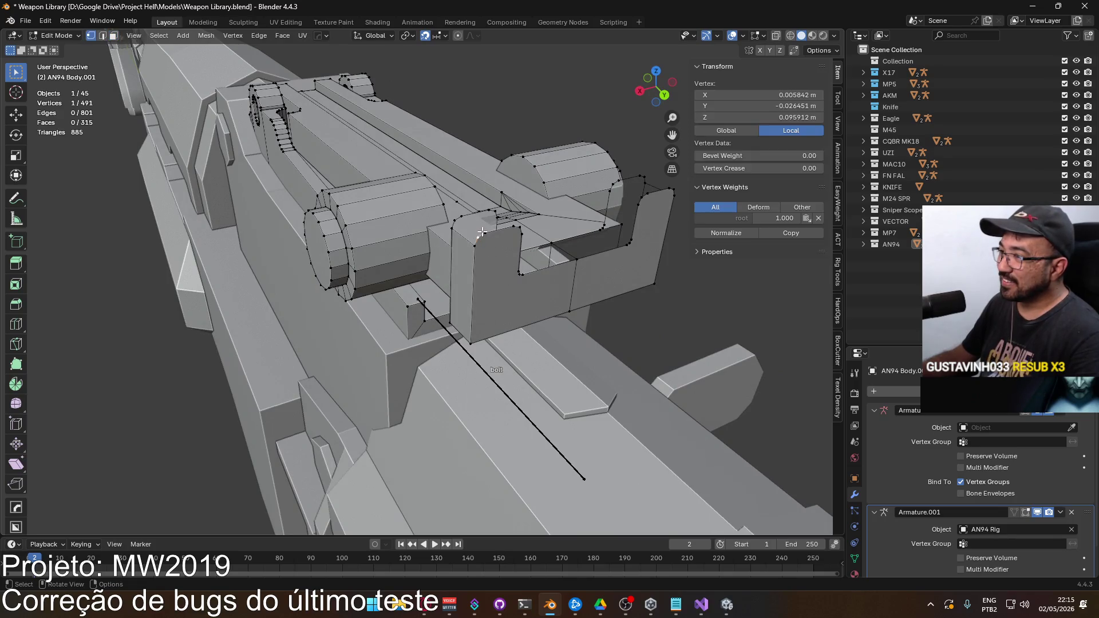
shift+click(461, 217)
shift+click(455, 220)
drag(486, 236, 461, 343)
shift+click(458, 360)
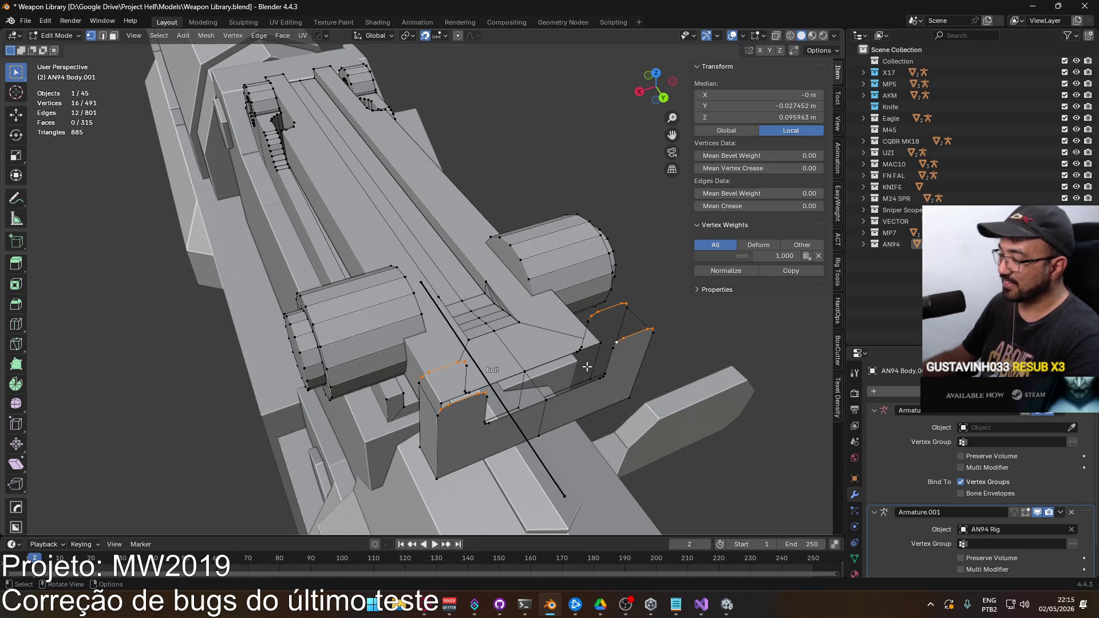
key(x)
click(585, 344)
drag(590, 352, 351, 322)
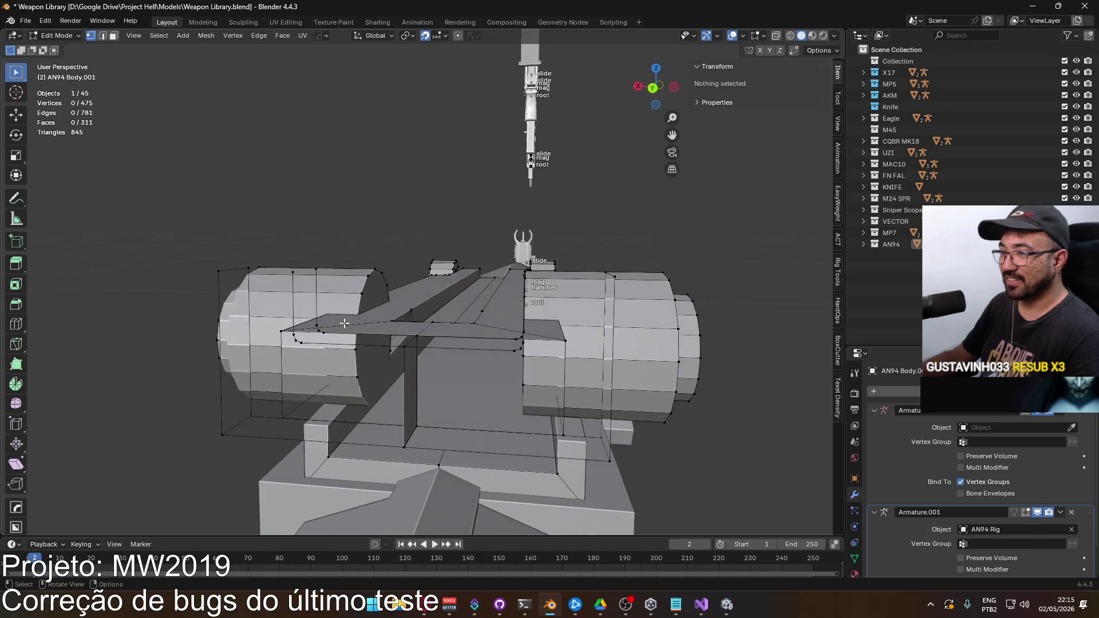
Step: Circle-select the leftover vertices on the sight block and delete them
alt+click(294, 332)
mouse_move(303, 338)
mouse_down()
mouse_move(657, 345)
mouse_move(437, 300)
mouse_up()
key(c)
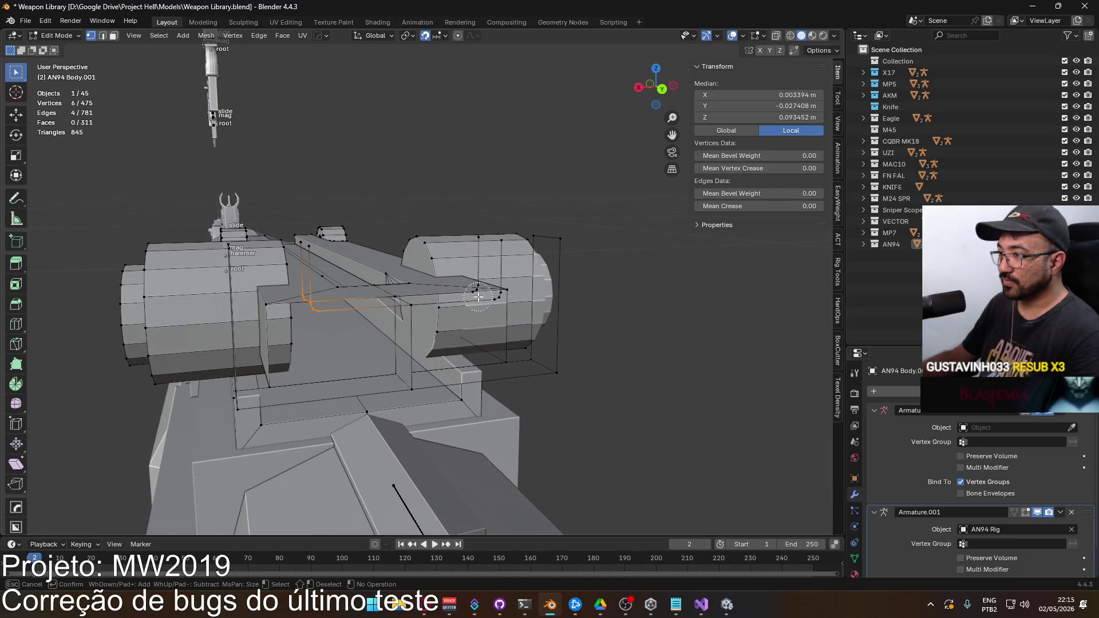
click(492, 297)
key(Escape)
key(x)
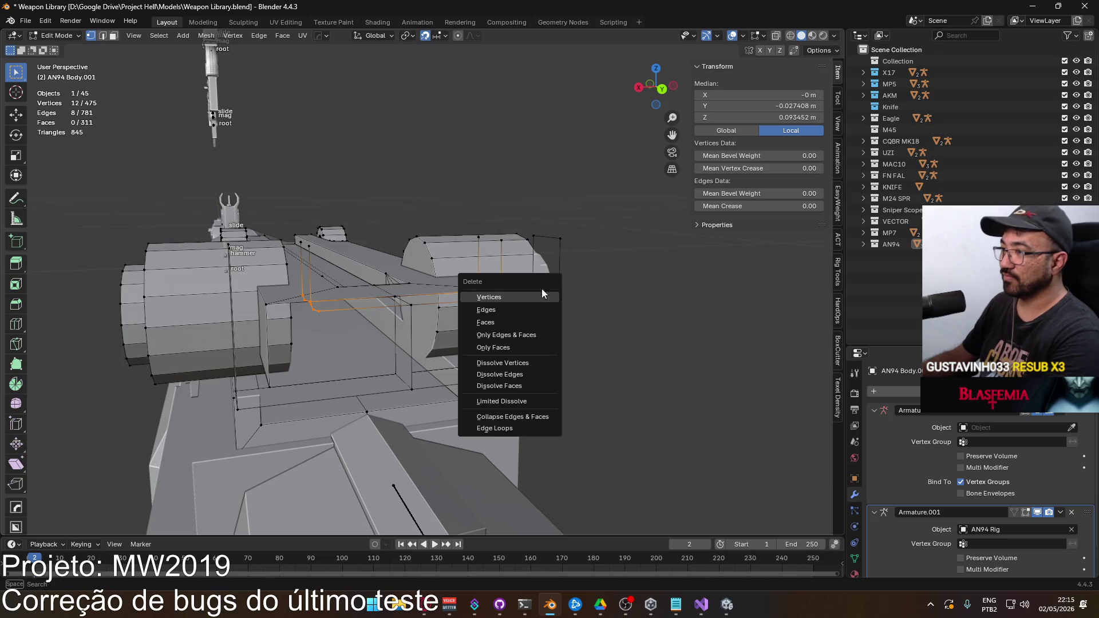
click(527, 297)
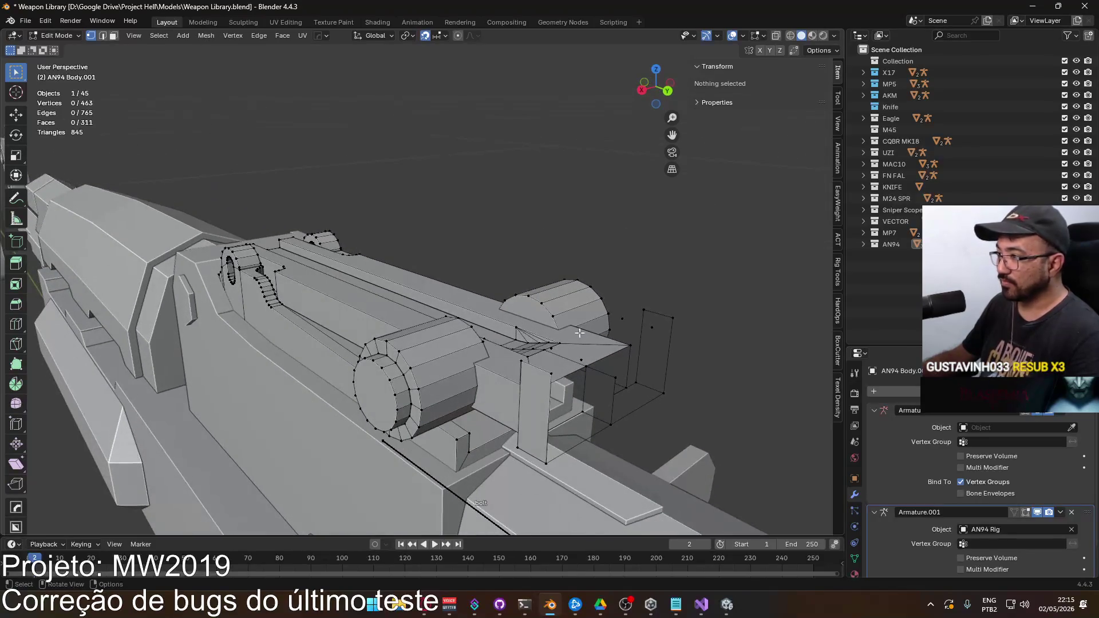
Step: Delete four stray vertices on the post
click(595, 329)
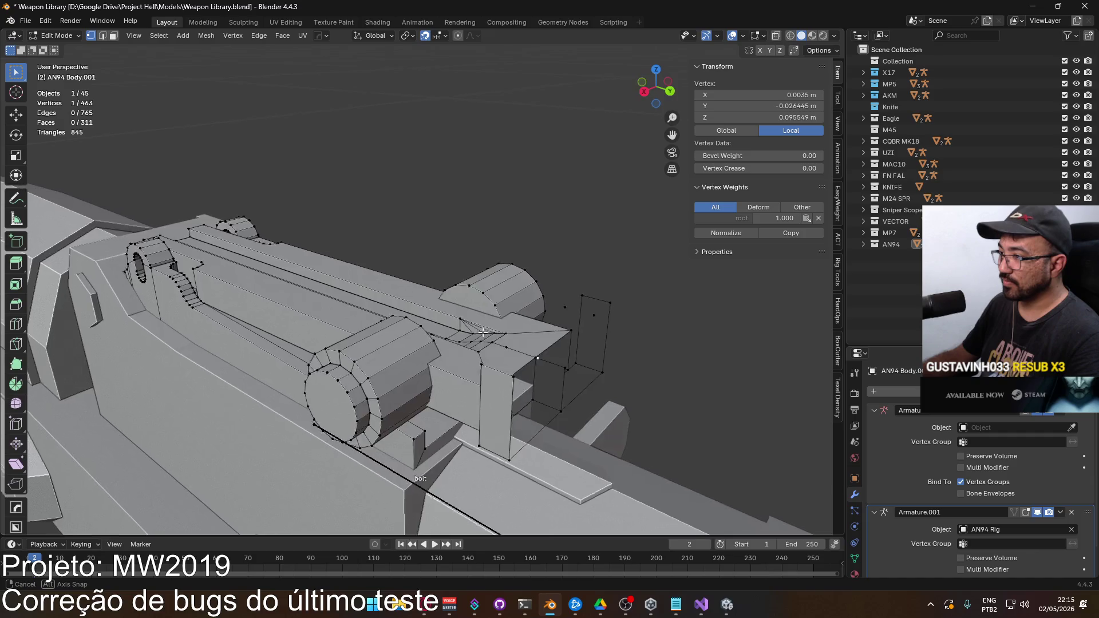
scroll(596, 321, up, 3)
shift+click(601, 346)
key(x)
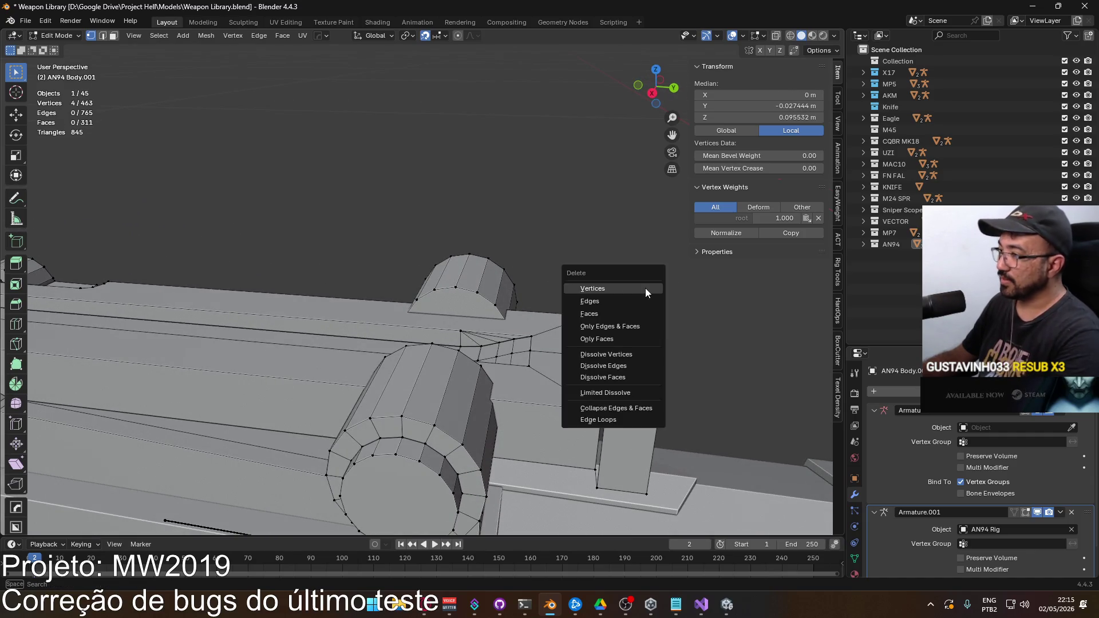
click(644, 287)
Step: Fill a new face from the post's top edge
key(2)
click(607, 274)
key(f)
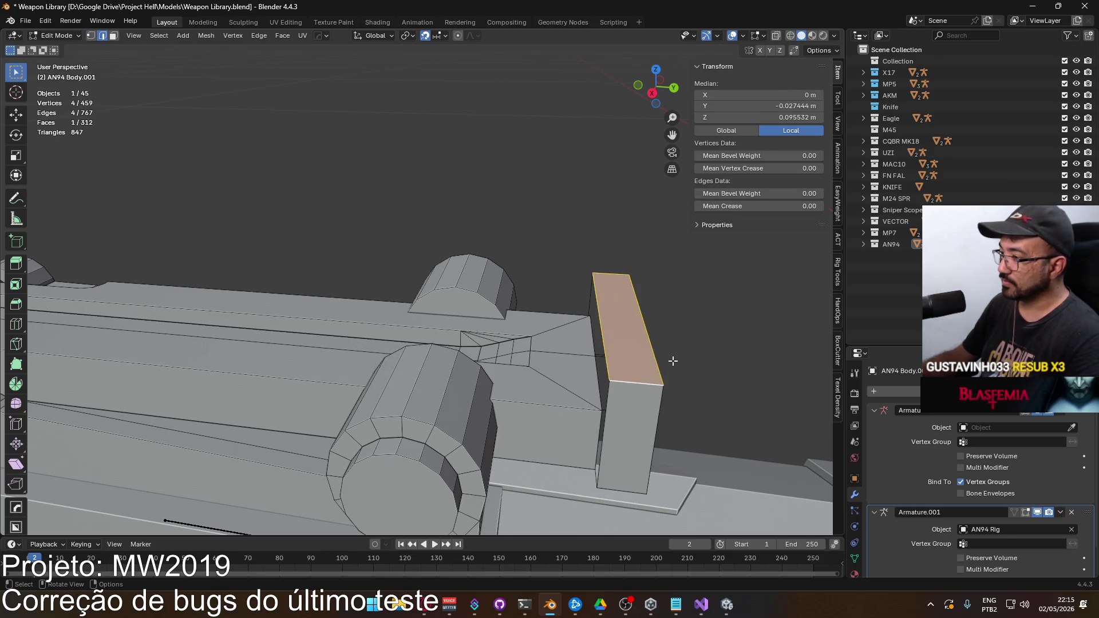
key(KP_Decimal)
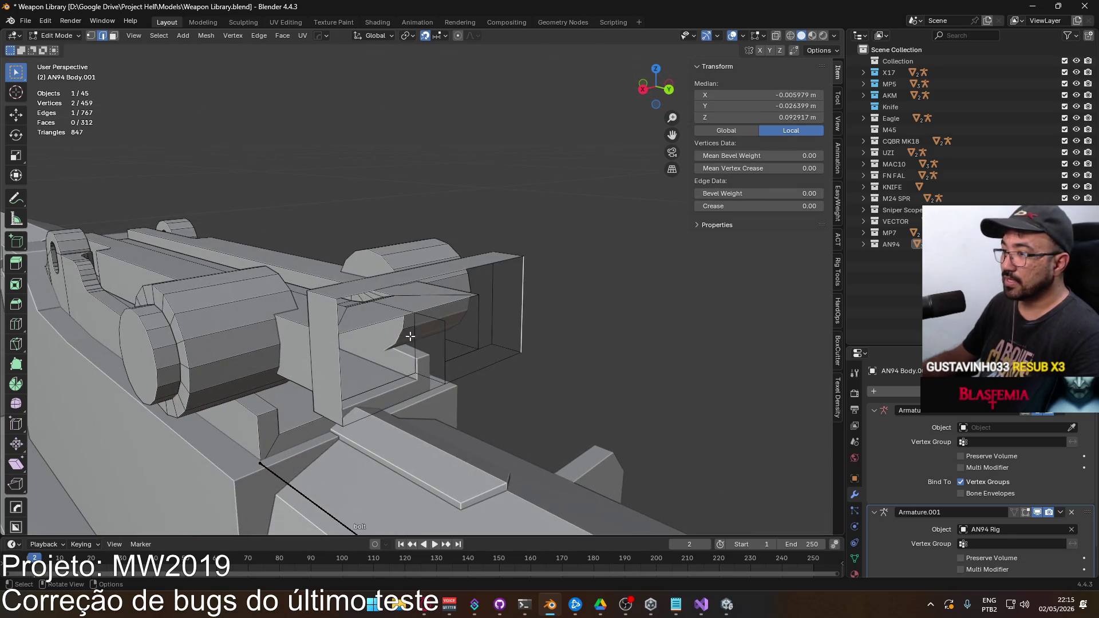
key(f)
mouse_move(487, 352)
mouse_down()
mouse_move(515, 344)
mouse_move(500, 331)
mouse_move(553, 355)
mouse_move(631, 344)
mouse_move(582, 369)
mouse_move(493, 361)
mouse_up()
Step: Delete a single stray vertex on the post with X-ray view enabled
key(3)
key(alt+a)
click(583, 368)
key(1)
click(581, 371)
key(alt+z)
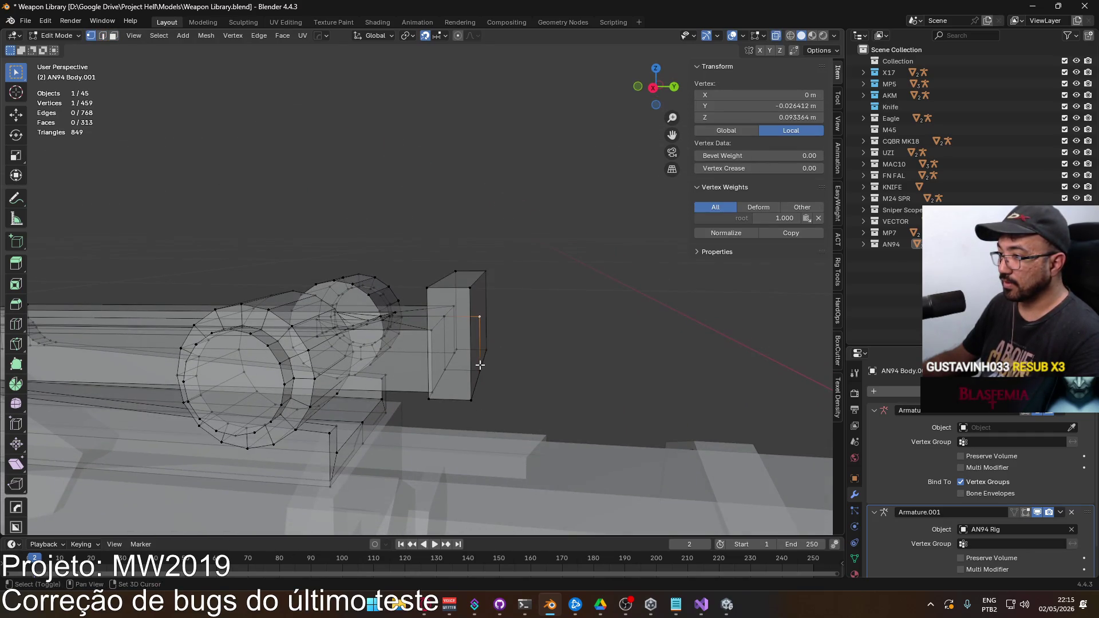
scroll(486, 365, up, 2)
key(x)
click(524, 324)
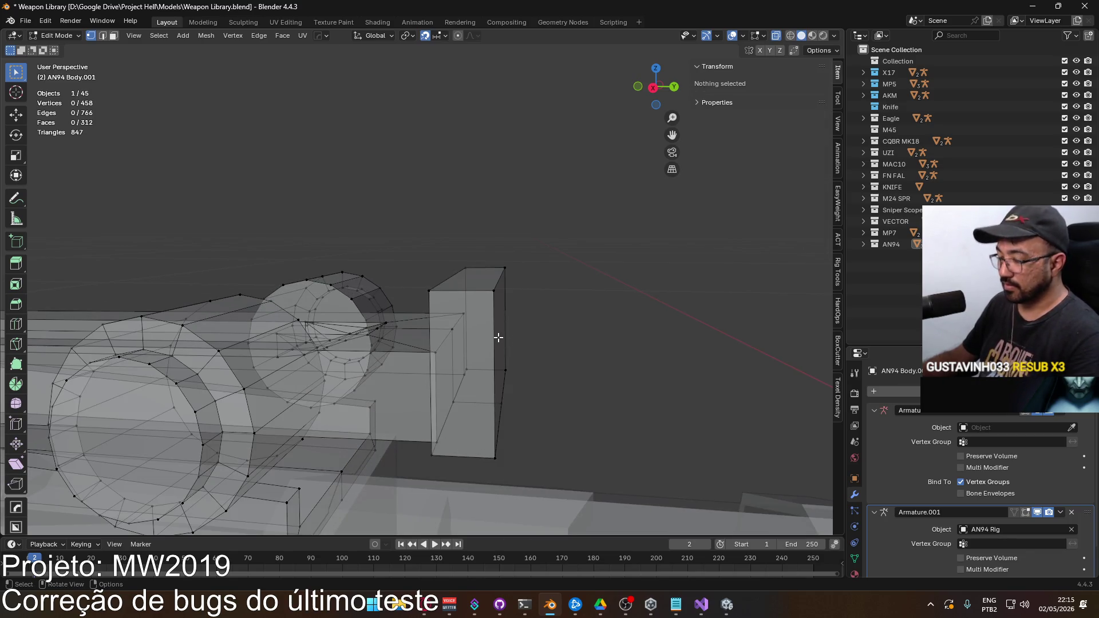
Step: Delete a vertical edge on the post, undo and redo it, then pick the post in face mode
key(l)
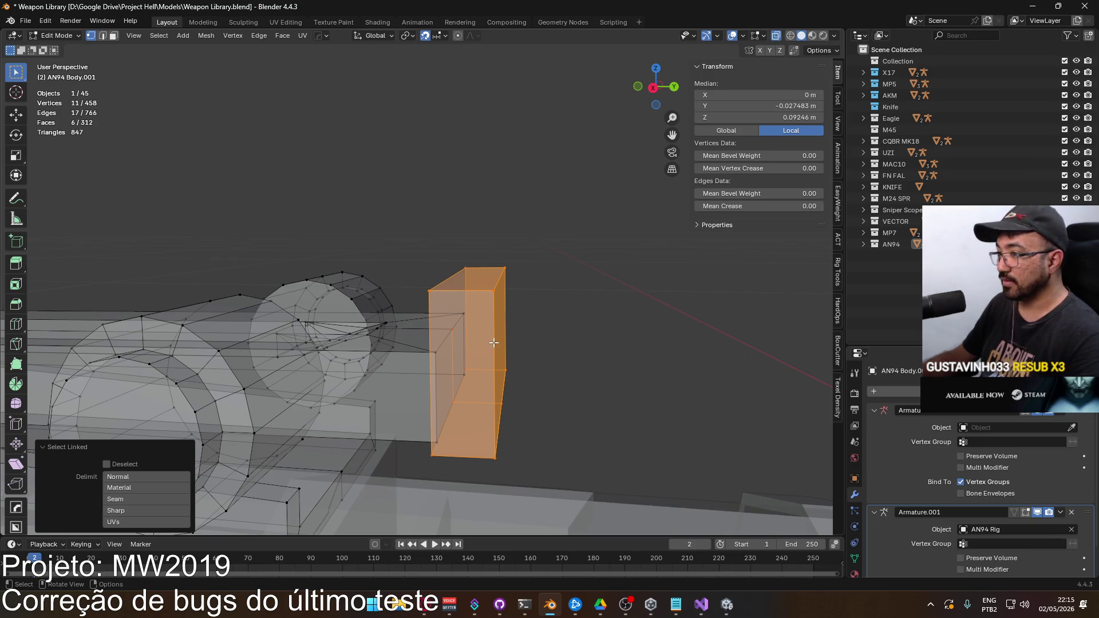
click(455, 335)
key(2)
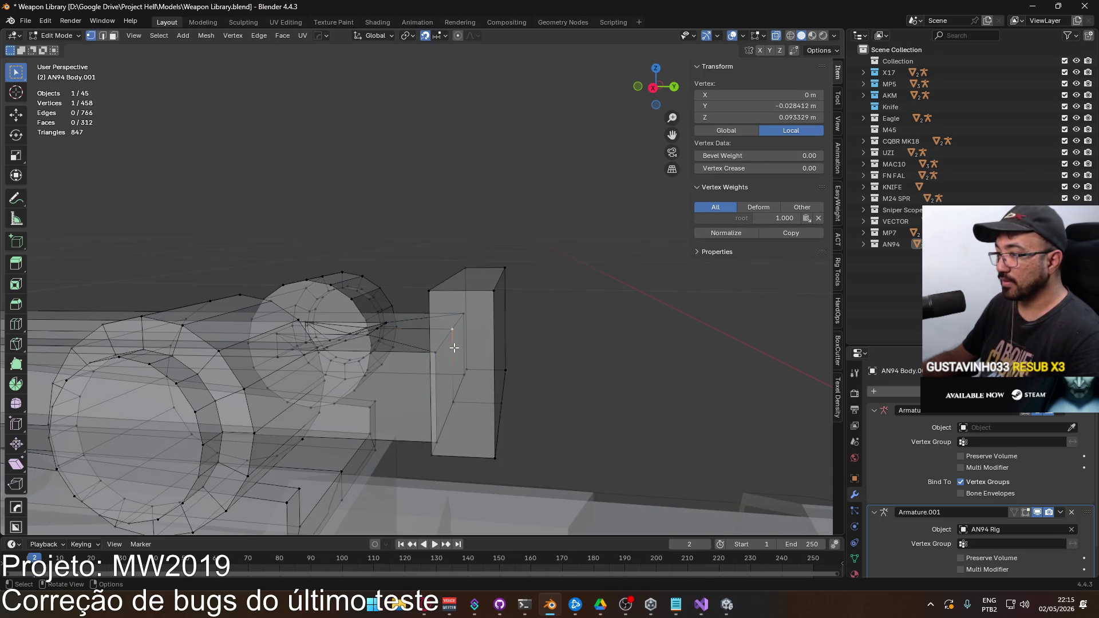
click(452, 357)
key(x)
click(496, 349)
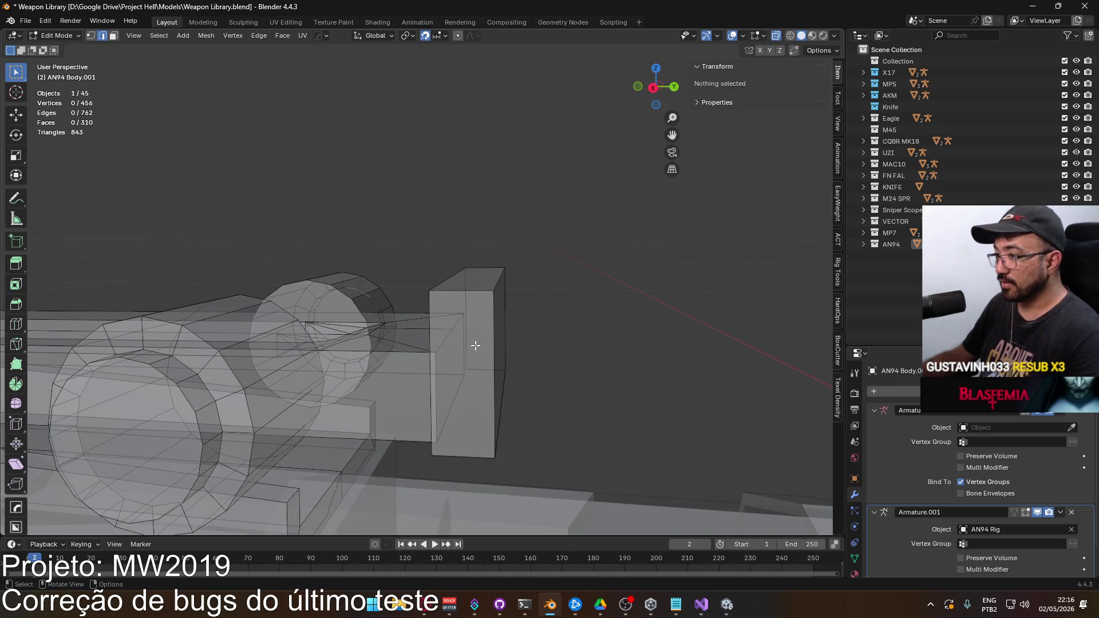
key(ctrl+z)
key(ctrl+z)
key(ctrl+shift+z)
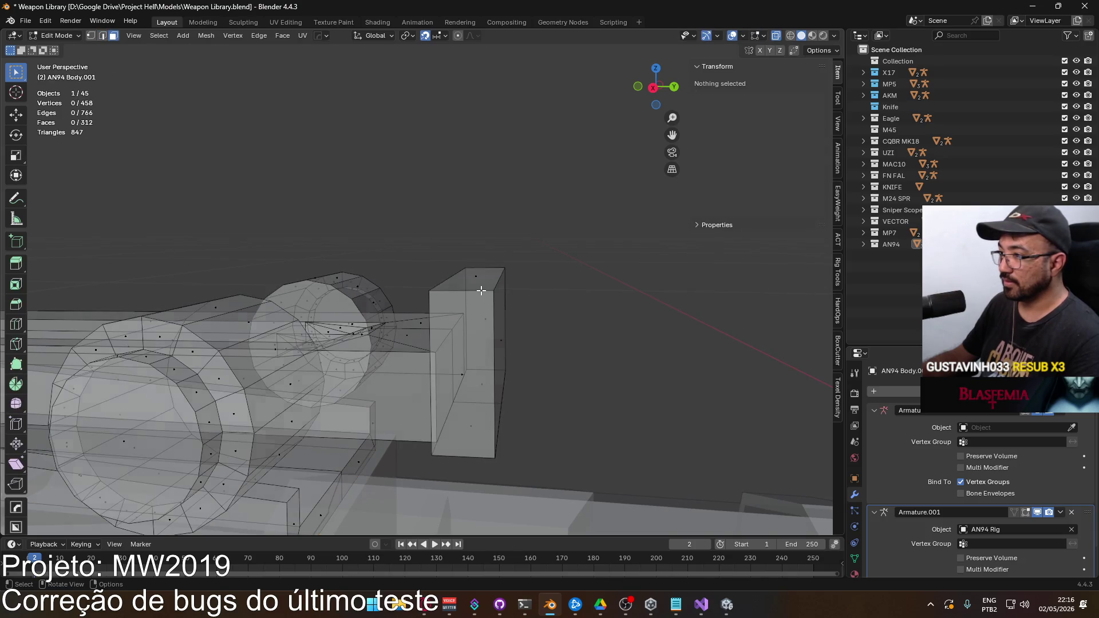
key(3)
click(481, 291)
Step: Select the post's connected faces and nudge them 0.001 m along Y
key(ctrl+l)
key(KP_3)
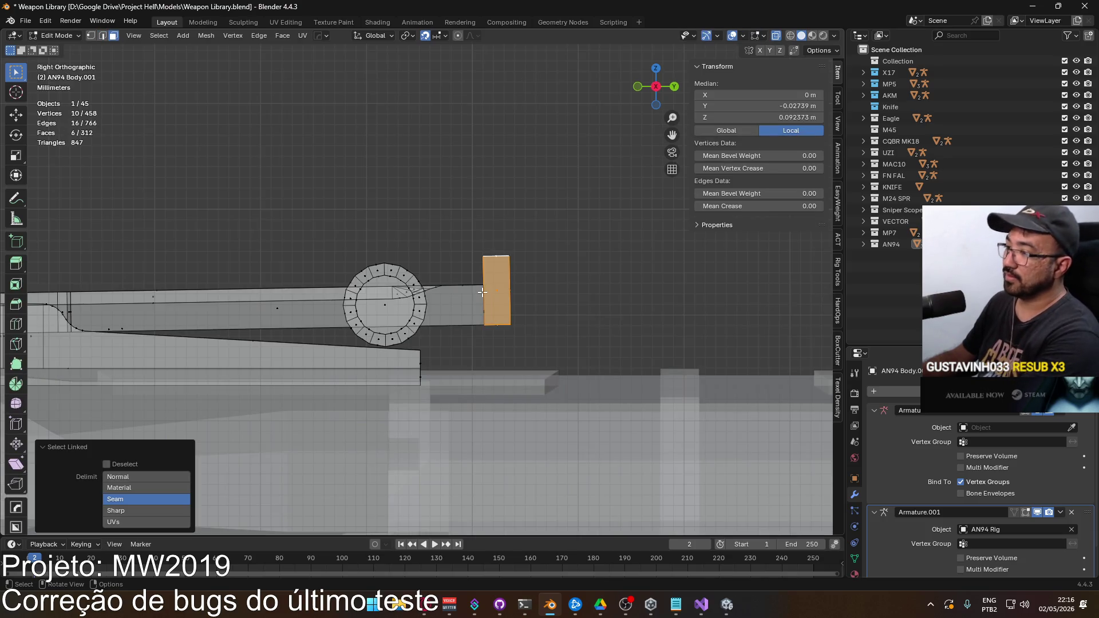
key(g)
click(563, 320)
mouse_move(563, 320)
mouse_down()
mouse_move(510, 314)
mouse_move(463, 367)
mouse_up()
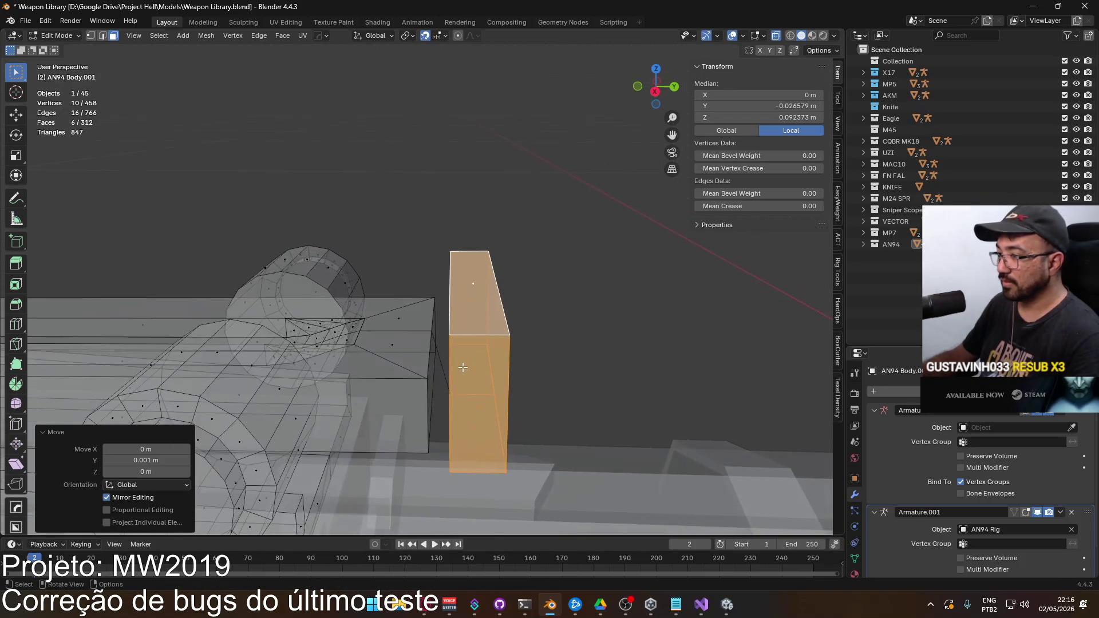
Step: Delete one edge of the post
key(2)
click(450, 363)
key(x)
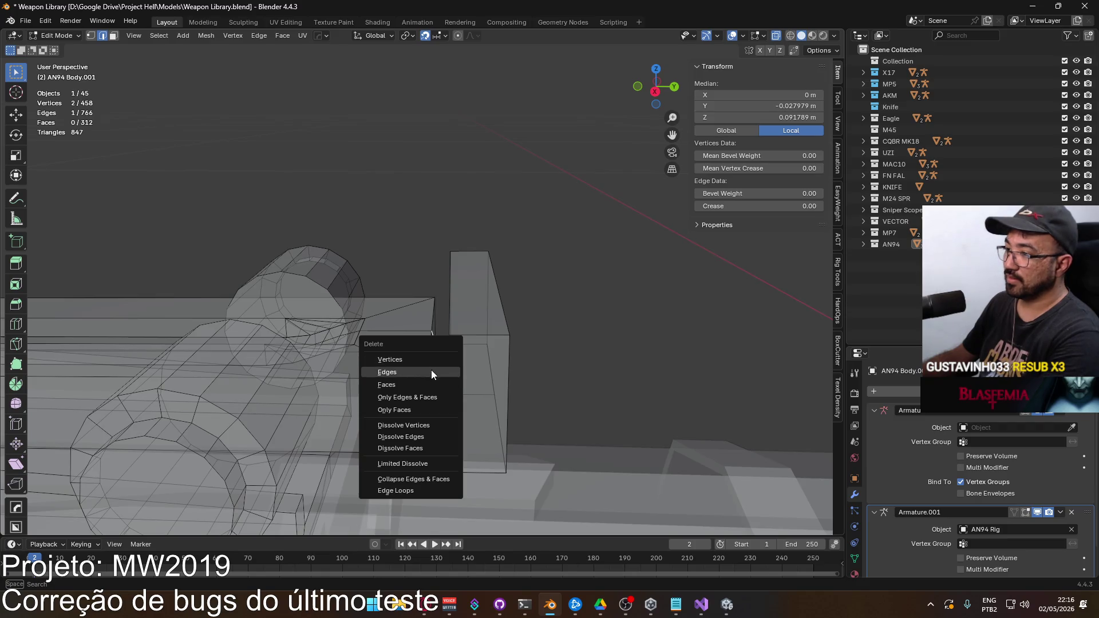
click(431, 372)
drag(431, 372, 469, 223)
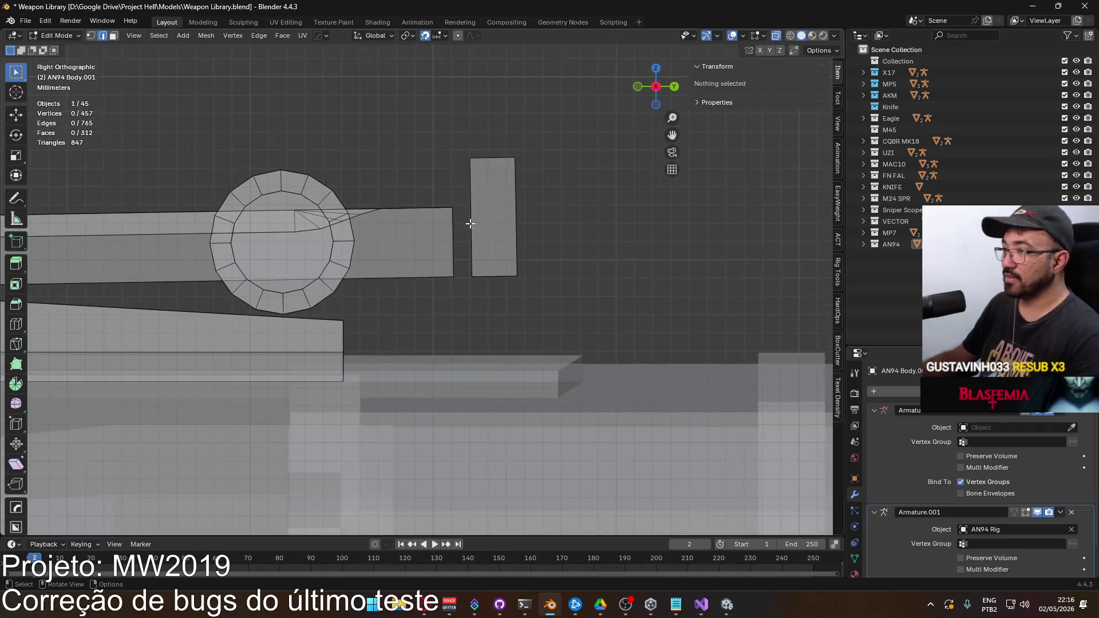
Step: Move the rectangle face left so it meets the bar
key(l)
key(g)
click(524, 233)
click(521, 240)
mouse_move(522, 239)
mouse_down()
mouse_move(510, 300)
mouse_move(373, 294)
mouse_move(455, 262)
mouse_move(521, 273)
mouse_up()
Step: Try filling the rectangle's side, undo it, and dissolve the selected edges in X-ray view
alt+click(521, 273)
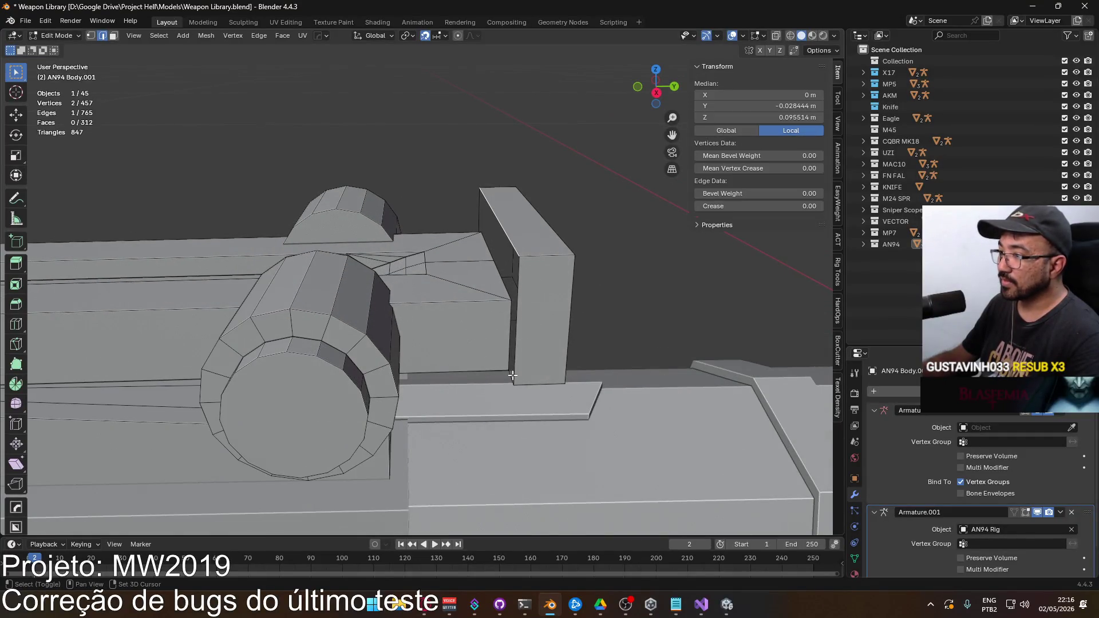
key(f)
key(ctrl+z)
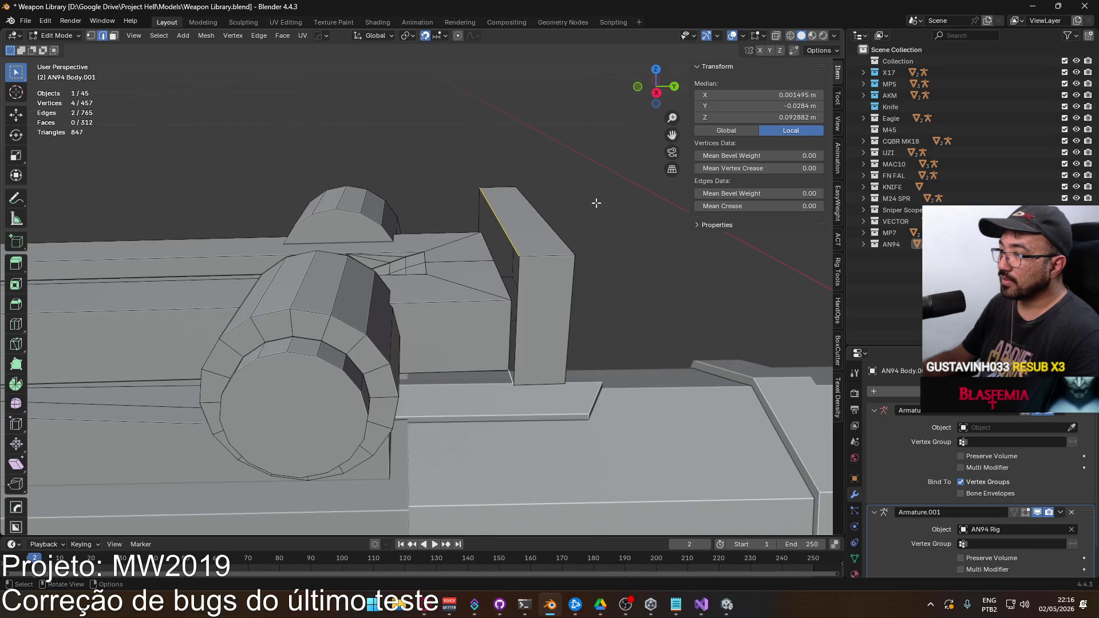
key(alt+z)
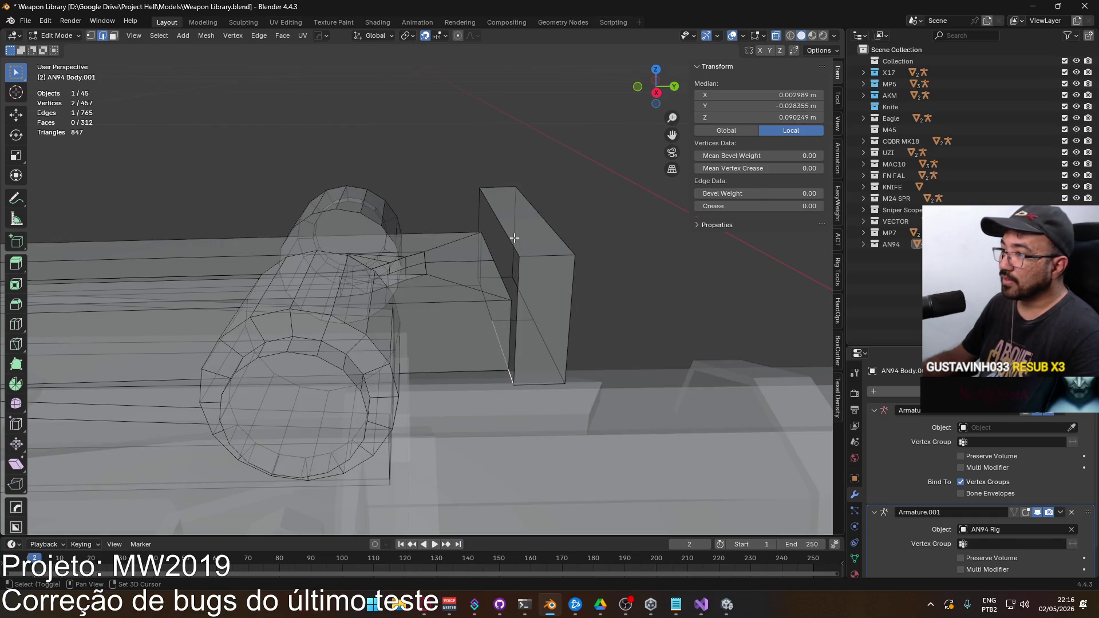
mouse_move(527, 244)
mouse_down()
mouse_move(426, 239)
mouse_move(487, 369)
mouse_up()
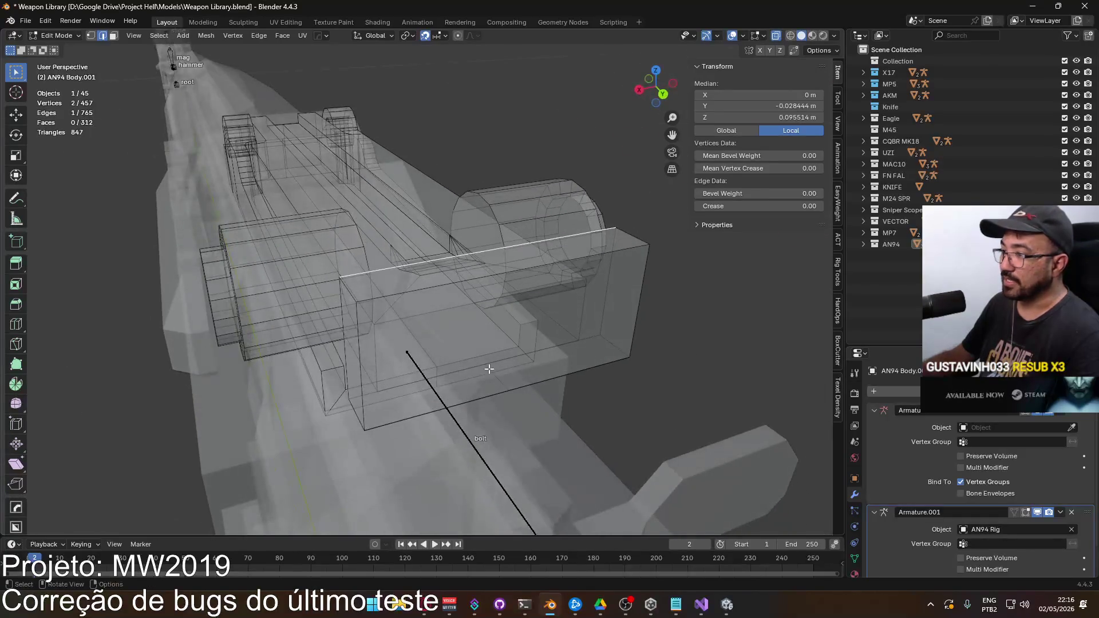
right_click(503, 376)
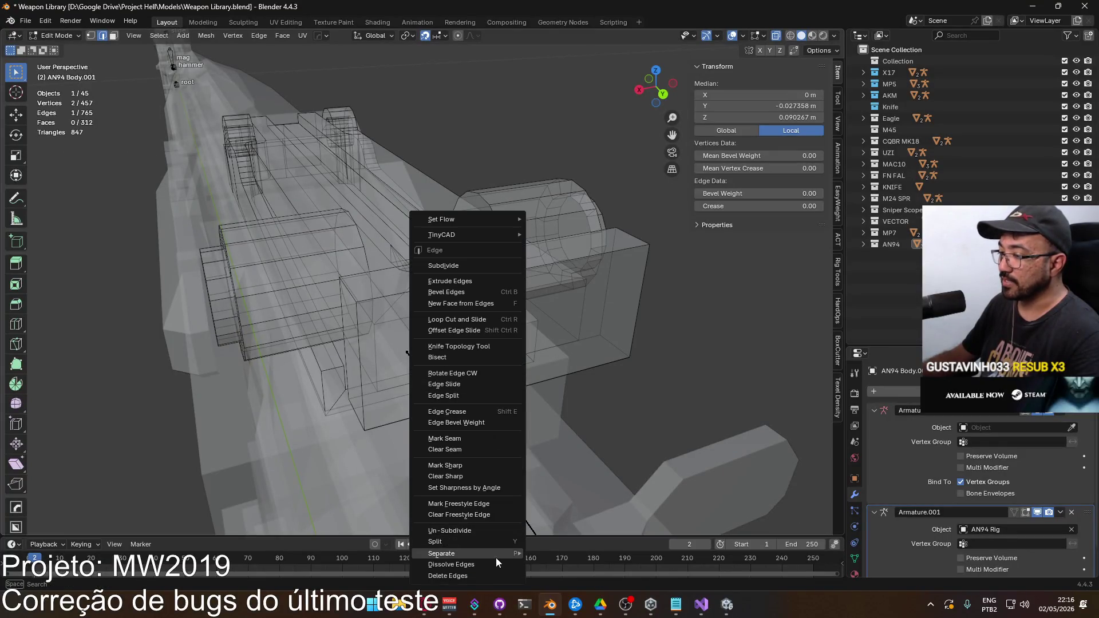
click(496, 565)
mouse_move(494, 541)
mouse_down()
mouse_move(541, 354)
mouse_move(515, 240)
mouse_up()
Step: Fill the box's open side with a new face and turn X-ray off
ctrl+alt+click(504, 225)
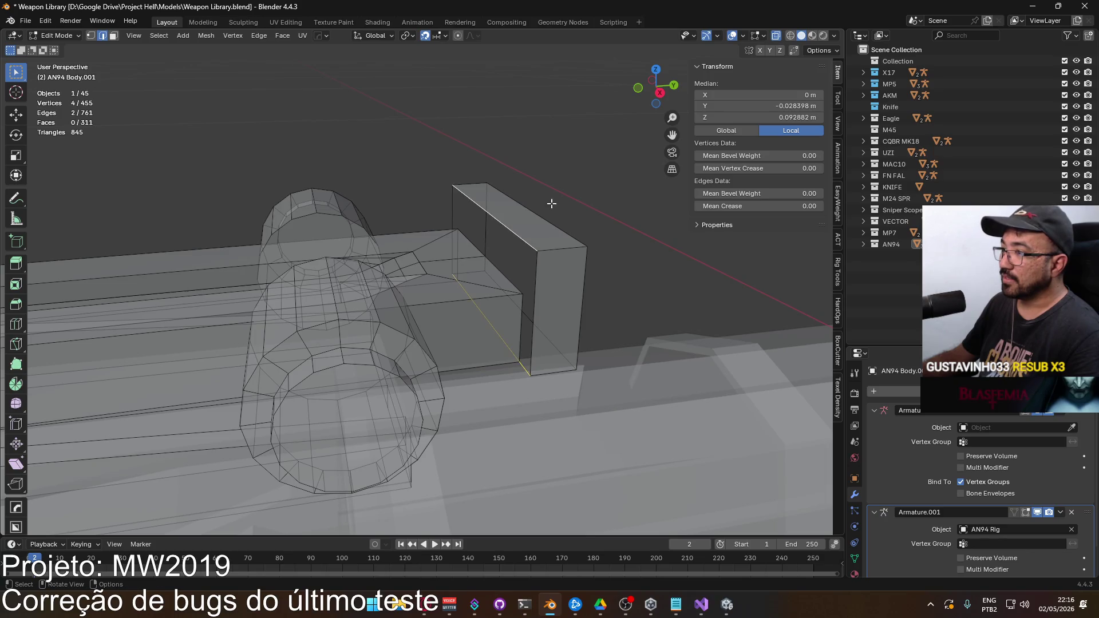
key(f)
click(604, 228)
mouse_move(603, 228)
mouse_down()
mouse_move(493, 236)
mouse_move(510, 260)
mouse_move(411, 248)
mouse_up()
key(alt+z)
key(alt+Tab)
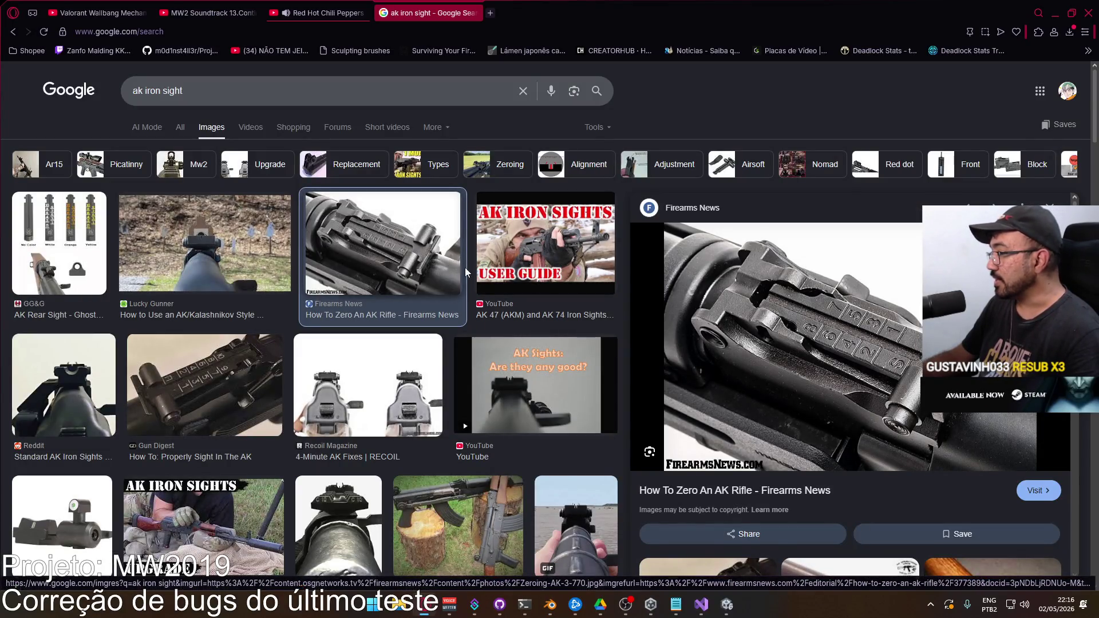
key(alt+Tab)
mouse_move(458, 271)
mouse_down()
mouse_move(359, 267)
mouse_move(411, 266)
mouse_up()
key(alt+Tab)
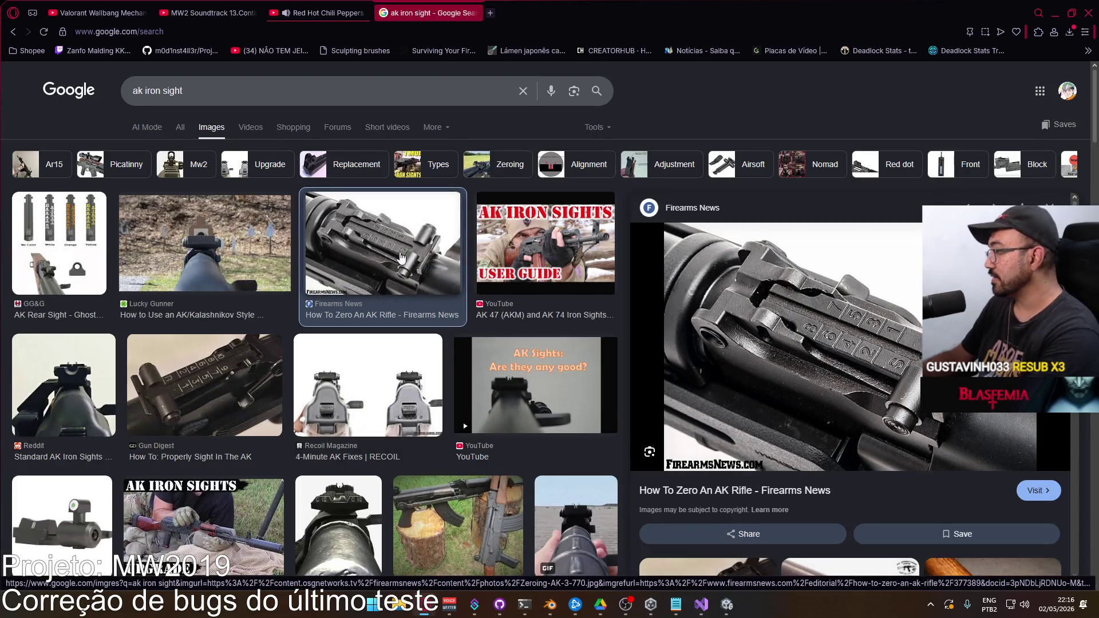
key(alt+Tab)
click(368, 258)
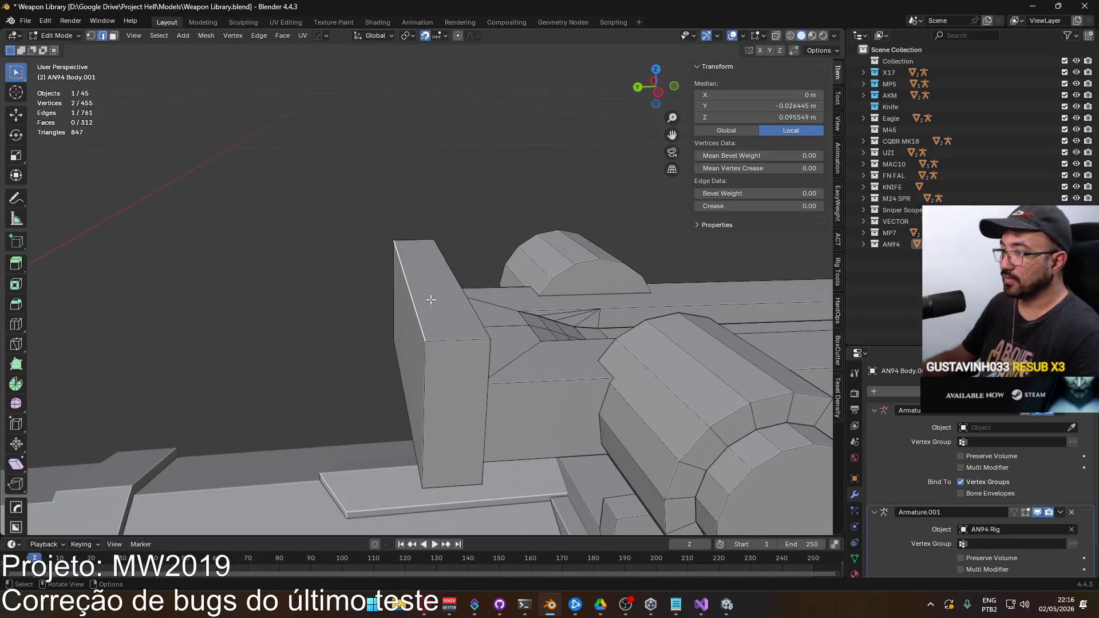
Step: Bevel the first selected top edge and edit its width in the redo panel
right_click(386, 296)
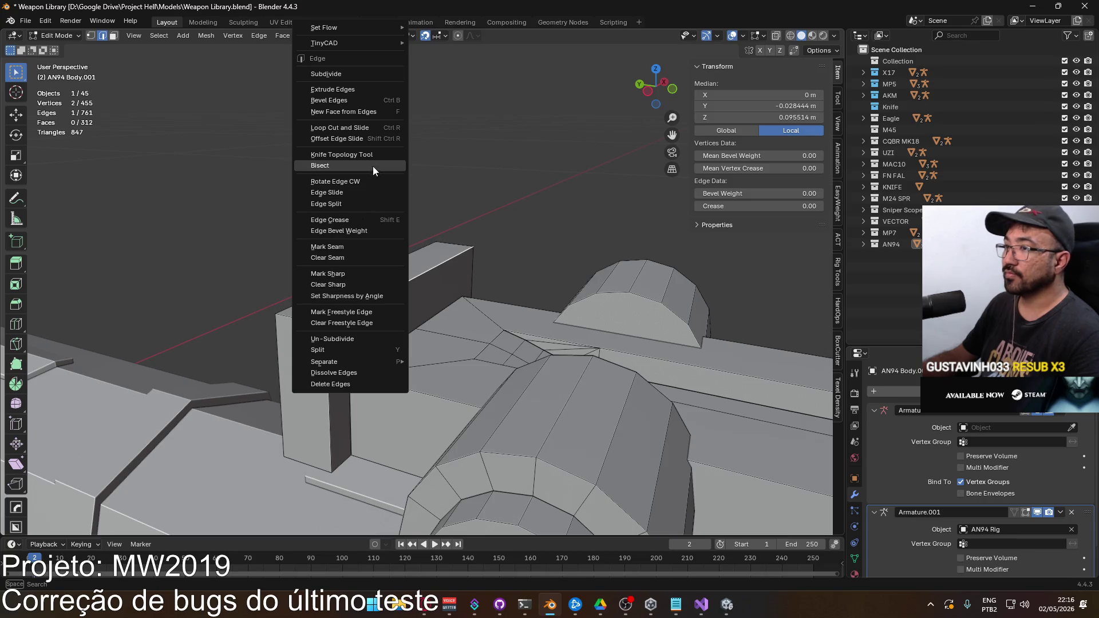
click(351, 100)
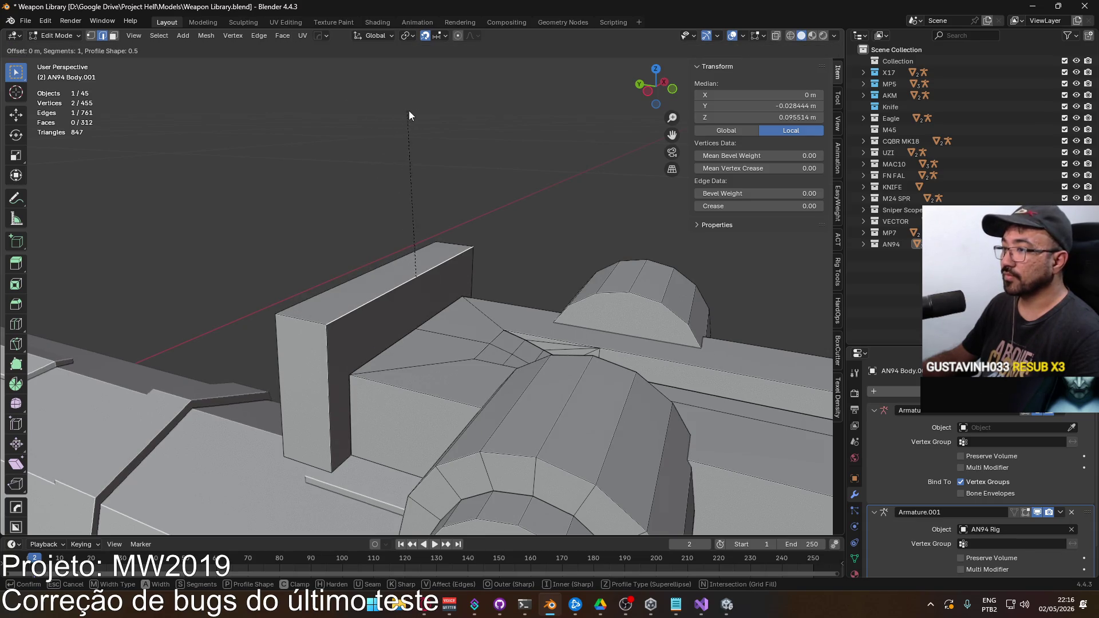
click(560, 114)
click(172, 347)
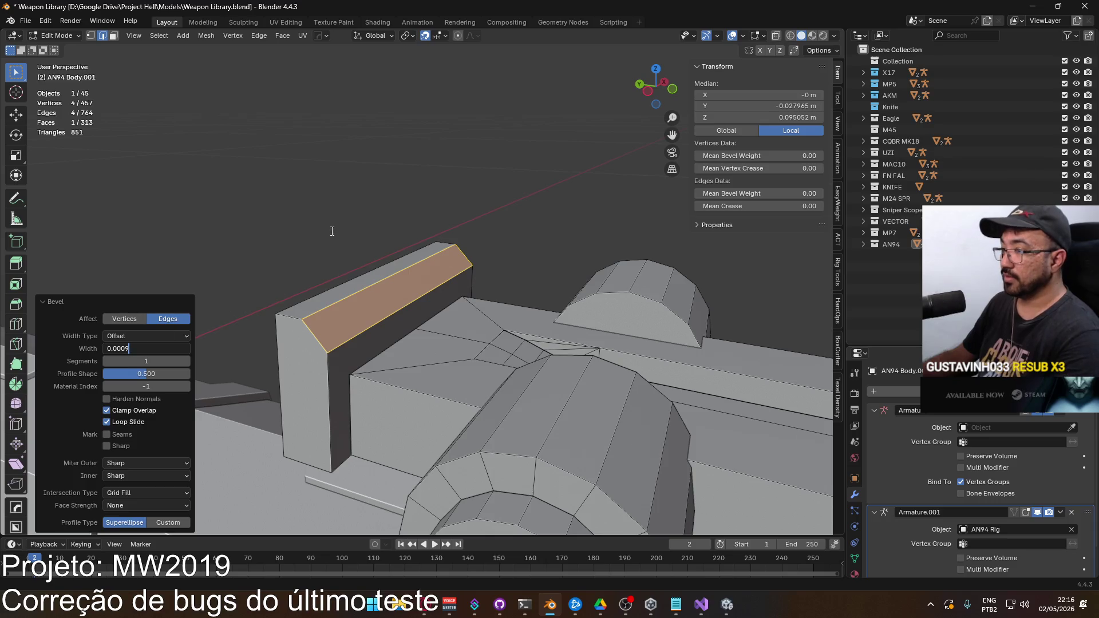
key(Return)
key(alt+Tab)
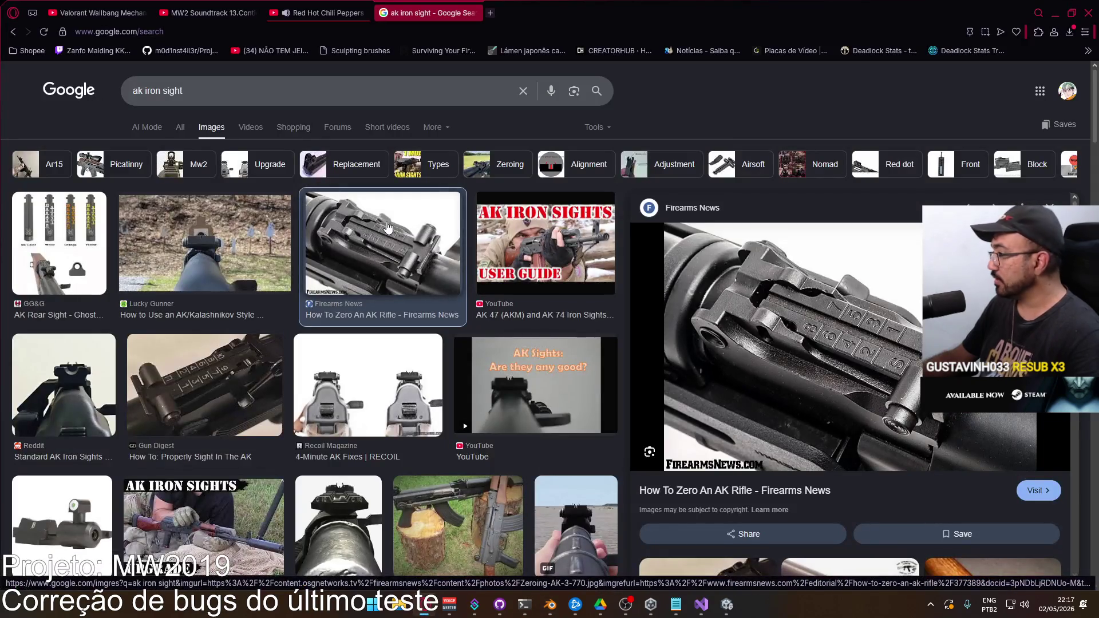
key(alt+Tab)
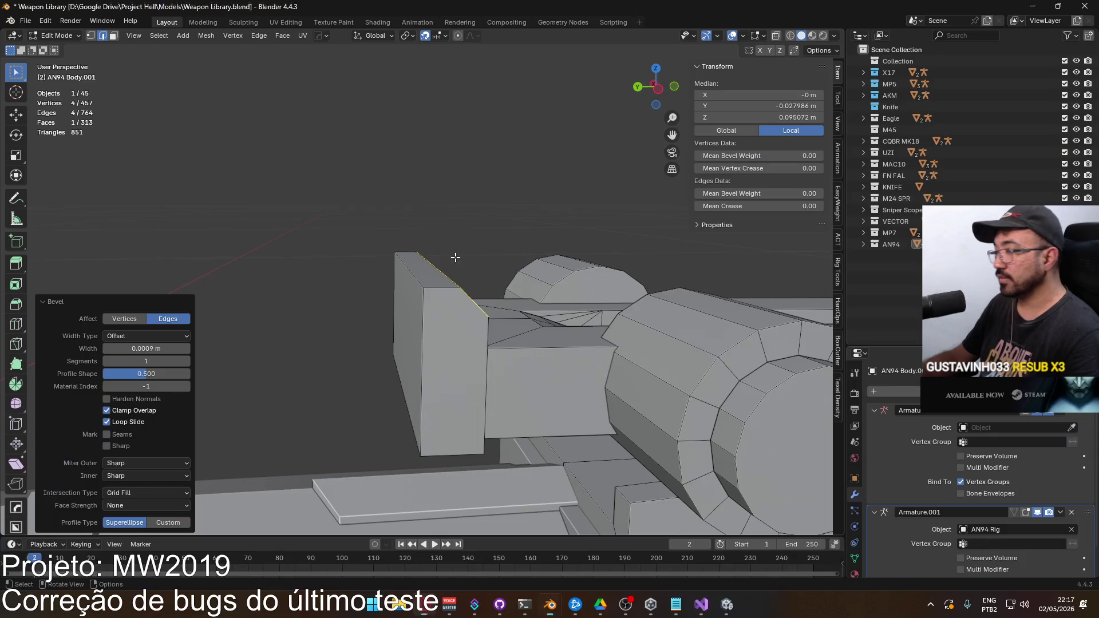
Step: Bevel the top corner edge with a 0.0004 m width
right_click(419, 279)
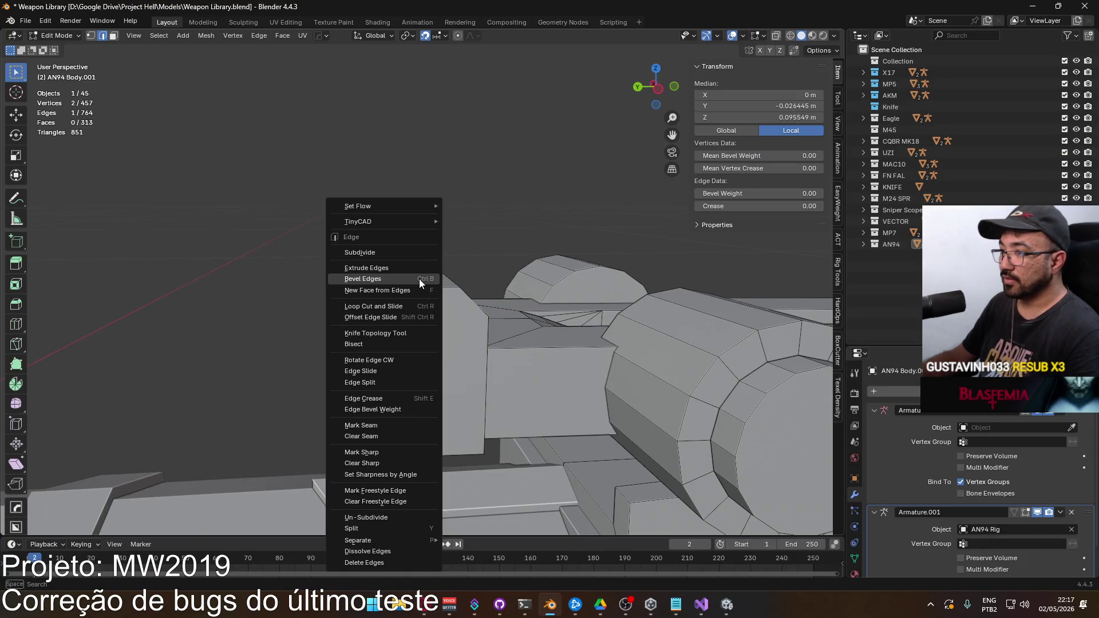
click(419, 279)
click(437, 267)
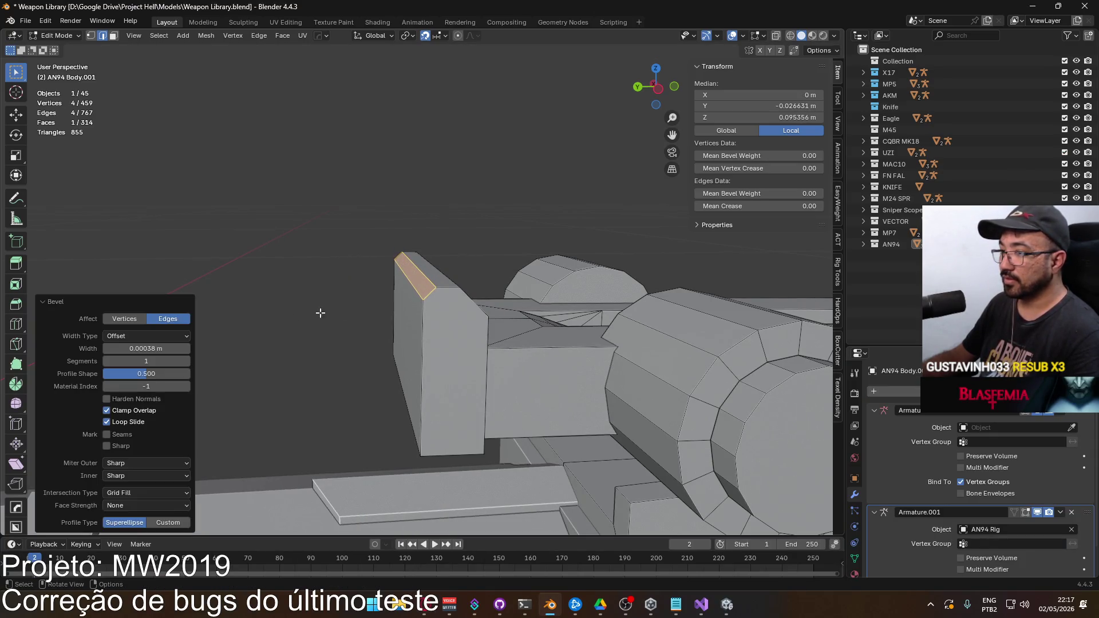
click(155, 350)
text(4)
key(Return)
drag(320, 309, 458, 232)
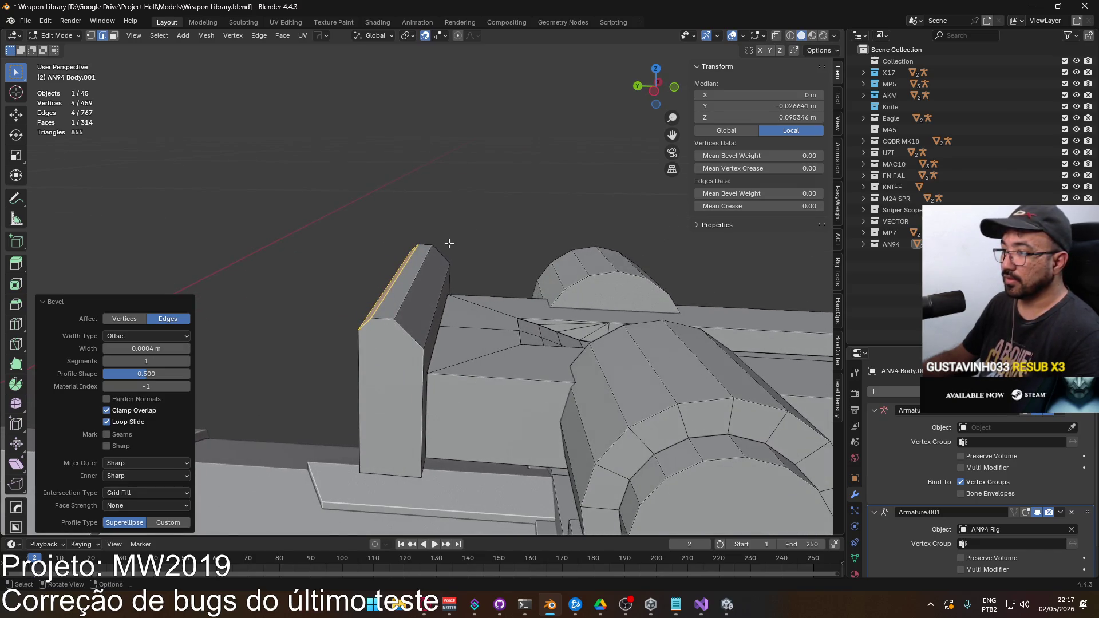
key(alt+Tab)
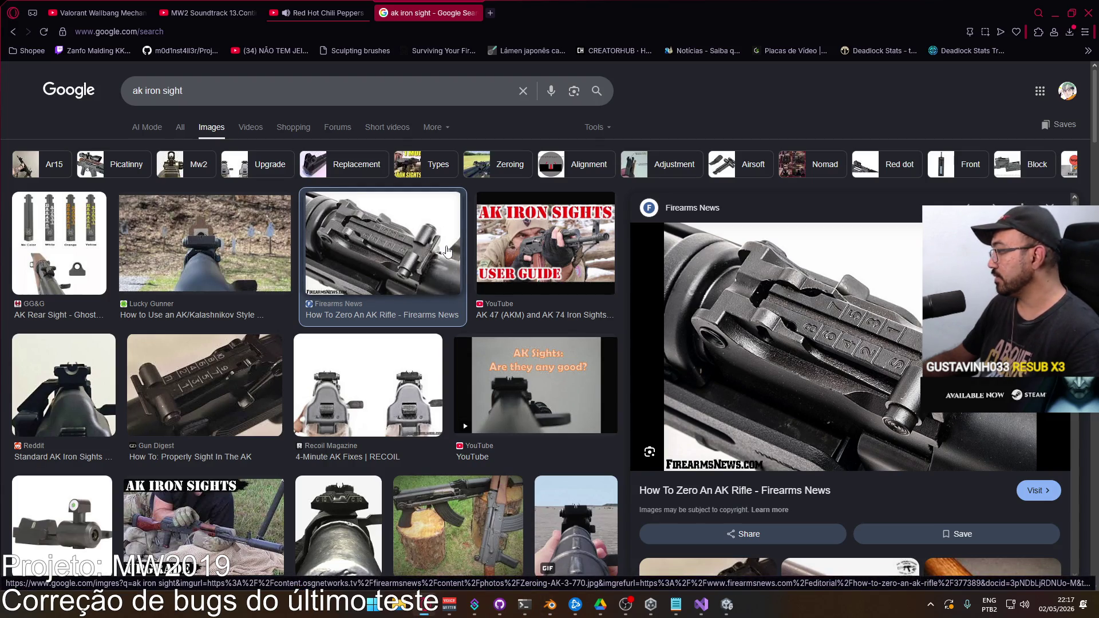
key(alt+Tab)
Step: Bevel the other top corner edge with a 0.0004 m width
click(414, 285)
right_click(414, 285)
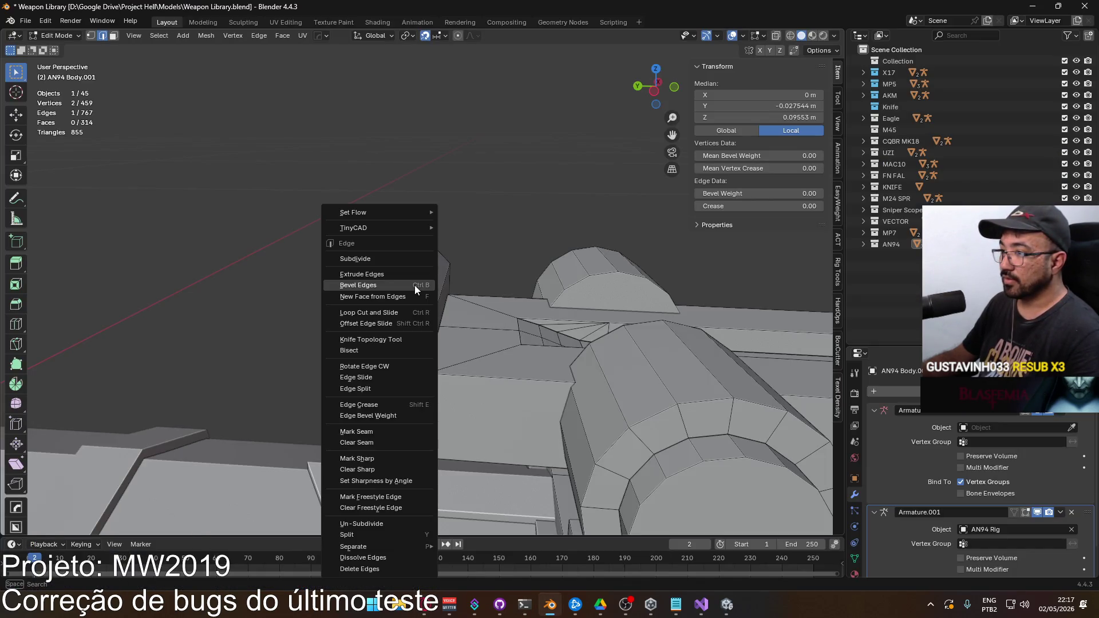
click(414, 285)
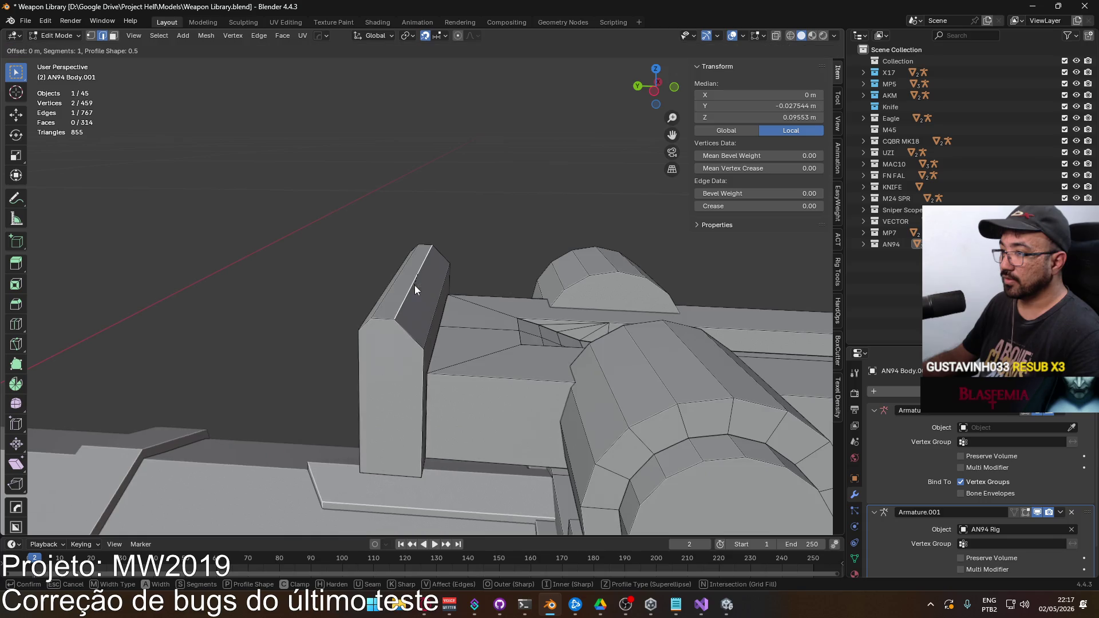
click(445, 269)
click(153, 349)
text(4)
key(Return)
Step: Switch to right side view with X-ray and box-select the block's right side vertices
click(441, 241)
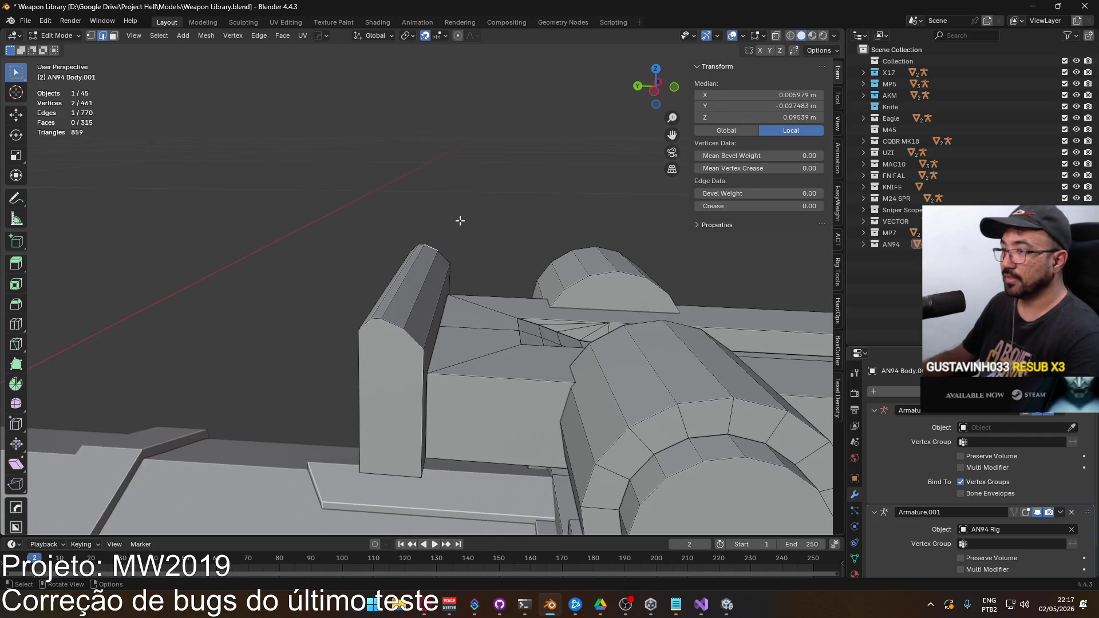
key(KP_1)
key(KP_3)
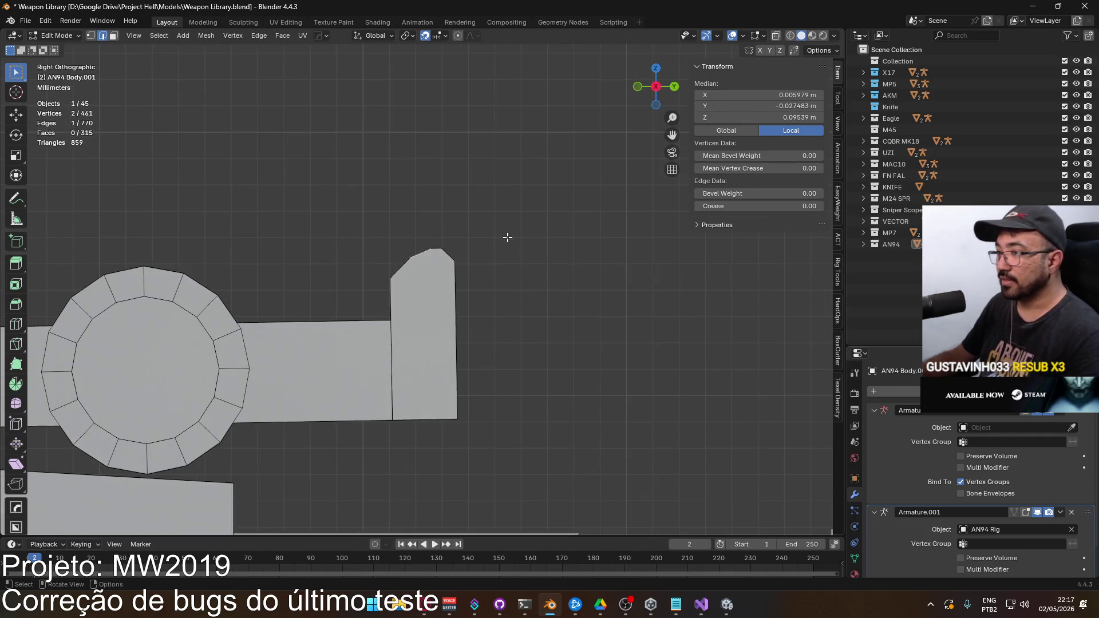
click(503, 237)
key(1)
key(alt+z)
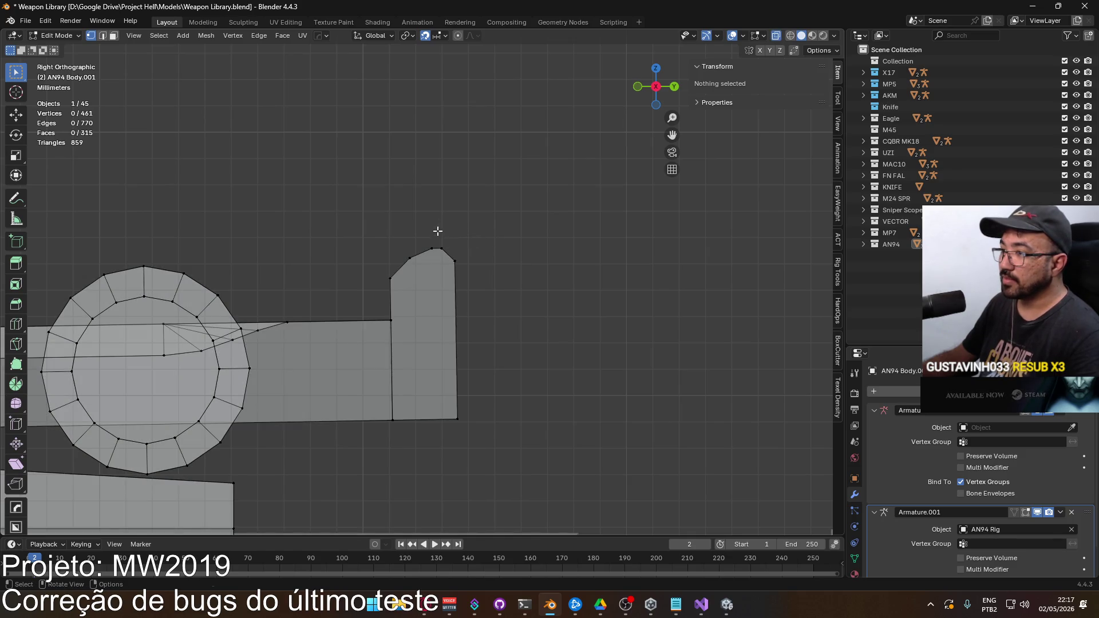
drag(437, 228, 513, 461)
Step: Trial-move the selection, cancel, and reselect the six vertices on the block's right side
key(g)
right_click(513, 336)
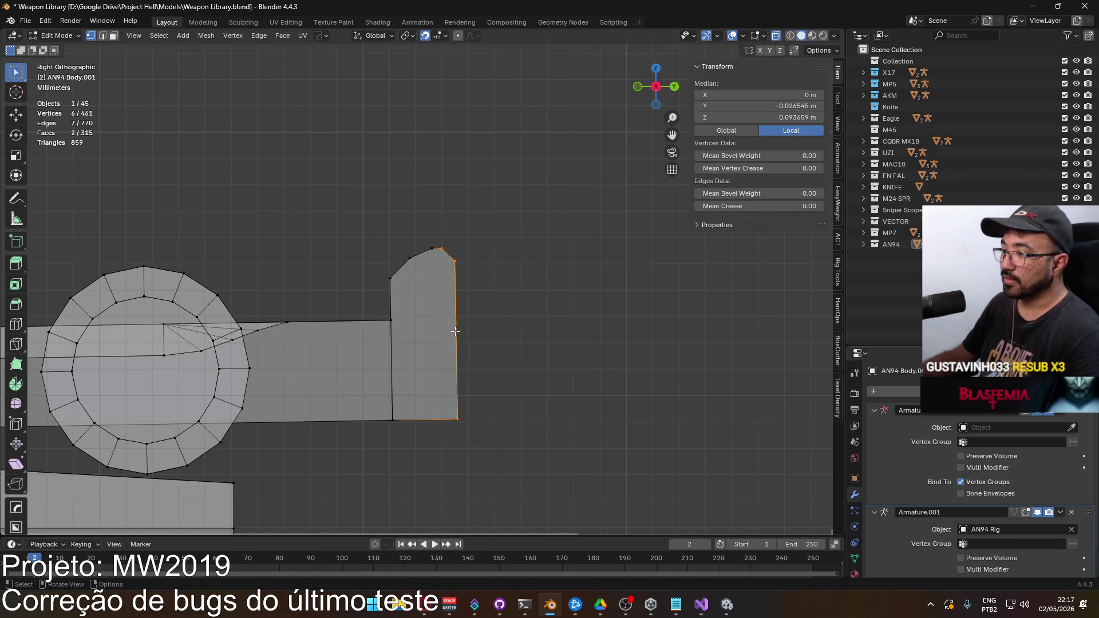
scroll(458, 329, up, 4)
key(g)
right_click(522, 248)
click(513, 206)
scroll(457, 255, down, 4)
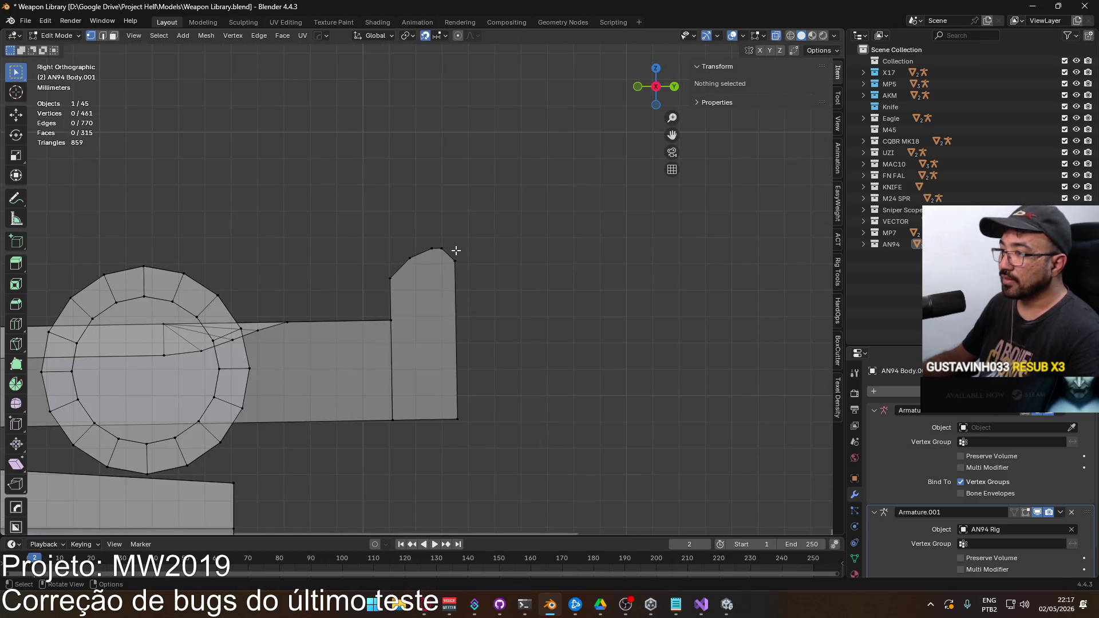
drag(444, 239, 551, 491)
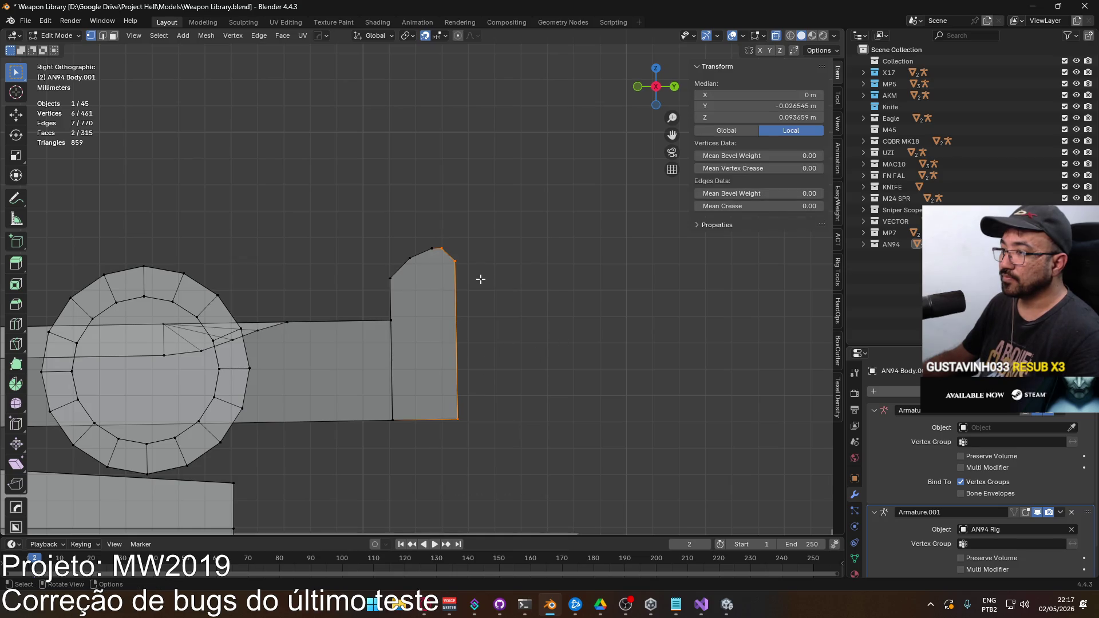
scroll(481, 279, down, 7)
scroll(400, 294, up, 4)
Step: Select the small round face cluster with L and snap the 3D cursor onto it
key(3)
key(l)
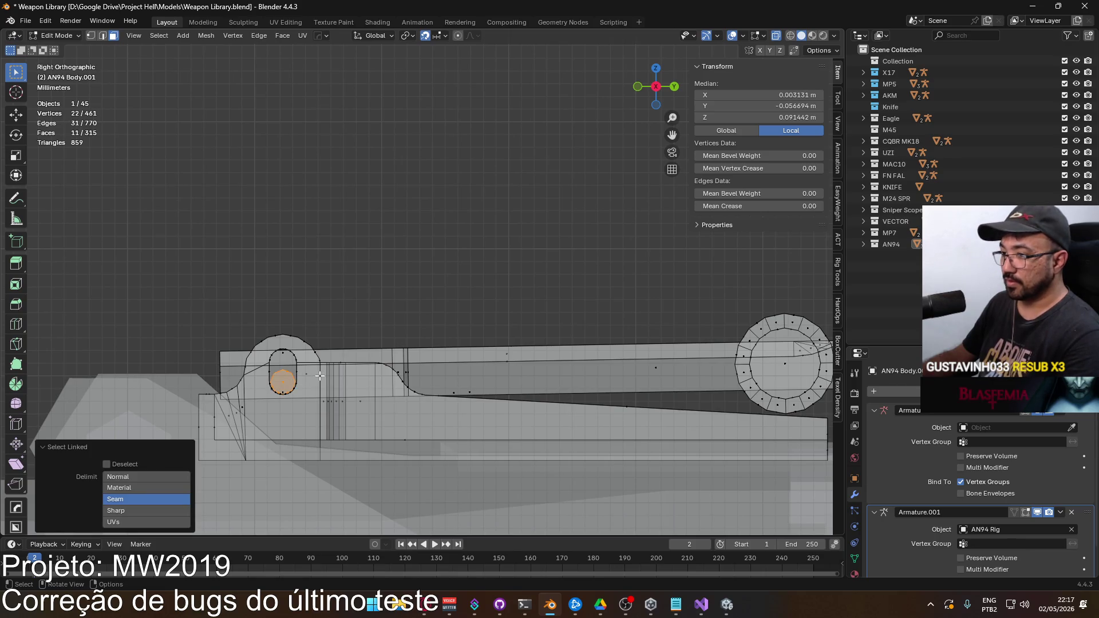
right_click(289, 373)
click(290, 373)
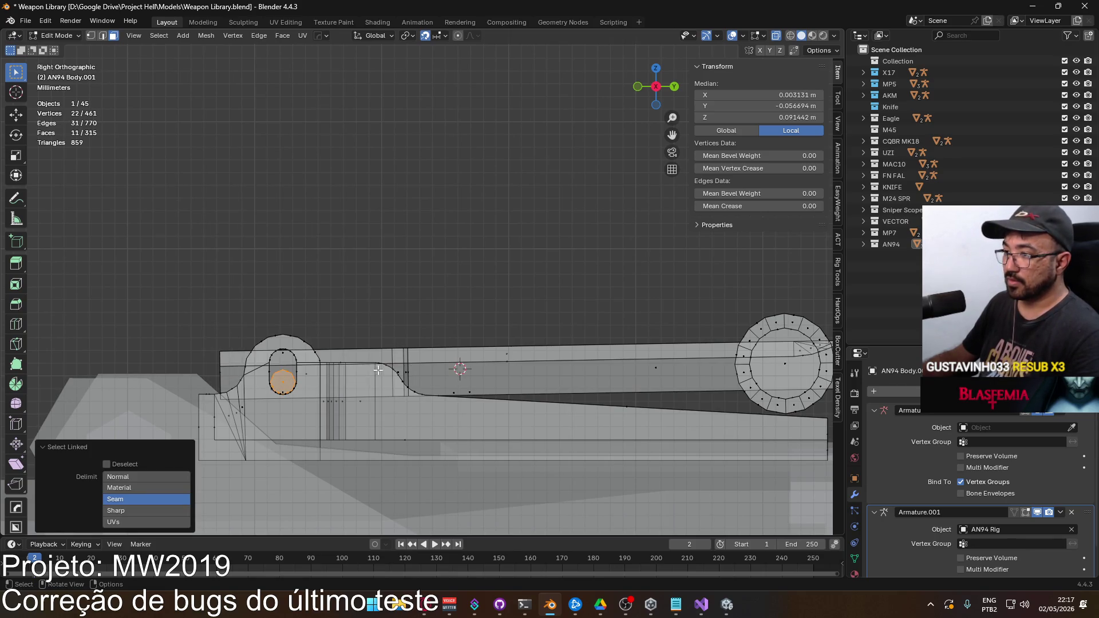
scroll(506, 346, down, 2)
drag(334, 329, 374, 287)
click(374, 286)
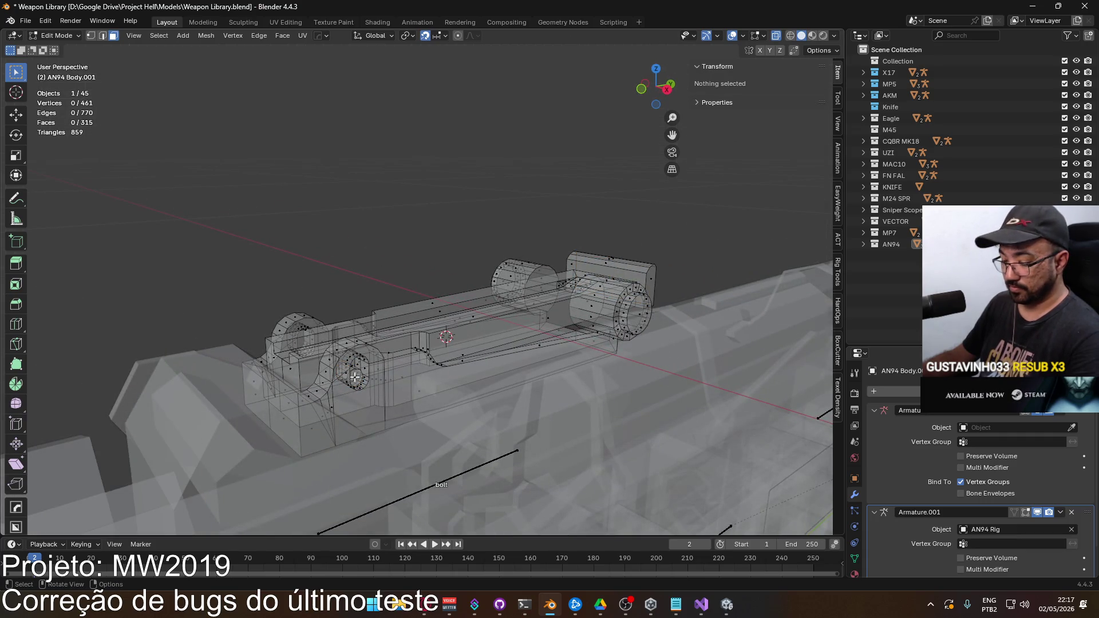
key(l)
mouse_move(280, 329)
mouse_down()
mouse_move(473, 309)
mouse_move(319, 335)
mouse_move(366, 325)
mouse_up()
key(q)
mouse_move(367, 325)
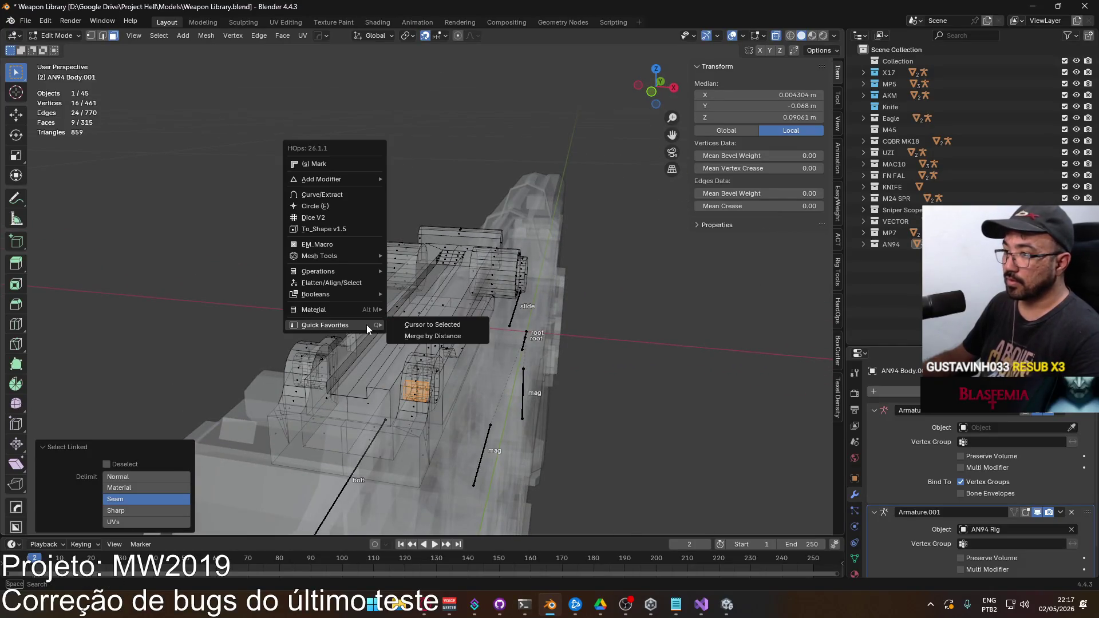
click(435, 326)
Step: Set the 3D cursor's X location to 0 m in the sidebar View tab
click(756, 95)
text(0)
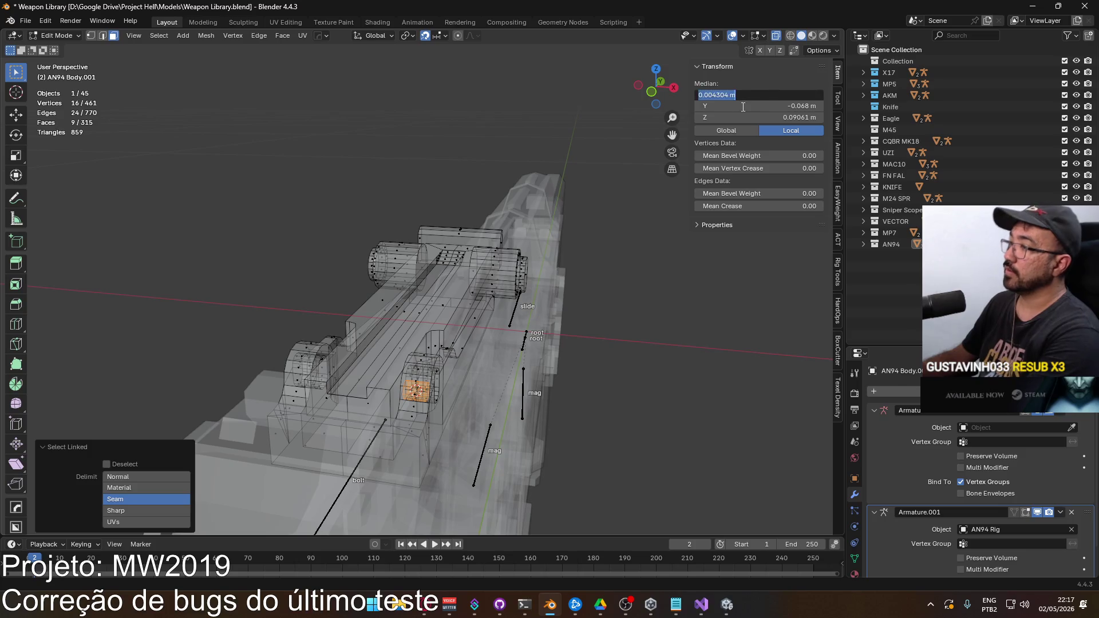
key(Return)
key(ctrl+z)
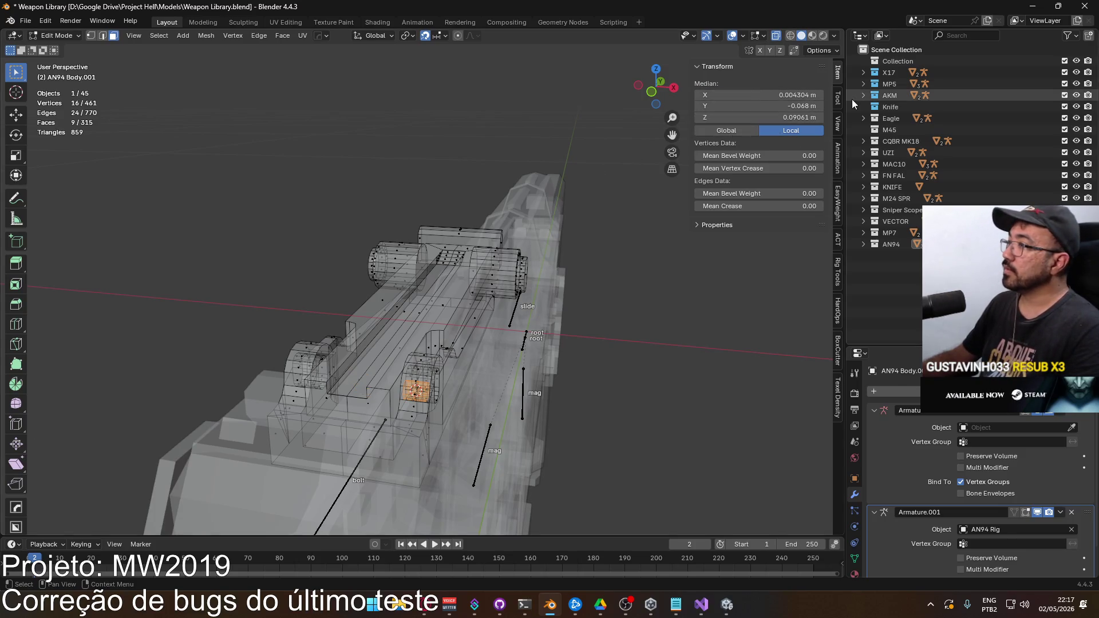
click(838, 123)
click(762, 280)
text(0)
key(Return)
key(alt+a)
key(KP_1)
key(KP_3)
scroll(515, 287, down, 2)
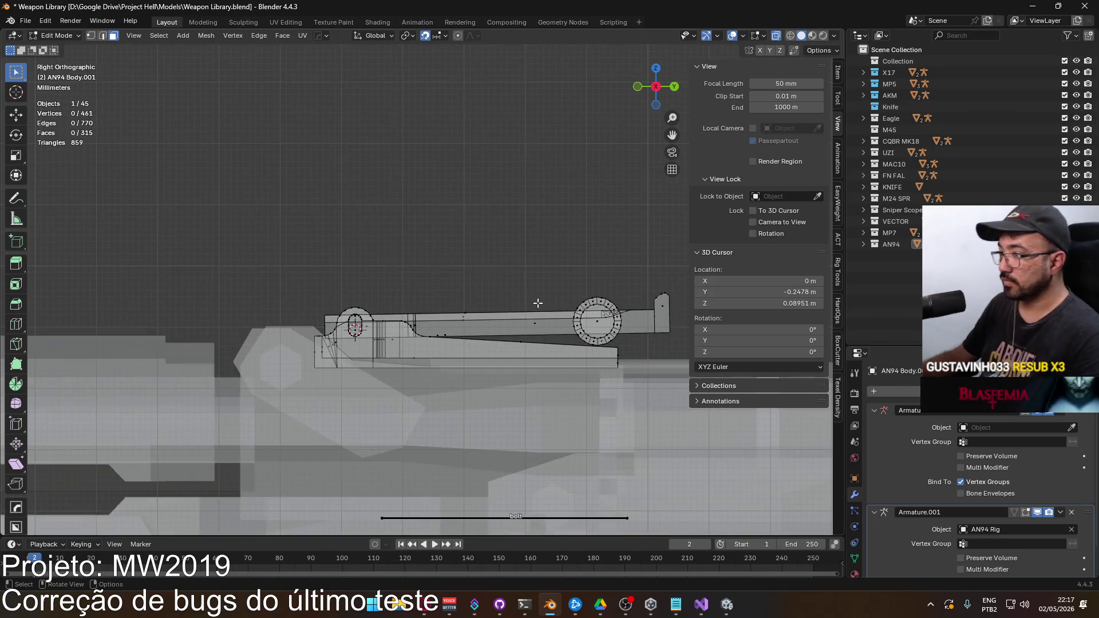
scroll(492, 269, up, 1)
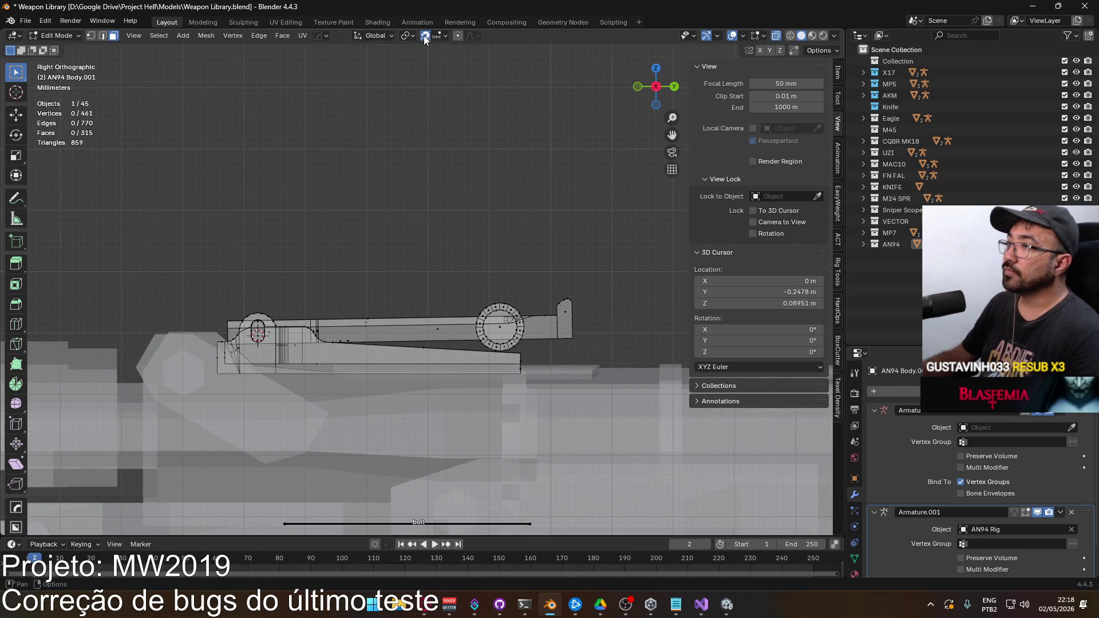
Step: Select the linked round part, rear block and receiver bar, viewed from the right
key(l)
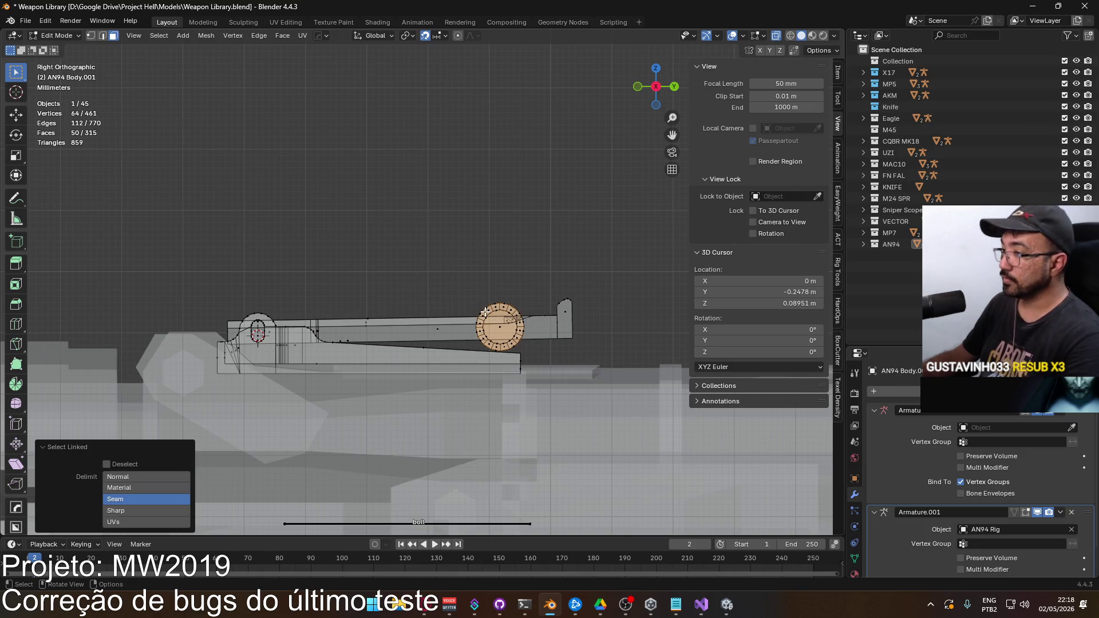
key(l)
key(l)
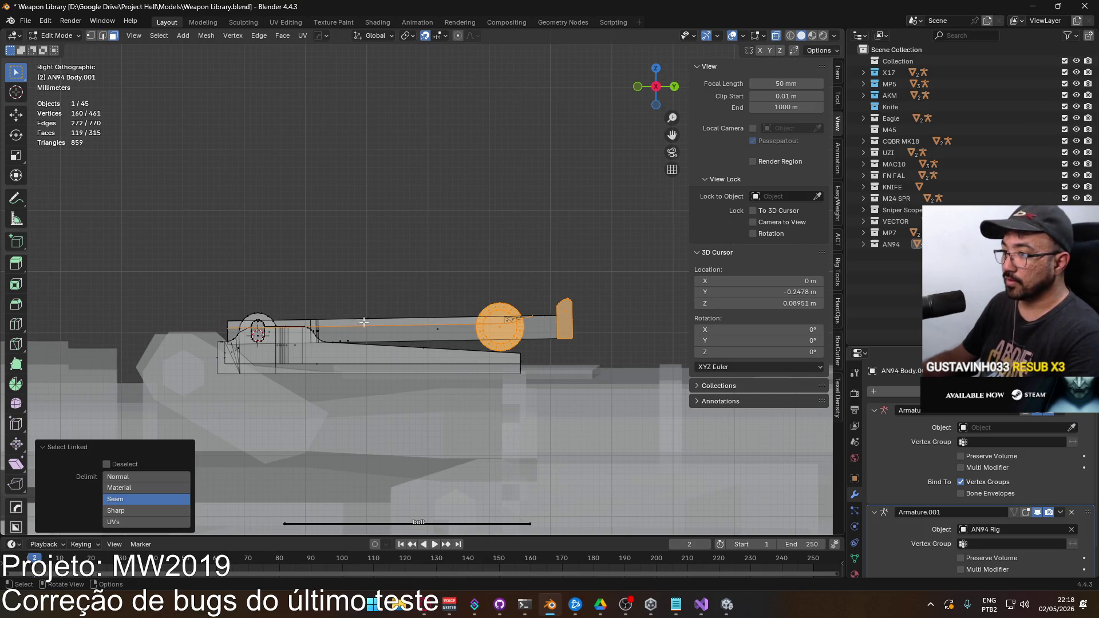
key(l)
drag(329, 282, 382, 338)
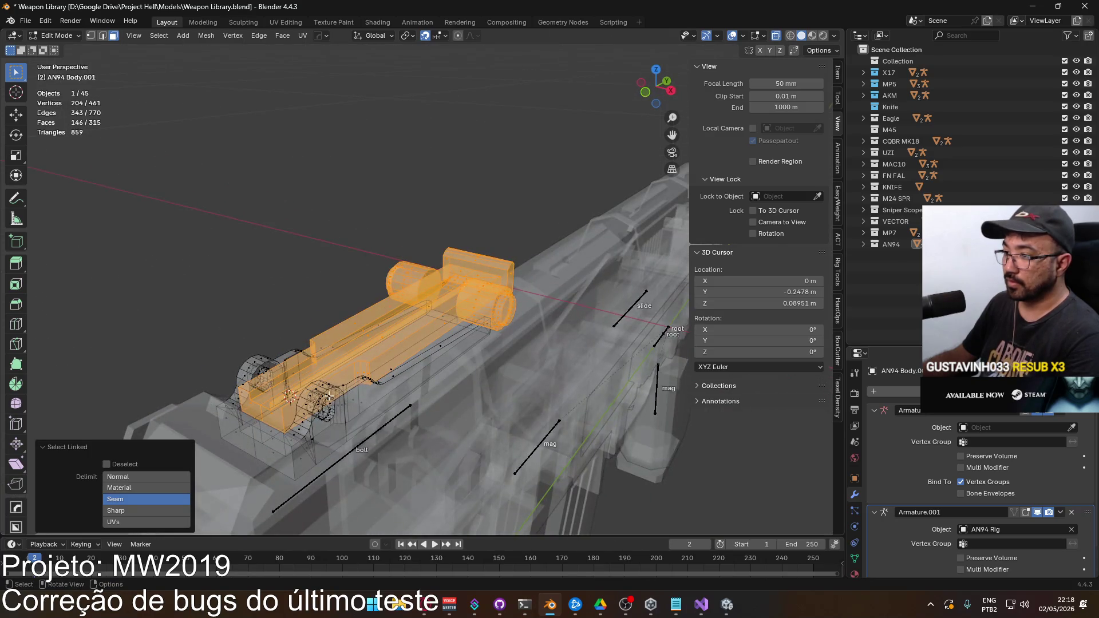
scroll(289, 350, up, 8)
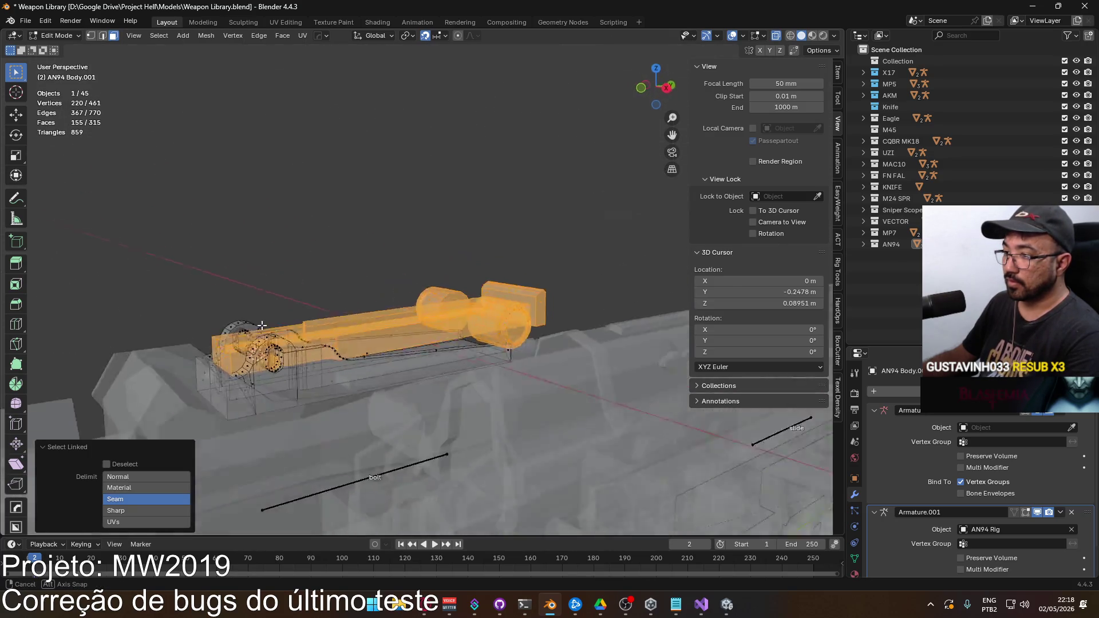
key(KP_3)
scroll(366, 252, up, 2)
scroll(430, 245, down, 2)
scroll(377, 257, up, 2)
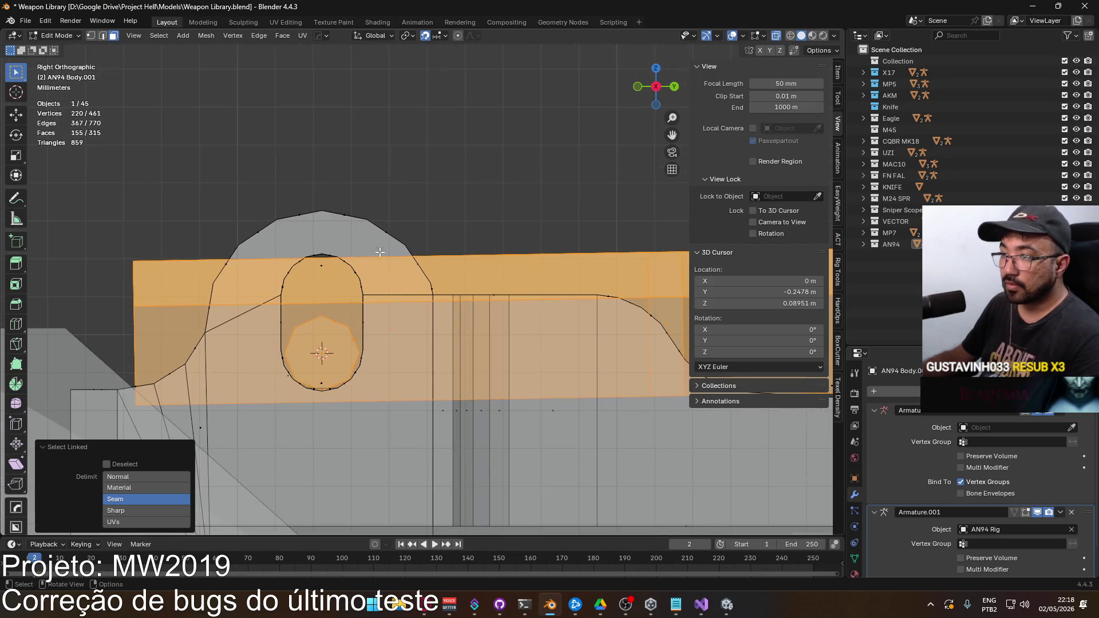
scroll(376, 258, up, 2)
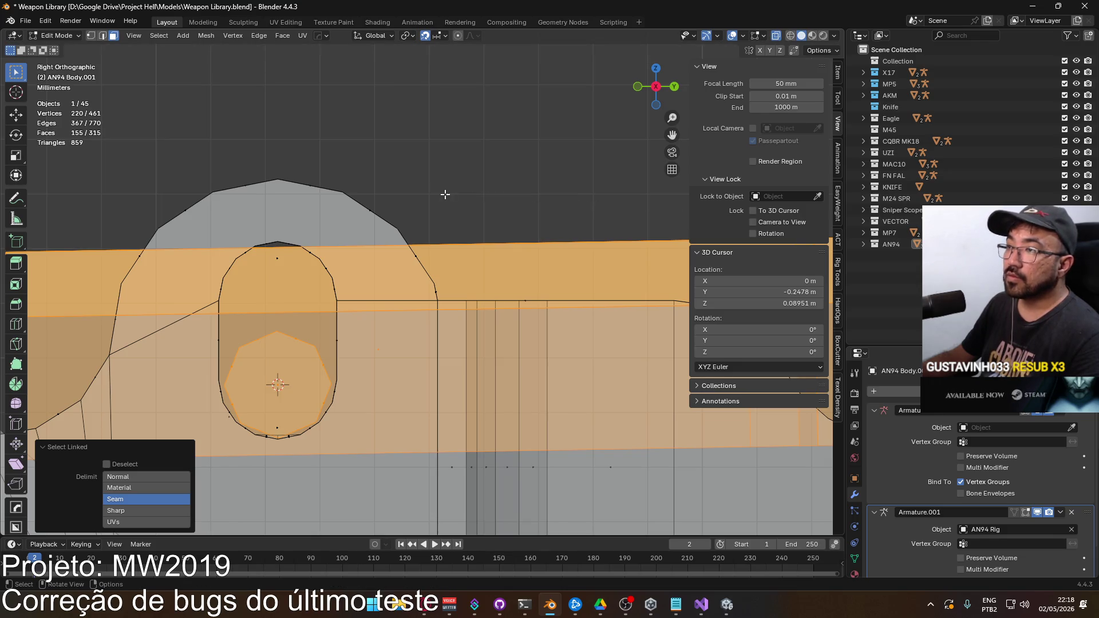
Step: With Individual Origins pivot, rotate the selected piece -1° around the X axis
click(407, 35)
click(430, 86)
key(r)
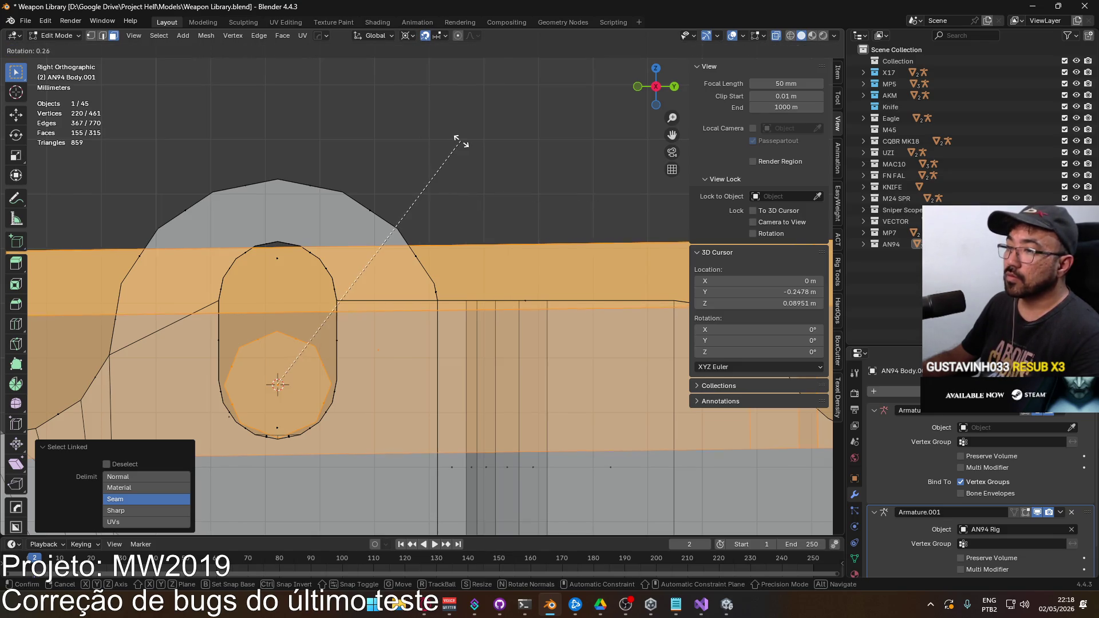
right_click(456, 140)
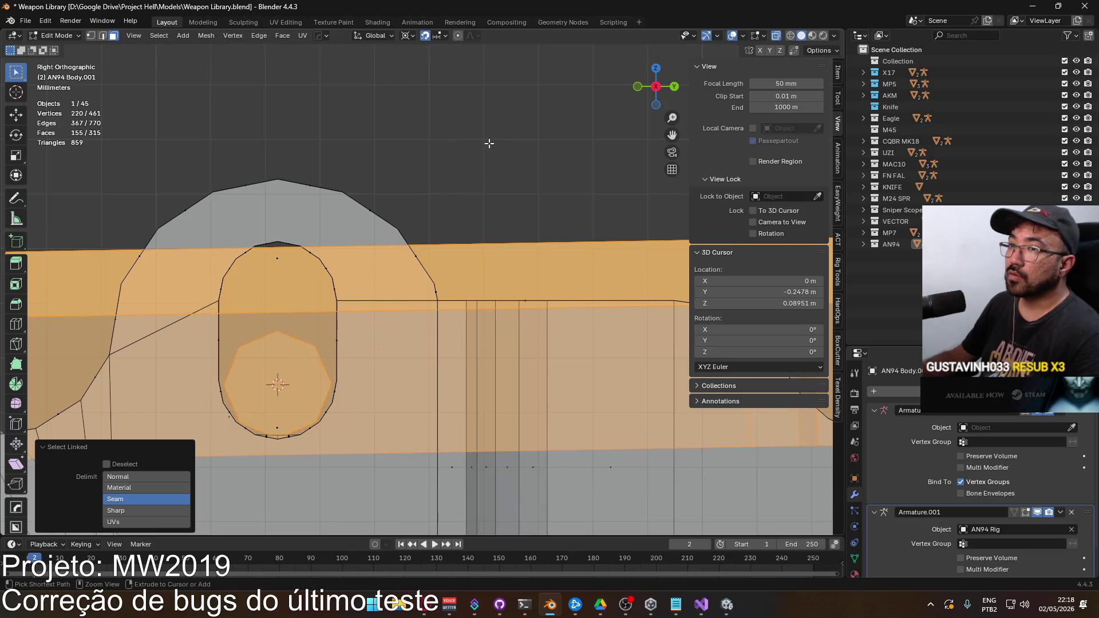
key(r)
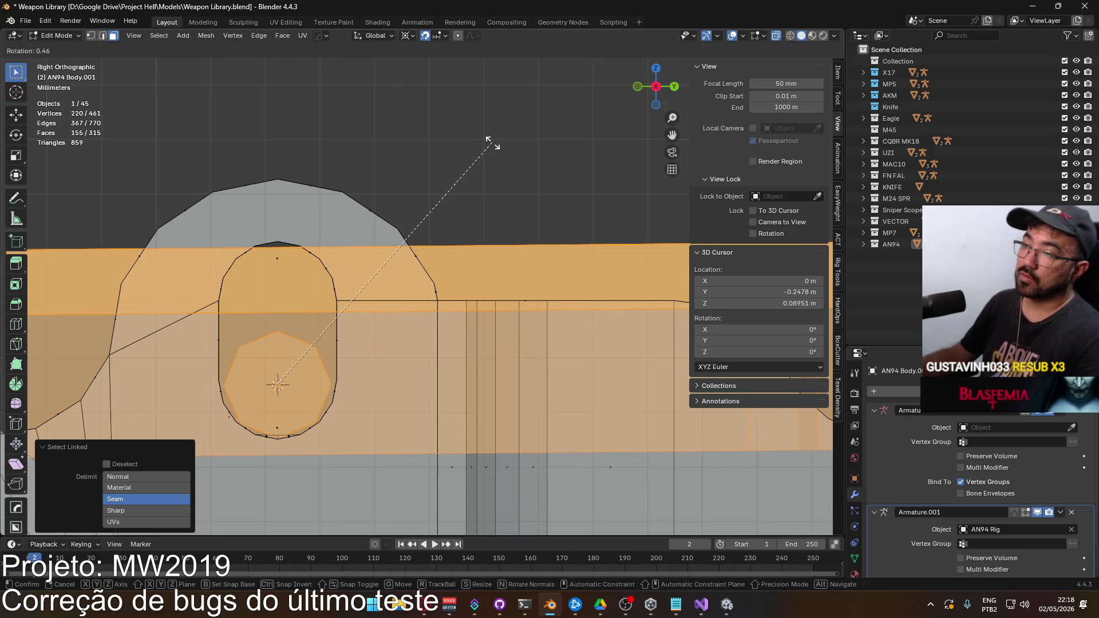
text(x)
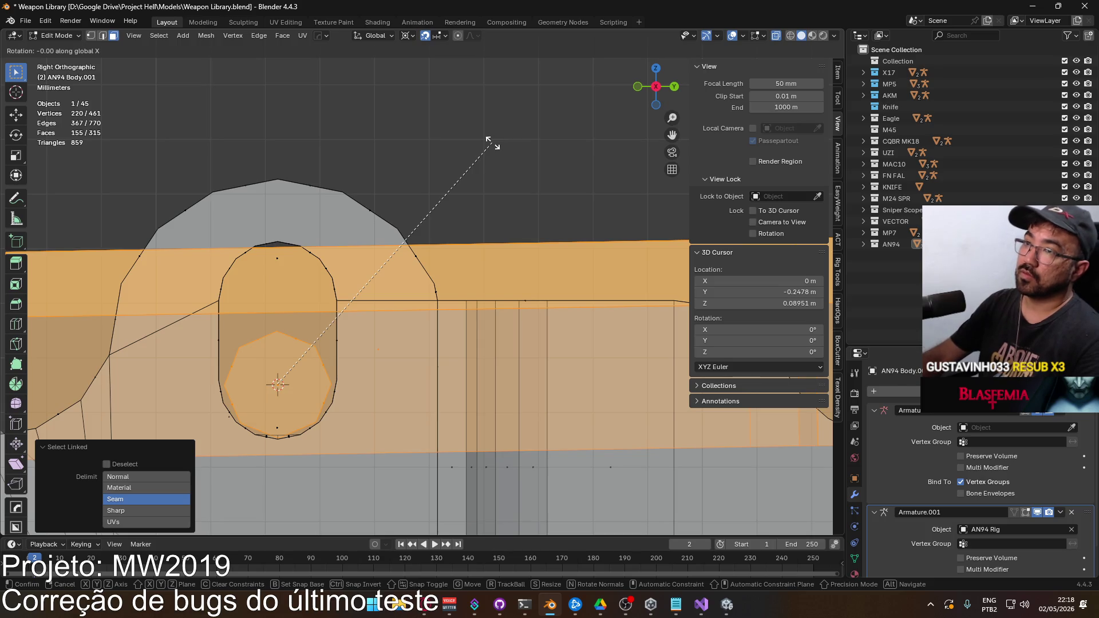
text(-1)
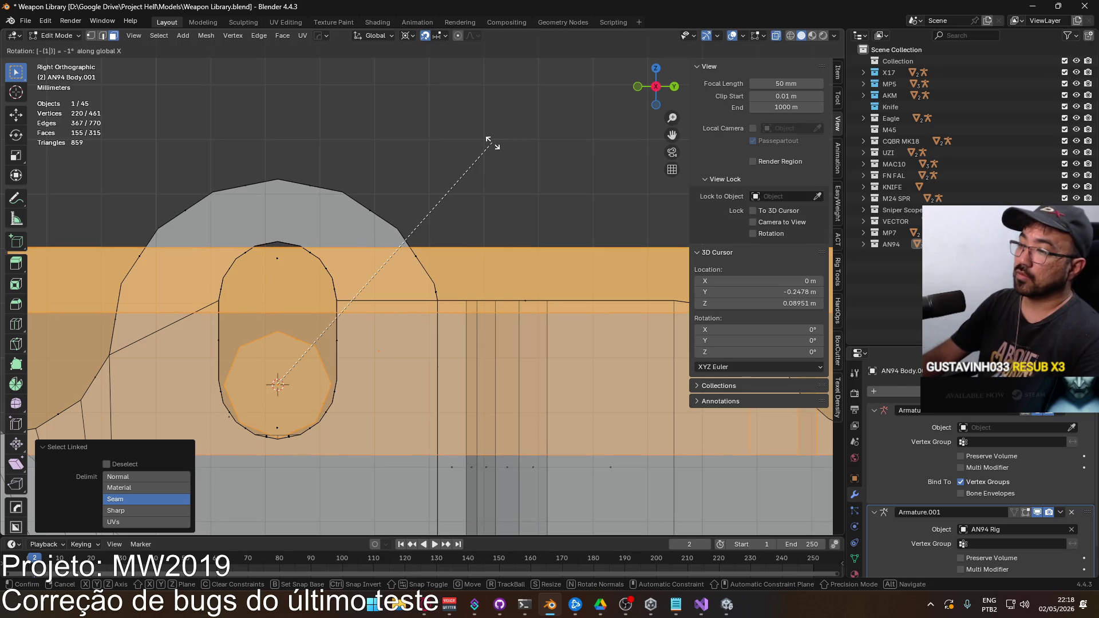
key(Return)
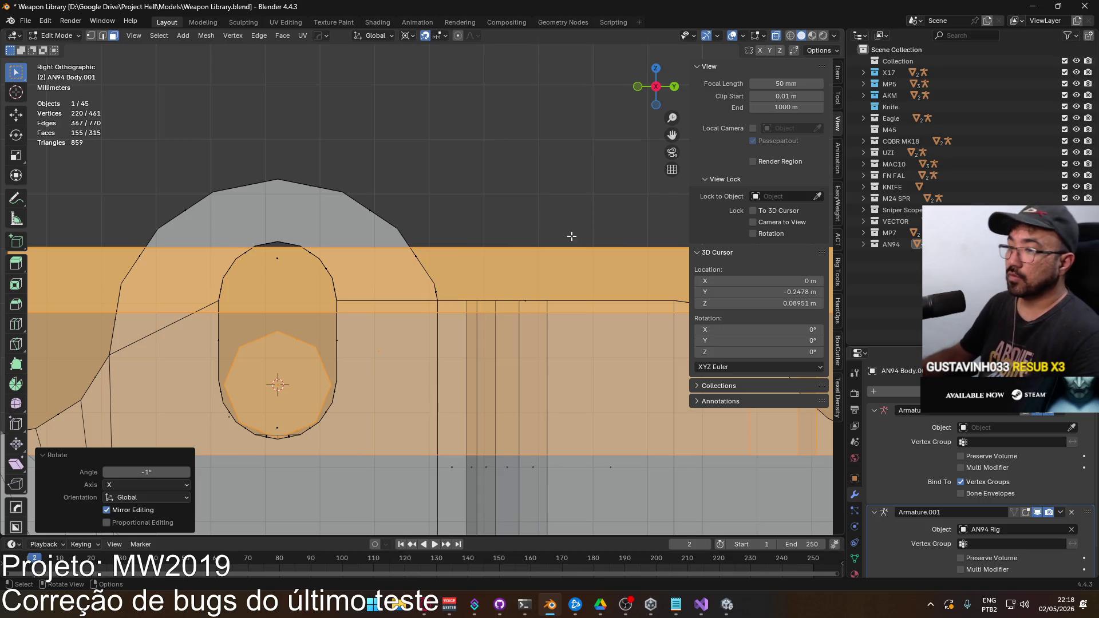
scroll(503, 246, down, 5)
scroll(360, 242, up, 2)
mouse_move(360, 243)
mouse_down()
mouse_move(407, 202)
mouse_move(500, 226)
mouse_up()
key(alt+a)
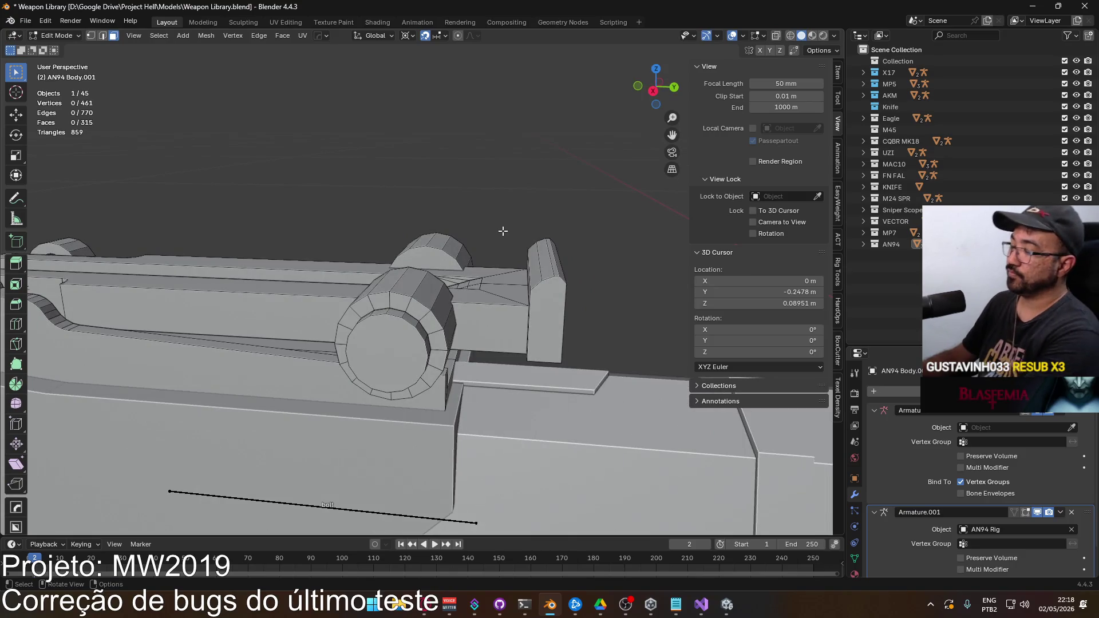
Step: In vertex mode with X-ray on, box-select the sight block's slanted face
key(KP_3)
scroll(534, 260, up, 2)
drag(535, 260, 401, 272)
scroll(465, 290, up, 3)
scroll(465, 290, up, 2)
key(1)
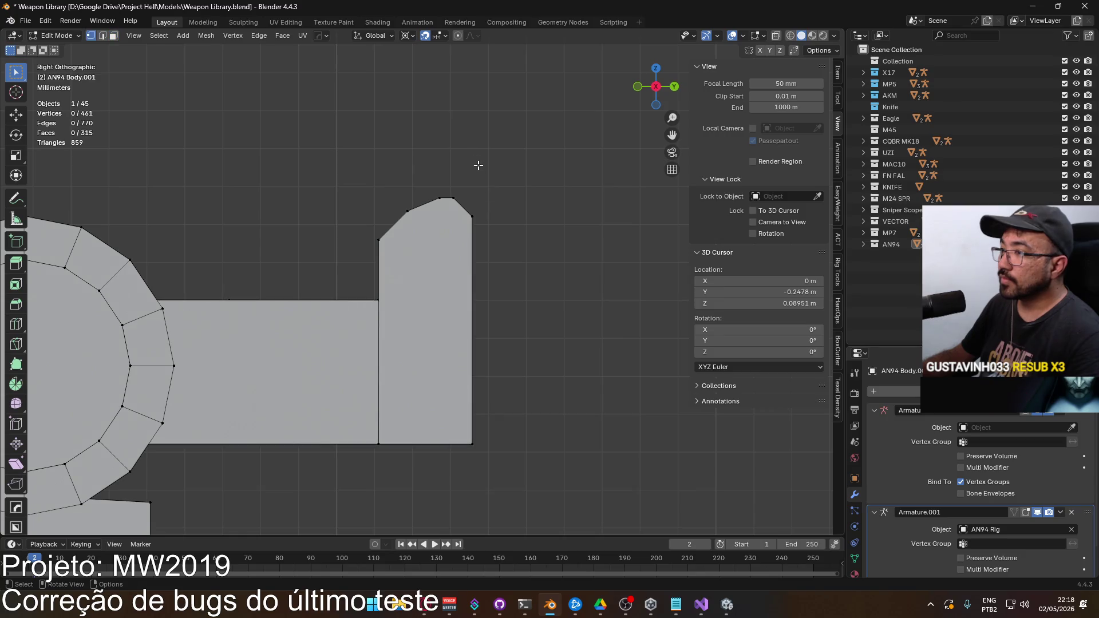
key(alt+z)
drag(449, 170, 604, 500)
drag(523, 221, 445, 292)
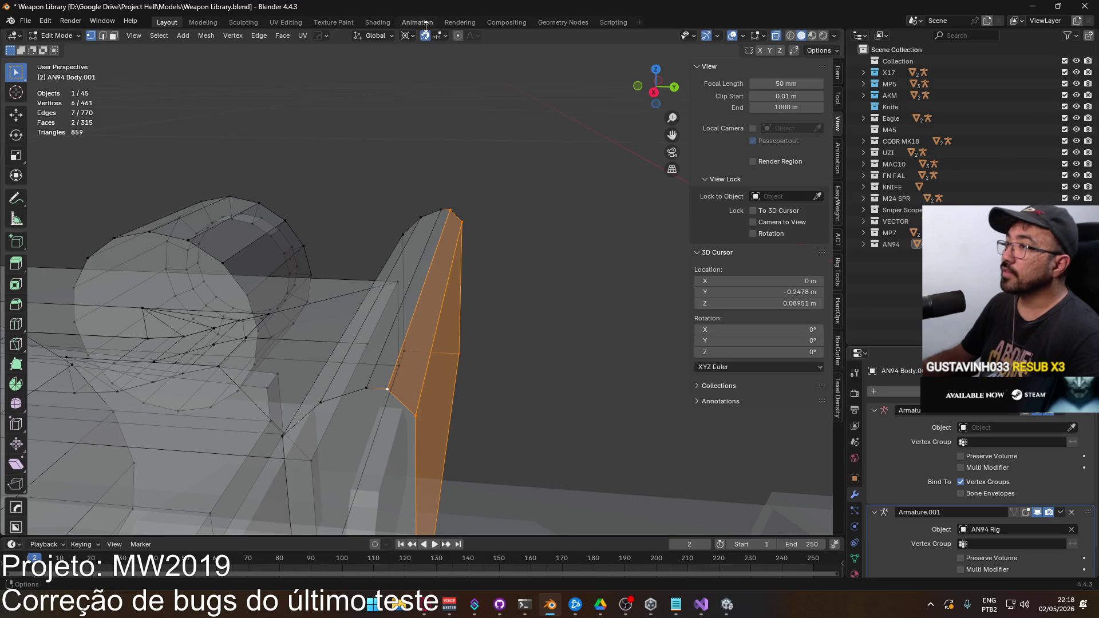
Step: Set snapping to Vertex and move the slanted face onto the neighbouring vertex
click(445, 35)
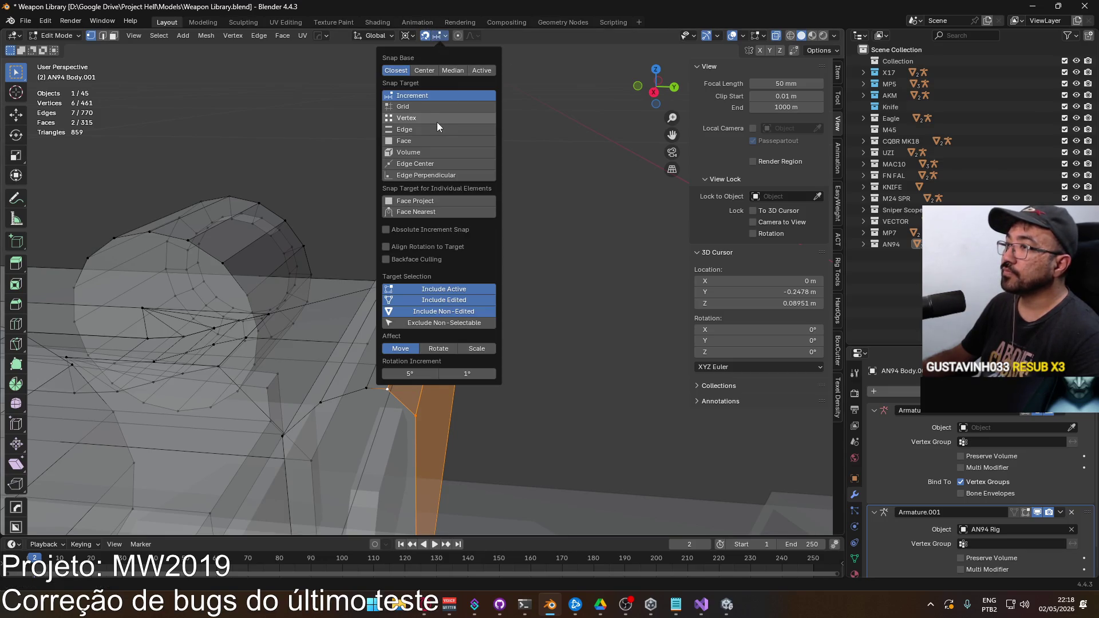
key(g)
key(Escape)
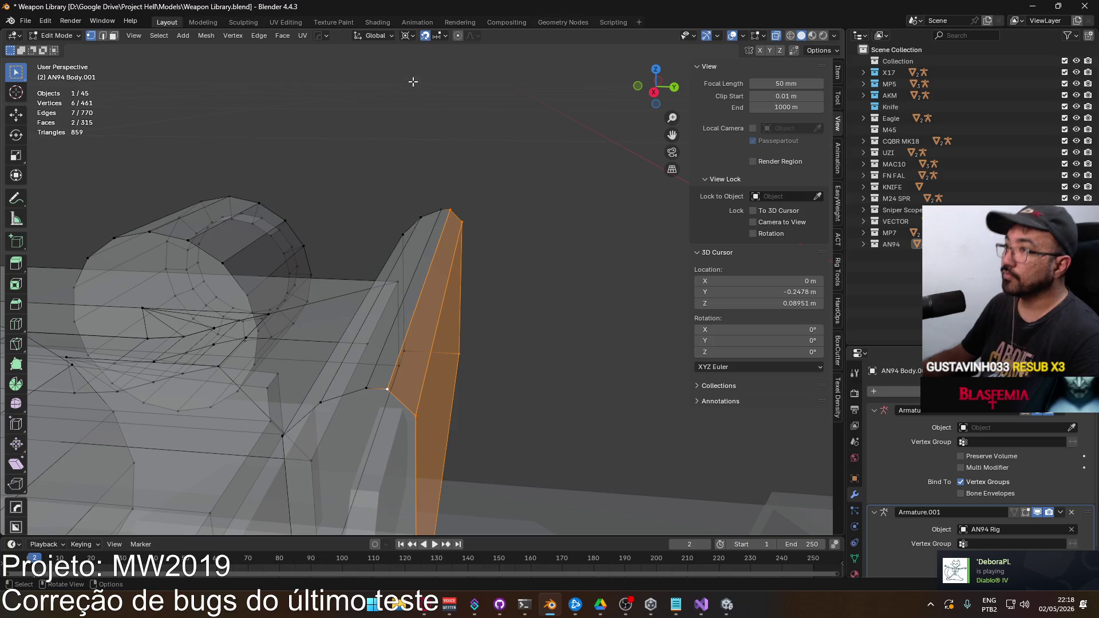
click(443, 34)
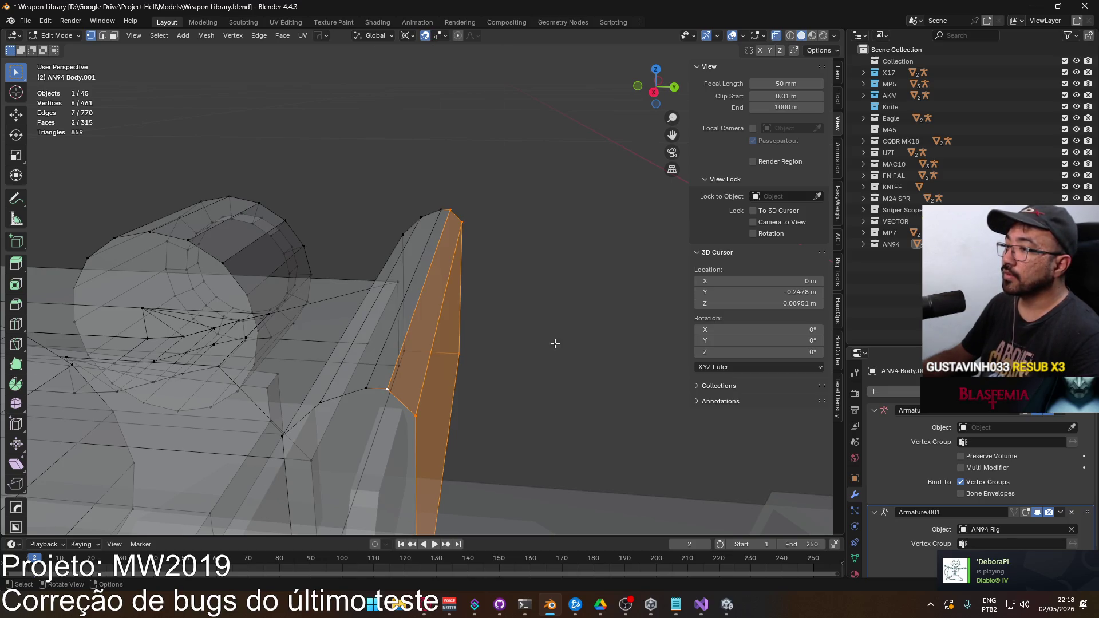
drag(411, 337, 405, 270)
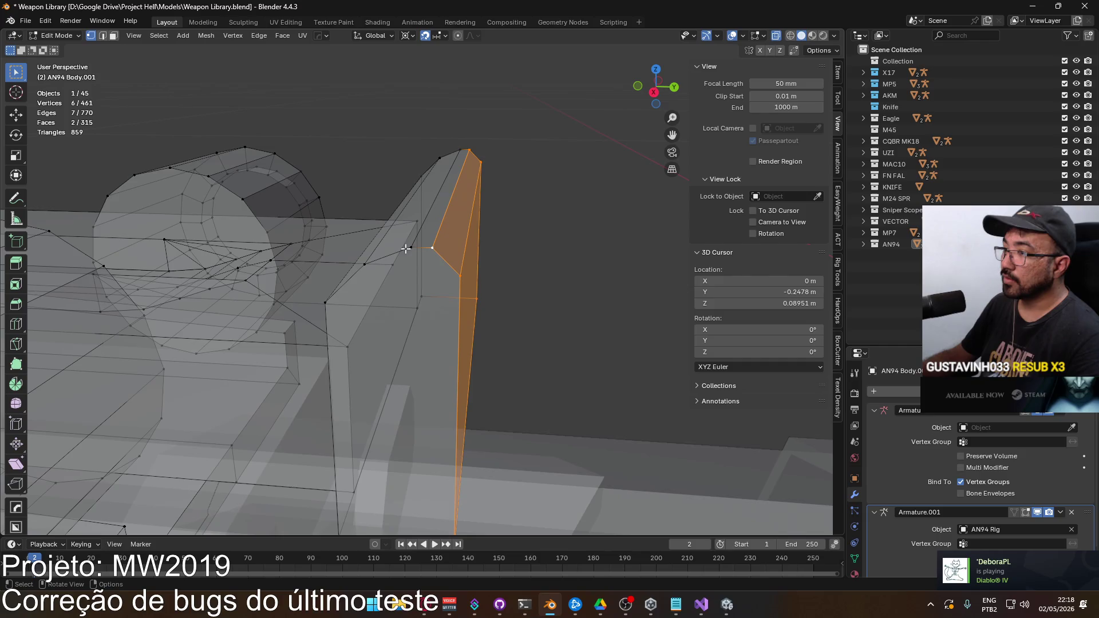
click(412, 35)
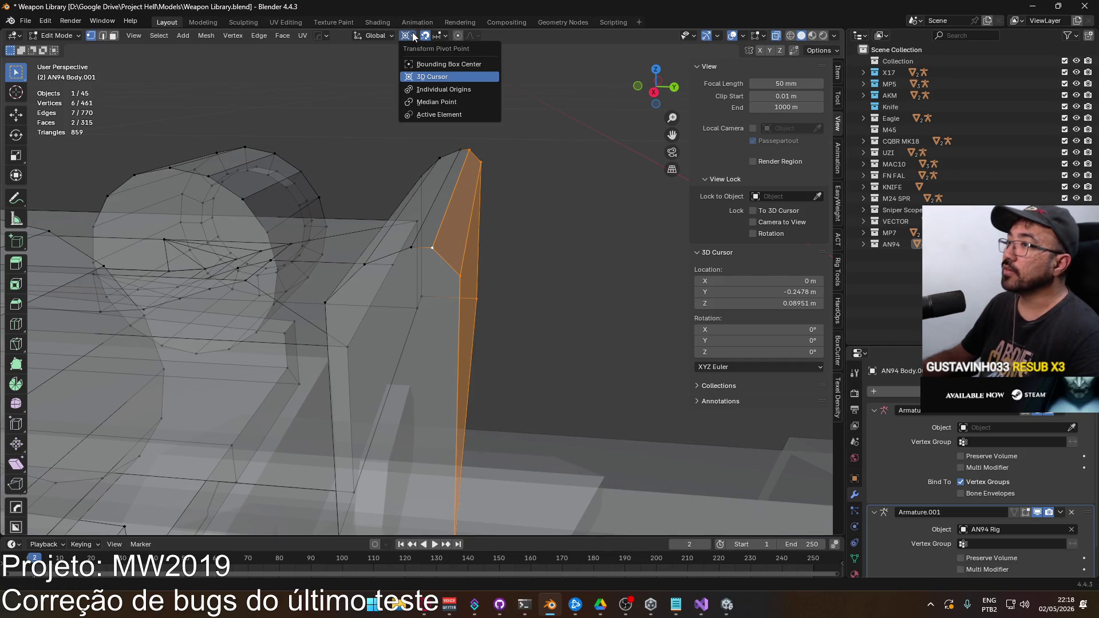
click(439, 36)
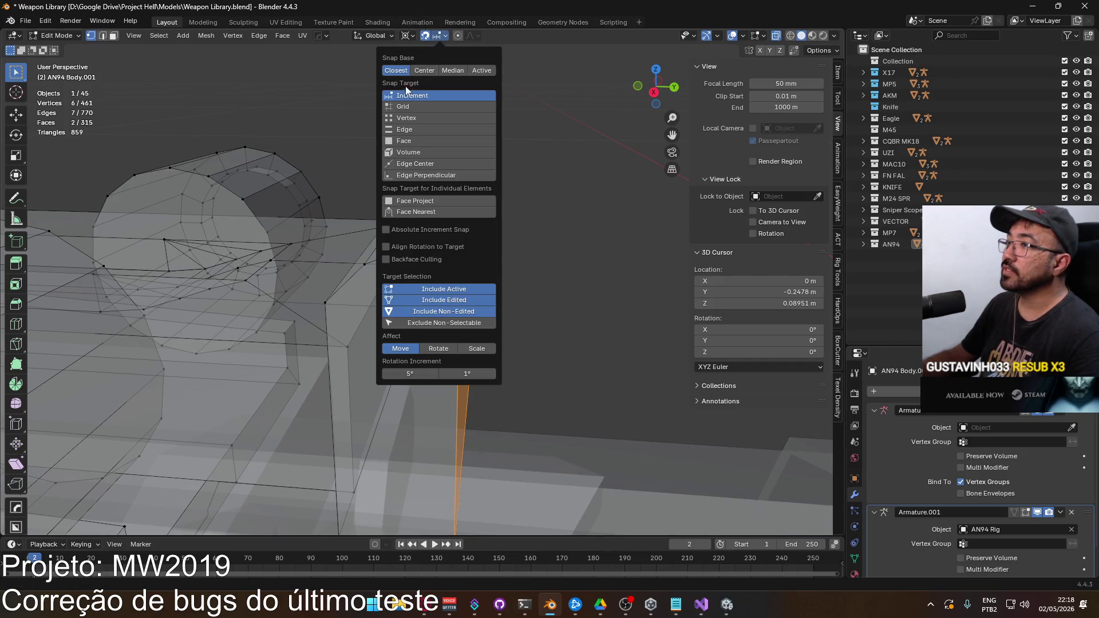
click(418, 117)
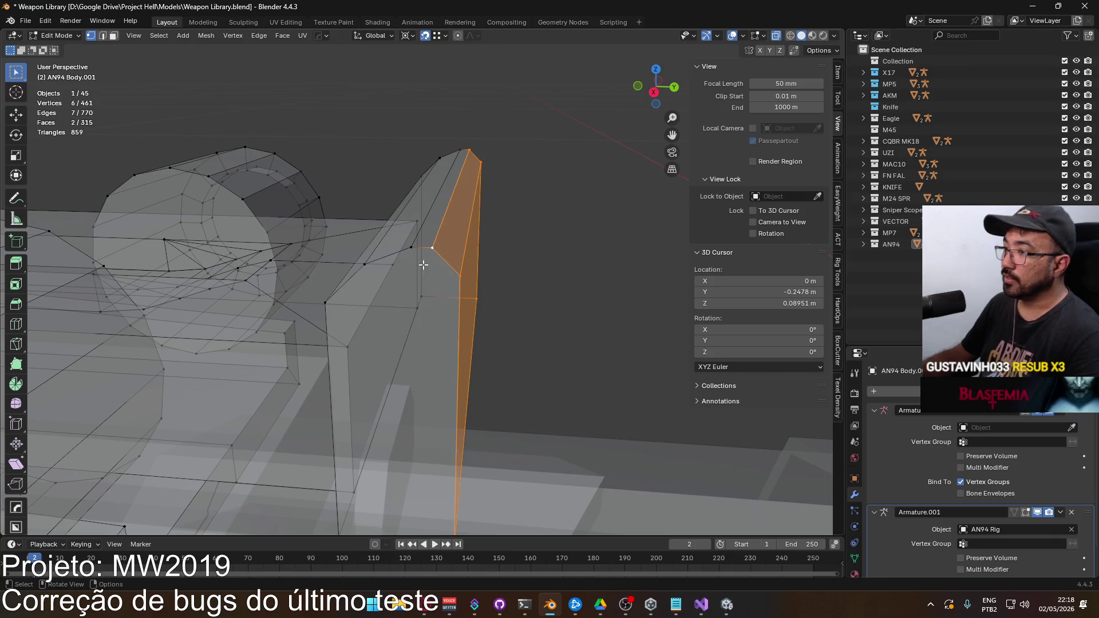
key(g)
click(417, 249)
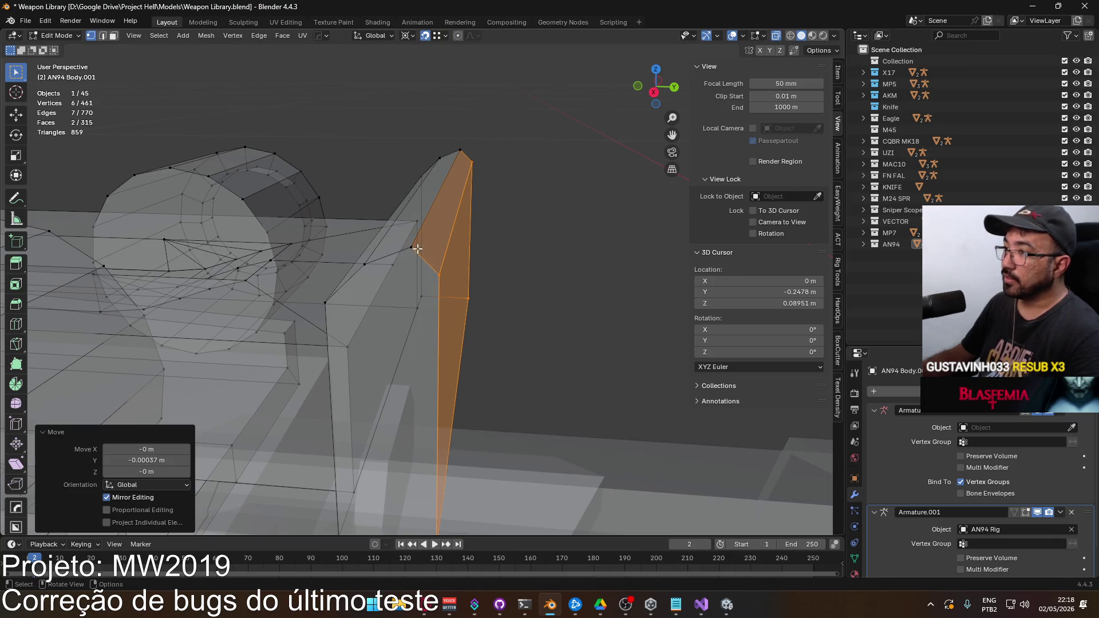
click(532, 222)
Step: Select the connected sight block and Merge by Distance, removing two duplicate vertices
key(2)
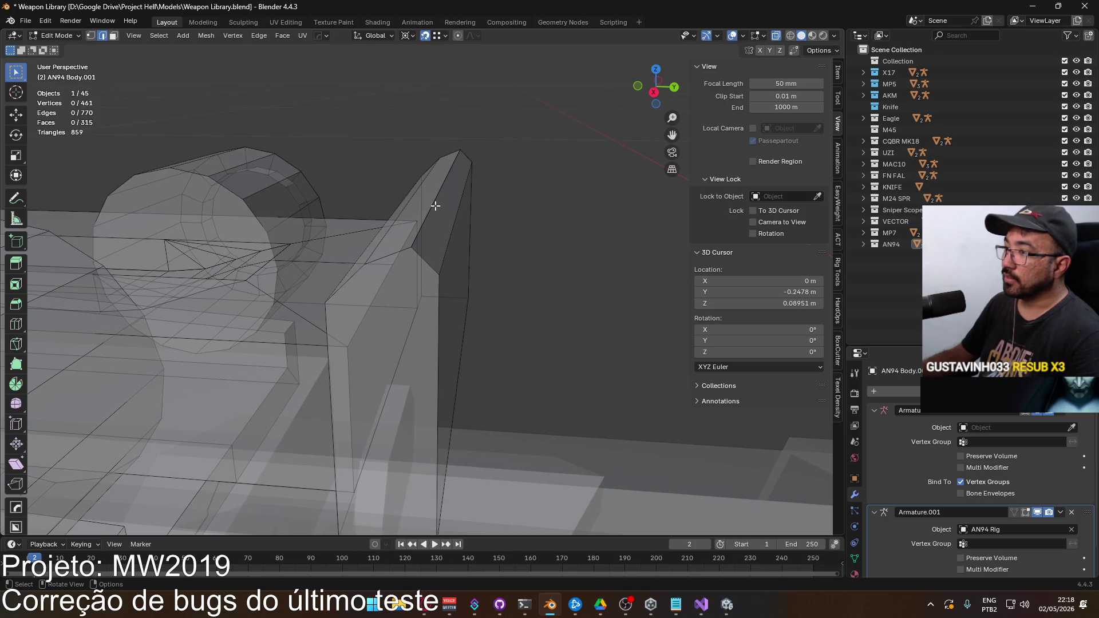
key(l)
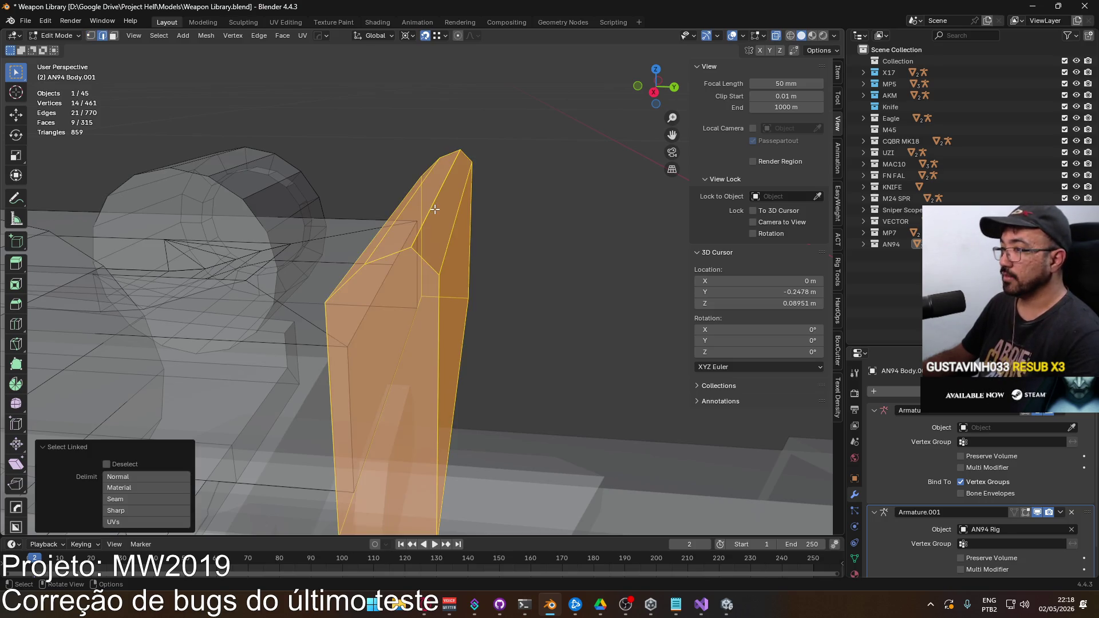
key(q)
click(513, 220)
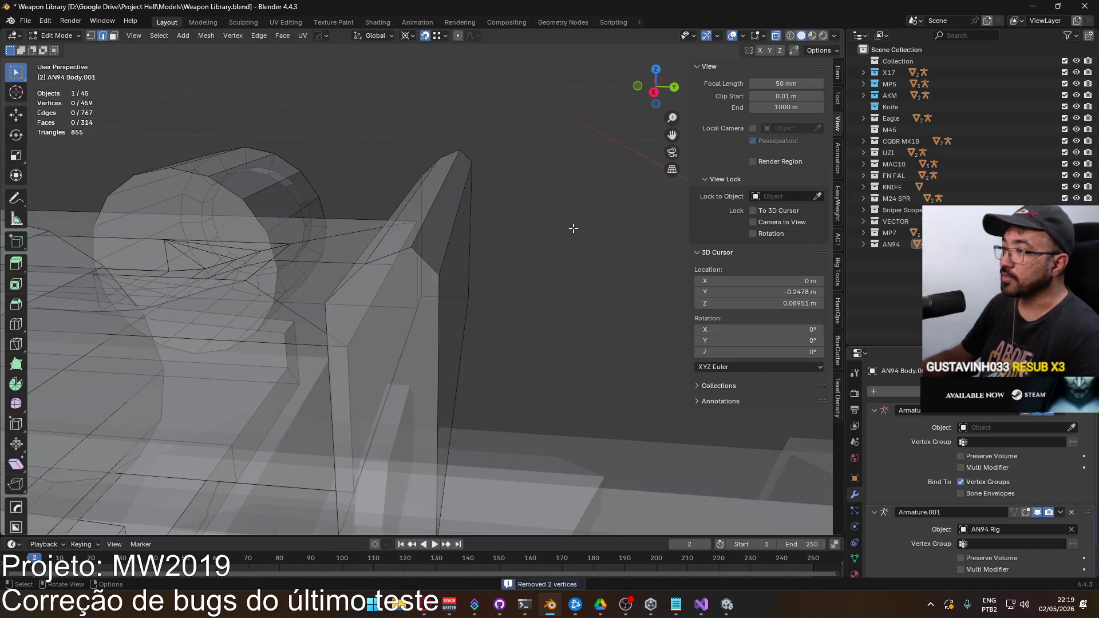
key(alt+Tab)
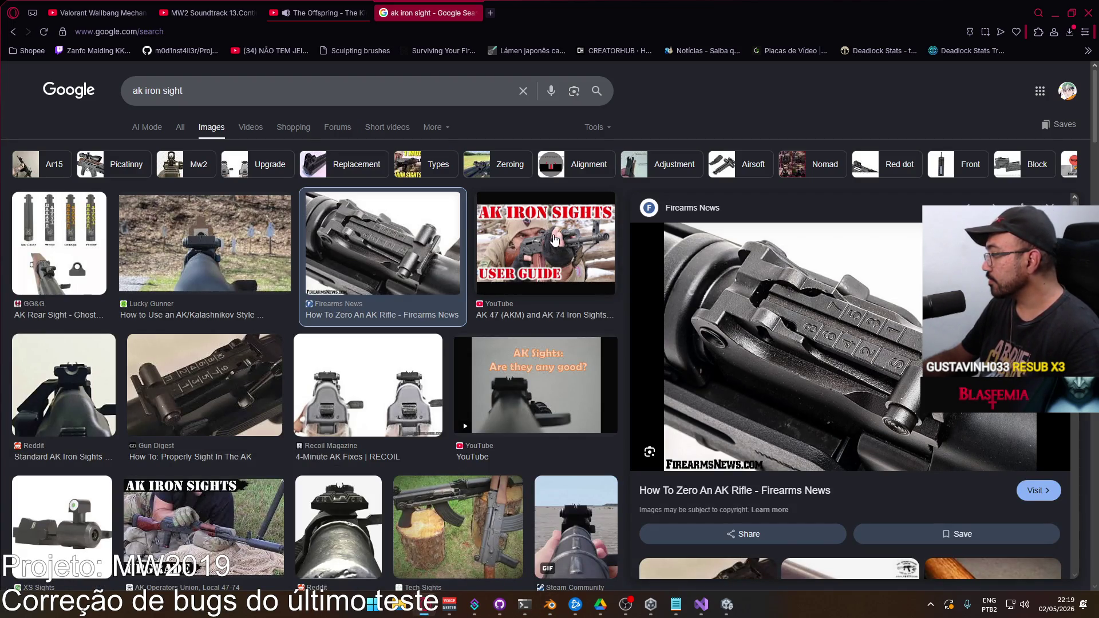
key(alt+Tab)
key(KP_1)
key(KP_3)
scroll(401, 264, up, 6)
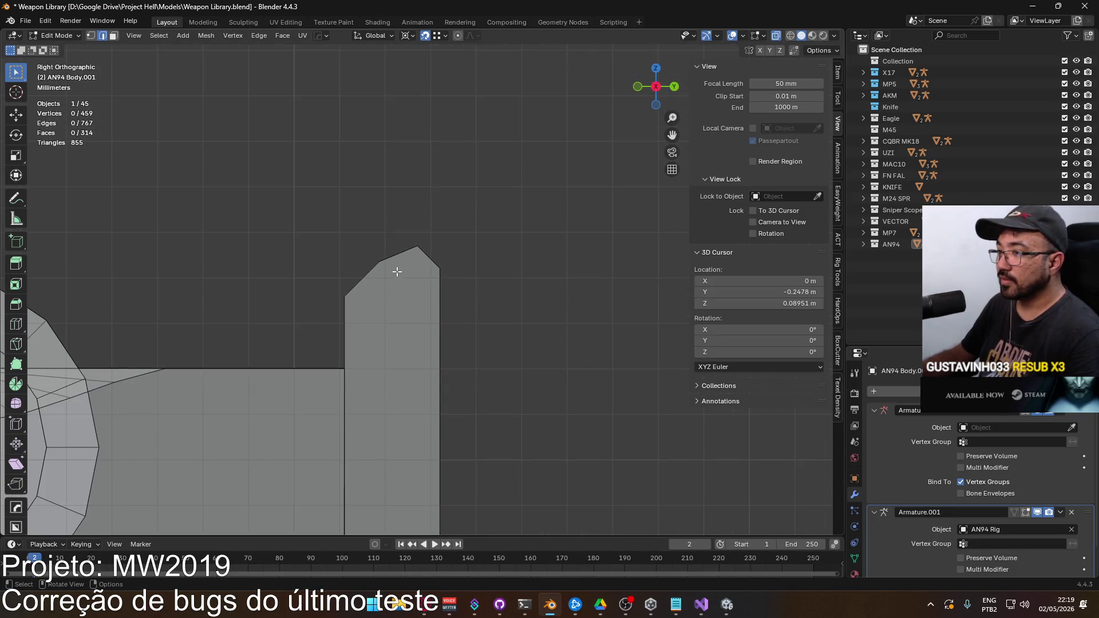
Step: Select the sight block's vertical front edge and turn snapping off
key(KP_8)
key(KP_4)
click(335, 294)
key(KP_3)
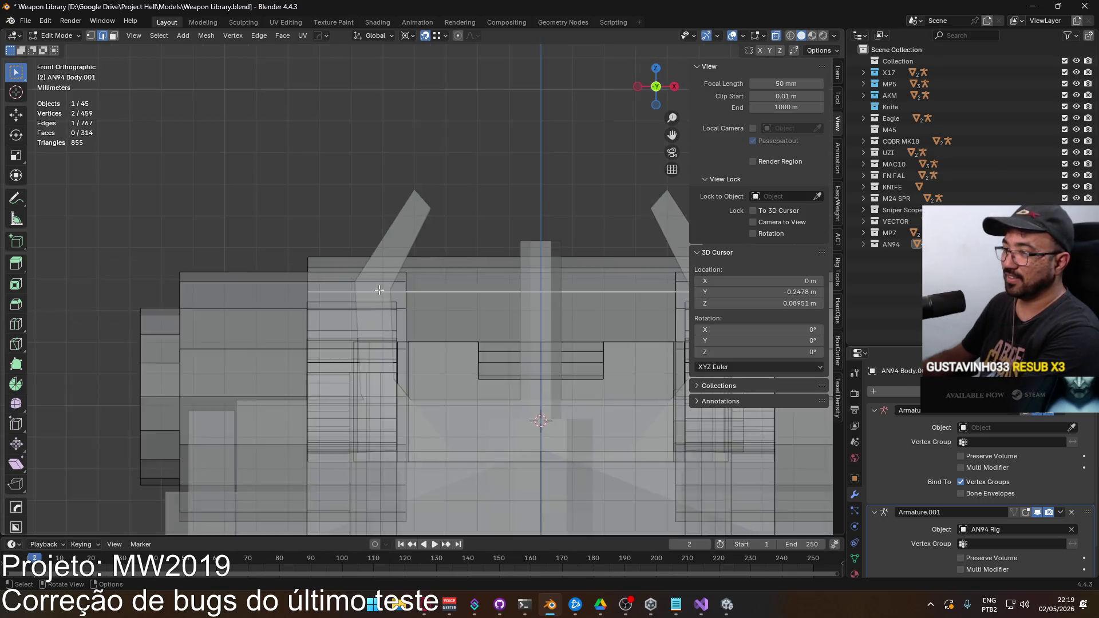
key(g)
key(Escape)
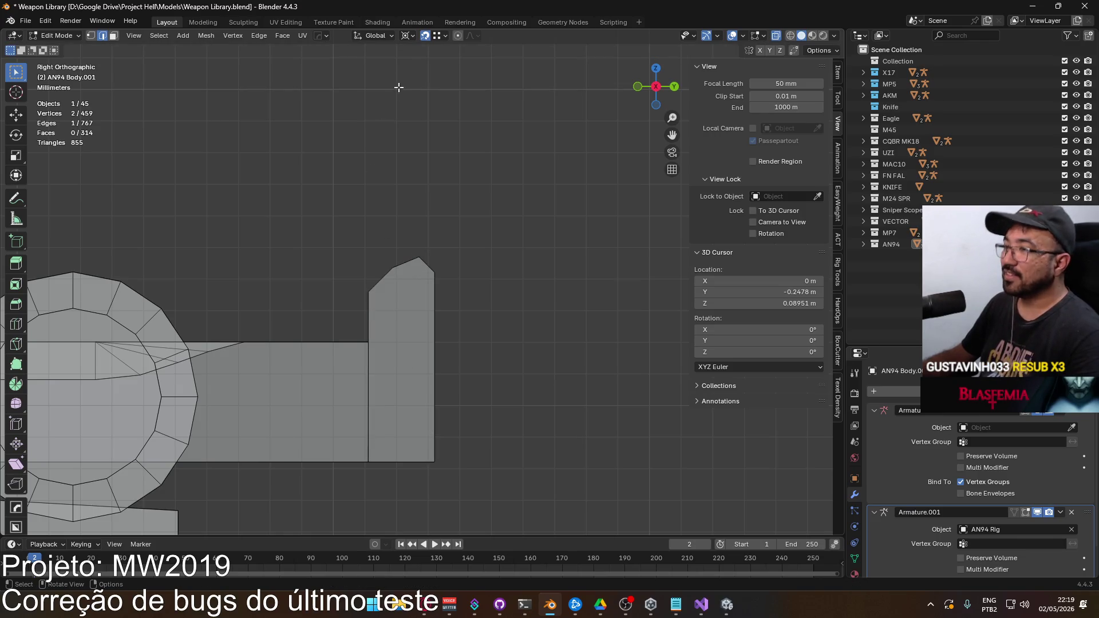
click(437, 36)
click(440, 96)
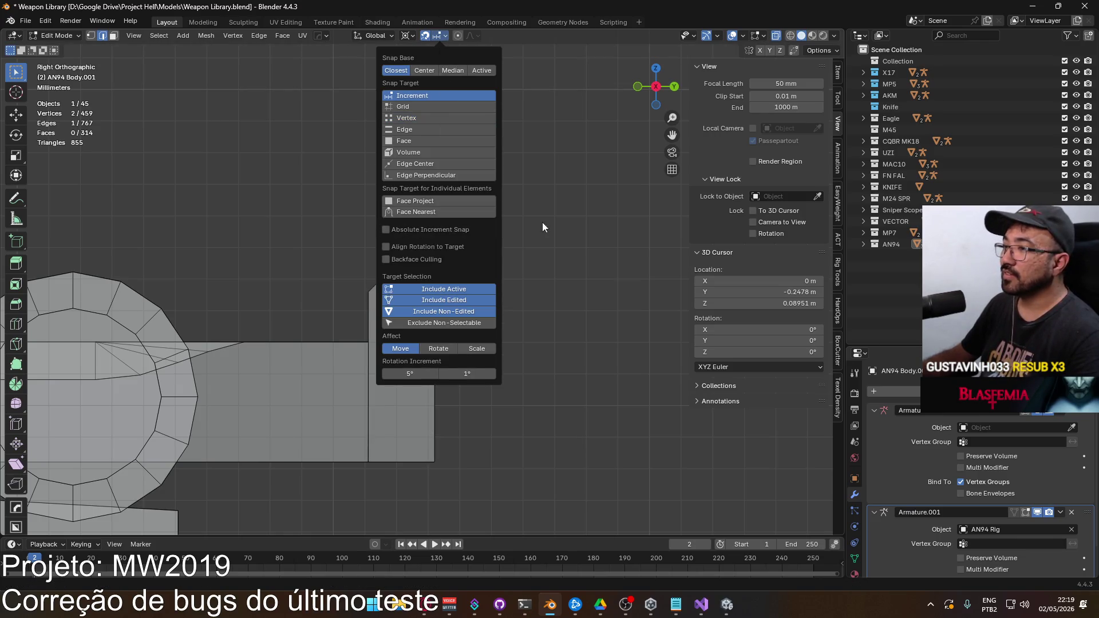
click(424, 38)
Step: Shift the selected vertex slightly along the Y axis
key(g)
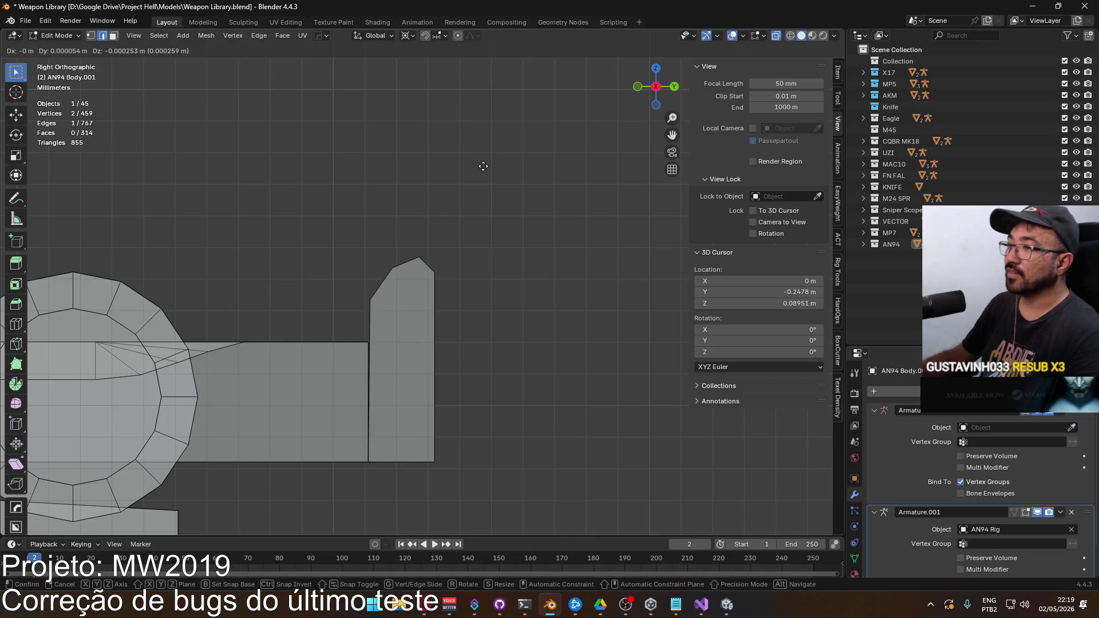
key(z)
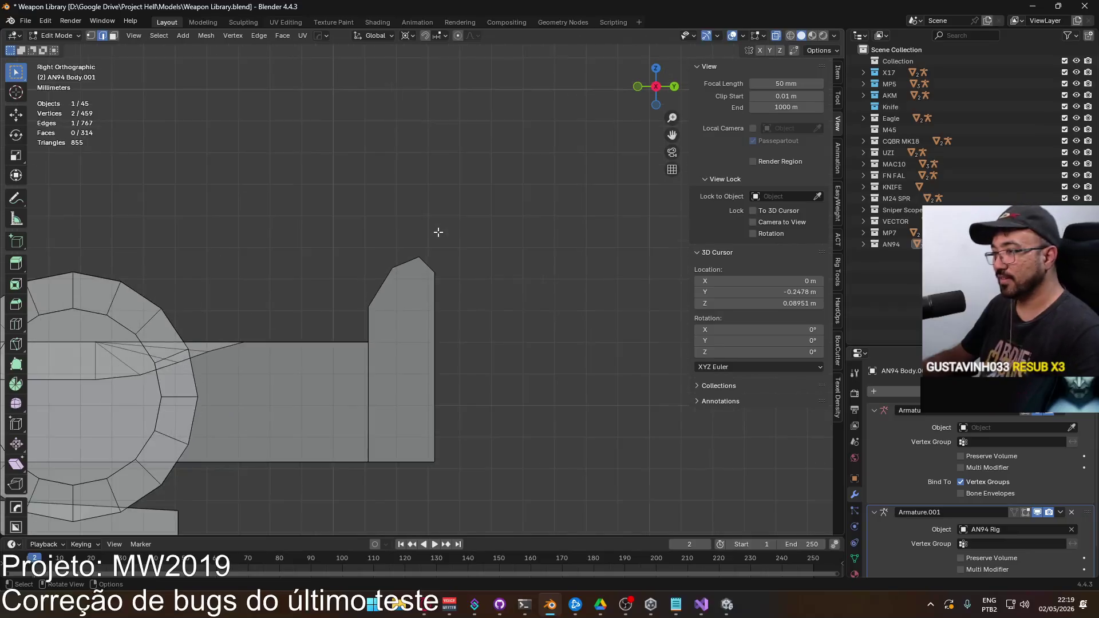
scroll(438, 230, up, 2)
key(y)
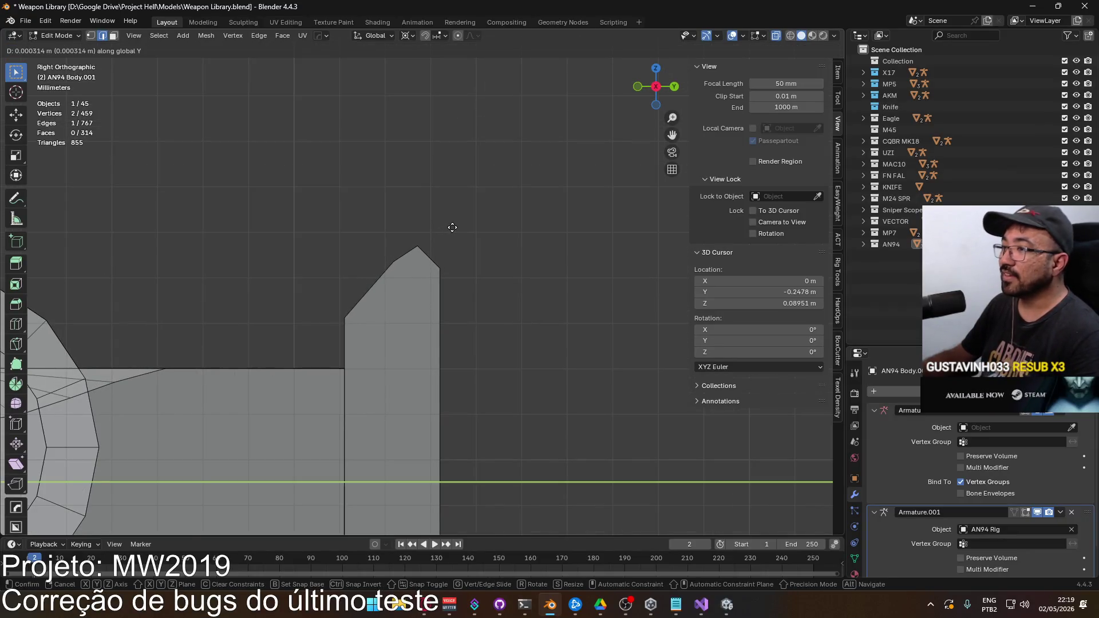
click(452, 227)
key(g)
key(y)
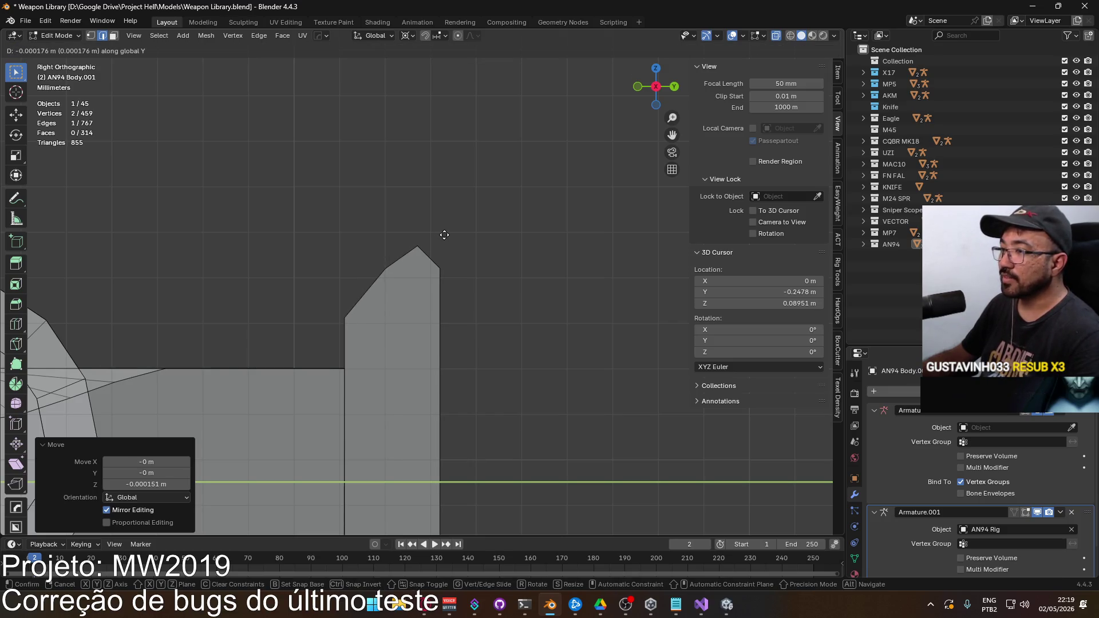
click(444, 235)
click(490, 251)
Step: Nudge the sight block's top edge -0.000213 m along Y and return to Object Mode
mouse_move(490, 250)
mouse_down()
mouse_move(456, 262)
mouse_move(544, 275)
mouse_move(524, 268)
mouse_up()
click(524, 268)
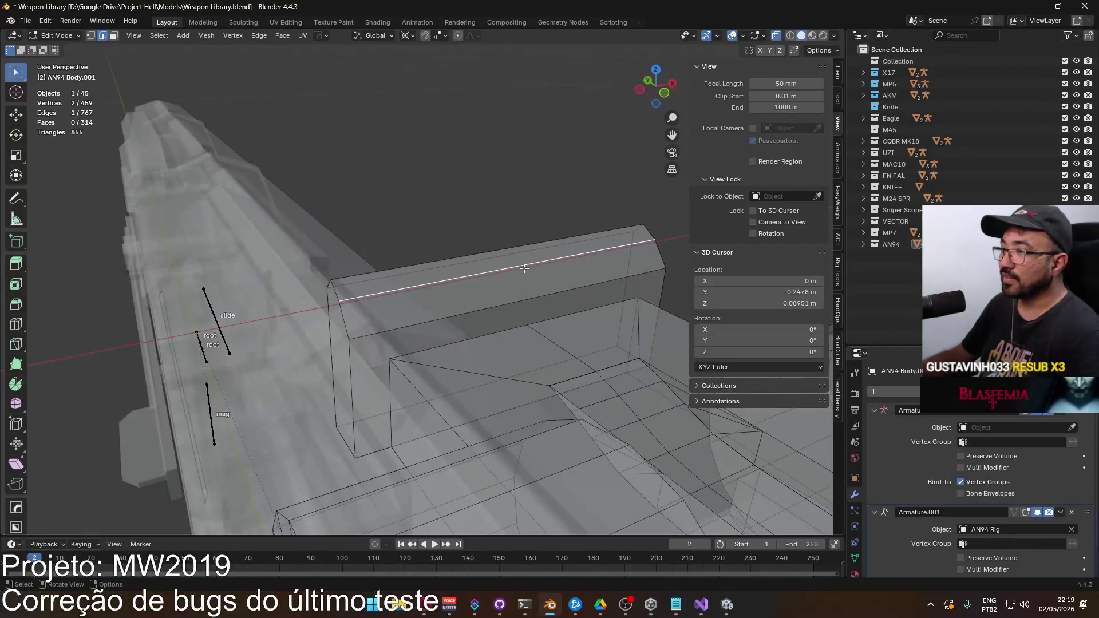
key(g)
key(y)
click(533, 265)
mouse_move(498, 216)
mouse_down()
mouse_move(522, 186)
mouse_move(504, 172)
mouse_move(489, 187)
mouse_move(334, 204)
mouse_up()
key(Tab)
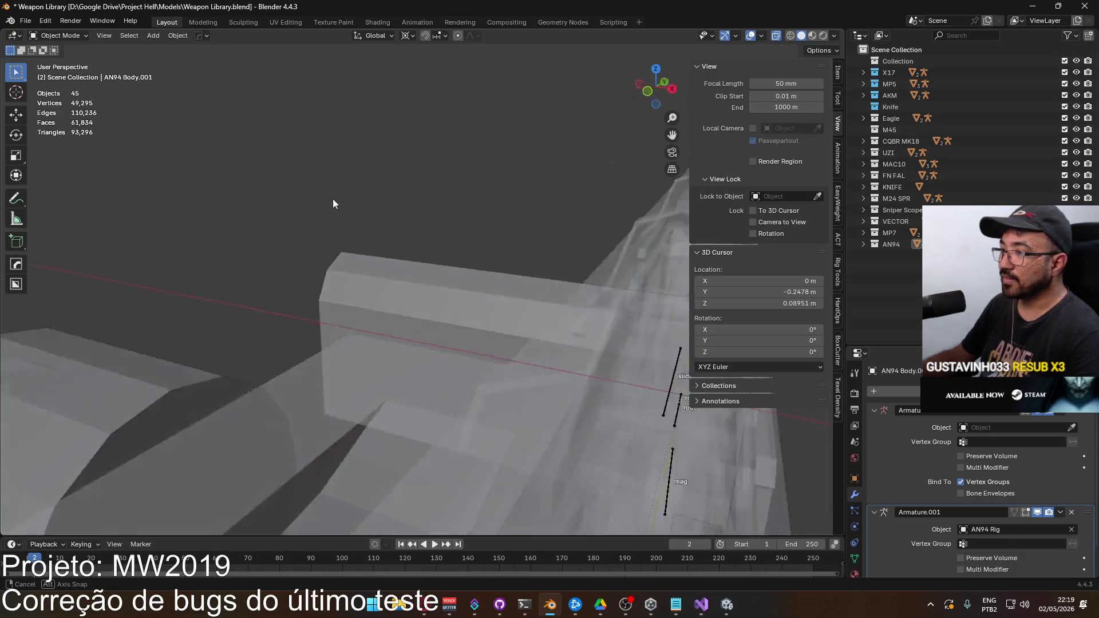
key(alt+Tab)
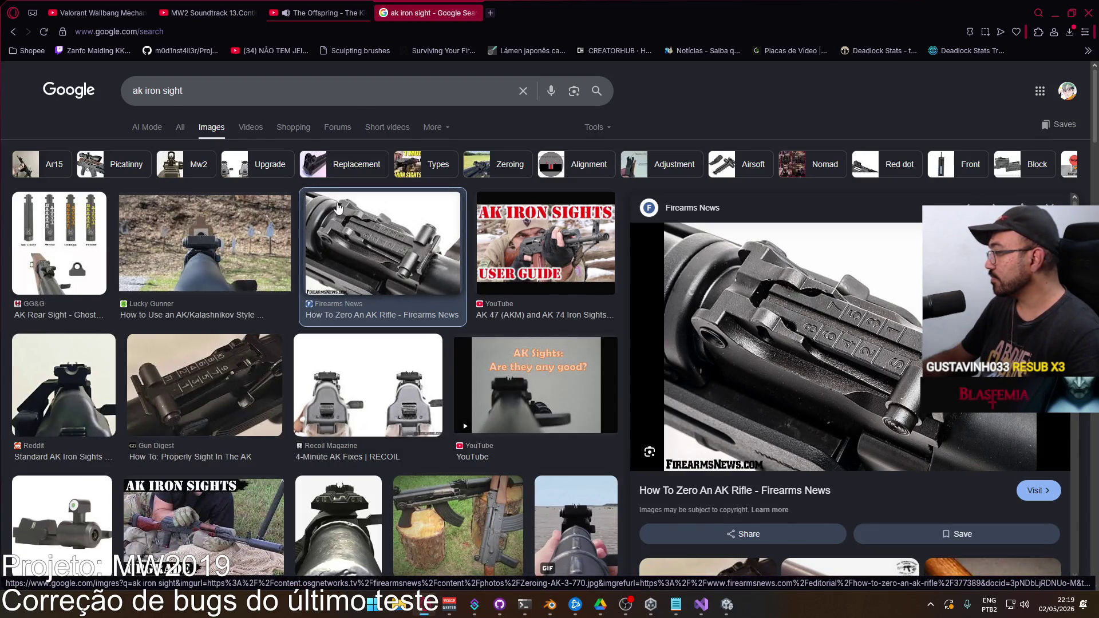
key(alt+Tab)
mouse_move(319, 225)
mouse_down()
mouse_move(546, 226)
mouse_move(505, 248)
mouse_move(351, 247)
mouse_move(188, 218)
mouse_move(383, 222)
mouse_up()
key(Tab)
Step: Save the file and separate the sight block into its own object, AN94 Body.002
key(ctrl+s)
click(467, 298)
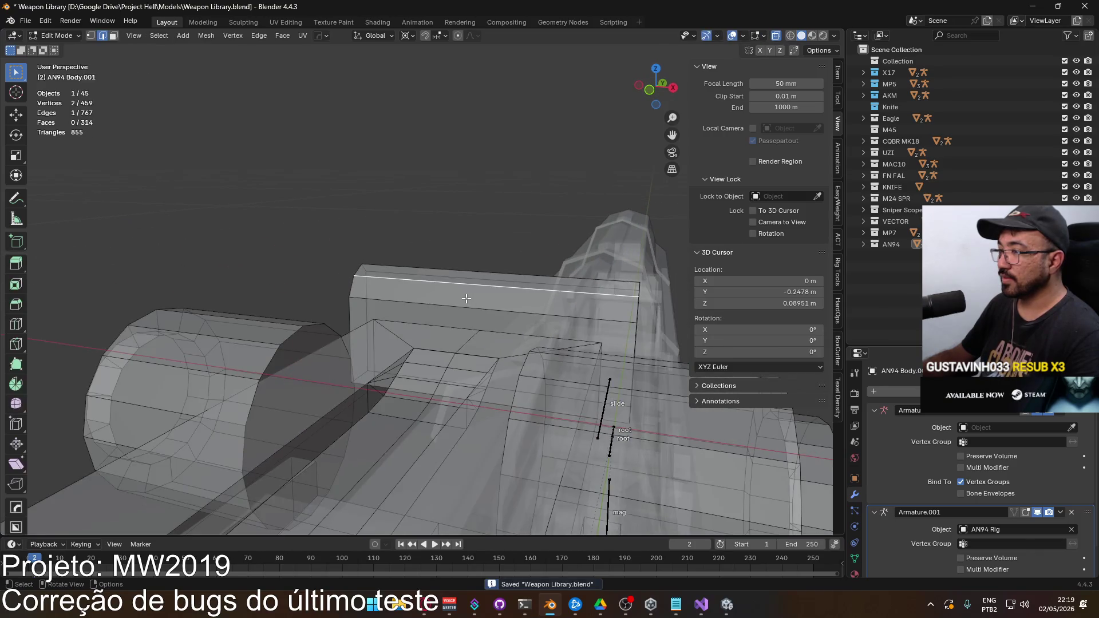
alt+click(467, 298)
click(466, 296)
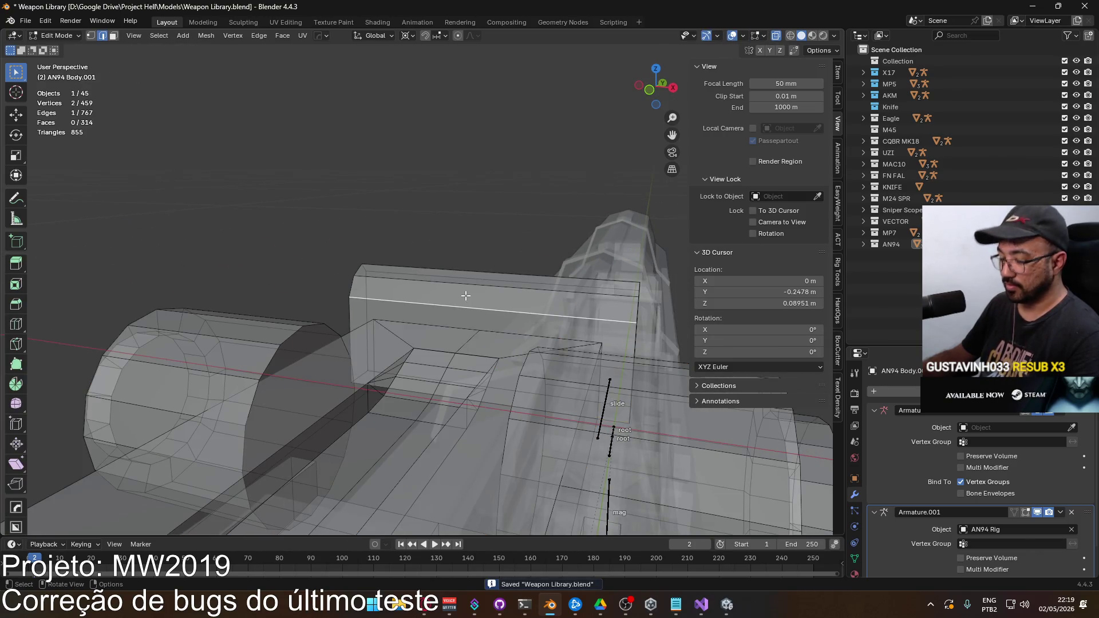
key(l)
right_click(465, 291)
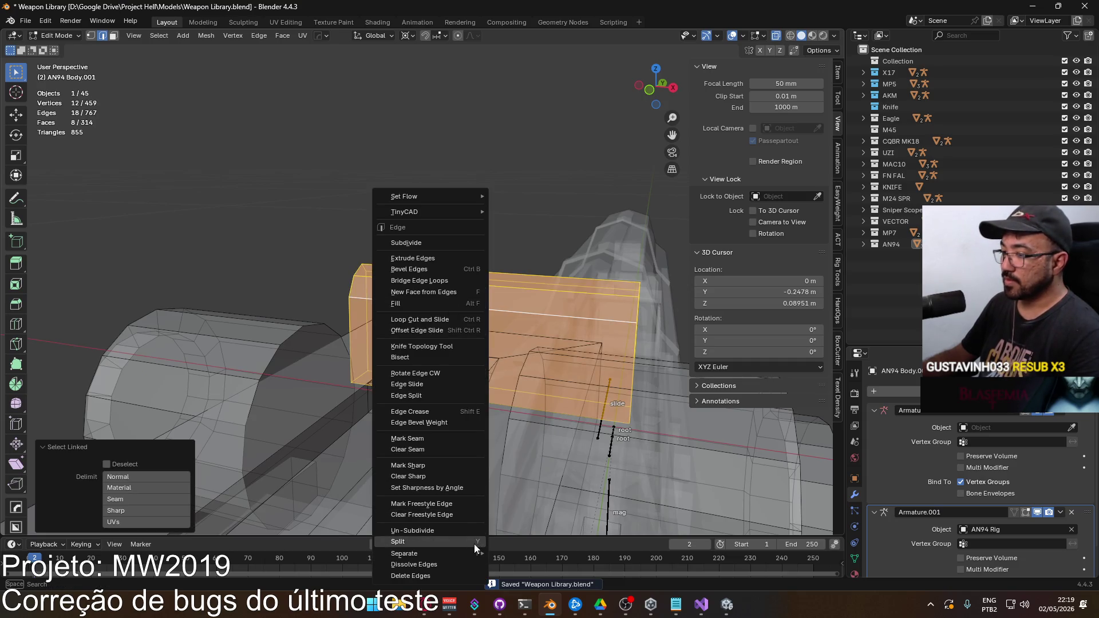
mouse_move(472, 552)
click(523, 527)
key(Tab)
Step: Snap the 3D cursor to a corner vertex of the separated sight block
click(507, 298)
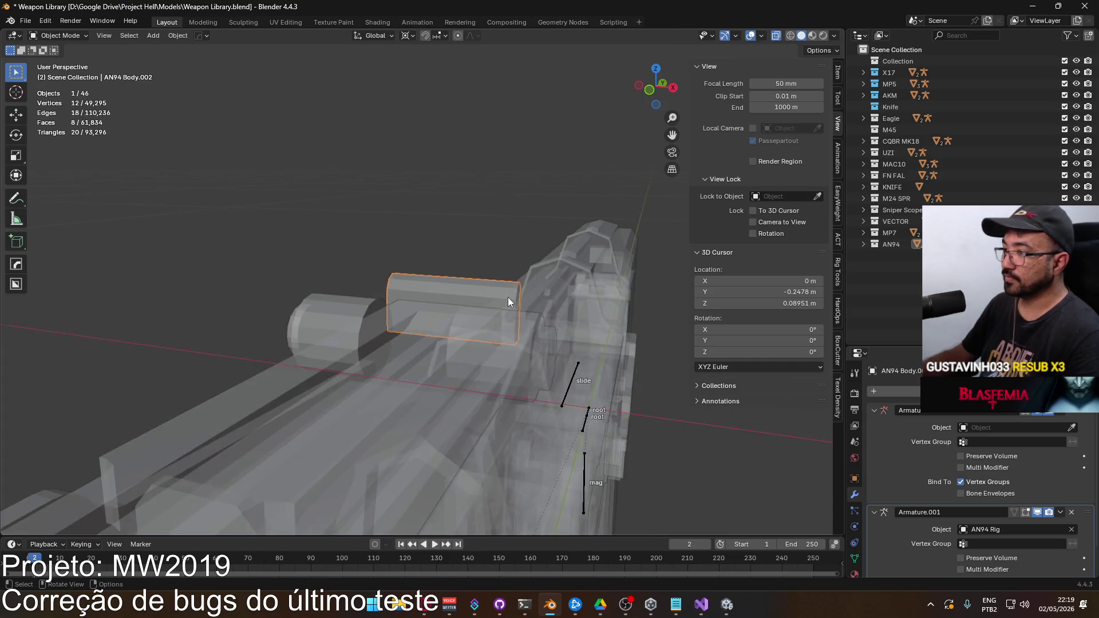
mouse_move(413, 300)
mouse_down()
mouse_move(278, 295)
mouse_move(338, 314)
mouse_move(517, 324)
mouse_up()
scroll(503, 318, up, 3)
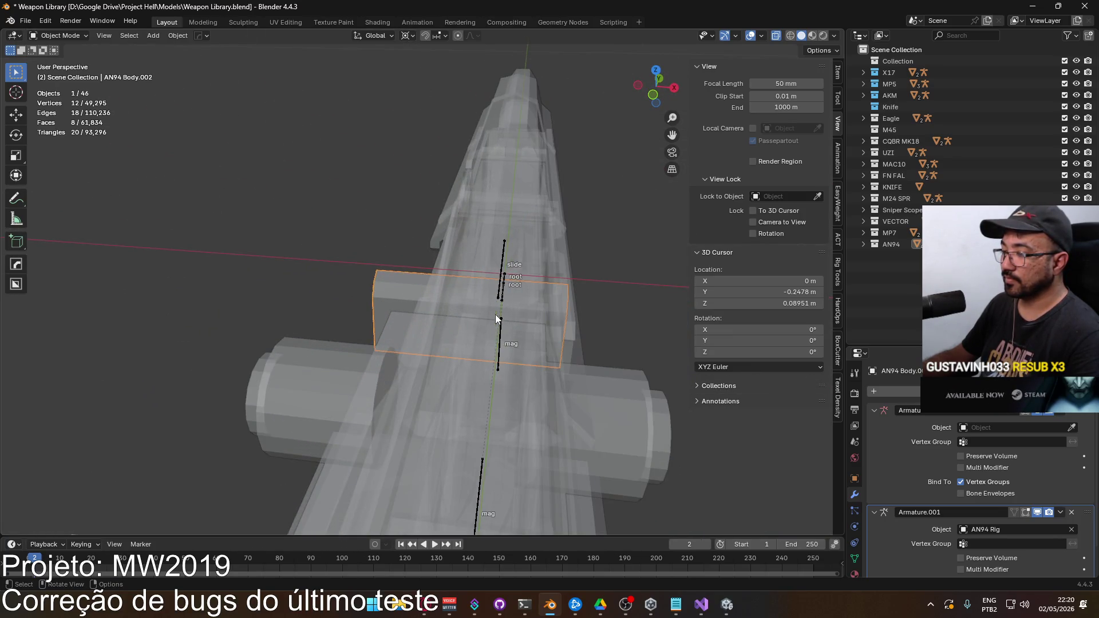
key(Tab)
click(381, 337)
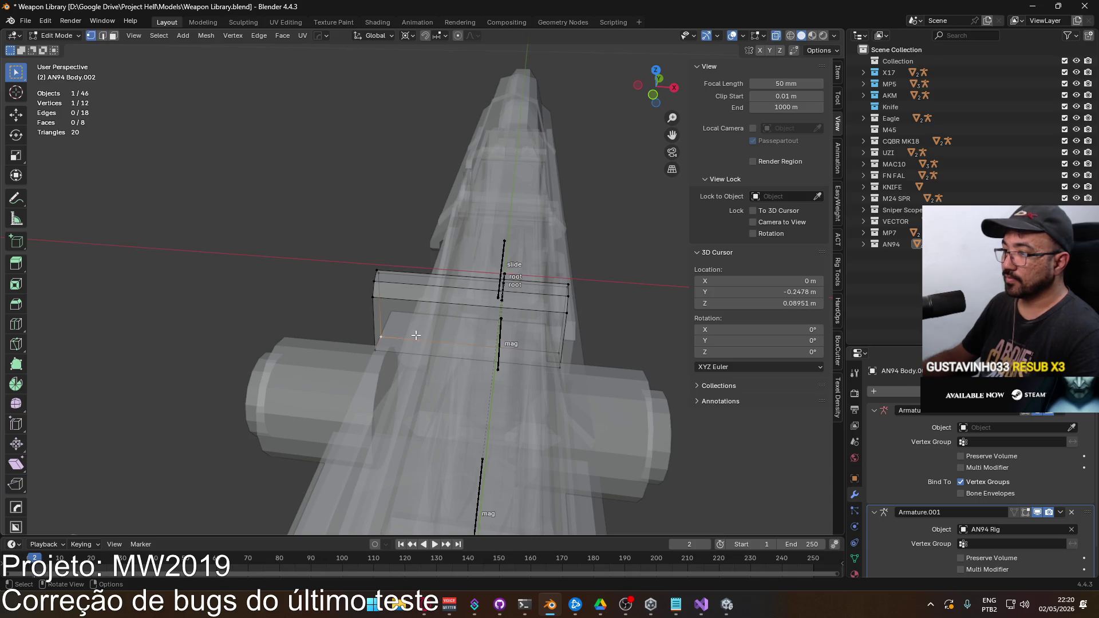
right_click(565, 350)
mouse_move(586, 351)
click(659, 351)
key(Tab)
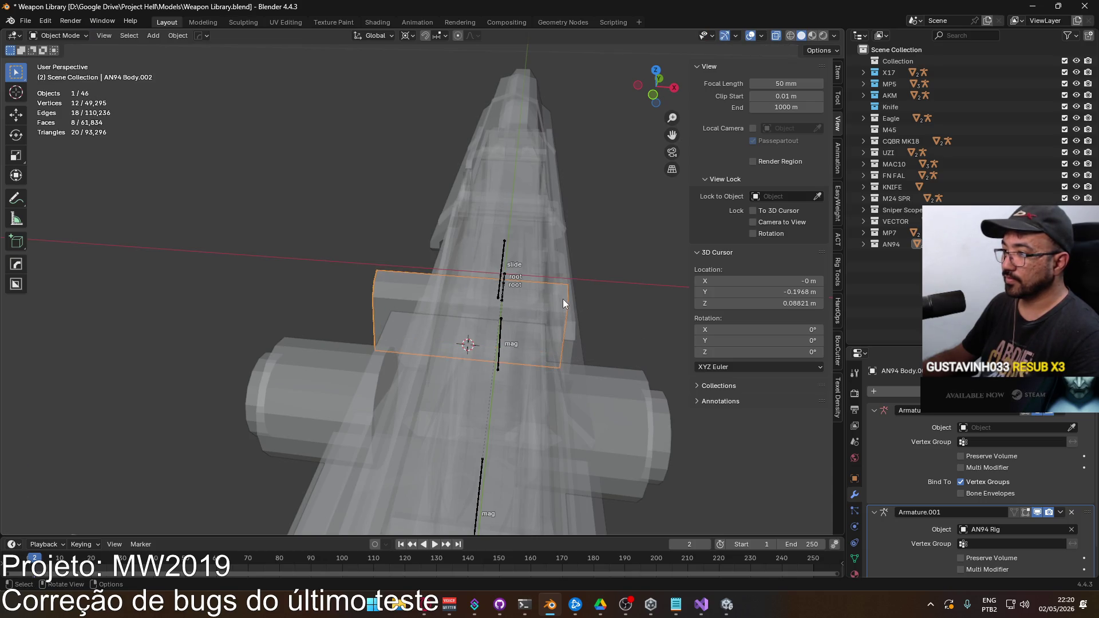
Step: Set the AN94 Body.002 origin to the 3D cursor with 'Origin to 3D Cursor'
key(F3)
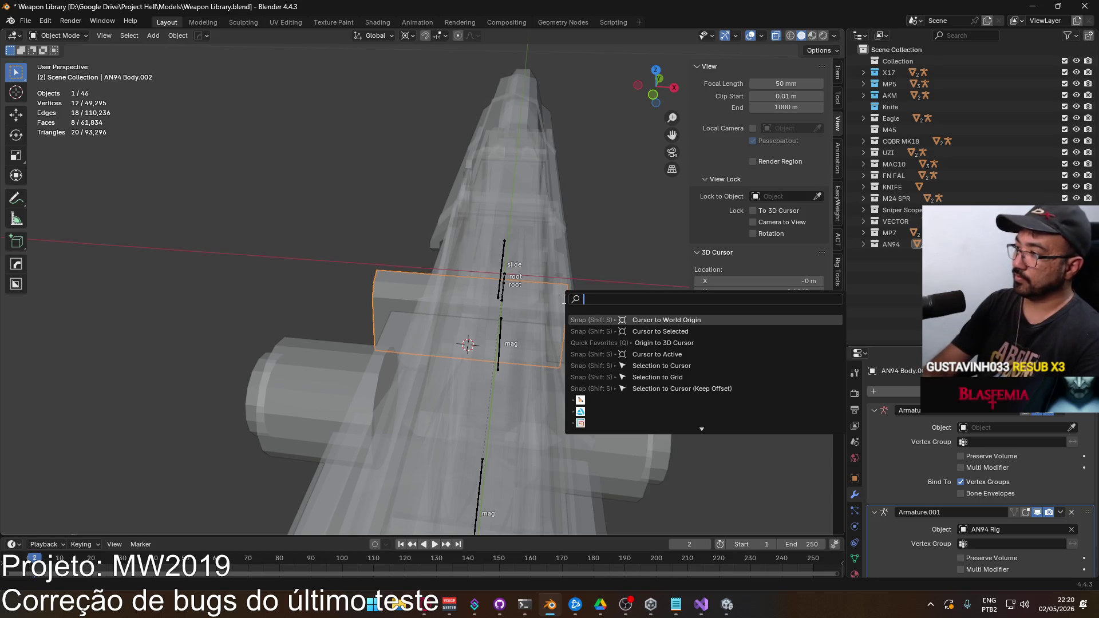
text(origin to 3d)
key(Return)
mouse_move(562, 299)
mouse_down()
mouse_move(321, 255)
mouse_move(371, 233)
mouse_move(415, 242)
mouse_up()
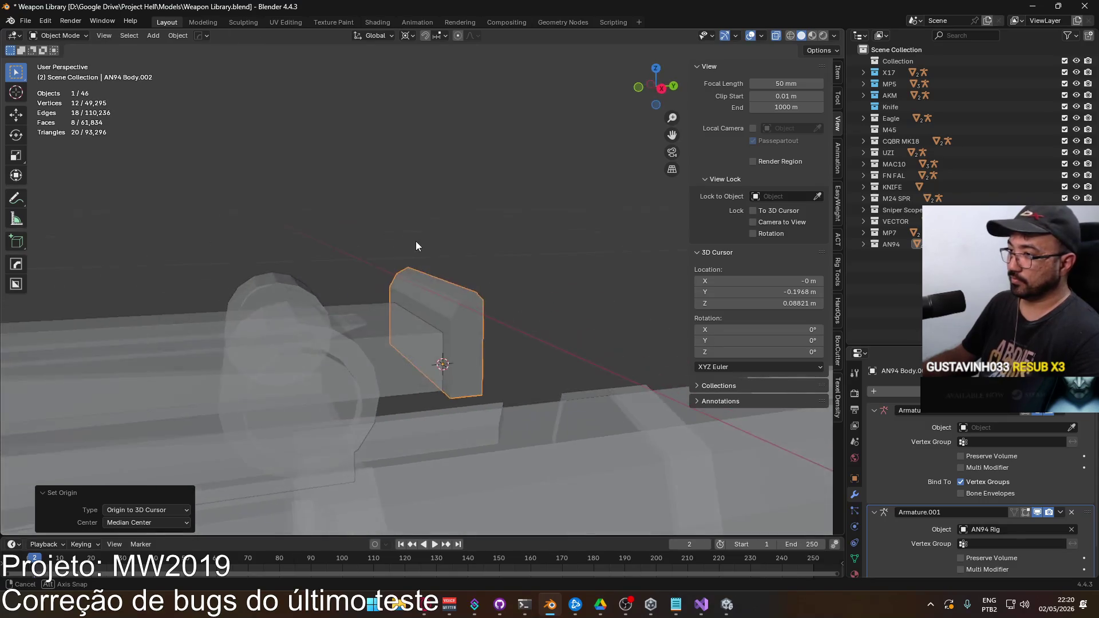
key(alt+Tab)
key(alt+Tab)
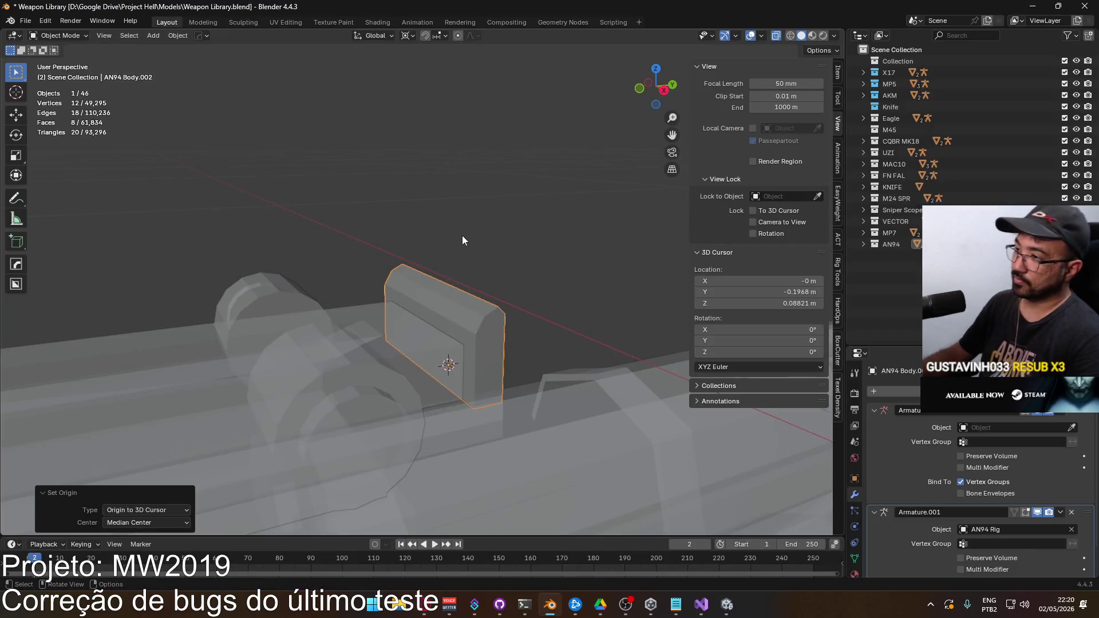
key(ctrl+KP_1)
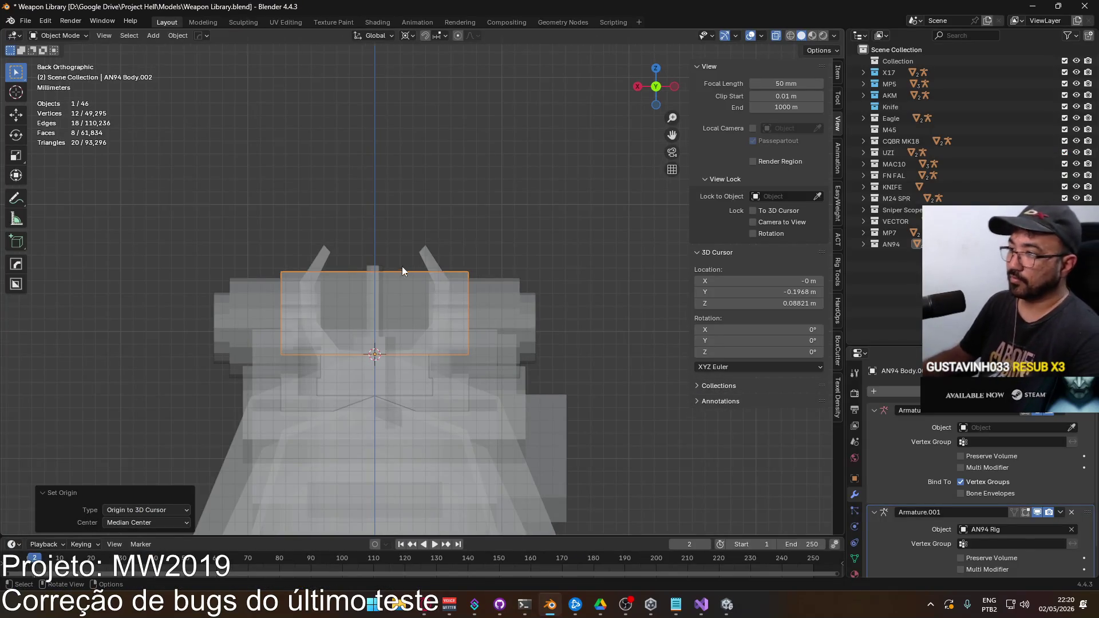
scroll(402, 266, up, 2)
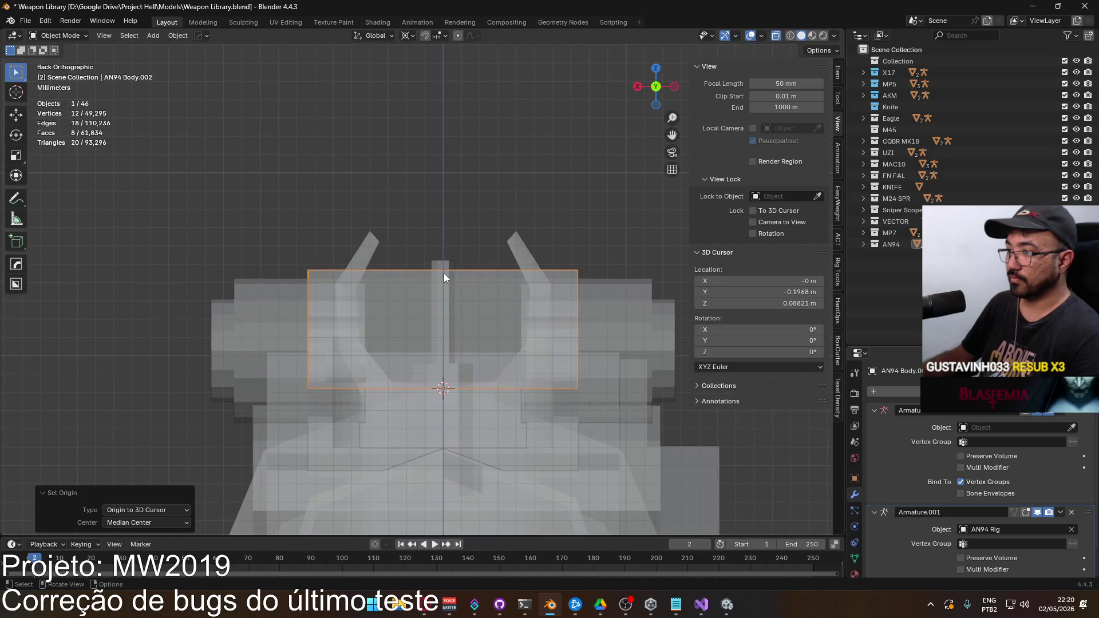
mouse_move(450, 288)
mouse_down()
mouse_move(231, 284)
mouse_move(330, 295)
mouse_move(403, 280)
mouse_up()
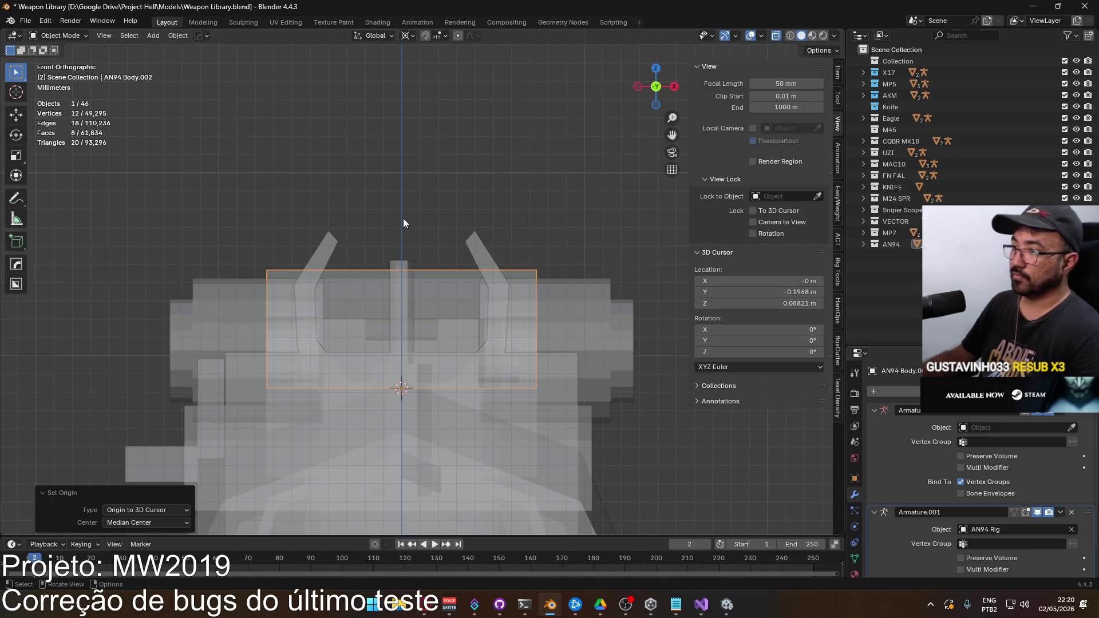
scroll(403, 222, down, 2)
key(shift+a)
Step: Add a cylinder at the 3D cursor and rotate it 90° about X
mouse_move(479, 246)
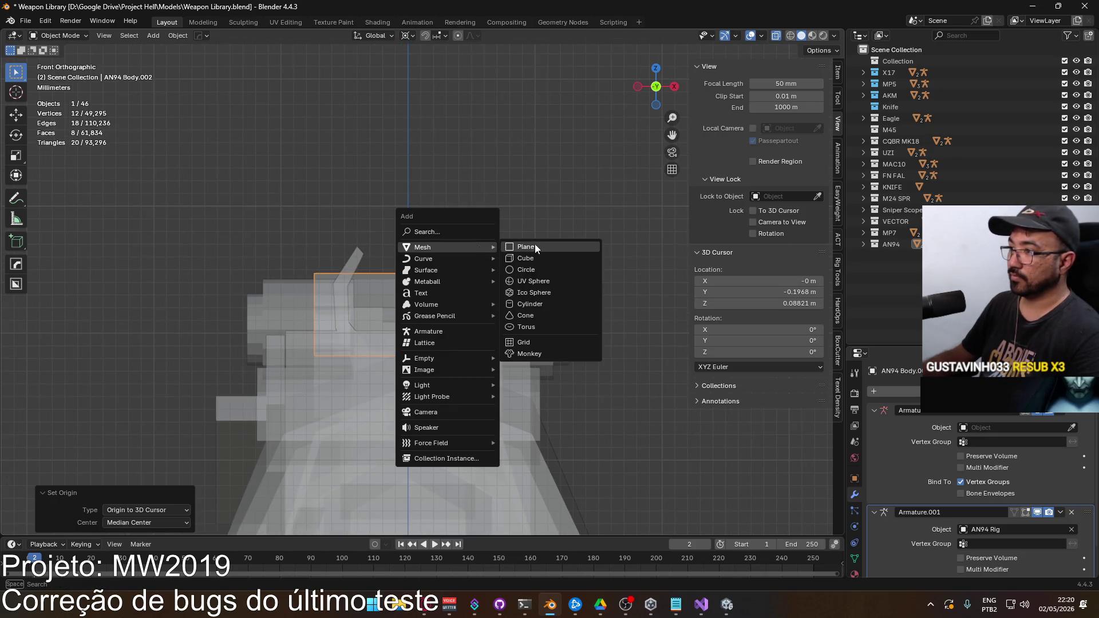
click(549, 304)
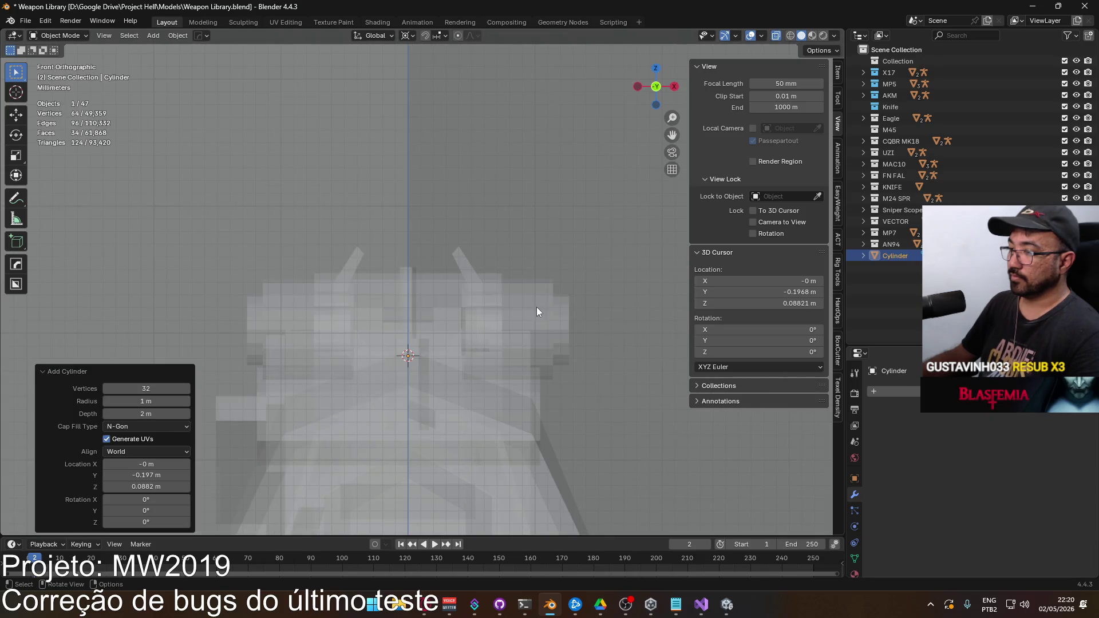
scroll(523, 315, down, 6)
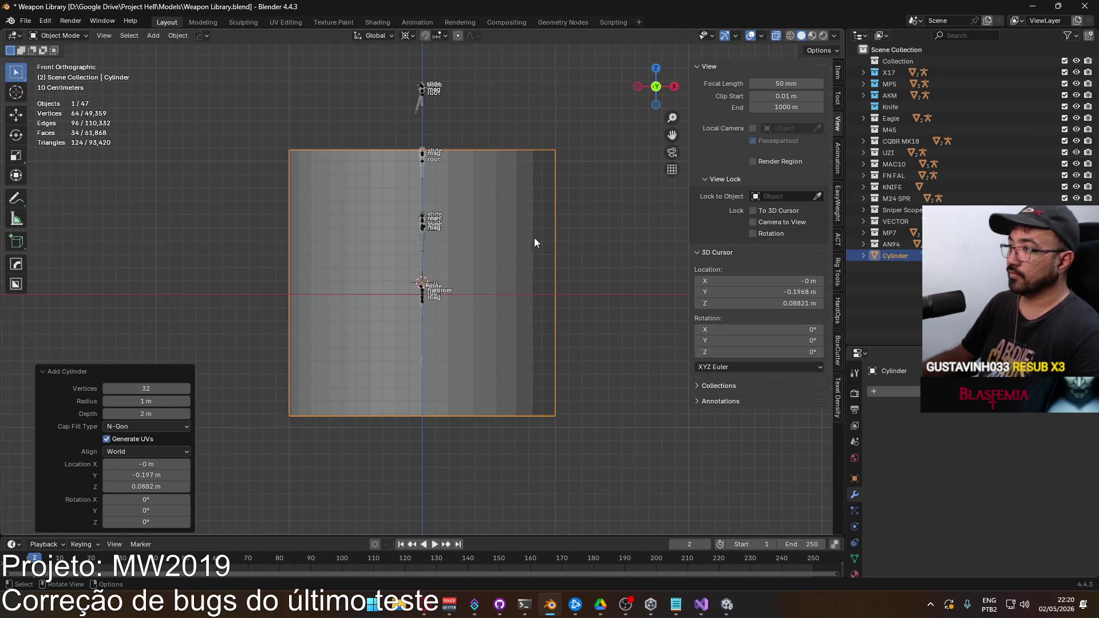
scroll(534, 242, up, 3)
text(rx)
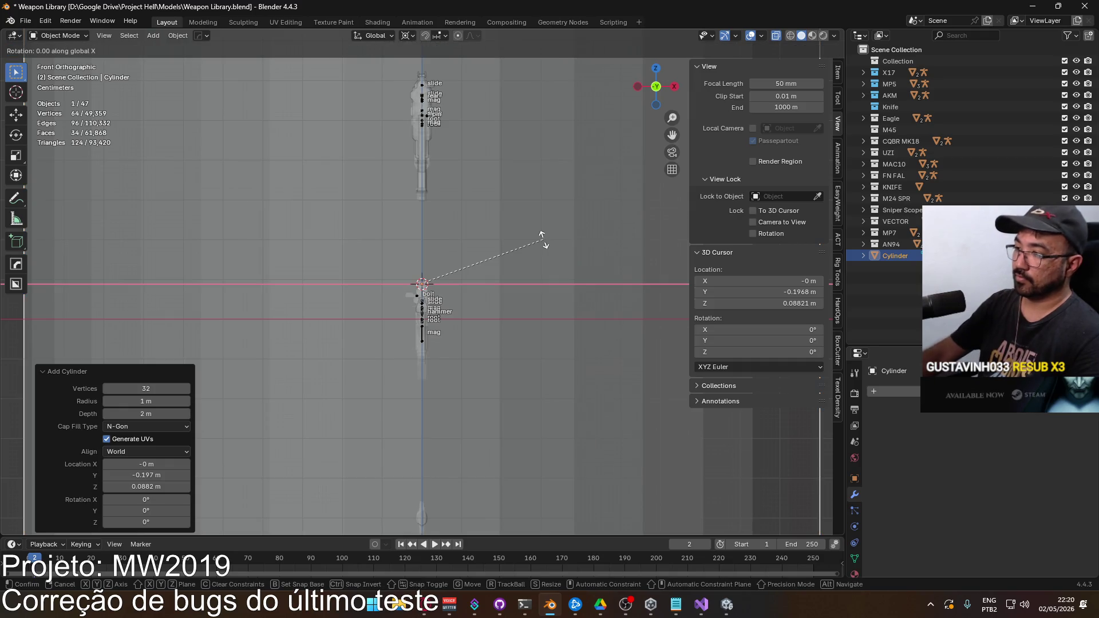
text(90)
key(Return)
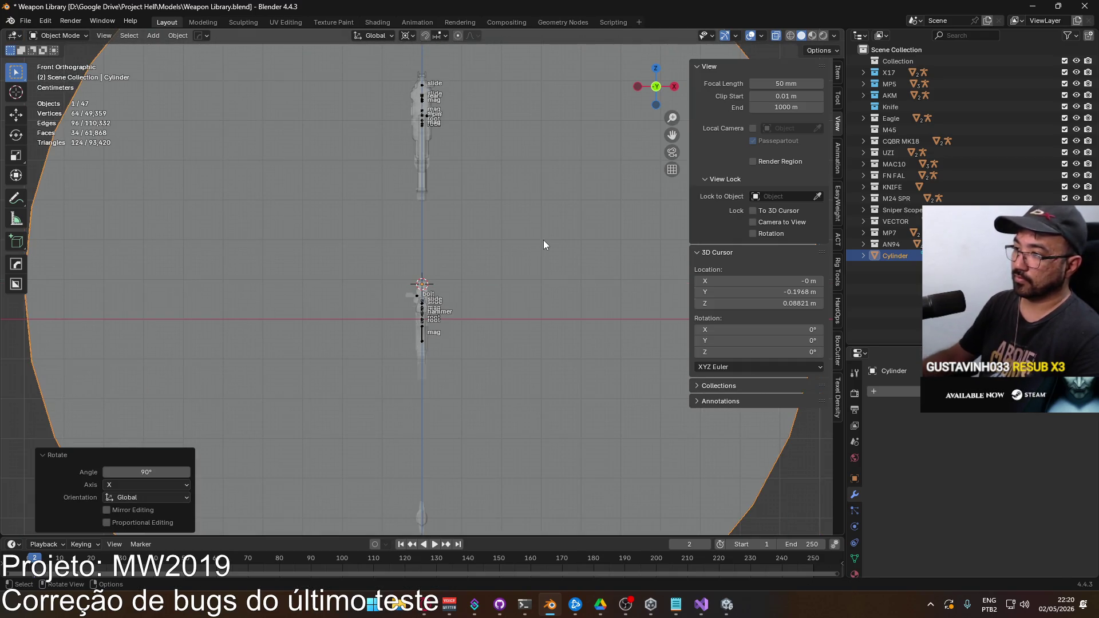
Step: Shrink the cylinder in three passes to about 0.603 to frame the sight notch
key(s)
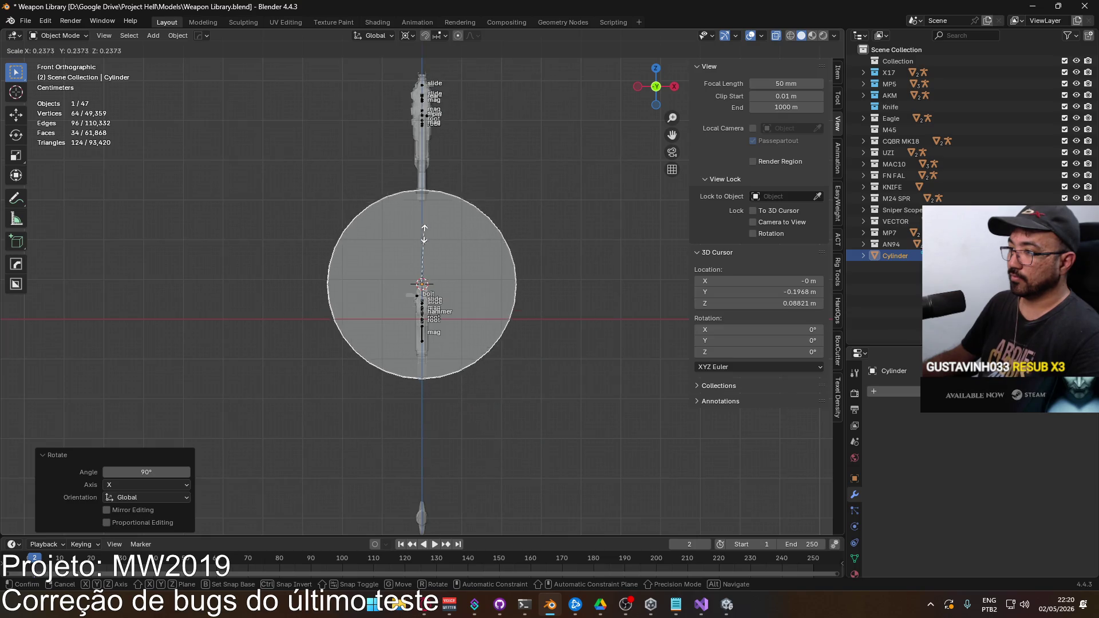
click(440, 262)
scroll(484, 260, up, 4)
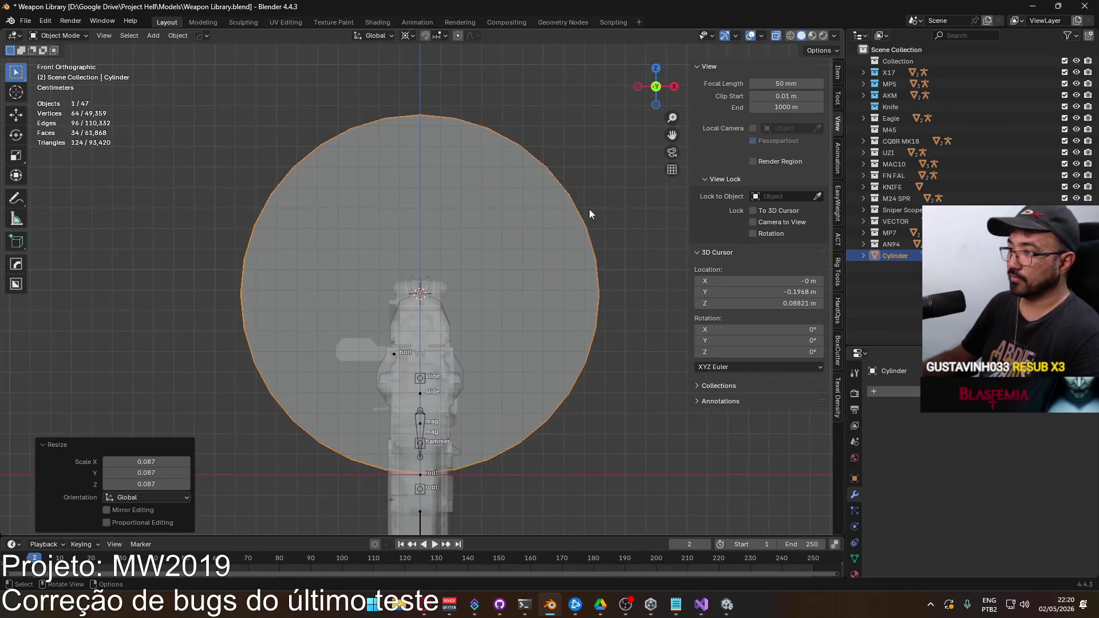
key(s)
click(447, 279)
scroll(447, 278, up, 5)
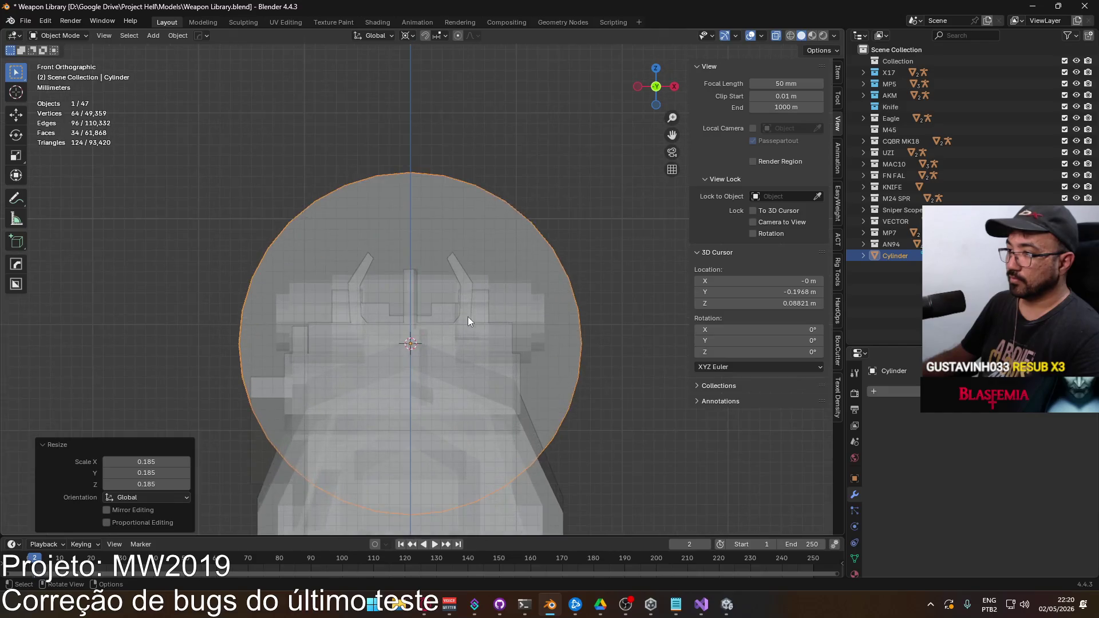
key(s)
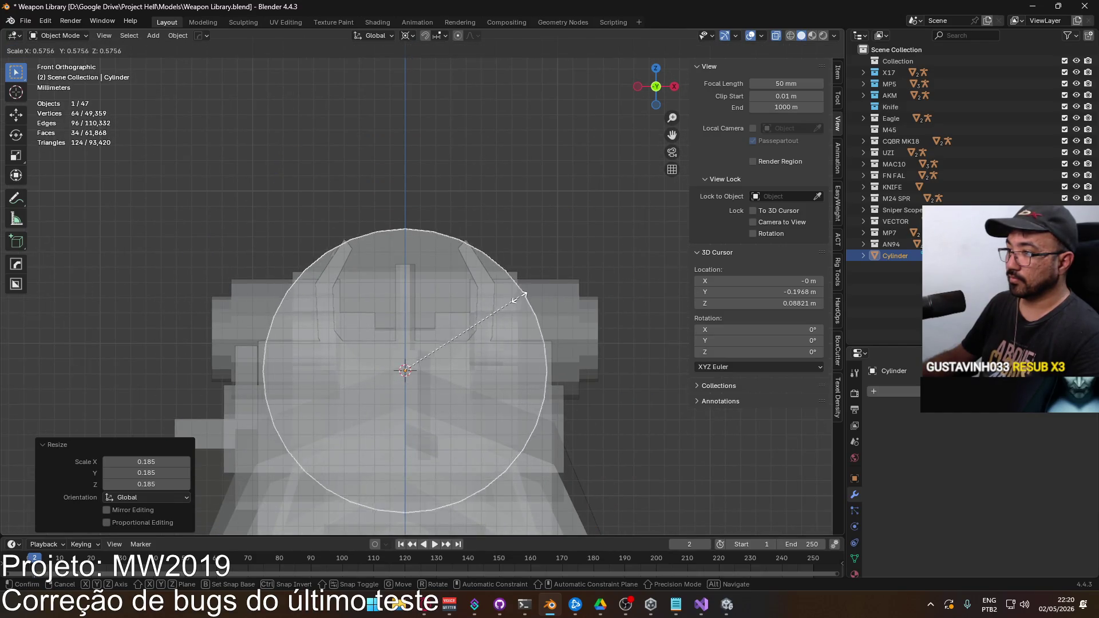
click(525, 299)
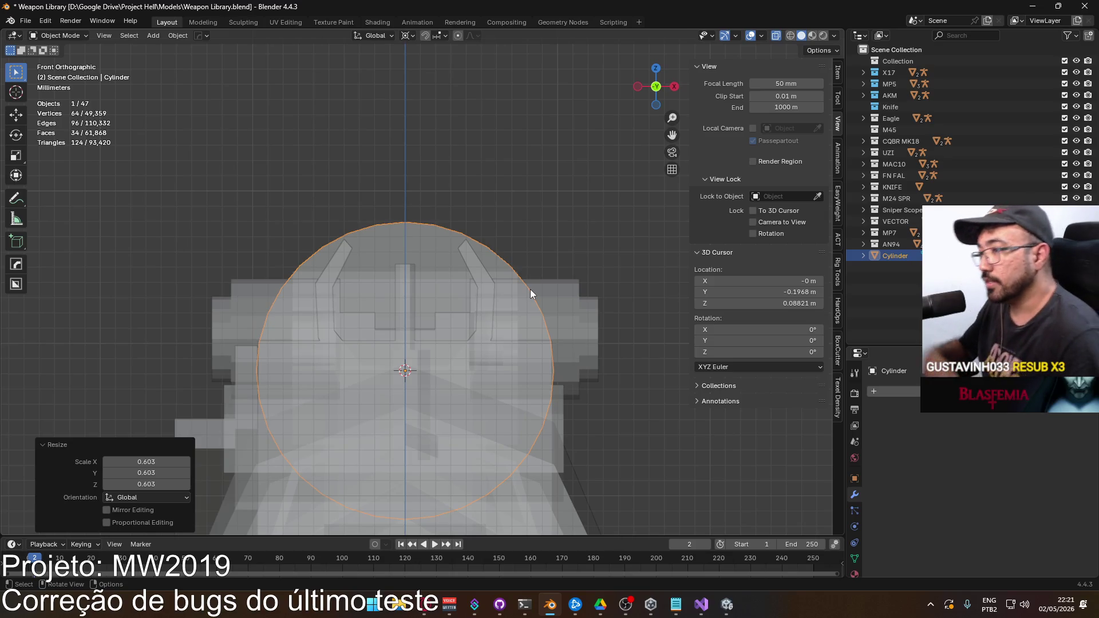
Step: Switch to the right side view and shrink the cylinder uniformly once more
scroll(425, 286, down, 2)
drag(425, 286, 492, 286)
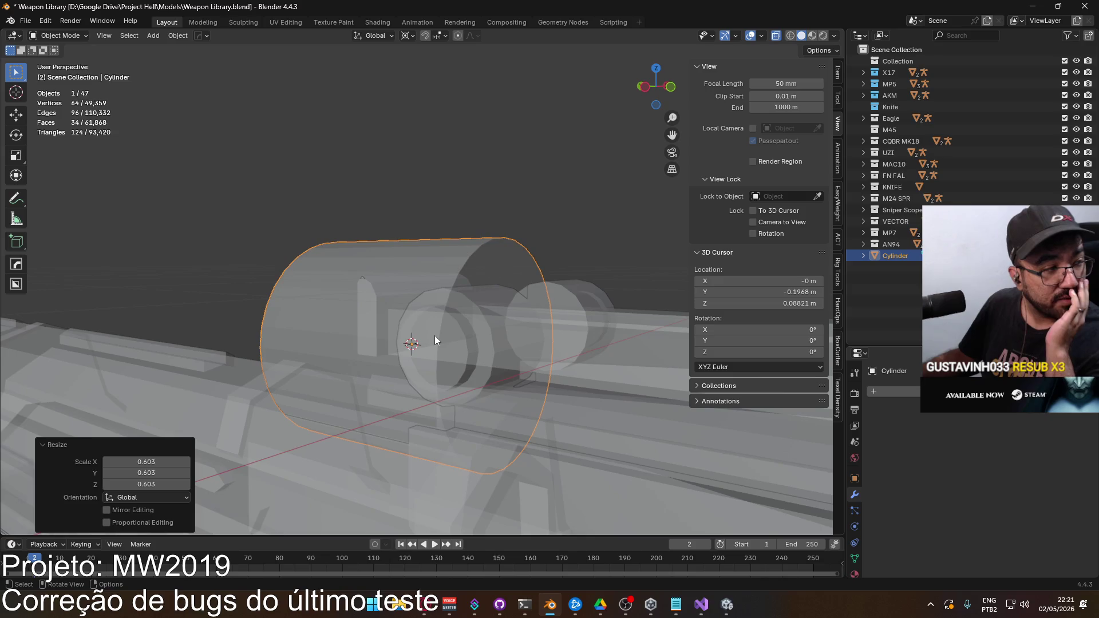
mouse_move(448, 332)
mouse_down()
mouse_move(503, 316)
mouse_move(484, 326)
mouse_up()
key(KP_3)
scroll(485, 326, up, 6)
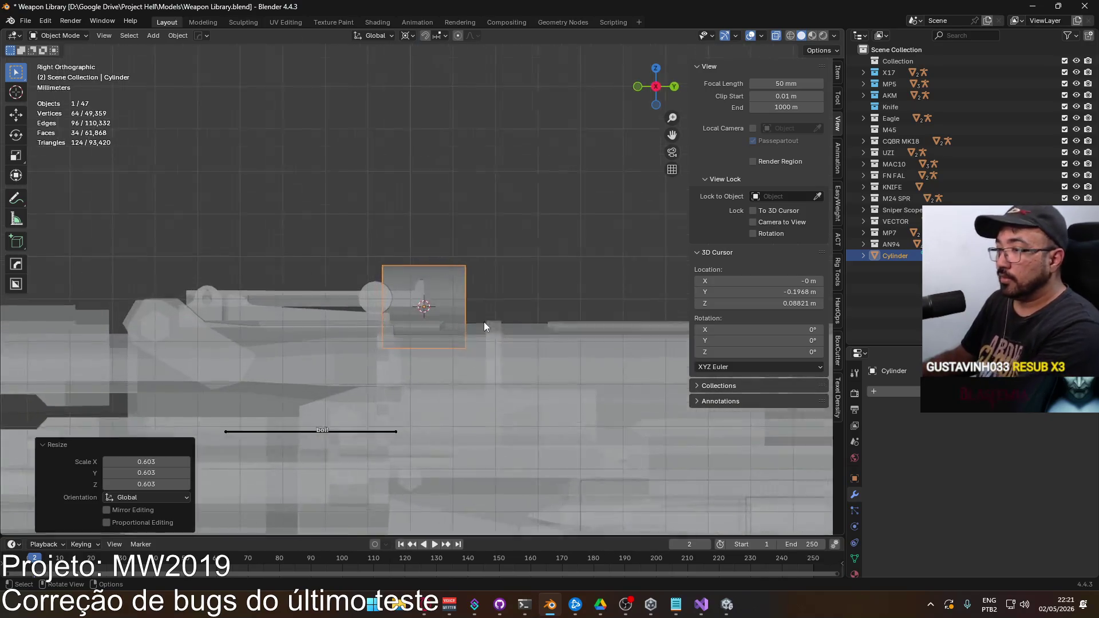
key(s)
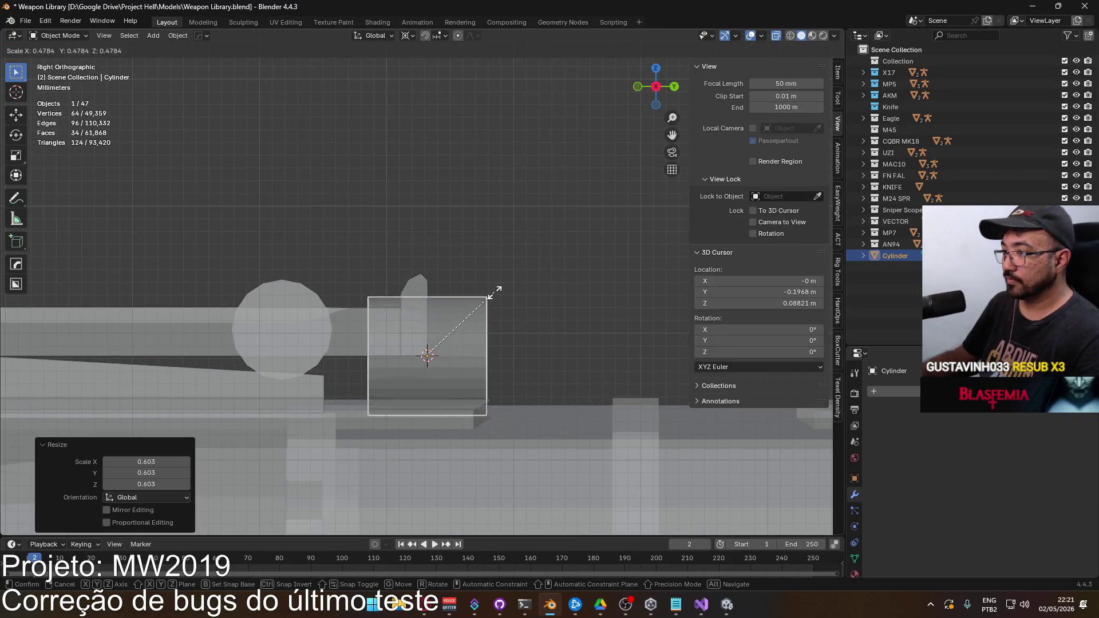
click(481, 299)
Step: Stretch the cylinder to 2.128 along Y over the rear sight block
key(s)
key(y)
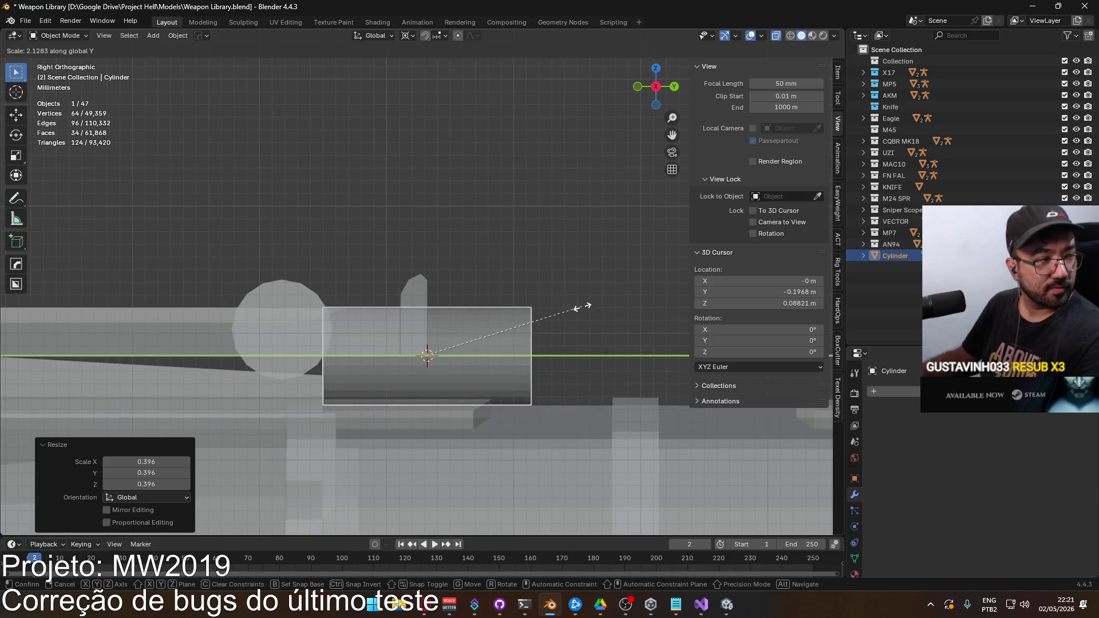
click(583, 308)
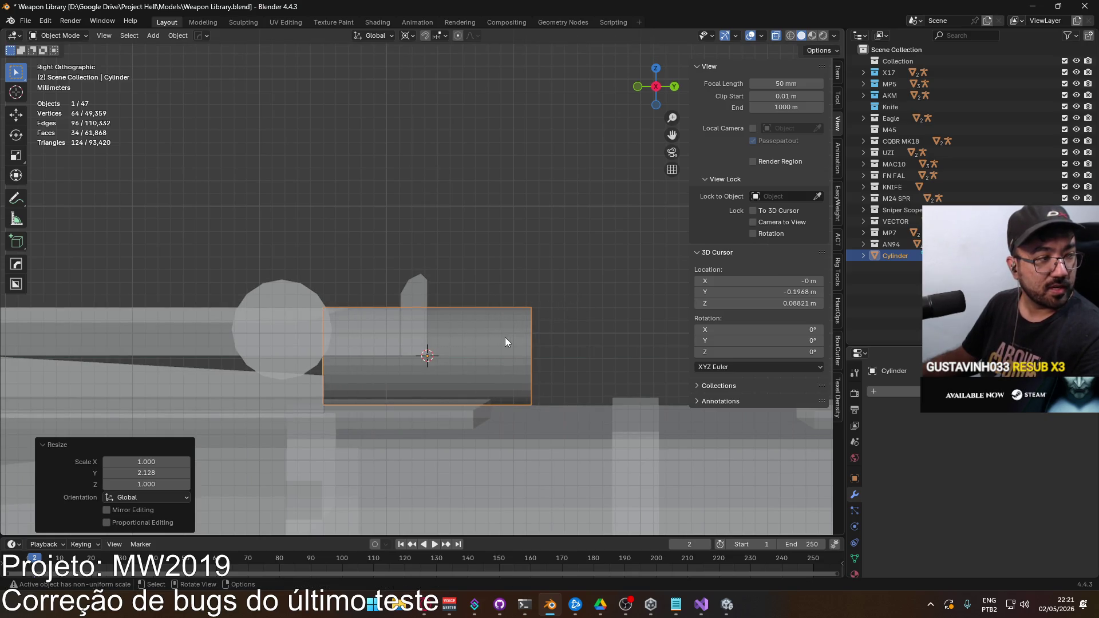
scroll(537, 420, up, 3)
key(g)
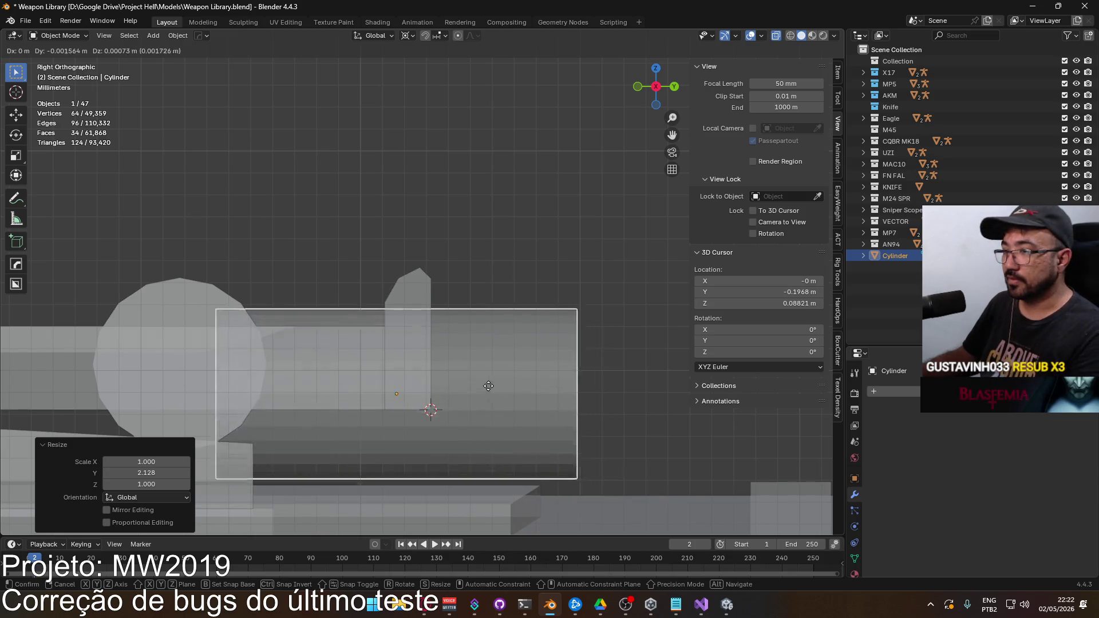
Step: Cancel the move and, from the front view, raise the cylinder along Z
key(Escape)
key(KP_1)
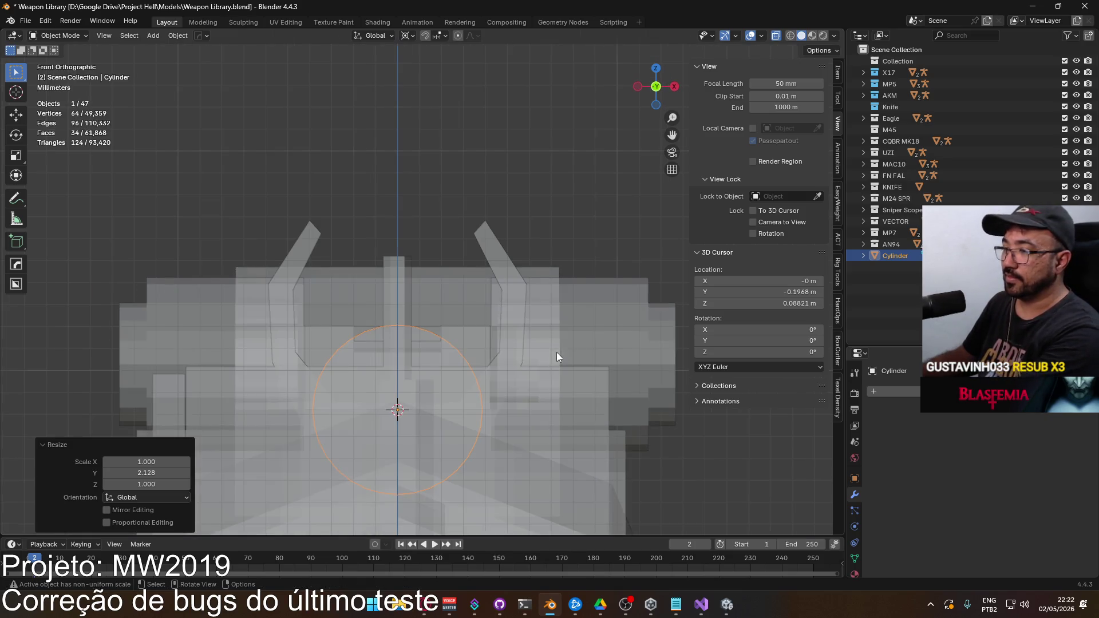
scroll(530, 369, down, 2)
key(g)
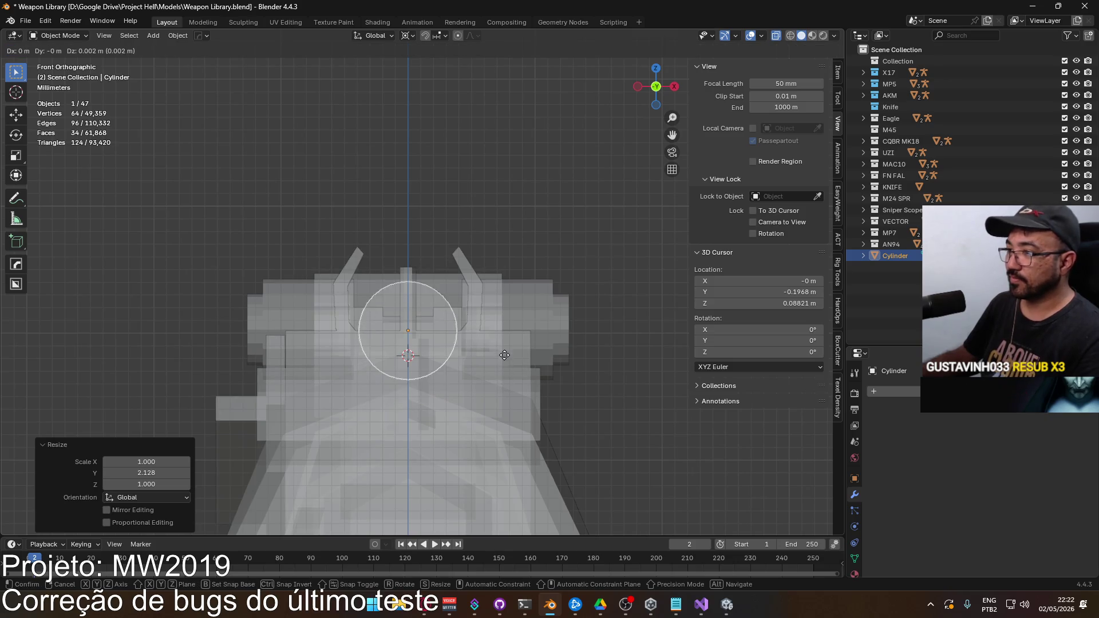
click(504, 297)
scroll(431, 284, up, 5)
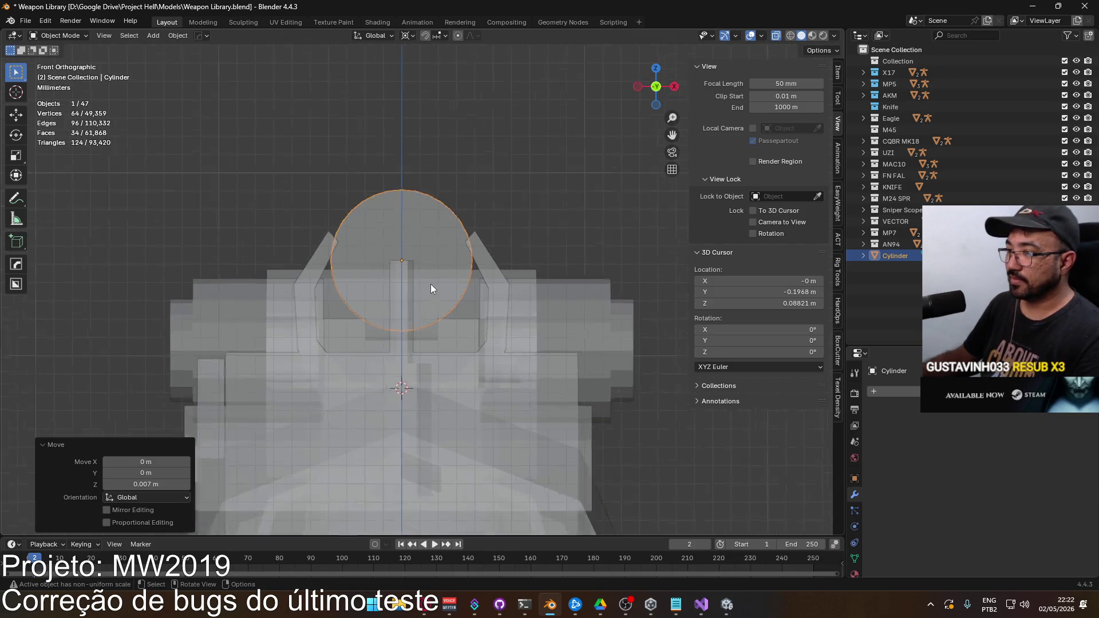
key(g)
key(z)
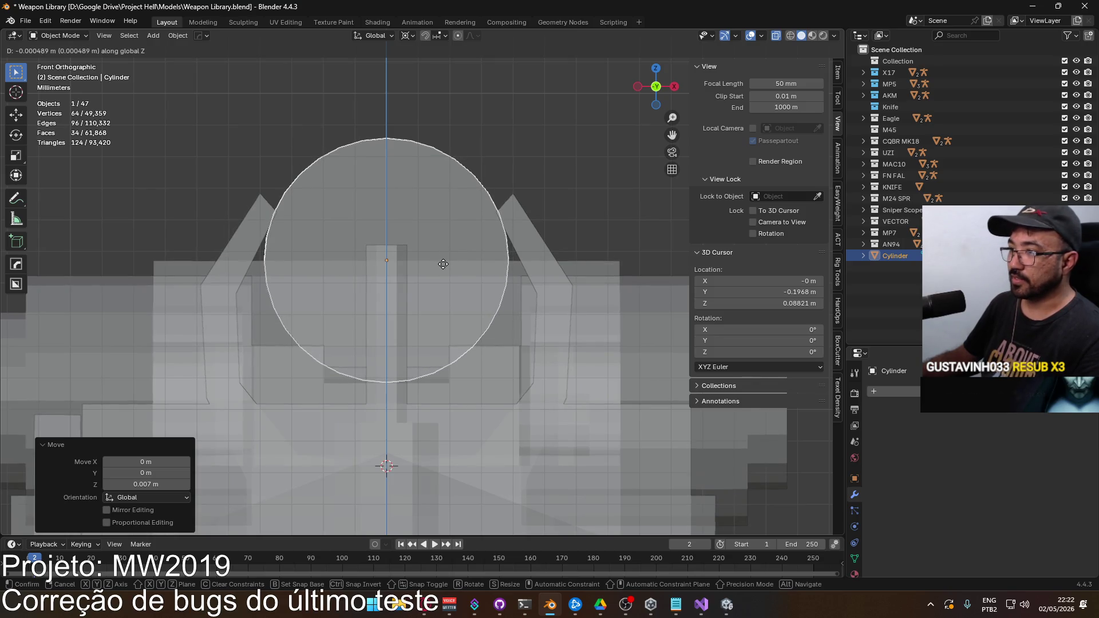
click(444, 263)
Step: From the back view, change the transform pivot and shrink the cylinder to 0.842
scroll(443, 263, down, 2)
mouse_move(552, 300)
mouse_down()
mouse_move(383, 308)
mouse_move(276, 294)
mouse_move(323, 296)
mouse_up()
key(KP_1)
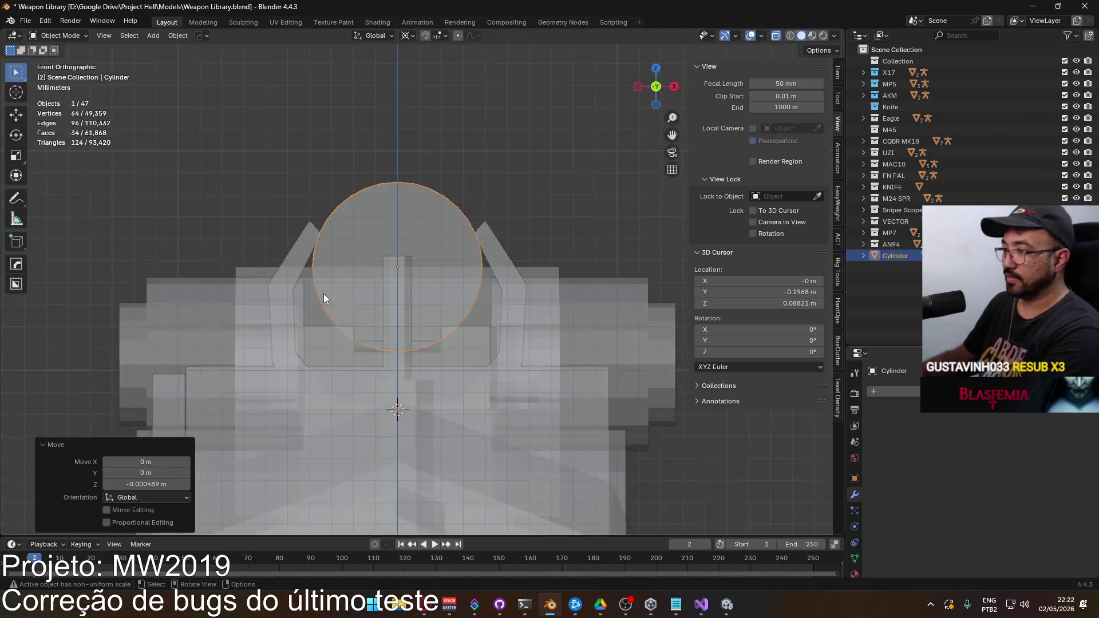
key(ctrl+KP_1)
scroll(412, 302, down, 3)
scroll(490, 310, up, 1)
key(s)
right_click(532, 269)
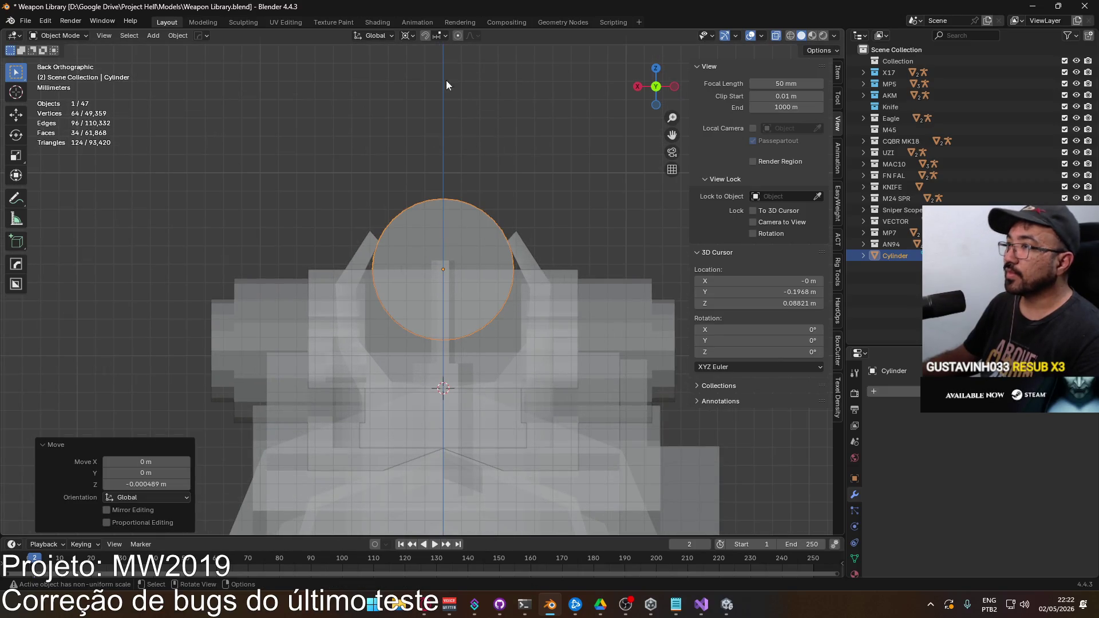
click(410, 36)
click(441, 101)
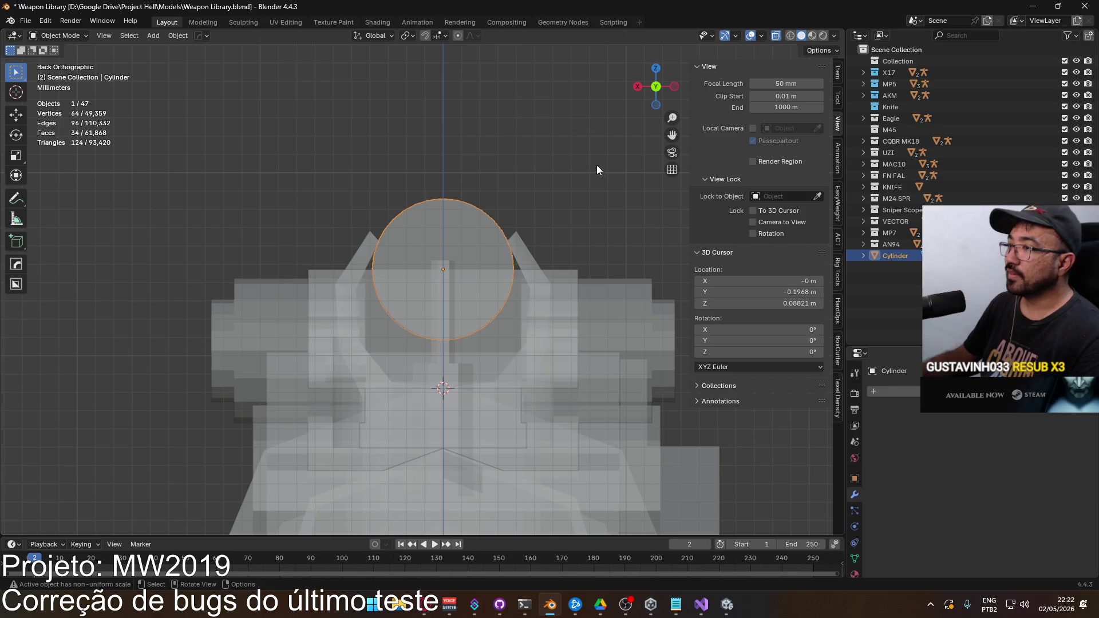
key(s)
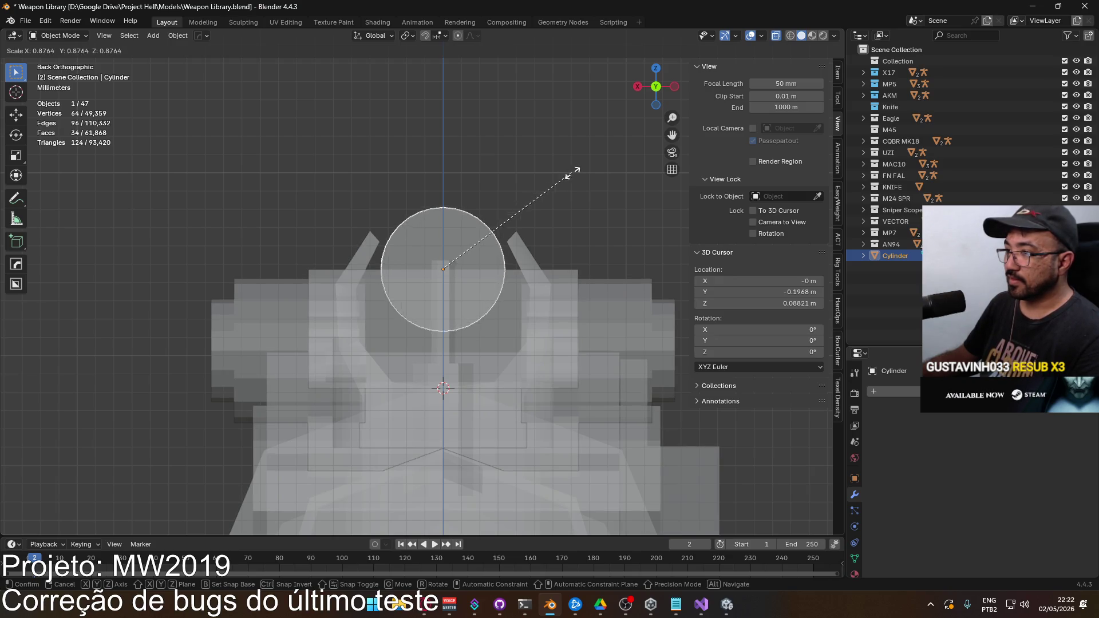
click(567, 181)
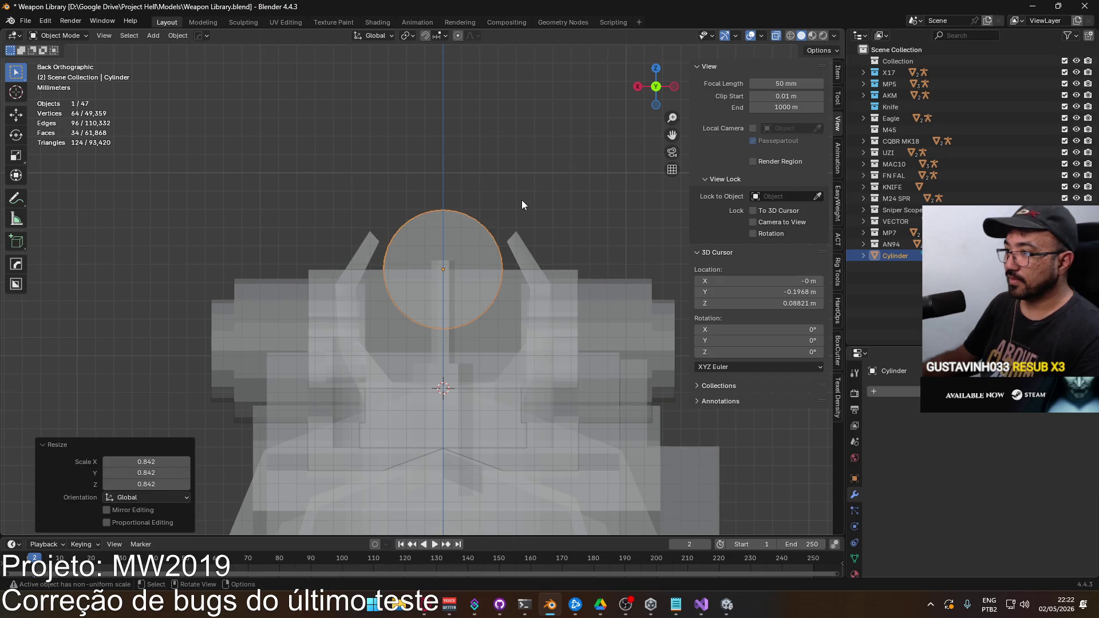
Step: Check the overlap in back view with X-ray toggled, then nudge the cylinder up along Z
mouse_move(524, 236)
mouse_down()
mouse_move(468, 267)
mouse_move(684, 269)
mouse_move(551, 276)
mouse_move(448, 263)
mouse_up()
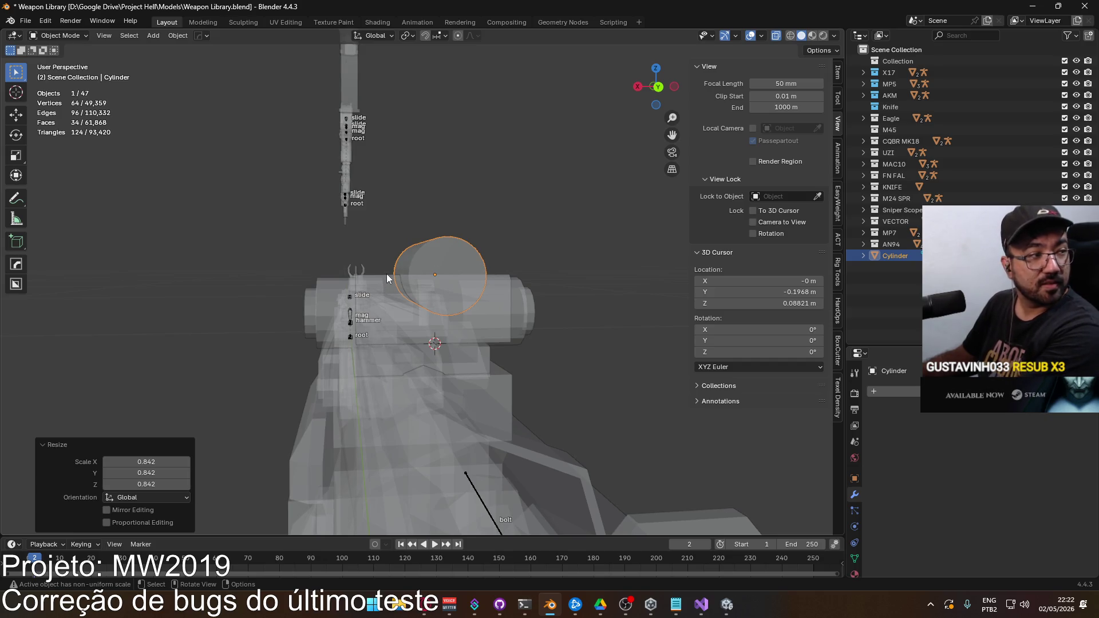
key(ctrl+KP_1)
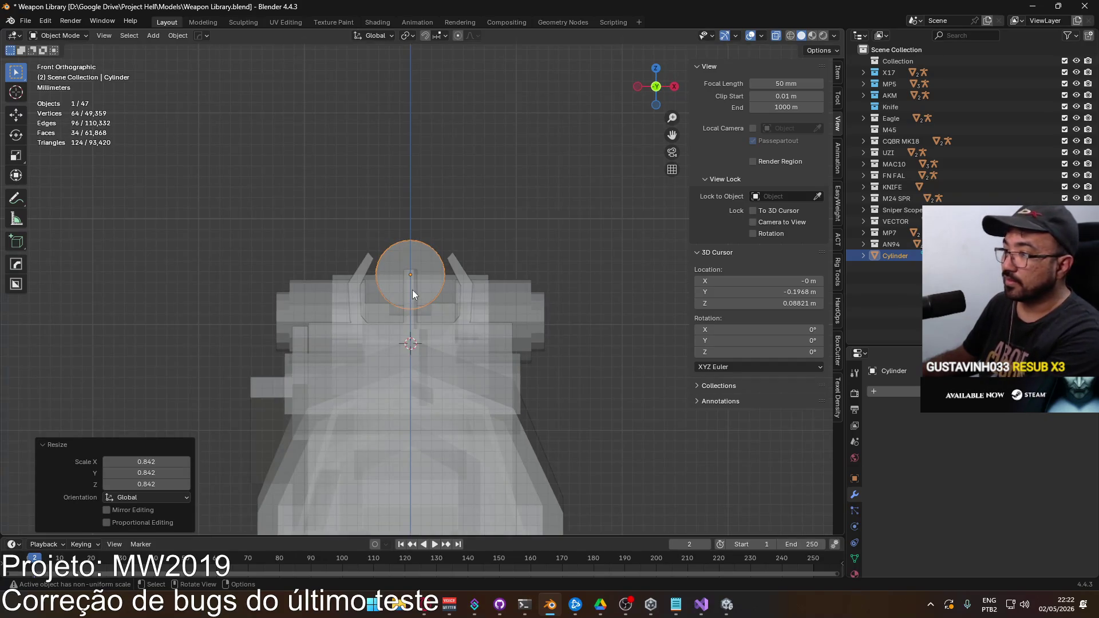
key(alt+z)
scroll(469, 289, up, 4)
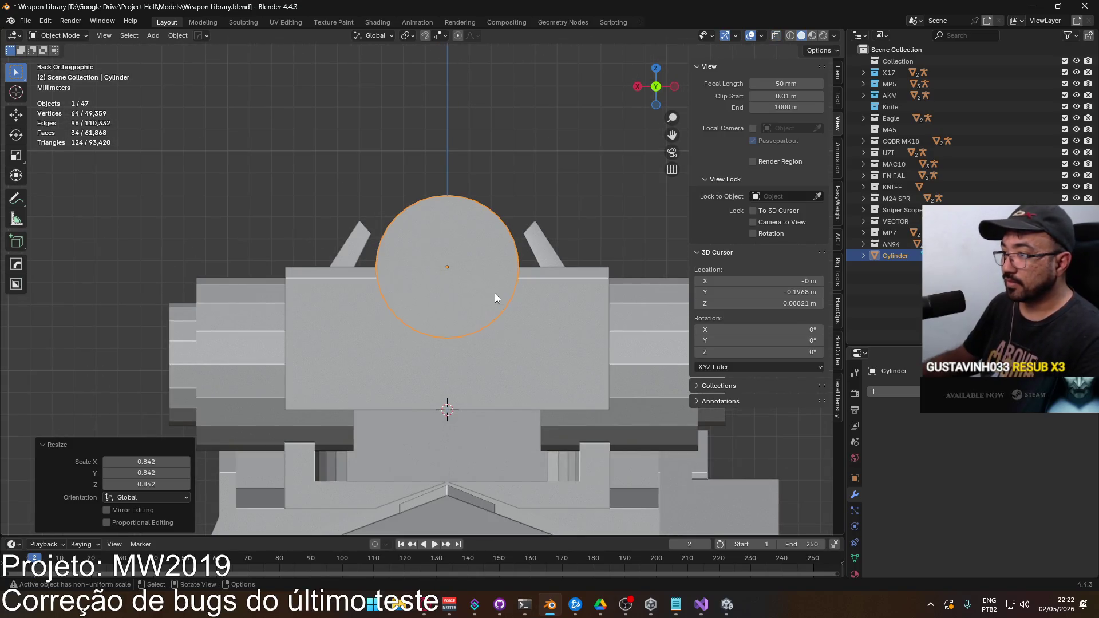
key(alt+z)
key(g)
key(z)
click(439, 273)
Step: Fine-tune the cylinder's height with three small Z moves over the sight notch
mouse_move(438, 273)
mouse_down()
mouse_move(674, 287)
mouse_move(513, 265)
mouse_up()
key(g)
key(z)
click(620, 282)
key(g)
key(z)
click(526, 265)
key(g)
key(z)
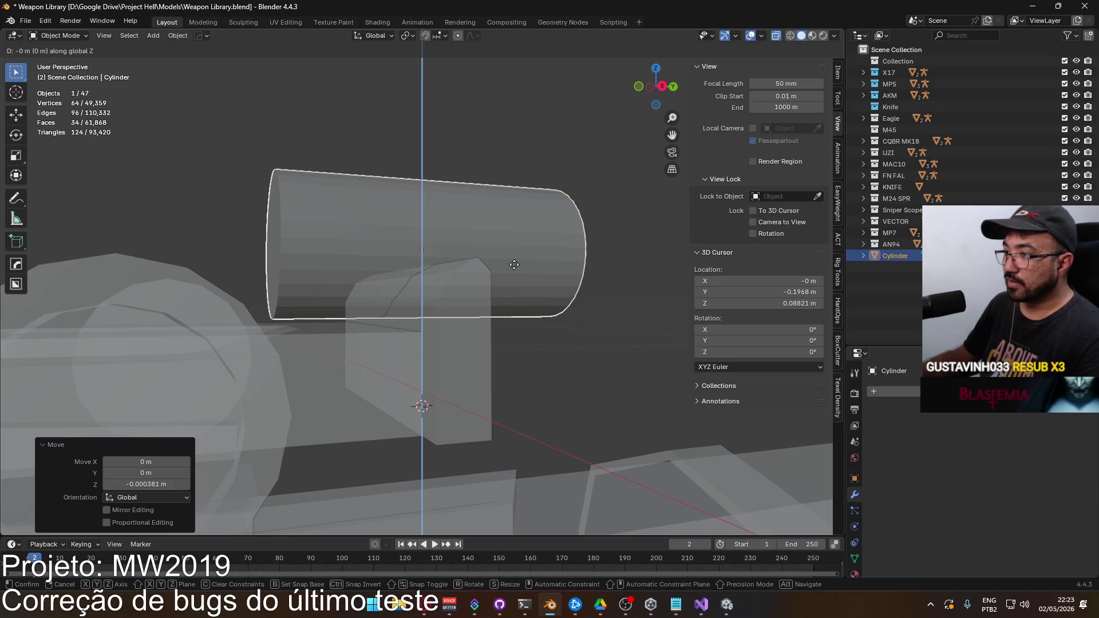
click(514, 264)
Step: Add the rear sight block to the selection and remove its first Armature modifier
scroll(513, 260, down, 3)
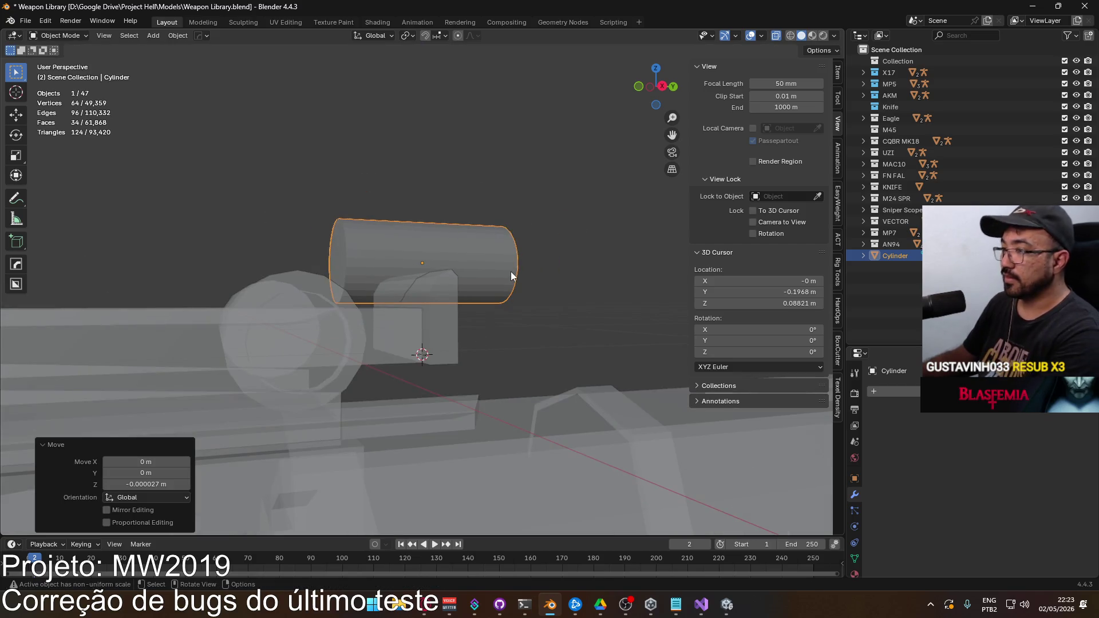
key(ctrl+KP_1)
scroll(498, 275, up, 6)
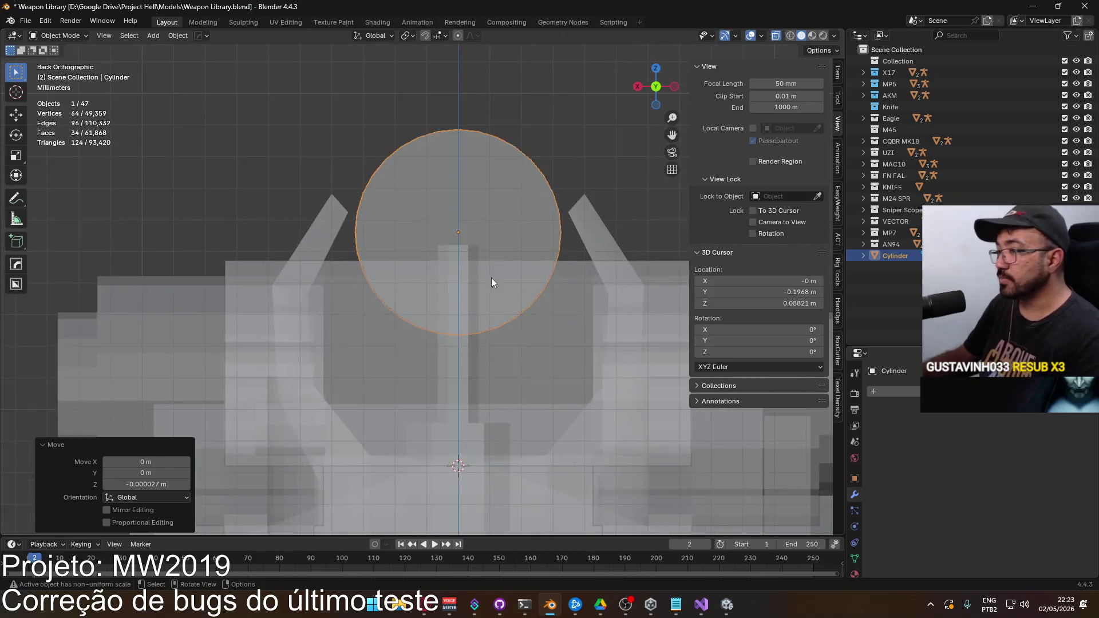
scroll(515, 277, down, 5)
mouse_move(461, 276)
mouse_down()
mouse_move(527, 291)
mouse_move(526, 275)
mouse_move(507, 275)
mouse_move(438, 298)
mouse_up()
shift+click(424, 319)
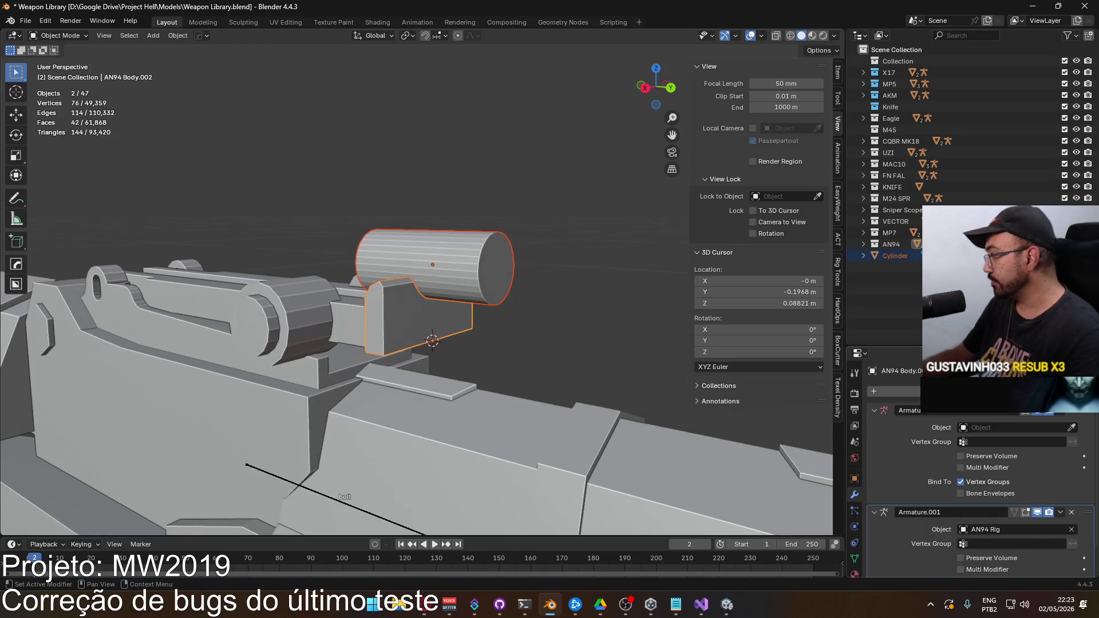
click(1072, 411)
Step: Remove the second Armature modifier and add a Boolean modifier using Cylinder as the cutter
click(1073, 411)
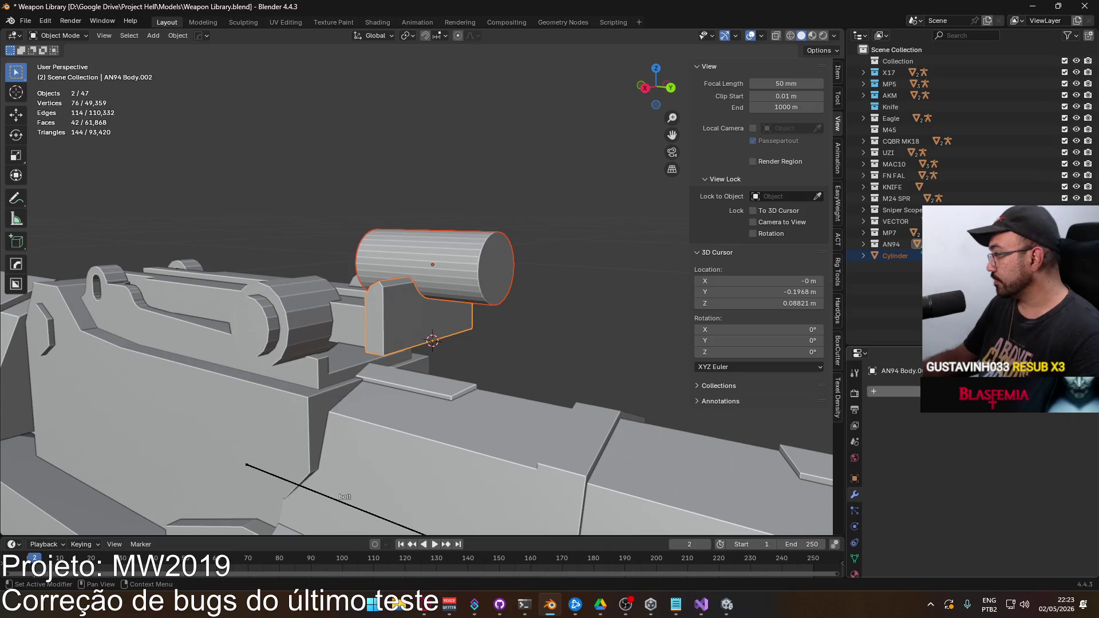
click(893, 391)
mouse_move(973, 376)
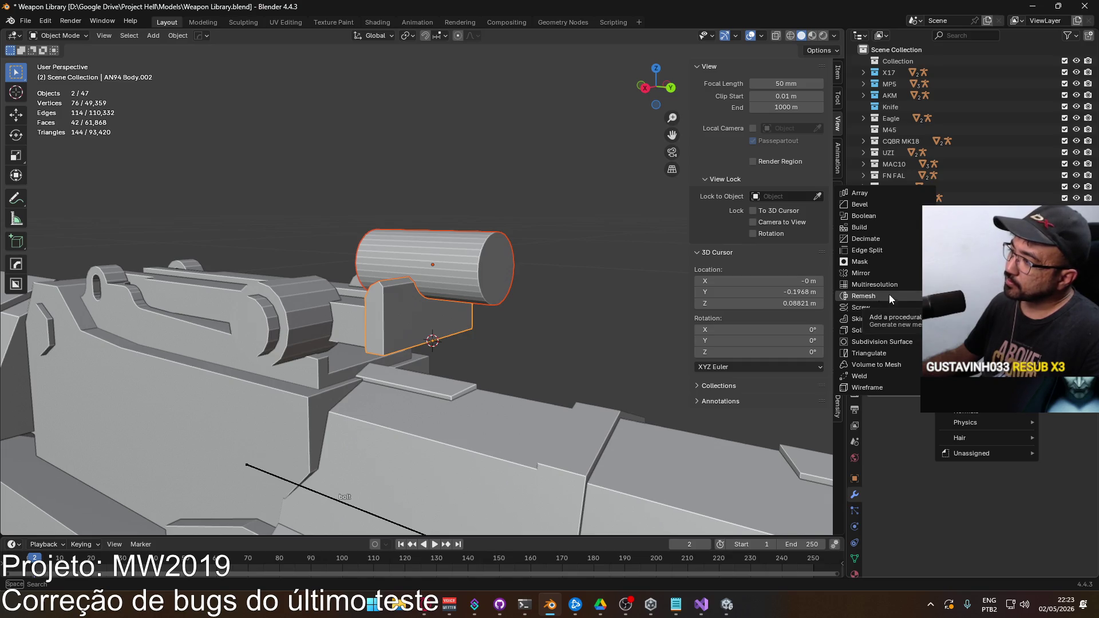
click(882, 217)
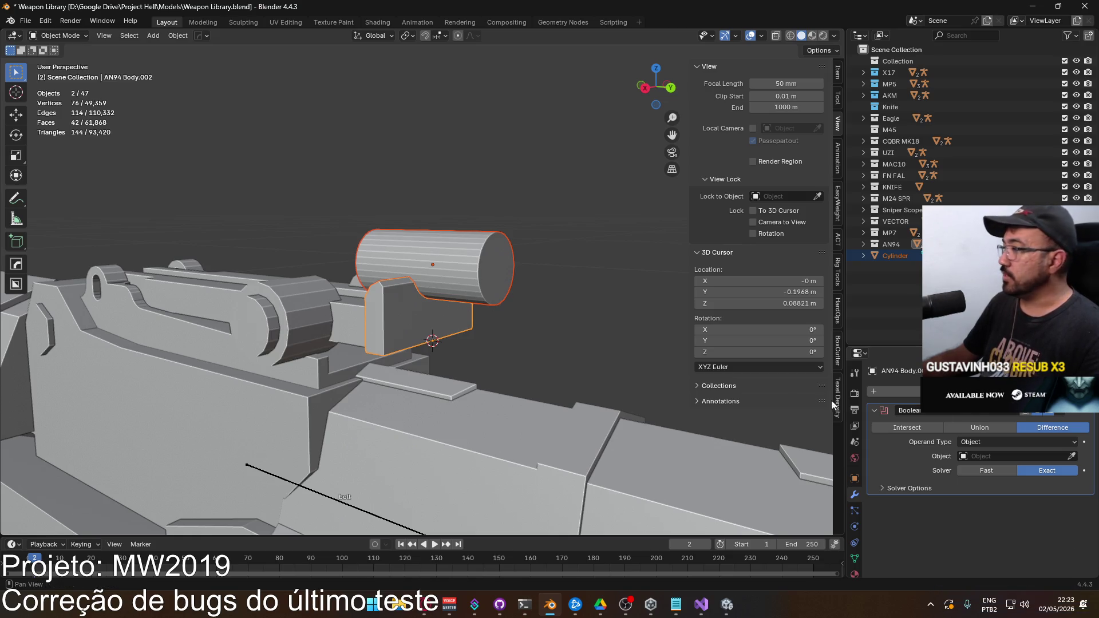
click(1071, 456)
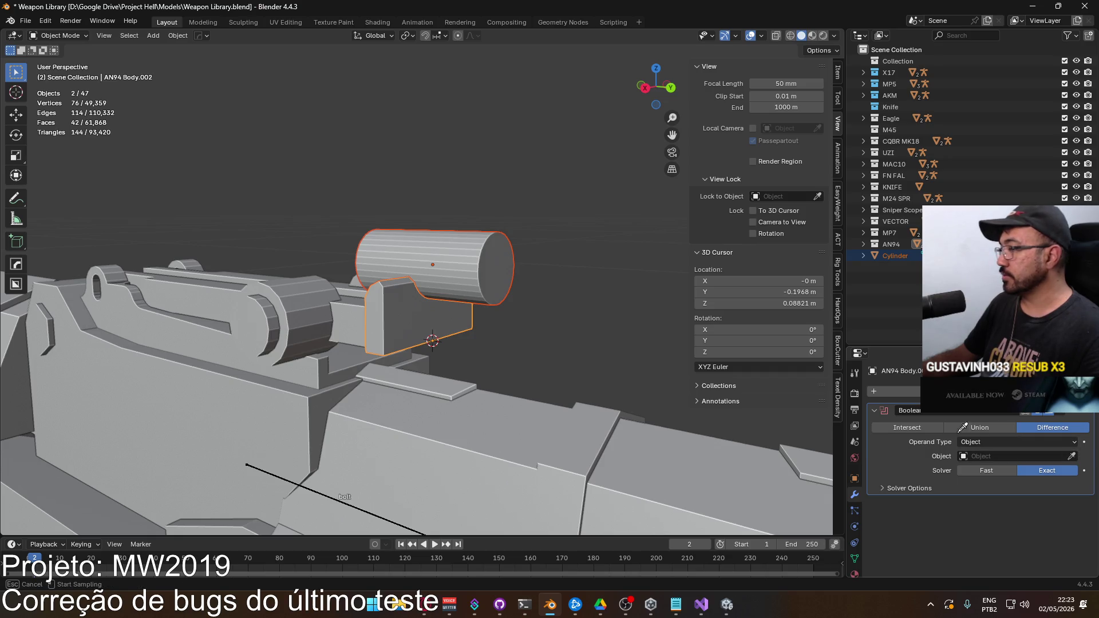
click(445, 283)
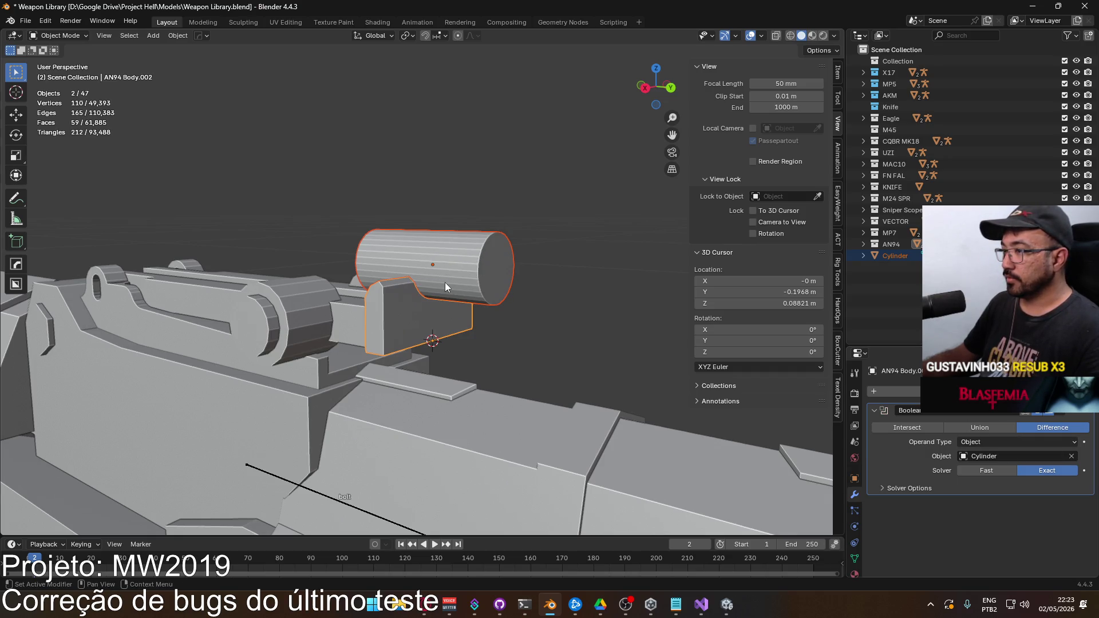
Step: Inspect the cut on the sight block and apply the Boolean Difference permanently
click(424, 319)
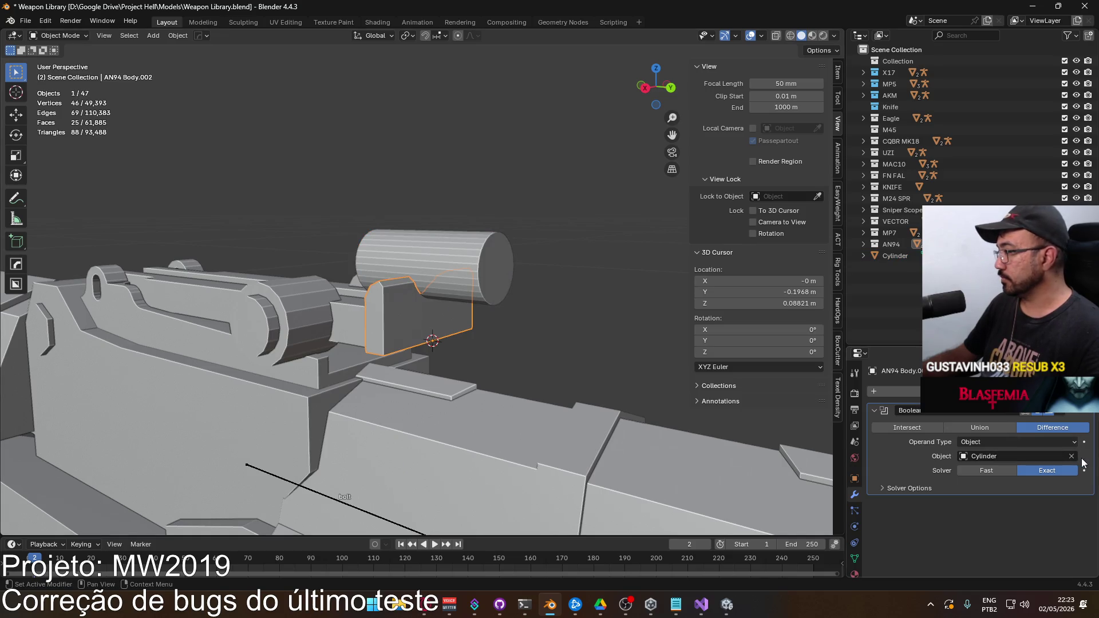
mouse_move(414, 300)
mouse_down()
mouse_move(506, 315)
mouse_move(649, 285)
mouse_move(696, 301)
mouse_move(517, 322)
mouse_up()
click(434, 256)
click(459, 302)
key(ctrl+x)
click(497, 260)
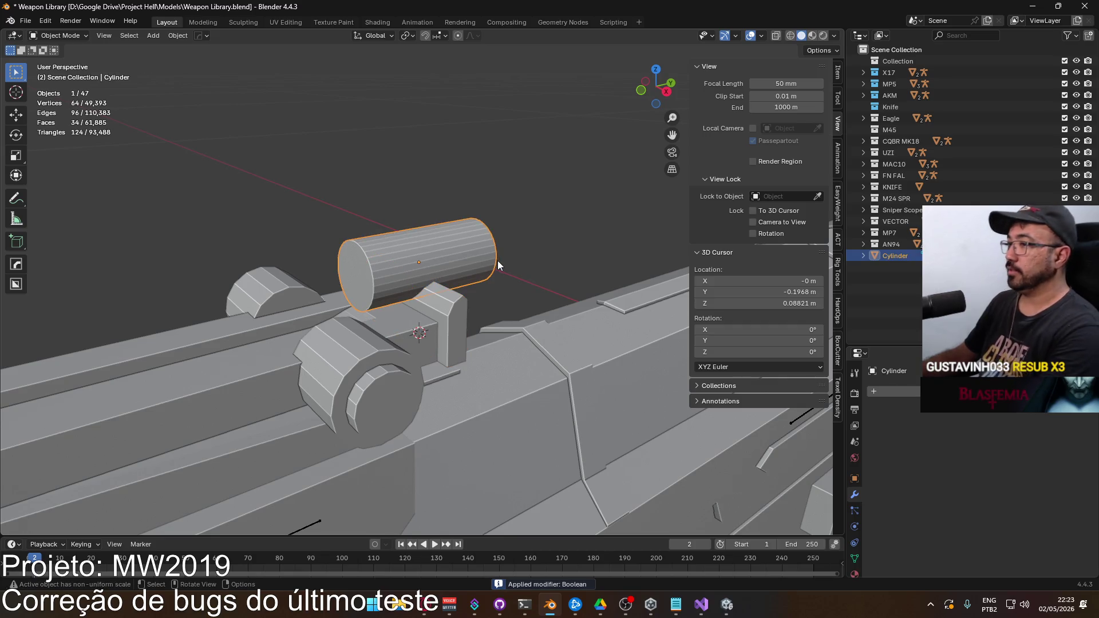
Step: Delete the Cylinder cutter, frame Body.002 in the back view, and enter Edit Mode
key(Delete)
click(436, 298)
mouse_move(435, 297)
mouse_down()
mouse_move(801, 277)
mouse_move(795, 323)
mouse_move(669, 347)
mouse_move(562, 360)
mouse_move(409, 345)
mouse_move(417, 333)
mouse_up()
key(KP_Decimal)
key(KP_1)
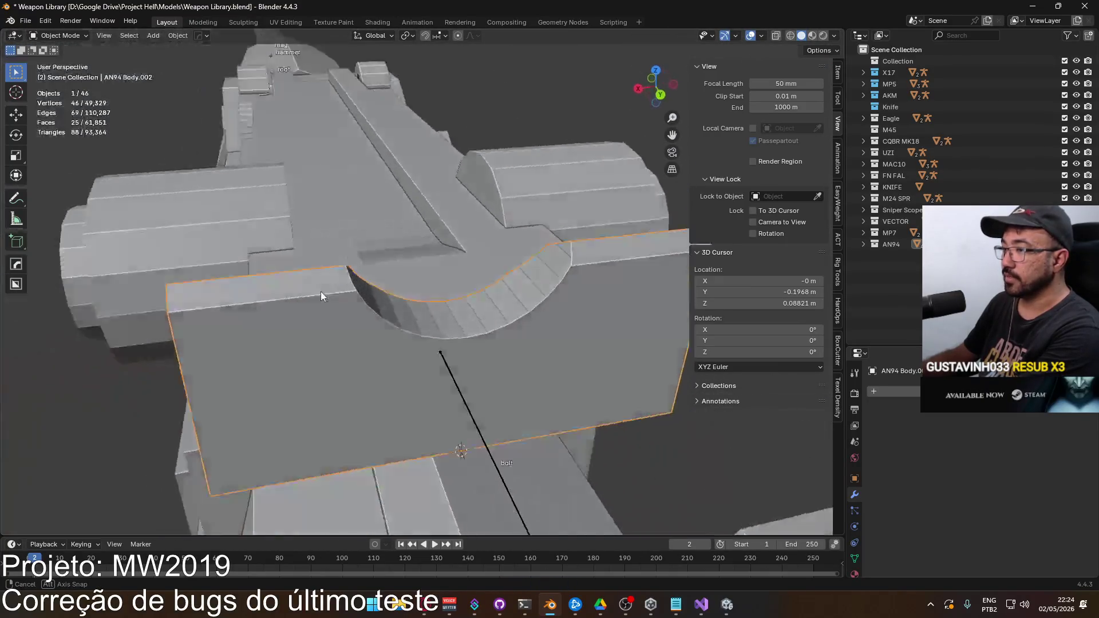
key(ctrl+KP_1)
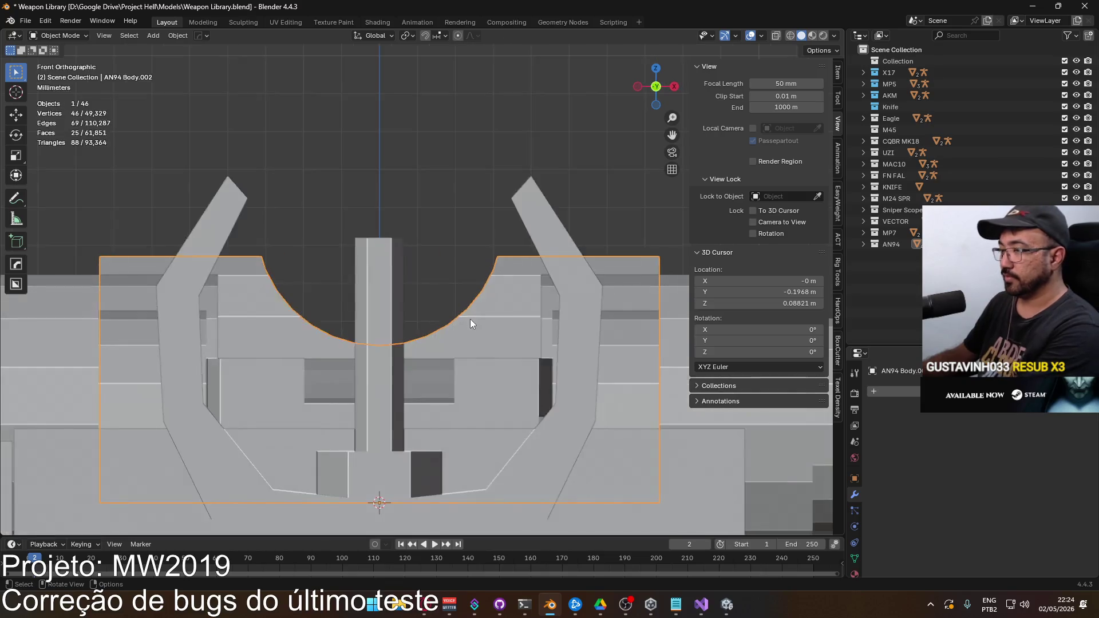
scroll(470, 321, up, 3)
key(Tab)
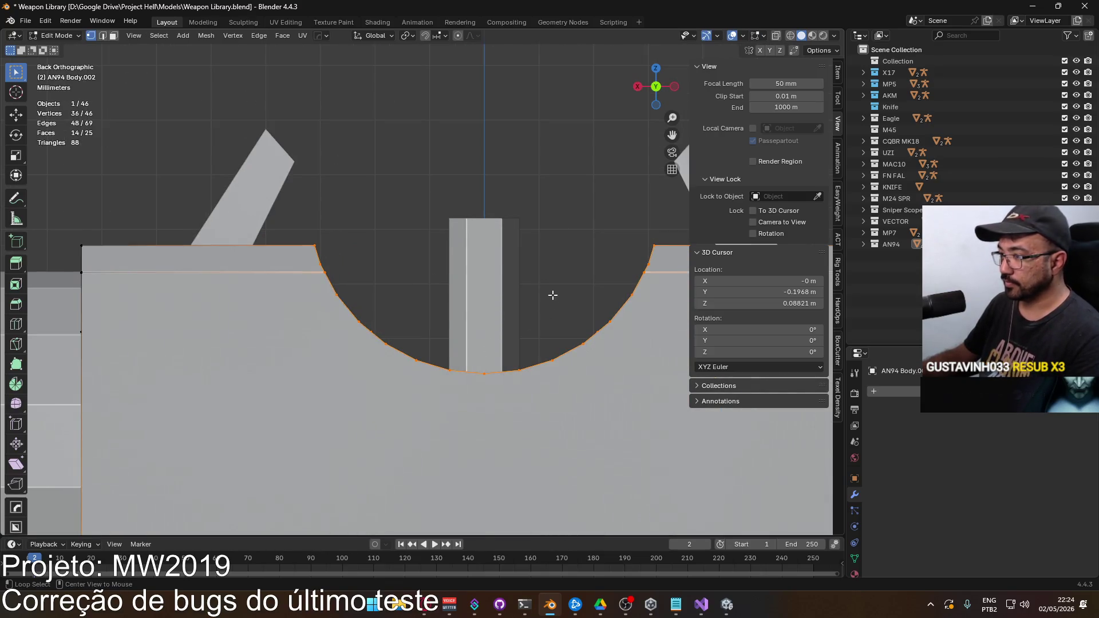
Step: With X-ray on, select the notch's bottom arc edges and show their coordinates in the N-panel
key(alt+z)
scroll(532, 325, up, 3)
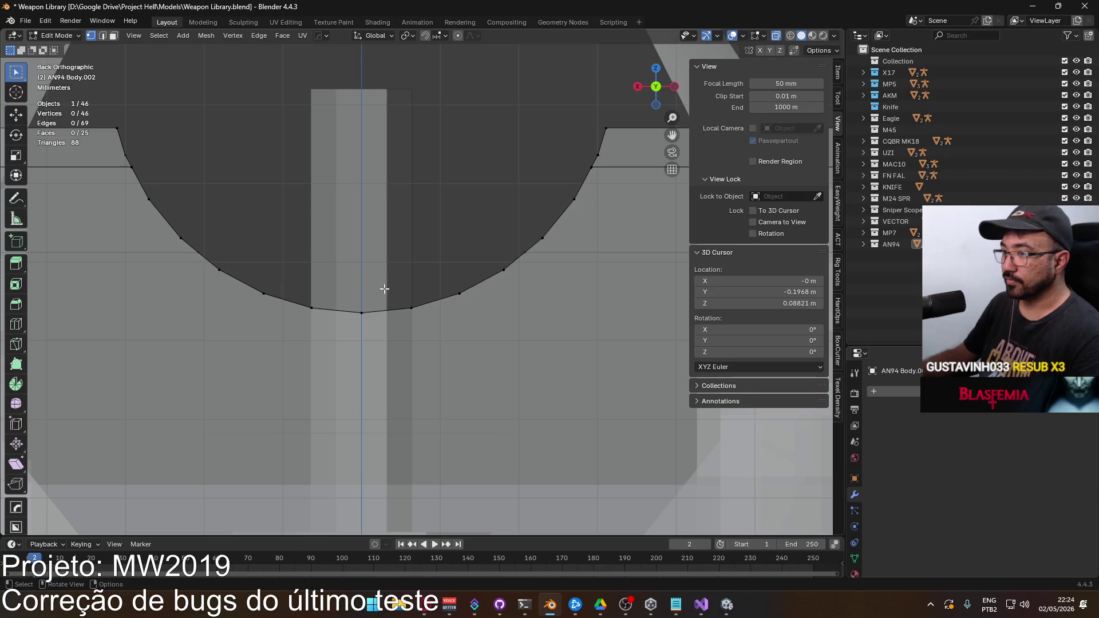
click(397, 315)
click(414, 303)
mouse_move(418, 316)
mouse_down()
mouse_move(412, 307)
mouse_move(432, 324)
mouse_move(438, 299)
mouse_up()
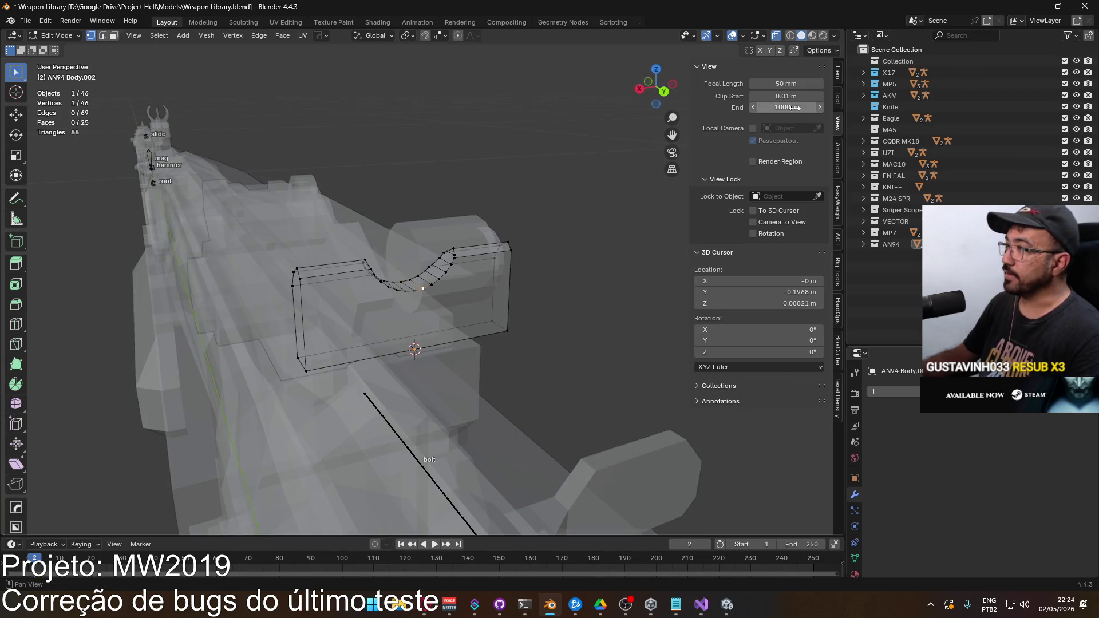
click(838, 73)
click(731, 118)
key(Return)
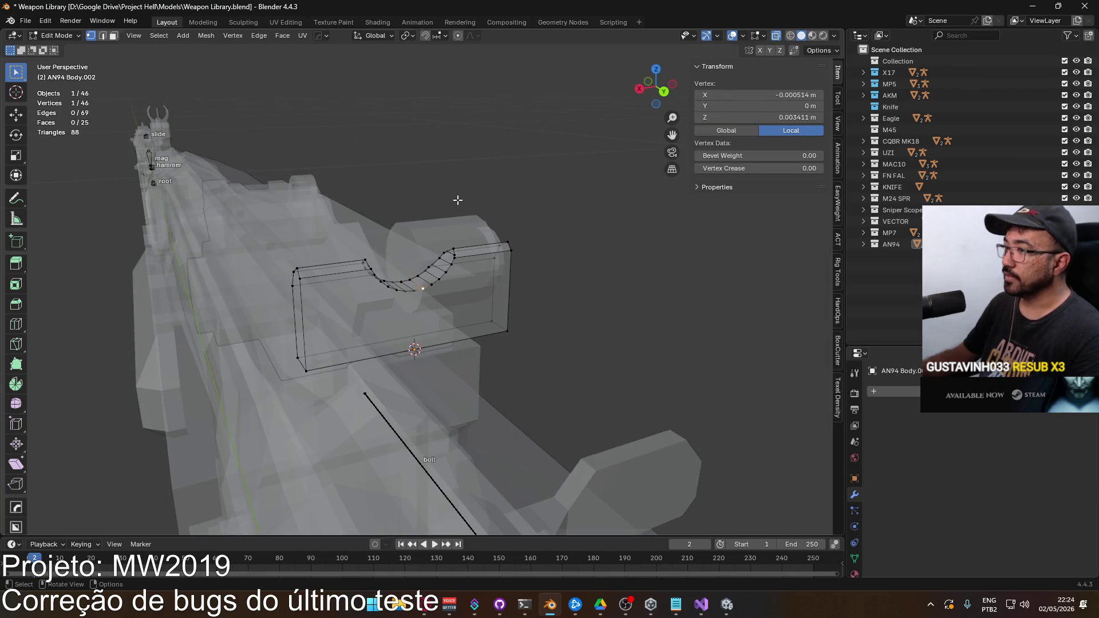
key(KP_Decimal)
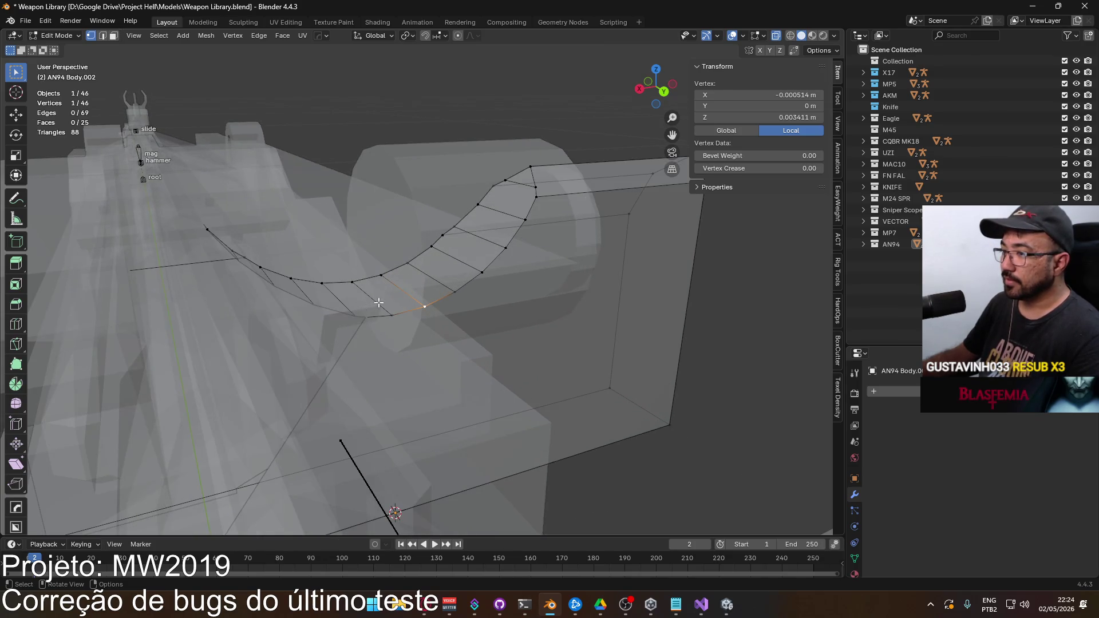
drag(378, 303, 340, 303)
Step: Select the two bottom notch vertices and set both to Z height 0.003411
shift+click(345, 306)
shift+click(359, 264)
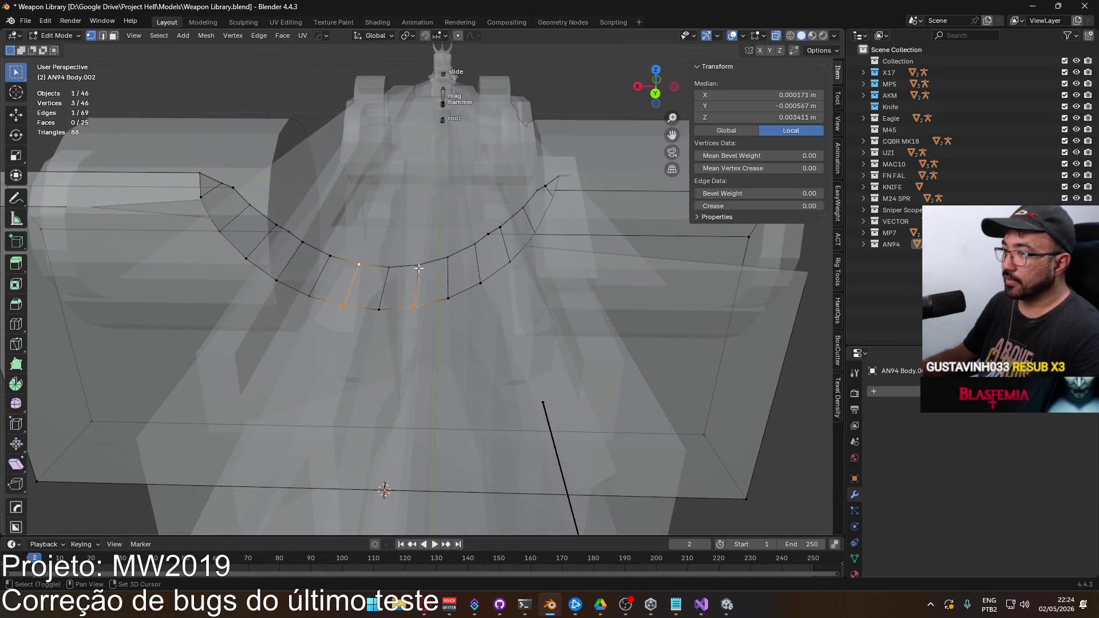
shift+click(418, 265)
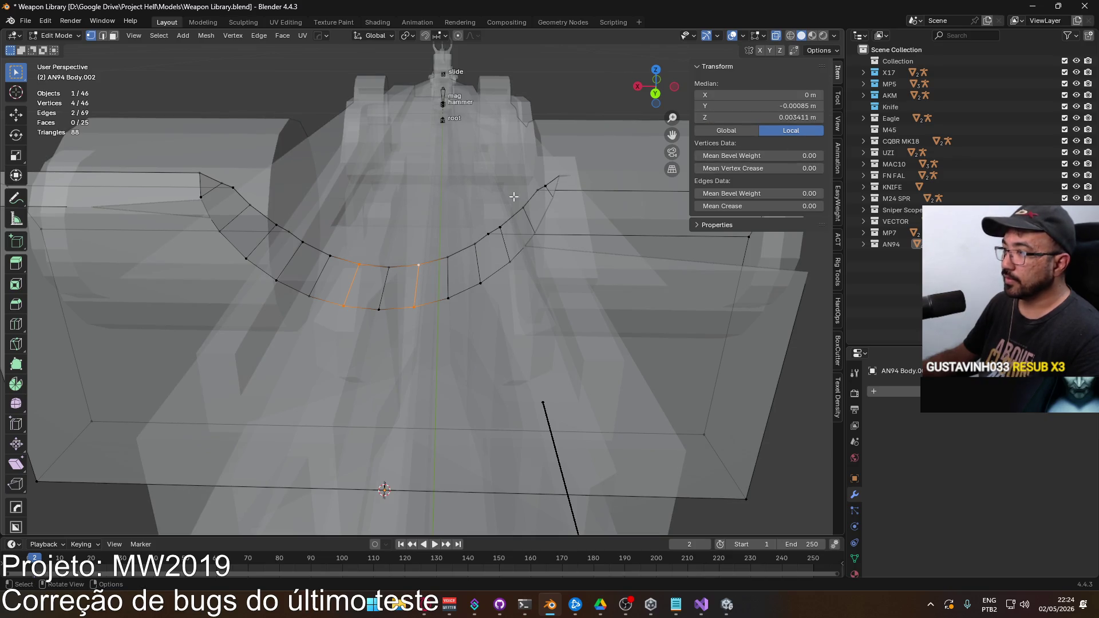
click(379, 308)
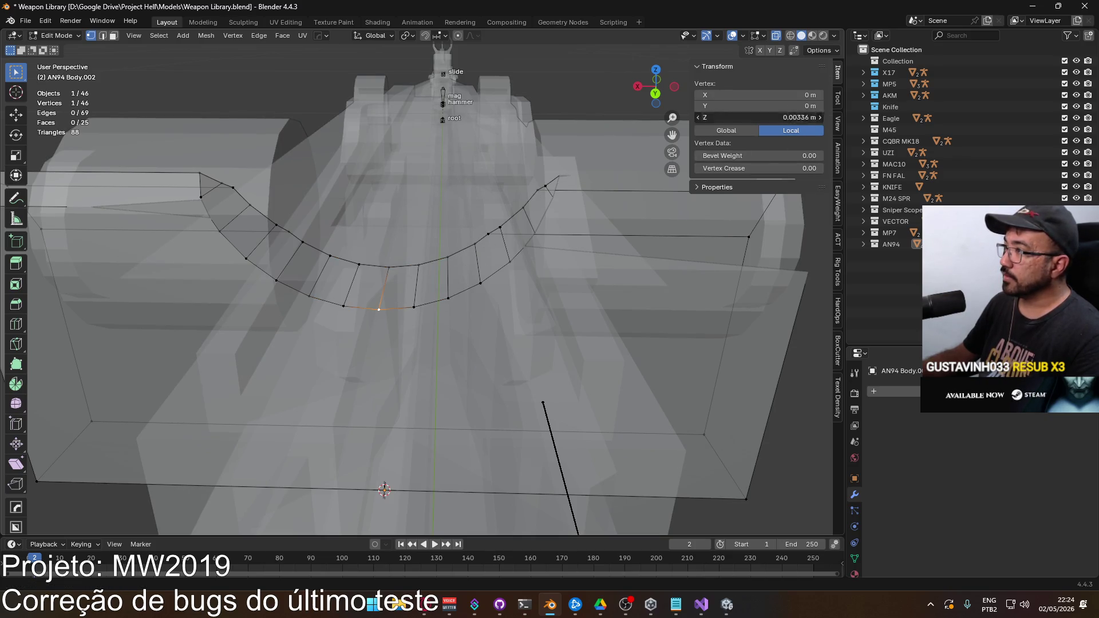
click(413, 308)
click(781, 118)
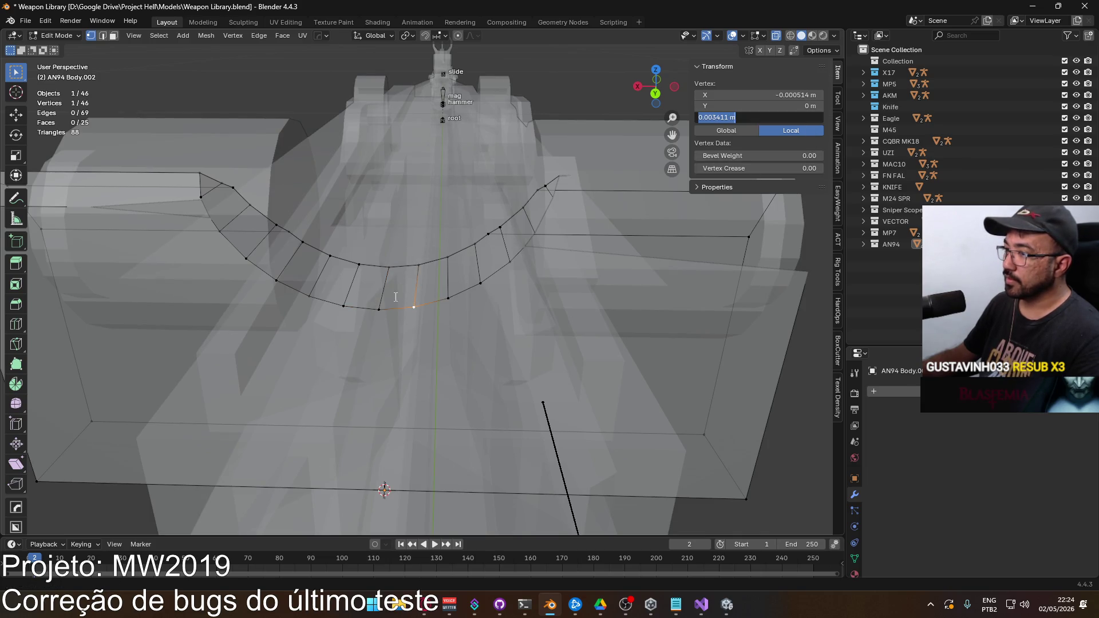
key(Escape)
click(379, 309)
shift+click(389, 268)
key(ctrl+v)
Step: Check the levelled notch in back view, then add a new face to close the block
drag(435, 257, 399, 255)
scroll(399, 257, up, 3)
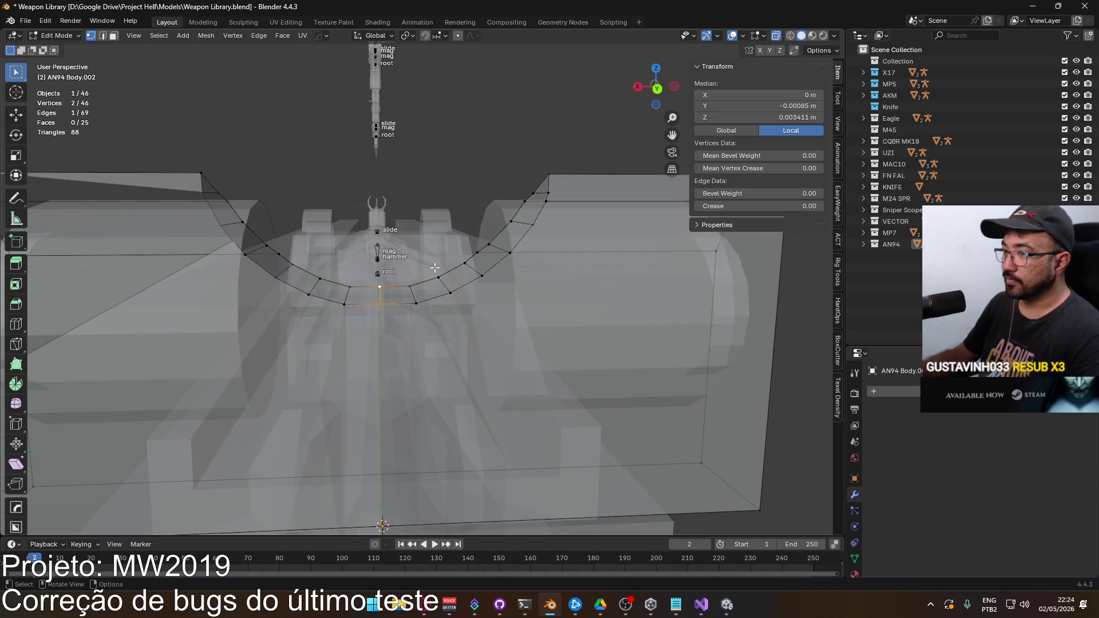
scroll(372, 291, down, 3)
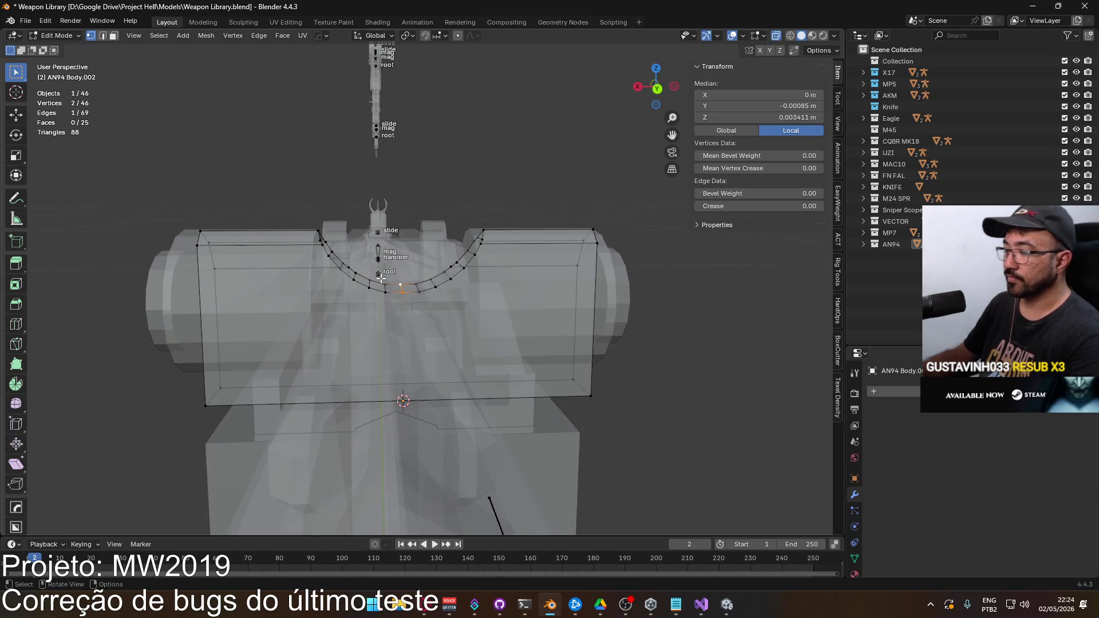
key(ctrl+KP_1)
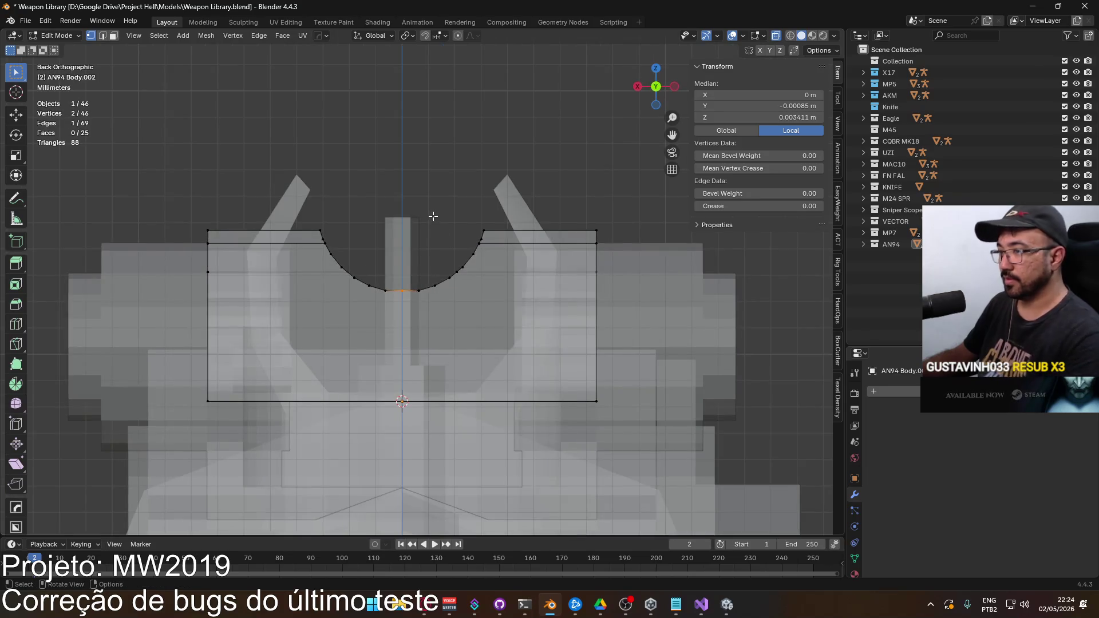
scroll(440, 217, up, 1)
click(486, 168)
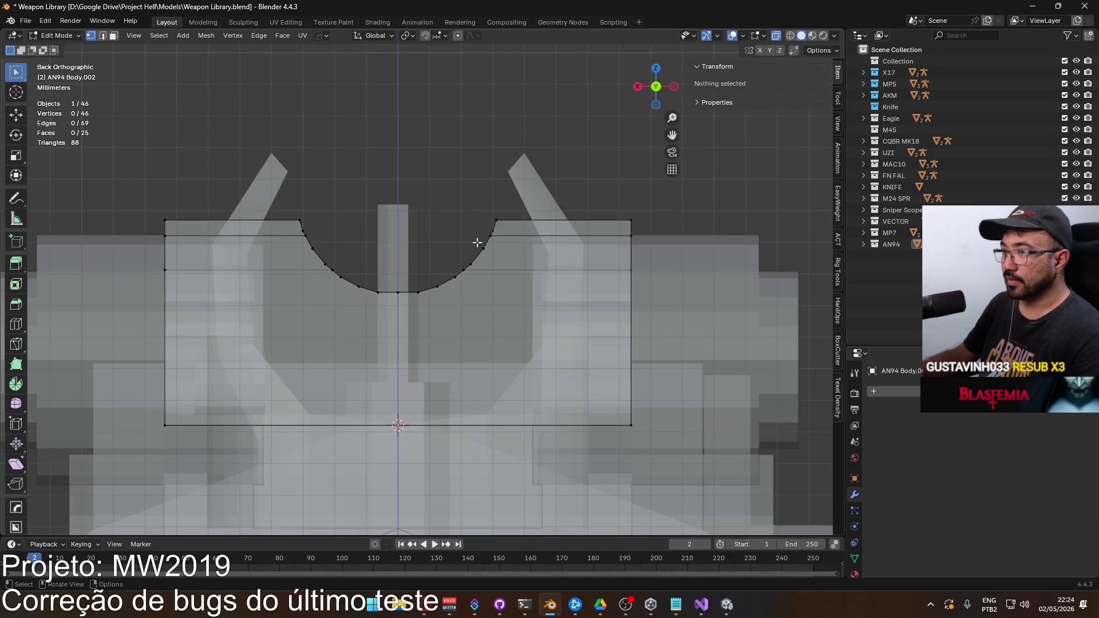
scroll(478, 242, down, 2)
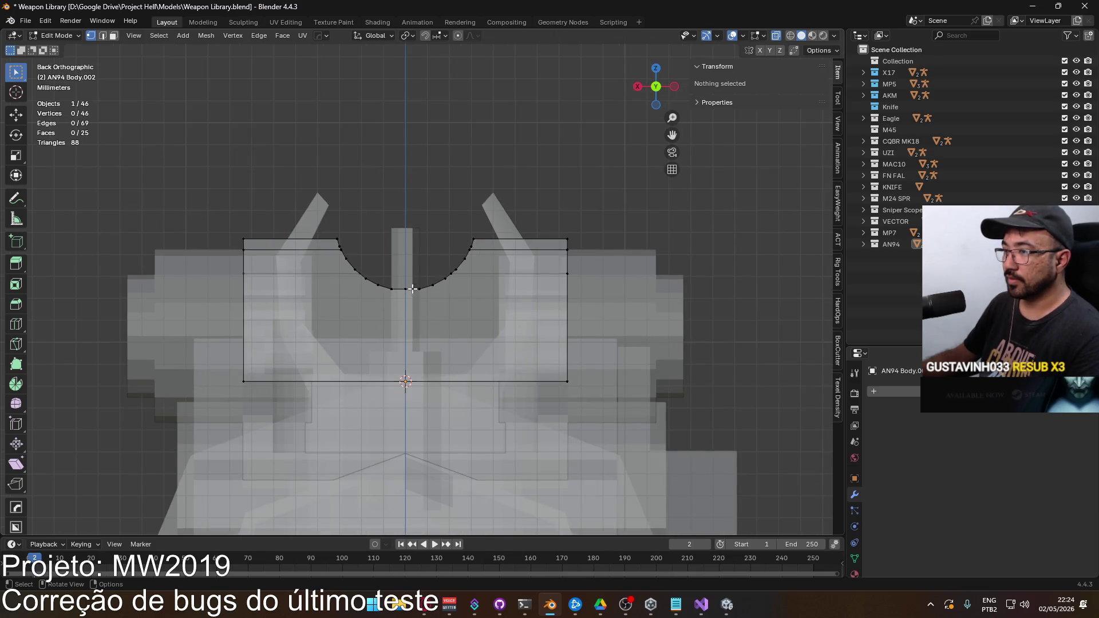
mouse_move(412, 289)
mouse_down()
mouse_move(440, 343)
mouse_move(424, 360)
mouse_move(404, 447)
mouse_up()
scroll(435, 337, up, 3)
key(ctrl+z)
key(ctrl+z)
scroll(508, 368, down, 3)
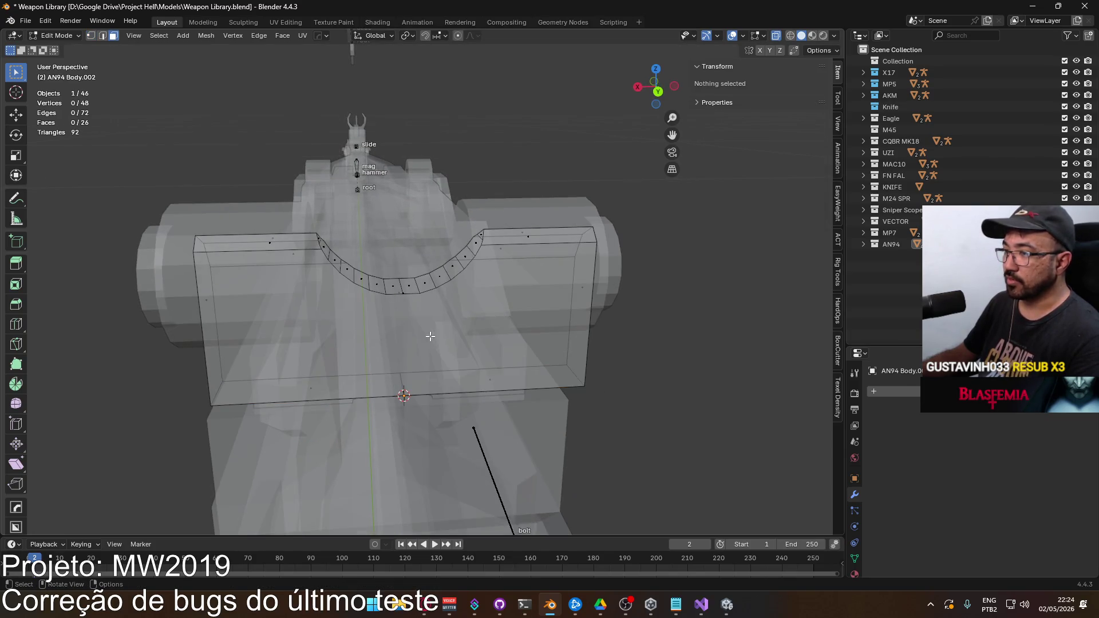
Step: Delete the two front faces of the notched sight block
drag(385, 334, 448, 329)
key(alt+z)
click(361, 319)
drag(361, 319, 486, 342)
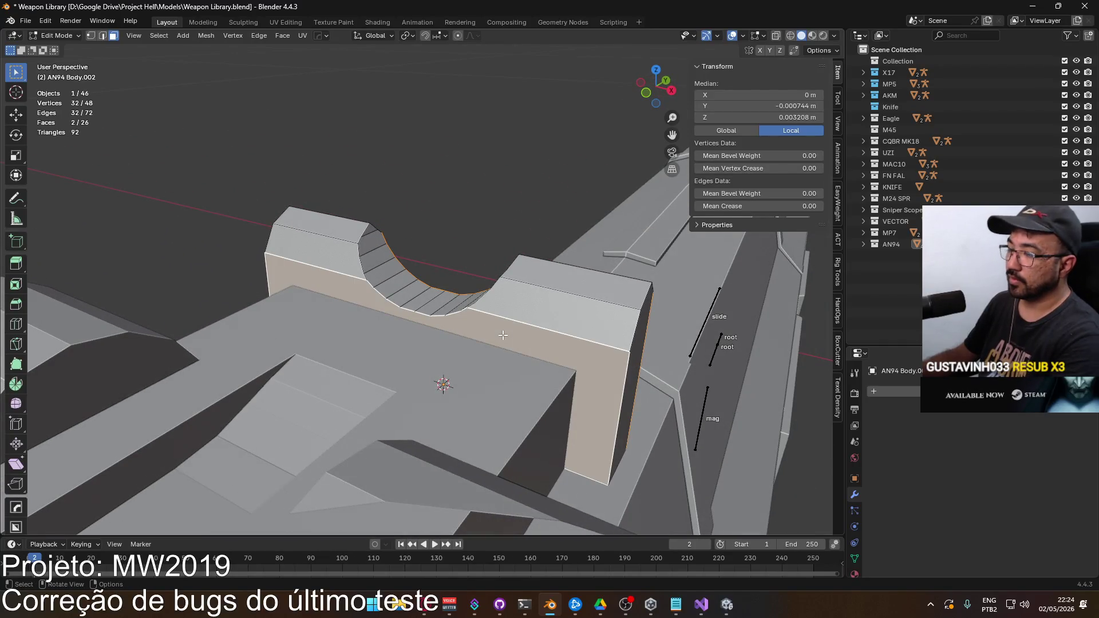
key(x)
click(486, 343)
Step: In see-through front view, box-select one half of the block and delete it
mouse_move(436, 332)
mouse_down()
mouse_move(240, 321)
mouse_move(241, 310)
mouse_move(448, 317)
mouse_up()
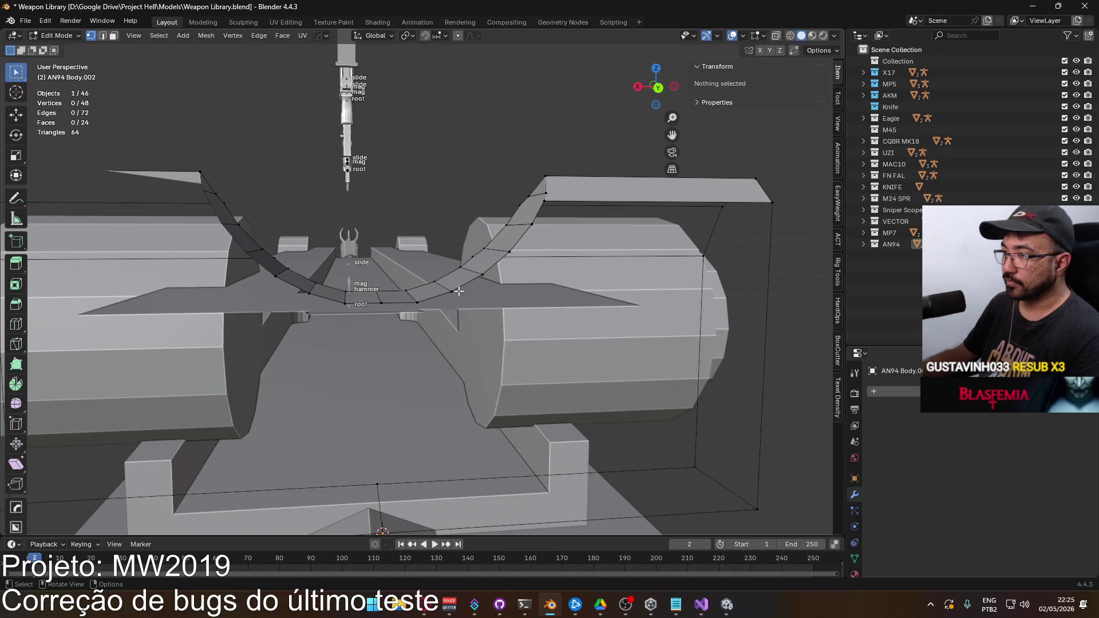
scroll(441, 288, down, 4)
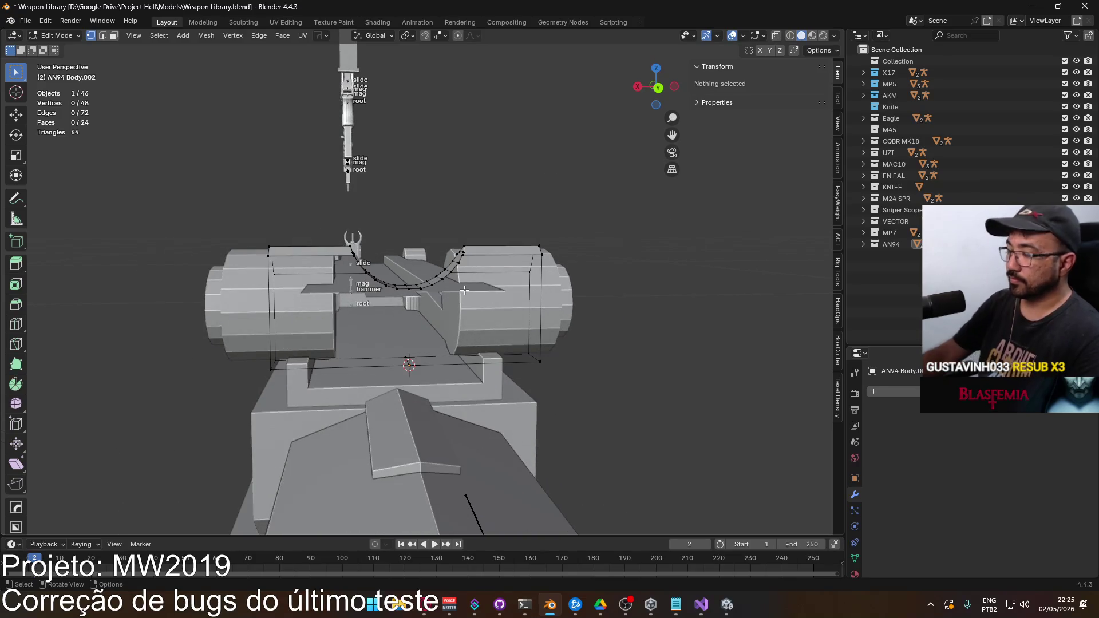
key(KP_1)
key(alt+z)
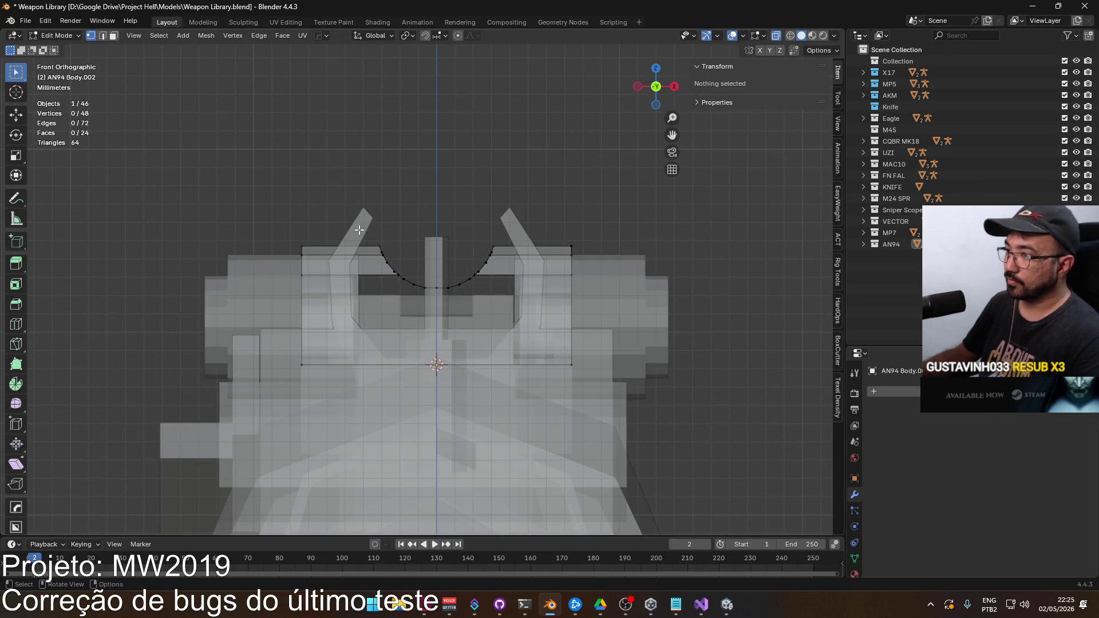
drag(444, 219, 584, 372)
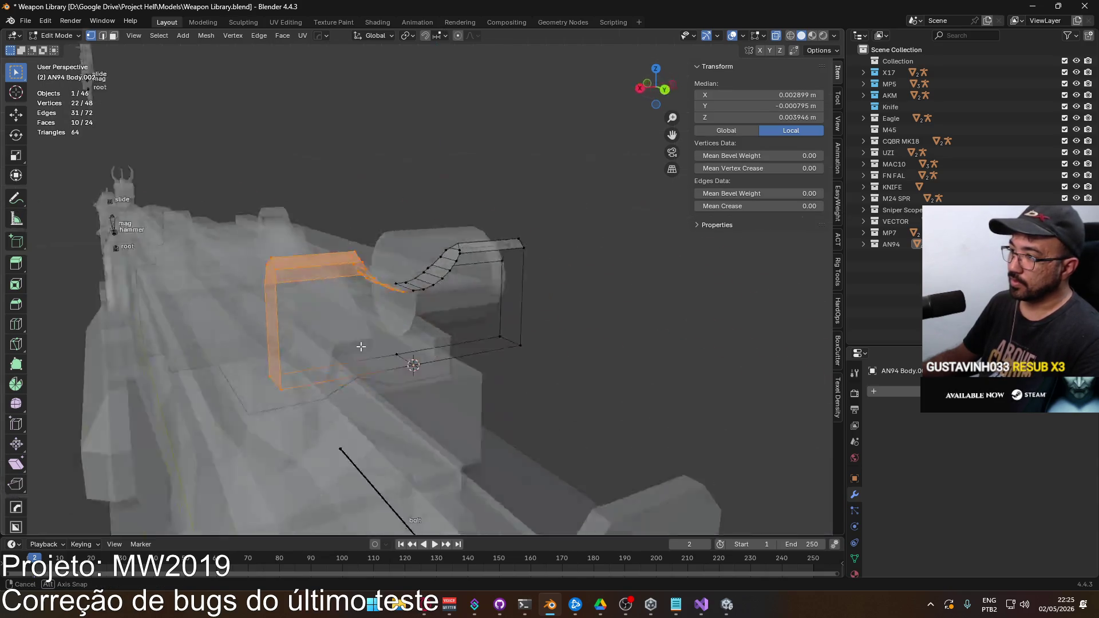
key(x)
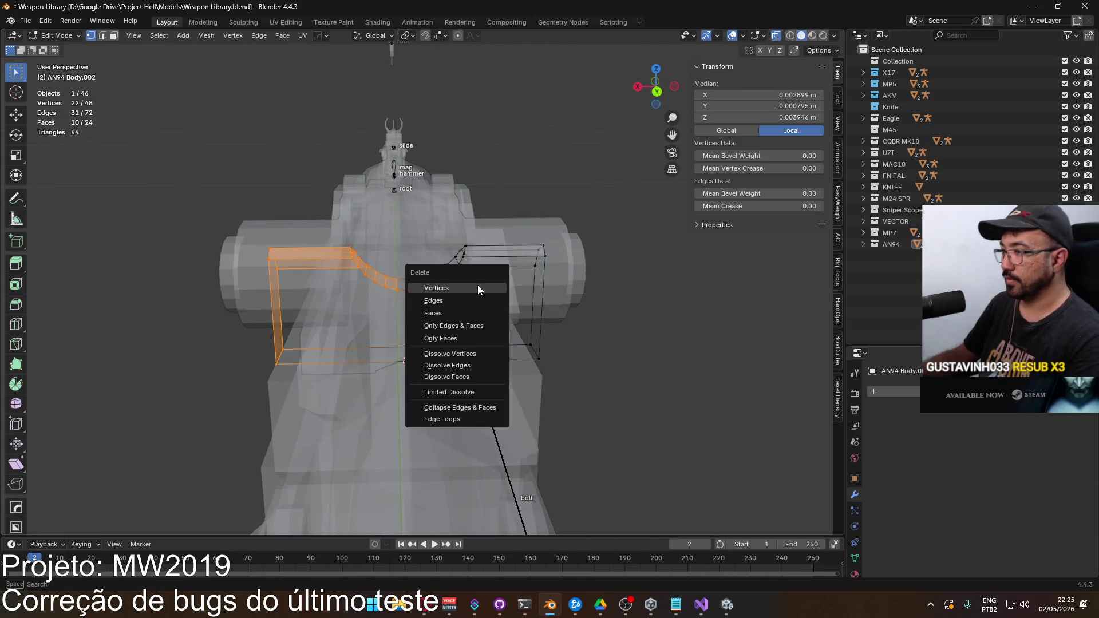
click(478, 285)
Step: Make a mirrored copy of the remaining half and delete the original half, keeping the shared centre vertices
key(2)
click(392, 379)
shift+click(397, 293)
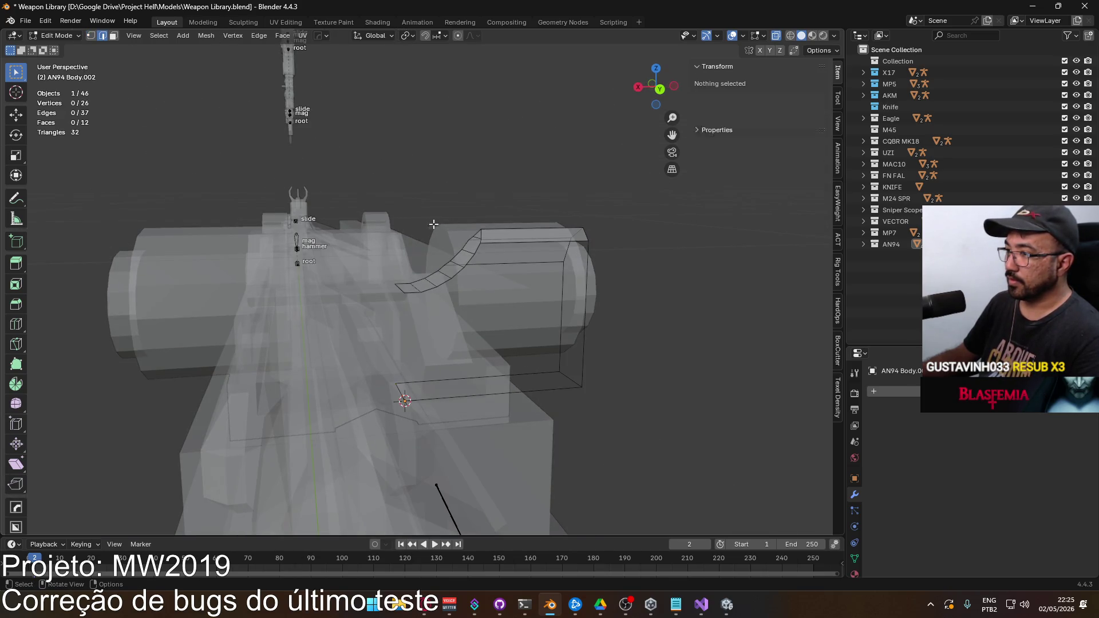
key(ctrl+z)
key(ctrl+shift+z)
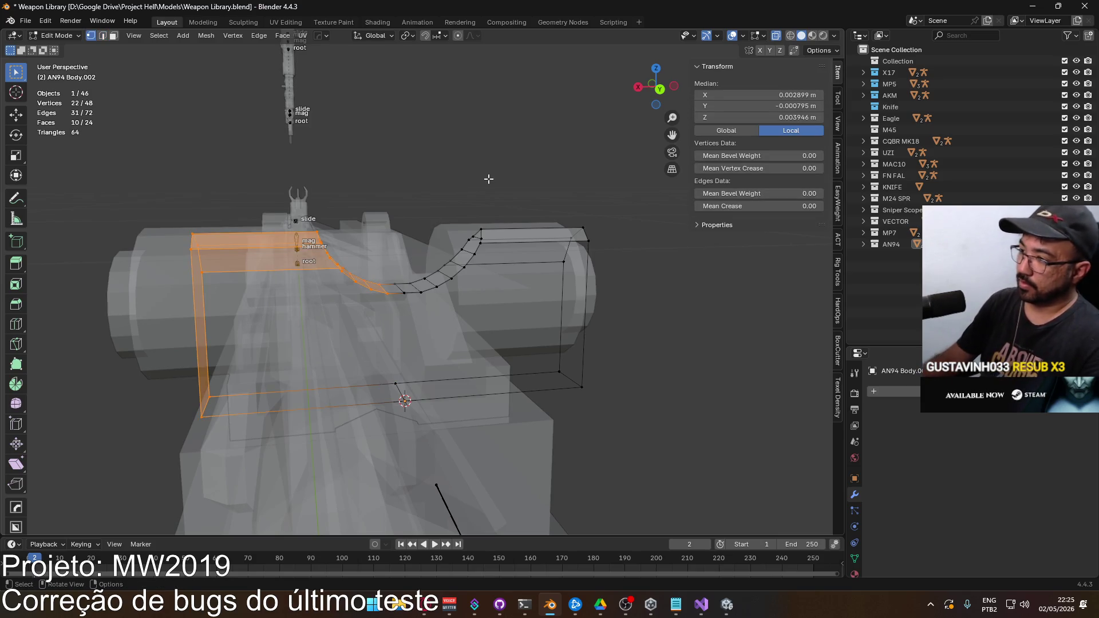
key(ctrl+i)
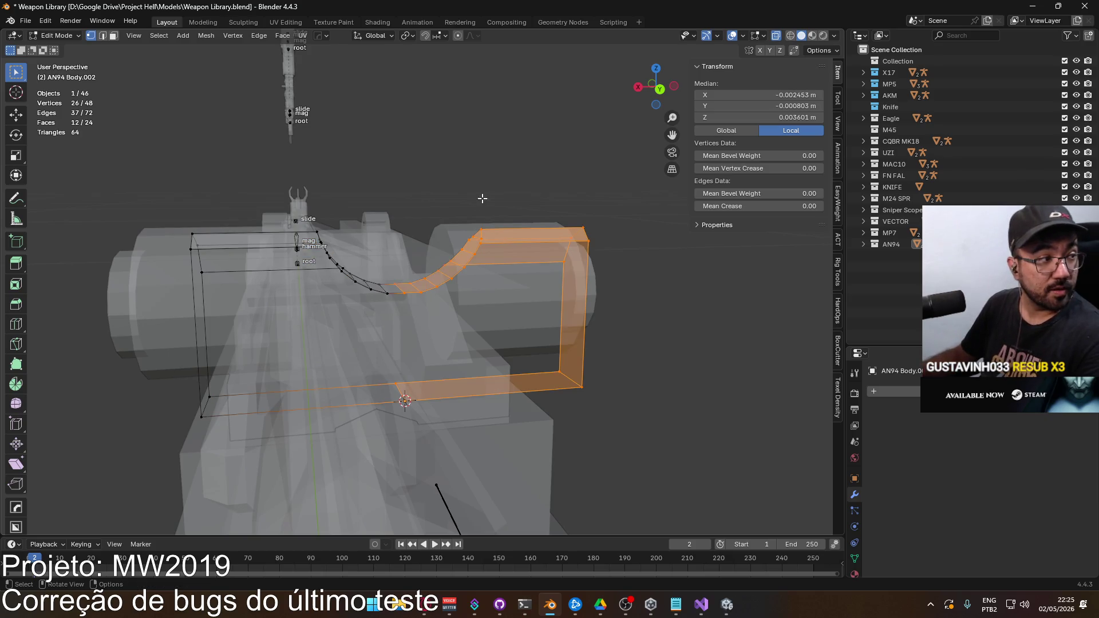
key(c)
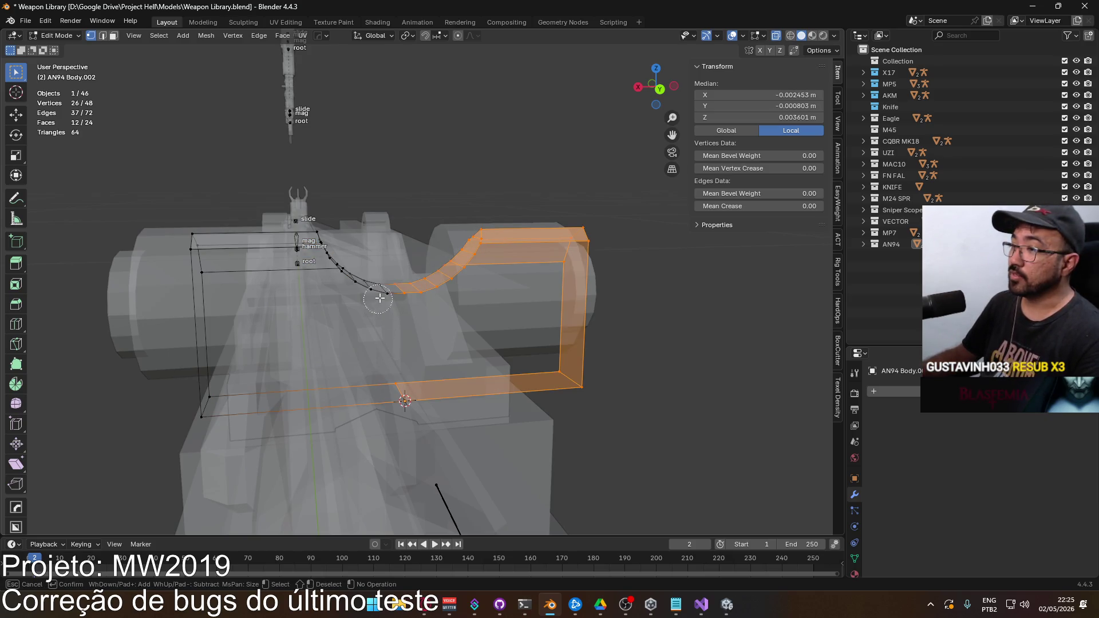
middle_click(390, 294)
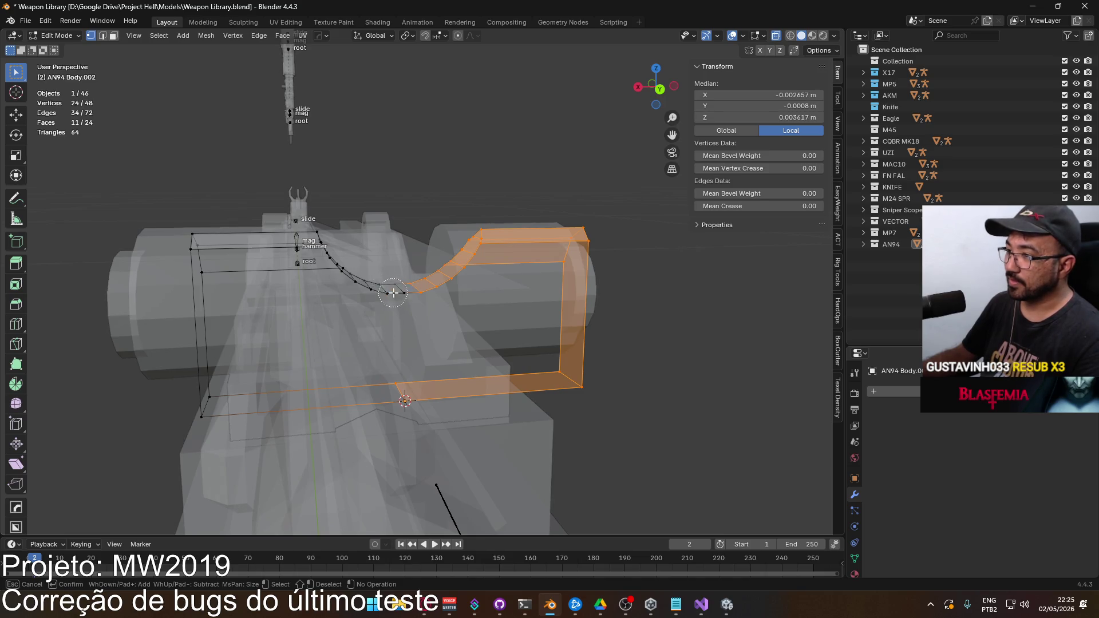
middle_click(398, 383)
key(Escape)
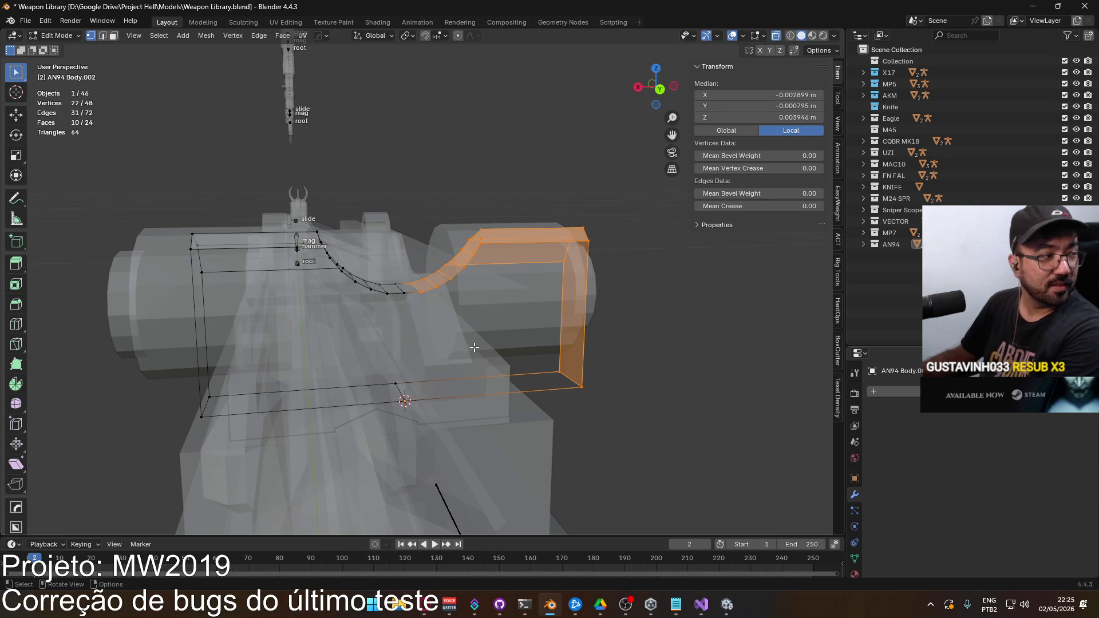
key(x)
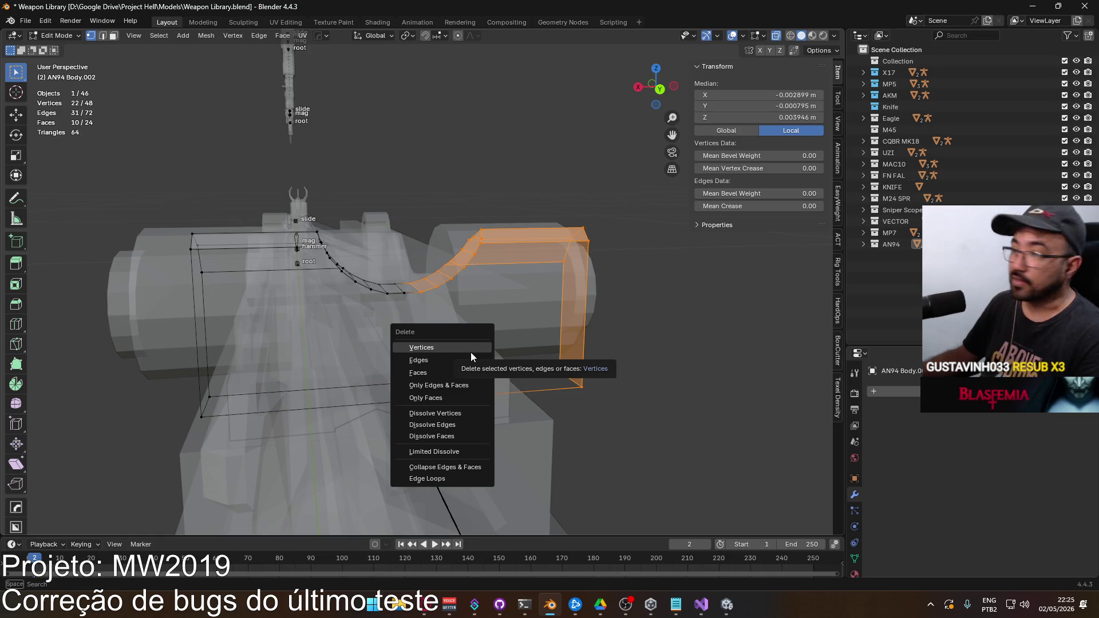
click(470, 350)
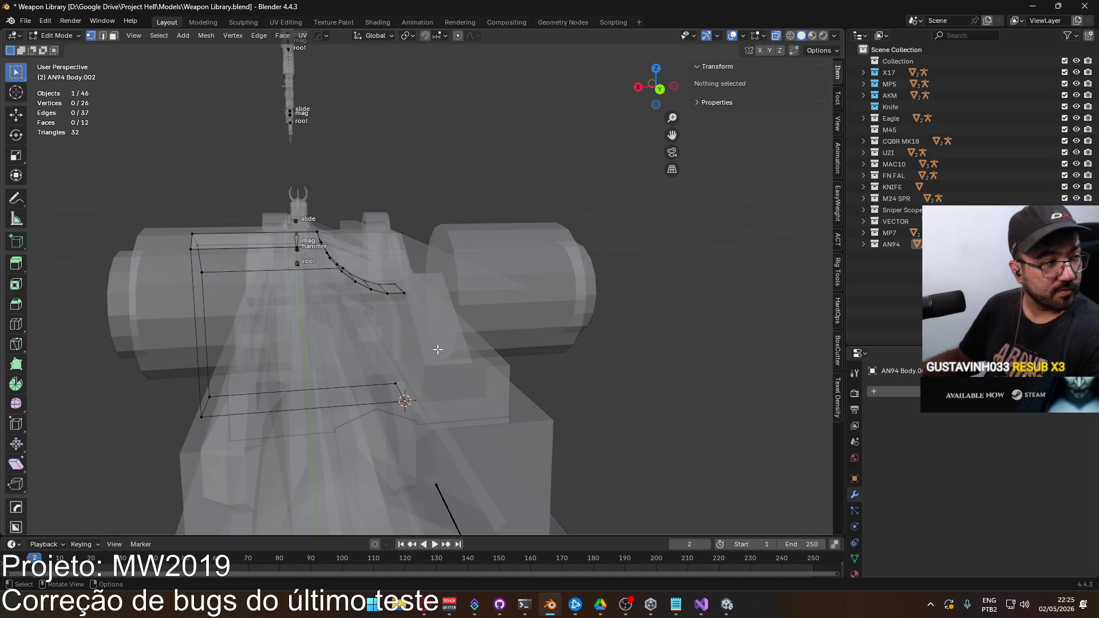
Step: Select the four border edges of the open side and fill them with a face
drag(395, 336, 441, 286)
key(2)
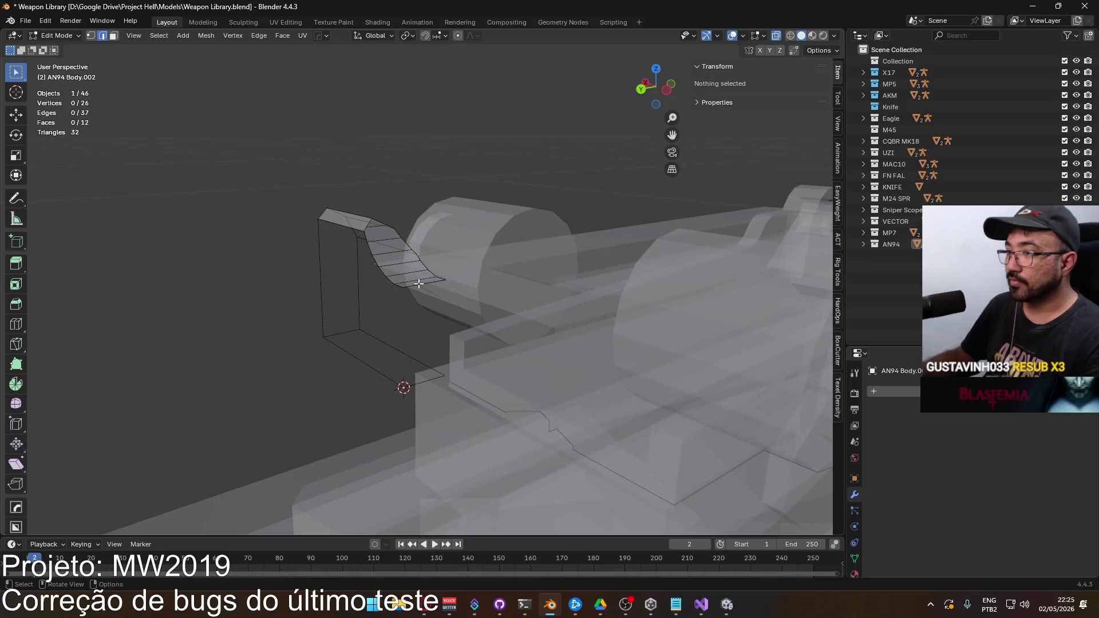
click(419, 283)
click(363, 357)
shift+click(325, 274)
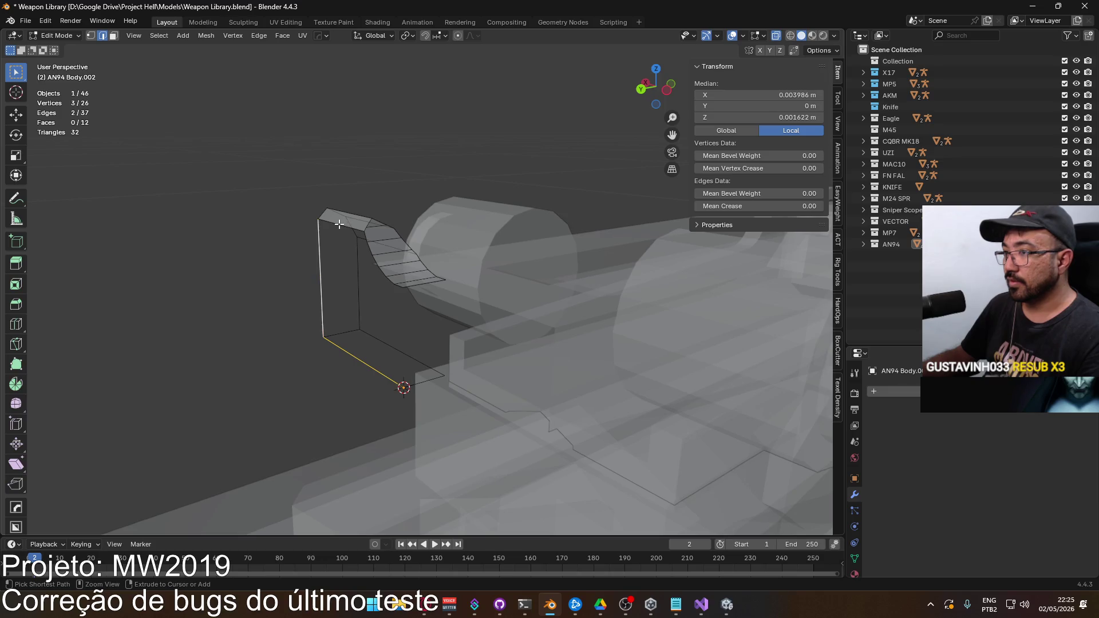
shift+click(339, 224)
drag(410, 299, 429, 292)
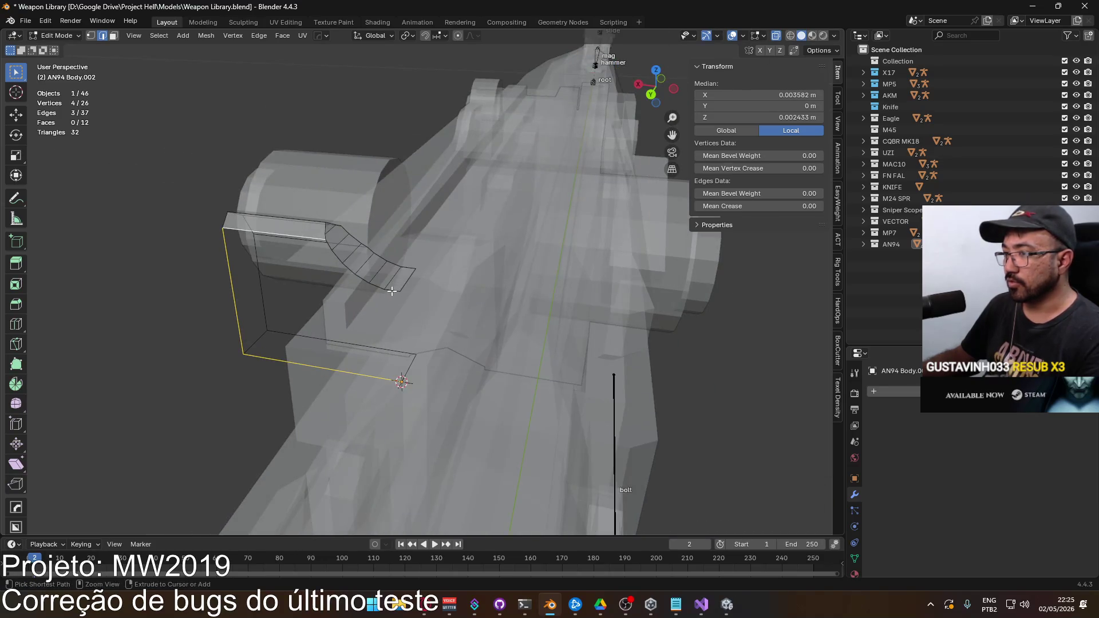
key(f)
key(alt+a)
key(alt+z)
Step: Pick the shortest edge path around the other gap, fill it with a face, and return to Object Mode
mouse_move(390, 288)
mouse_down()
mouse_move(441, 289)
mouse_move(508, 331)
mouse_up()
click(443, 290)
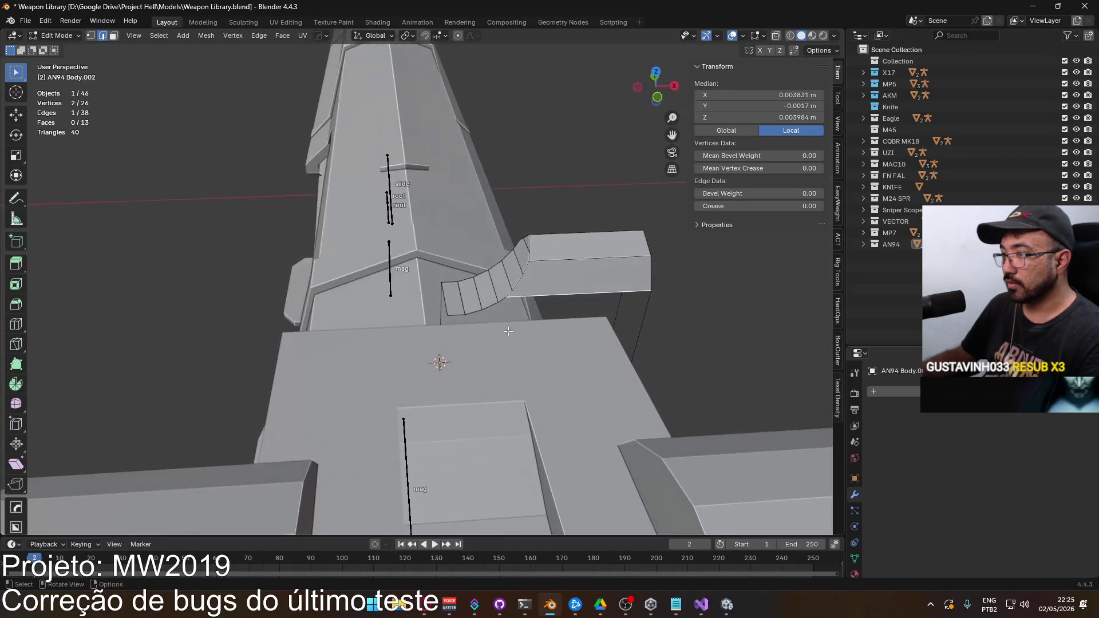
ctrl+click(613, 316)
mouse_move(613, 319)
mouse_down()
mouse_move(495, 340)
mouse_move(486, 213)
mouse_move(533, 174)
mouse_move(548, 287)
mouse_up()
key(f)
key(alt+a)
key(Tab)
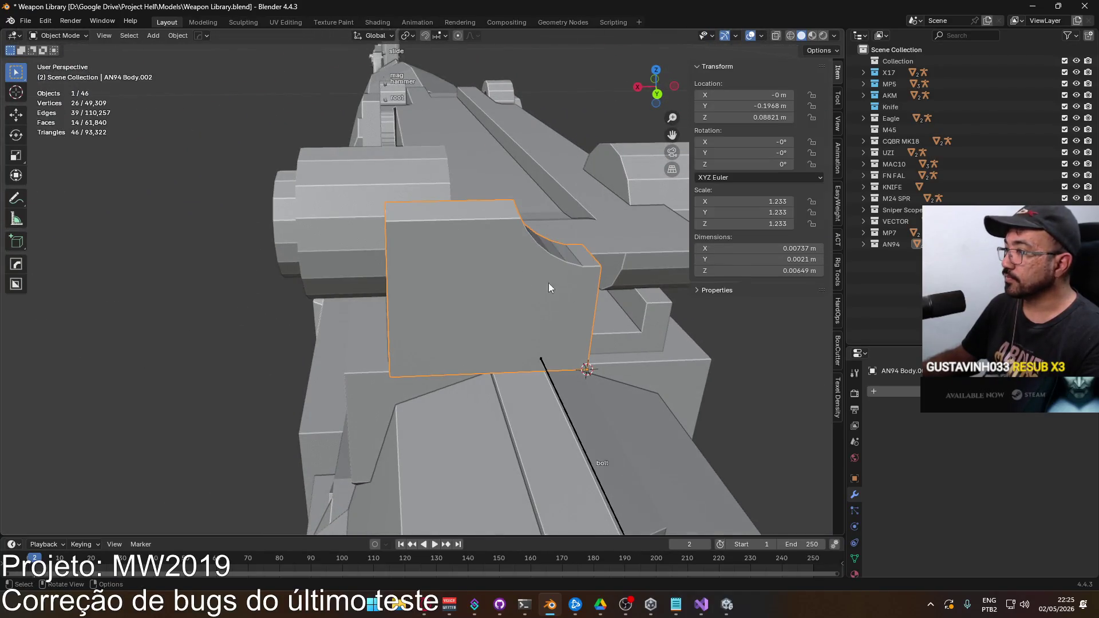
click(894, 392)
mouse_move(893, 395)
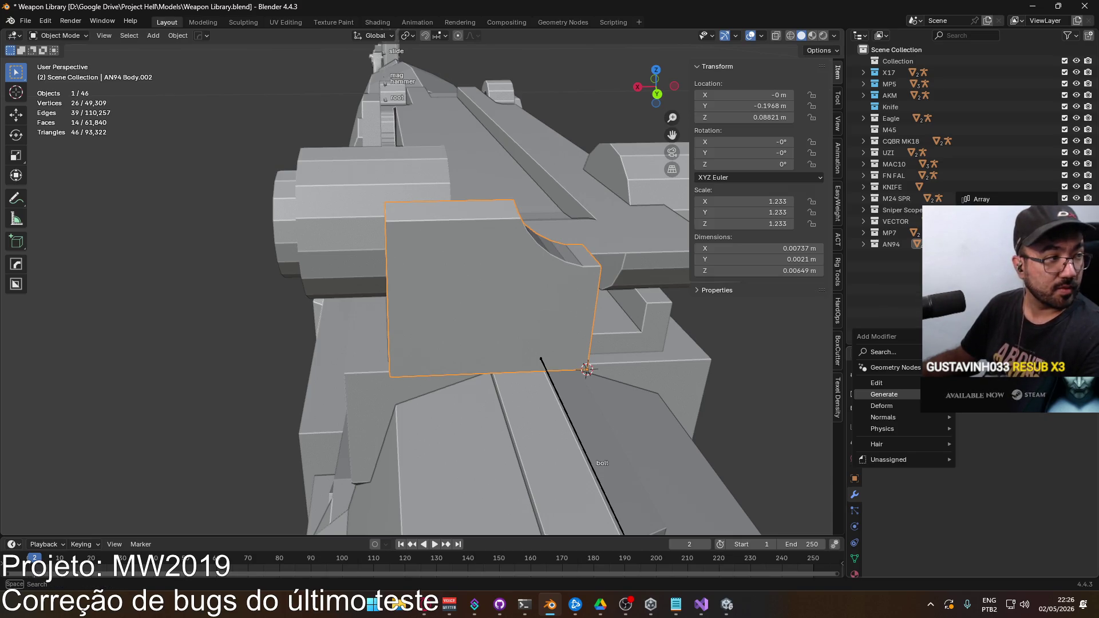
Step: Add an X-axis Mirror modifier to the sight block, inspect the result, and enter Edit Mode
click(984, 290)
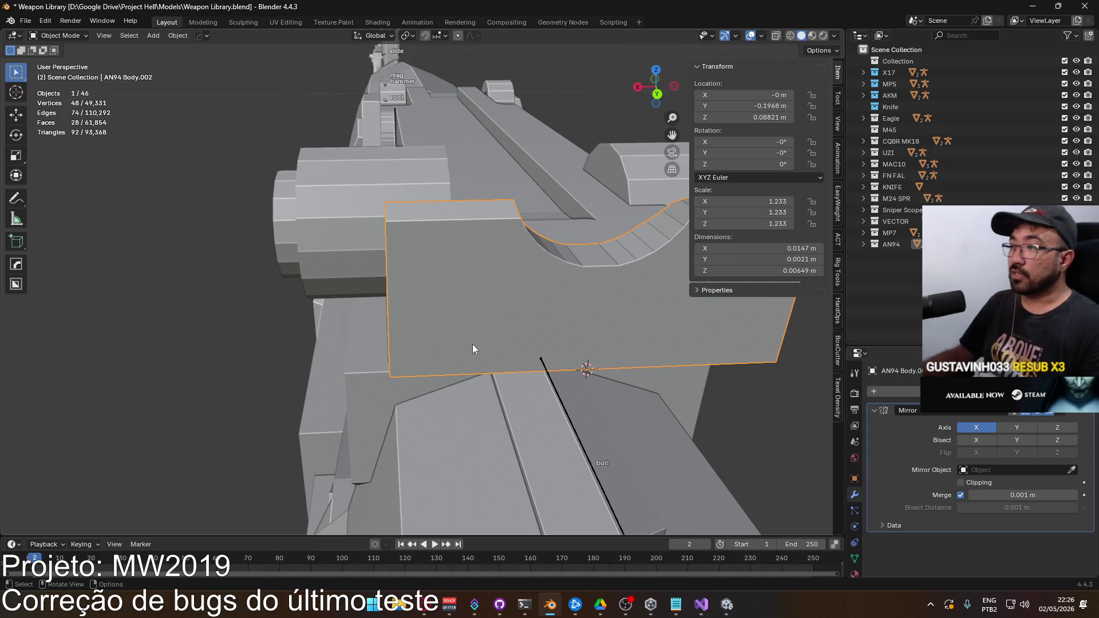
mouse_move(473, 345)
mouse_down()
mouse_move(491, 321)
mouse_move(553, 317)
mouse_move(440, 374)
mouse_up()
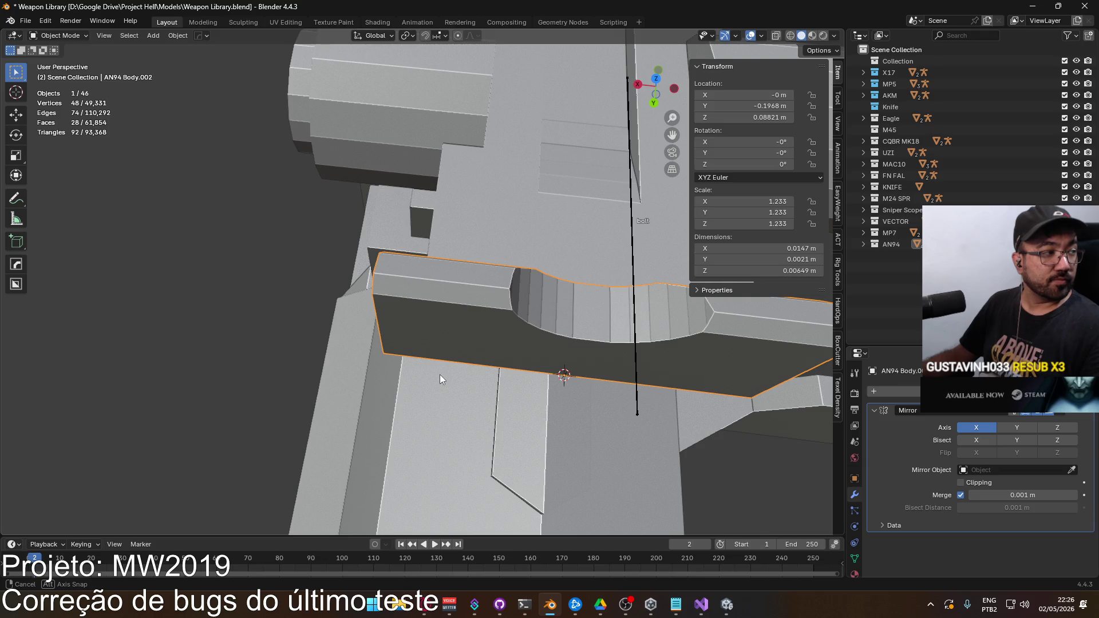
mouse_move(440, 374)
mouse_down()
mouse_move(434, 386)
mouse_move(276, 339)
mouse_move(418, 329)
mouse_move(433, 337)
mouse_move(428, 325)
mouse_move(530, 312)
mouse_move(610, 254)
mouse_move(395, 302)
mouse_move(412, 264)
mouse_move(396, 278)
mouse_move(388, 259)
mouse_move(384, 320)
mouse_move(390, 306)
mouse_move(363, 320)
mouse_move(377, 305)
mouse_up()
key(Tab)
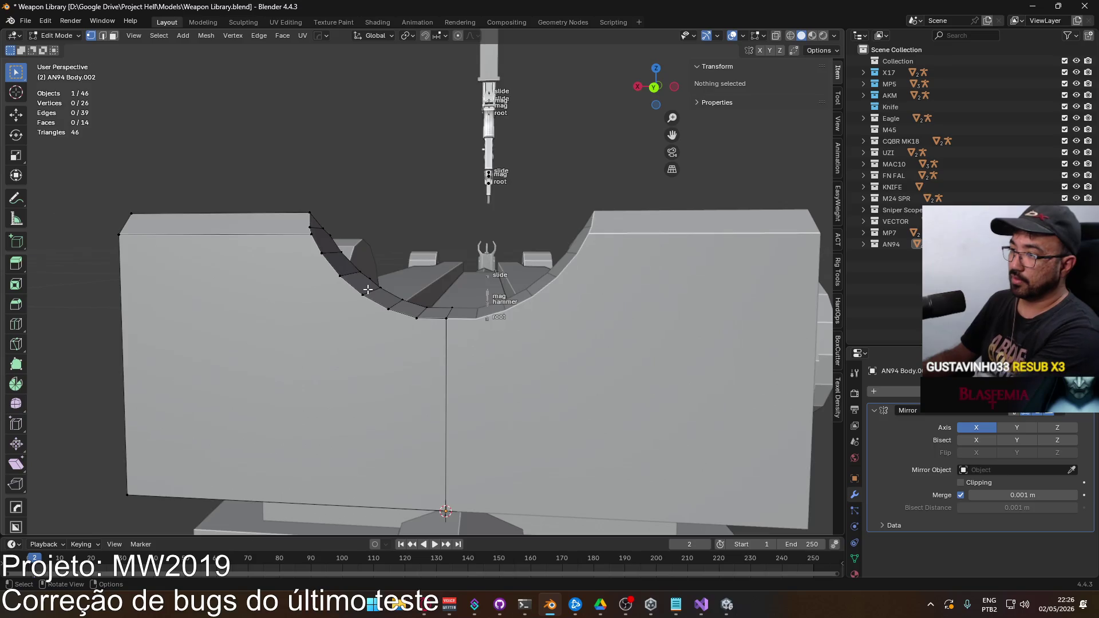
Step: In front orthographic view, box-select the faces of the notch cutout
key(KP_3)
key(ctrl+KP_1)
scroll(416, 337, up, 4)
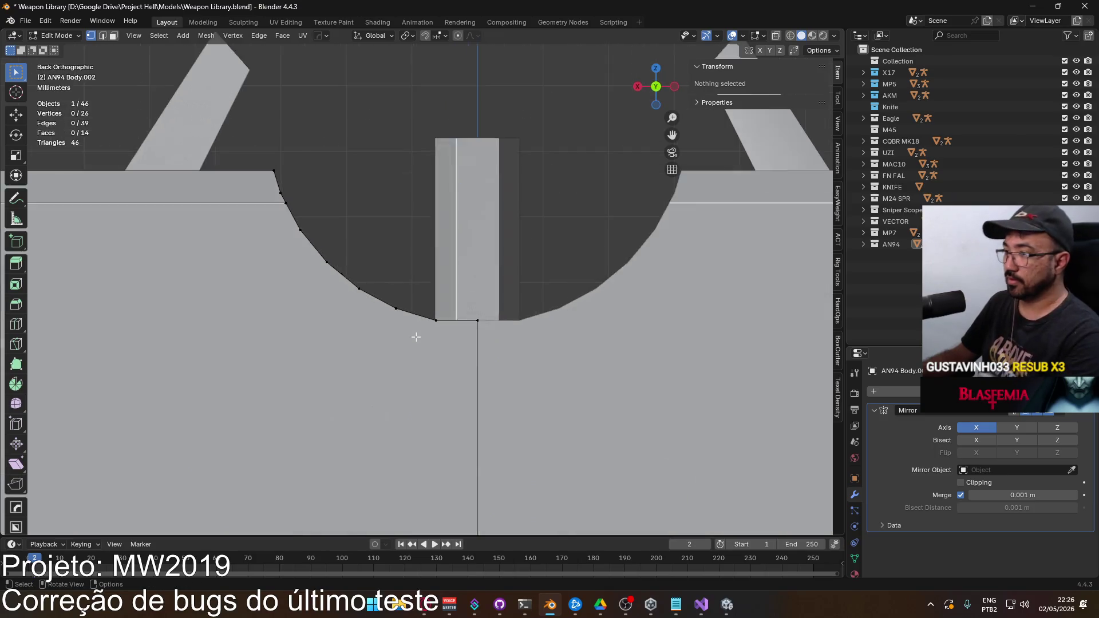
scroll(378, 309, down, 5)
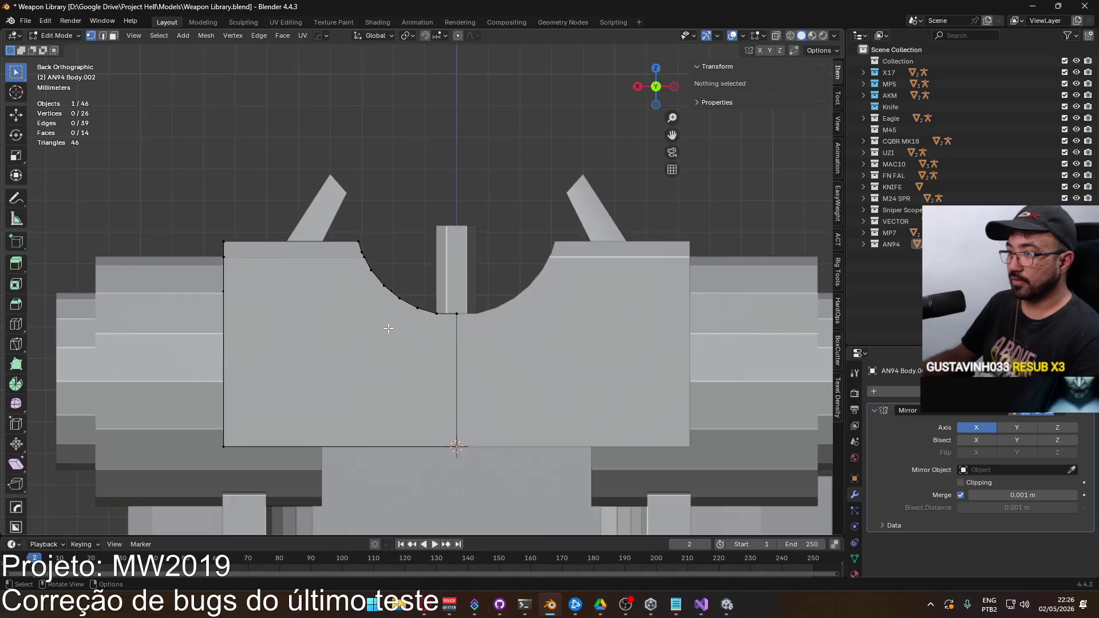
scroll(388, 328, up, 2)
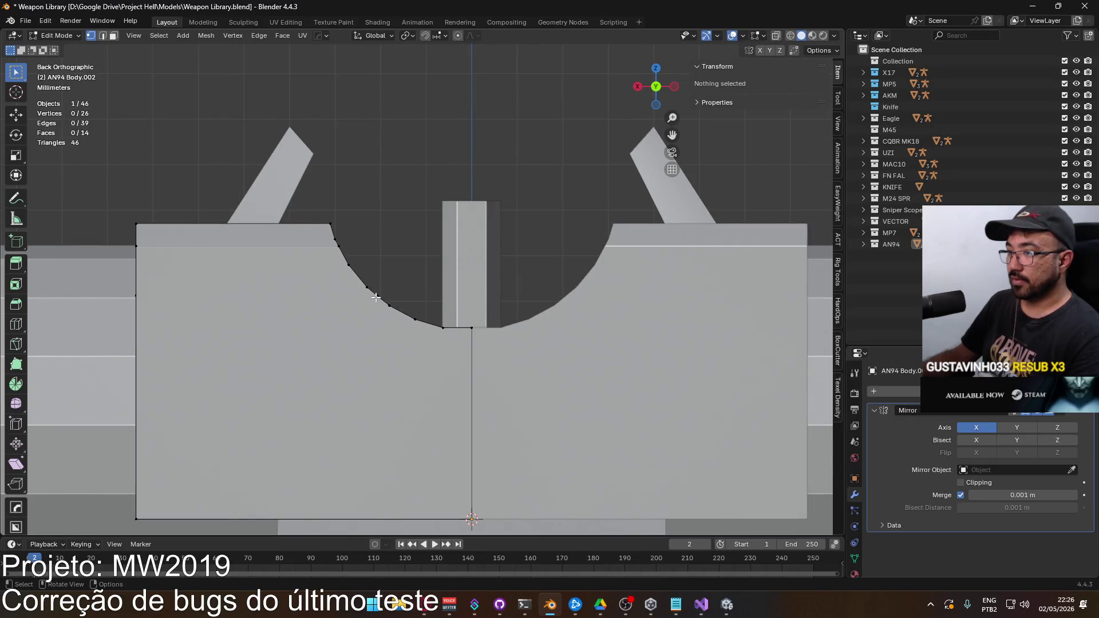
scroll(379, 306, down, 2)
drag(368, 300, 368, 316)
key(KP_1)
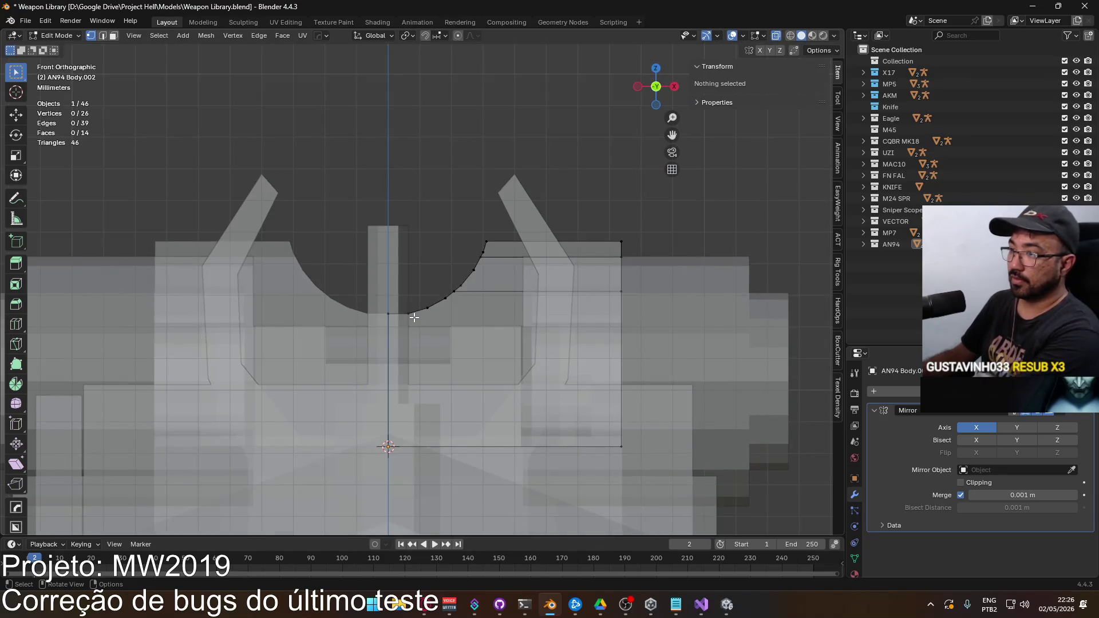
scroll(469, 303, up, 2)
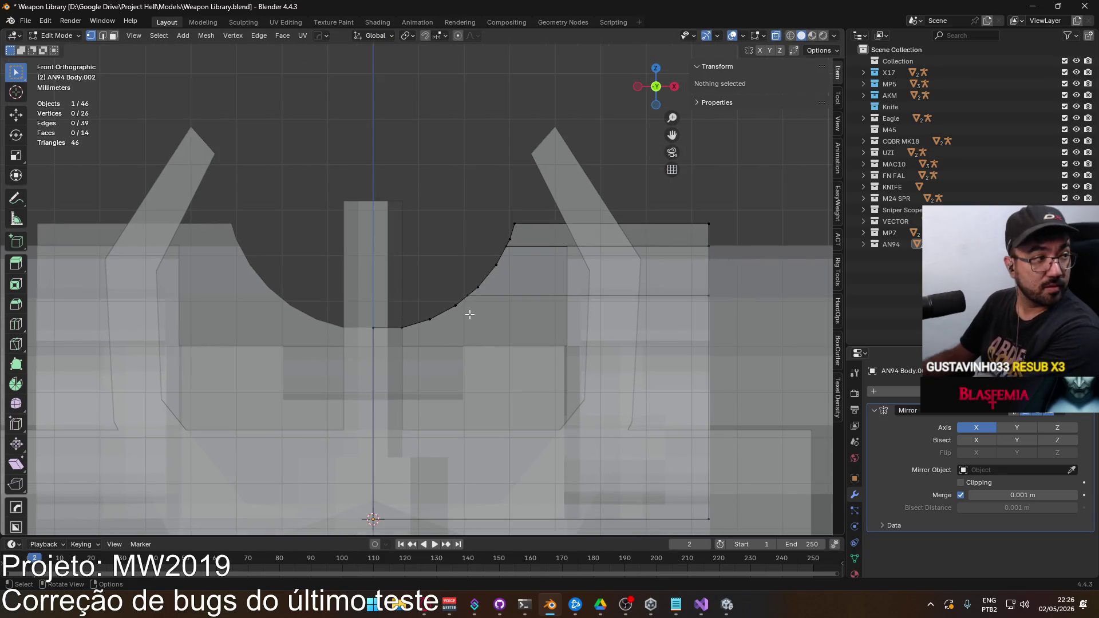
scroll(469, 314, up, 4)
key(b)
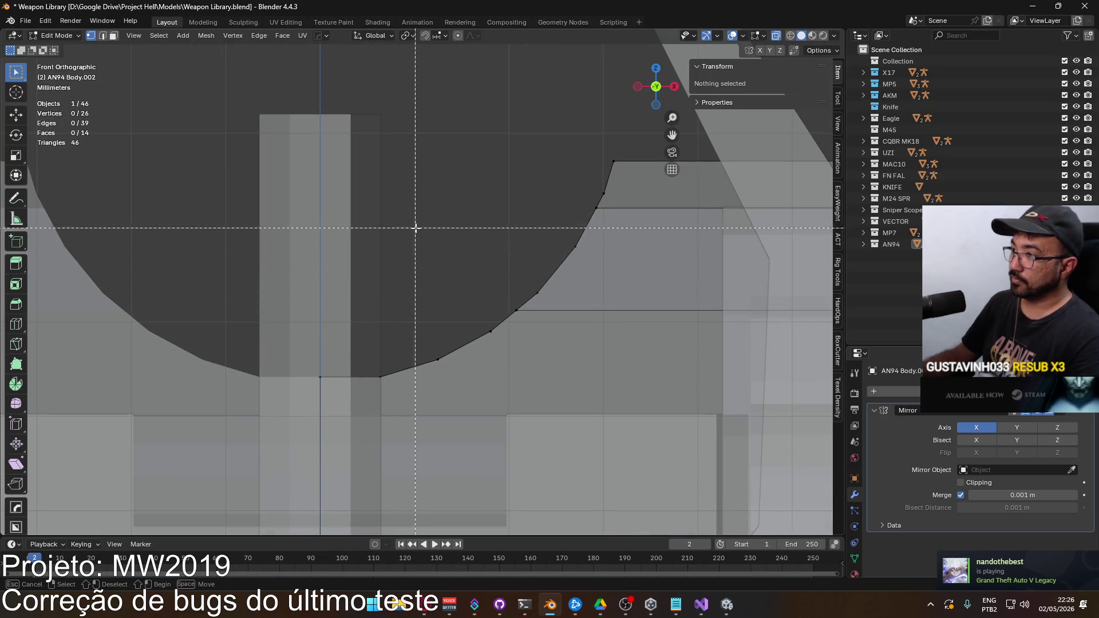
drag(365, 112, 647, 508)
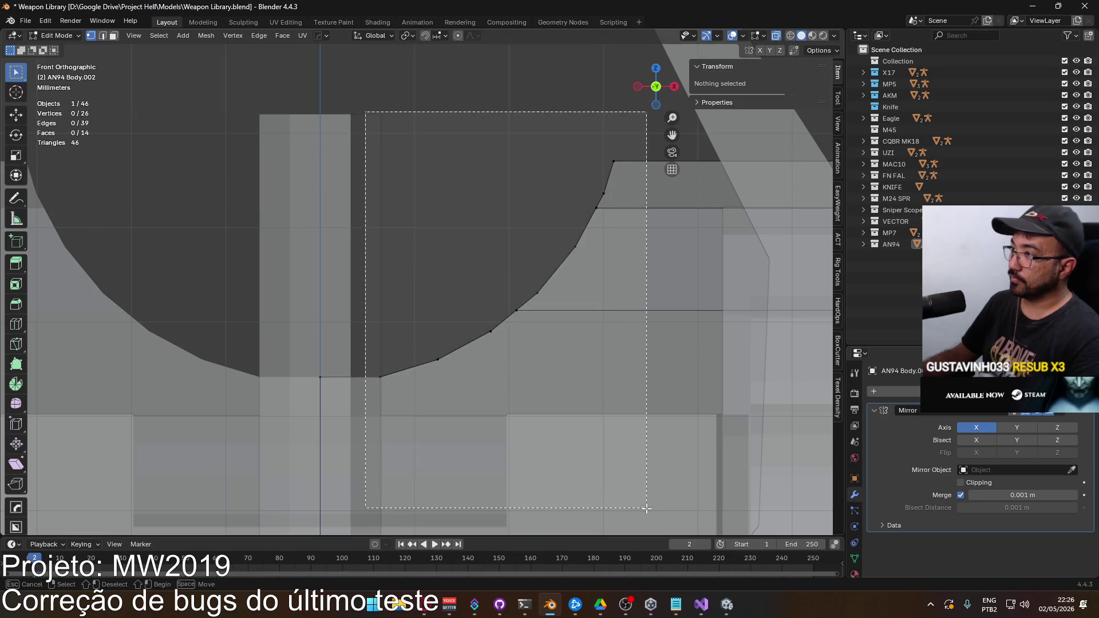
Step: Scale the selected cutout faces to 0.8 along X to narrow the notch
scroll(515, 246, down, 3)
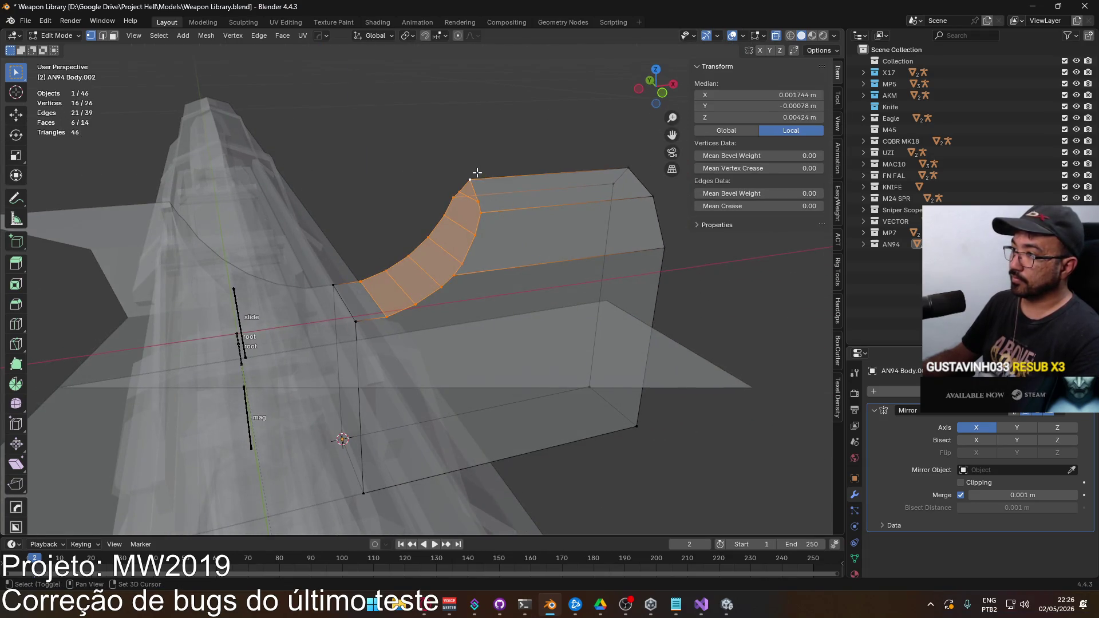
click(408, 35)
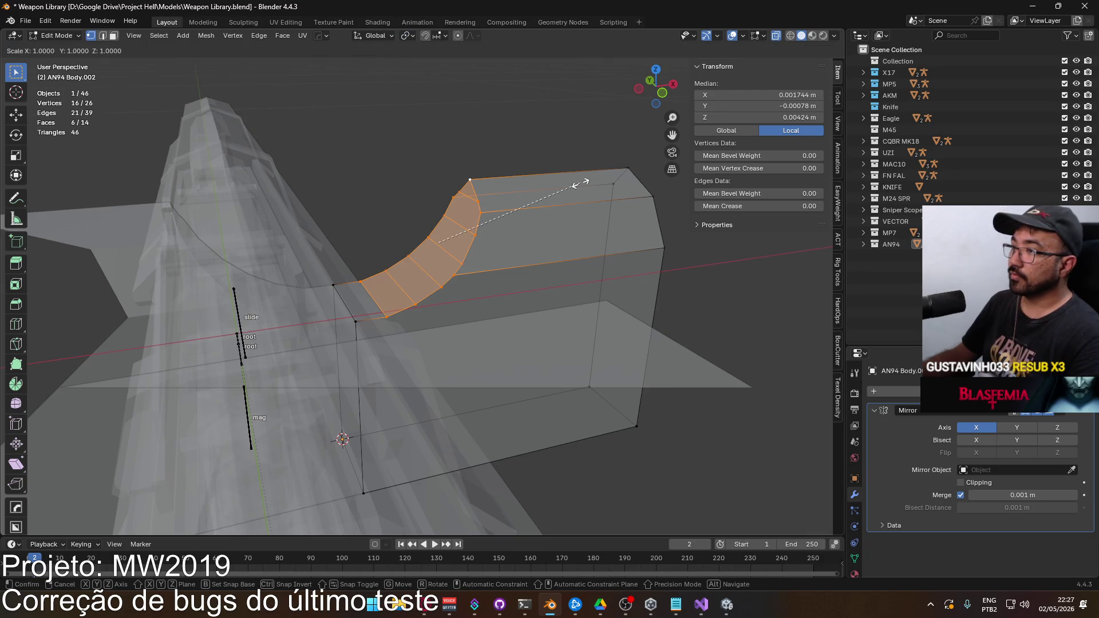
click(410, 37)
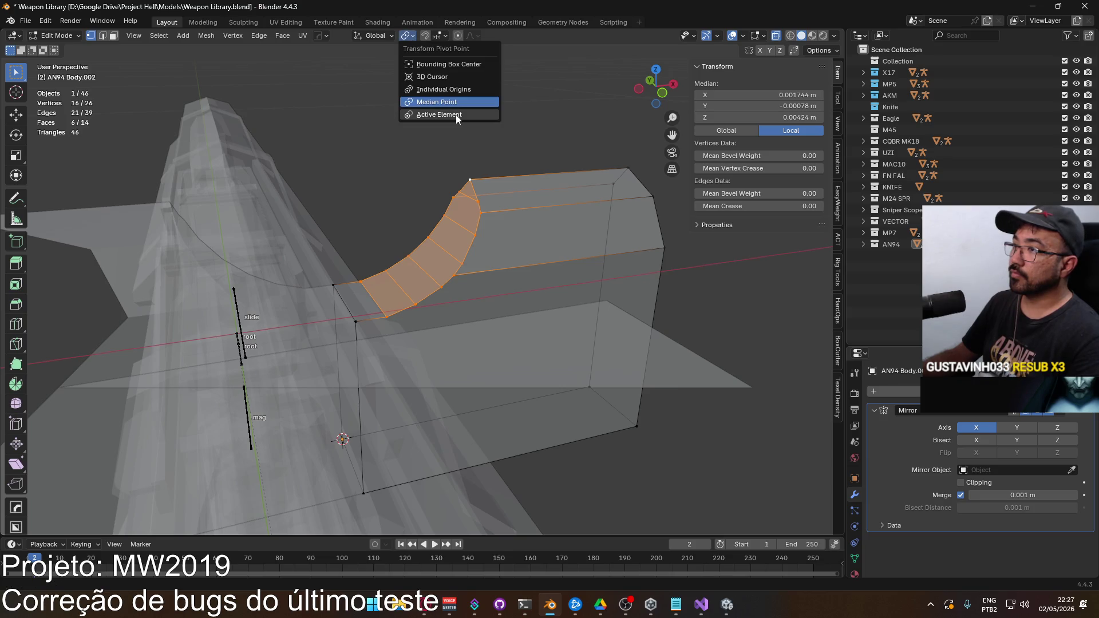
key(s)
key(x)
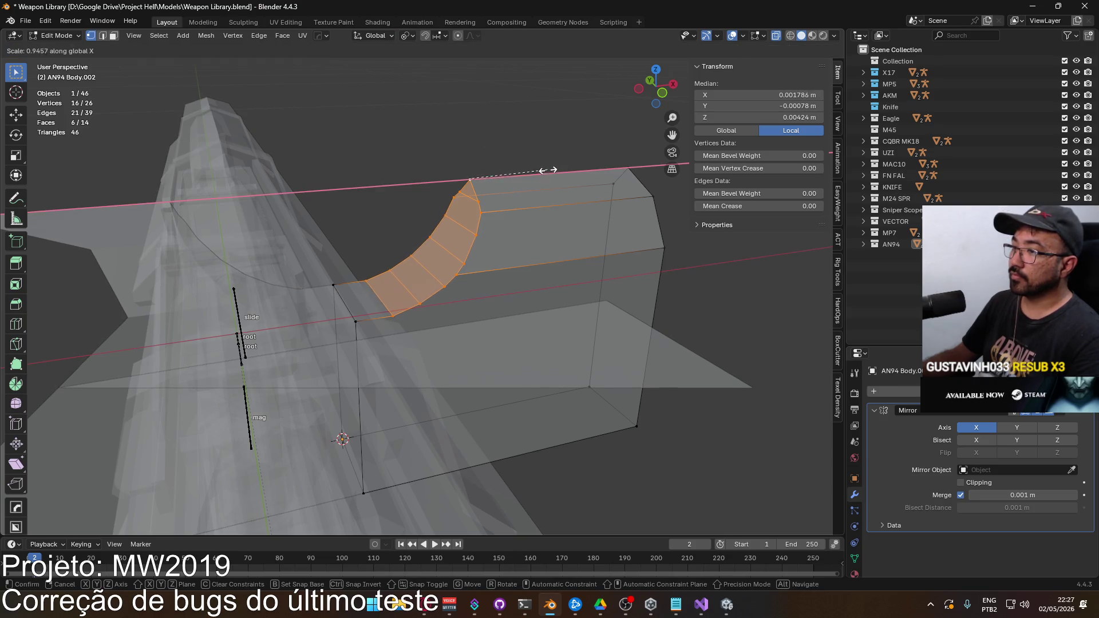
click(527, 197)
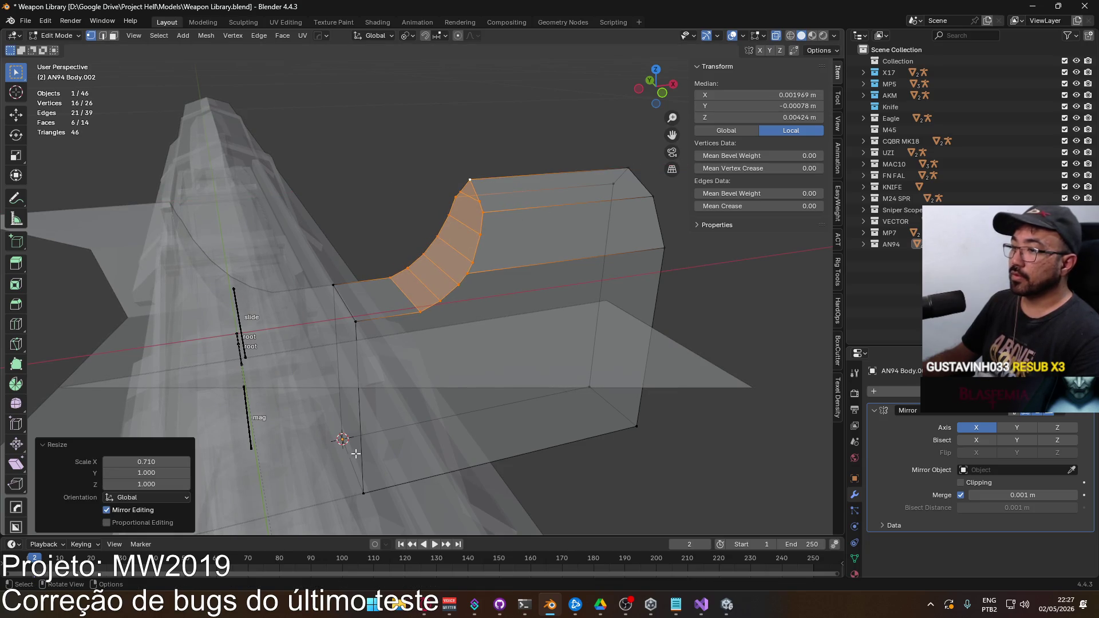
click(164, 465)
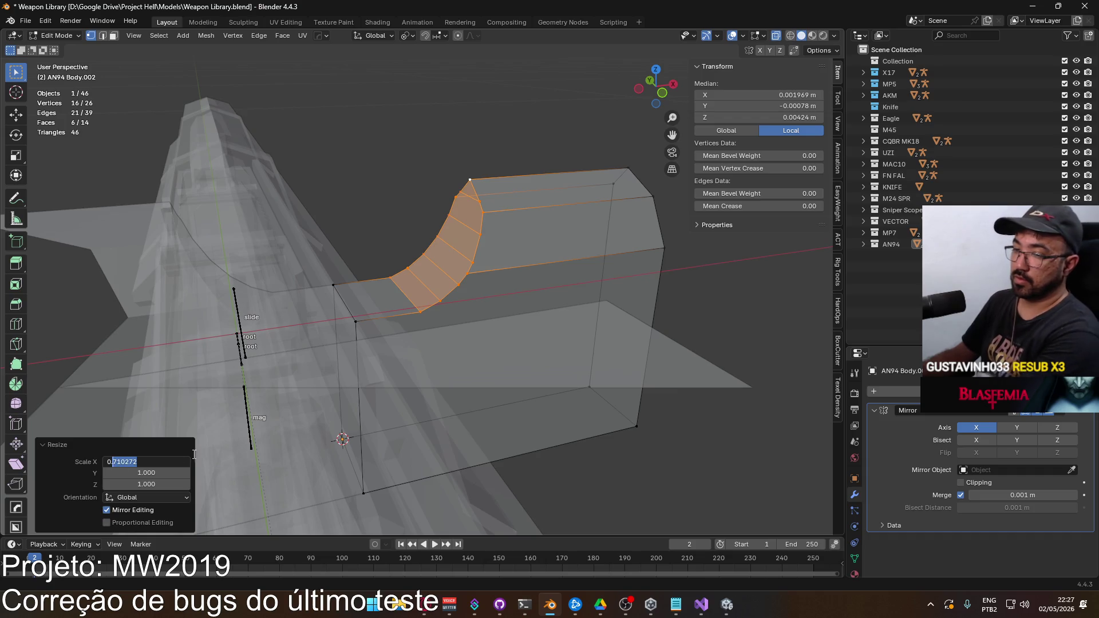
text(0.800)
key(Return)
key(KP_1)
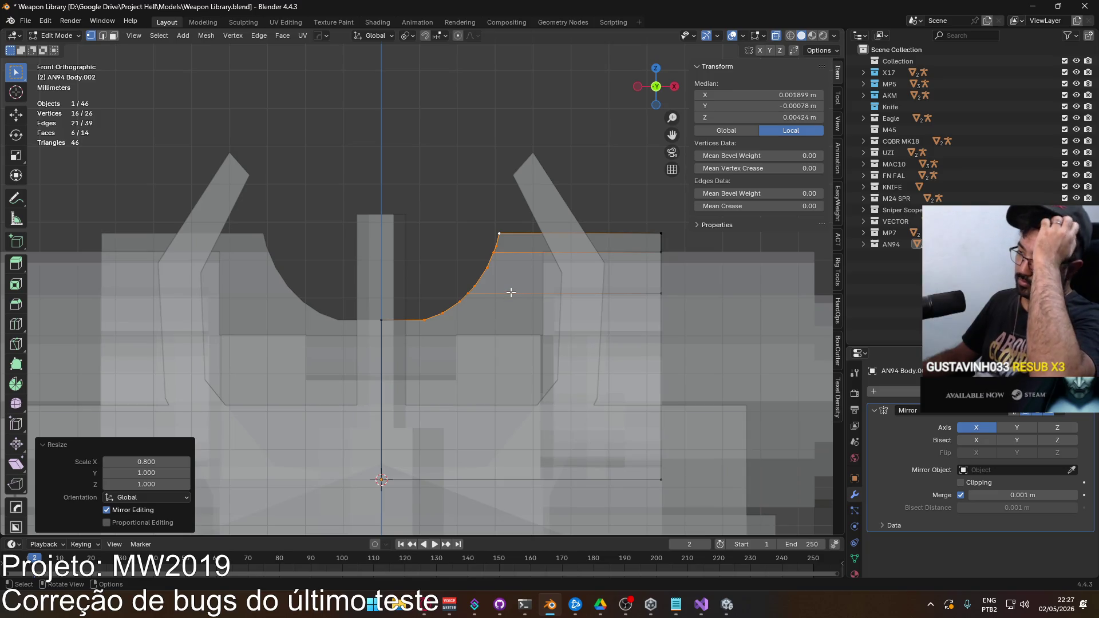
mouse_move(511, 292)
mouse_down()
mouse_move(378, 324)
mouse_move(271, 300)
mouse_up()
Step: In Object Mode, add a cube and scale it down to 0.075
key(Tab)
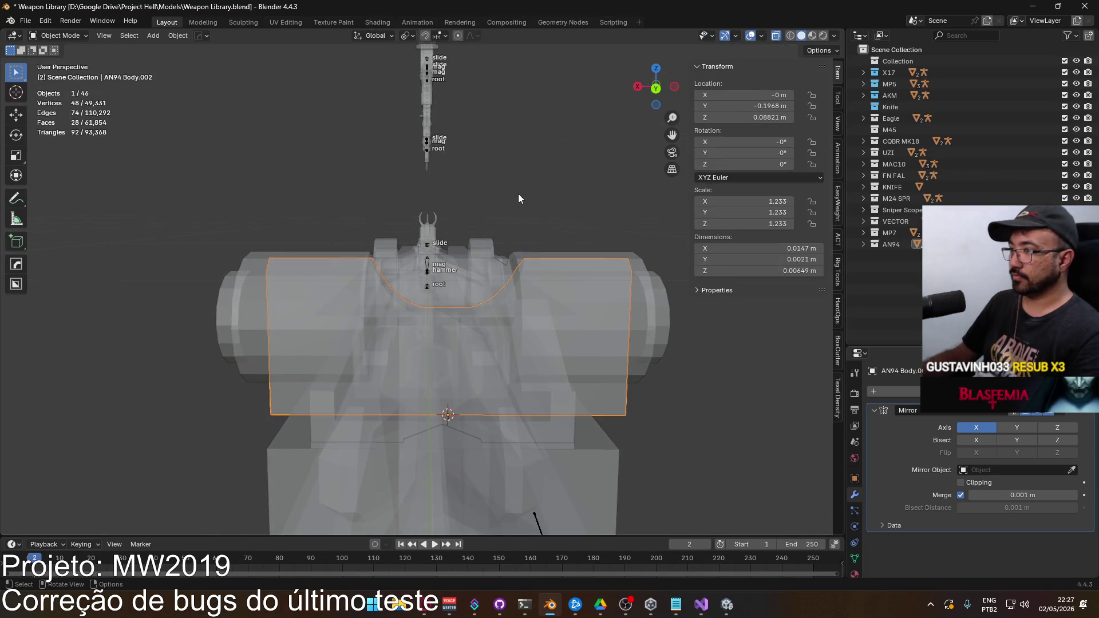
key(alt+z)
mouse_move(510, 226)
mouse_down()
mouse_move(374, 210)
mouse_move(352, 229)
mouse_move(328, 224)
mouse_move(371, 204)
mouse_move(417, 213)
mouse_move(382, 219)
mouse_move(396, 194)
mouse_up()
key(shift+a)
mouse_move(397, 193)
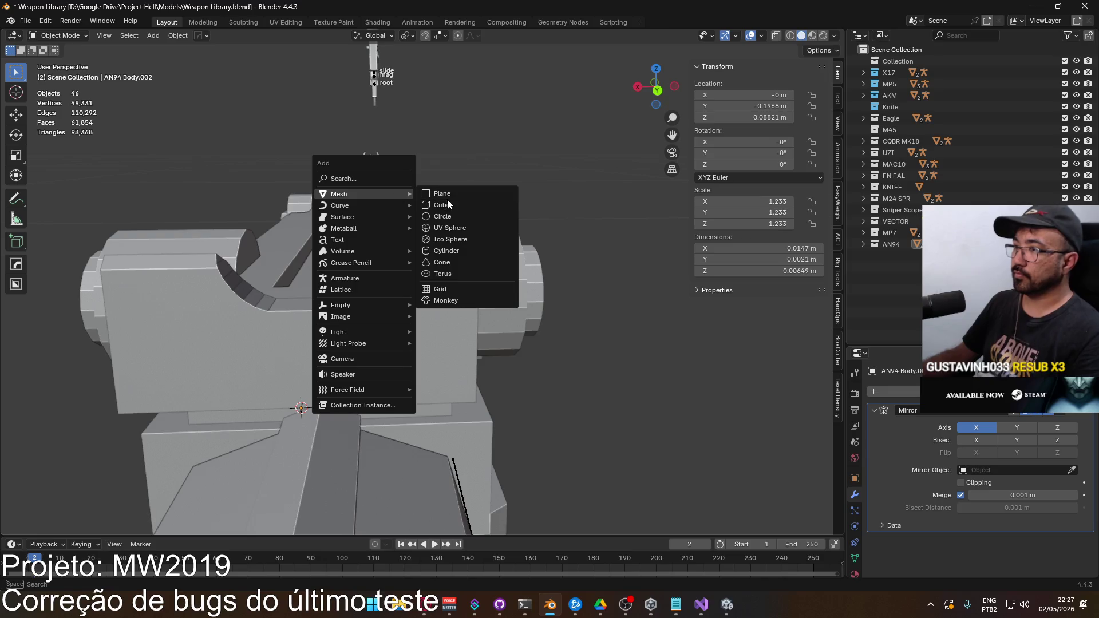
click(452, 205)
scroll(454, 207, down, 5)
scroll(473, 249, down, 2)
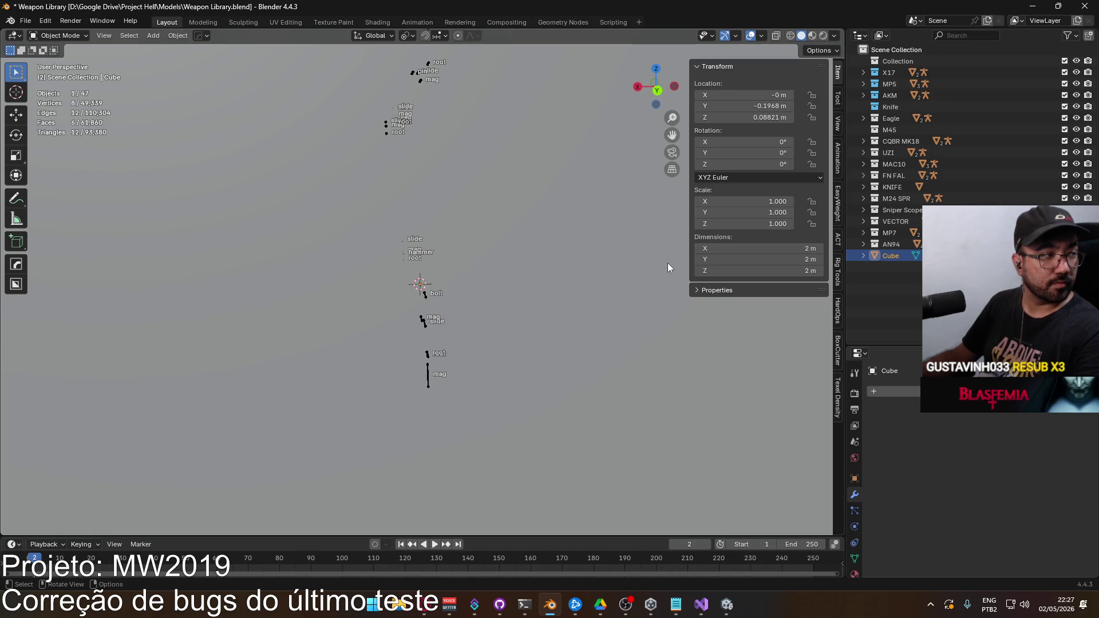
key(s)
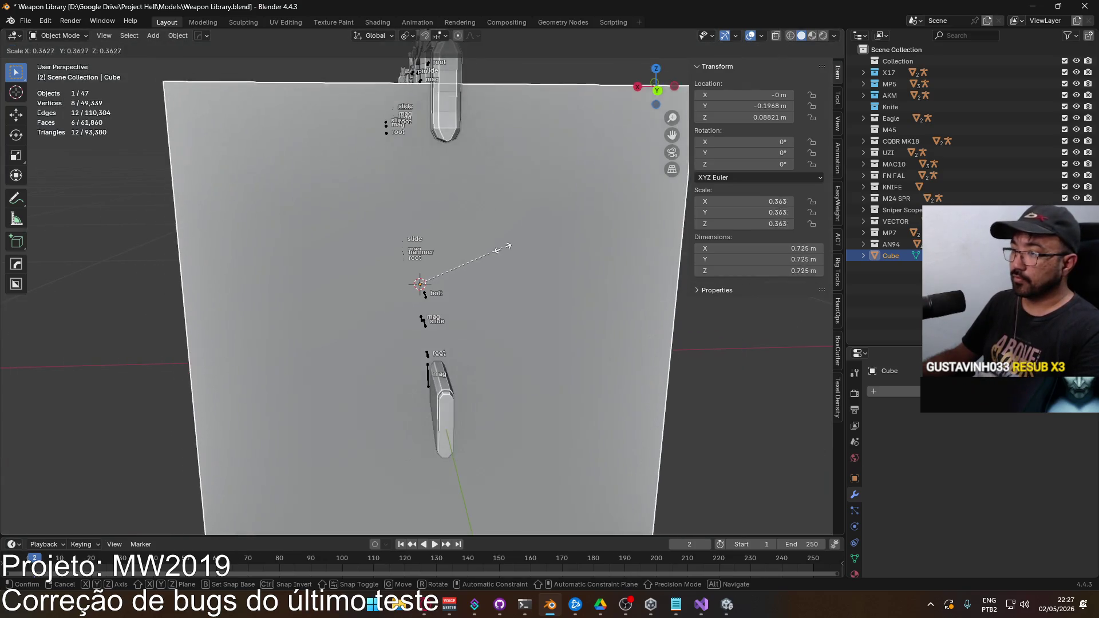
click(449, 273)
Step: Rotate the cube -45° in the back view
key(KP_3)
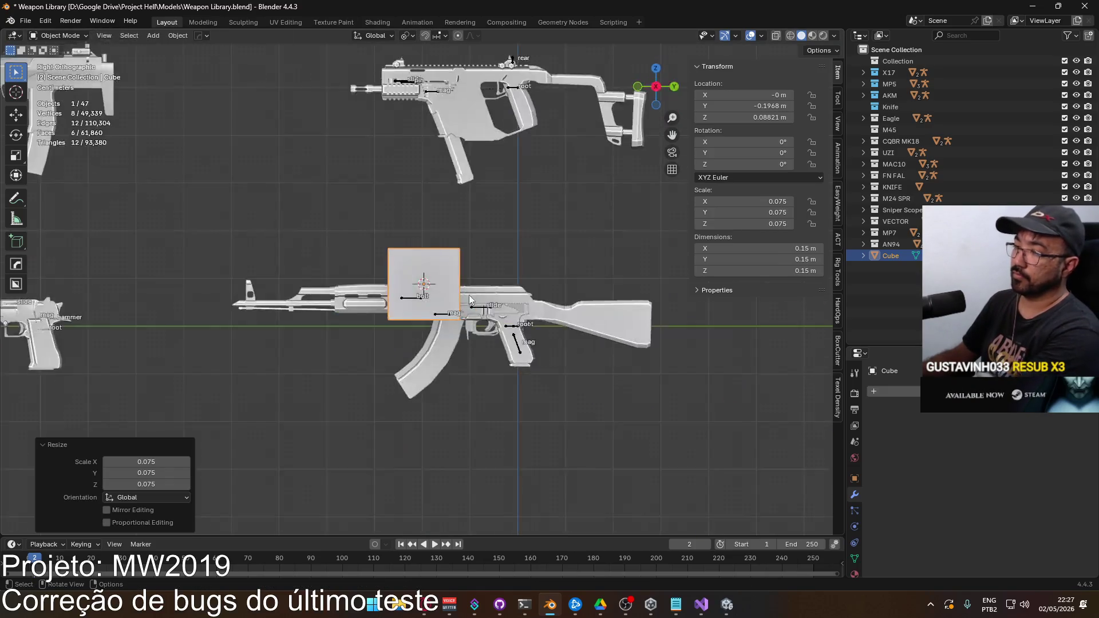
scroll(478, 294, up, 3)
scroll(478, 294, up, 1)
key(ctrl+KP_1)
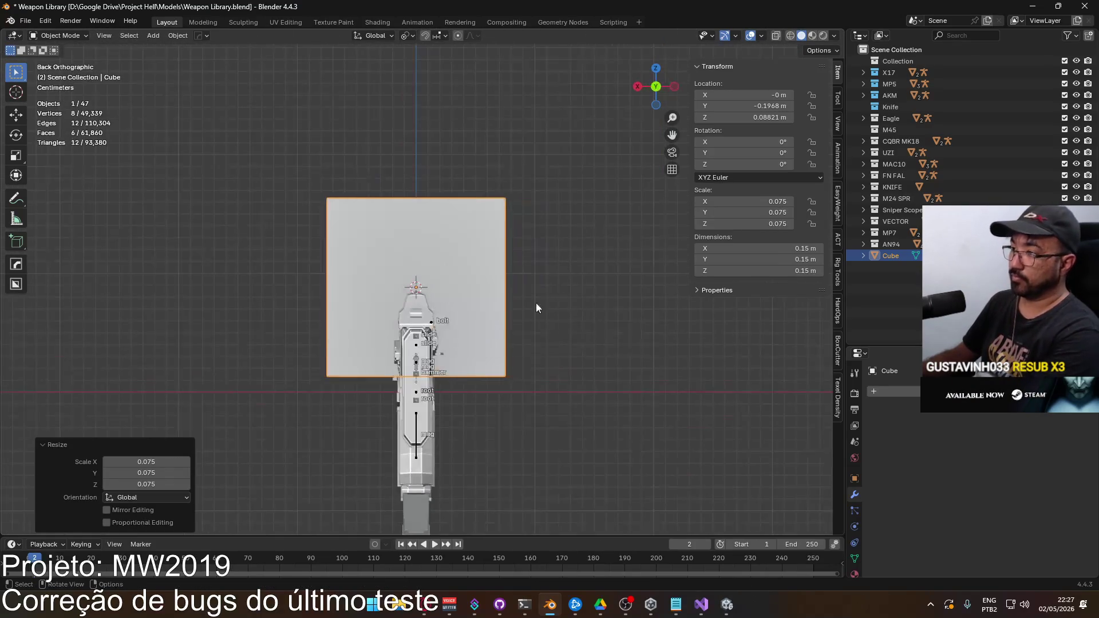
key(r)
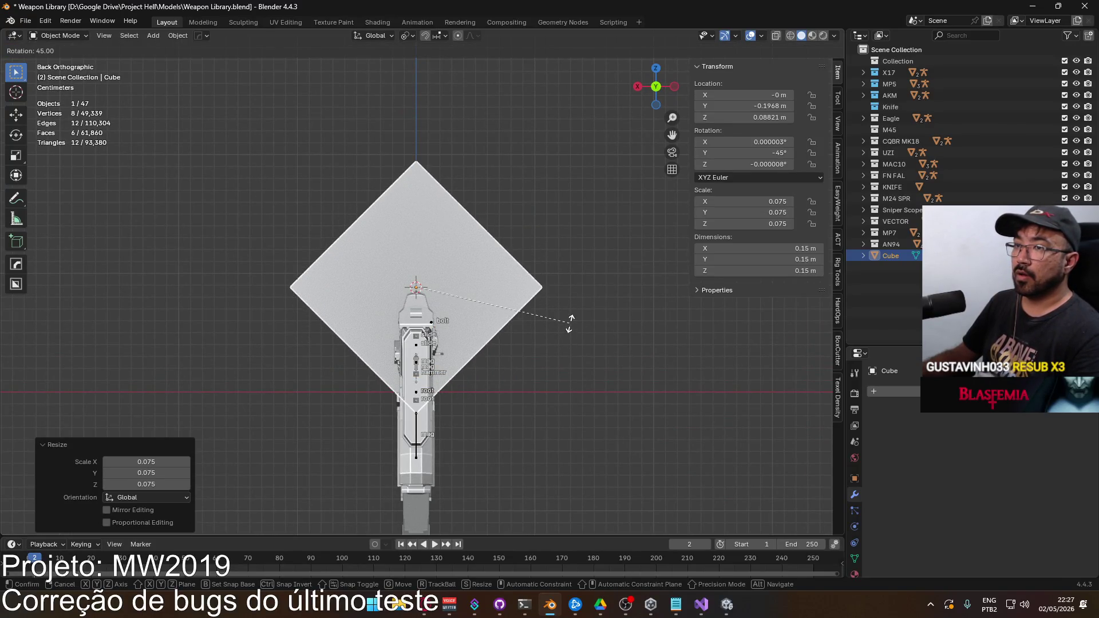
click(573, 321)
Step: Move the cube so its edge lies across the sight block's corner, then select the sight block
scroll(369, 336, up, 2)
key(g)
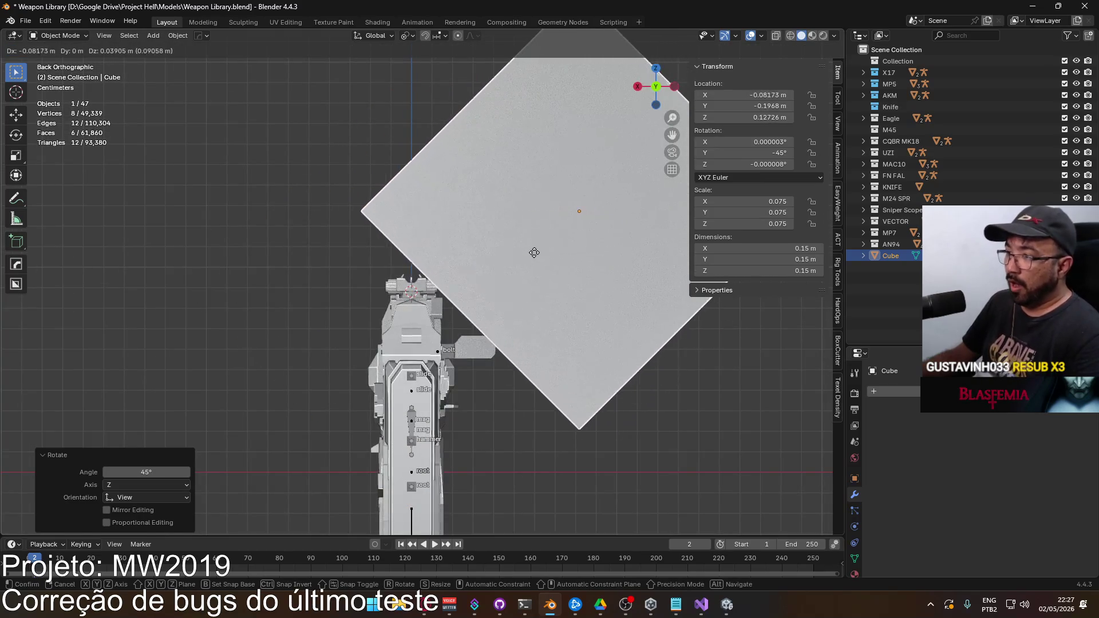
click(531, 254)
scroll(429, 314, up, 3)
scroll(428, 314, up, 5)
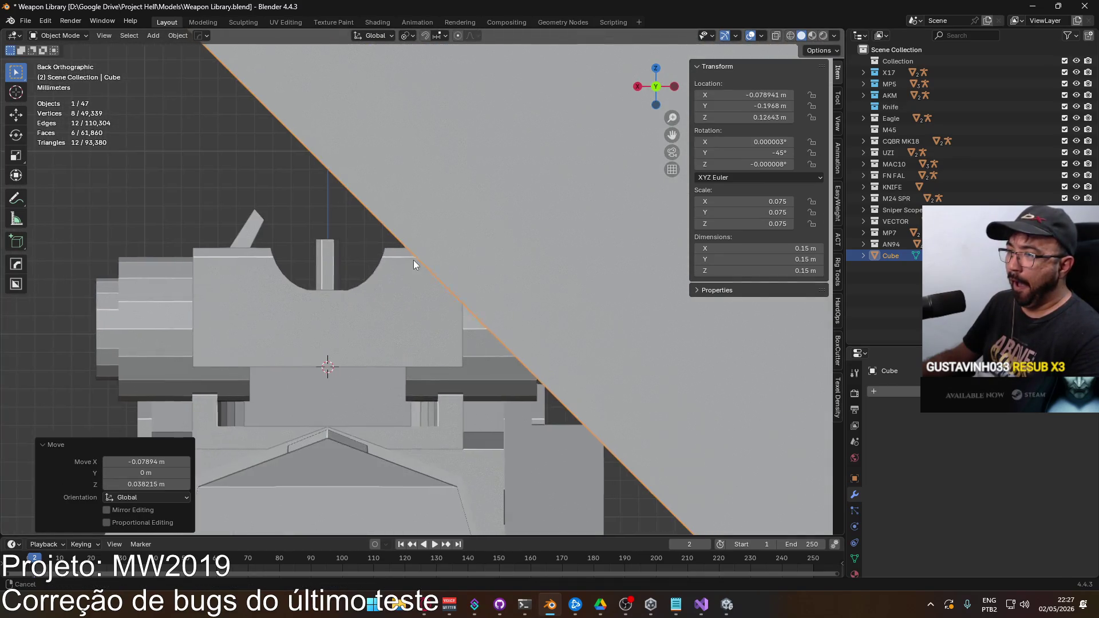
key(g)
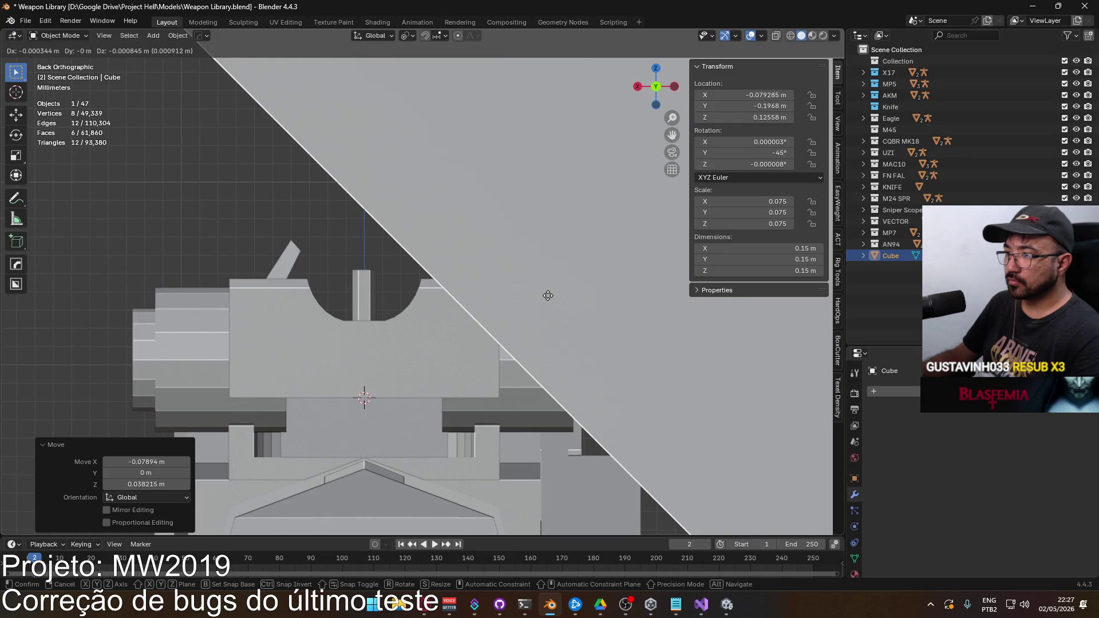
right_click(548, 296)
scroll(547, 303, down, 6)
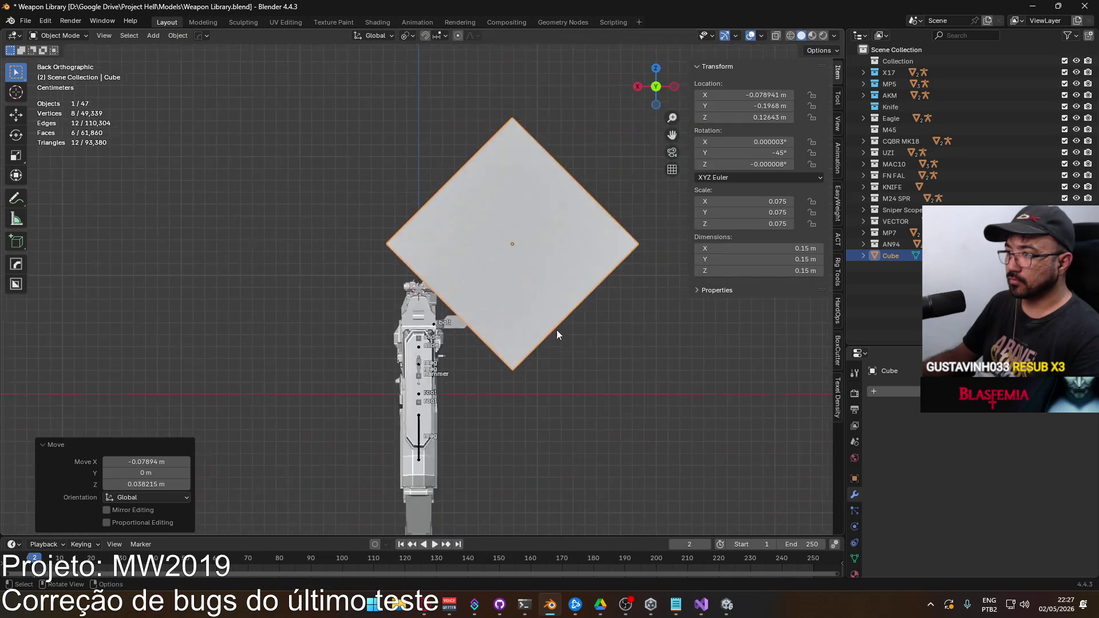
key(g)
scroll(441, 317, up, 6)
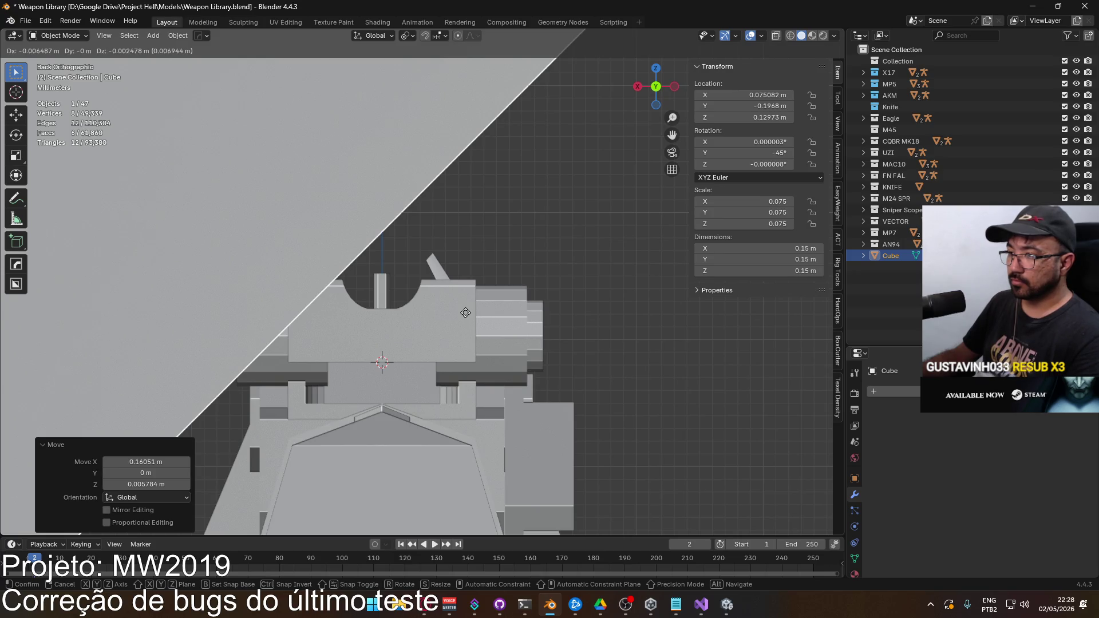
click(448, 312)
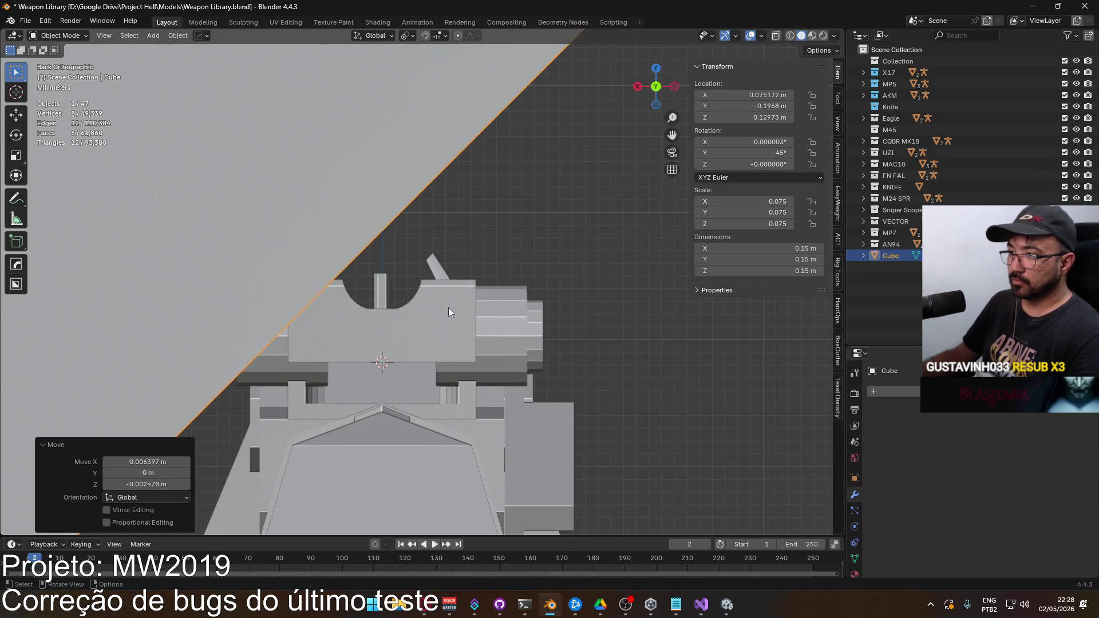
scroll(448, 312, down, 3)
shift+click(421, 316)
click(434, 308)
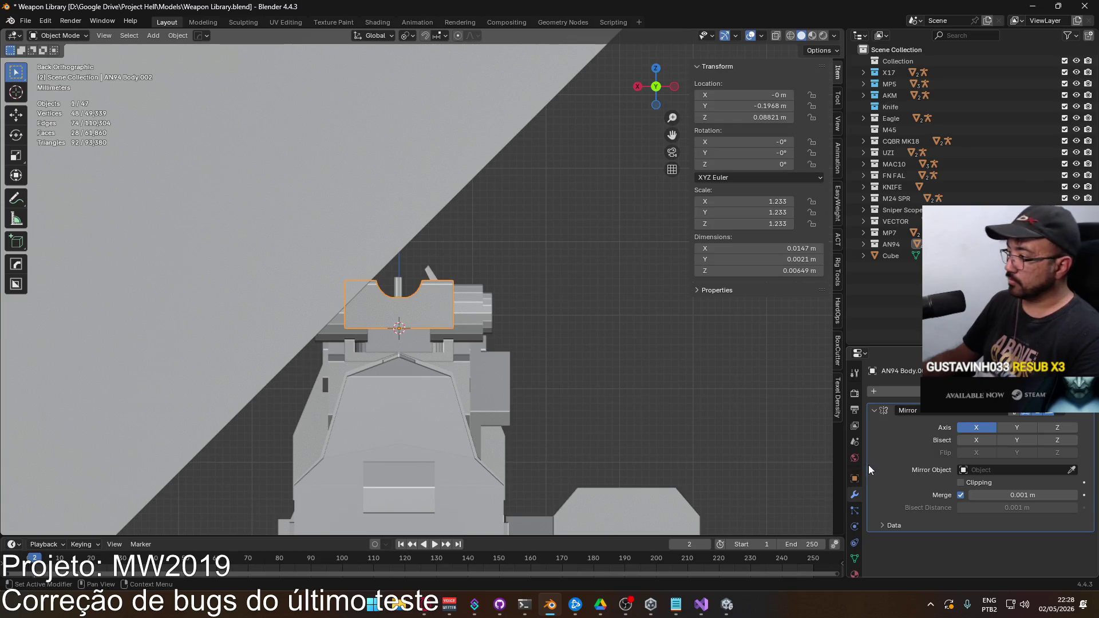
Step: Apply the Mirror modifier and add a Boolean modifier to the sight block
key(ctrl+a)
click(892, 392)
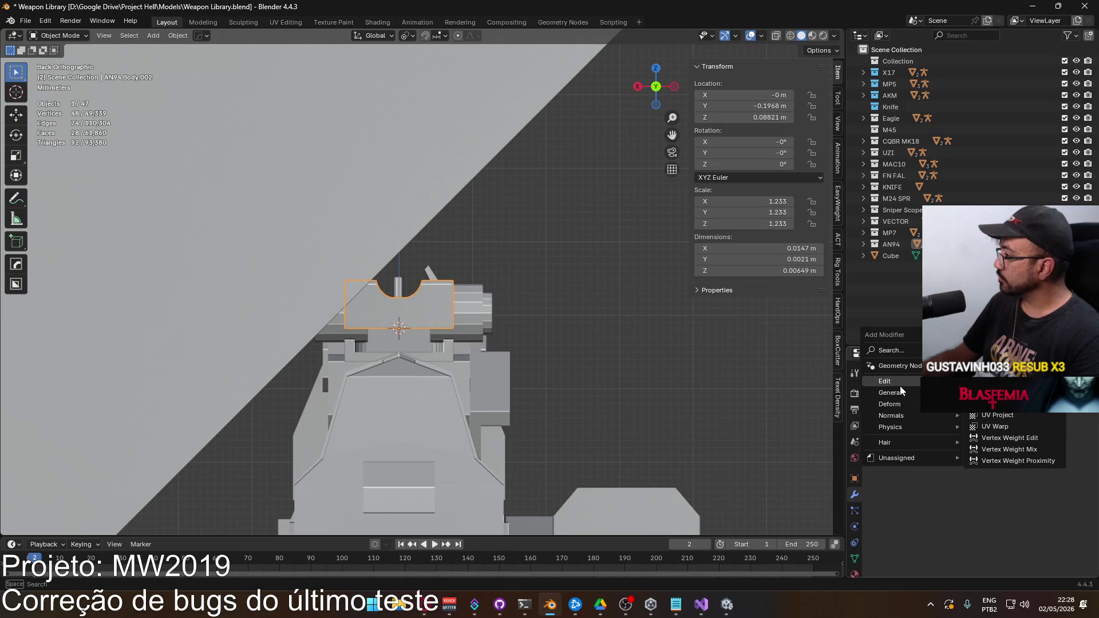
mouse_move(904, 397)
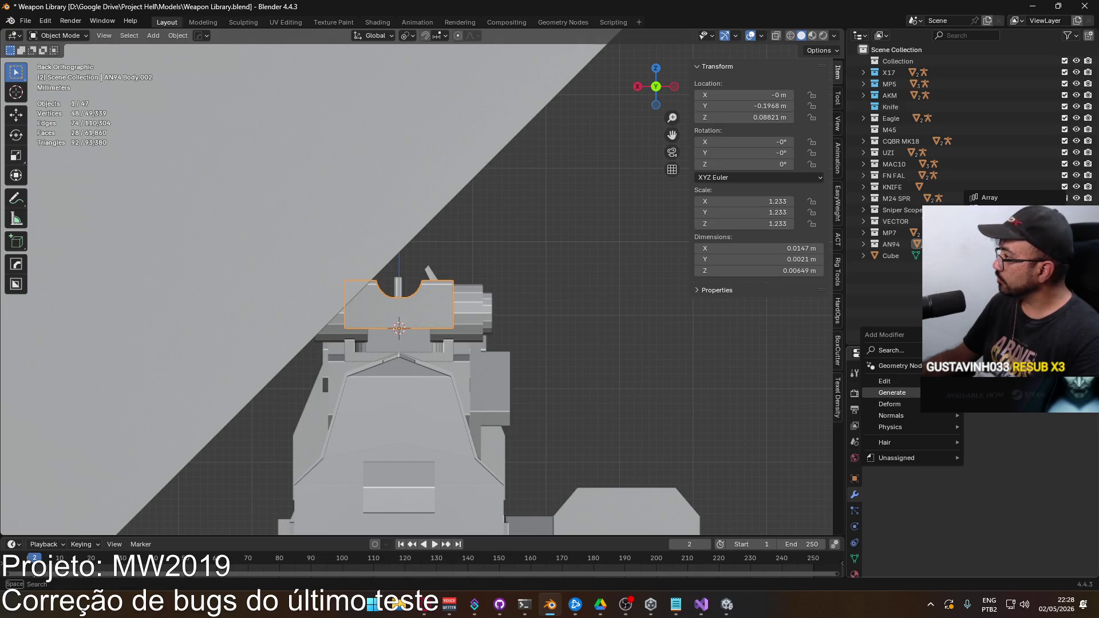
click(996, 221)
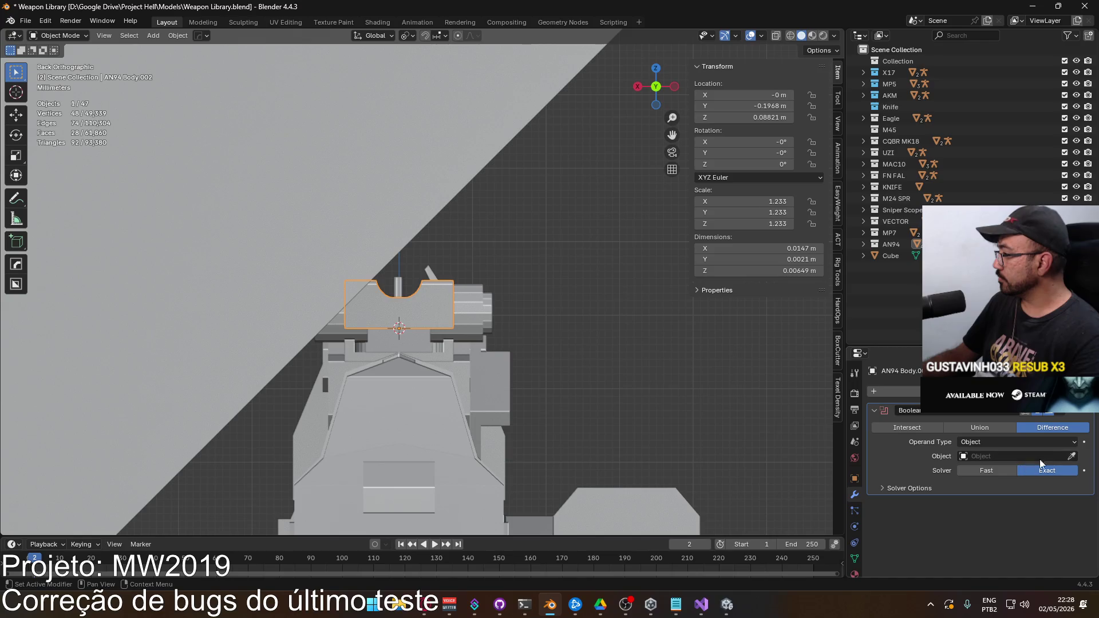
Step: Reposition the Cube cutter from the front view
mouse_move(406, 231)
mouse_down()
mouse_move(495, 301)
mouse_move(418, 318)
mouse_move(283, 323)
mouse_move(201, 307)
mouse_move(204, 324)
mouse_move(68, 294)
mouse_move(200, 336)
mouse_move(534, 295)
mouse_move(336, 324)
mouse_move(486, 312)
mouse_up()
key(KP_1)
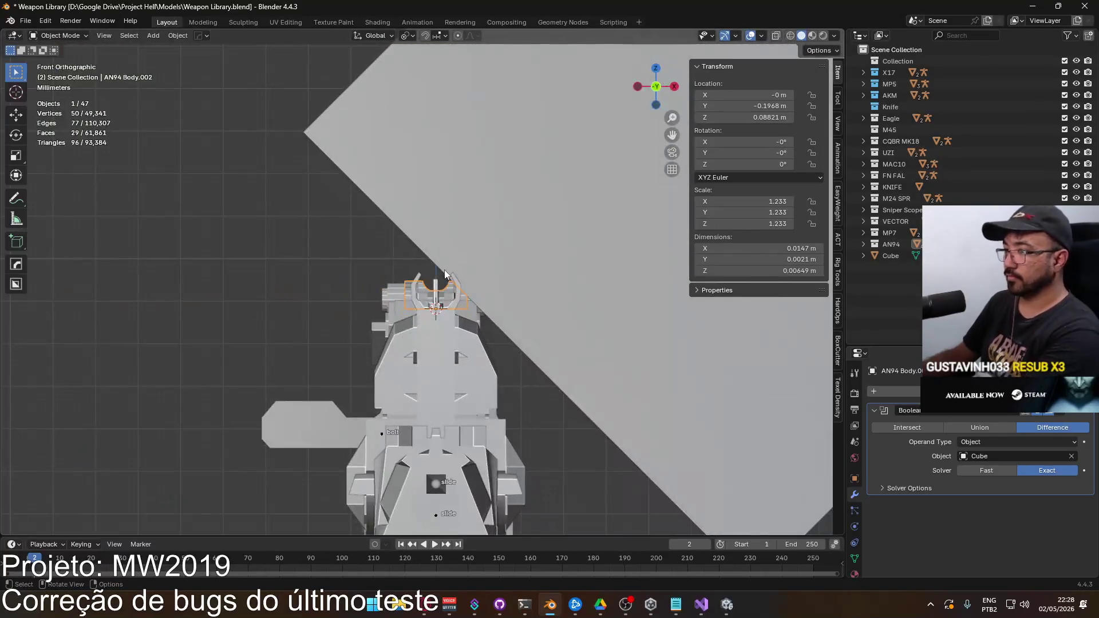
click(527, 279)
scroll(528, 278, up, 5)
key(g)
click(615, 339)
Step: Try further X-axis nudges of the cube, cancelling them to keep its position
mouse_move(476, 314)
mouse_down()
mouse_move(768, 311)
mouse_move(16, 319)
mouse_move(50, 324)
mouse_up()
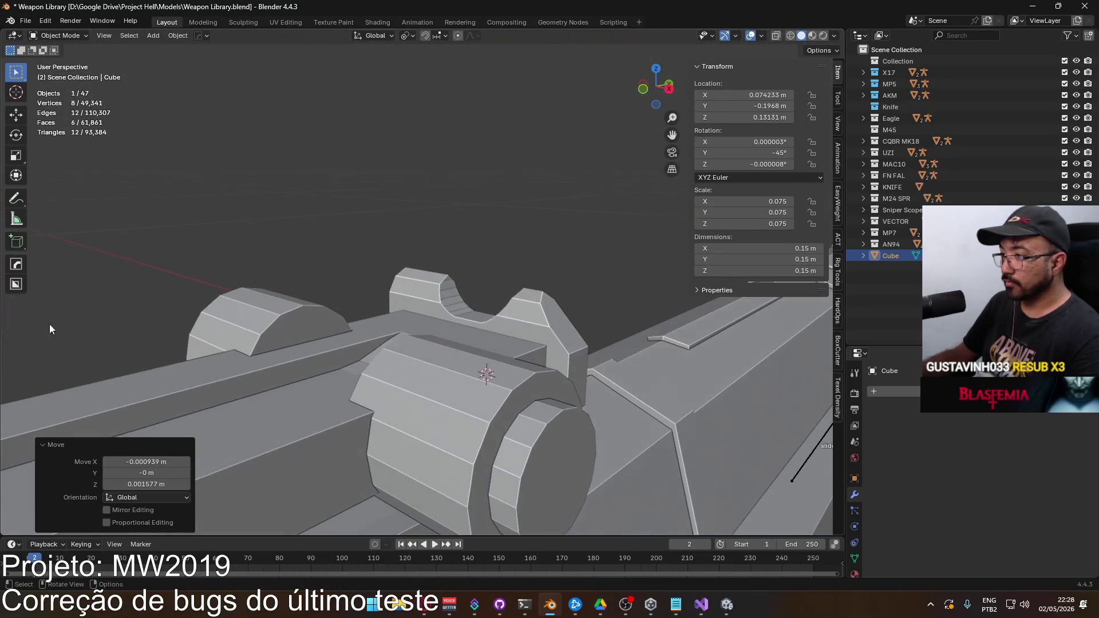
key(g)
key(z)
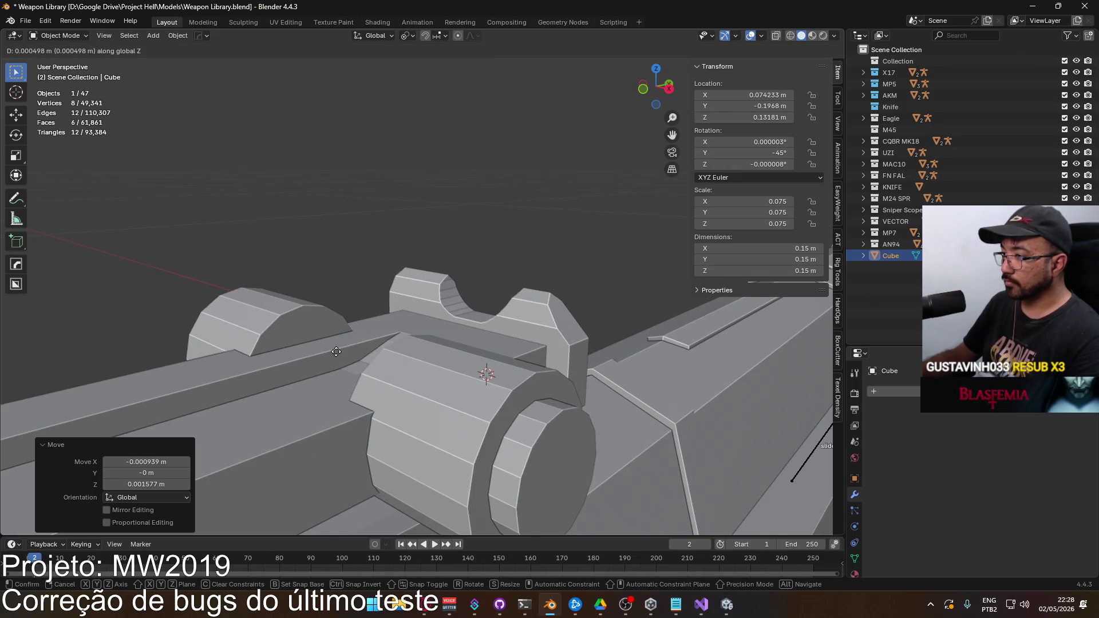
key(x)
right_click(319, 349)
mouse_move(356, 356)
mouse_down()
mouse_move(462, 331)
mouse_move(524, 301)
mouse_up()
scroll(523, 302, up, 4)
mouse_move(456, 330)
mouse_down()
mouse_move(505, 312)
mouse_move(481, 317)
mouse_up()
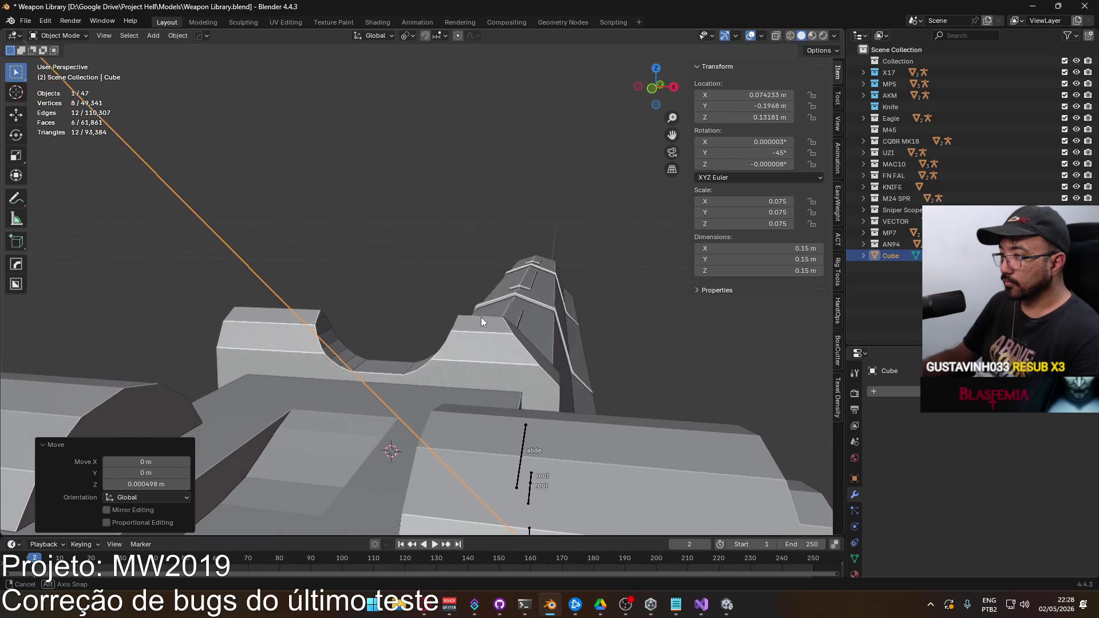
key(g)
key(x)
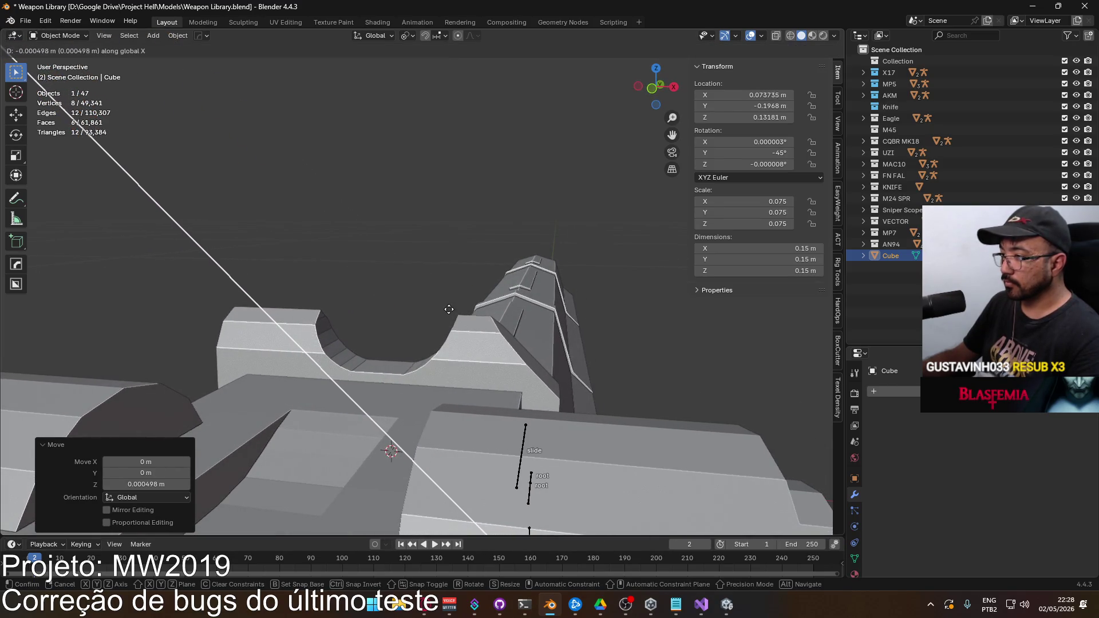
key(Escape)
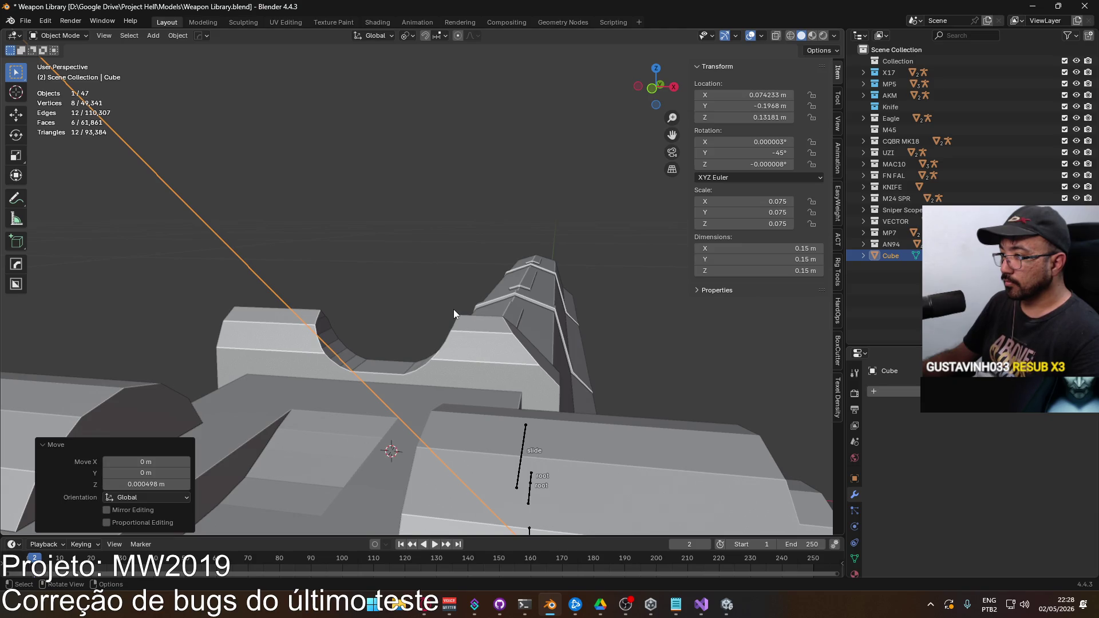
Step: Apply the Boolean cut on the sight block and delete the Cube cutter
mouse_move(476, 337)
mouse_down()
mouse_move(404, 331)
mouse_move(425, 334)
mouse_up()
click(494, 340)
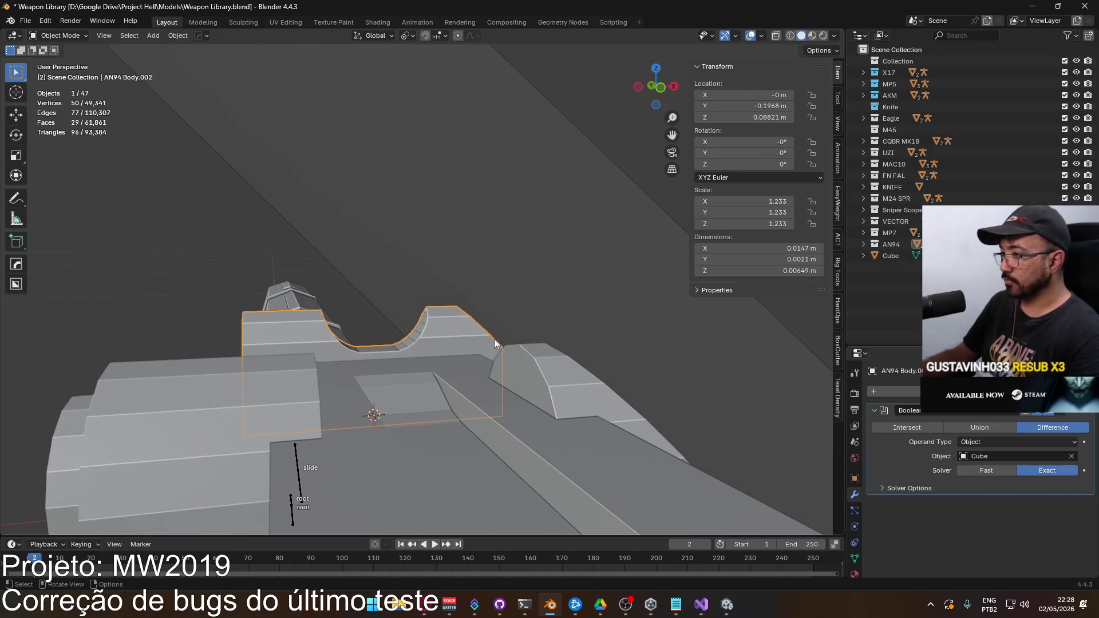
key(ctrl+a)
drag(492, 321, 524, 238)
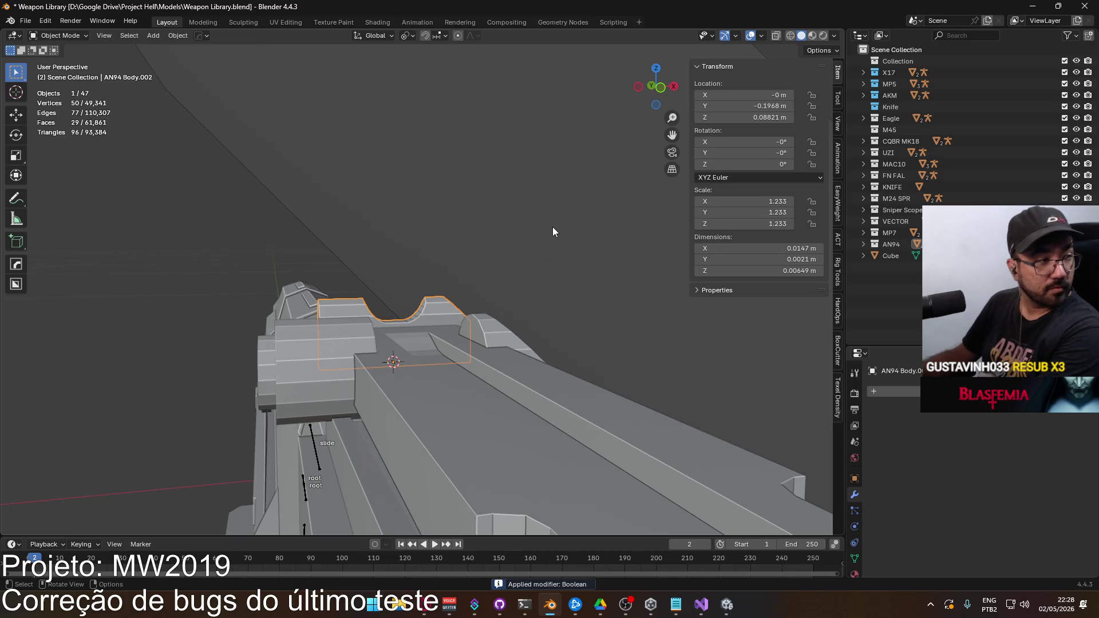
key(ctrl+z)
key(ctrl+z)
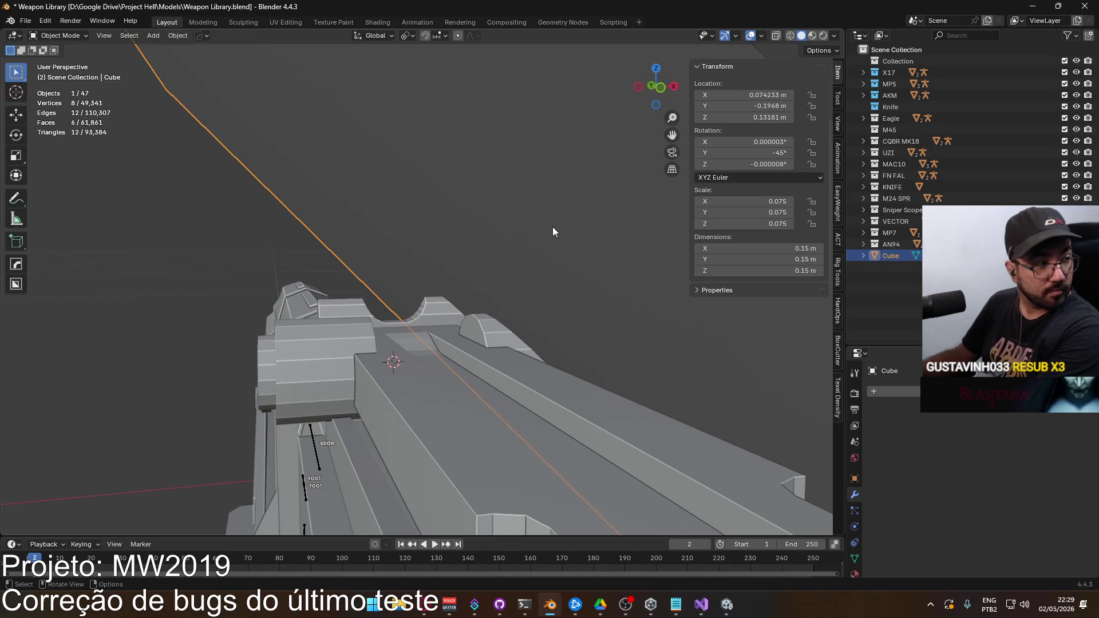
key(Delete)
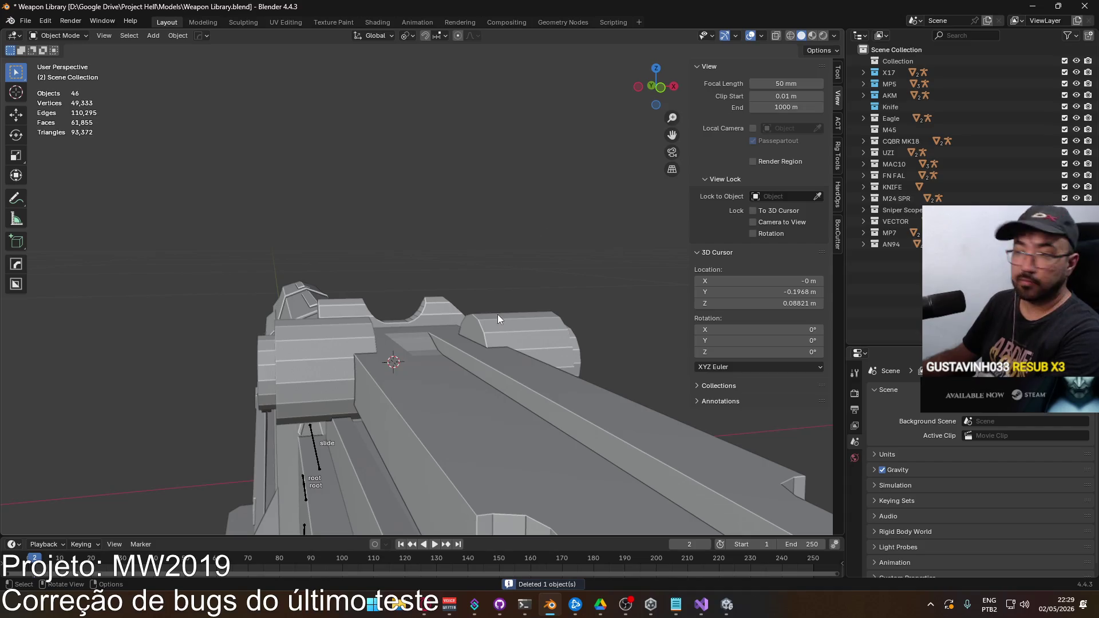
Step: Delete one half of the notched sight block's faces in see-through Edit Mode
click(440, 311)
mouse_move(467, 290)
mouse_down()
mouse_move(264, 312)
mouse_move(430, 340)
mouse_move(551, 328)
mouse_move(595, 364)
mouse_up()
key(Tab)
click(552, 328)
key(alt+z)
key(x)
click(584, 360)
key(Tab)
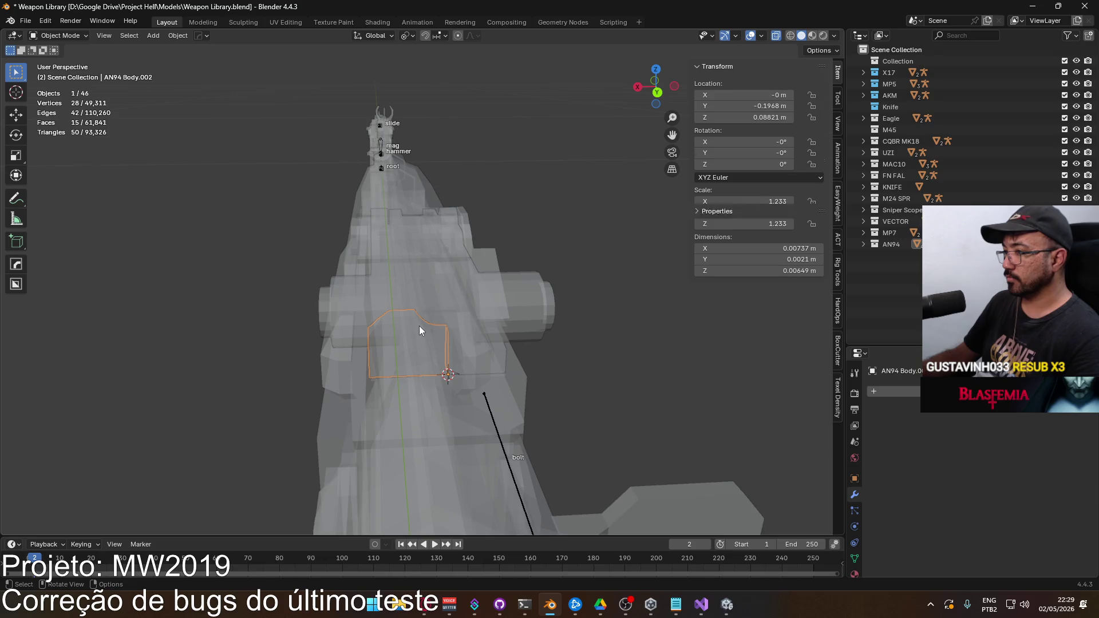
Step: Add a Mirror modifier to rebuild the sight block symmetrically, then inspect it
click(898, 391)
mouse_move(901, 397)
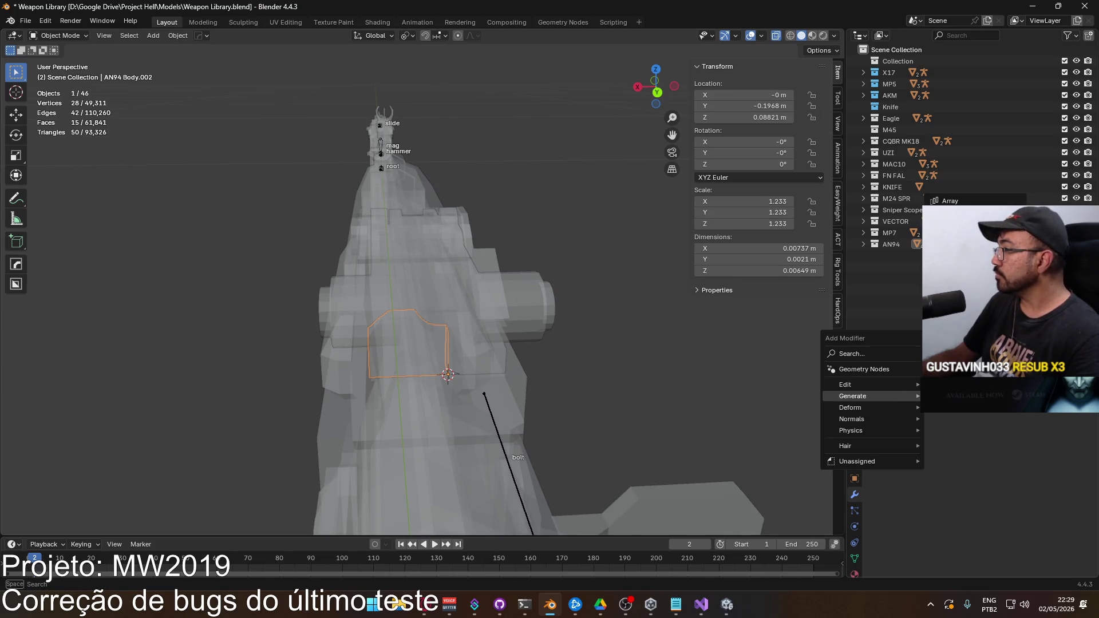
click(956, 292)
mouse_move(492, 309)
mouse_down()
mouse_move(480, 308)
mouse_move(472, 341)
mouse_move(551, 330)
mouse_move(507, 338)
mouse_move(402, 291)
mouse_move(317, 303)
mouse_move(569, 330)
mouse_move(558, 371)
mouse_move(517, 390)
mouse_move(520, 366)
mouse_move(489, 335)
mouse_move(380, 270)
mouse_move(372, 236)
mouse_move(425, 237)
mouse_move(427, 264)
mouse_move(383, 280)
mouse_move(358, 198)
mouse_move(367, 257)
mouse_move(401, 259)
mouse_up()
key(shift+a)
Step: Add a cylinder at the rear sight and scale it down to 0.017 (0.0332 m across)
mouse_move(400, 258)
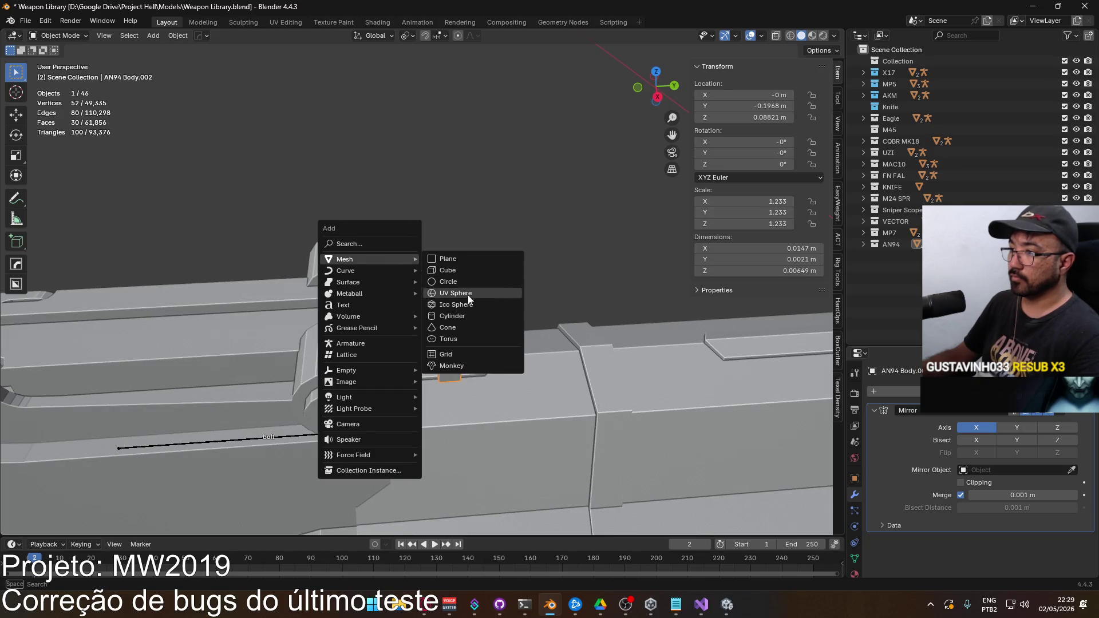
click(471, 316)
scroll(472, 307, down, 6)
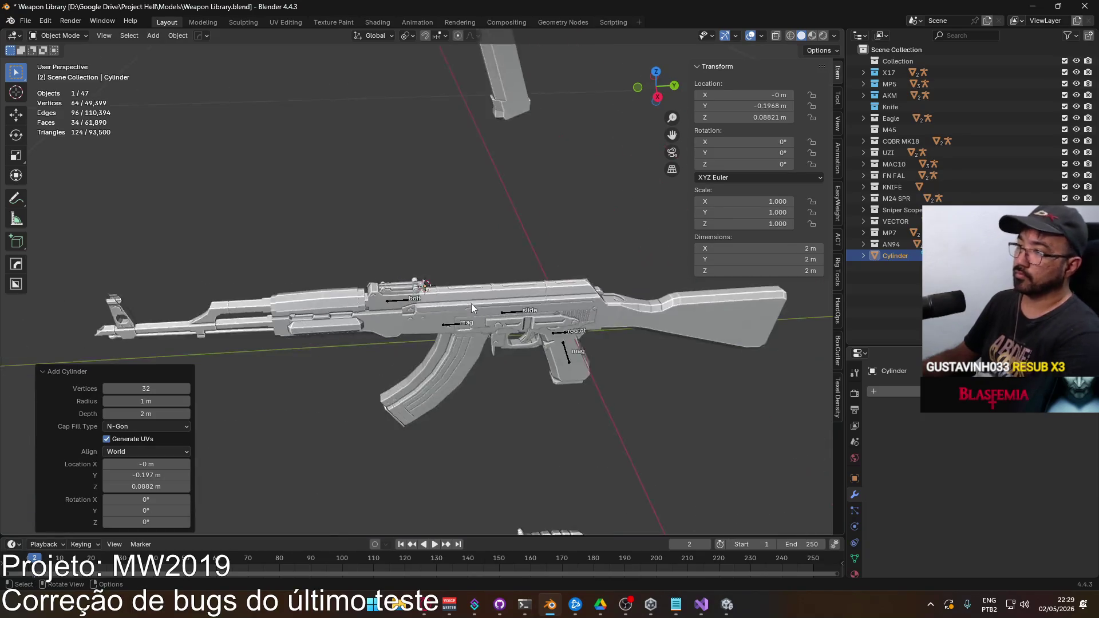
key(KP_7)
scroll(477, 324, down, 5)
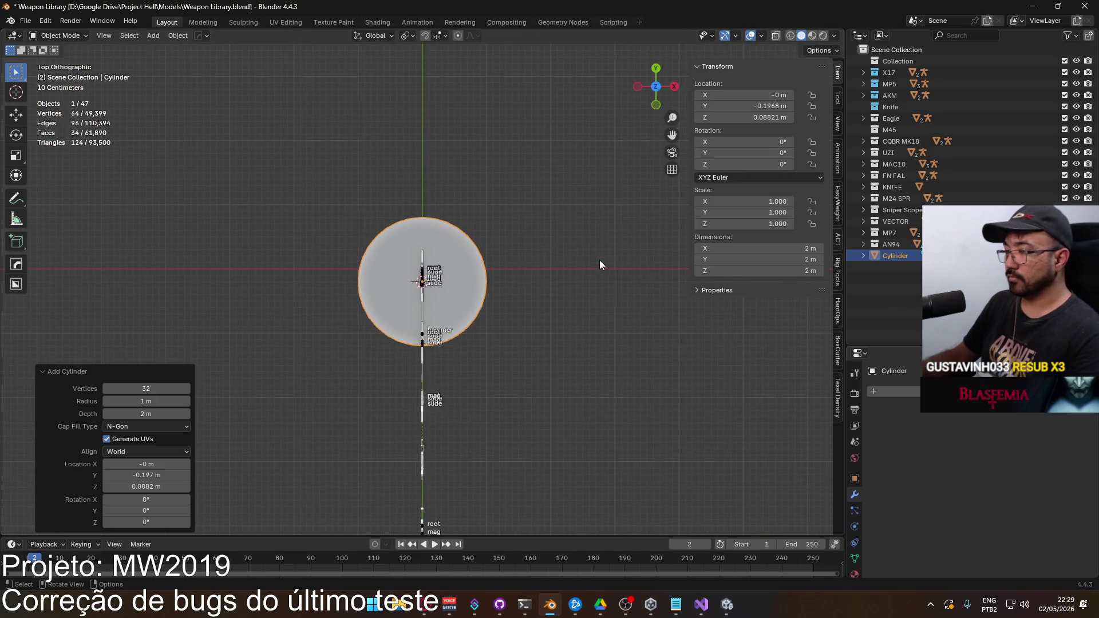
key(s)
click(440, 261)
key(KP_Decimal)
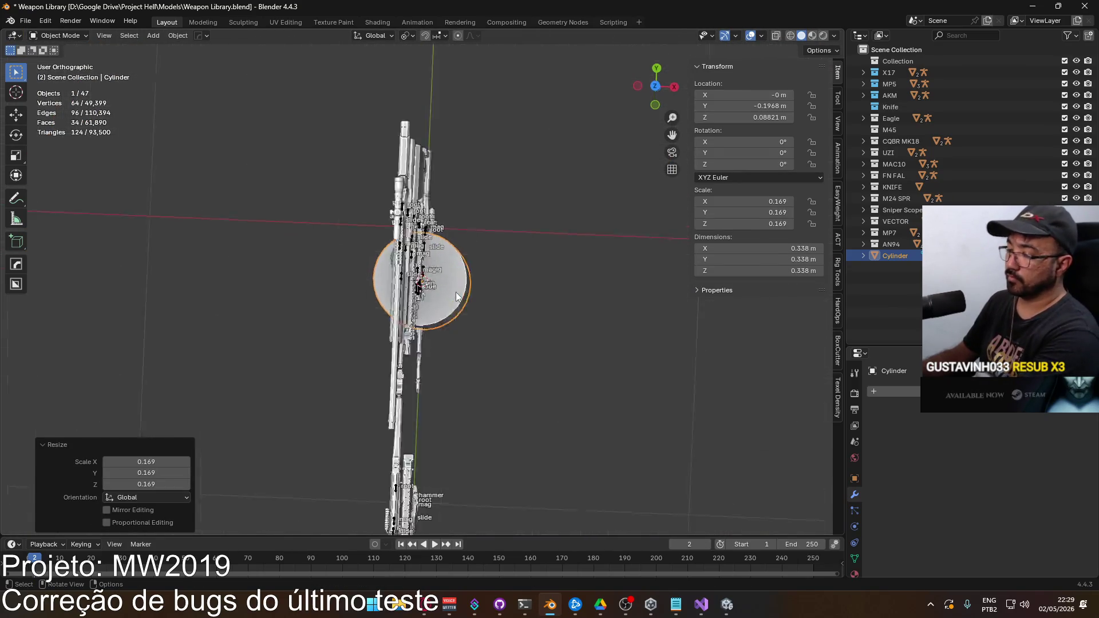
key(KP_3)
key(s)
scroll(591, 277, down, 5)
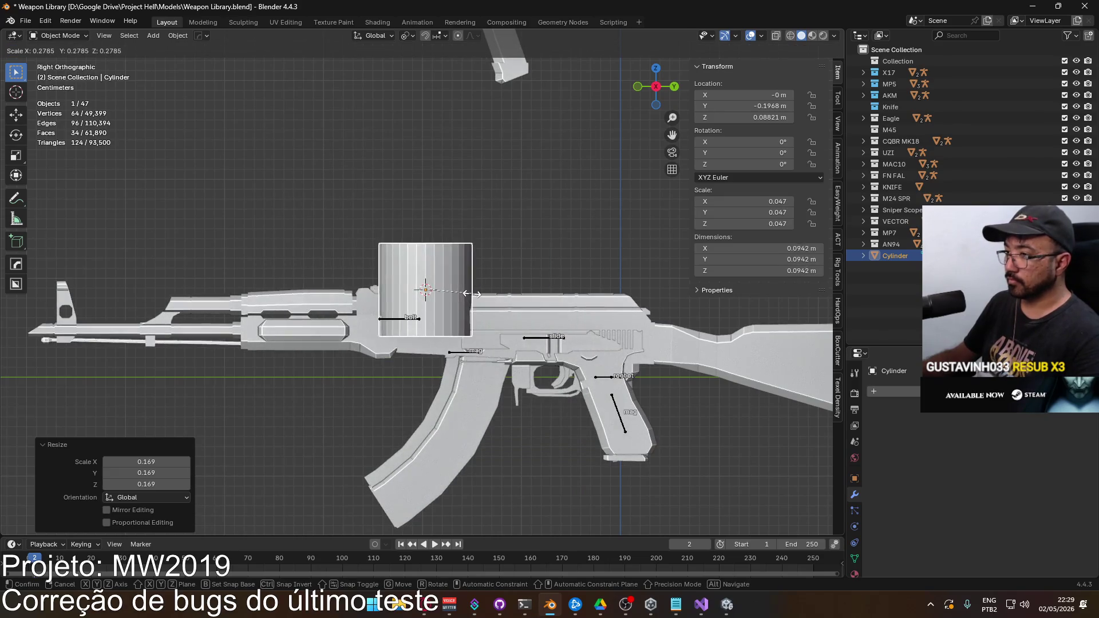
click(435, 295)
scroll(440, 298, up, 5)
key(KP_7)
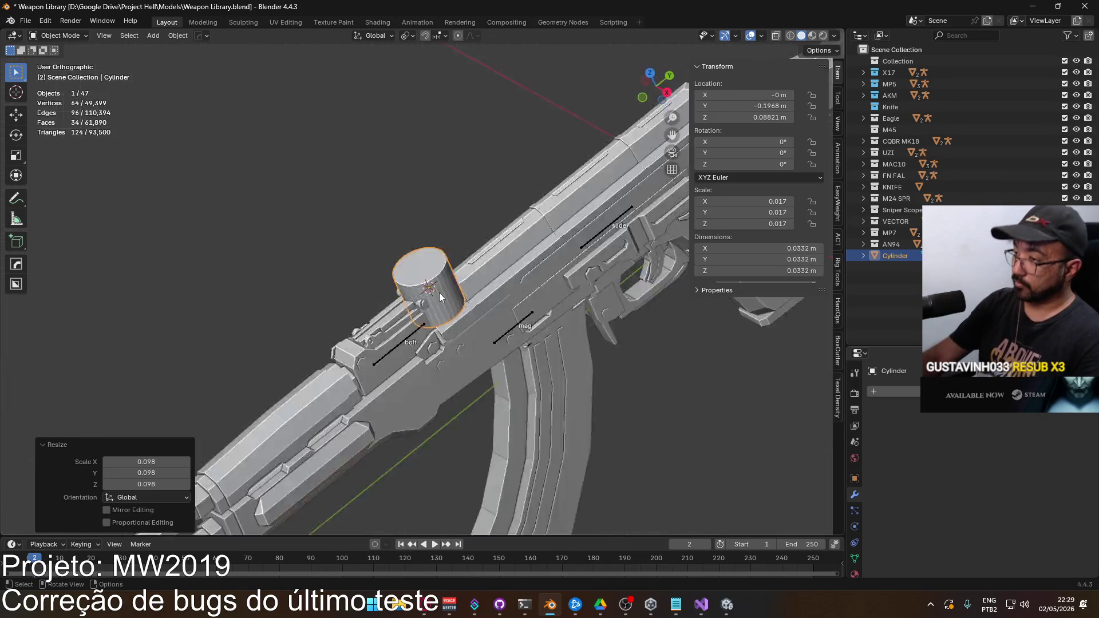
scroll(453, 332, down, 4)
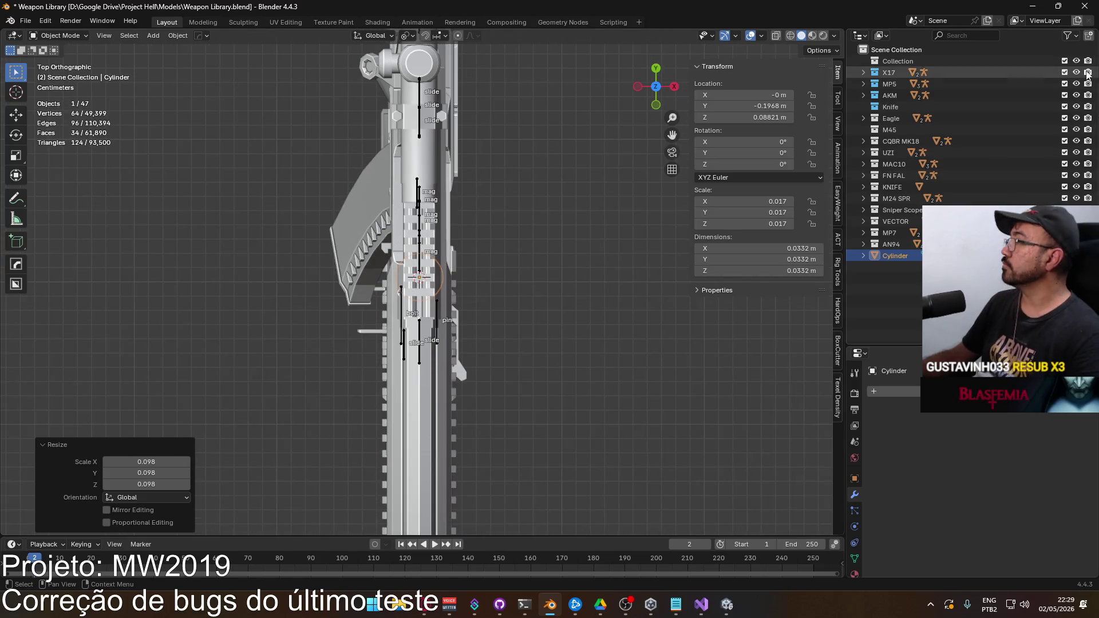
Step: Hide every weapon collection except AKM and frame the cylinder from the front
drag(1065, 85, 1065, 244)
key(KP_Decimal)
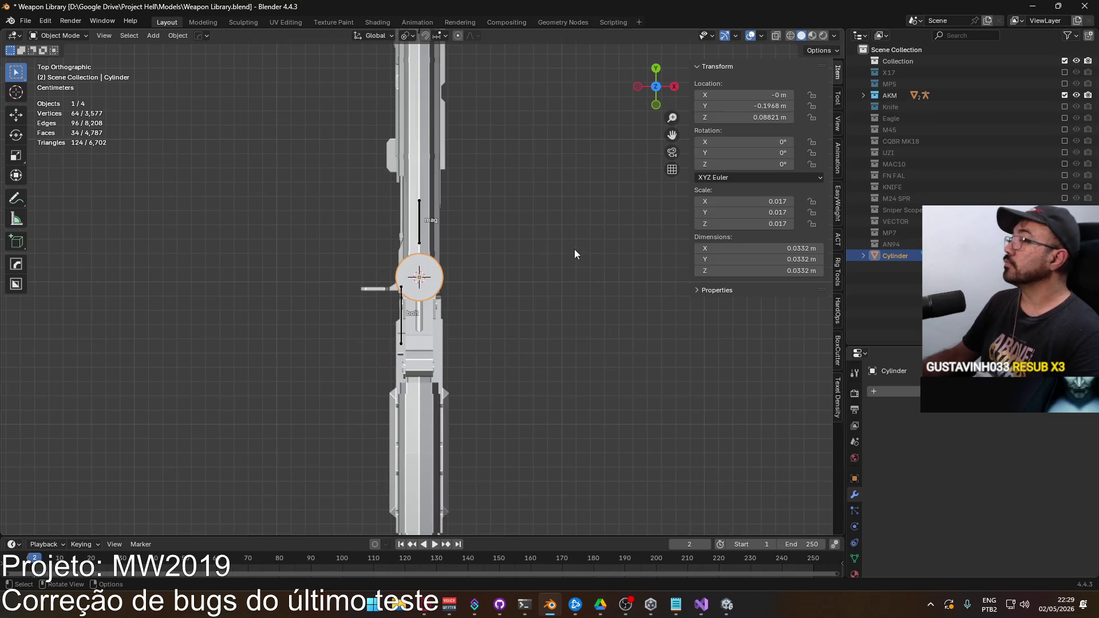
mouse_move(552, 276)
mouse_down()
mouse_move(425, 176)
mouse_move(514, 332)
mouse_up()
Step: Cancel the vertical move, show the AN94 parts again, and reselect the cylinder
key(g)
key(z)
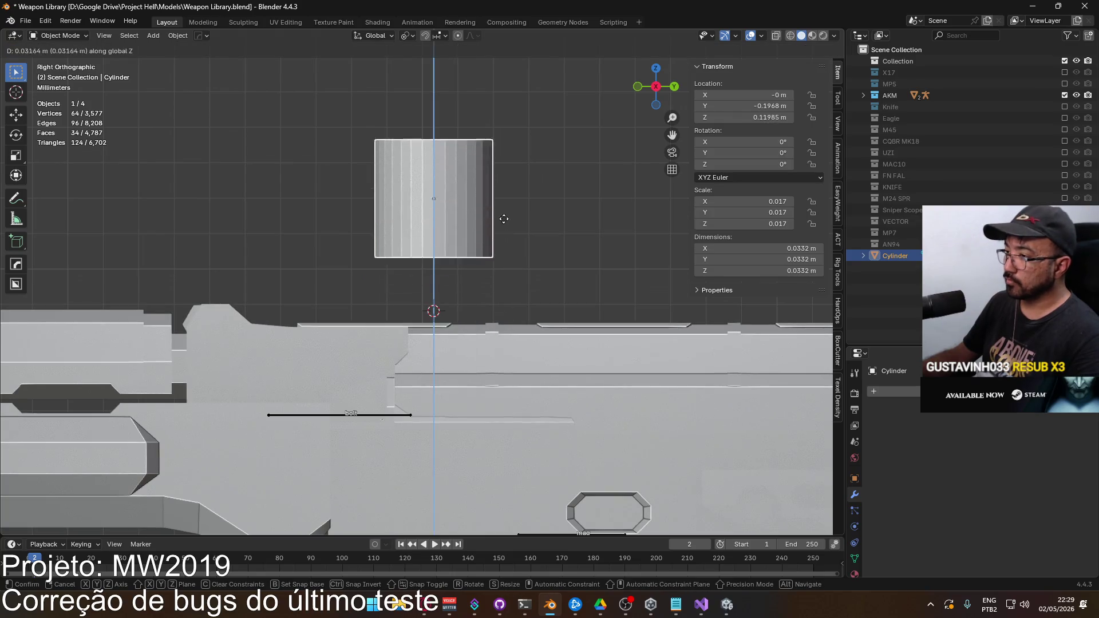
key(Escape)
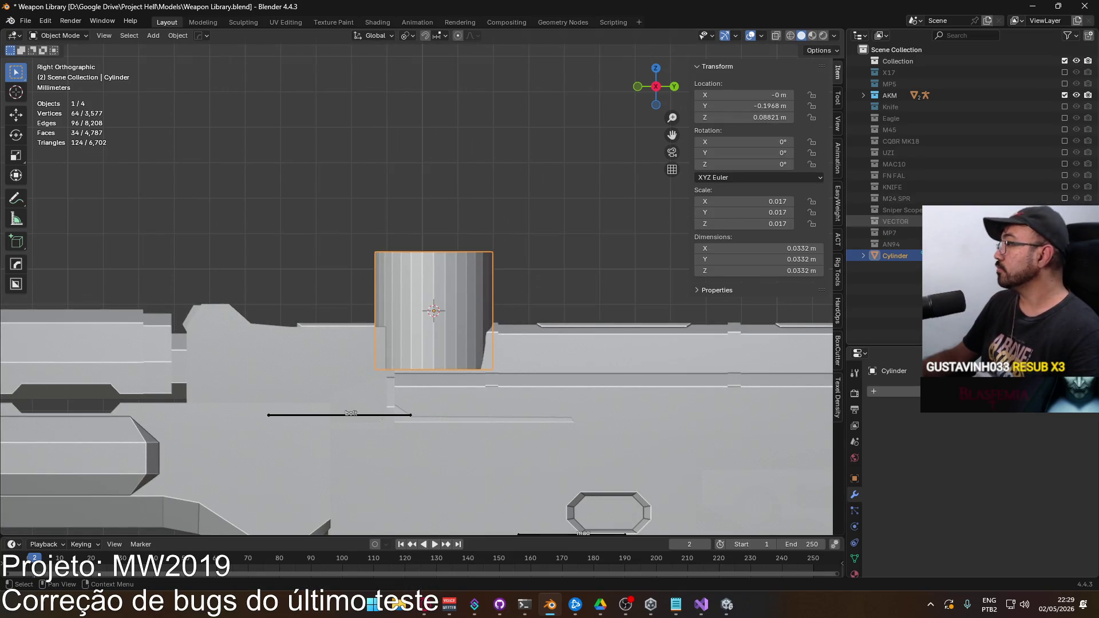
click(1065, 244)
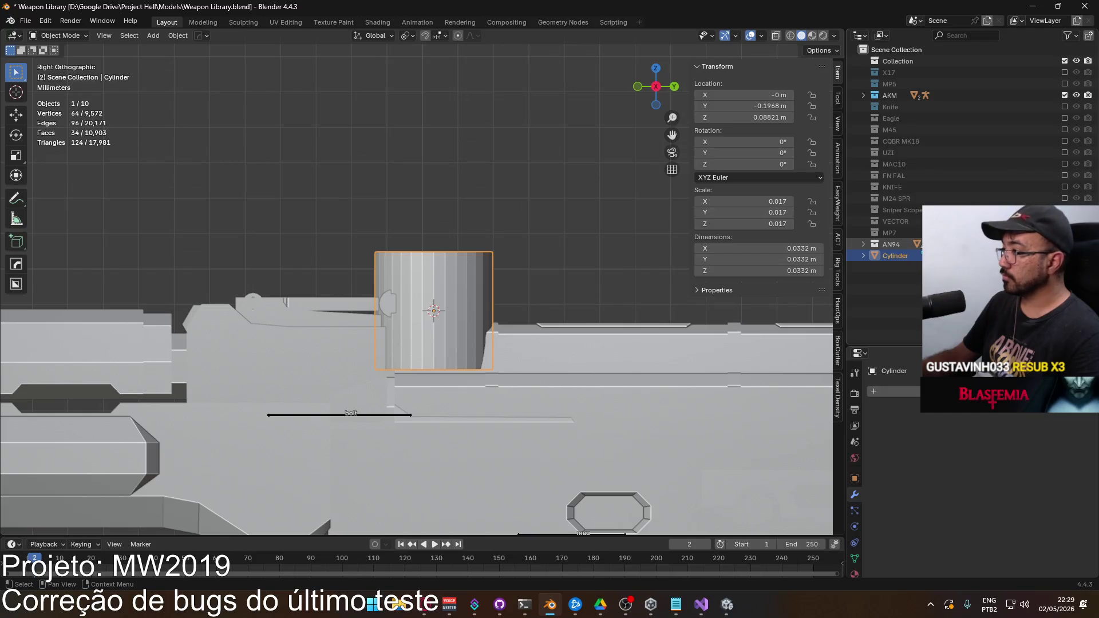
click(278, 304)
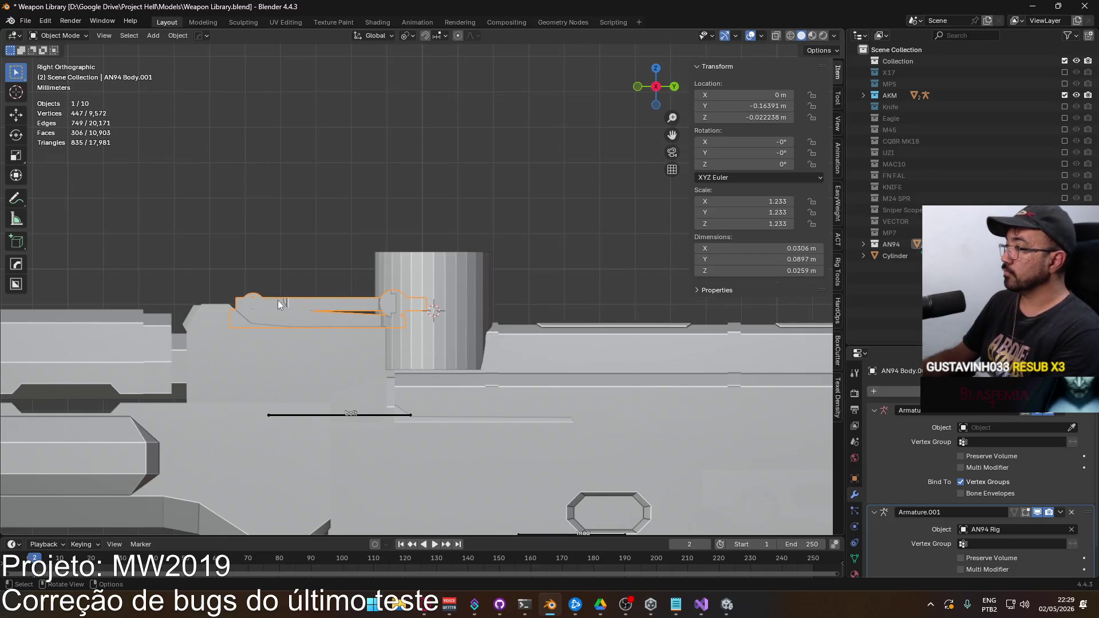
click(462, 297)
Step: Raise the cylinder along Z to about 0.1079 m
key(g)
key(z)
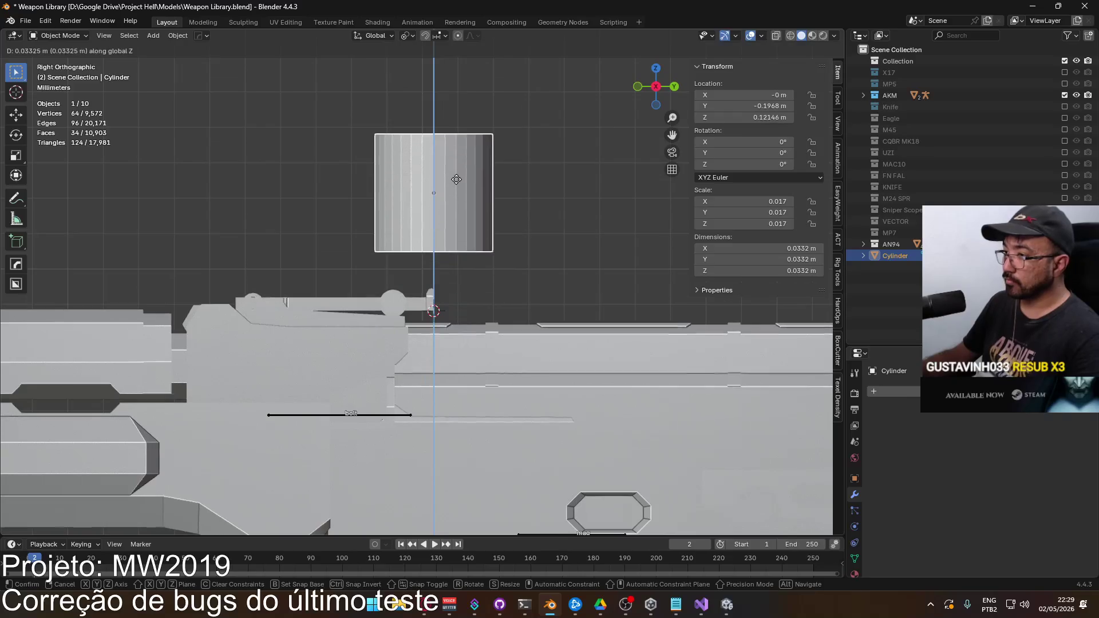
click(453, 227)
scroll(480, 258, up, 7)
Step: Scale the cylinder to 0.3 along Y into a thin disc and view it at an angle
key(s)
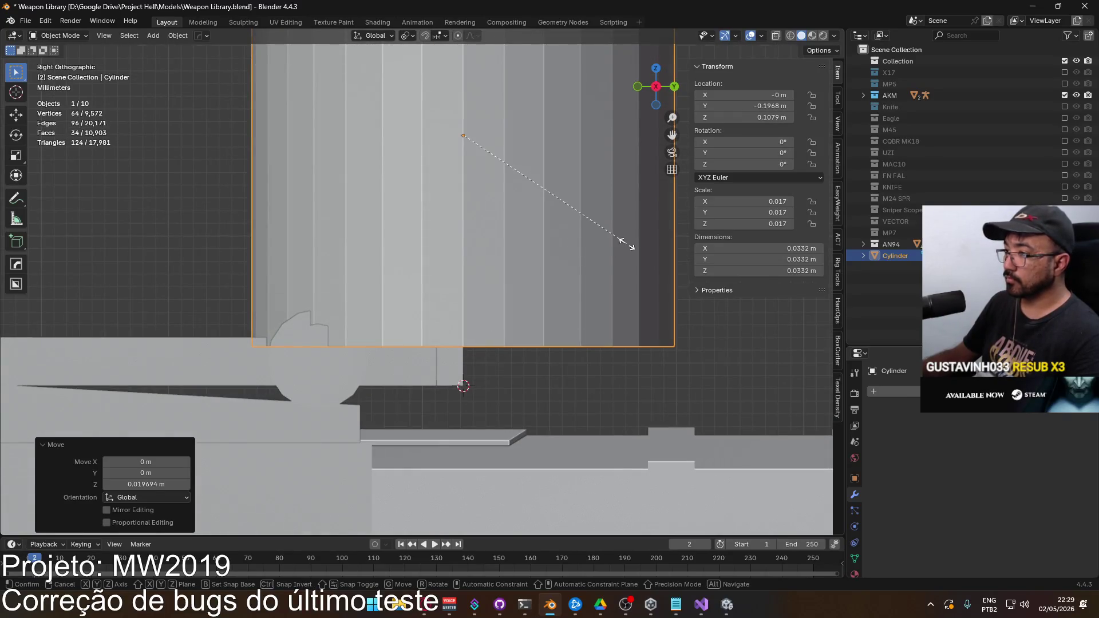
key(y)
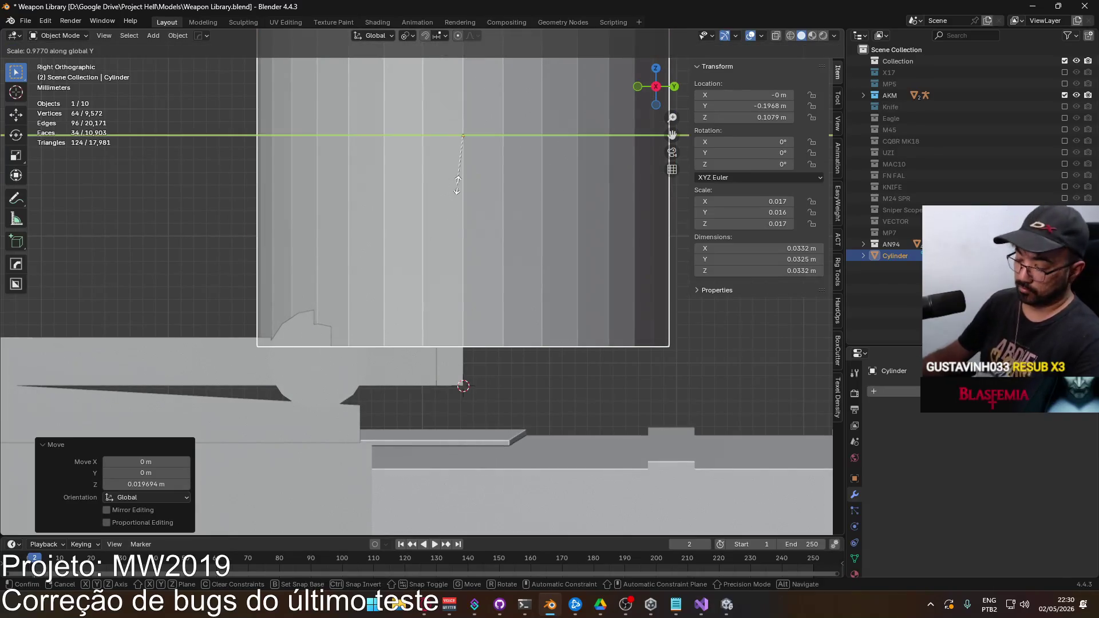
text(3)
key(Return)
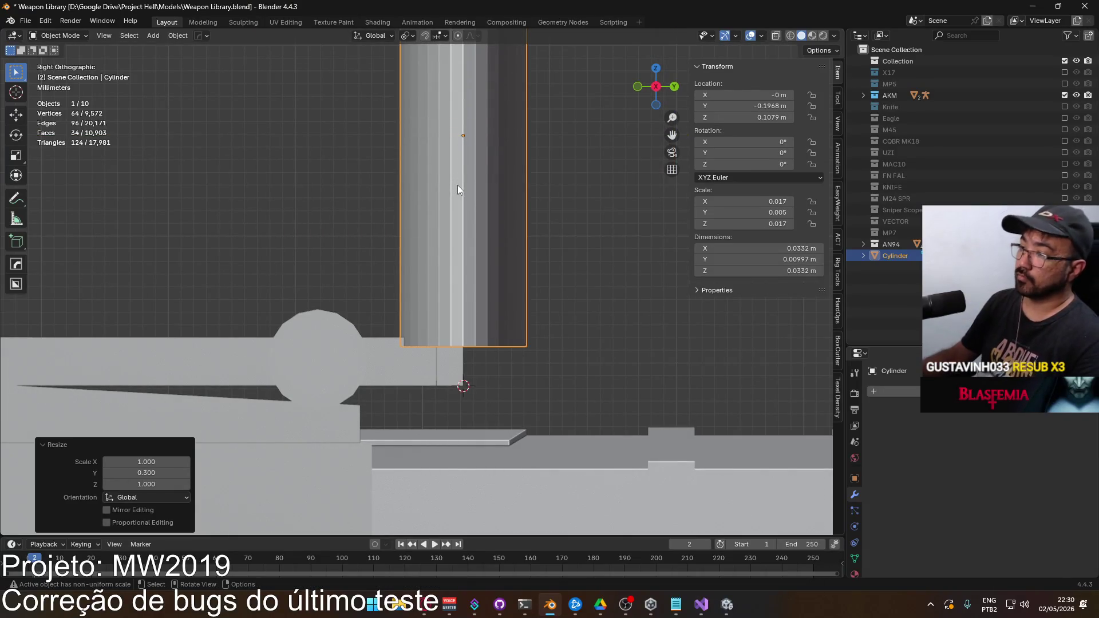
key(KP_Decimal)
mouse_move(421, 176)
mouse_down()
mouse_move(469, 219)
mouse_move(305, 30)
mouse_move(295, 504)
mouse_move(401, 84)
mouse_move(410, 151)
mouse_up()
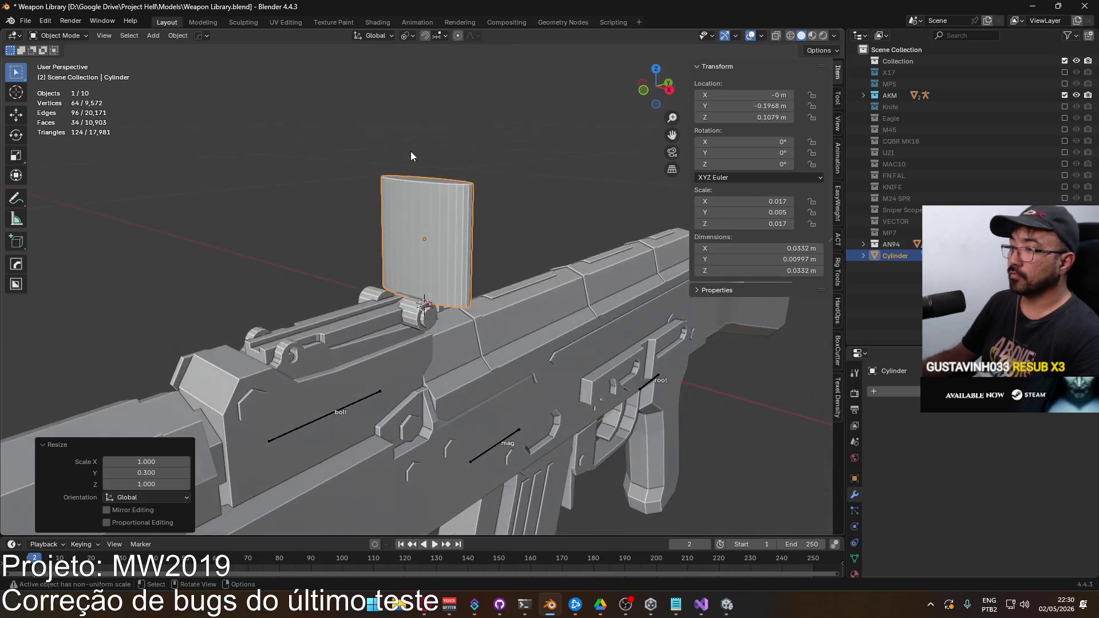
Step: Move AN94 Body.002 into the AKM collection, then reselect the cylinder cutter
click(392, 311)
key(KP_Decimal)
drag(392, 311, 433, 309)
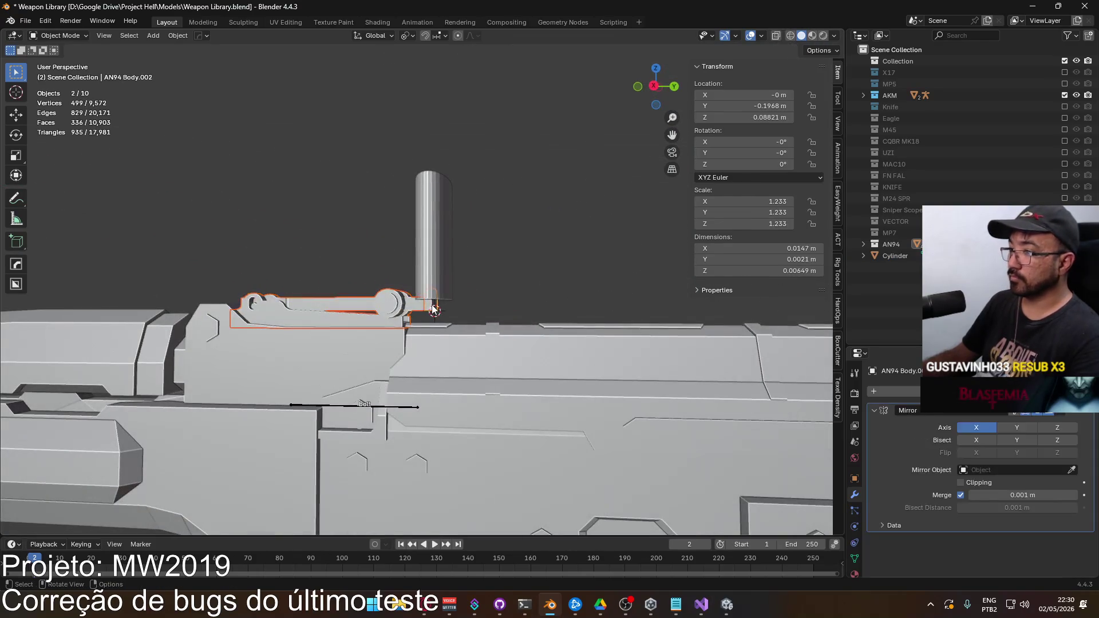
key(m)
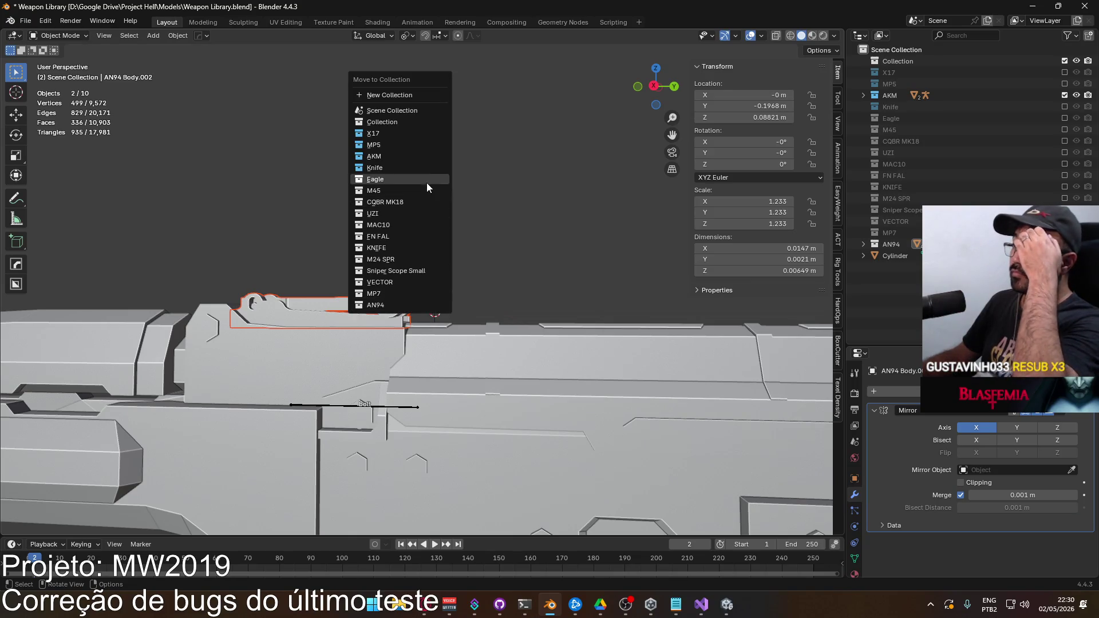
click(422, 157)
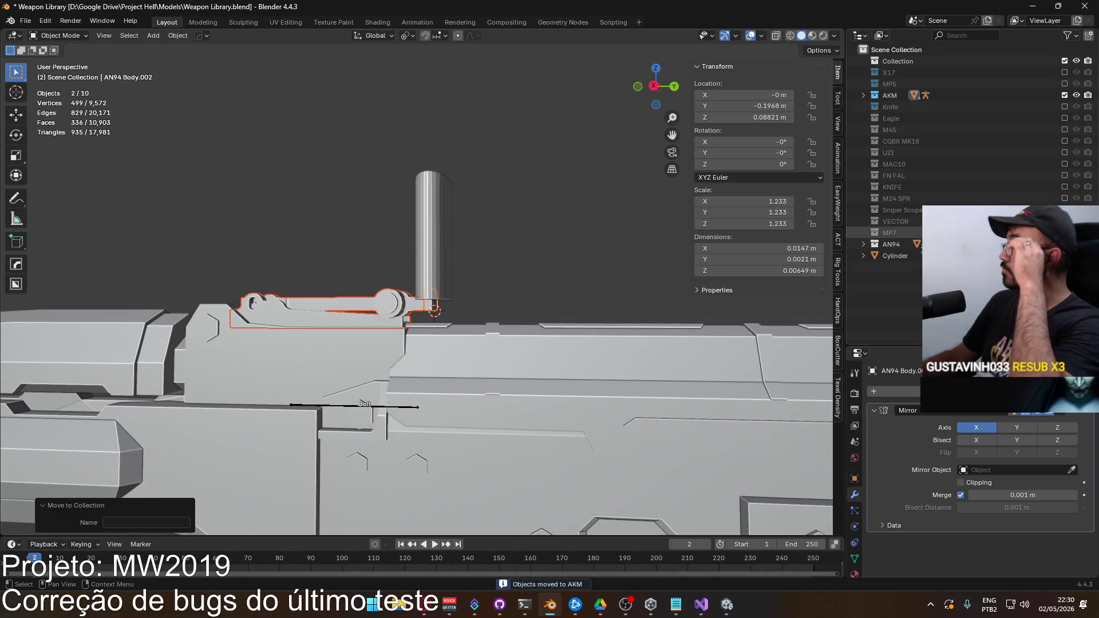
mouse_move(504, 258)
mouse_down()
mouse_move(530, 250)
mouse_move(489, 129)
mouse_move(524, 192)
mouse_move(485, 247)
mouse_move(500, 310)
mouse_move(416, 239)
mouse_up()
click(416, 239)
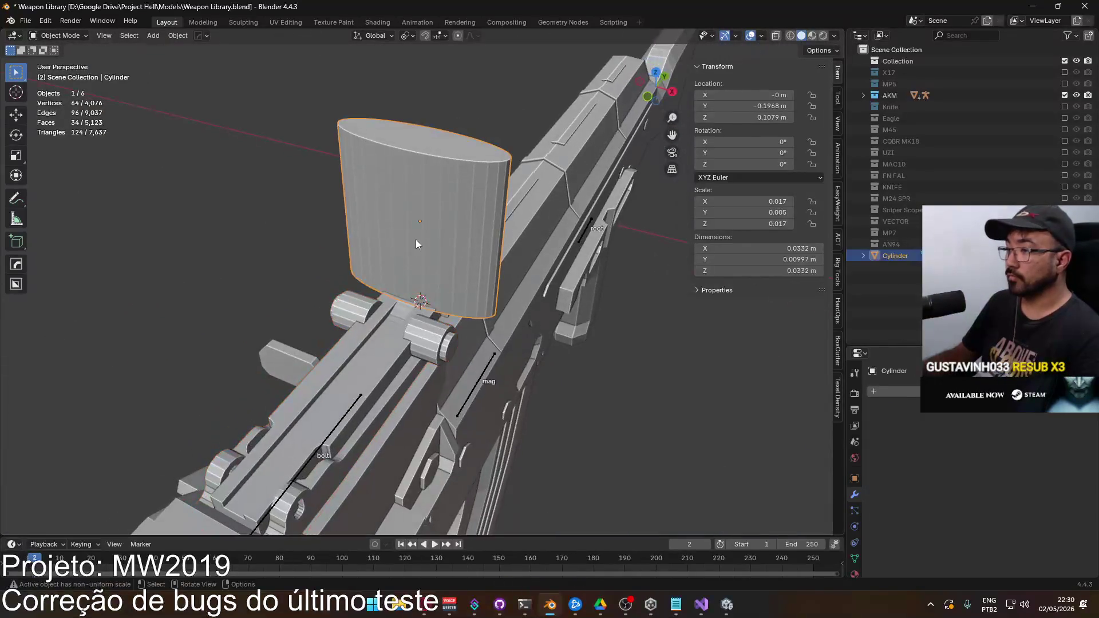
Step: In top view, slide the cylinder along Y over the sight notch
key(KP_7)
scroll(516, 223, up, 4)
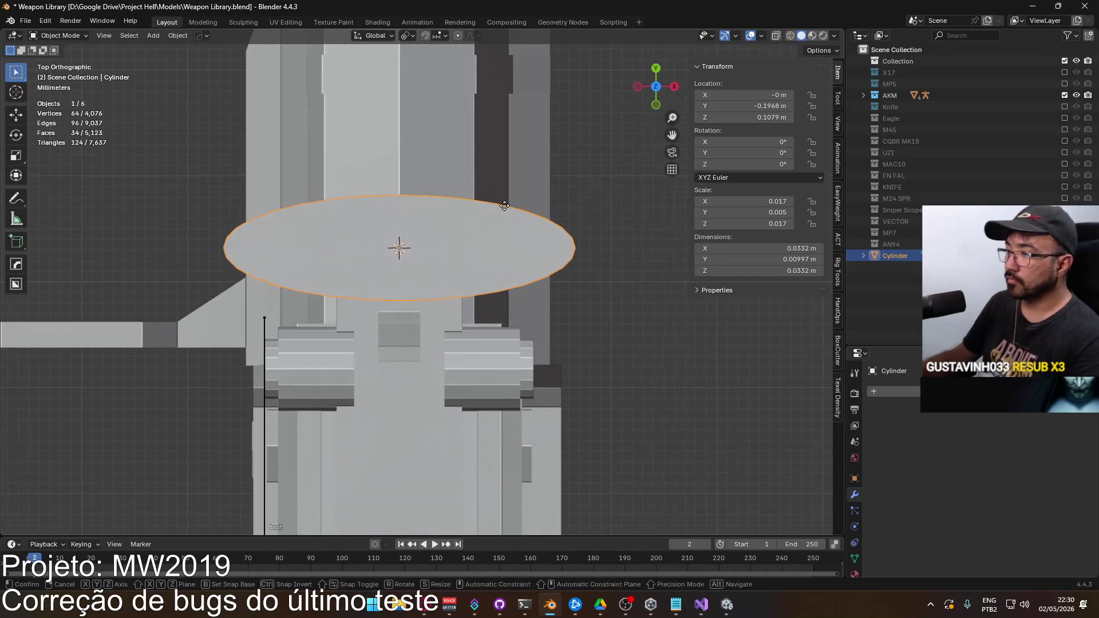
key(g)
key(y)
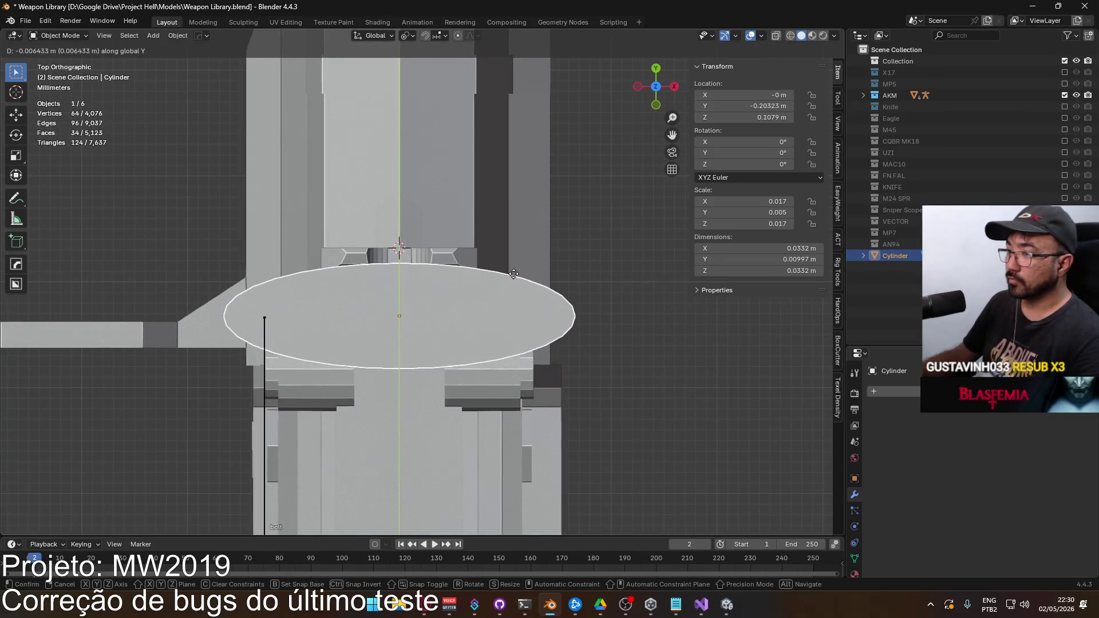
click(516, 270)
Step: Narrow the cylinder to 0.426 along X and nudge it along Y to -0.2026 m
scroll(524, 270, up, 3)
key(s)
key(x)
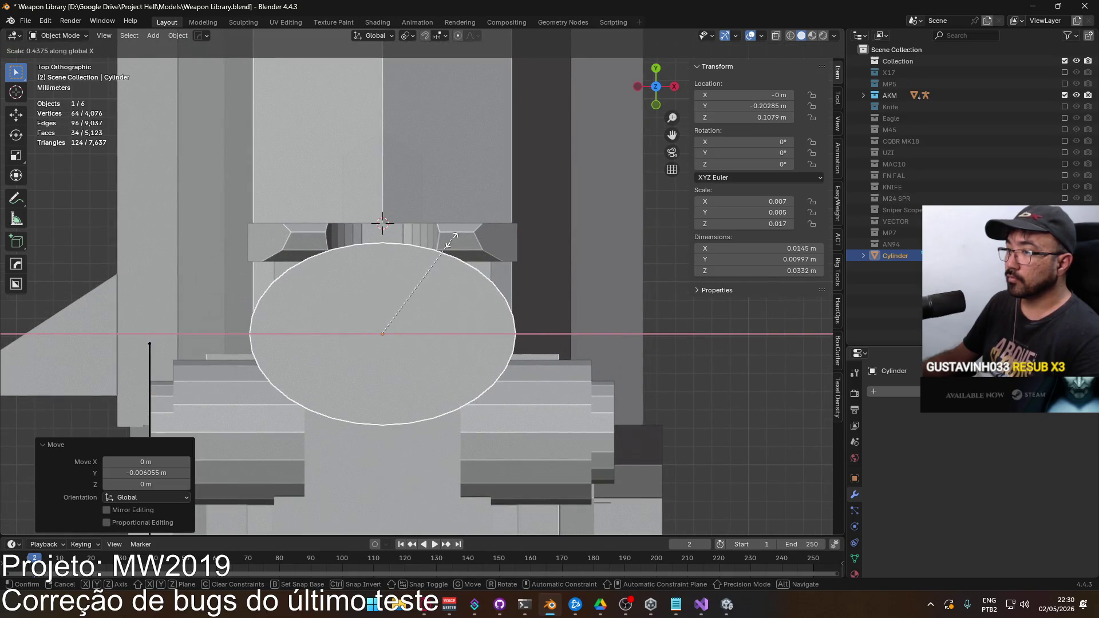
click(446, 241)
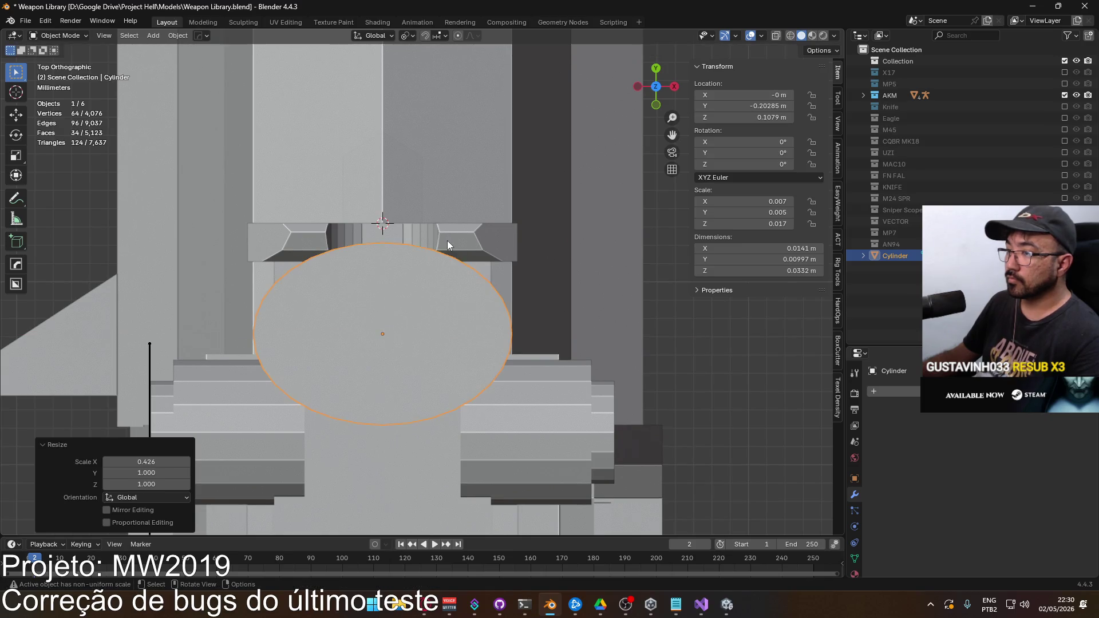
key(g)
key(y)
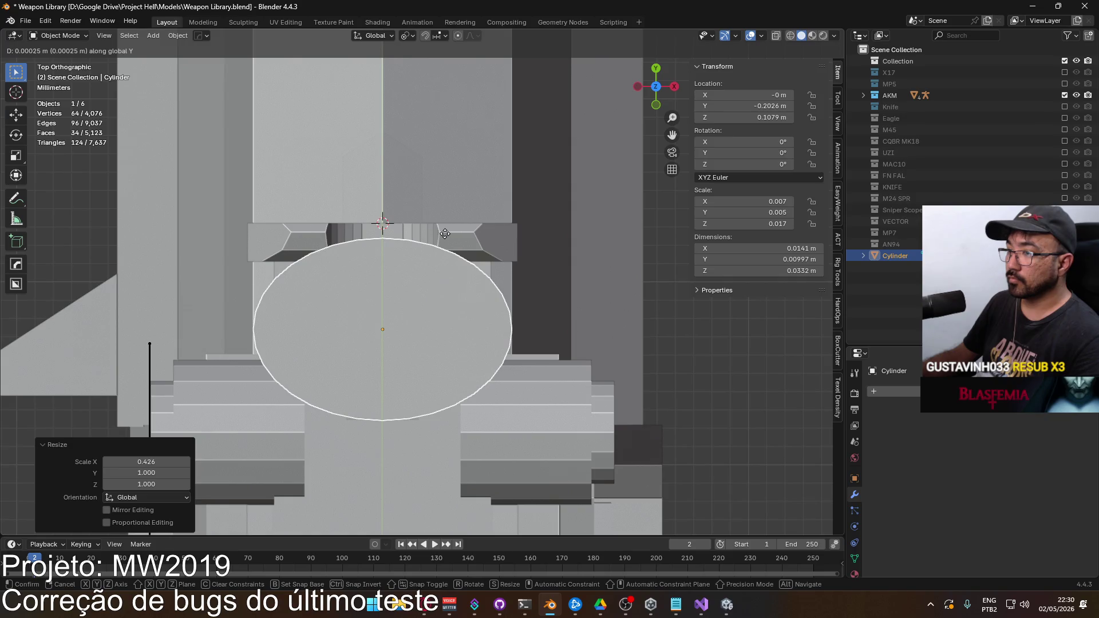
click(446, 234)
Step: From the right side view, enter Edit Mode and box-select the cylinder's bottom vertices
mouse_move(452, 235)
mouse_down()
mouse_move(355, 145)
mouse_move(282, 127)
mouse_move(363, 150)
mouse_move(422, 144)
mouse_up()
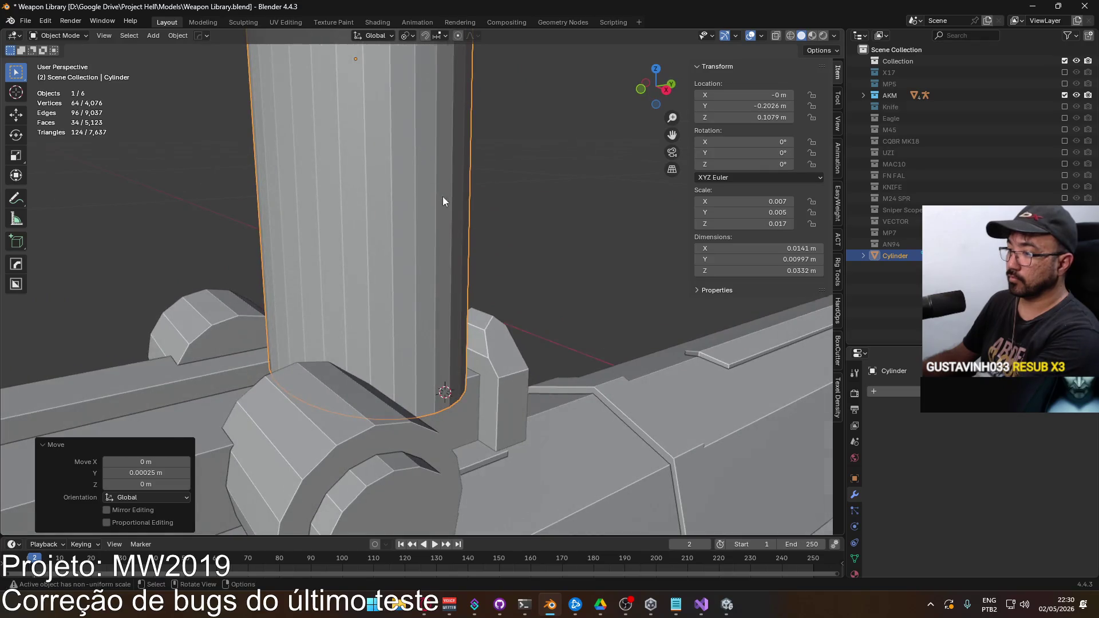
key(KP_3)
scroll(480, 316, up, 5)
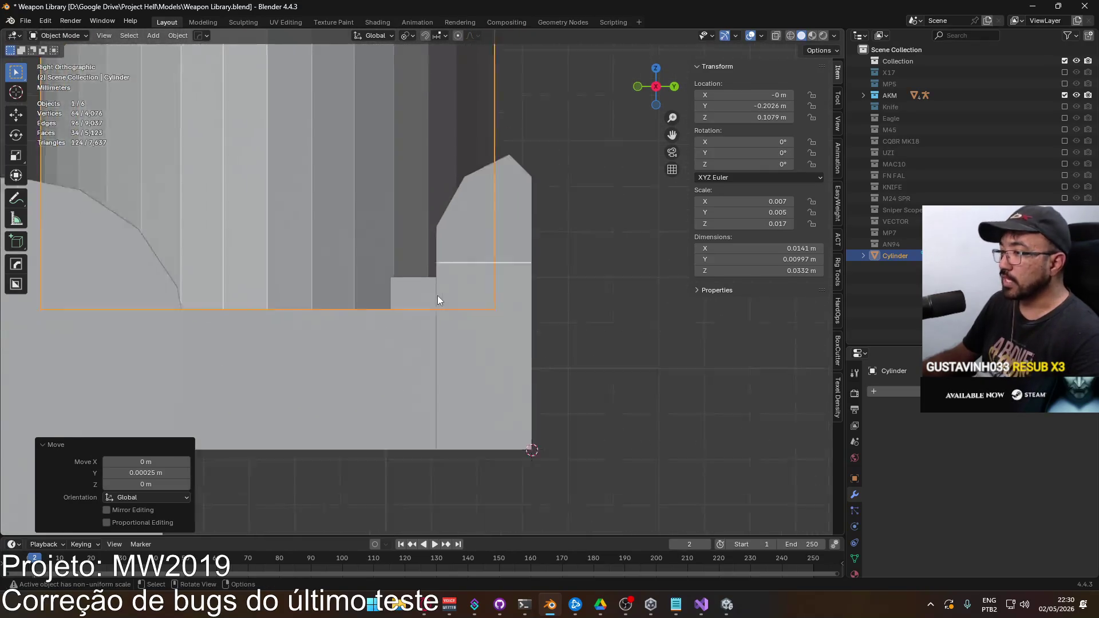
scroll(437, 300, down, 3)
key(Tab)
drag(138, 271, 481, 312)
scroll(410, 322, up, 5)
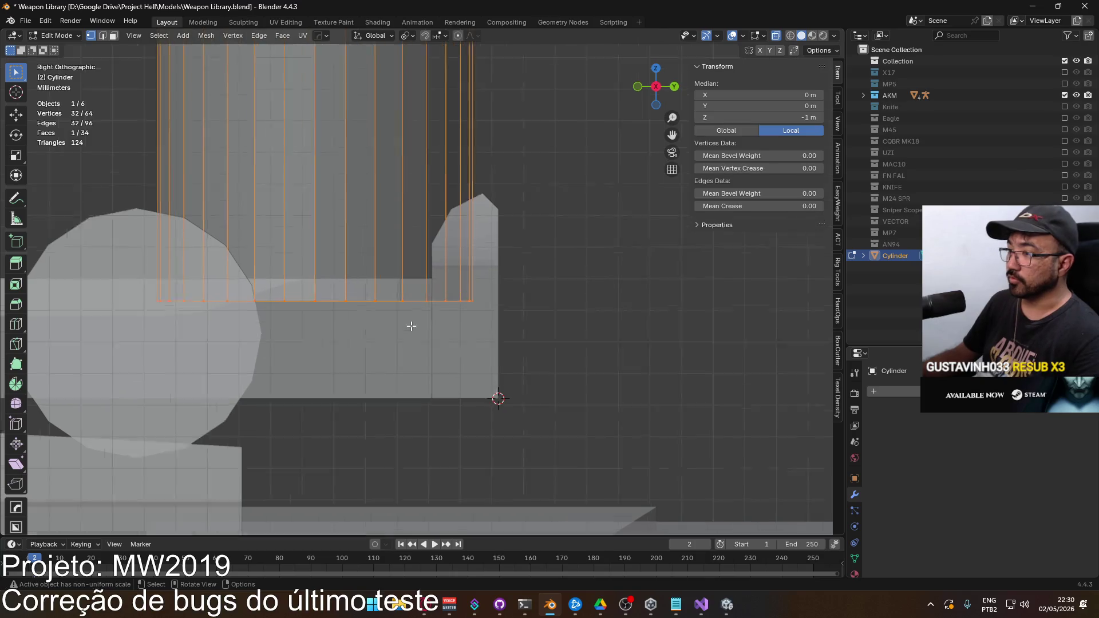
scroll(464, 292, up, 2)
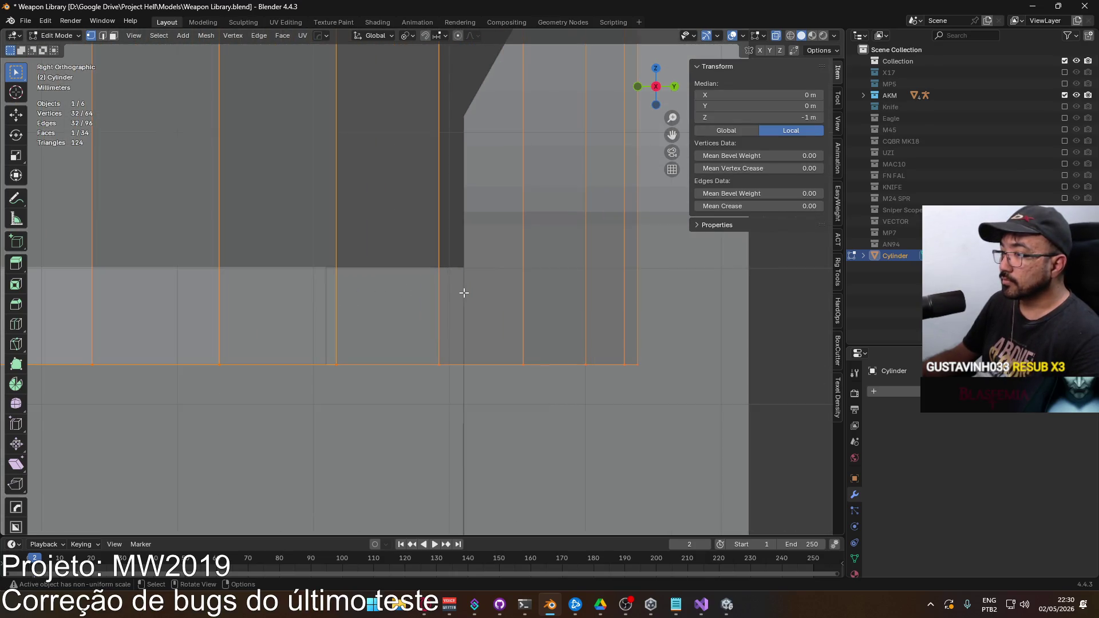
scroll(458, 309, down, 3)
key(Tab)
click(407, 369)
key(Tab)
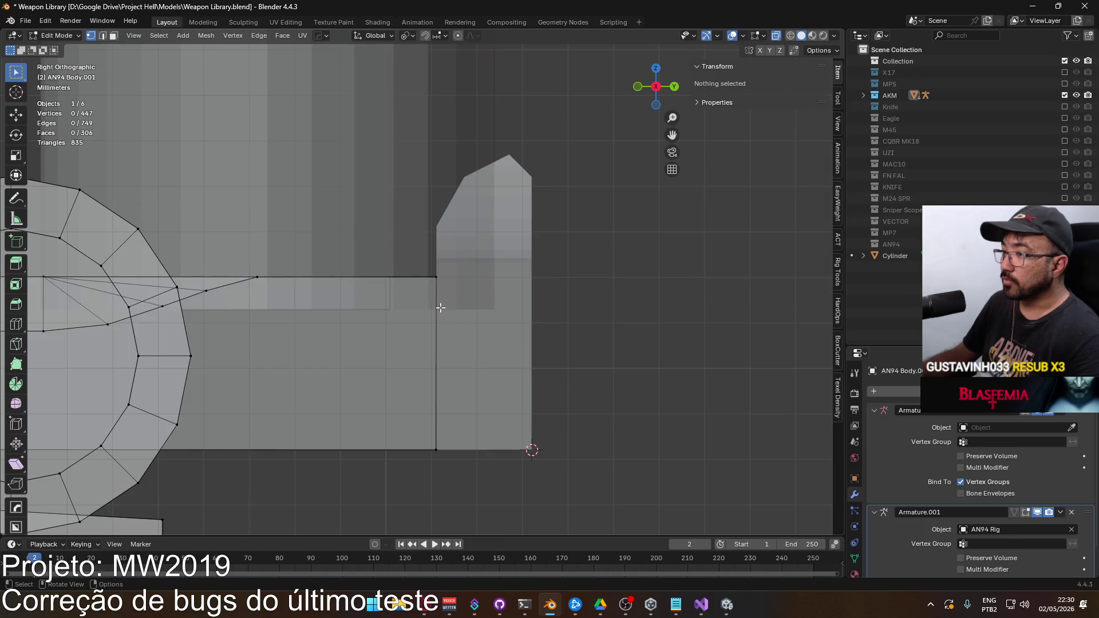
click(439, 306)
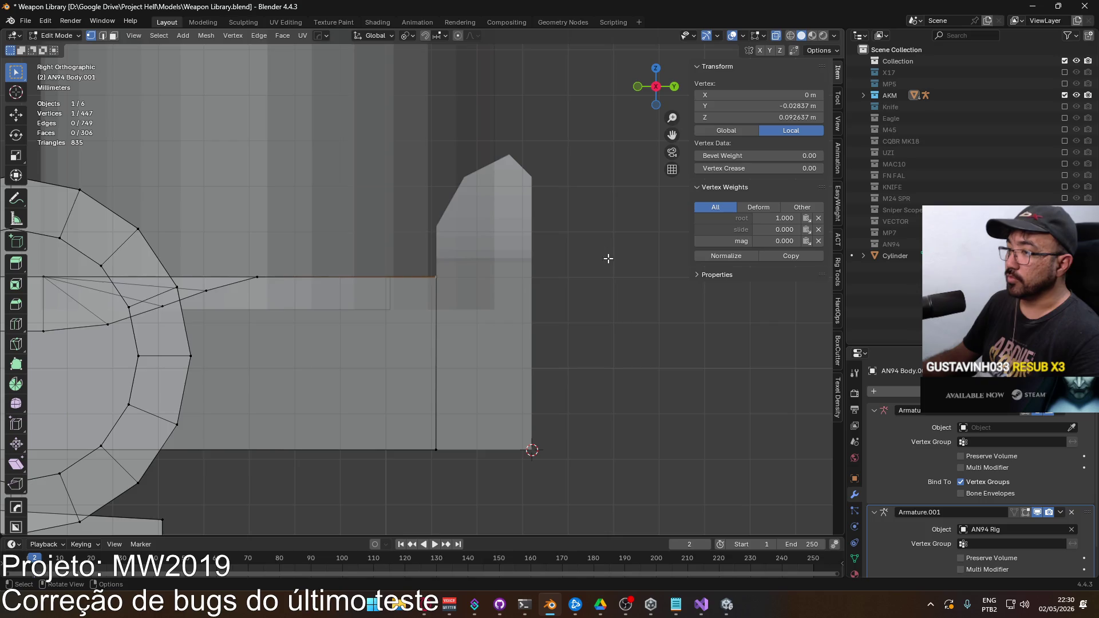
scroll(567, 258, down, 3)
key(Tab)
click(346, 190)
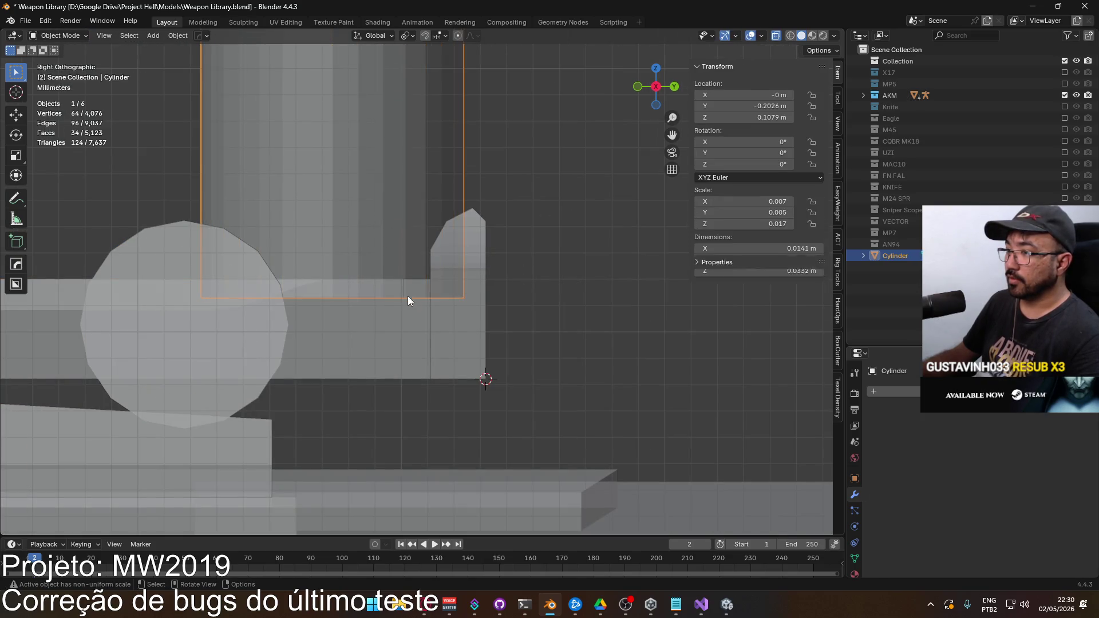
shift+click(394, 340)
shift+click(469, 321)
shift+click(445, 277)
shift+click(469, 338)
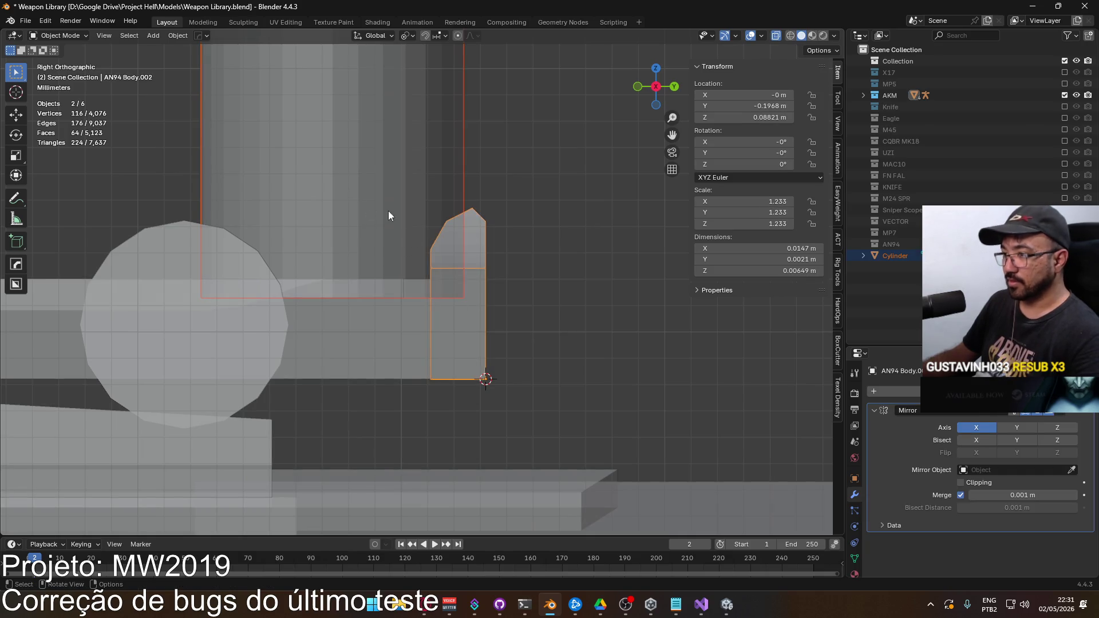
click(372, 206)
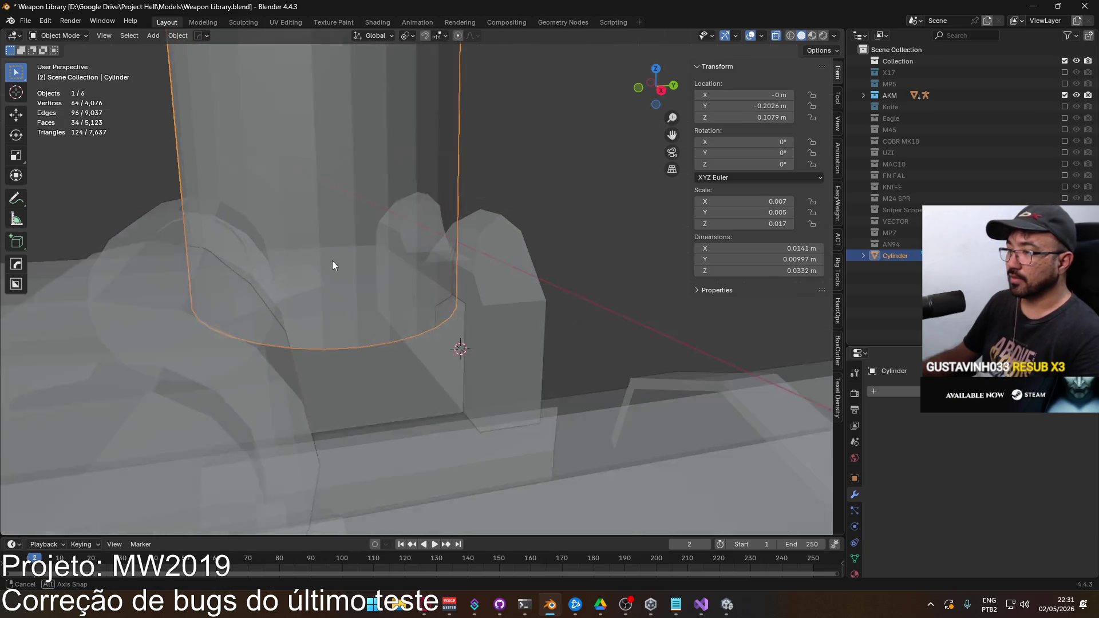
Step: In Edit Mode, orbit to the cylinder's base and make a bottom vertex active
key(Tab)
scroll(454, 277, up, 4)
scroll(454, 277, down, 4)
mouse_move(454, 277)
mouse_down()
mouse_move(434, 266)
mouse_move(411, 279)
mouse_up()
drag(317, 282, 294, 365)
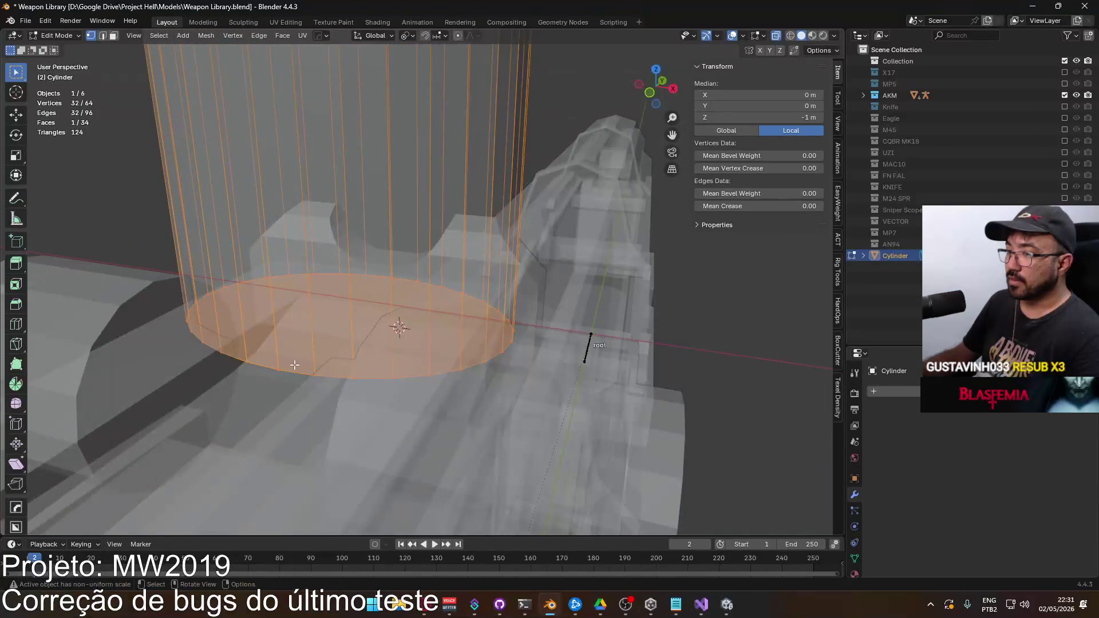
mouse_move(364, 349)
mouse_down()
mouse_move(265, 345)
mouse_move(413, 334)
mouse_up()
shift+click(426, 310)
shift+click(426, 310)
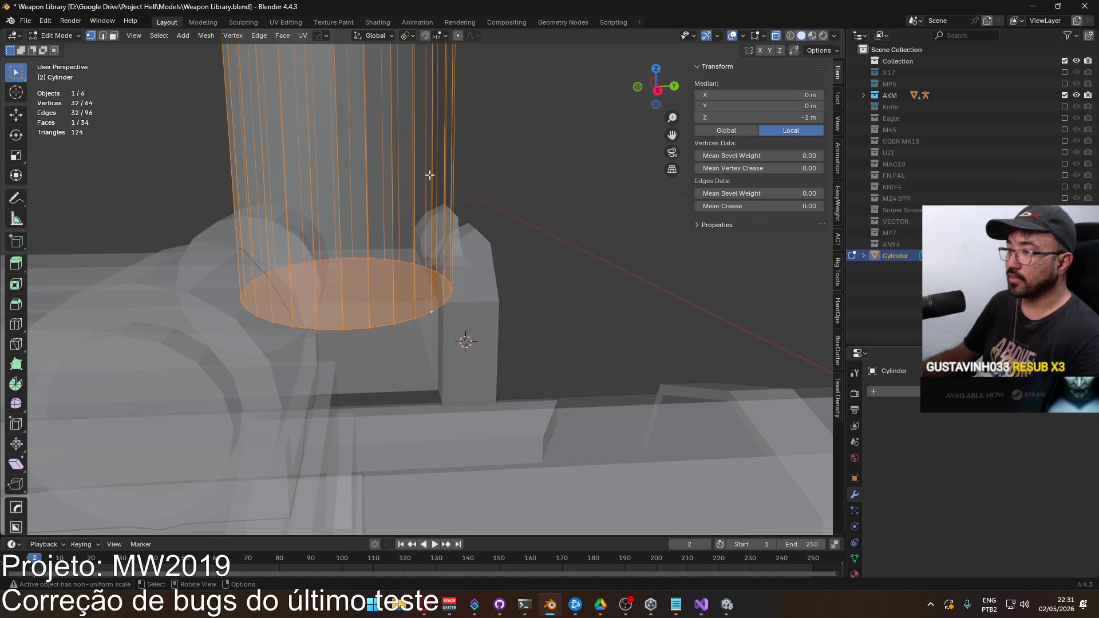
Step: Turn on snapping and bring up the Snapping options to pick a target
click(433, 36)
key(shift+Tab)
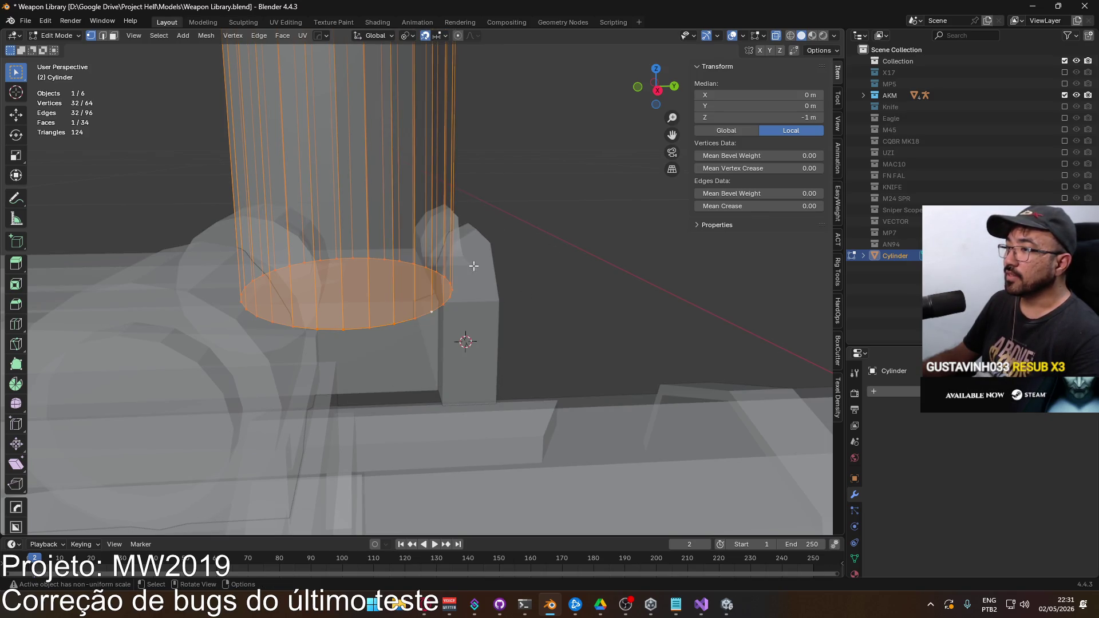
scroll(474, 266, up, 2)
click(436, 36)
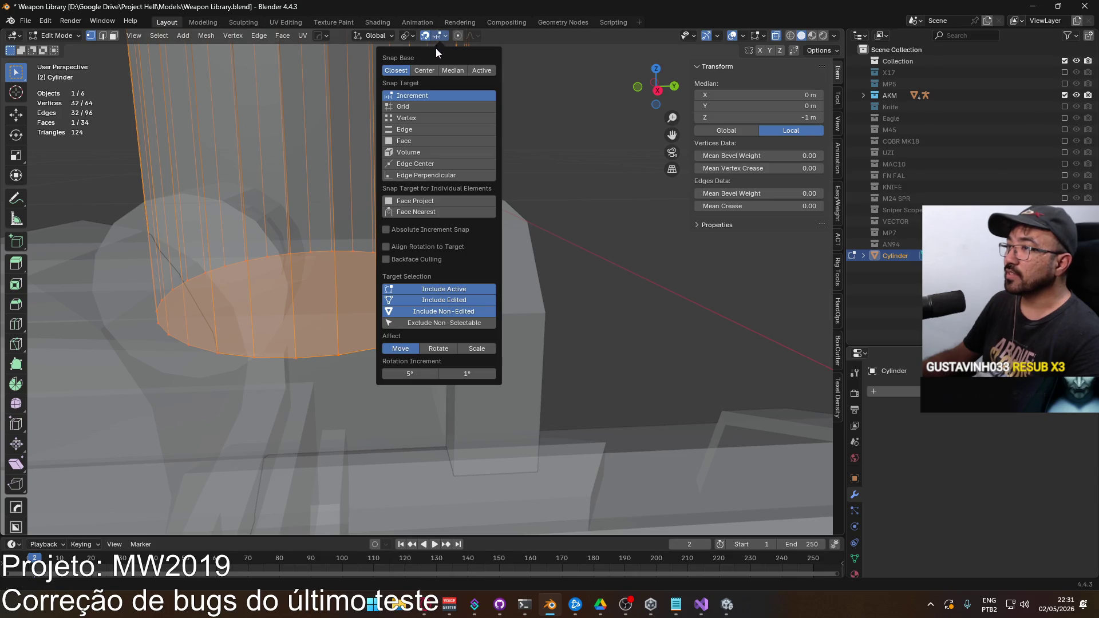
key(Escape)
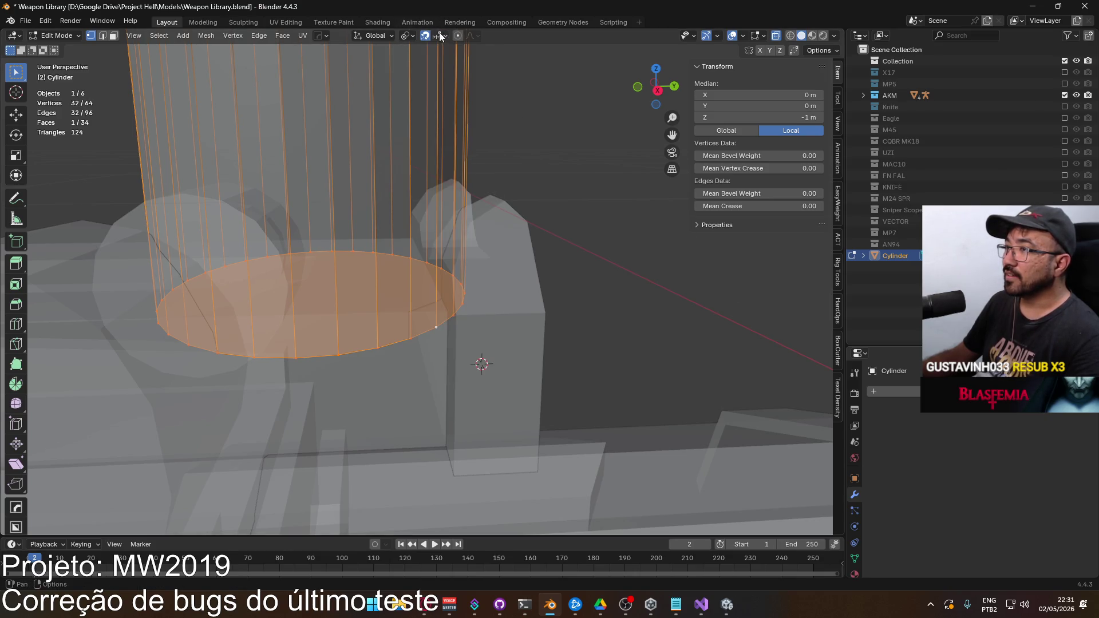
click(441, 36)
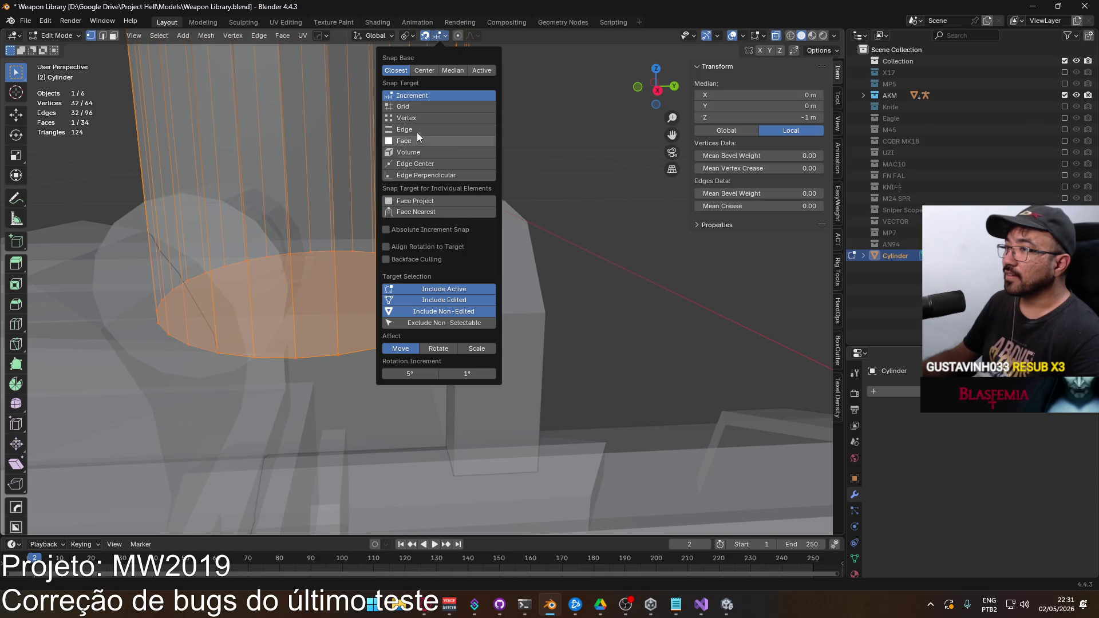
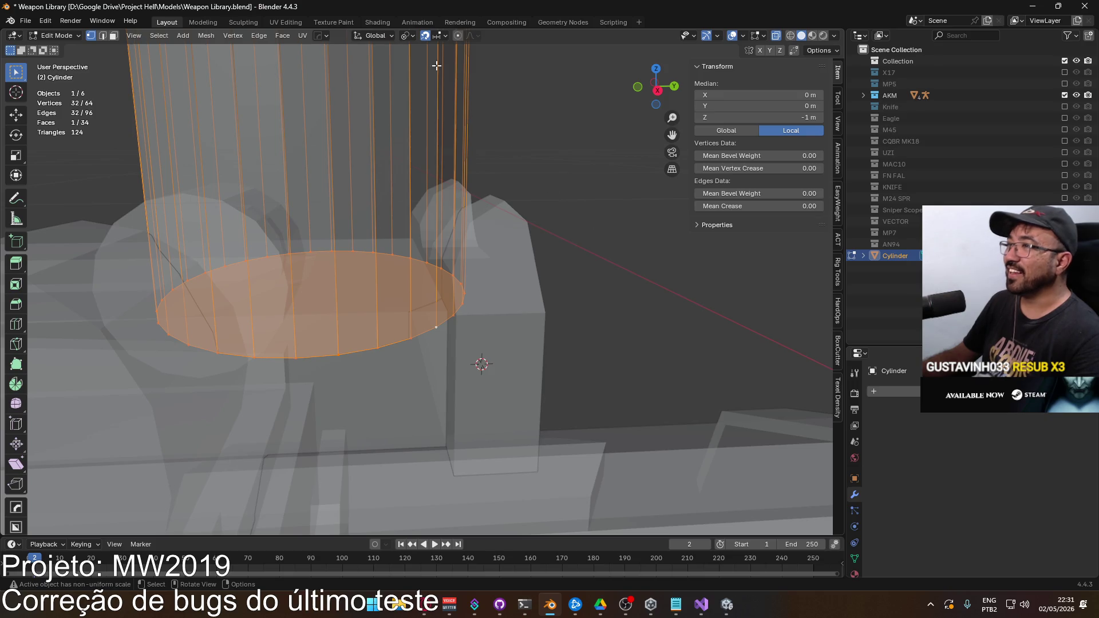
Step: Change the snap target and cancel the cylinder bottom-face move, leaving it in place
click(438, 37)
click(418, 112)
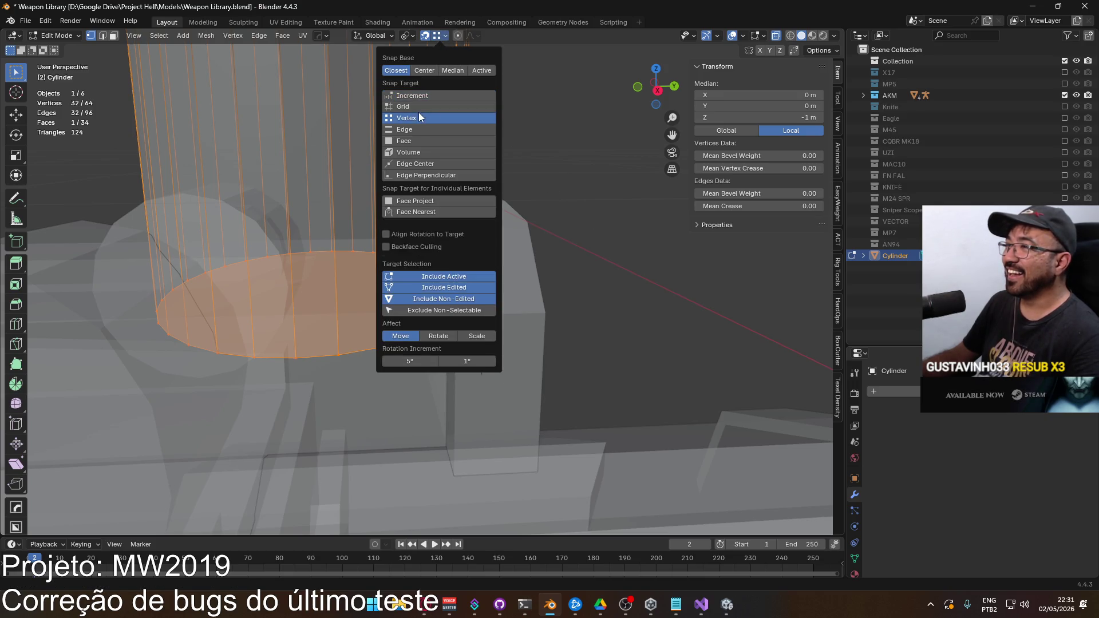
scroll(455, 338, up, 1)
key(g)
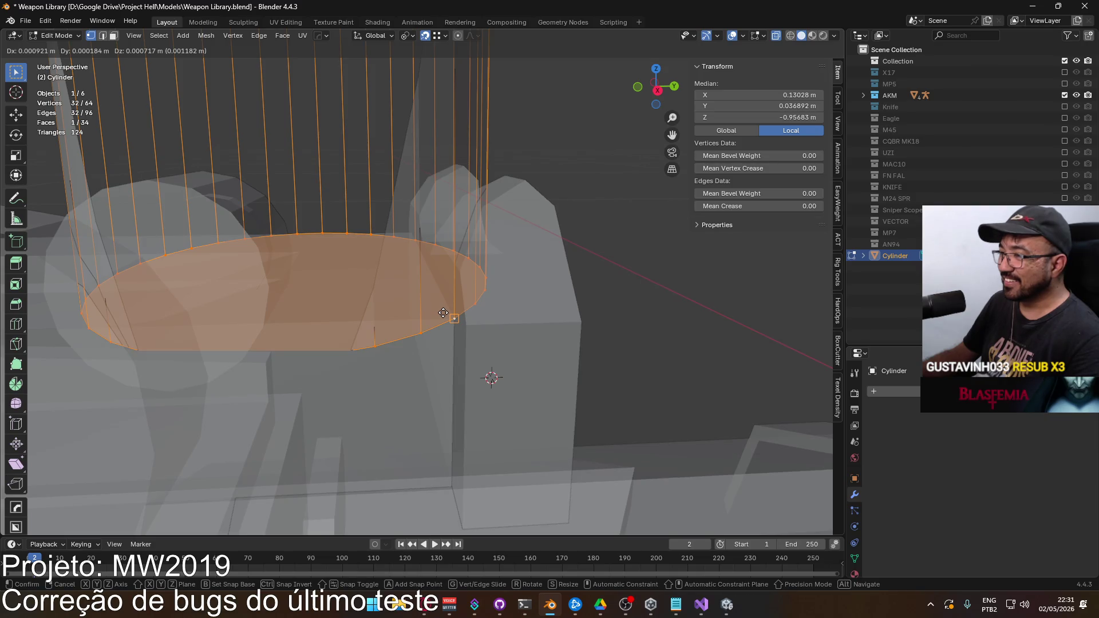
key(Escape)
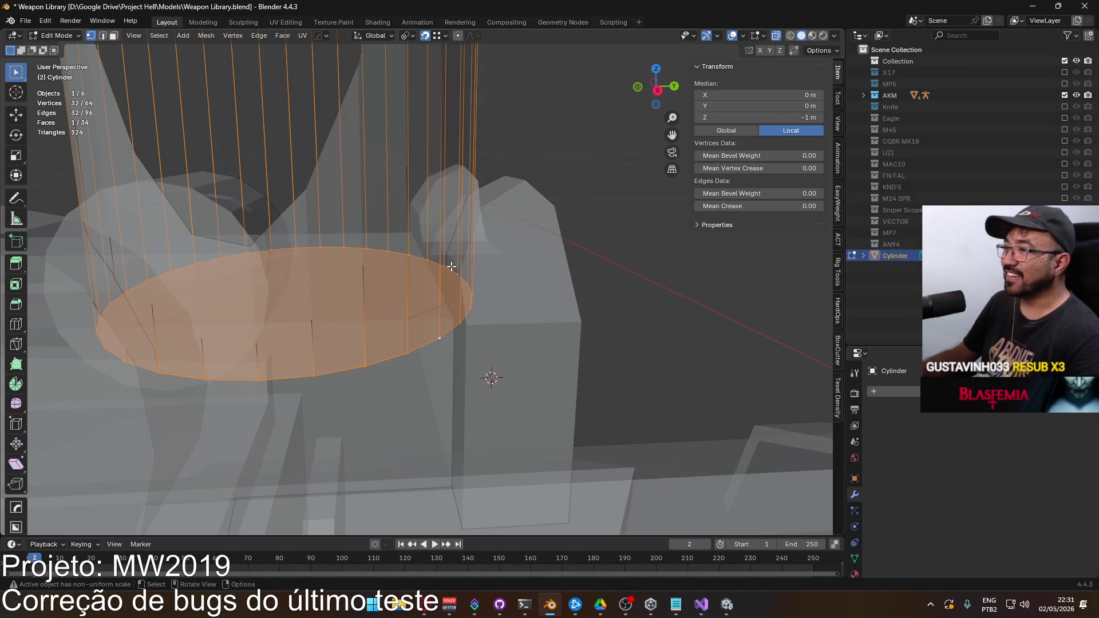
scroll(451, 267, down, 5)
click(441, 37)
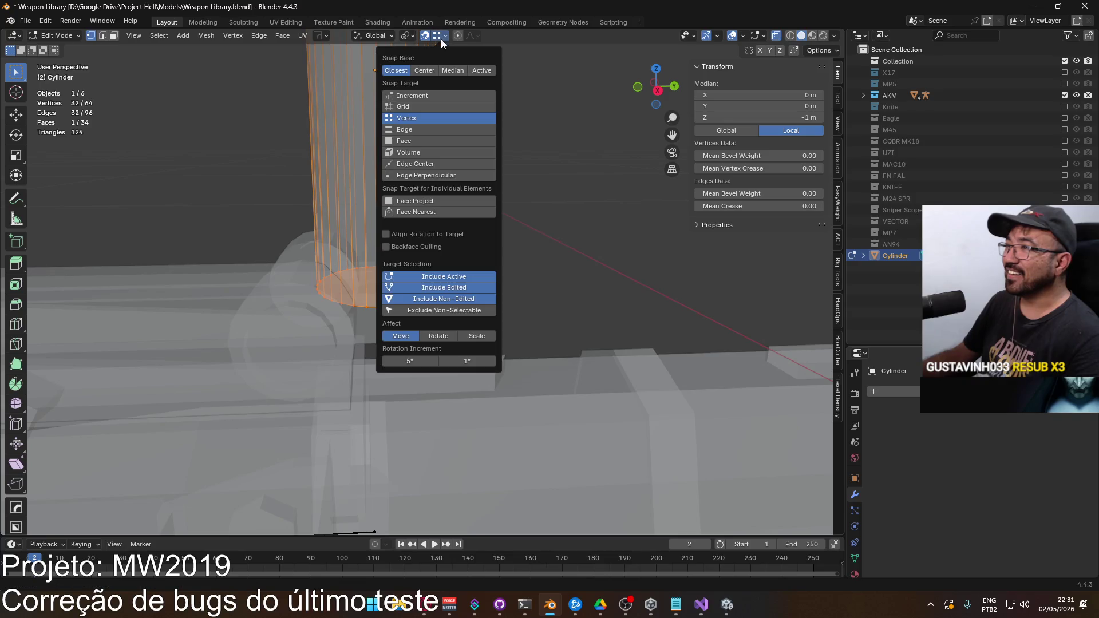
scroll(549, 283, up, 2)
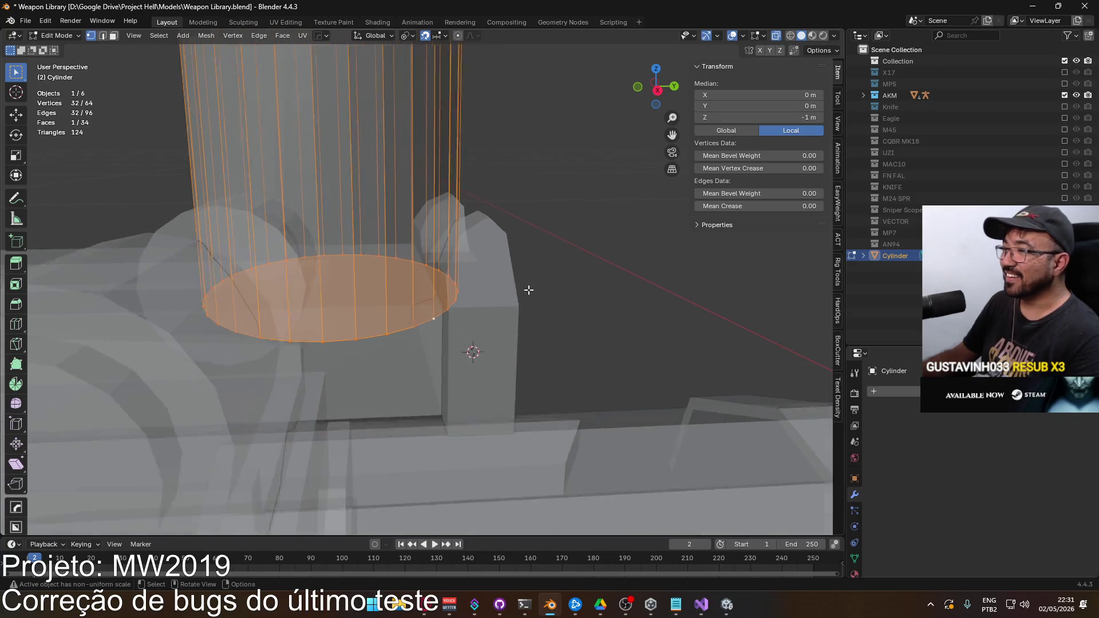
Step: Back in Object Mode, select AN94 Body.002 together with the Cylinder
key(KP_3)
scroll(484, 279, up, 4)
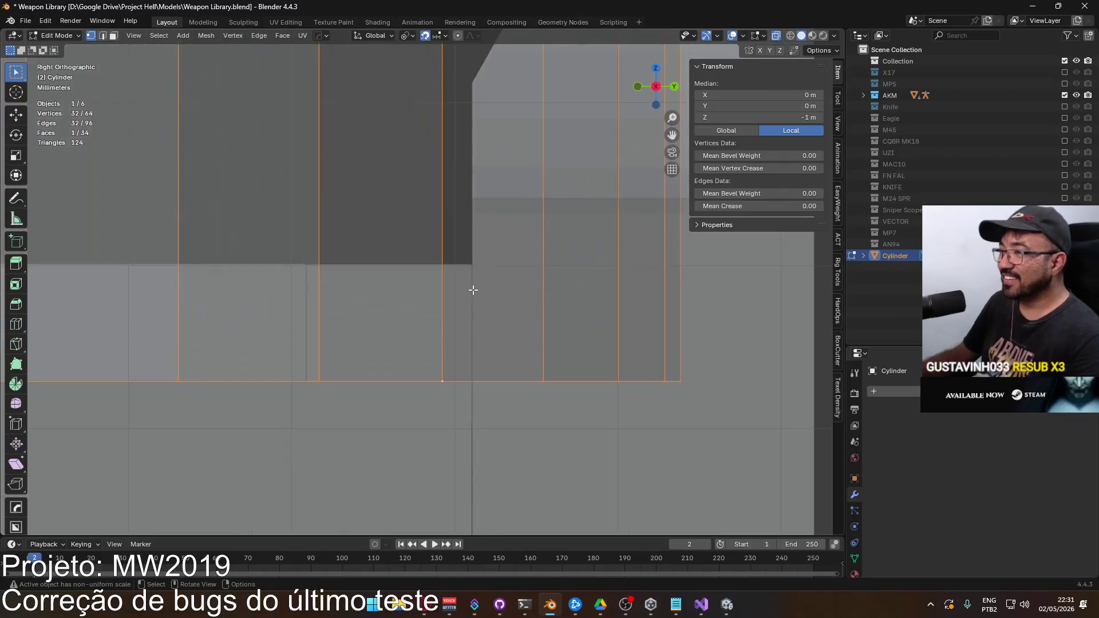
scroll(481, 301, down, 6)
scroll(459, 272, down, 3)
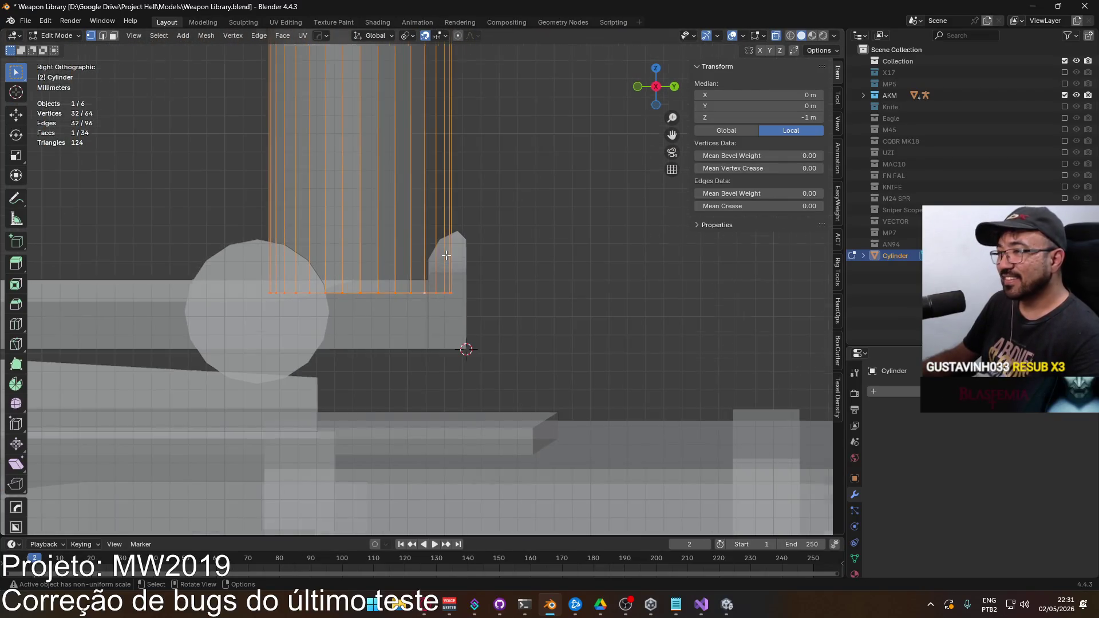
key(Tab)
click(458, 265)
shift+click(383, 231)
shift+click(459, 264)
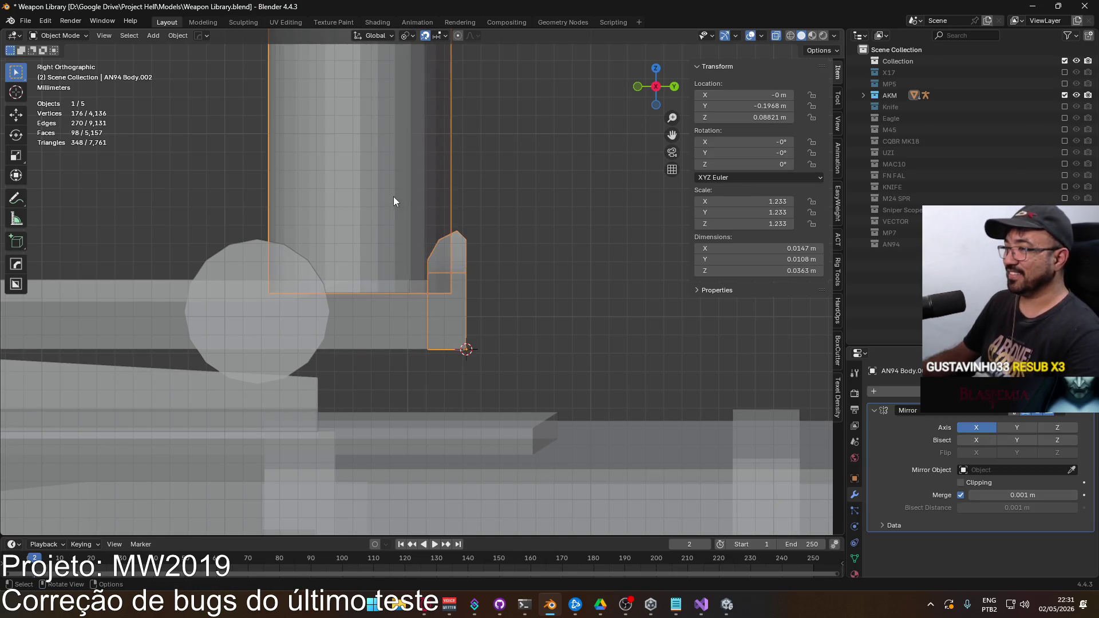
Step: In Edit Mode, select the cylinder's half-disc cap and paste in a new Z position
key(Tab)
mouse_move(461, 272)
mouse_down()
mouse_move(429, 253)
mouse_move(454, 267)
mouse_move(441, 269)
mouse_move(506, 274)
mouse_move(446, 259)
mouse_up()
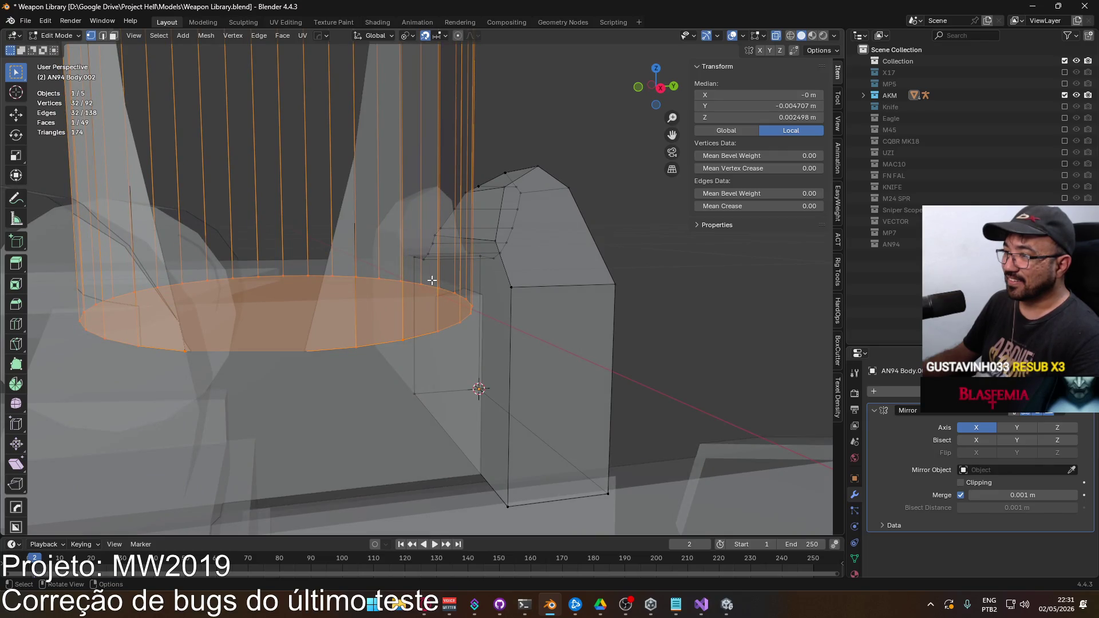
drag(473, 294, 472, 246)
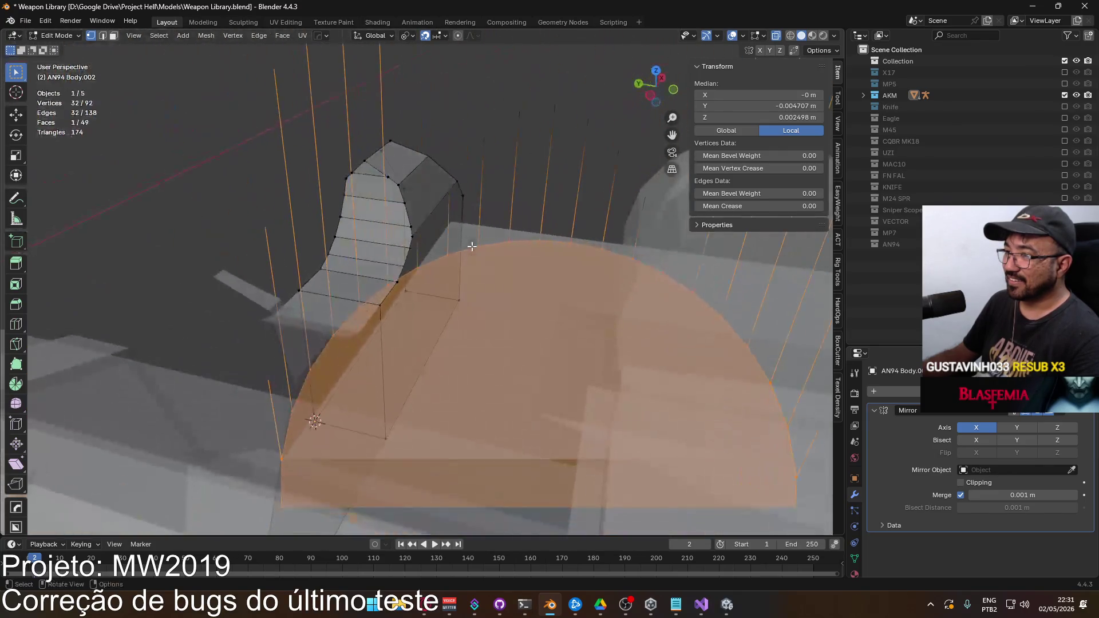
mouse_move(337, 325)
mouse_down()
mouse_move(386, 312)
mouse_move(321, 357)
mouse_move(445, 302)
mouse_move(386, 296)
mouse_up()
click(381, 299)
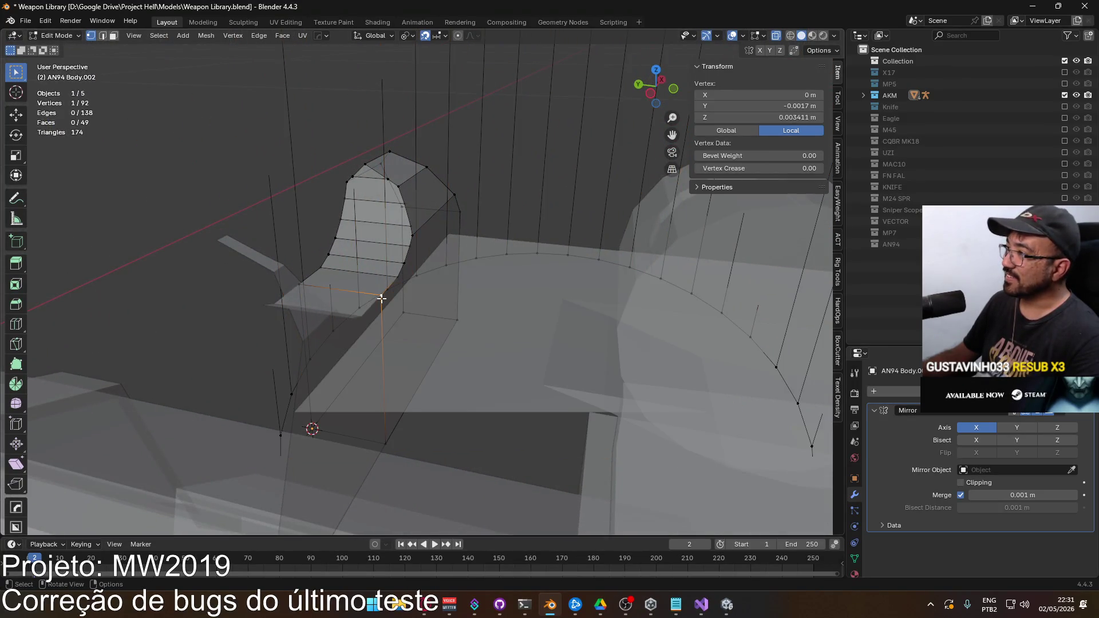
key(2)
alt+click(372, 313)
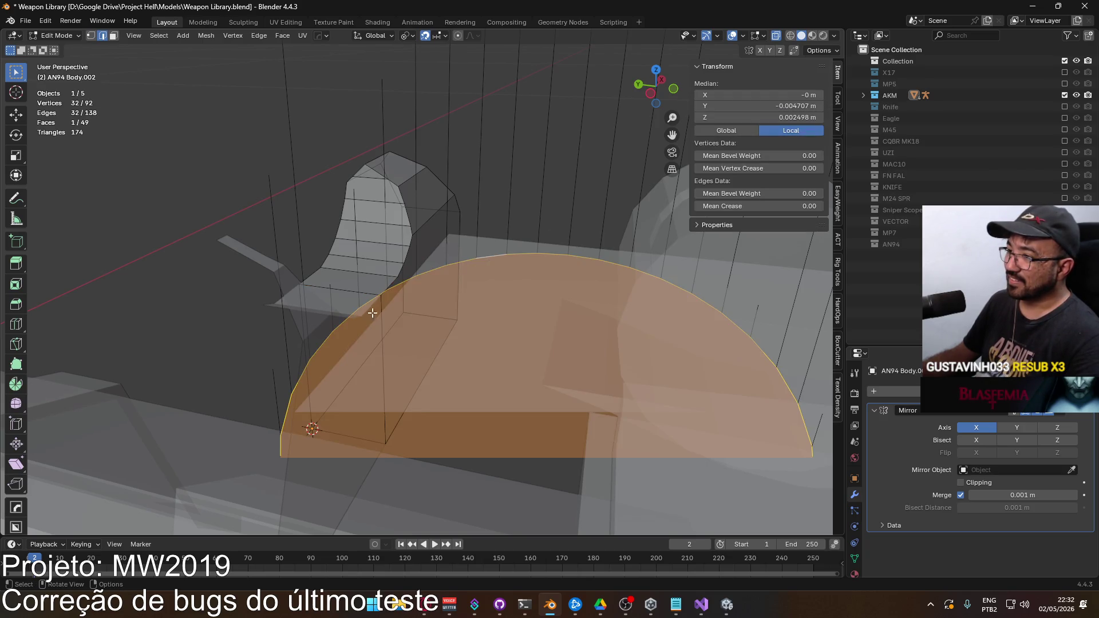
key(1)
drag(376, 312, 435, 269)
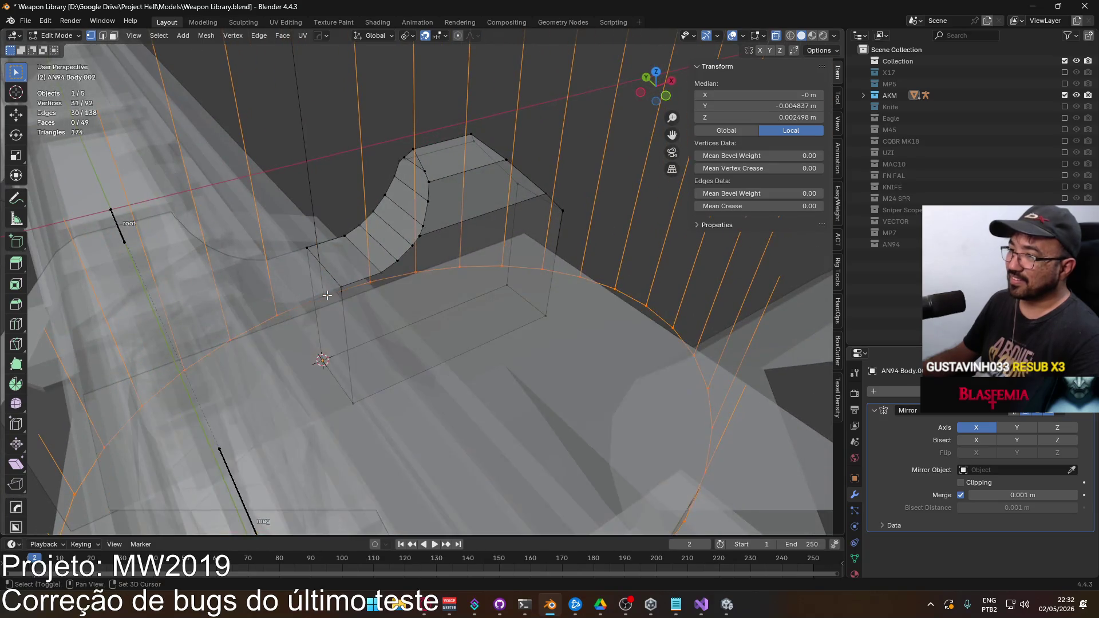
key(ctrl+v)
key(Return)
mouse_move(355, 207)
mouse_down()
mouse_move(305, 181)
mouse_move(312, 166)
mouse_move(324, 232)
mouse_move(440, 196)
mouse_up()
key(KP_7)
scroll(338, 230, down, 2)
Step: Select the whole connected cylinder with L and turn on X-ray view
key(3)
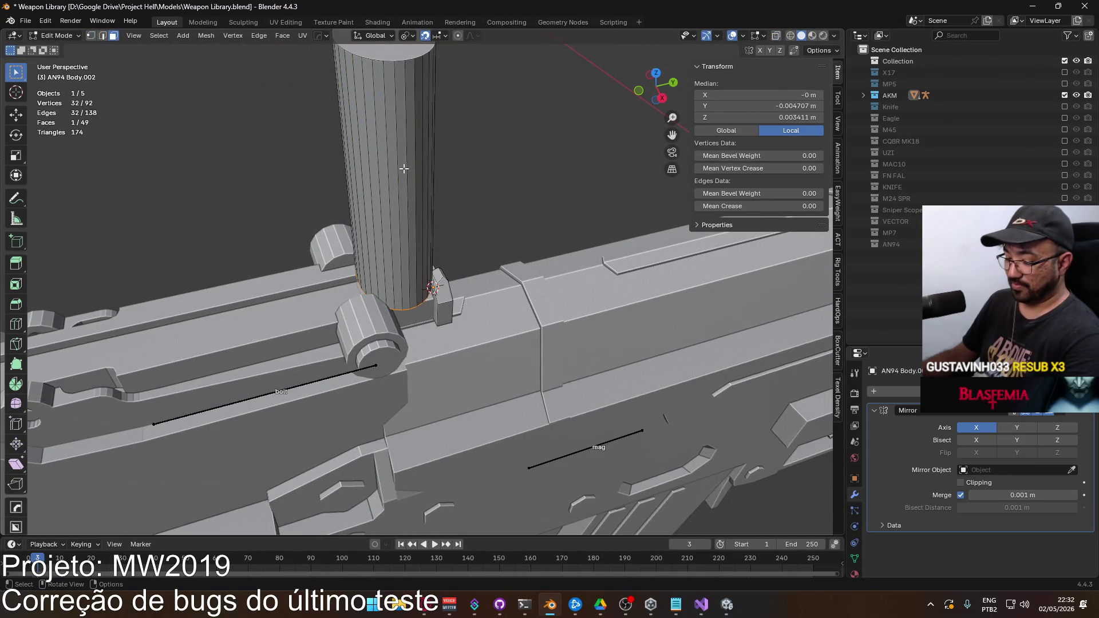
key(l)
key(KP_7)
scroll(457, 231, up, 8)
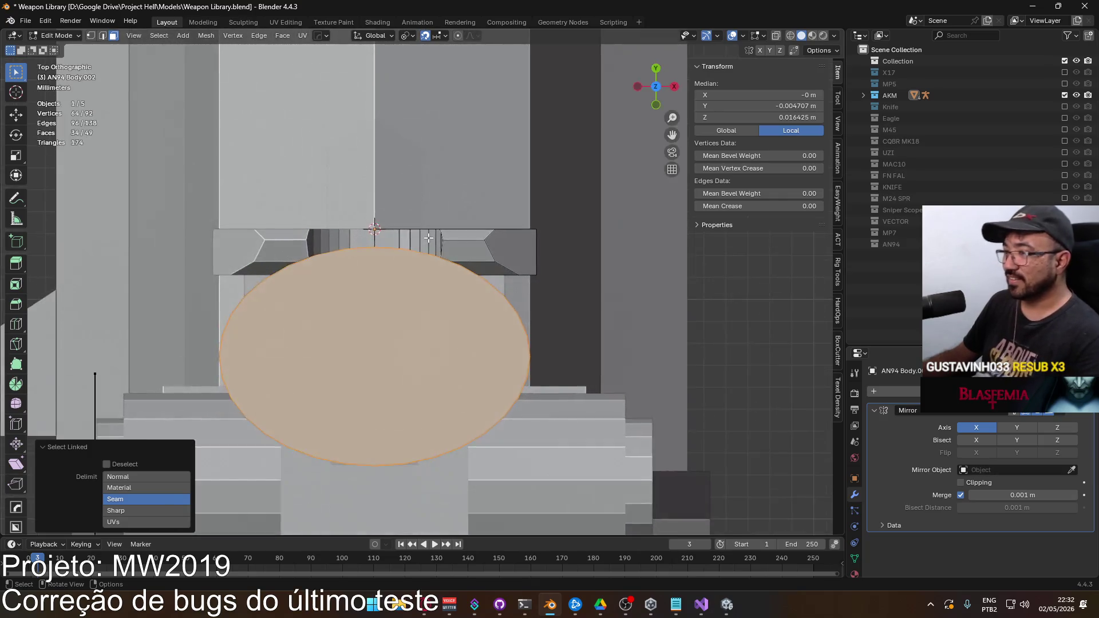
key(alt+z)
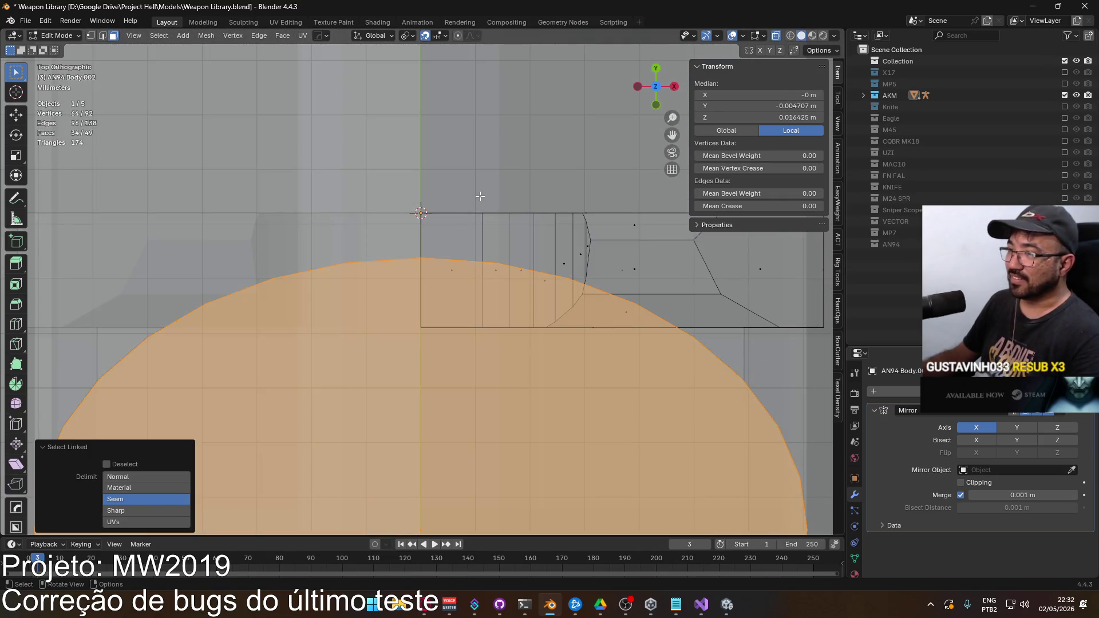
key(g)
key(Escape)
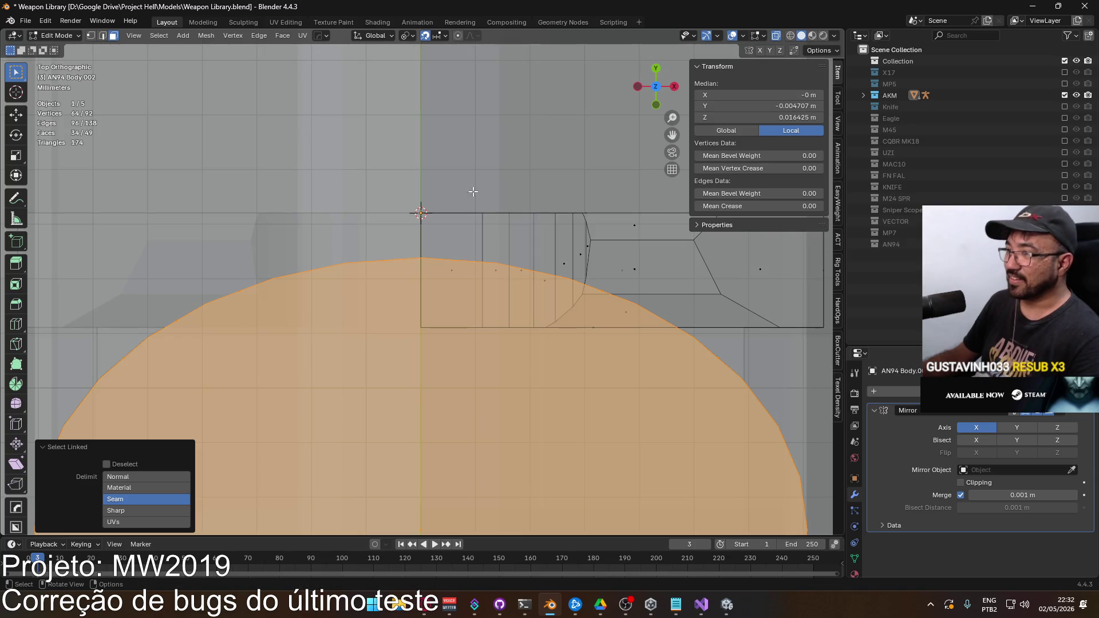
Step: With snapping off, nudge the cylinder -0.000199 m along Y and return to Object Mode
click(442, 36)
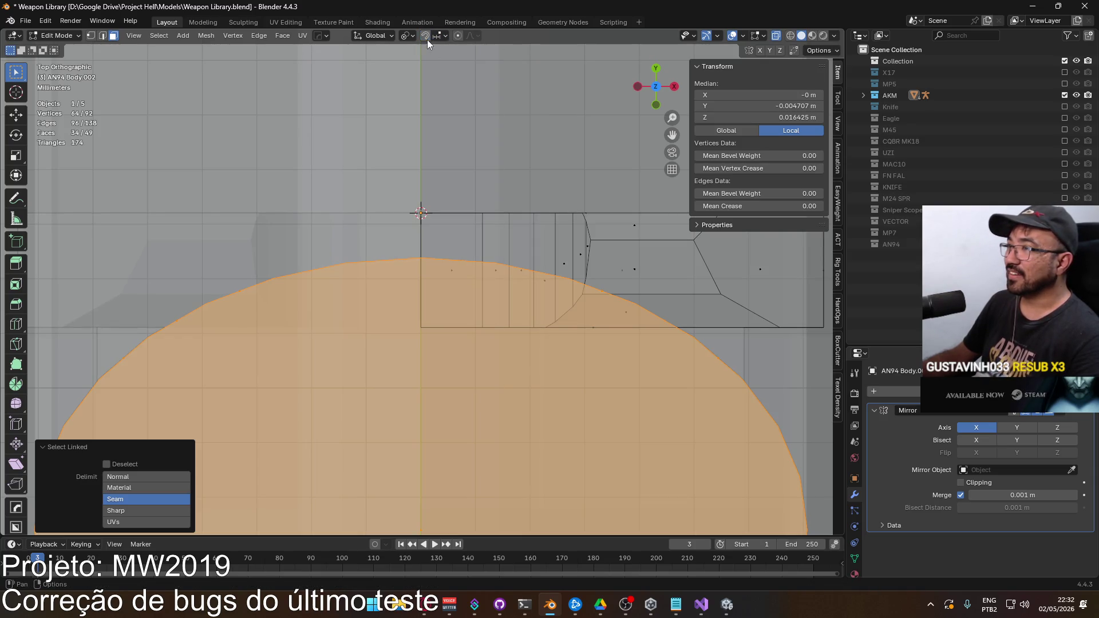
key(g)
key(y)
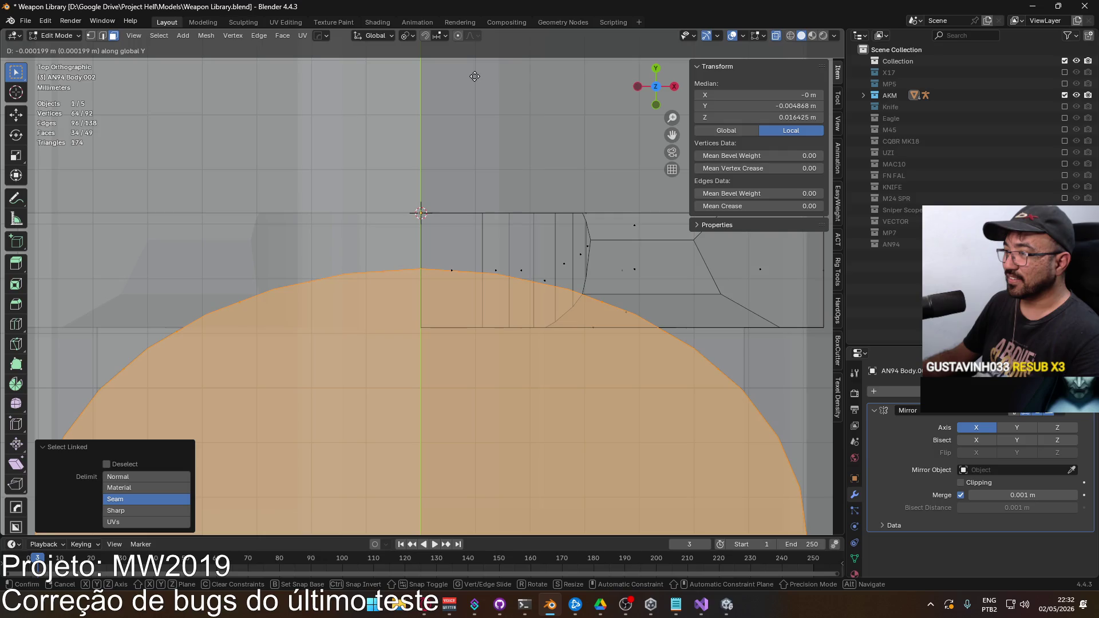
click(475, 77)
mouse_move(475, 76)
mouse_down()
mouse_move(401, 99)
mouse_move(526, 124)
mouse_move(447, 177)
mouse_up()
key(Tab)
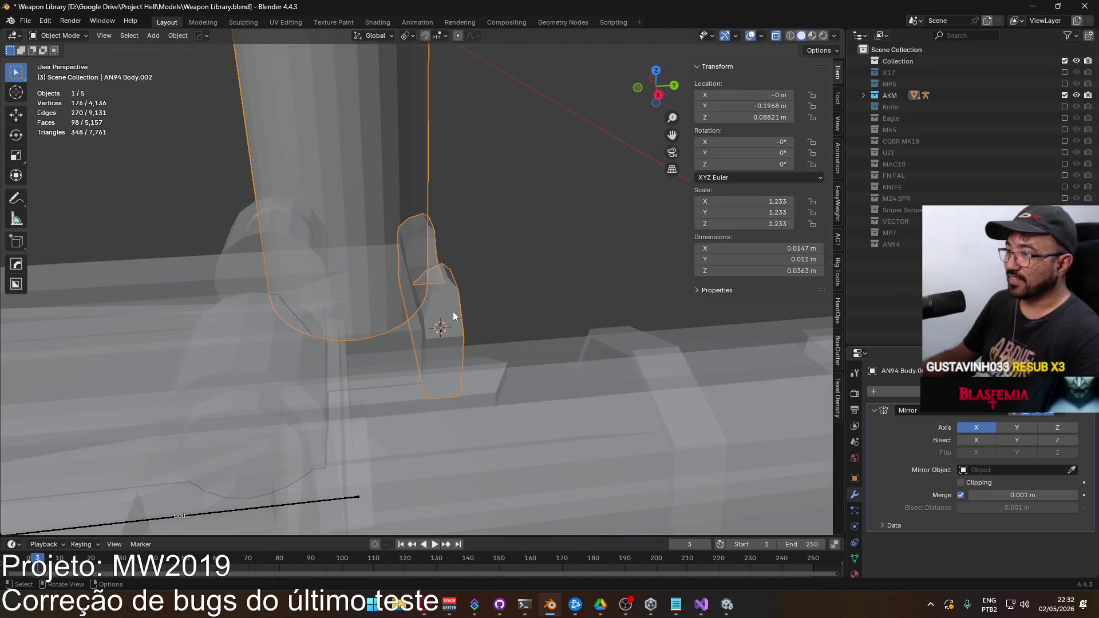
Step: Separate the selected cylinder faces into their own object
key(Tab)
right_click(401, 212)
mouse_move(410, 402)
click(452, 402)
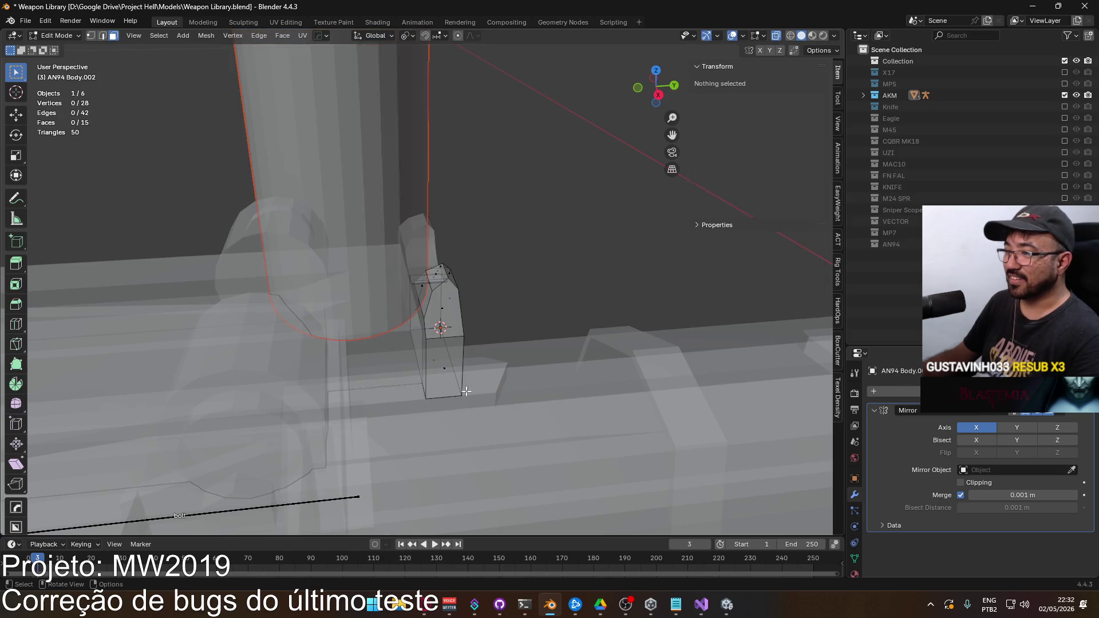
key(Tab)
Step: Apply AN94 Body.002's Mirror modifier and add a Boolean cutting with AN94 Body.003
click(448, 343)
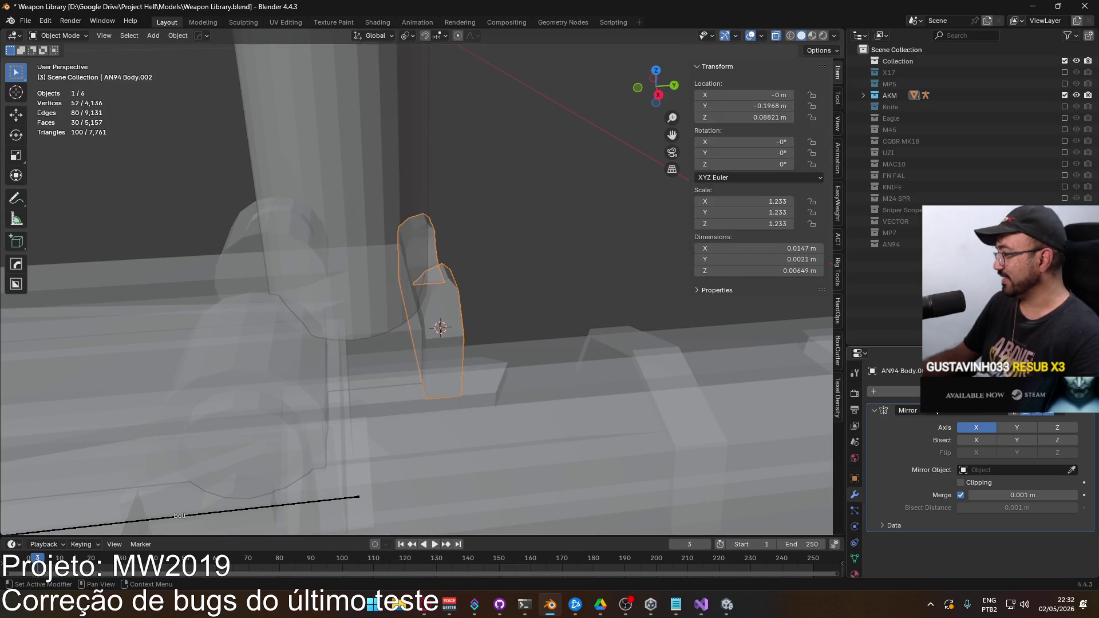
key(ctrl+a)
click(887, 391)
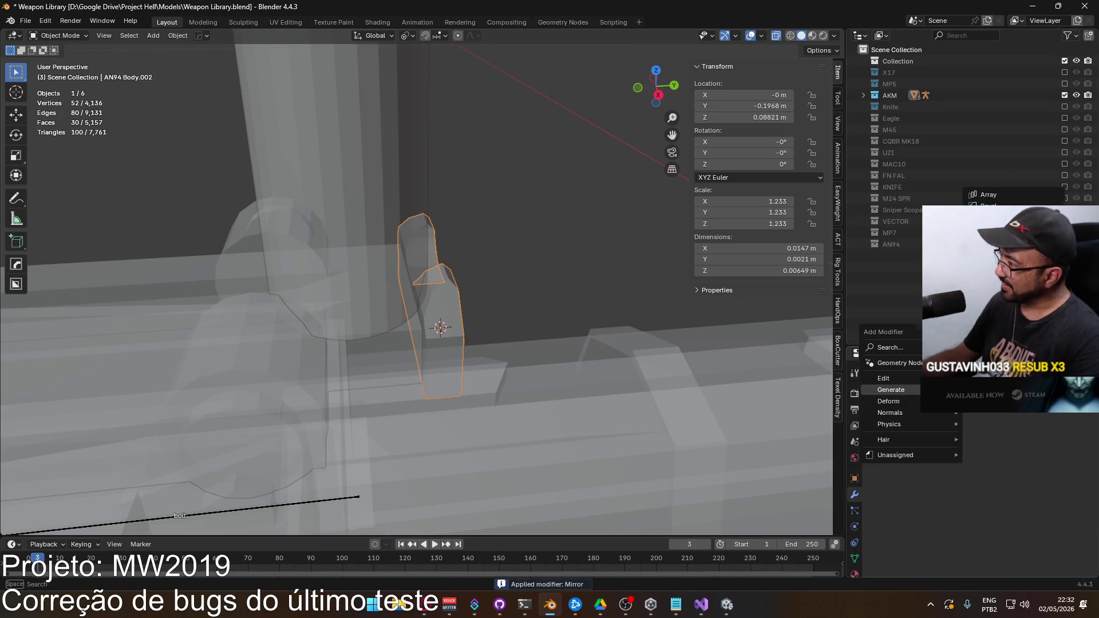
click(991, 218)
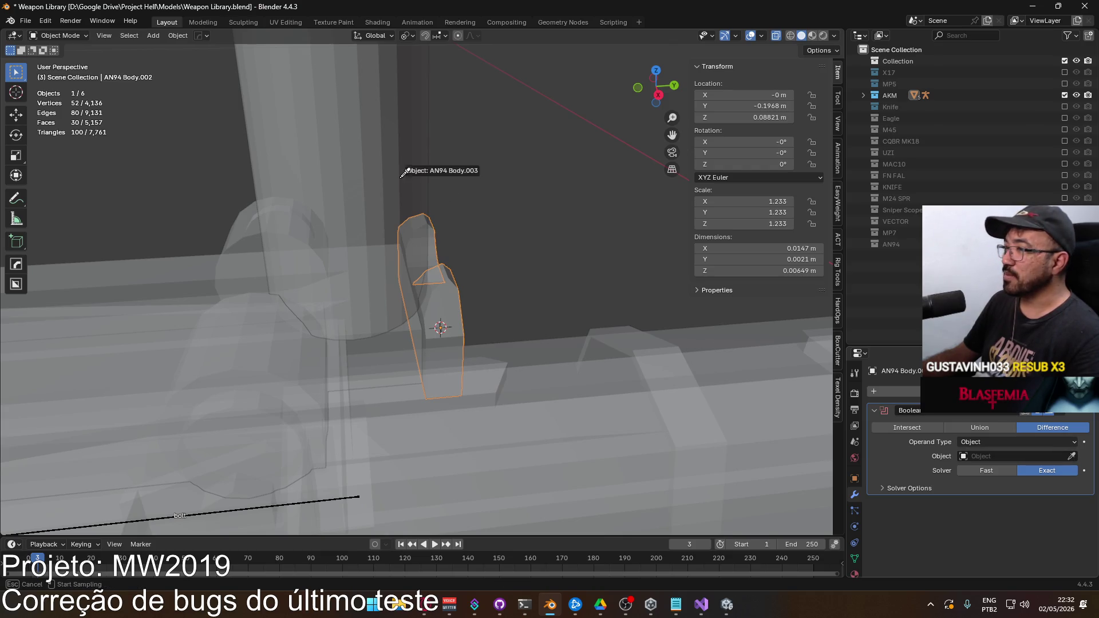
click(413, 163)
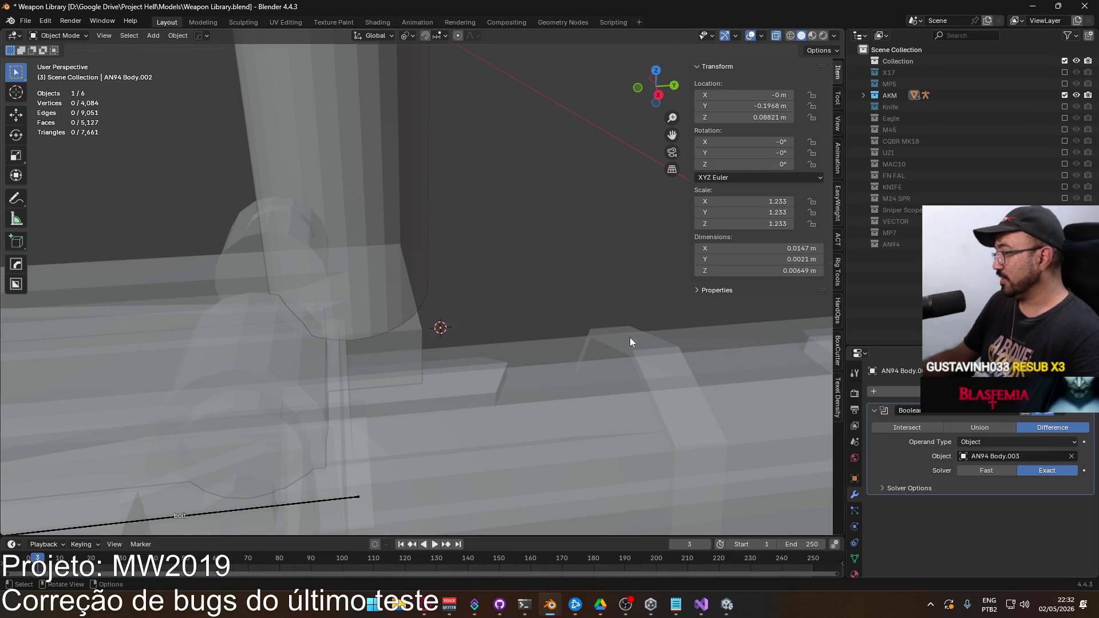
drag(558, 308, 561, 264)
Step: Move the cylinder AN94 Body.003's bottom face along Z in Edit Mode
key(Tab)
key(Tab)
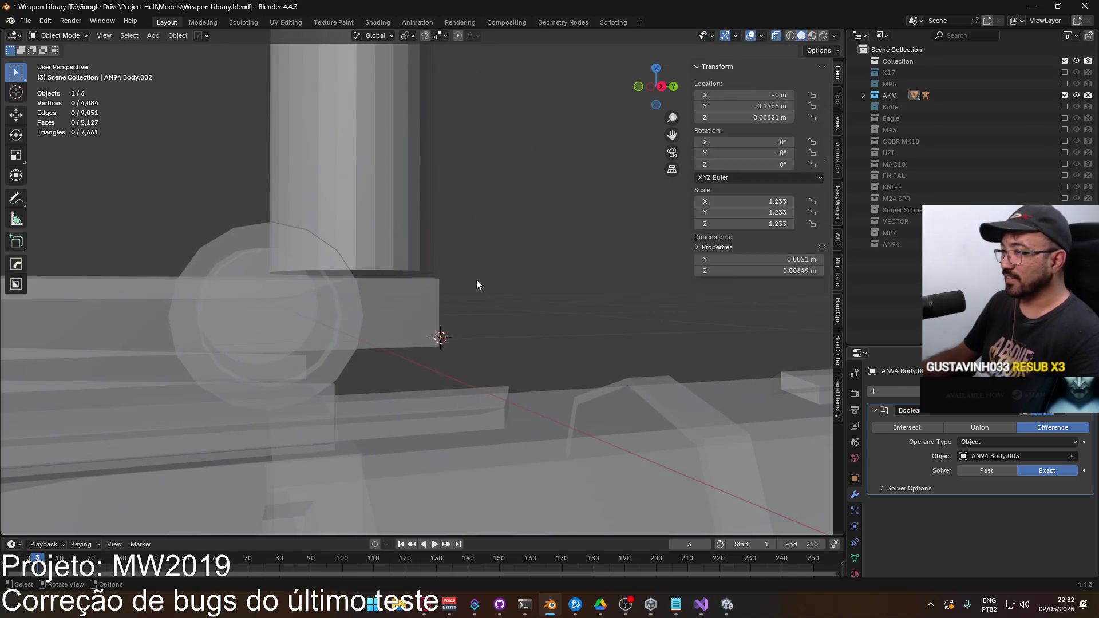
drag(477, 281, 389, 252)
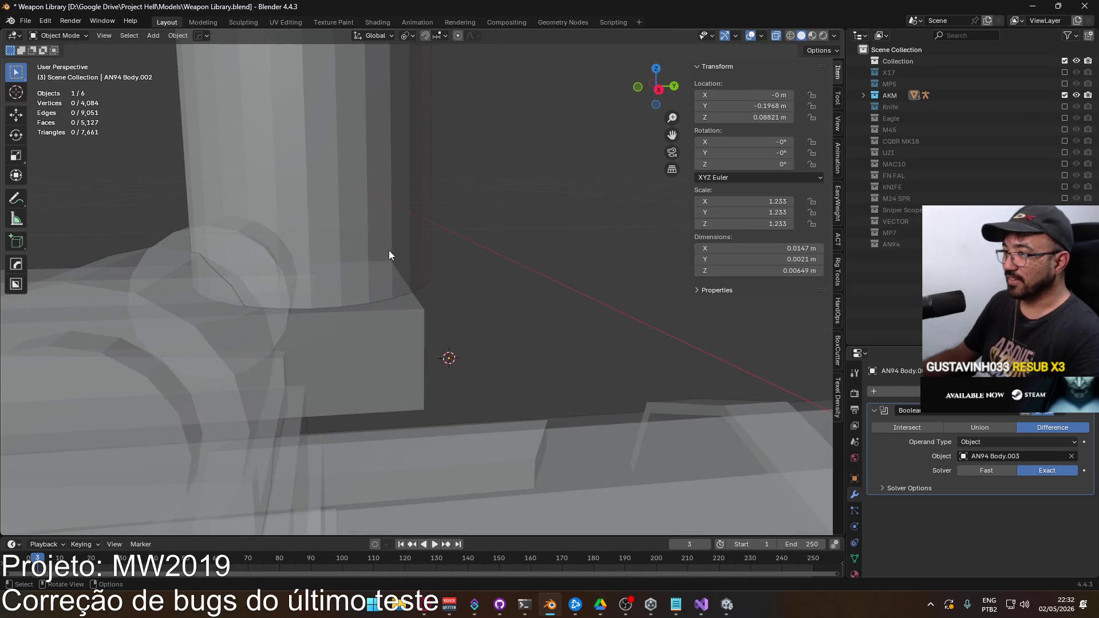
click(389, 255)
key(Tab)
click(316, 277)
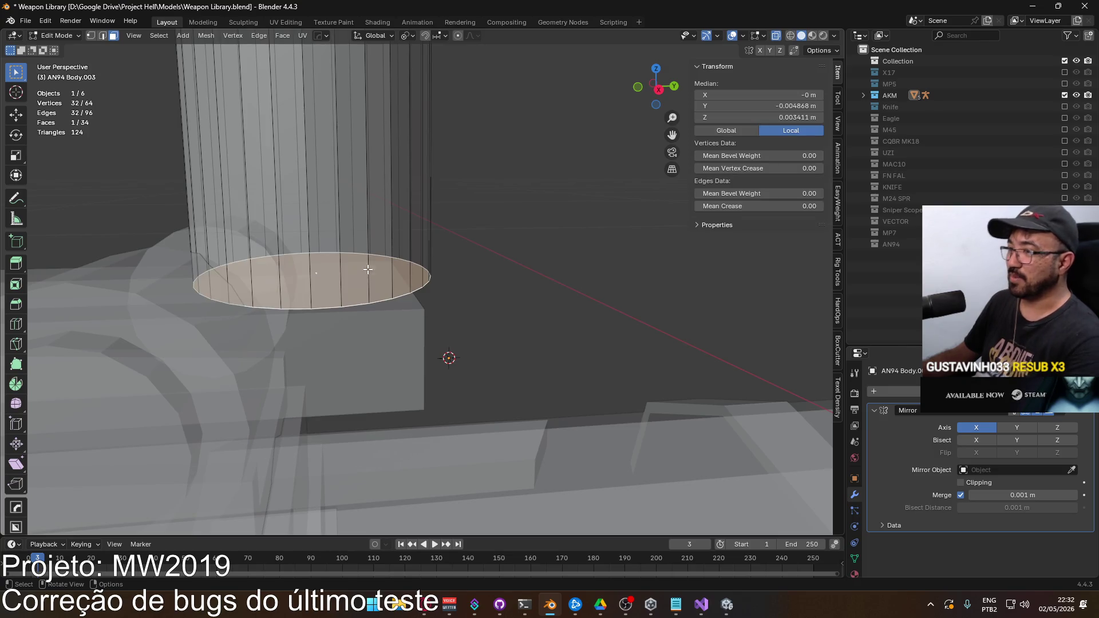
key(KP_3)
key(g)
key(y)
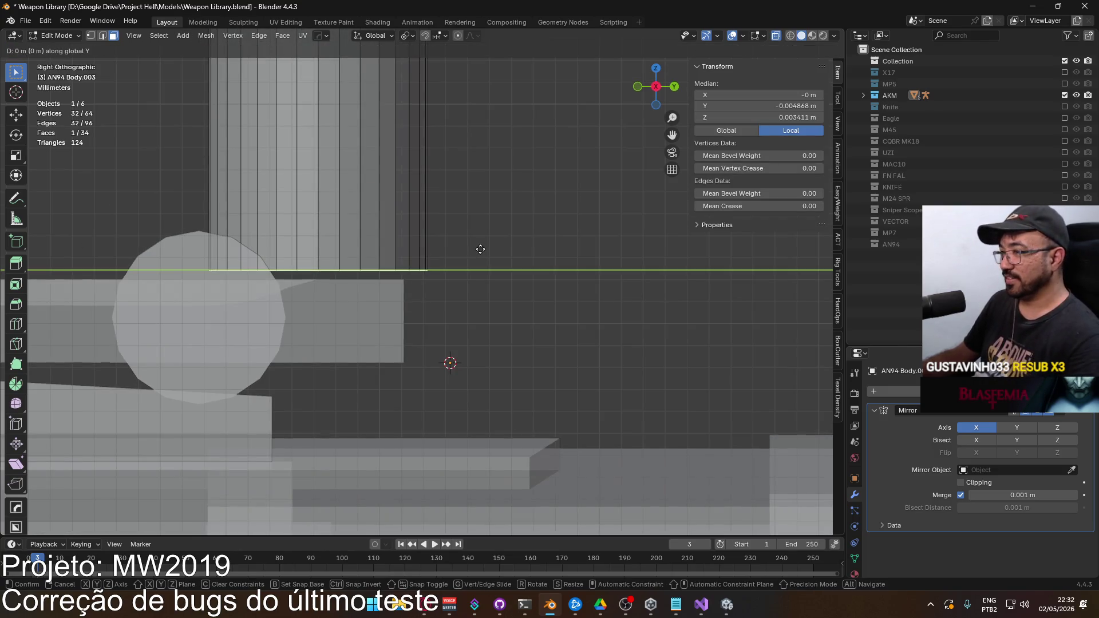
key(z)
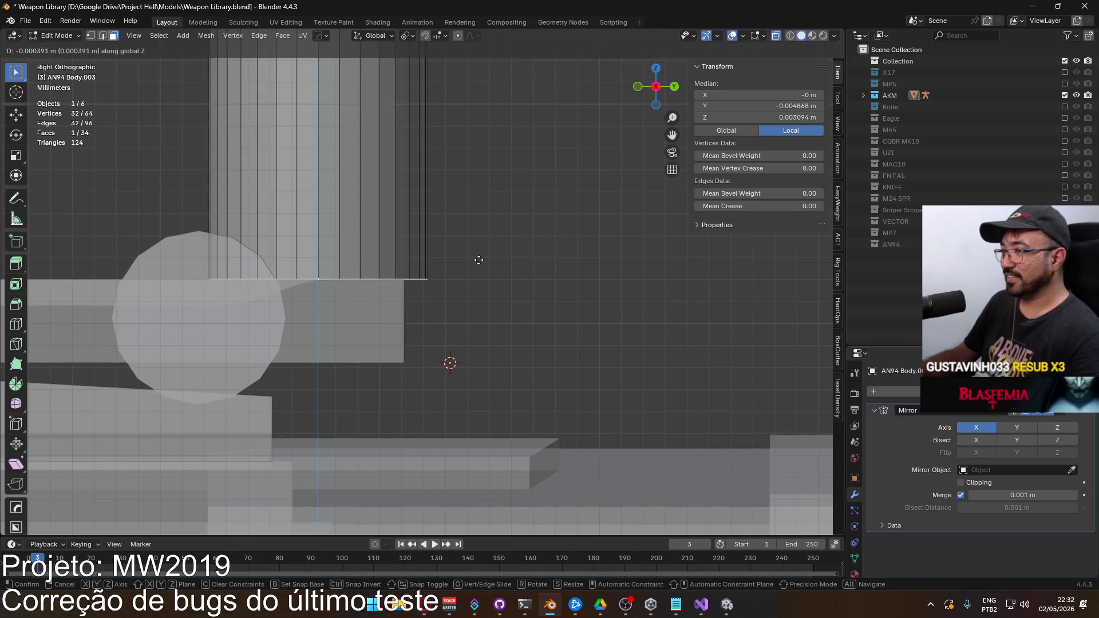
click(478, 260)
key(Tab)
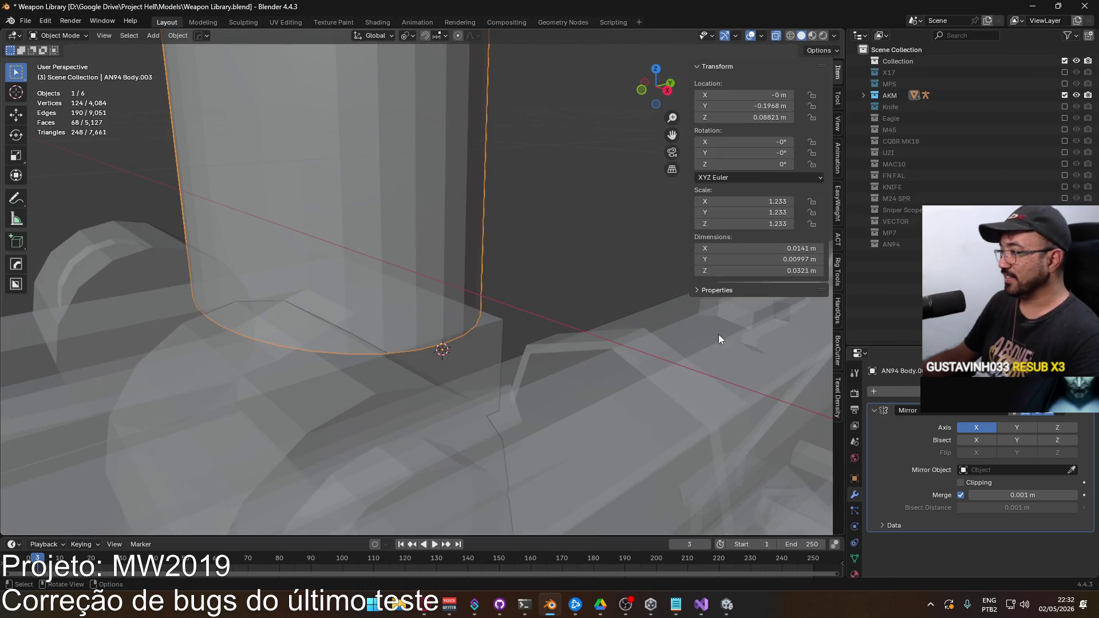
Step: Undo the bottom-face move and return AN94 Body.002 to Object Mode
key(ctrl+z)
key(ctrl+z)
key(ctrl+z)
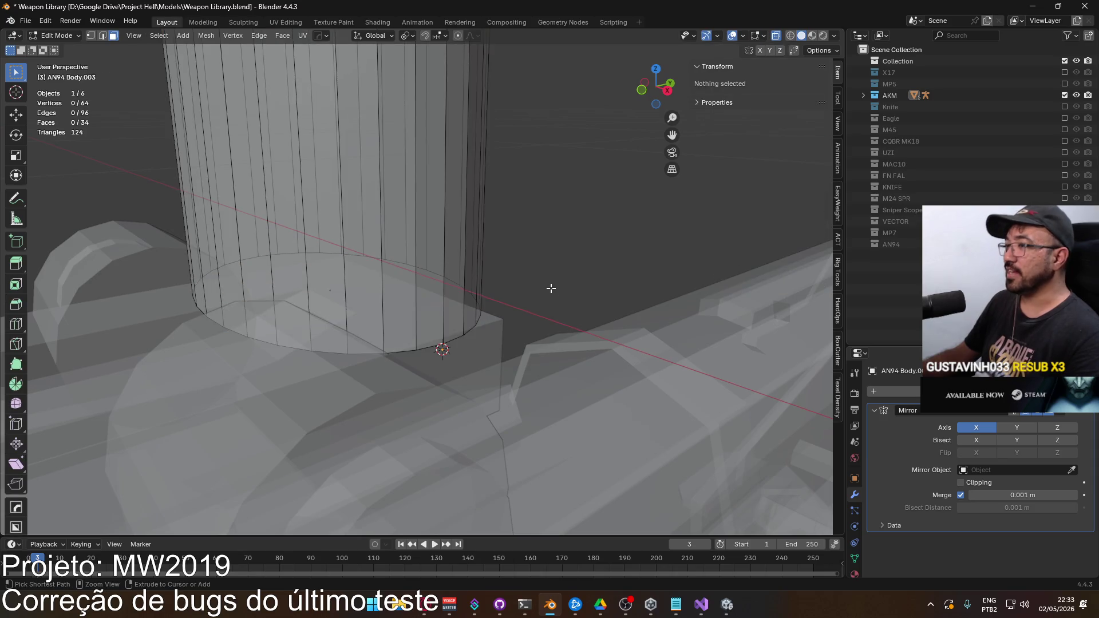
key(Tab)
key(Tab)
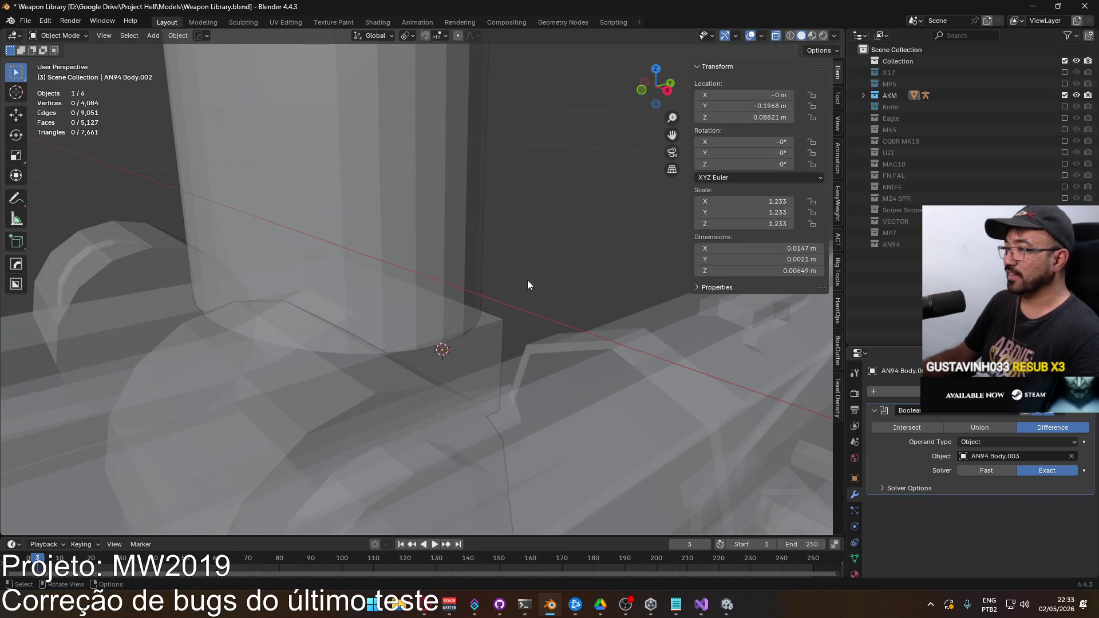
key(Tab)
key(Tab)
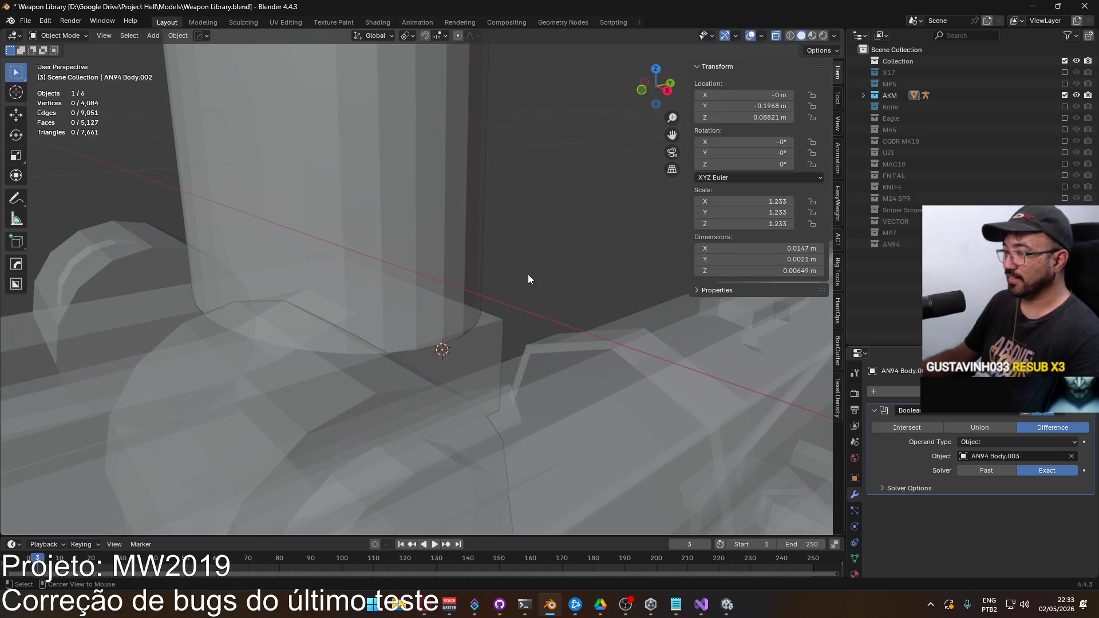
key(Tab)
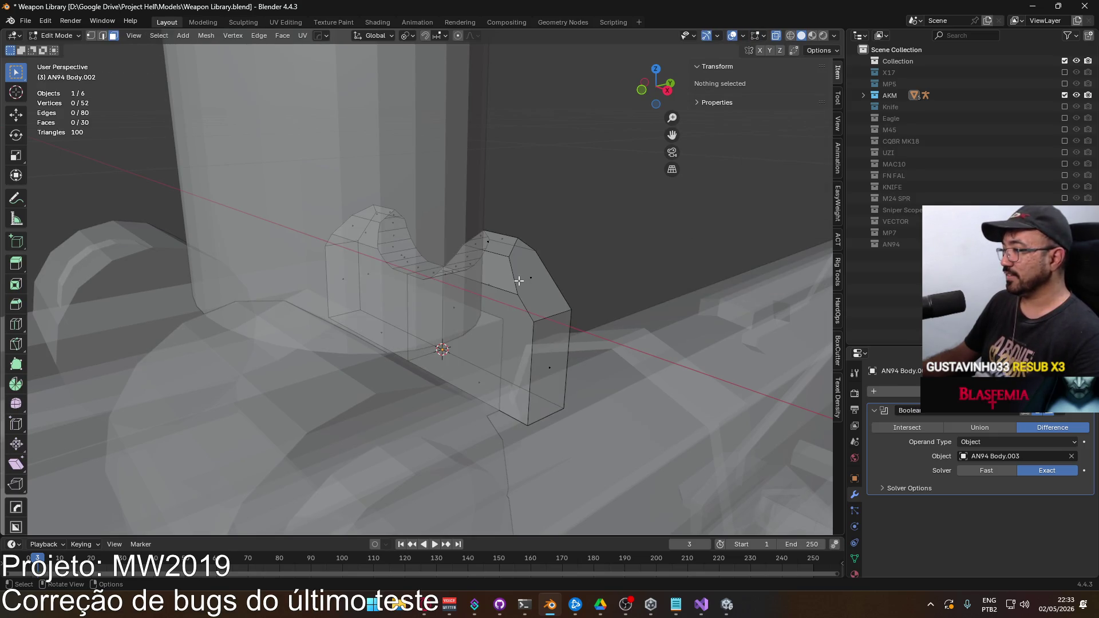
click(541, 277)
click(72, 35)
click(63, 47)
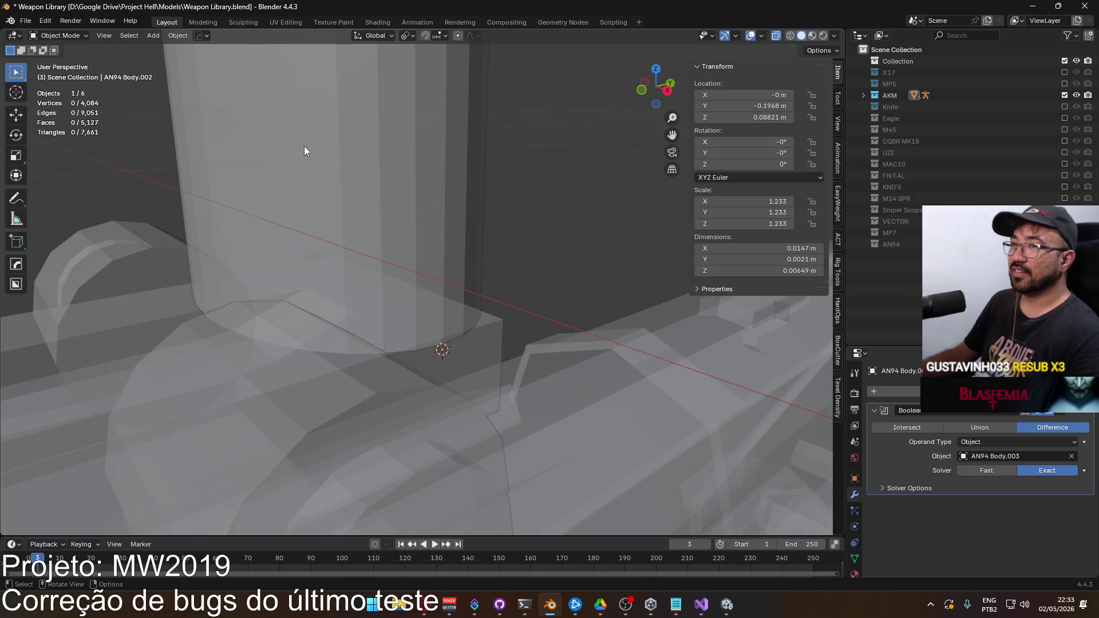
Step: Try other Boolean operations, settle on Difference, and test Fast versus Exact solver
click(963, 428)
click(1032, 424)
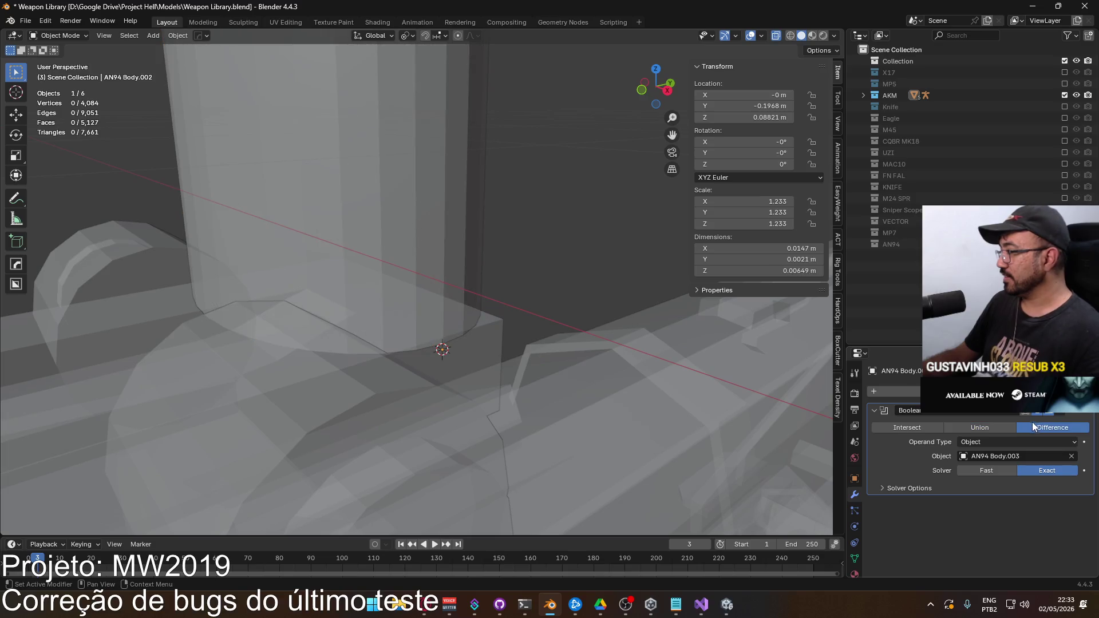
click(1002, 465)
mouse_move(624, 297)
mouse_down()
mouse_move(547, 322)
mouse_move(483, 325)
mouse_move(414, 308)
mouse_move(596, 292)
mouse_move(685, 317)
mouse_move(800, 313)
mouse_move(750, 303)
mouse_move(584, 325)
mouse_move(598, 329)
mouse_up()
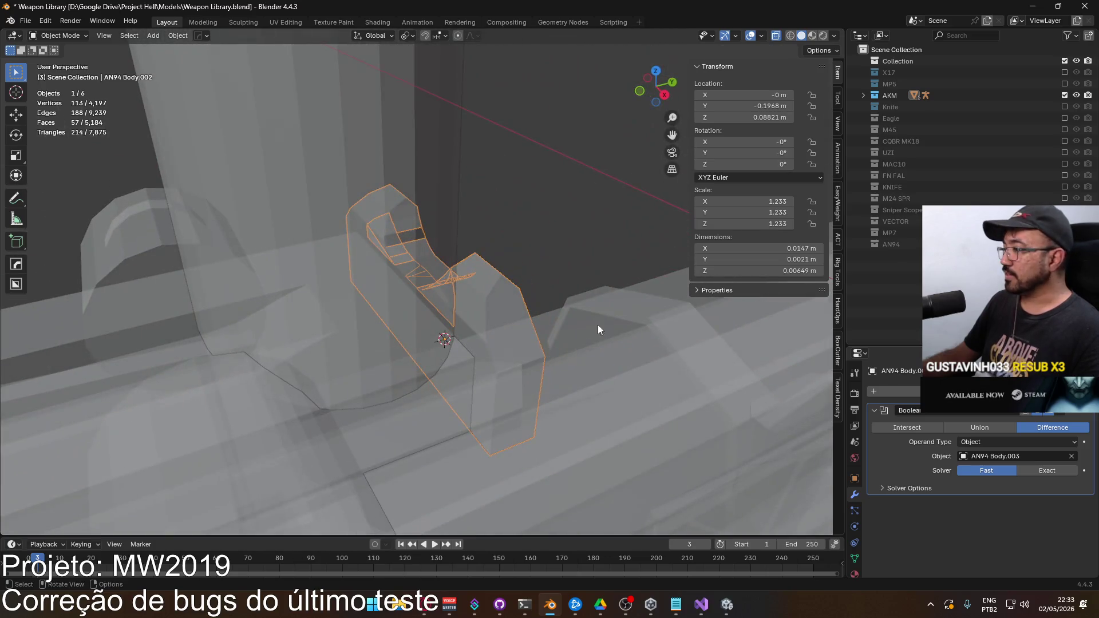
click(1060, 471)
click(469, 270)
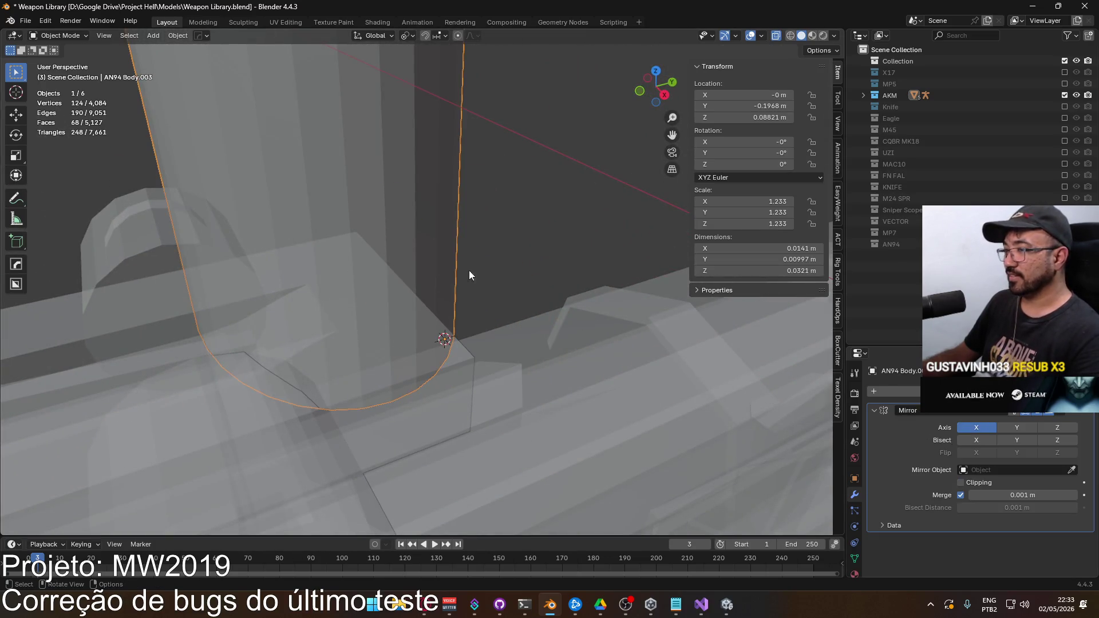
Step: Lower the cylinder's bottom face slightly along Z
key(Tab)
click(336, 284)
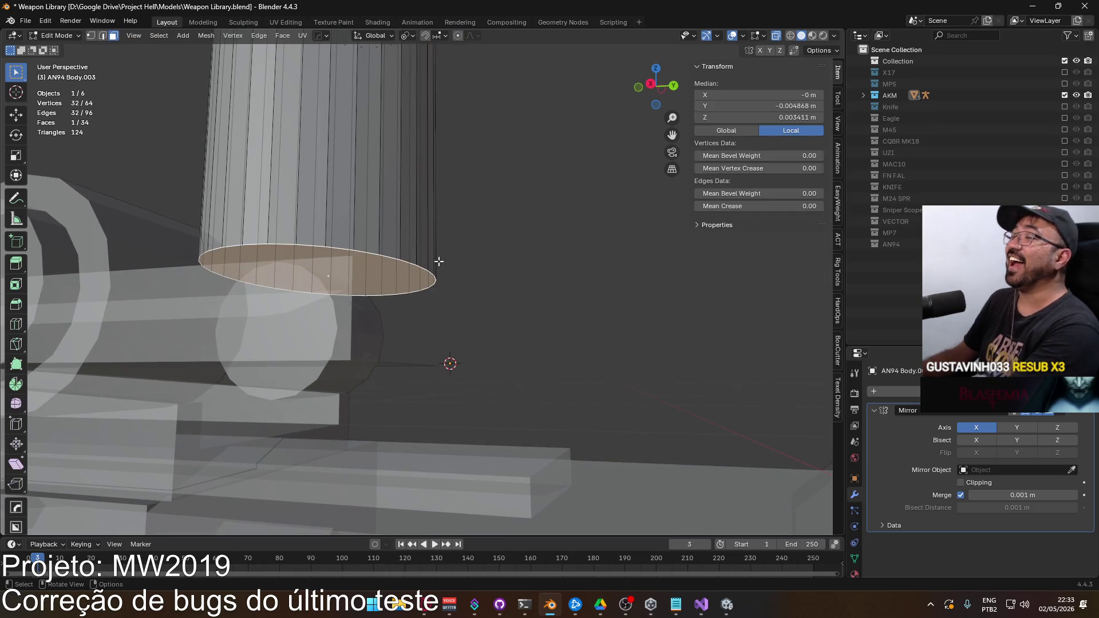
key(KP_3)
key(g)
key(y)
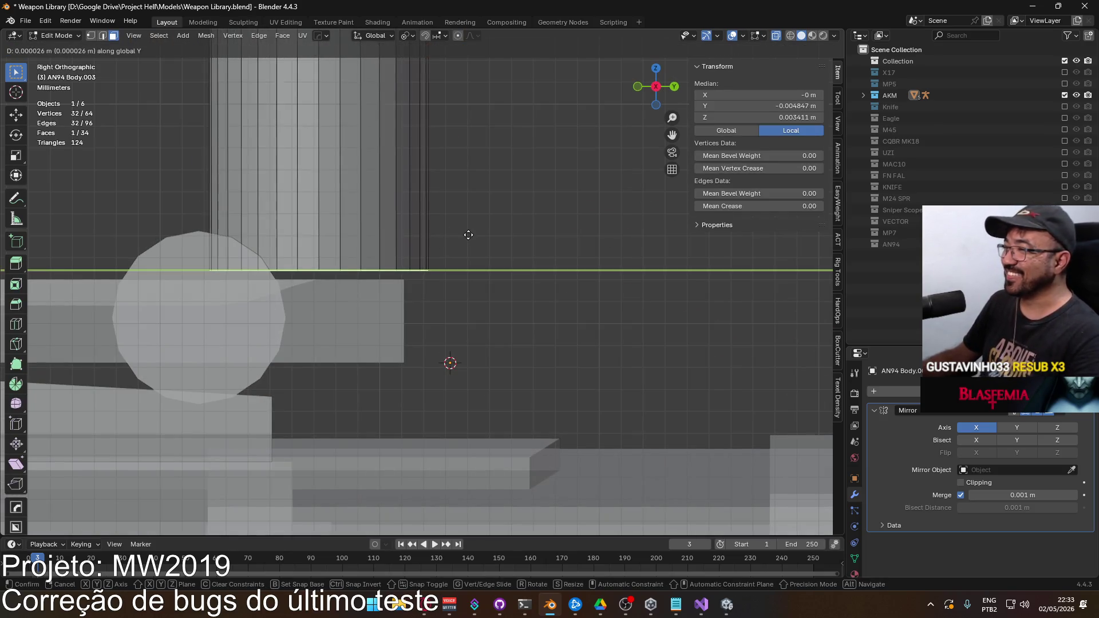
key(z)
click(471, 270)
mouse_move(471, 269)
mouse_down()
mouse_move(481, 274)
mouse_move(449, 299)
mouse_up()
scroll(450, 293, down, 3)
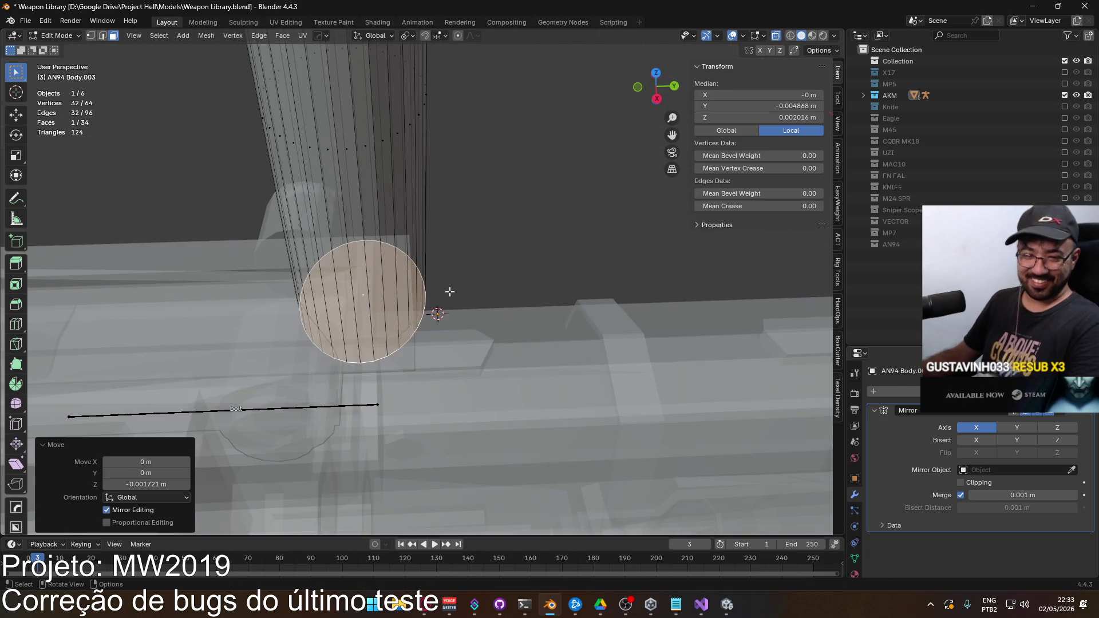
mouse_move(462, 262)
mouse_down()
mouse_move(451, 222)
mouse_move(482, 260)
mouse_move(470, 278)
mouse_move(474, 222)
mouse_move(642, 221)
mouse_move(544, 266)
mouse_move(470, 265)
mouse_move(294, 225)
mouse_move(179, 224)
mouse_move(244, 210)
mouse_up()
Step: Delete the AN94 Body.003 cylinder and view the rear sight from the back
key(Tab)
key(Delete)
key(ctrl+KP_1)
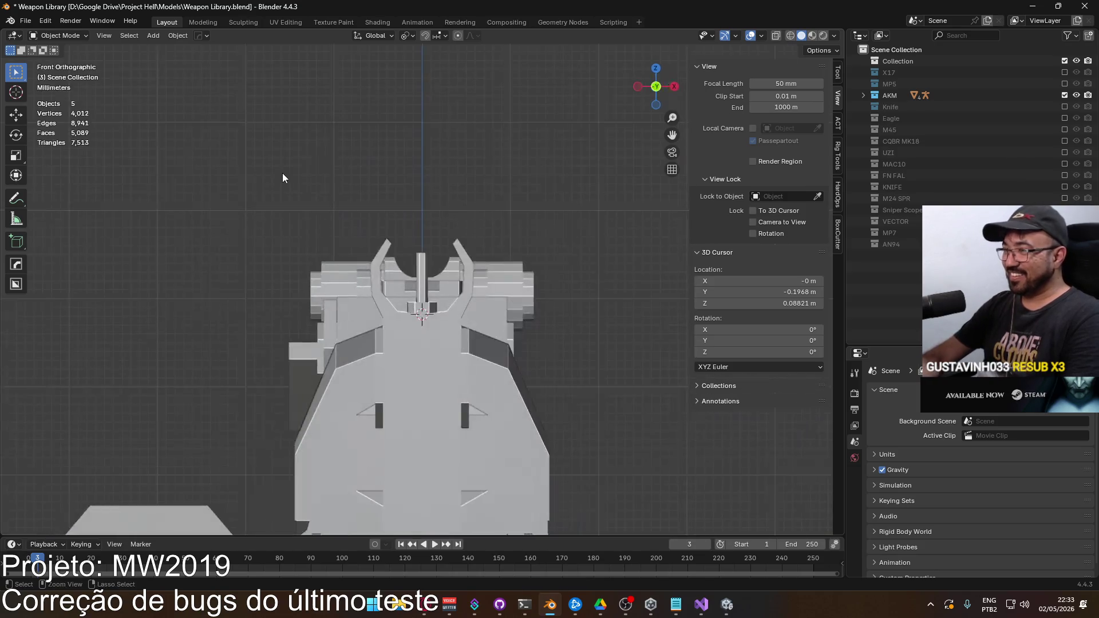
scroll(436, 290, up, 4)
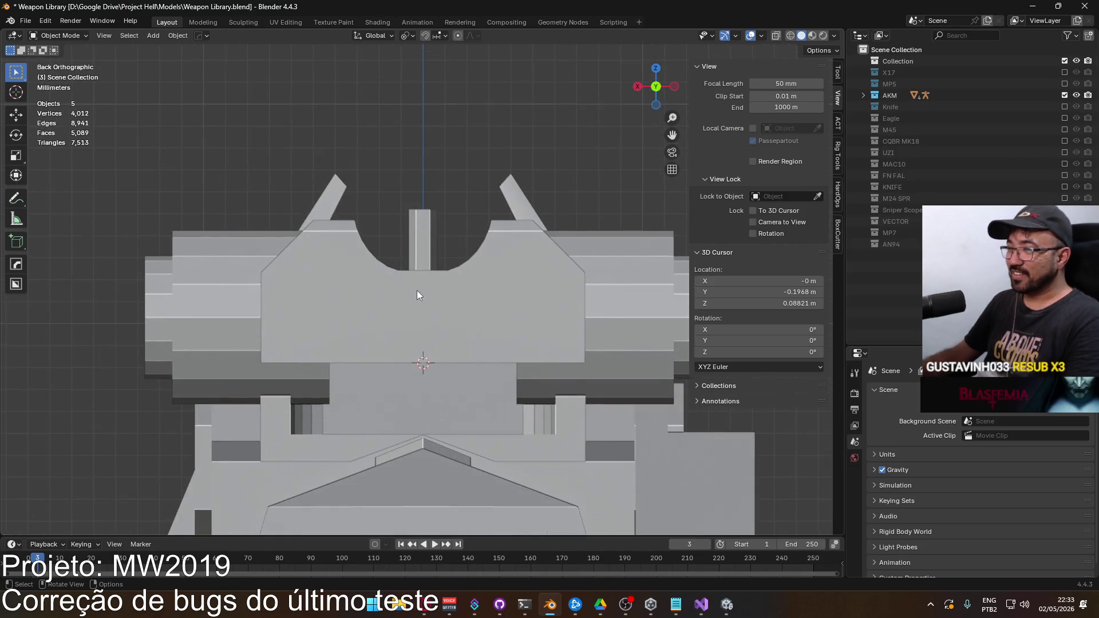
mouse_move(434, 297)
mouse_down()
mouse_move(353, 330)
mouse_move(345, 313)
mouse_move(467, 286)
mouse_up()
Step: In X-ray Edit Mode on AN94 Body.002, box-select the curved top notch geometry
click(467, 287)
key(Tab)
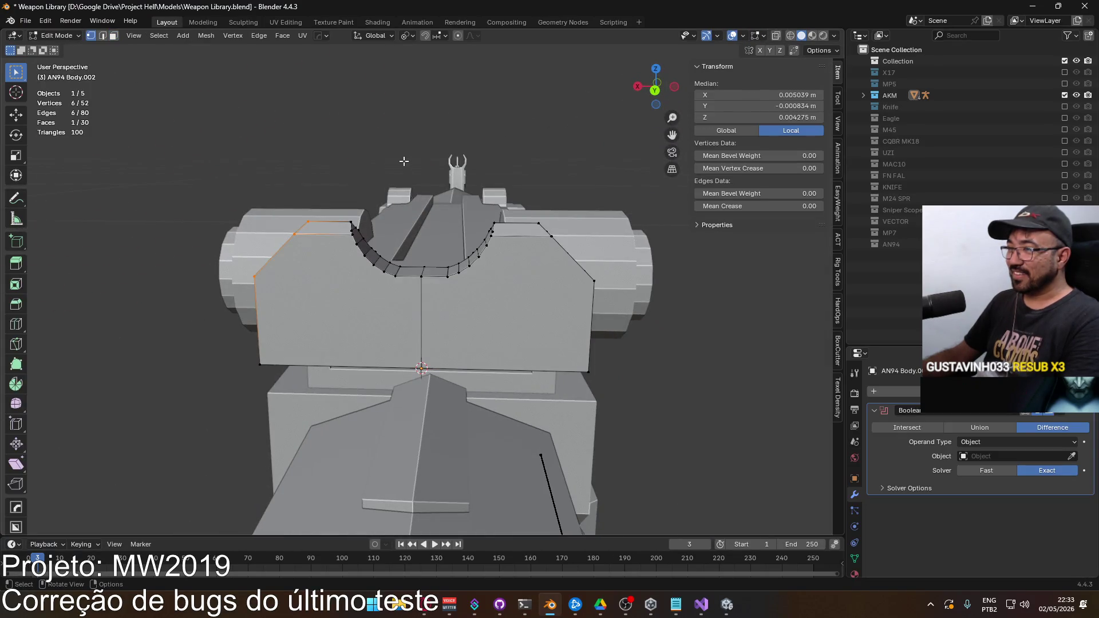
key(alt+z)
key(KP_1)
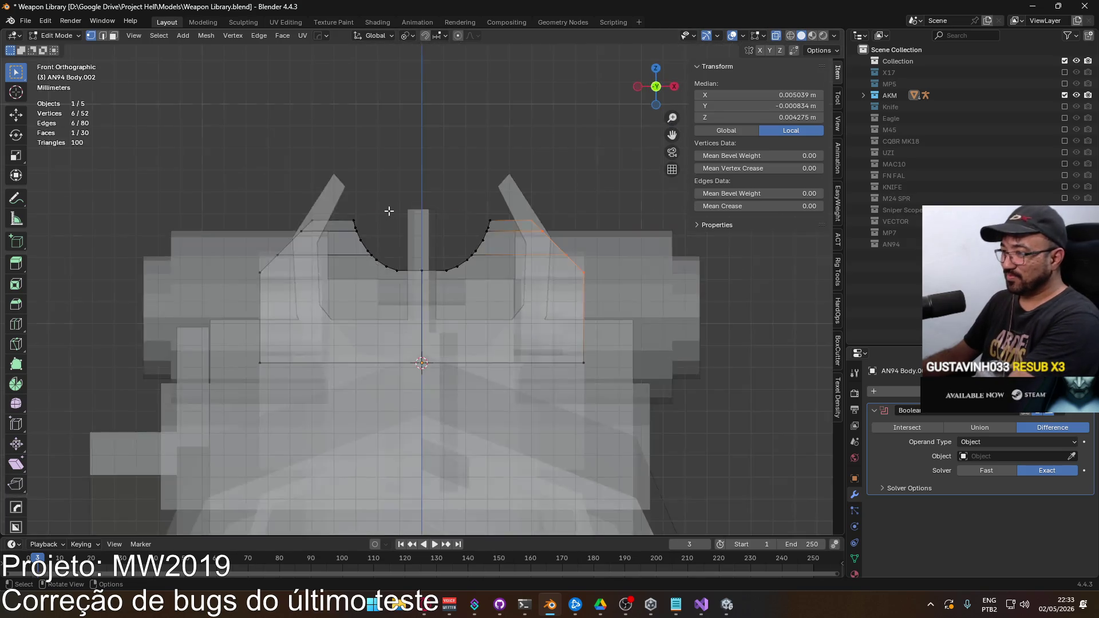
key(ctrl+KP_1)
mouse_move(180, 178)
mouse_down()
mouse_move(643, 290)
mouse_move(631, 275)
mouse_move(539, 248)
mouse_move(503, 265)
mouse_move(368, 284)
mouse_move(593, 248)
mouse_up()
scroll(515, 240, up, 4)
Step: Lower the selected notch 0.000406 m along Z over two moves
key(g)
key(y)
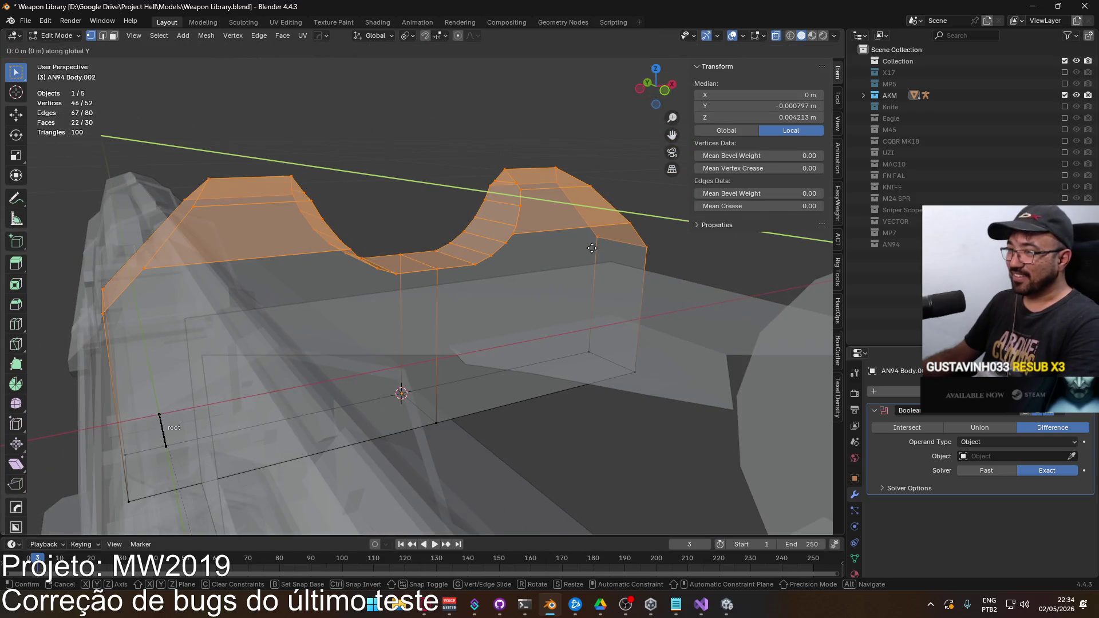
key(z)
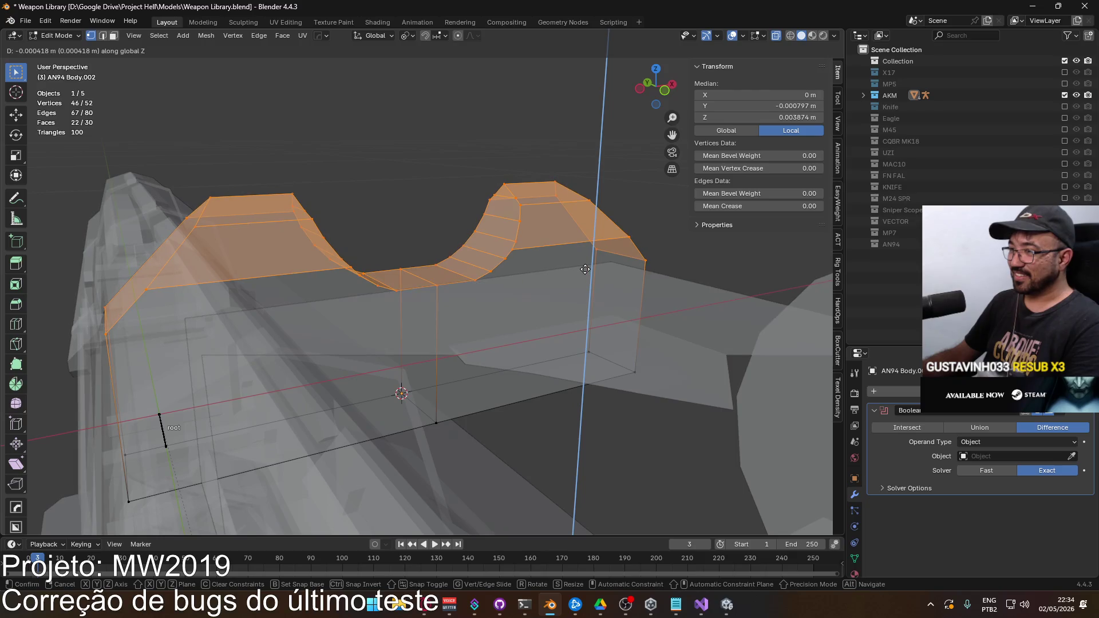
click(585, 270)
mouse_move(585, 269)
mouse_down()
mouse_move(454, 258)
mouse_move(496, 236)
mouse_up()
key(g)
key(z)
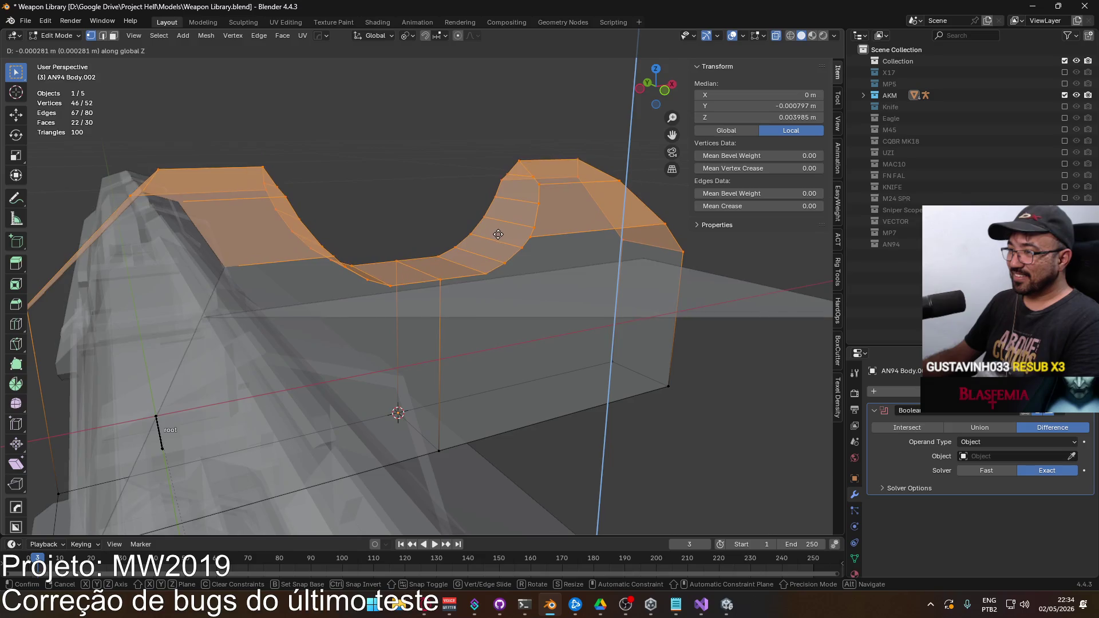
click(493, 239)
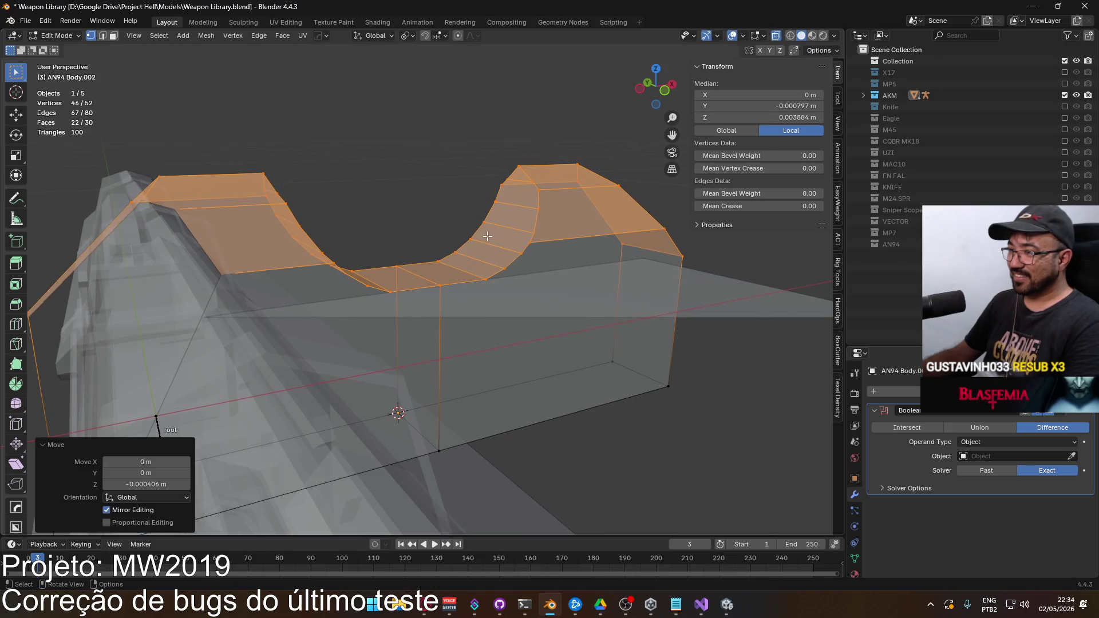
scroll(494, 239, down, 4)
mouse_move(493, 239)
mouse_down()
mouse_move(490, 247)
mouse_move(567, 213)
mouse_move(533, 221)
mouse_move(492, 209)
mouse_move(462, 274)
mouse_move(496, 249)
mouse_move(517, 248)
mouse_move(516, 263)
mouse_move(479, 324)
mouse_move(454, 288)
mouse_move(506, 251)
mouse_move(376, 280)
mouse_up()
Step: Separate the small part's connected faces from the receiver body into a new object
key(Tab)
mouse_move(197, 319)
mouse_down()
mouse_move(286, 379)
mouse_move(434, 266)
mouse_move(497, 267)
mouse_move(428, 282)
mouse_move(396, 269)
mouse_move(303, 312)
mouse_up()
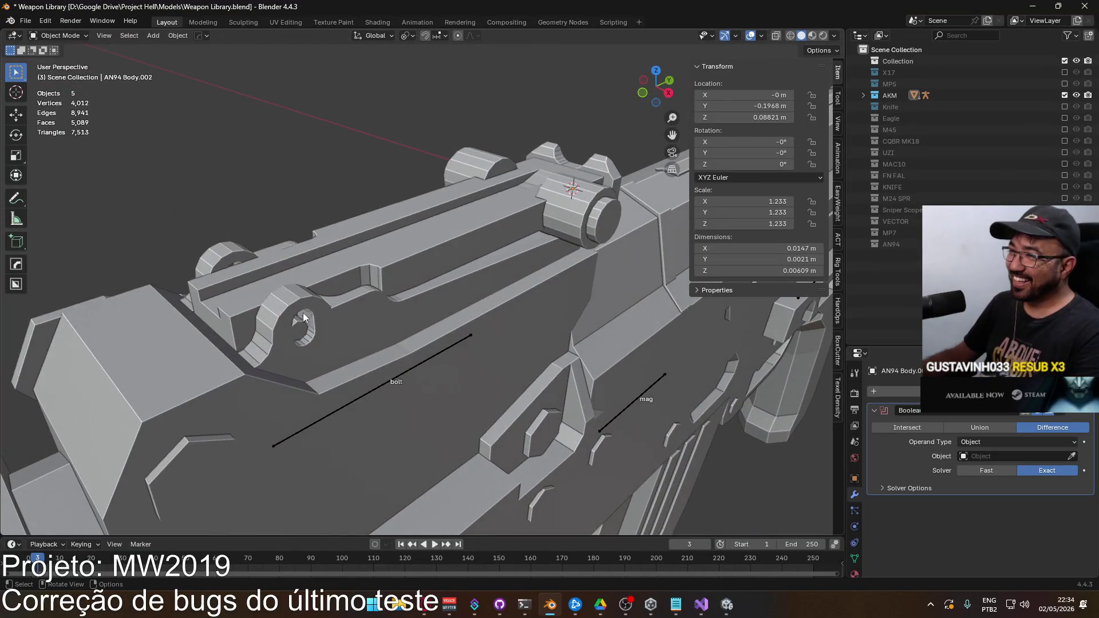
click(300, 319)
key(Tab)
key(3)
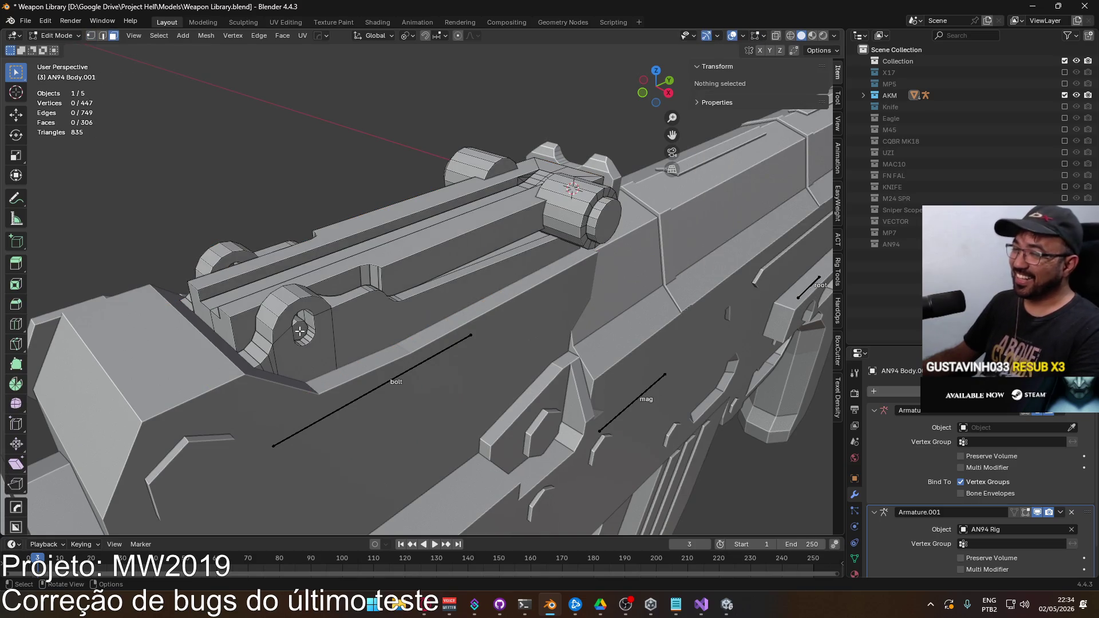
key(l)
right_click(297, 341)
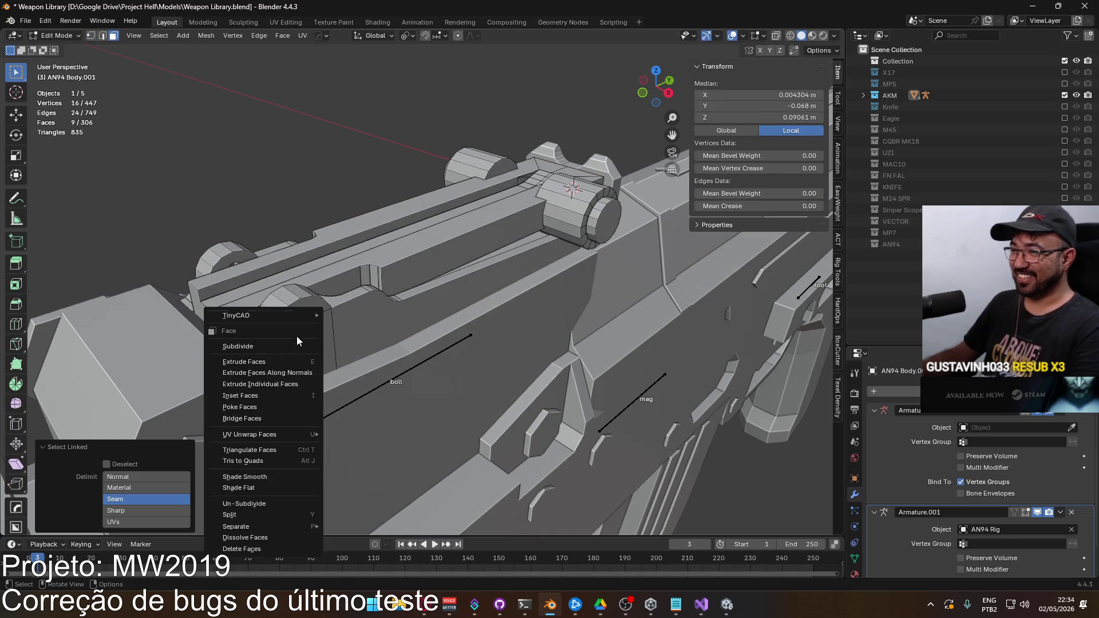
mouse_move(303, 525)
click(355, 523)
key(Tab)
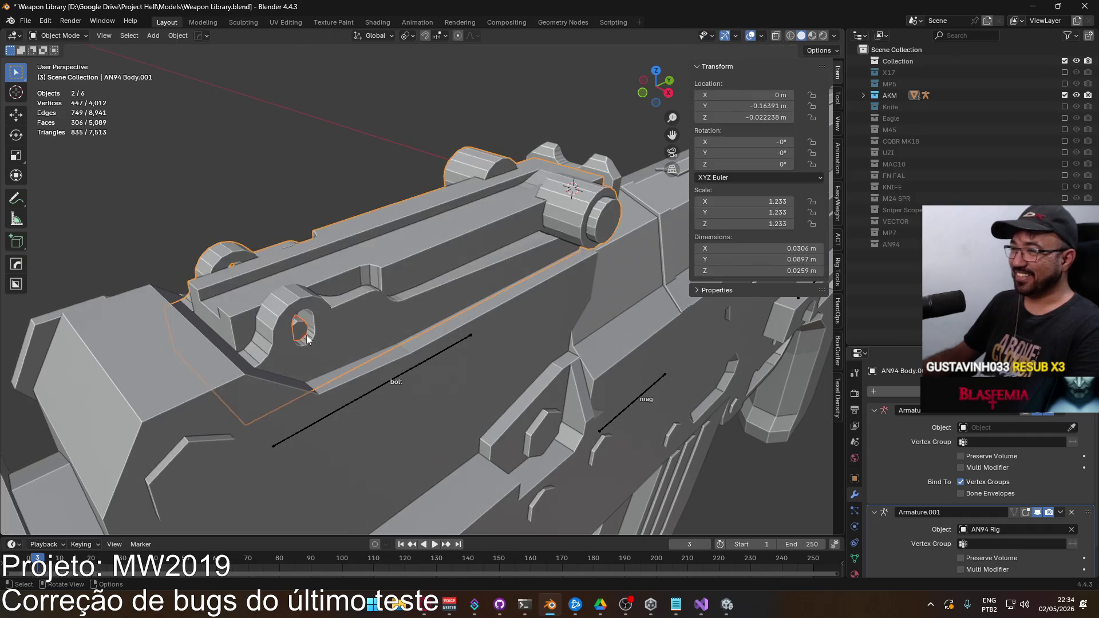
Step: Remove the rear sight's boolean modifier and add a Mirror modifier to the active object
shift+click(595, 192)
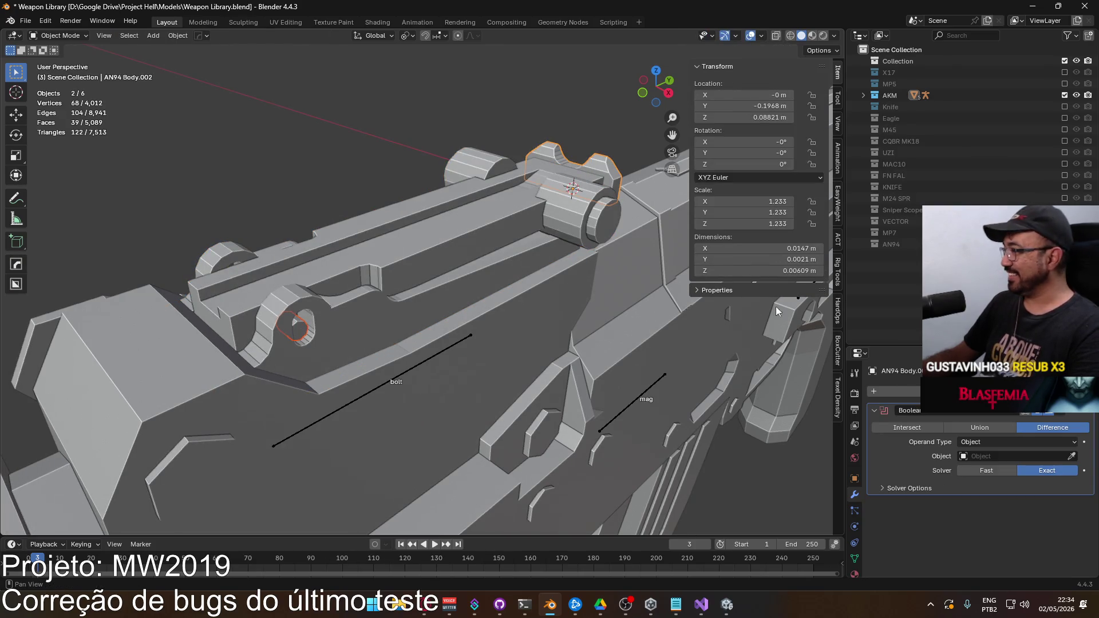
key(ctrl+x)
click(893, 392)
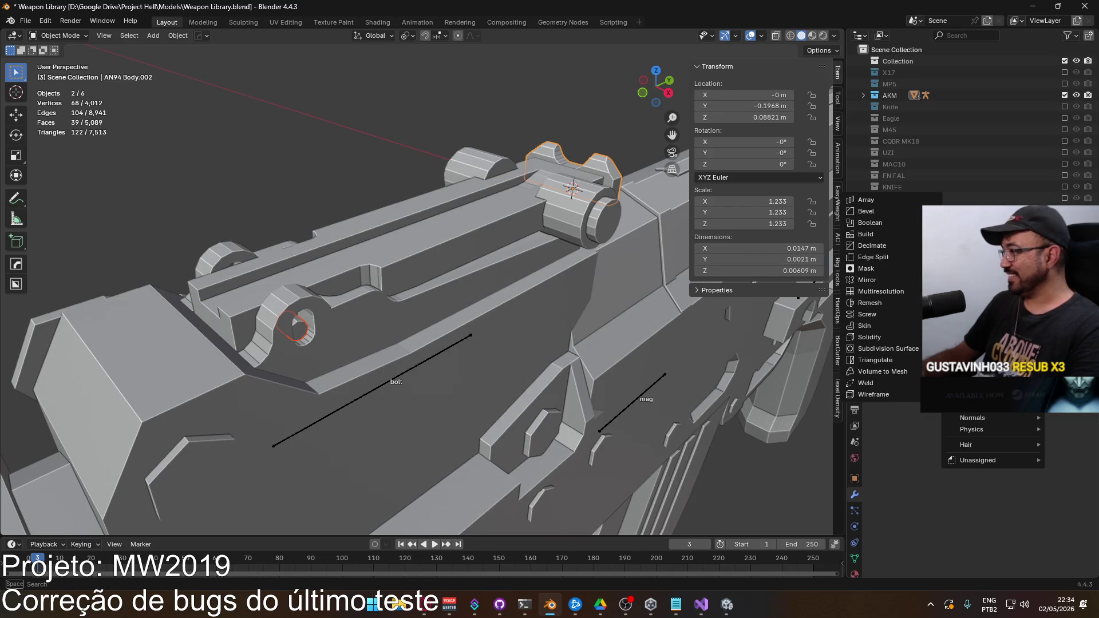
click(880, 280)
Step: Try deleting the bolt faces in see-through view, then undo the deletion
mouse_move(656, 279)
mouse_down()
mouse_move(483, 232)
mouse_move(389, 236)
mouse_up()
key(Tab)
drag(472, 240, 593, 244)
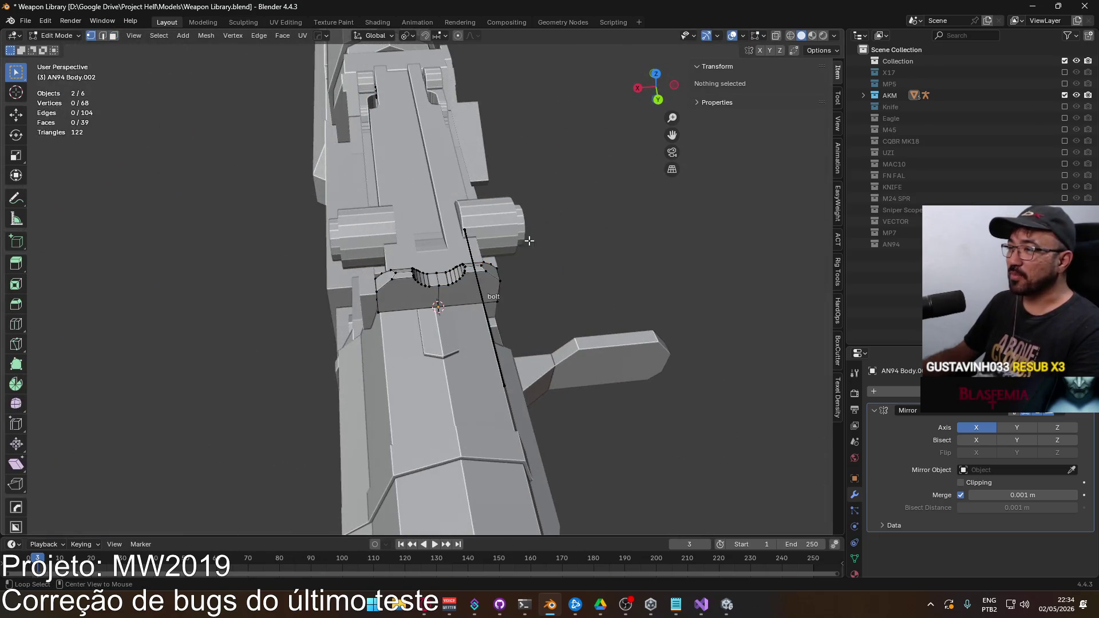
key(alt+z)
drag(478, 277, 481, 281)
key(x)
click(620, 257)
drag(621, 256, 444, 226)
key(ctrl+z)
key(ctrl+z)
key(ctrl+z)
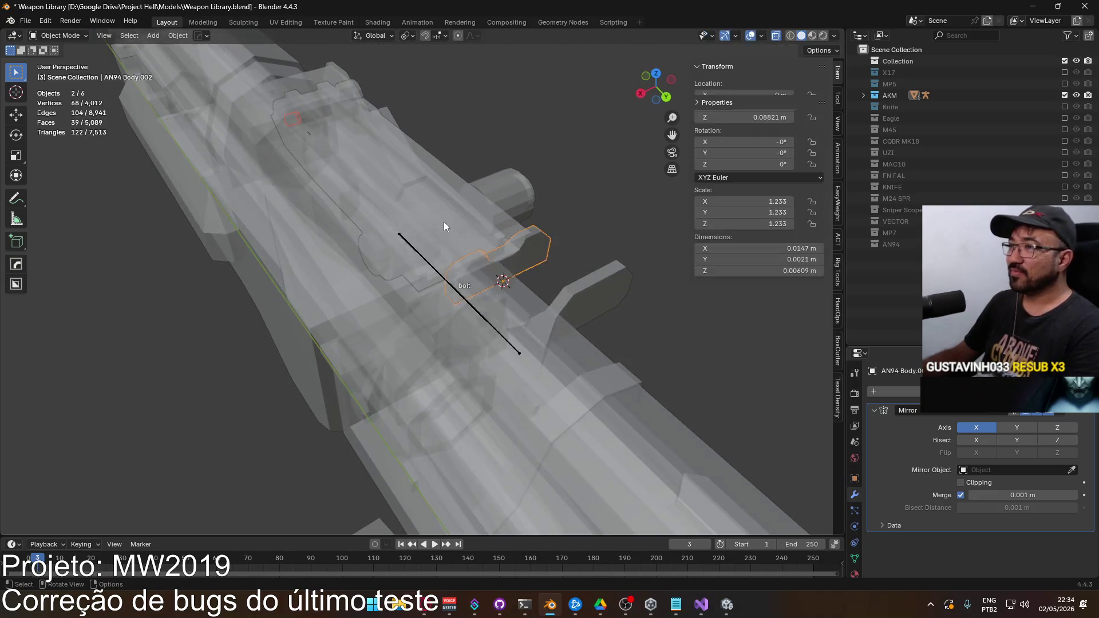
mouse_move(297, 190)
mouse_down()
mouse_move(180, 176)
mouse_move(472, 200)
mouse_move(502, 275)
mouse_move(614, 191)
mouse_up()
key(alt+z)
Step: Join the lever part with the small cylinder AN94 Body.003 and apply the Mirror modifier
click(616, 194)
click(619, 194)
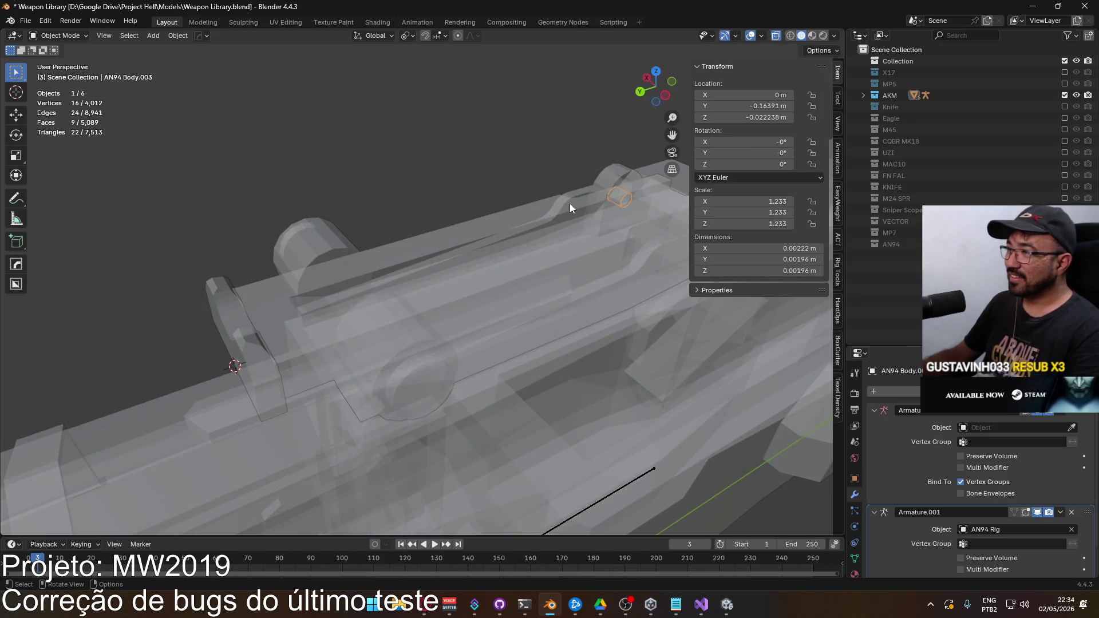
shift+click(217, 289)
key(ctrl+j)
key(alt+z)
mouse_move(389, 276)
mouse_down()
mouse_move(434, 267)
mouse_move(630, 343)
mouse_up()
key(ctrl+a)
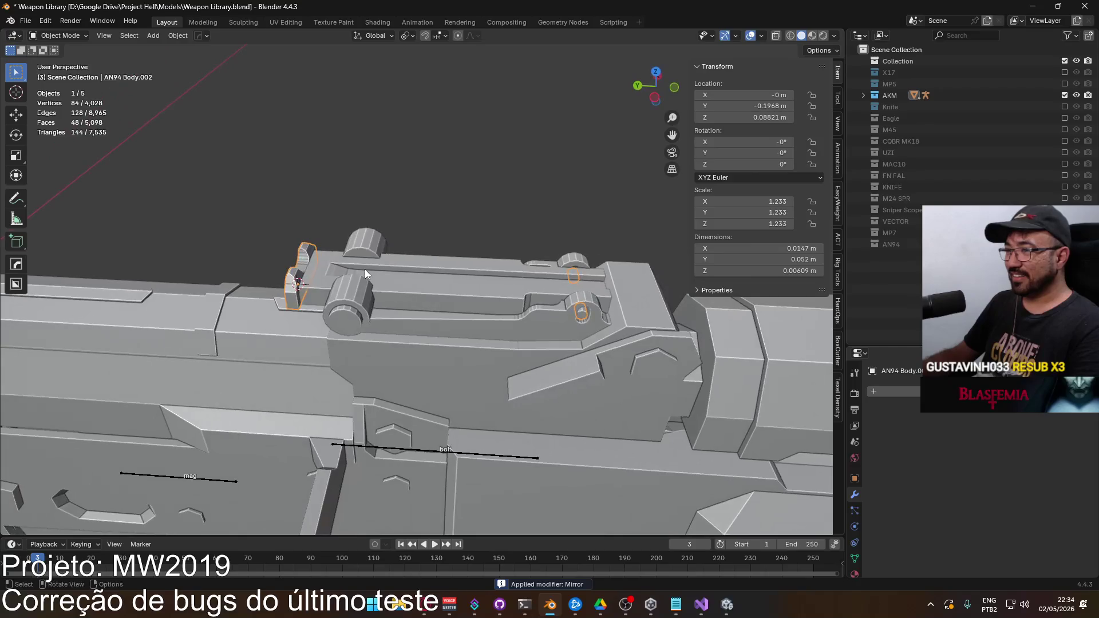
Step: Merge the part into the AN94 Body.001 bolt part and enter Edit Mode on it
shift+click(348, 264)
key(ctrl+j)
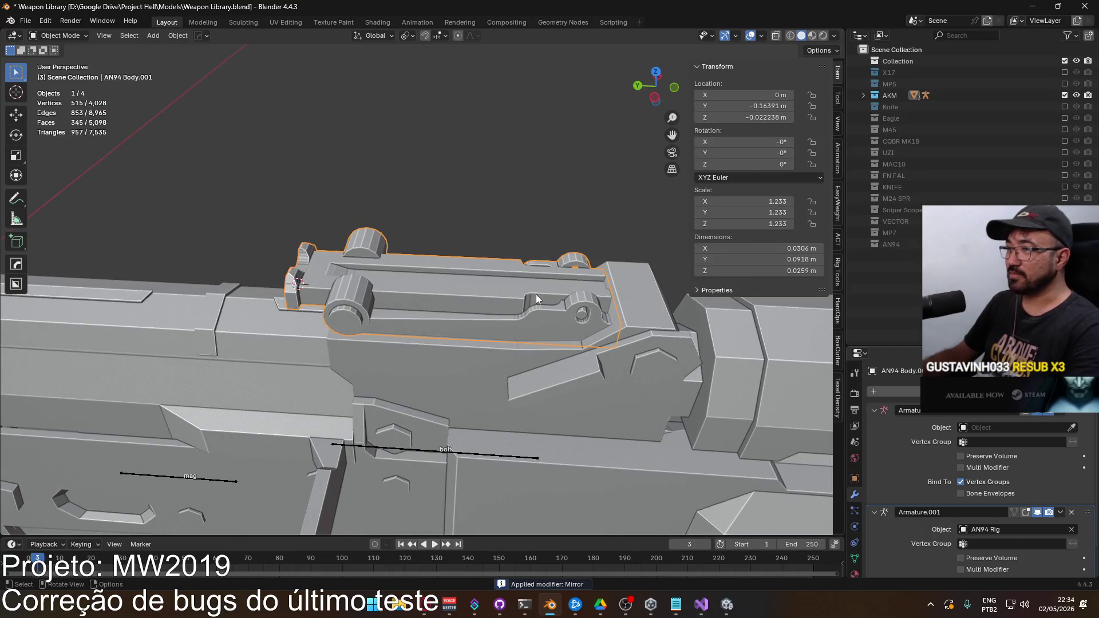
mouse_move(414, 284)
mouse_down()
mouse_move(372, 283)
mouse_move(412, 276)
mouse_move(348, 309)
mouse_move(352, 263)
mouse_move(328, 322)
mouse_move(672, 344)
mouse_move(523, 330)
mouse_up()
key(Tab)
right_click(651, 346)
Step: Apply the chosen edit to the selected faces and re-enter the bolt part's mesh editing
mouse_move(678, 346)
click(761, 349)
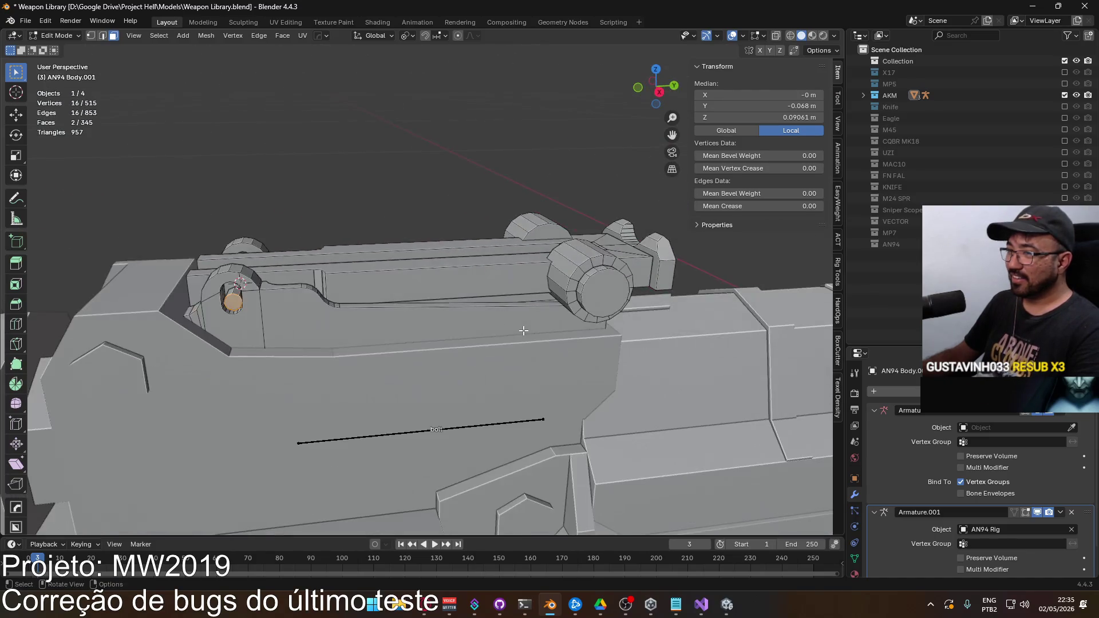
key(Tab)
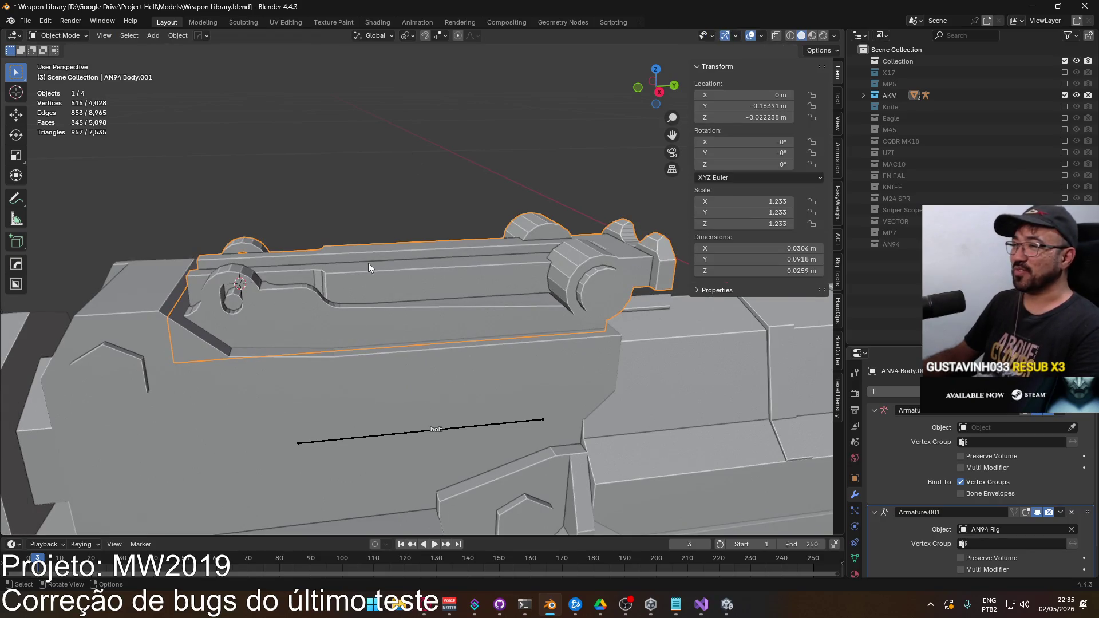
key(Tab)
Step: Select the linked top rail, rear sight block and remaining bolt geometry in side view
click(359, 261)
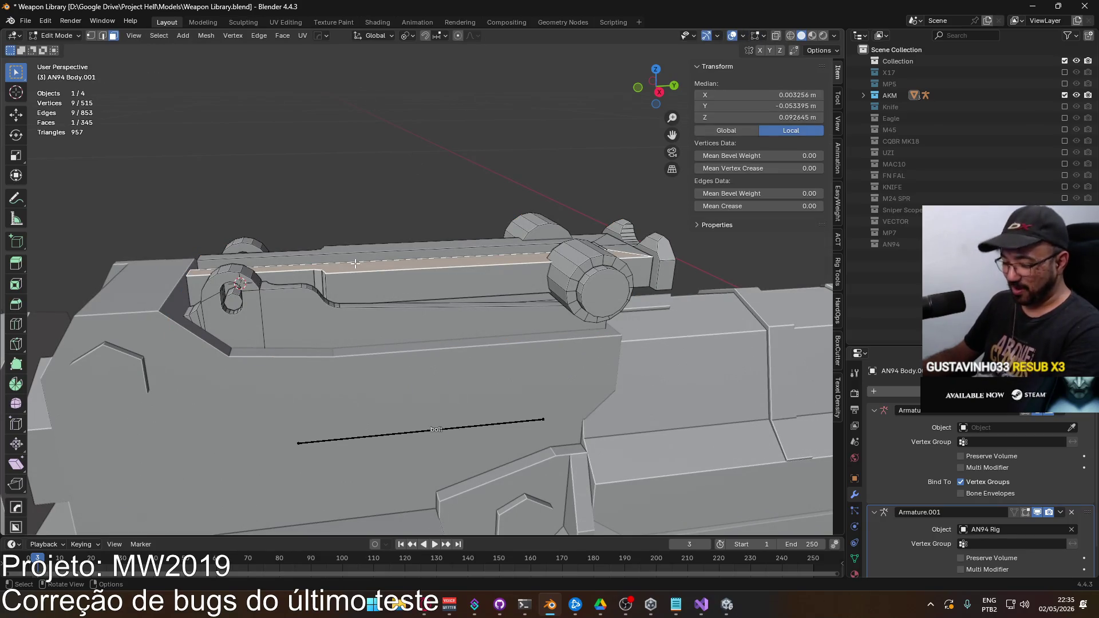
key(l)
key(l)
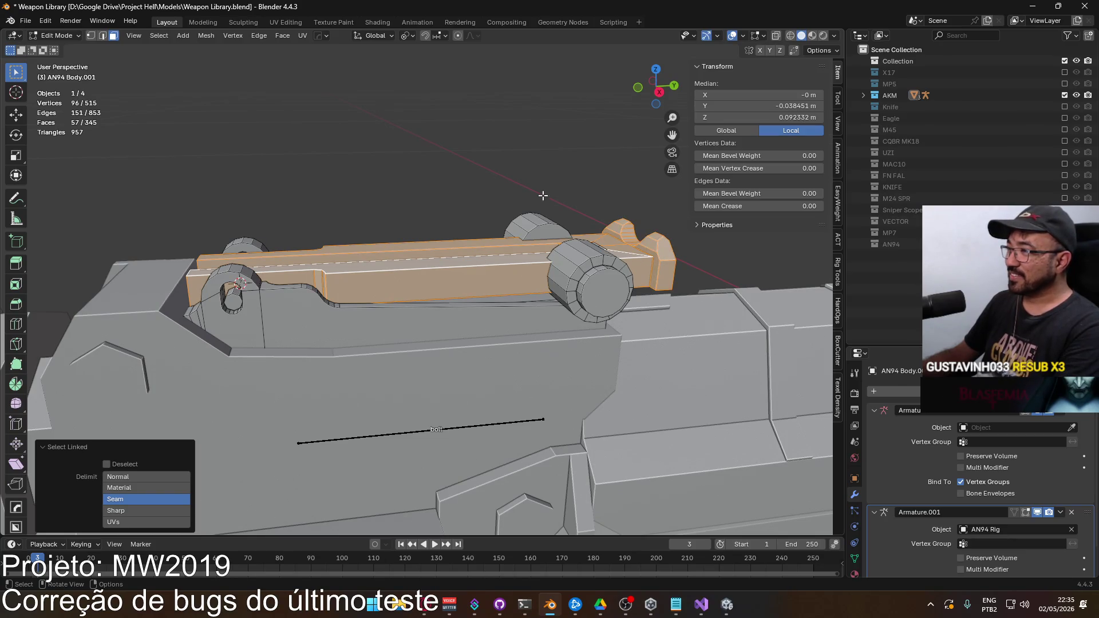
key(l)
key(l)
drag(532, 229, 448, 310)
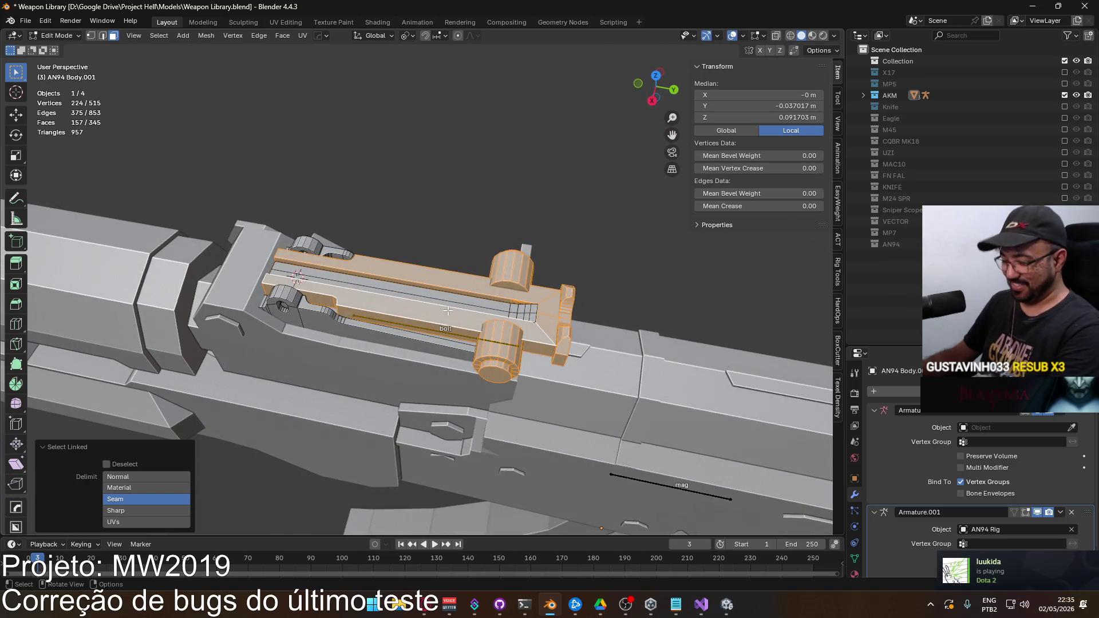
key(l)
key(KP_1)
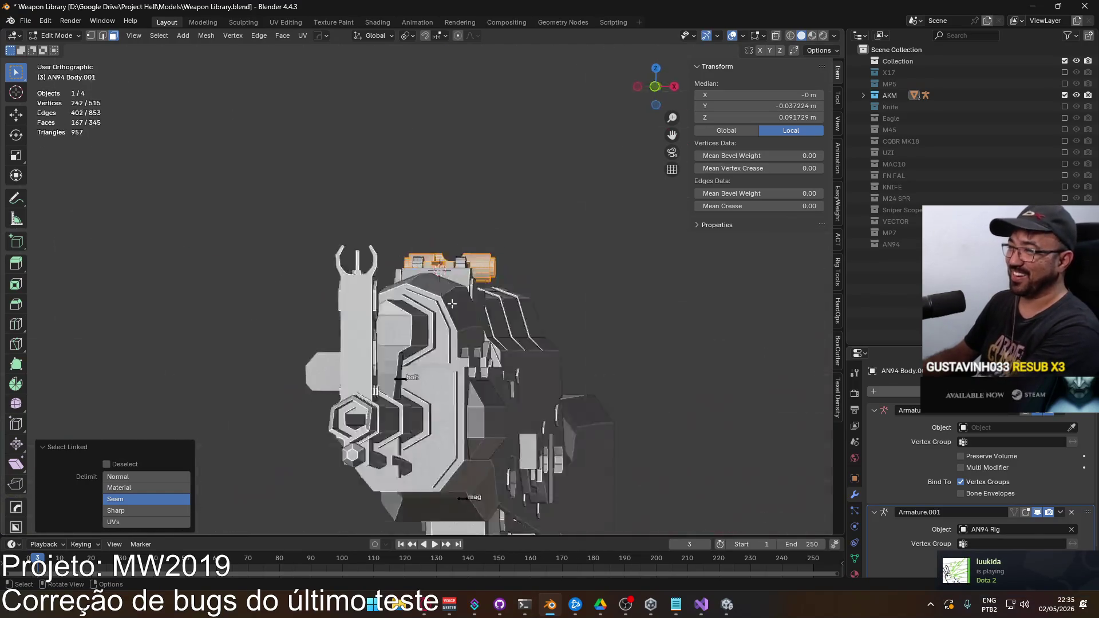
key(KP_3)
scroll(447, 290, up, 4)
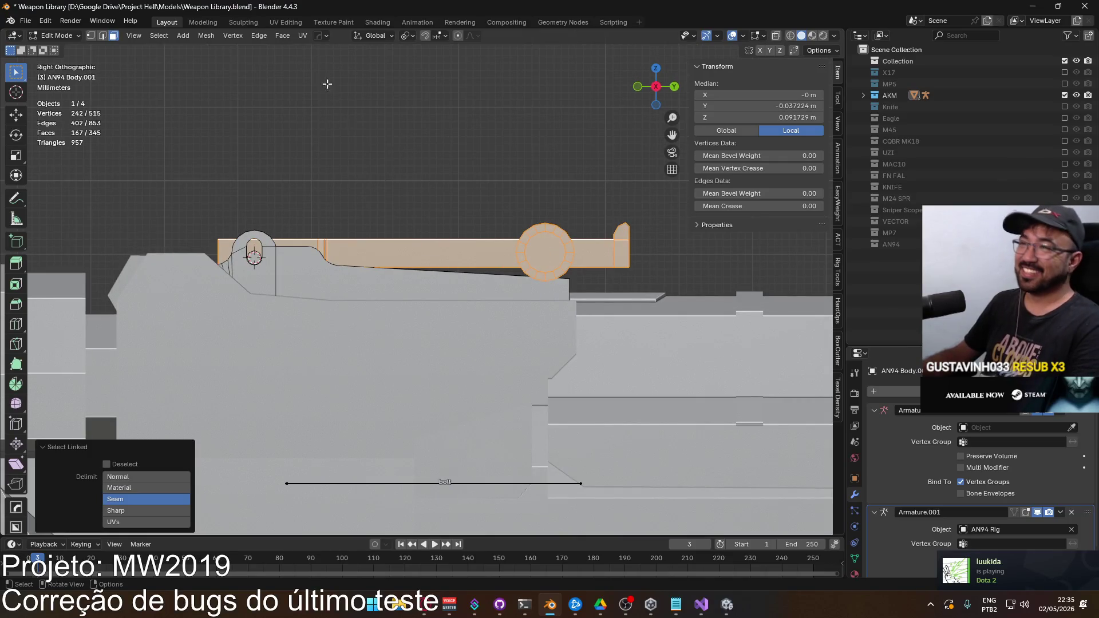
Step: Enable snapping, set pivot to Bounding Box Center, and rotate the bolt geometry 1° about X
click(424, 36)
click(439, 36)
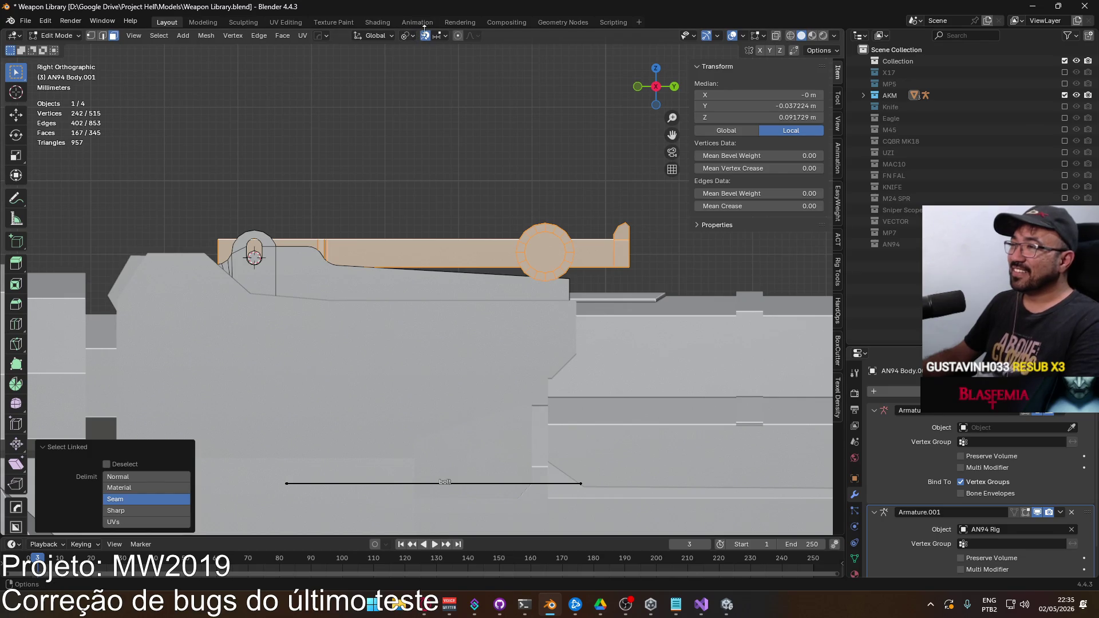
click(441, 36)
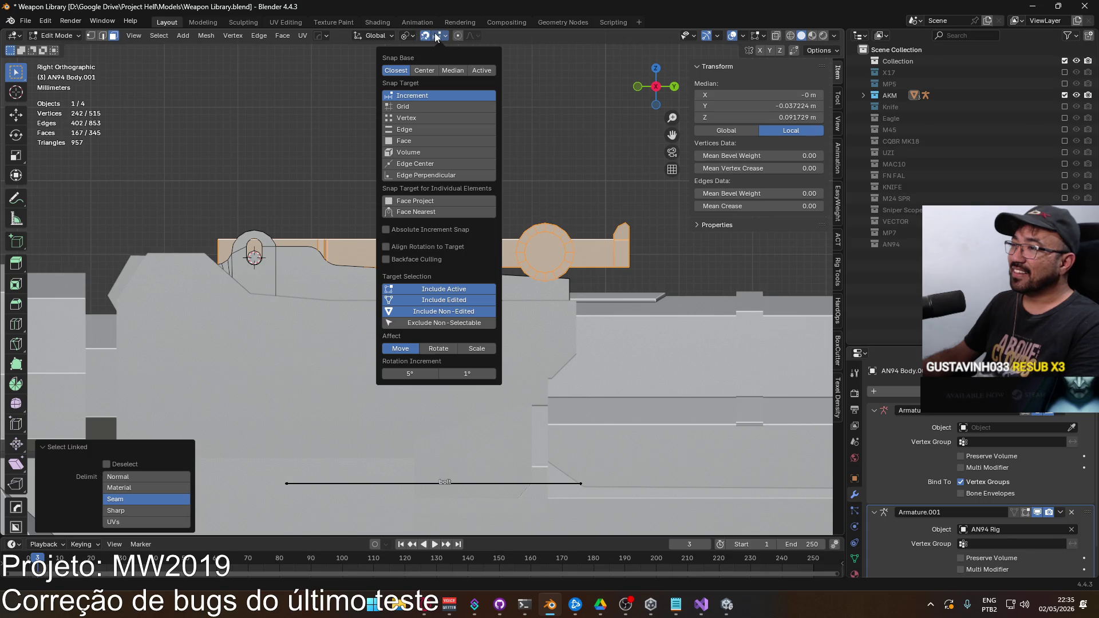
click(407, 36)
click(435, 70)
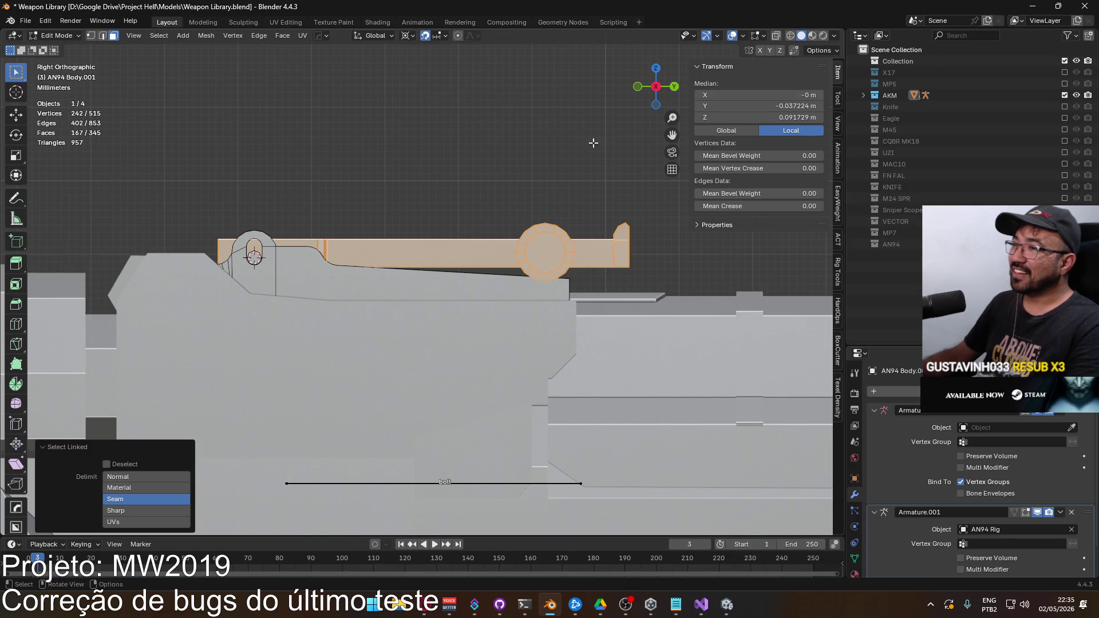
key(r)
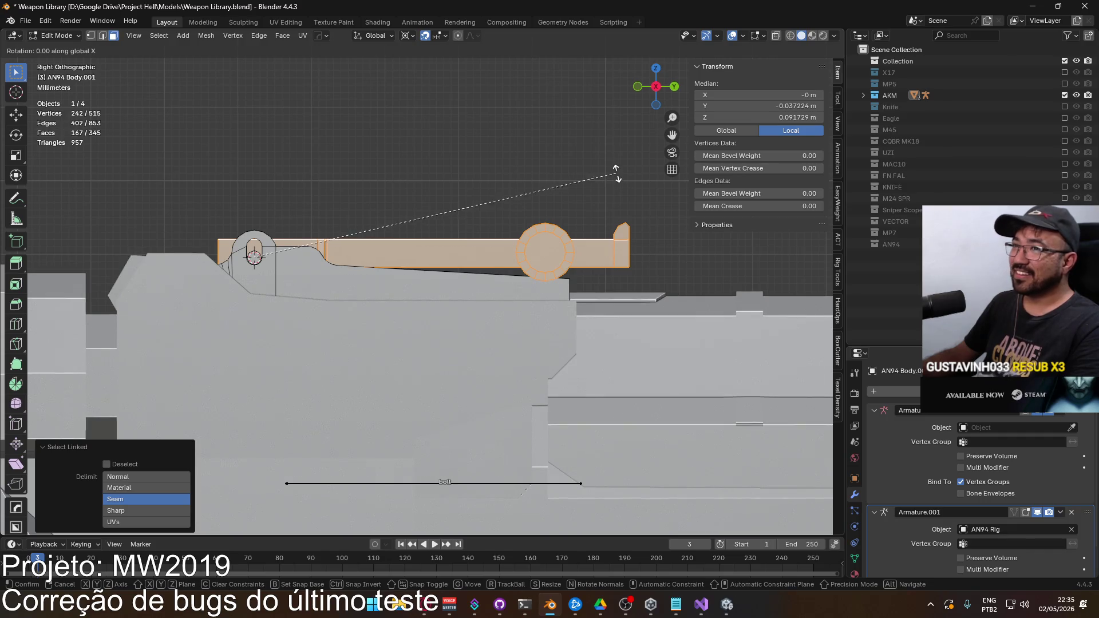
key(1)
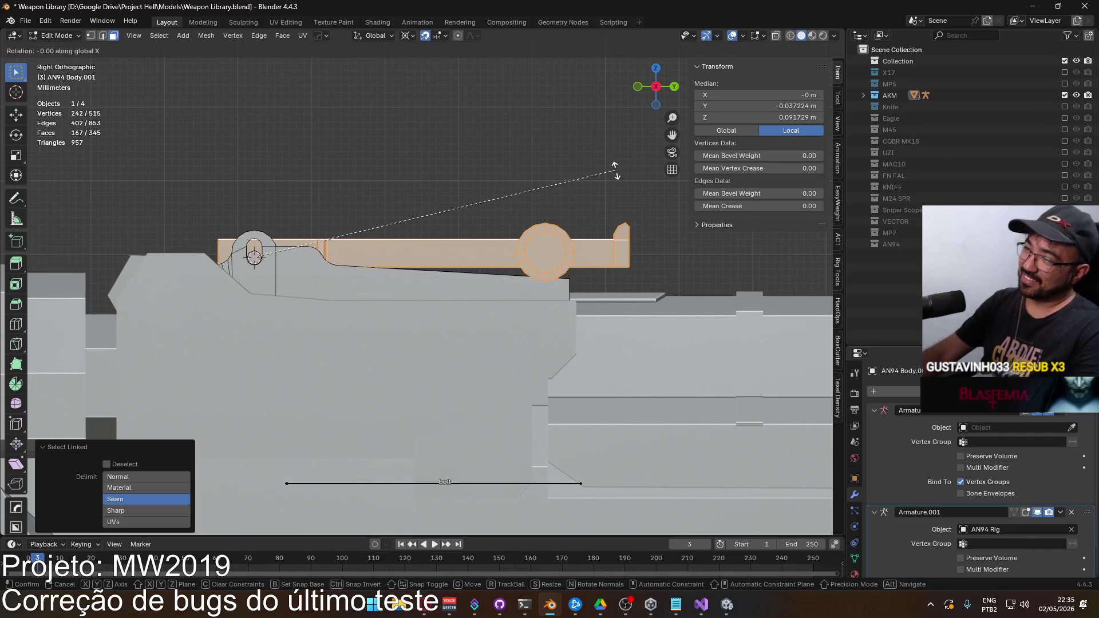
key(Return)
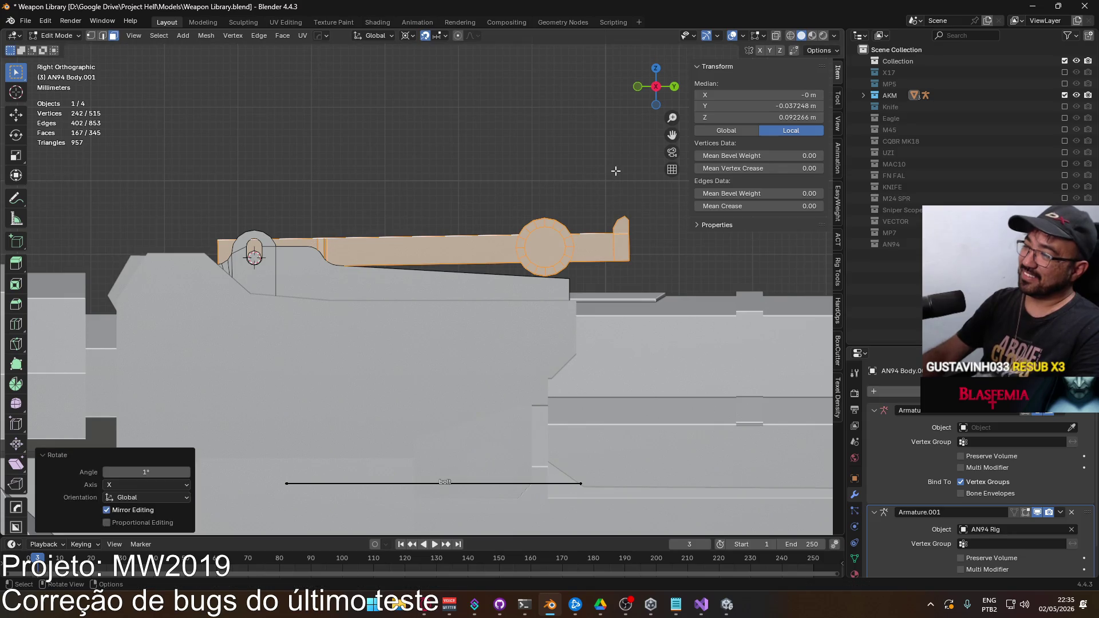
drag(620, 229, 540, 252)
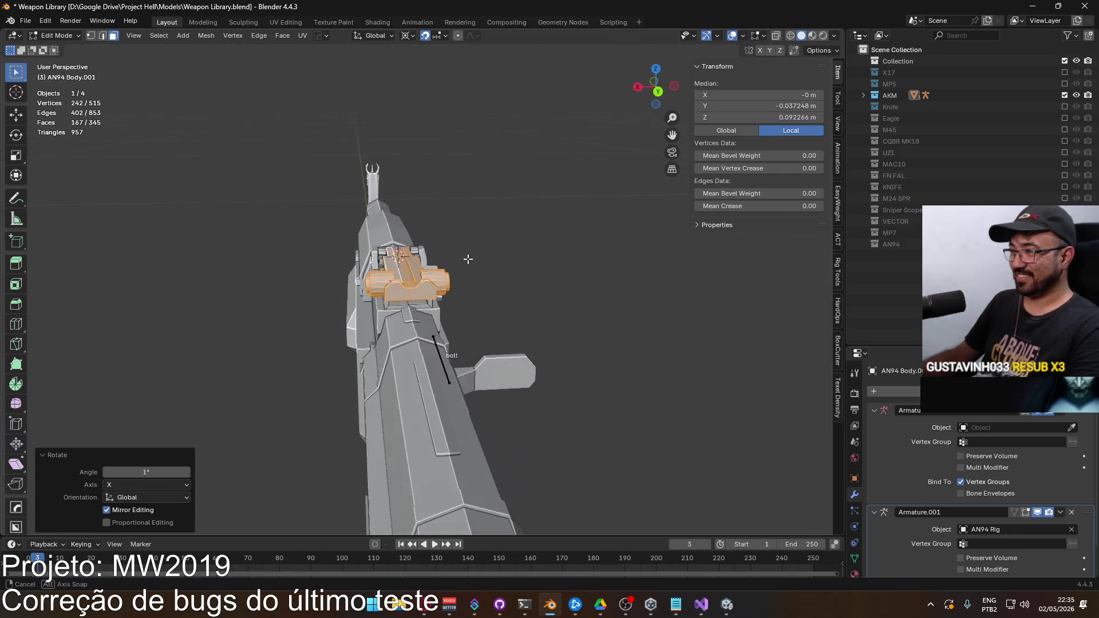
key(Tab)
click(513, 260)
scroll(511, 276, down, 3)
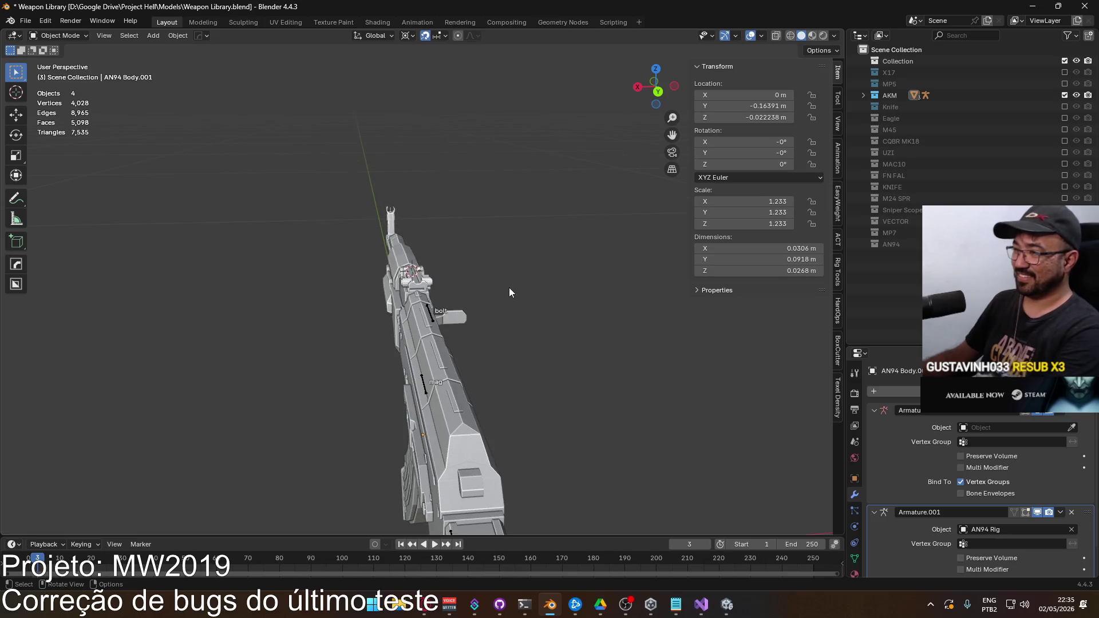
key(KP_3)
key(KP_1)
key(ctrl+KP_1)
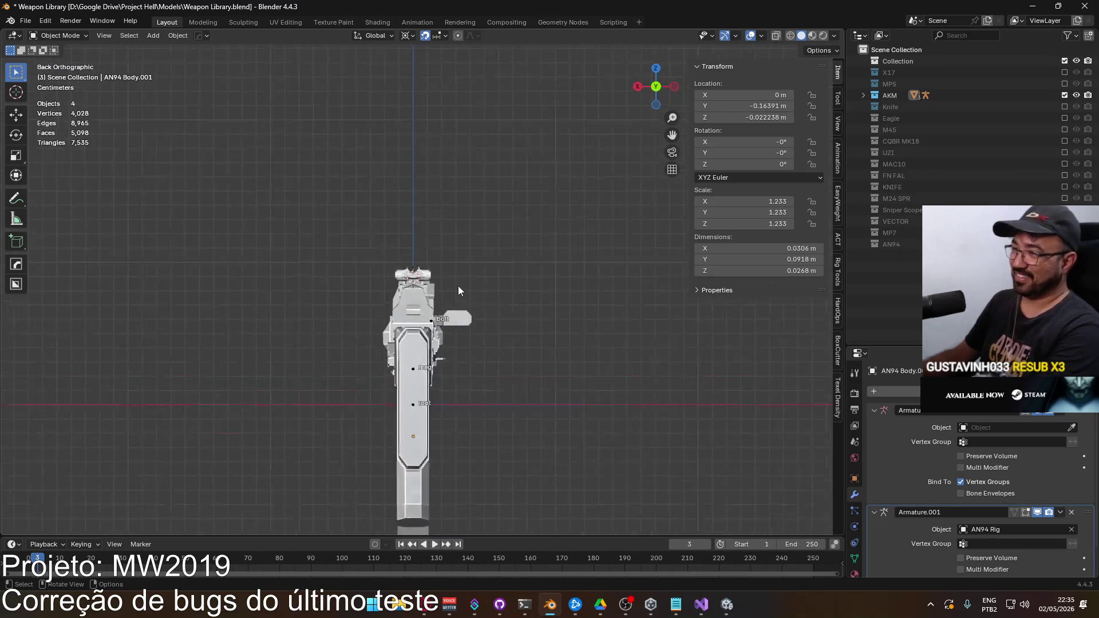
scroll(409, 280, up, 4)
scroll(409, 281, up, 5)
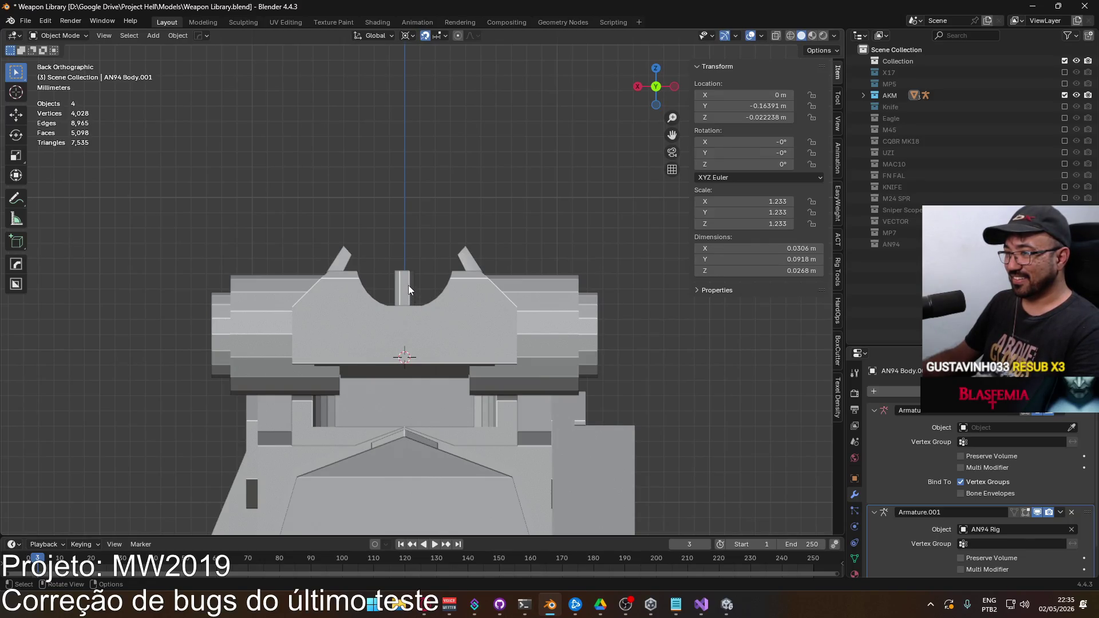
mouse_move(407, 285)
mouse_down()
mouse_move(384, 293)
mouse_move(398, 294)
mouse_up()
key(KP_1)
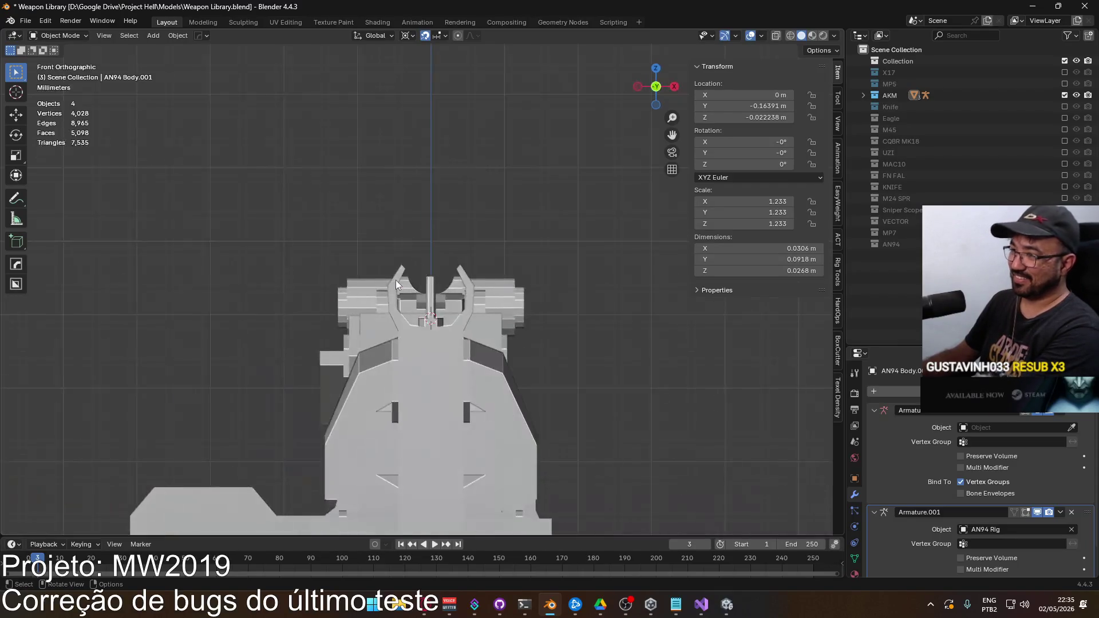
key(ctrl+KP_1)
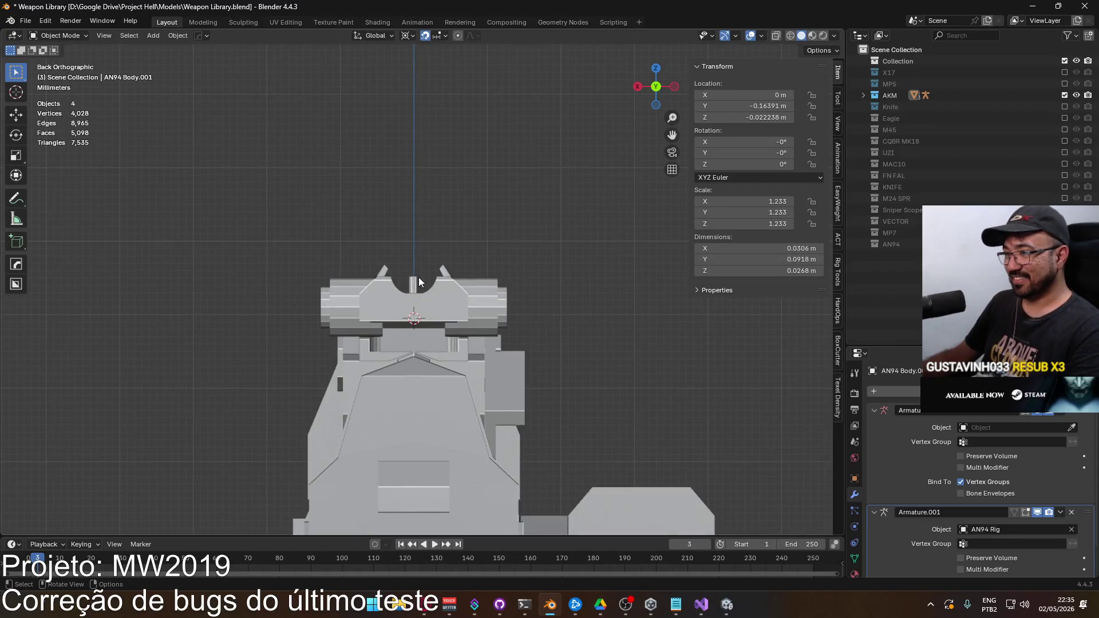
key(ctrl+z)
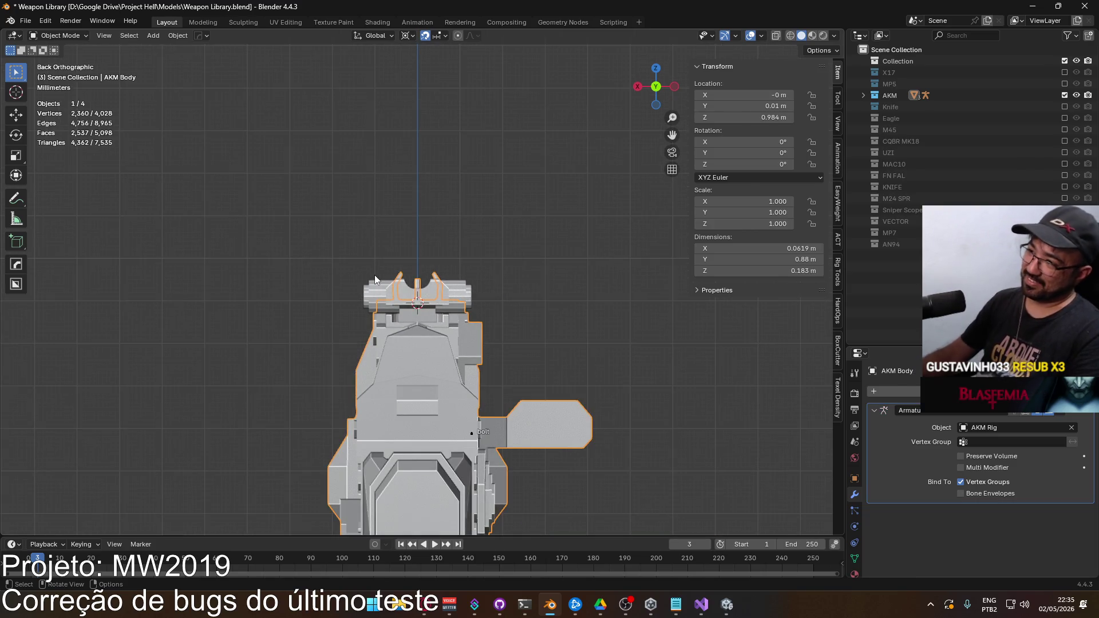
key(KP_3)
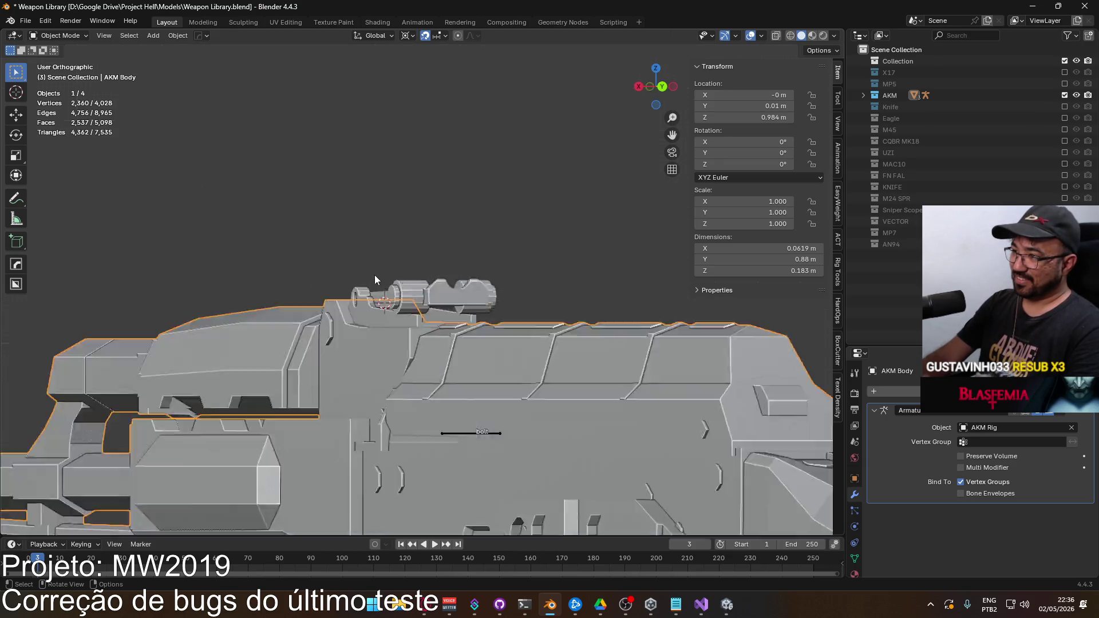
scroll(404, 303, down, 6)
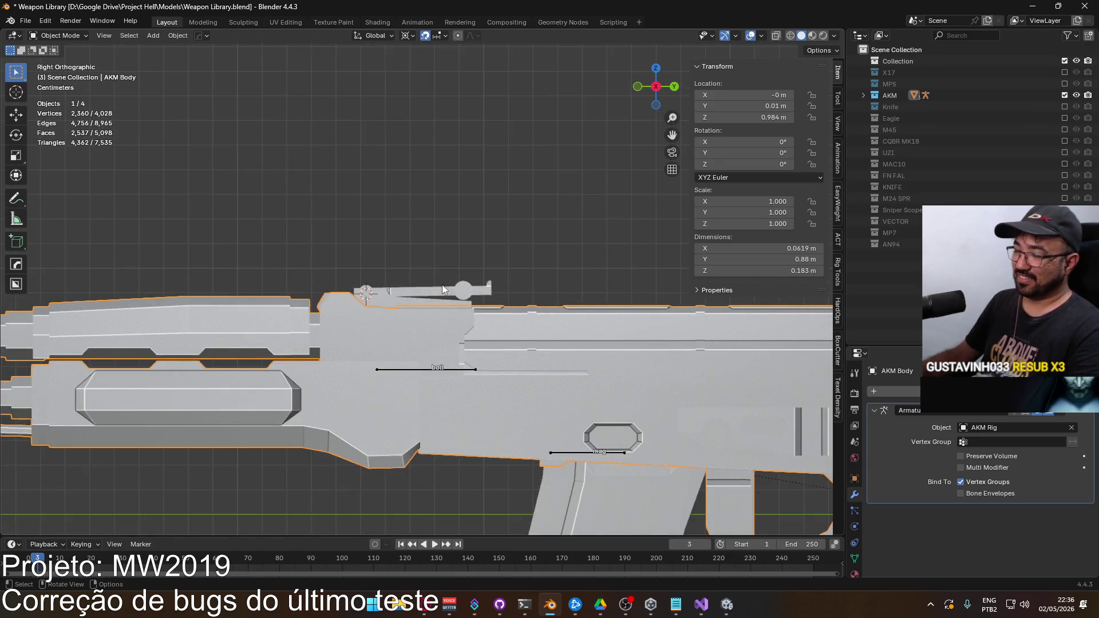
scroll(427, 279, up, 5)
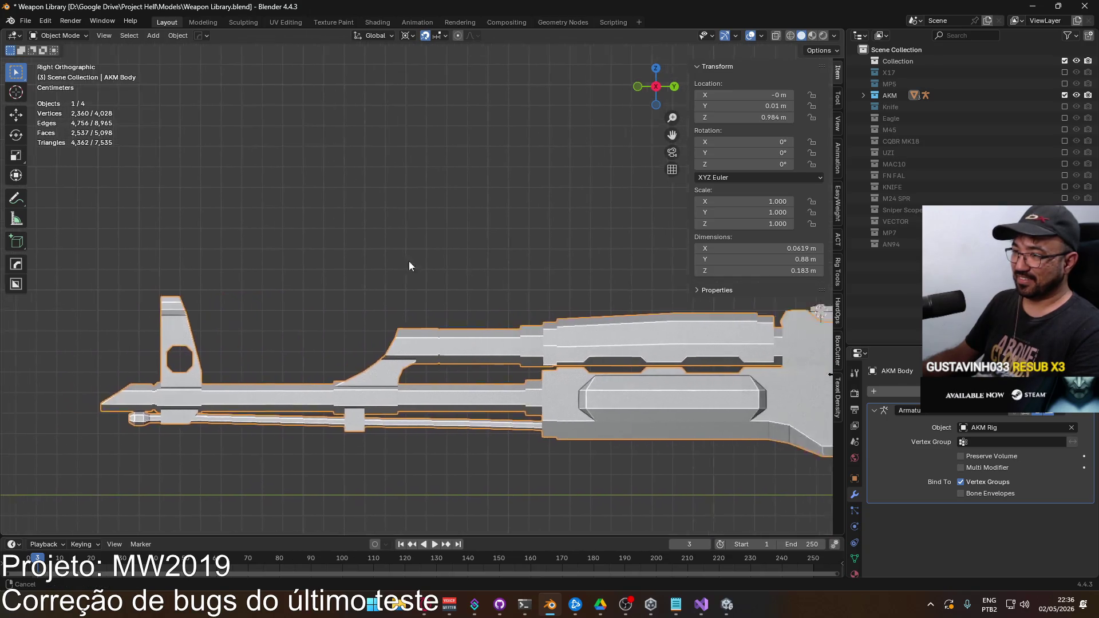
scroll(336, 297, up, 3)
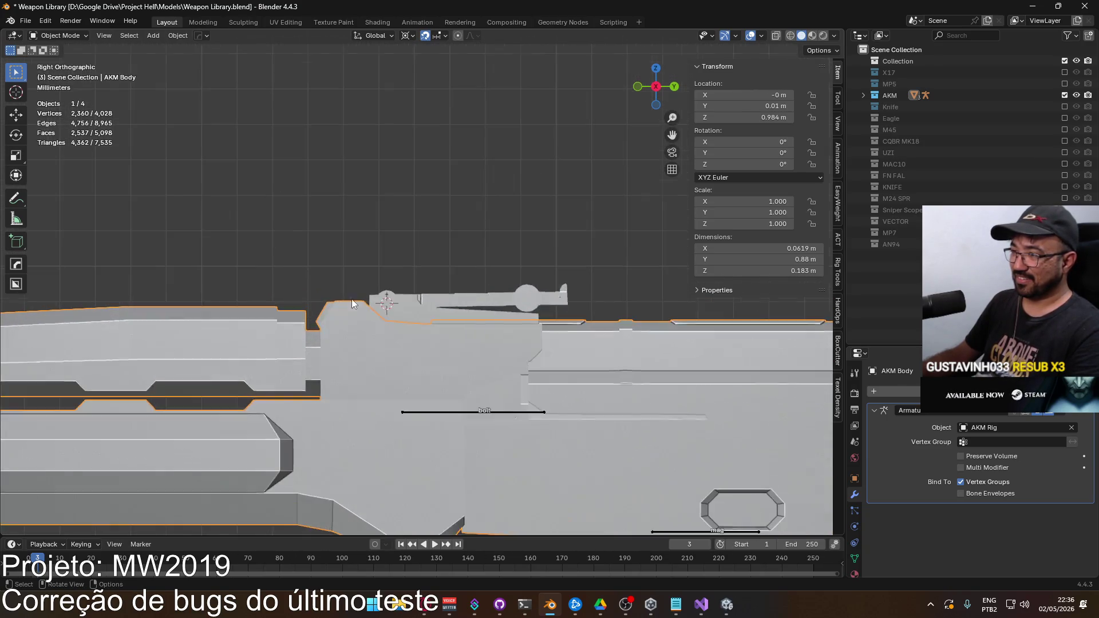
click(467, 292)
key(Tab)
key(Tab)
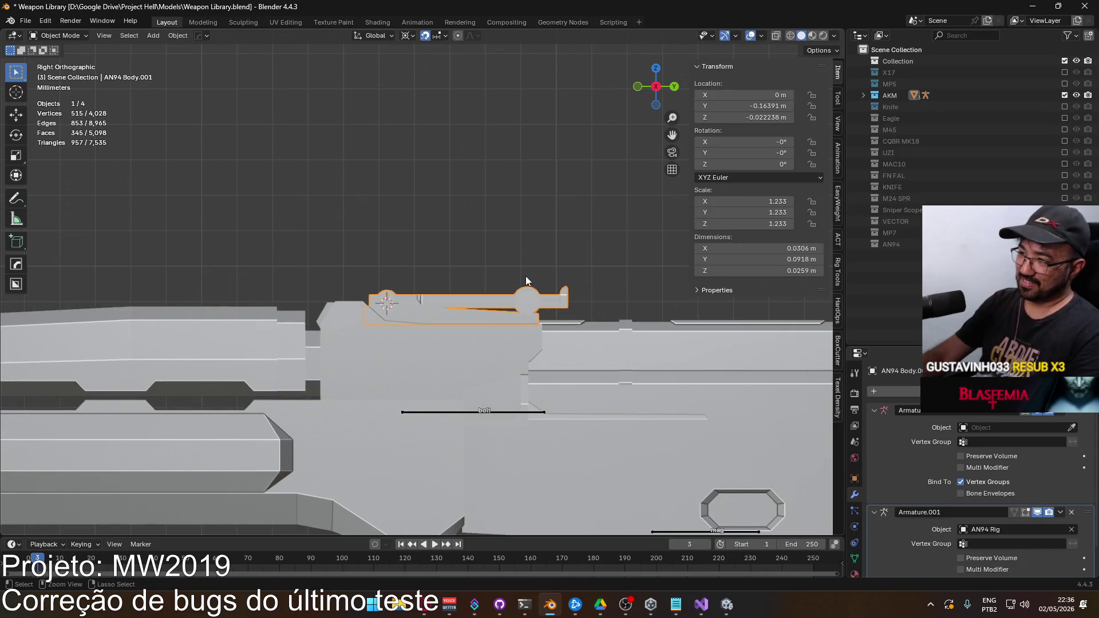
key(ctrl+KP_1)
scroll(532, 280, up, 4)
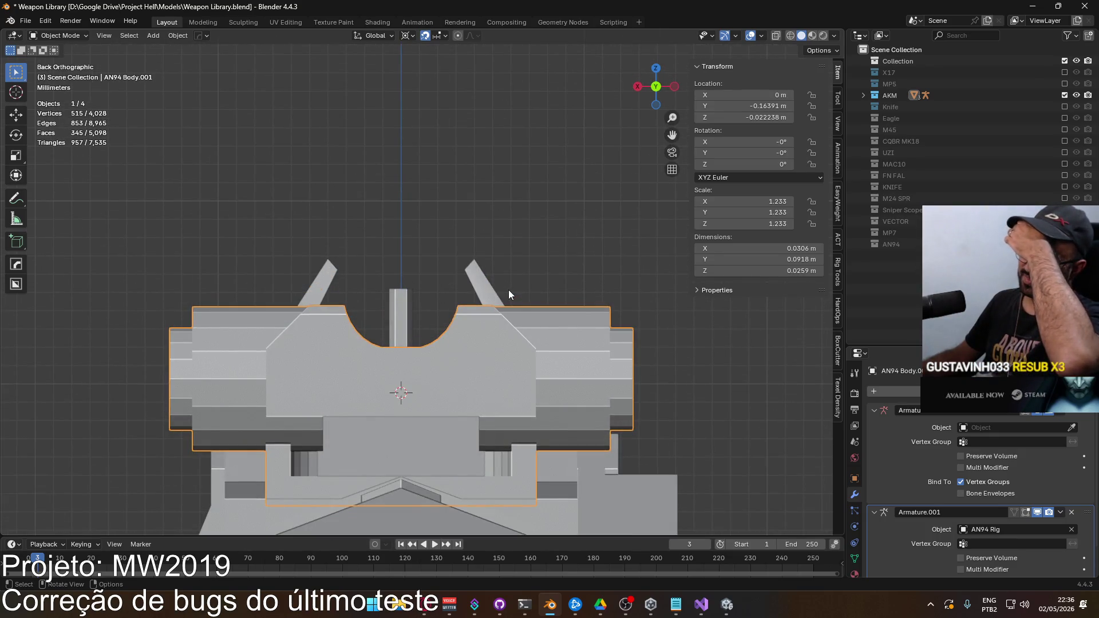
scroll(499, 299, up, 1)
key(Tab)
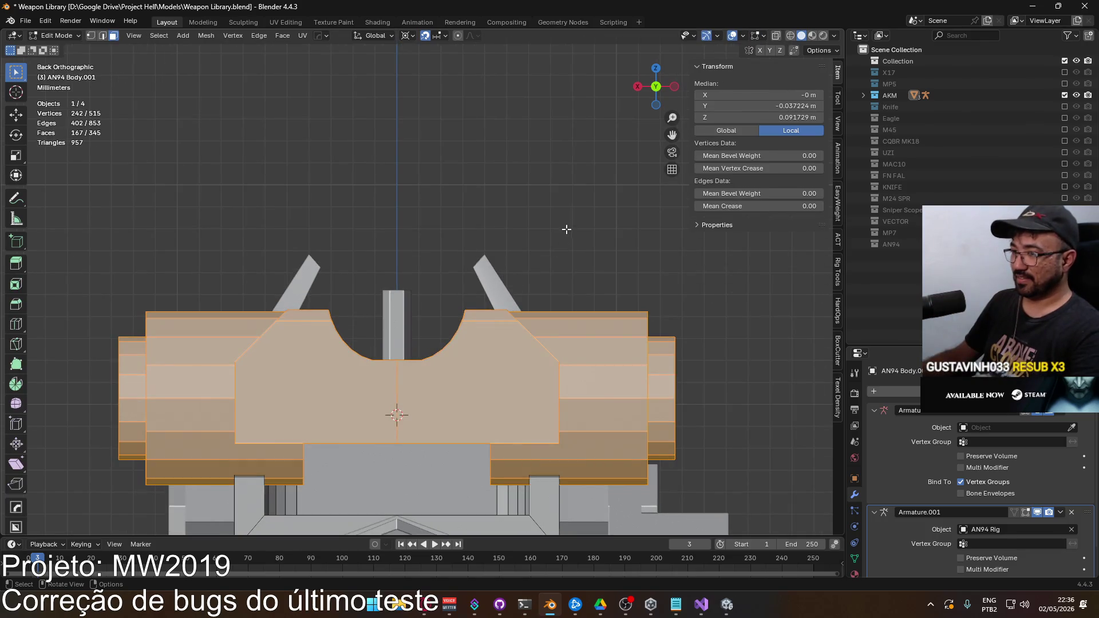
Step: Clear the mesh selection and orbit to an angled view of the AN94 body
key(alt+a)
mouse_move(564, 265)
mouse_down()
mouse_move(513, 277)
mouse_move(274, 262)
mouse_move(415, 283)
mouse_move(401, 295)
mouse_move(344, 290)
mouse_move(571, 304)
mouse_move(572, 263)
mouse_move(541, 294)
mouse_up()
Step: Select the cylindrical knob and its neighbouring linked part, with the pivot set to Median Point
key(l)
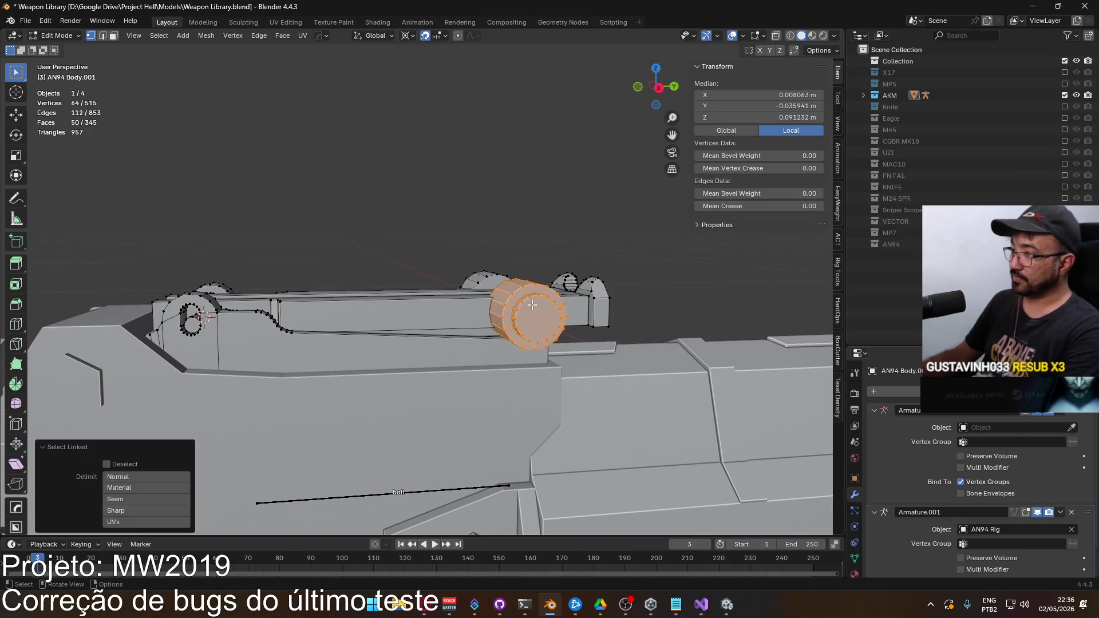
key(l)
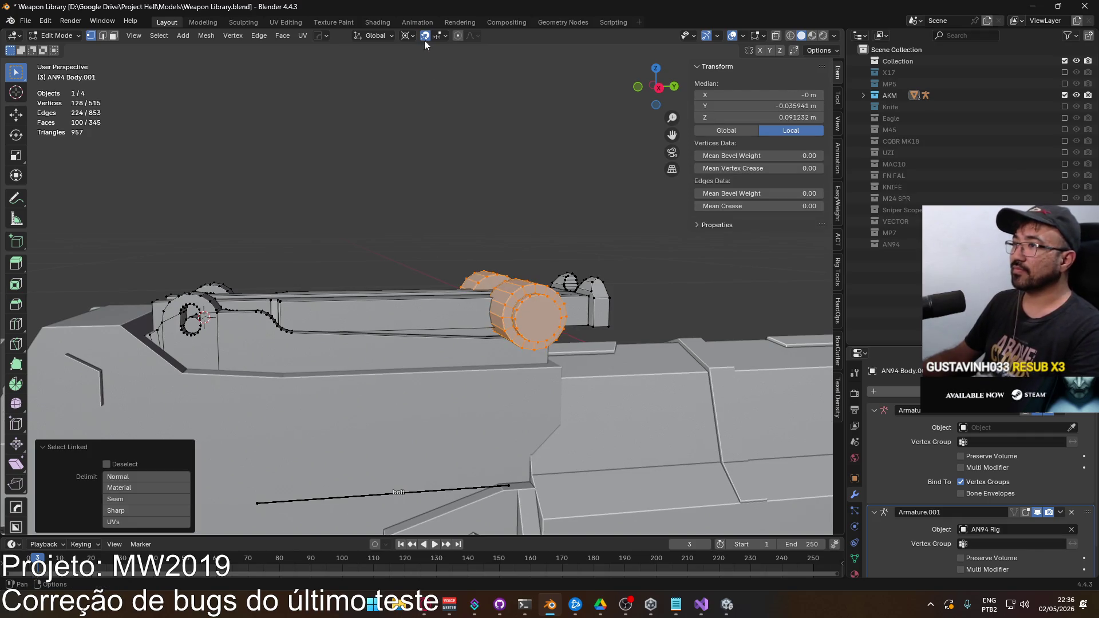
click(408, 36)
click(451, 102)
Step: Scale the pin thinner while keeping its X length fixed
scroll(437, 248, up, 2)
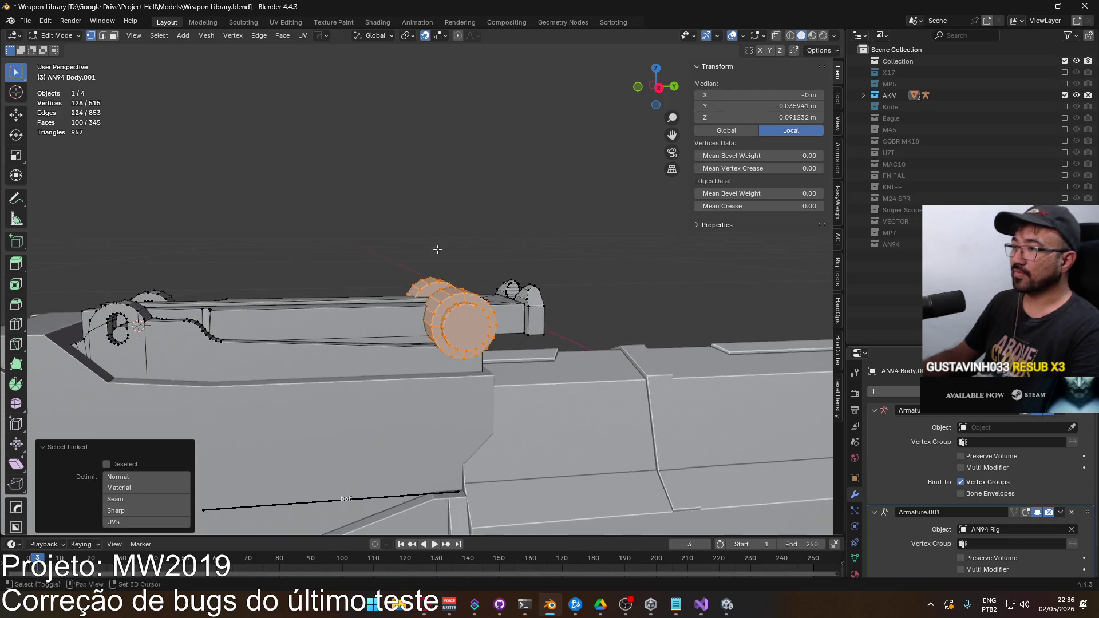
key(s)
key(z)
key(z)
key(z)
key(shift+z)
right_click(544, 240)
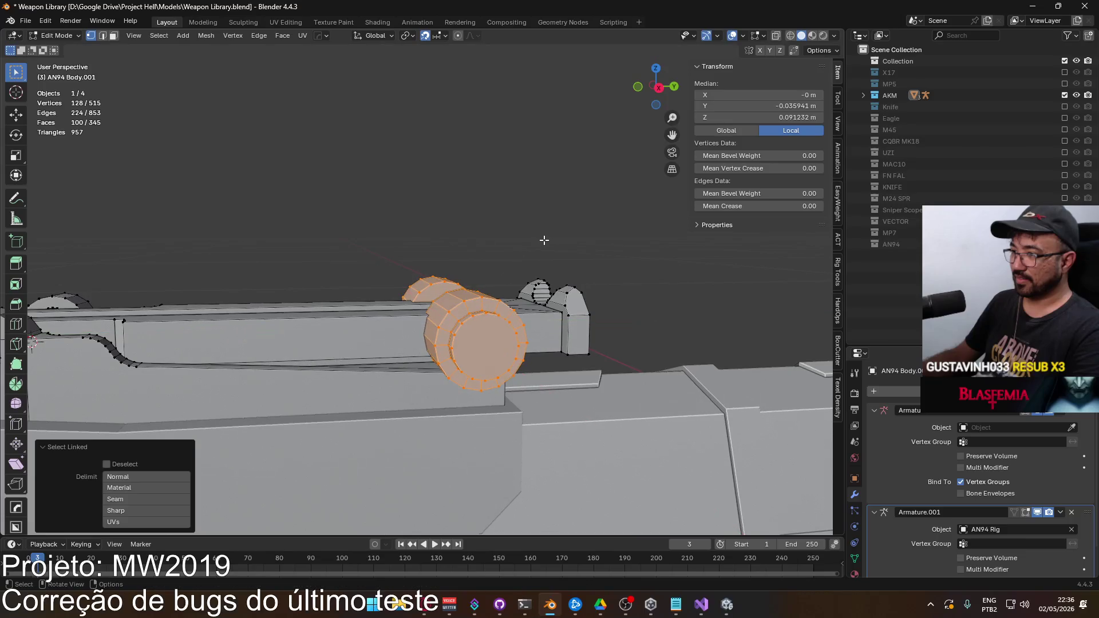
key(s)
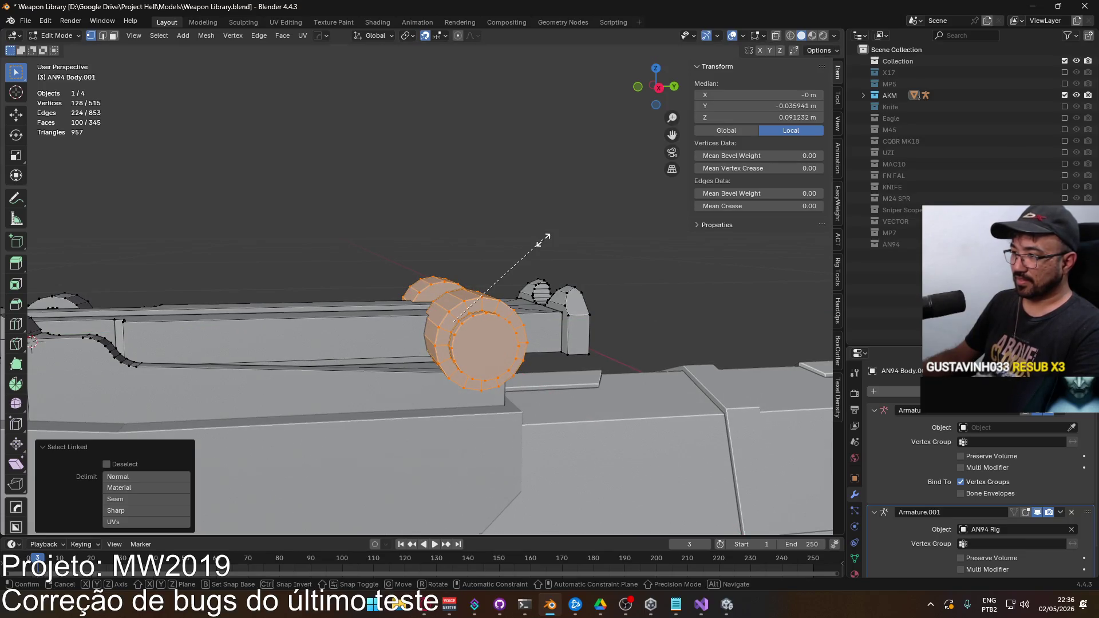
key(shift+x)
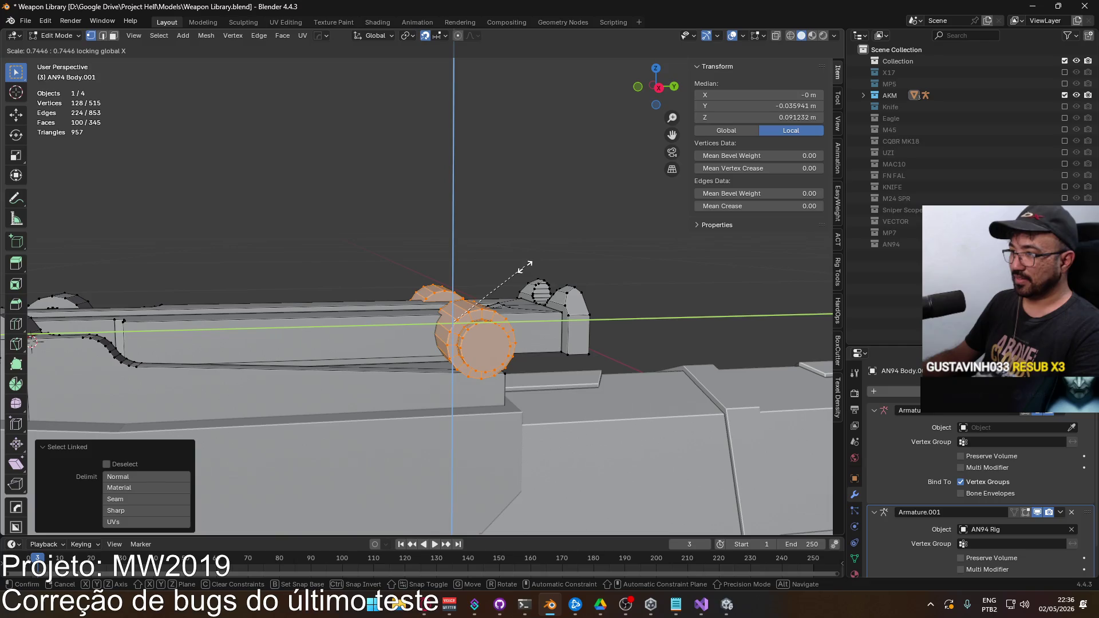
key(shift+x)
key(shift+x)
click(507, 280)
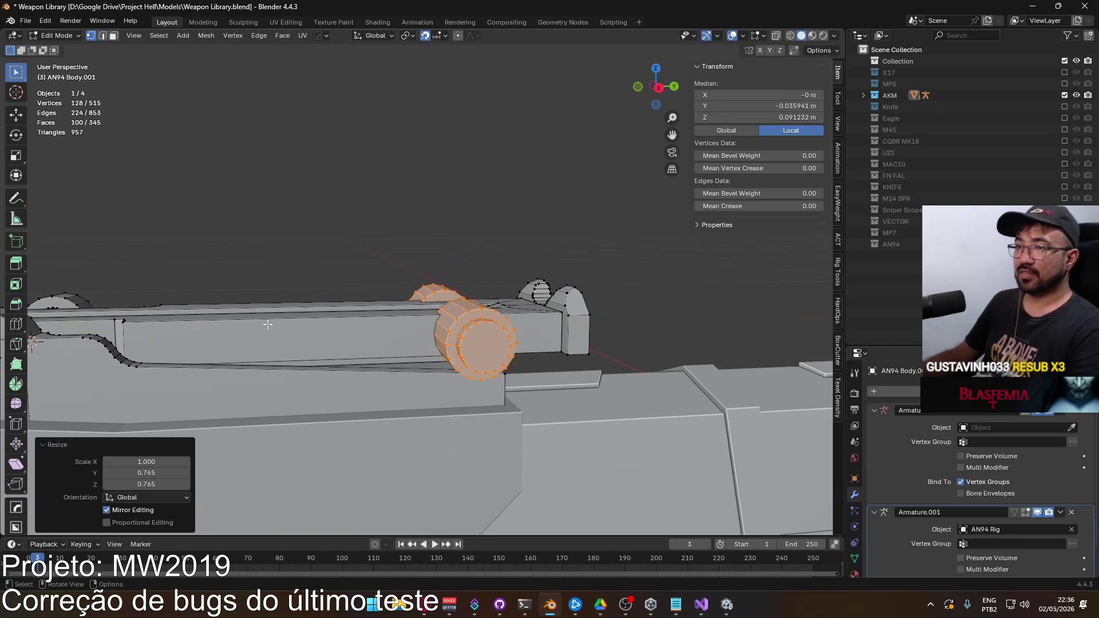
Step: Enter 0.750 as the Y and Z scale values in the Resize panel
click(153, 473)
click(153, 476)
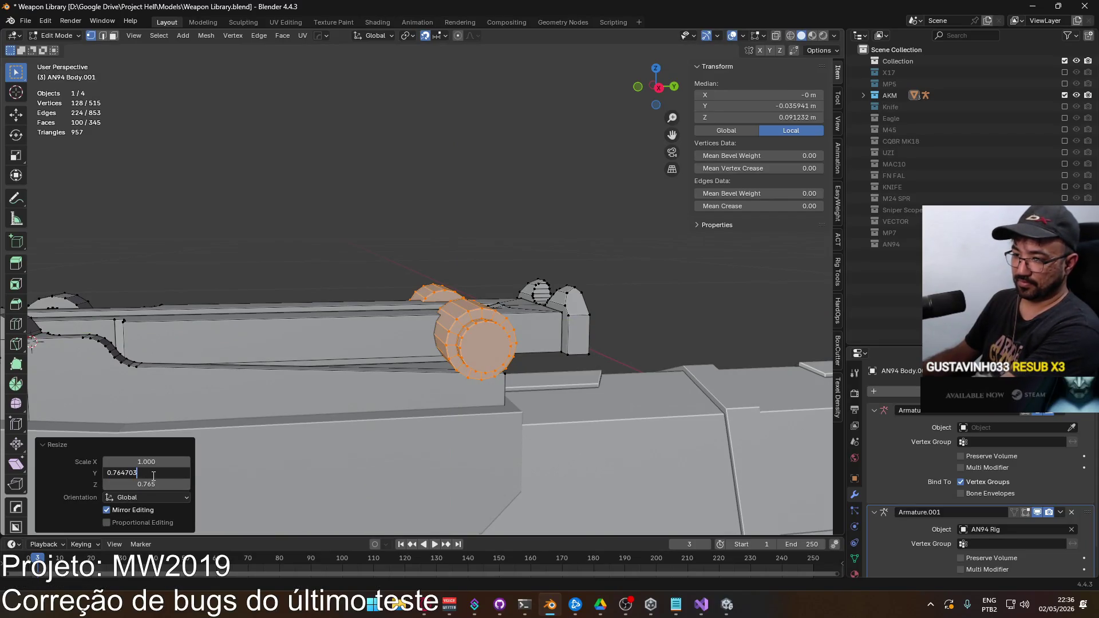
text(5)
click(148, 484)
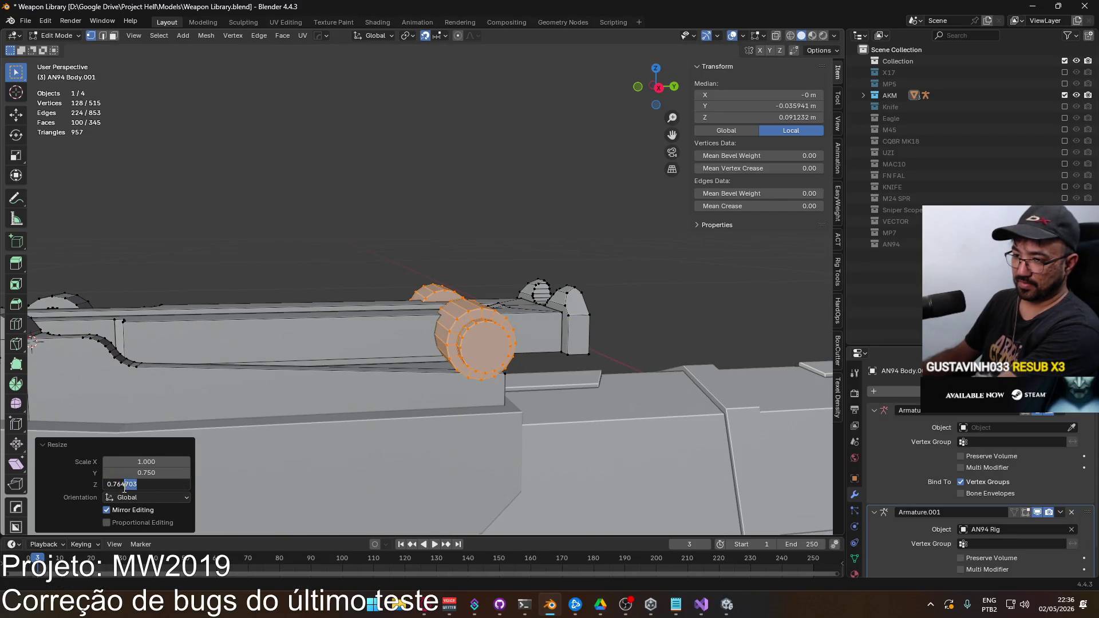
text(5)
key(Return)
mouse_move(511, 326)
mouse_down()
mouse_move(400, 306)
mouse_move(538, 324)
mouse_up()
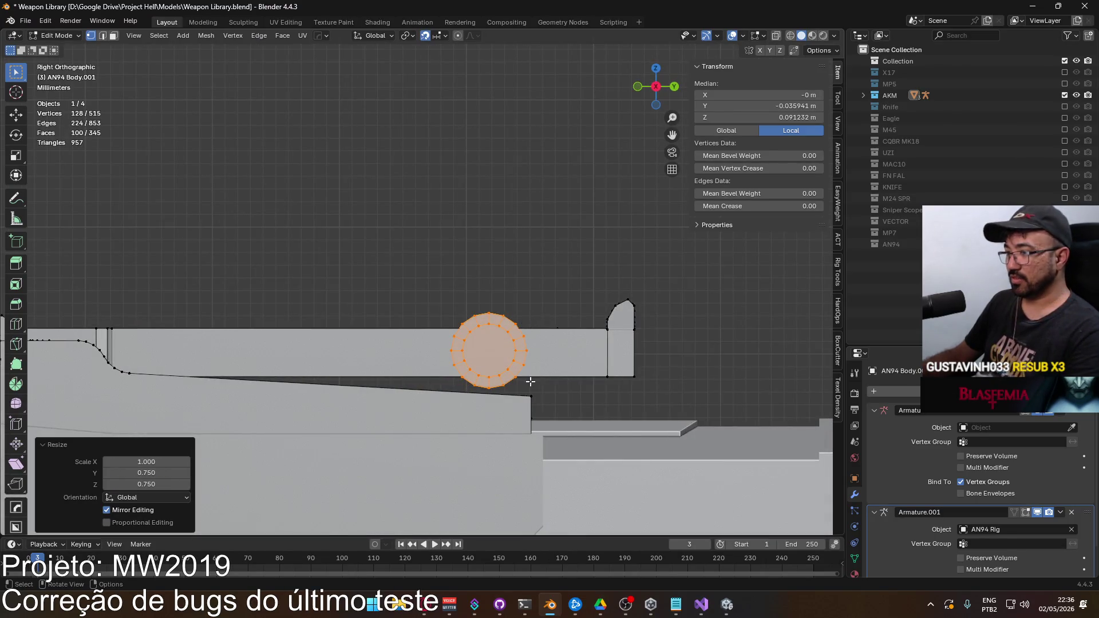
Step: With snapping off, move the slanted edge under the pin slightly up along Z, then exit Edit Mode
scroll(521, 334, down, 3)
click(510, 322)
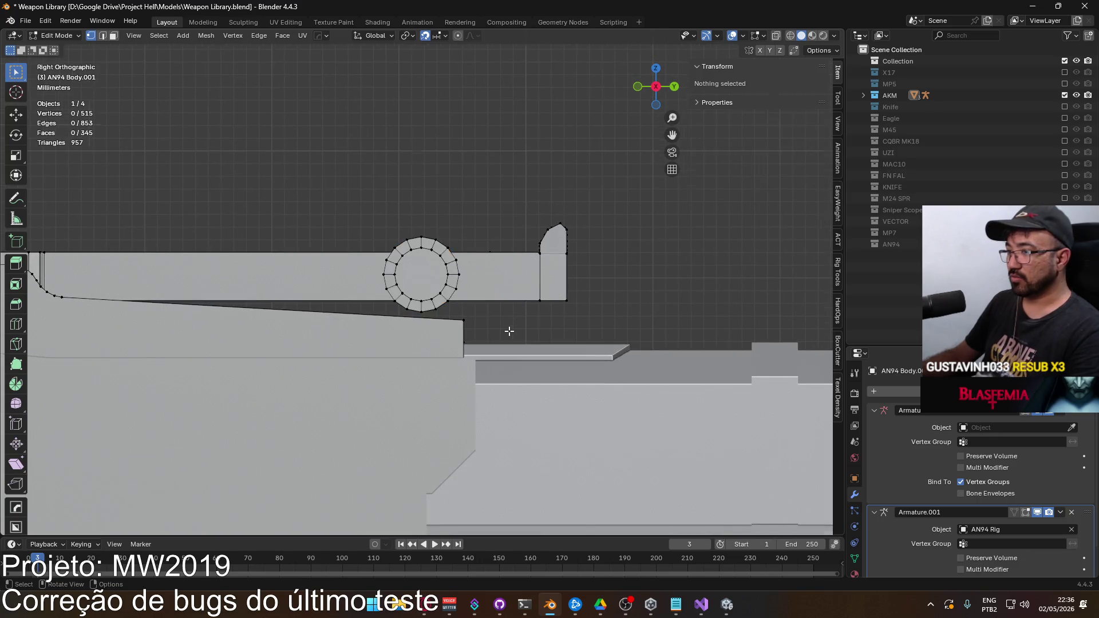
scroll(508, 327, up, 2)
key(alt+z)
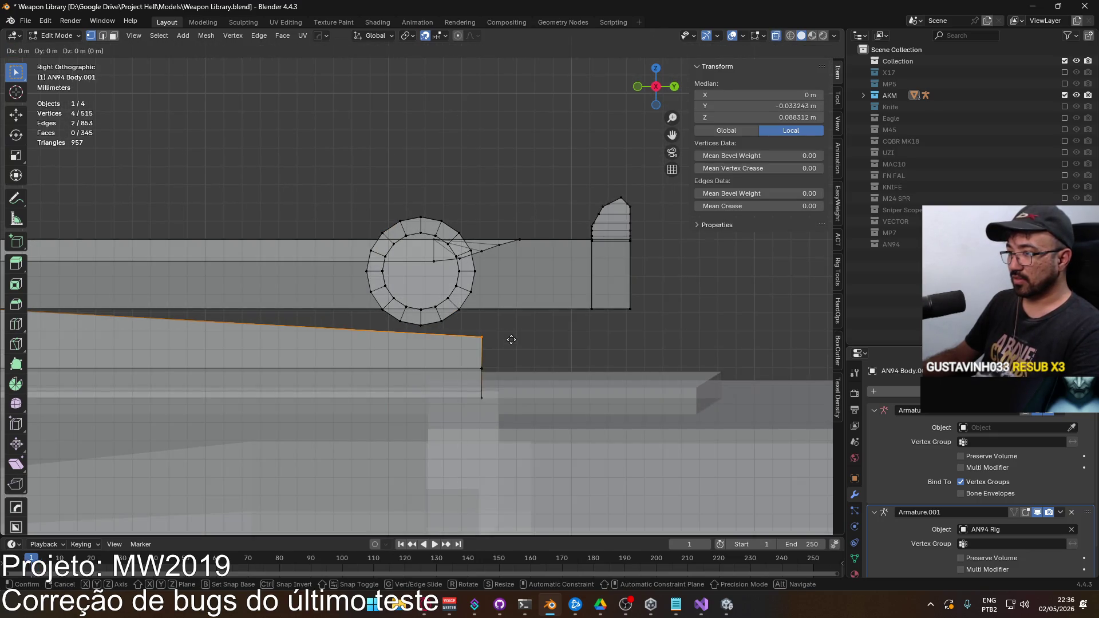
click(424, 36)
key(g)
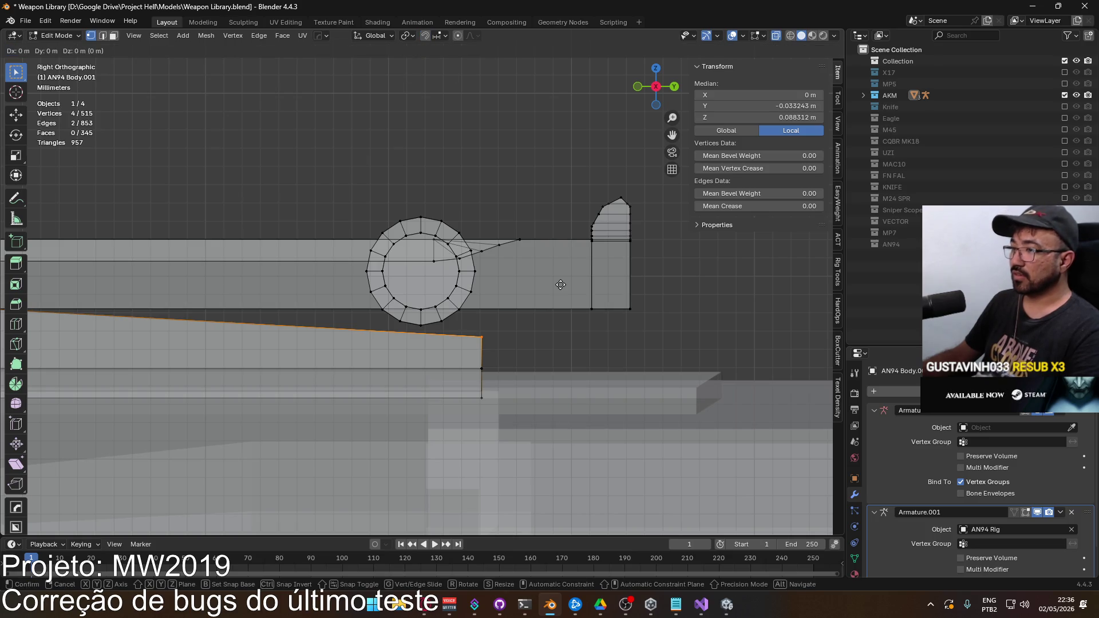
key(z)
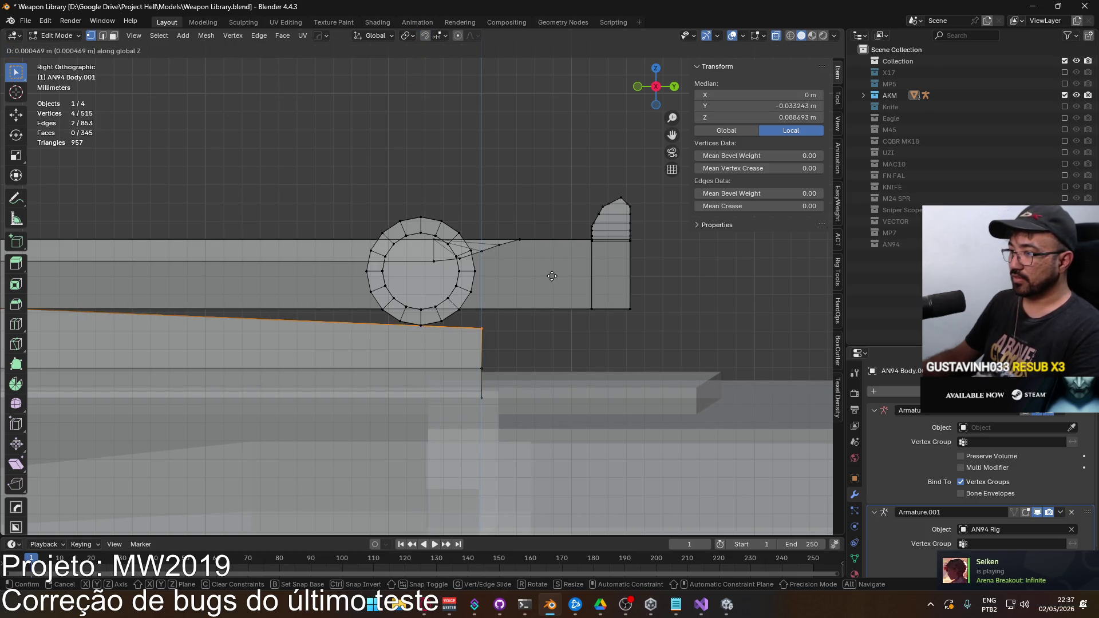
click(551, 276)
key(Tab)
scroll(596, 277, down, 4)
click(525, 195)
mouse_move(525, 199)
mouse_down()
mouse_move(561, 207)
mouse_move(471, 236)
mouse_move(401, 228)
mouse_move(423, 211)
mouse_move(479, 277)
mouse_move(446, 294)
mouse_up()
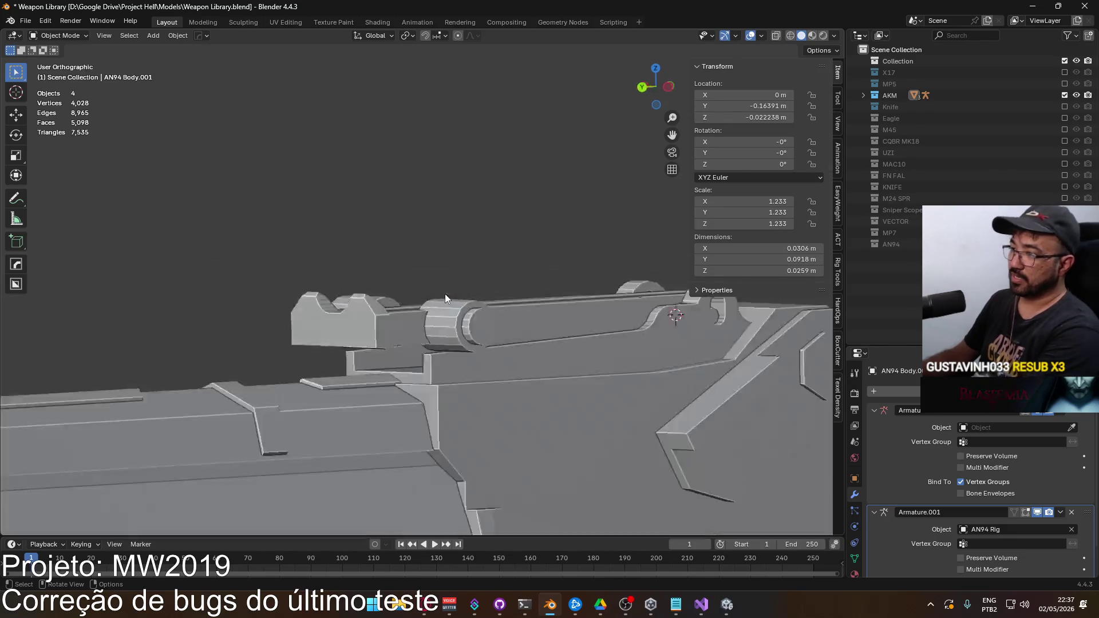
Step: Enter Edit Mode on the AN94 body with nothing selected, in see-through top view
key(KP_1)
scroll(516, 315, up, 1)
click(557, 322)
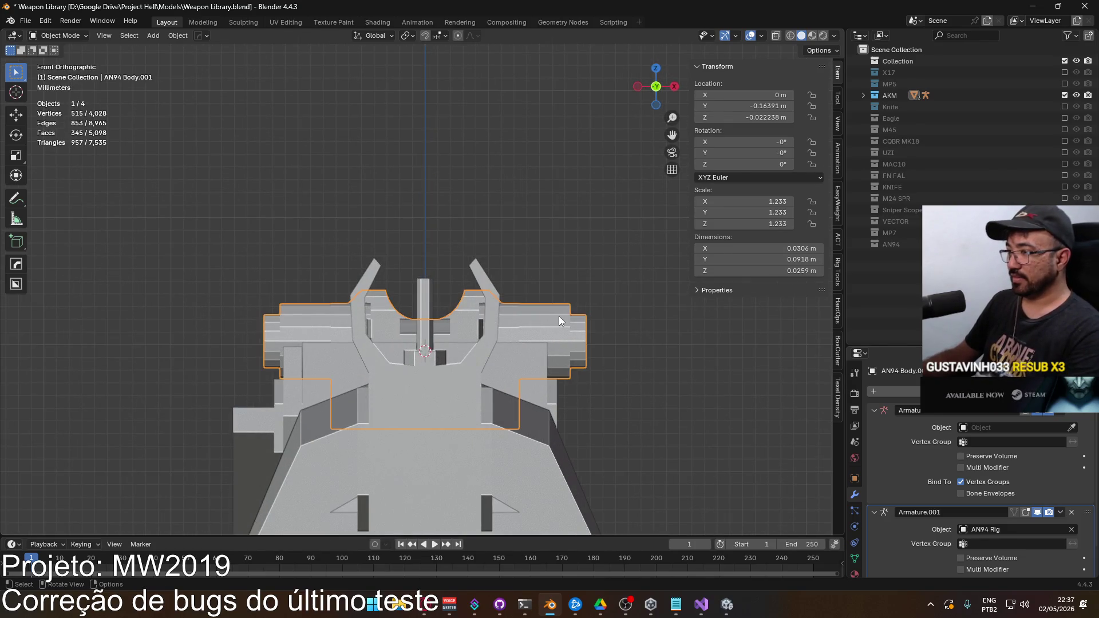
key(Tab)
key(alt+a)
mouse_move(598, 255)
mouse_down()
mouse_move(589, 270)
mouse_move(356, 315)
mouse_up()
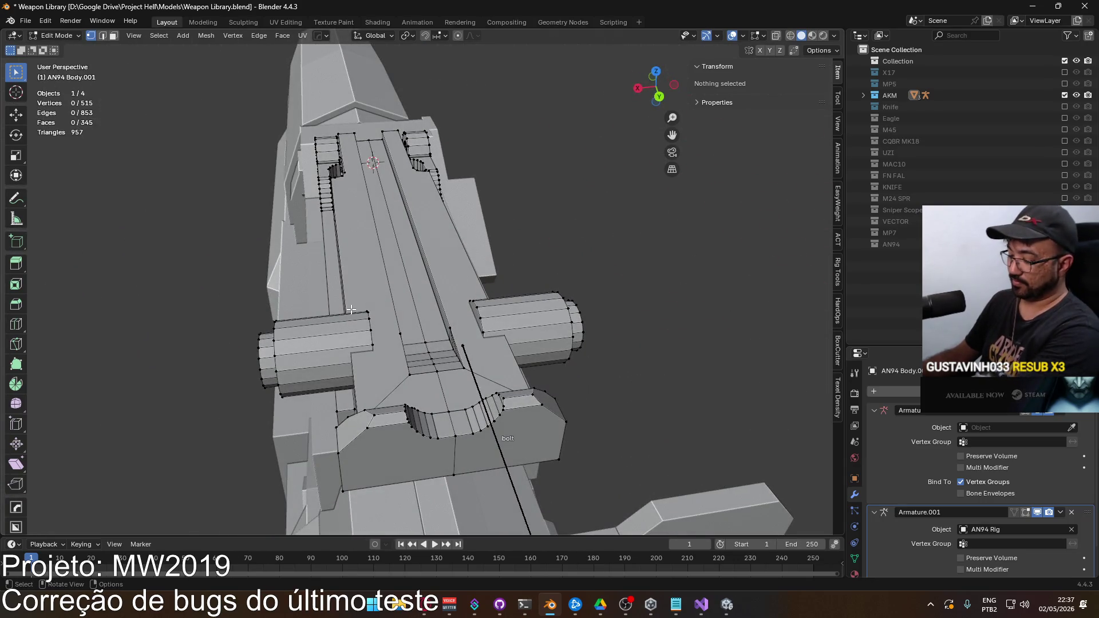
key(KP_7)
key(alt+z)
Step: Box-select the right side cylinder and move it inward
drag(601, 215, 492, 304)
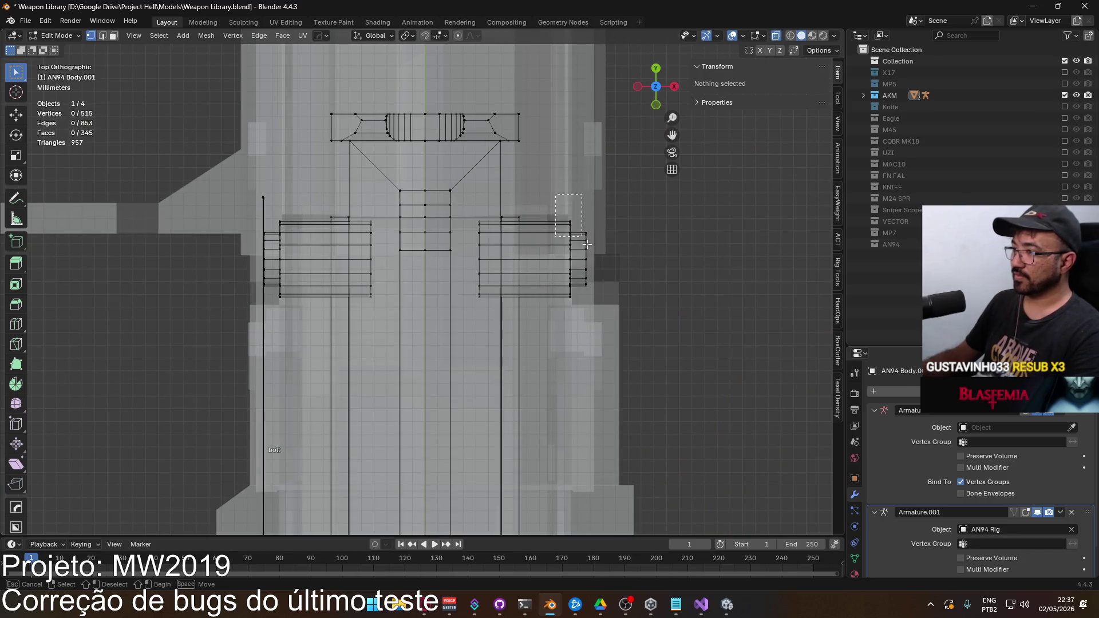
mouse_move(233, 190)
mouse_down()
mouse_move(436, 277)
mouse_move(535, 290)
mouse_move(422, 35)
mouse_up()
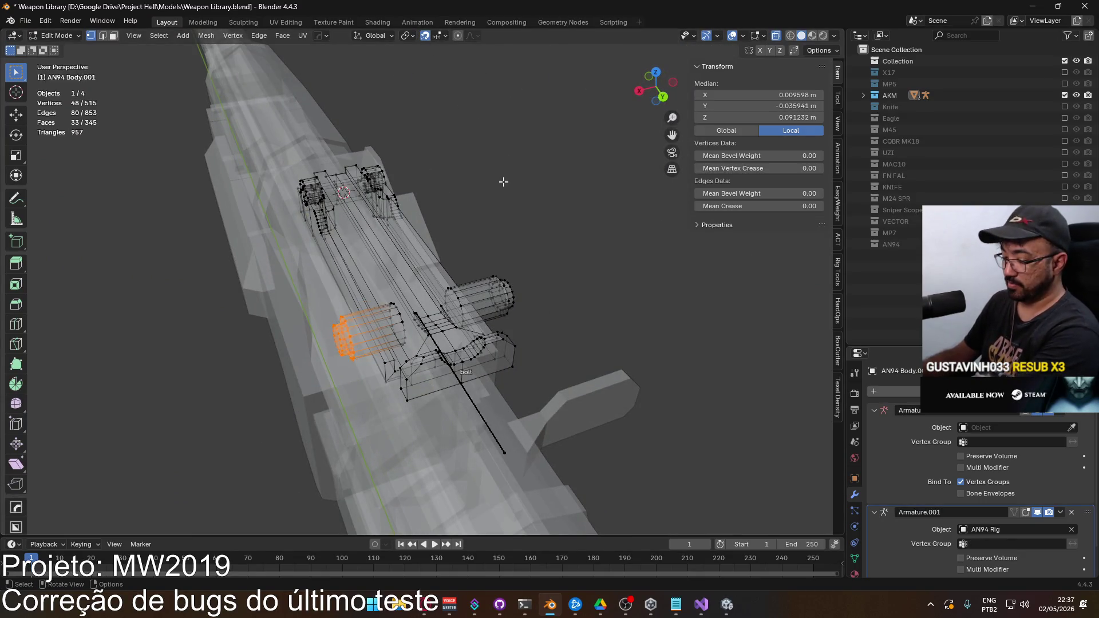
key(KP_7)
key(g)
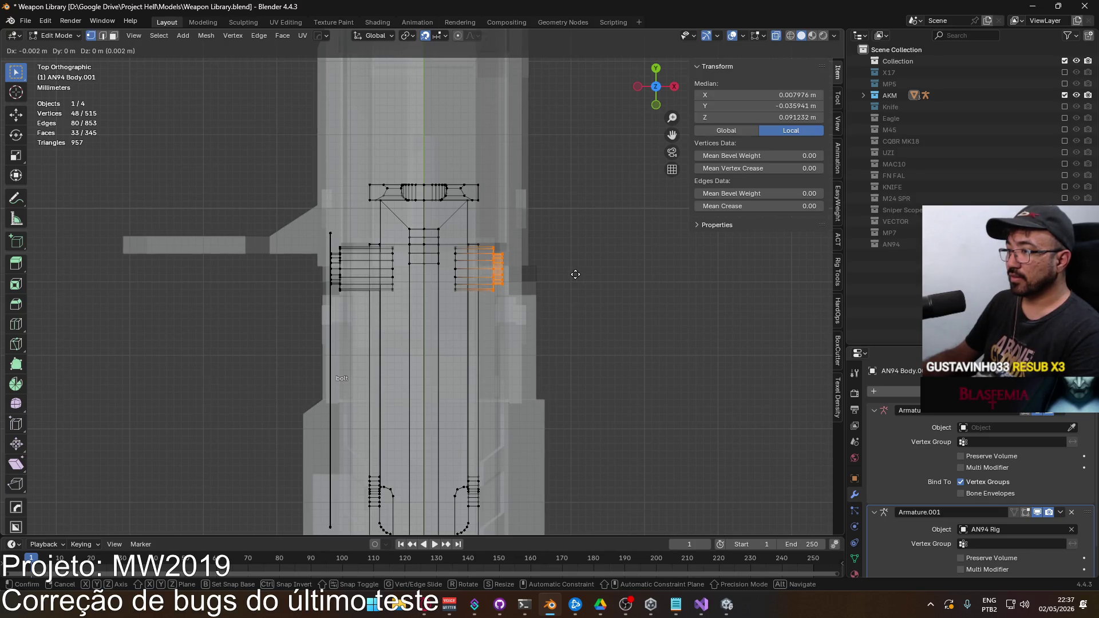
click(575, 274)
Step: Box-select the left side cylinder, move it inward, and return to Object Mode
mouse_move(322, 245)
mouse_down()
mouse_move(321, 304)
mouse_move(375, 310)
mouse_up()
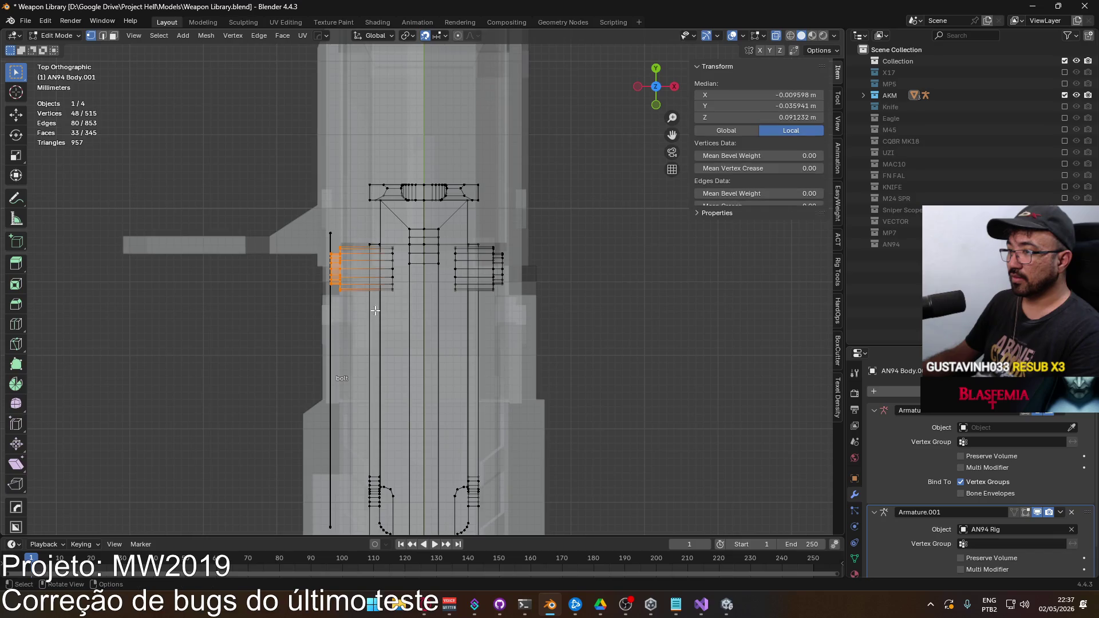
key(g)
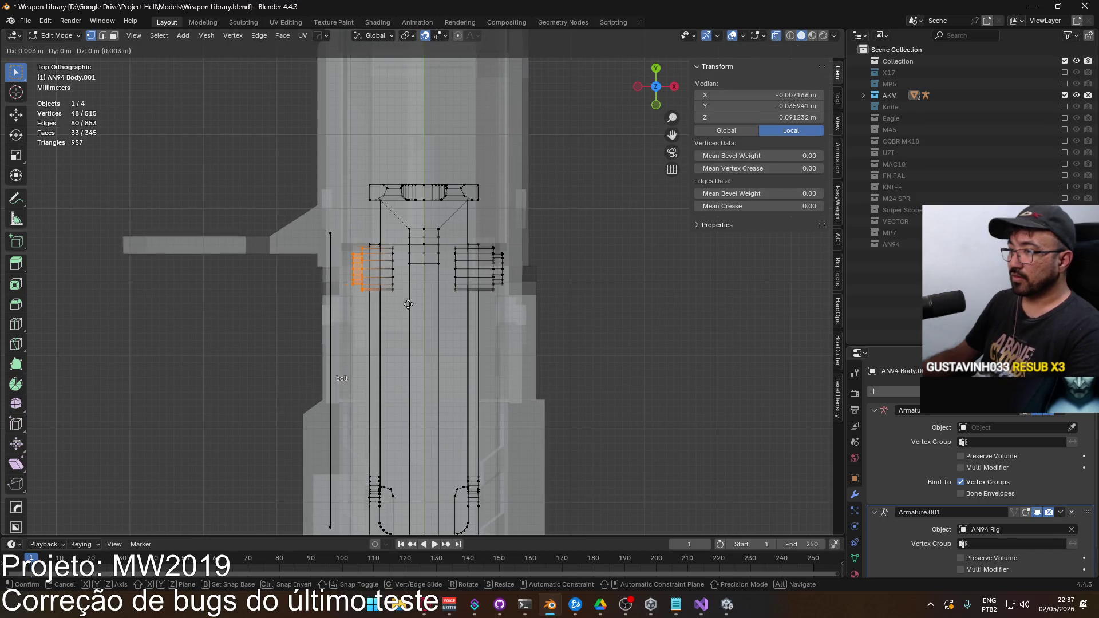
click(409, 304)
key(g)
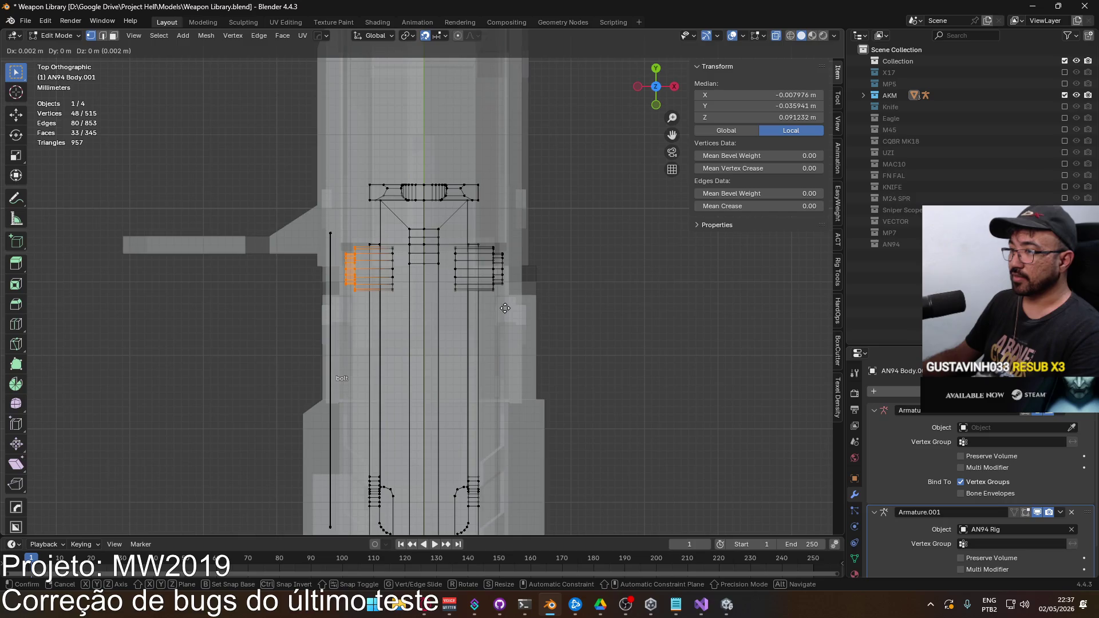
click(505, 308)
drag(505, 309, 490, 166)
key(Tab)
scroll(596, 311, up, 3)
mouse_move(596, 312)
mouse_down()
mouse_move(464, 276)
mouse_move(464, 259)
mouse_up()
scroll(466, 262, up, 2)
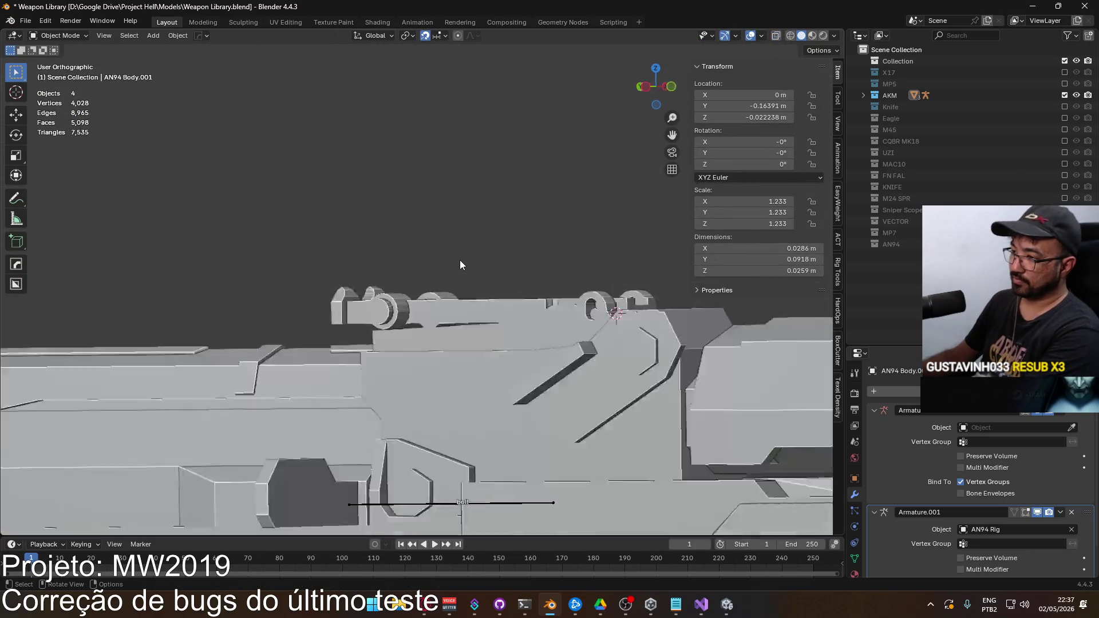
Step: Select the AKM top cover and AKM Body, then enter and leave the body's Edit Mode
key(ctrl+KP_1)
scroll(475, 280, up, 2)
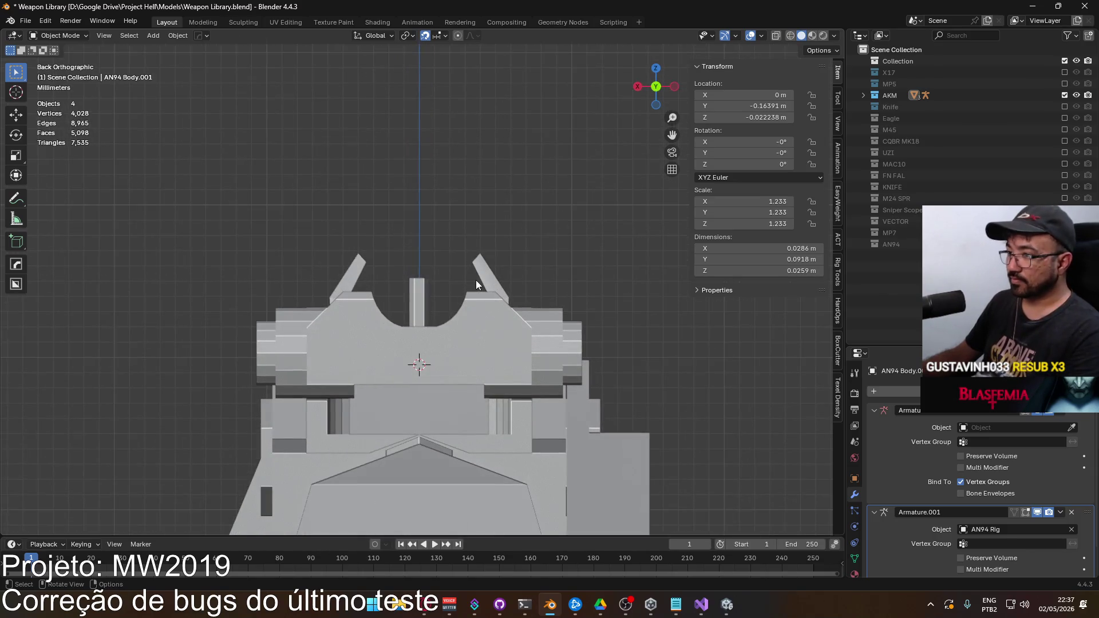
scroll(474, 280, down, 5)
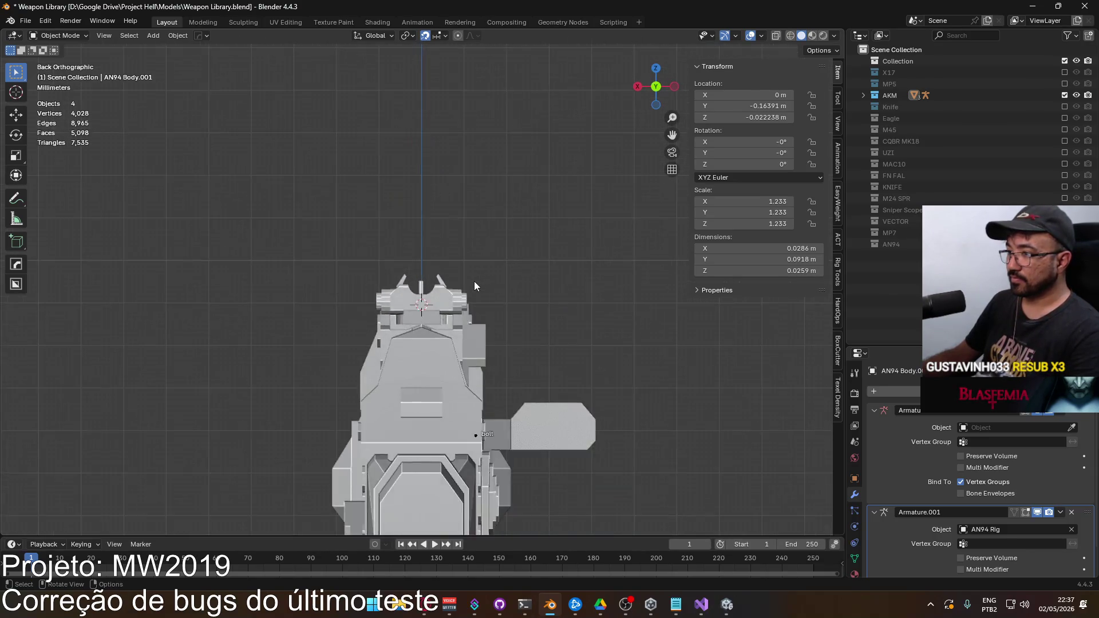
mouse_move(474, 281)
mouse_down()
mouse_move(447, 304)
mouse_move(554, 297)
mouse_move(500, 319)
mouse_up()
click(403, 290)
shift+click(459, 311)
scroll(478, 304, up, 1)
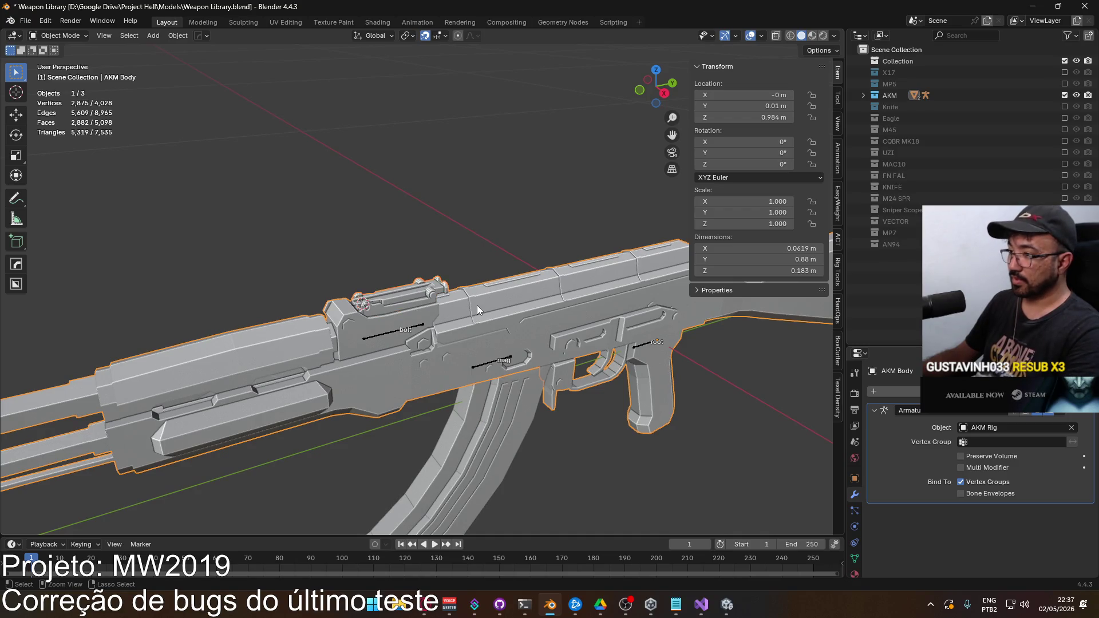
key(Tab)
scroll(483, 311, up, 4)
scroll(569, 312, down, 3)
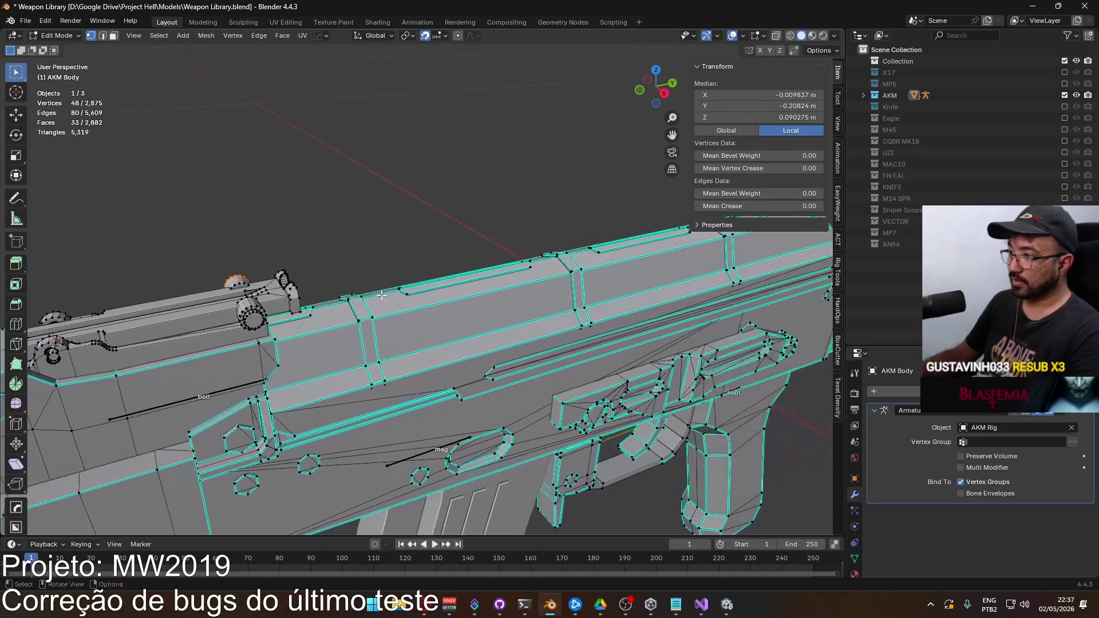
click(380, 223)
mouse_move(380, 222)
mouse_down()
mouse_move(275, 265)
mouse_move(417, 256)
mouse_up()
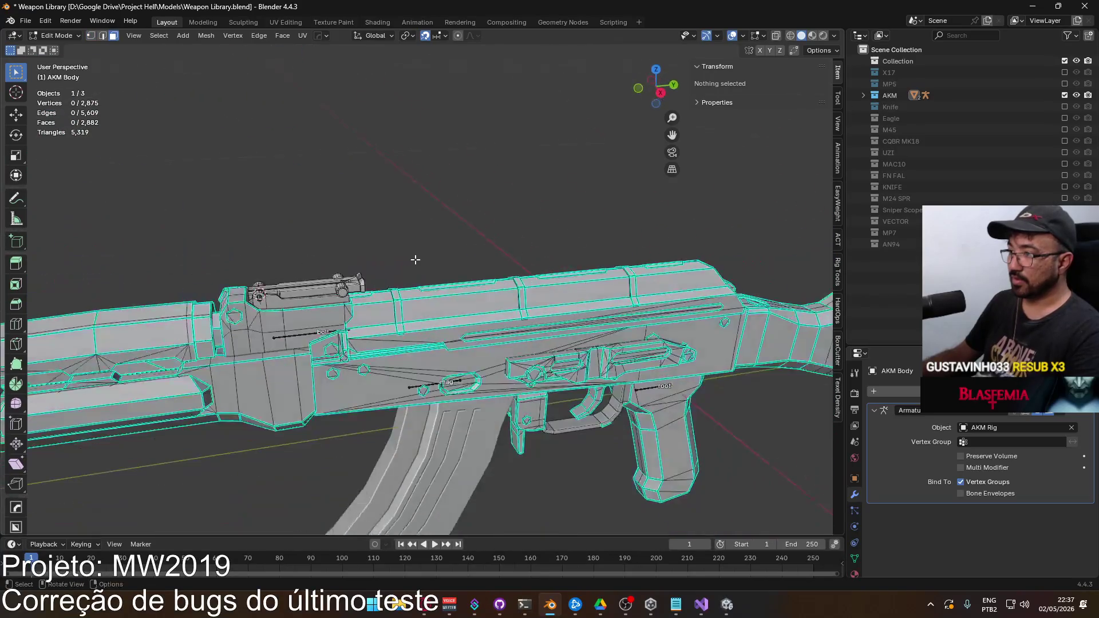
scroll(417, 256, down, 4)
scroll(435, 282, down, 2)
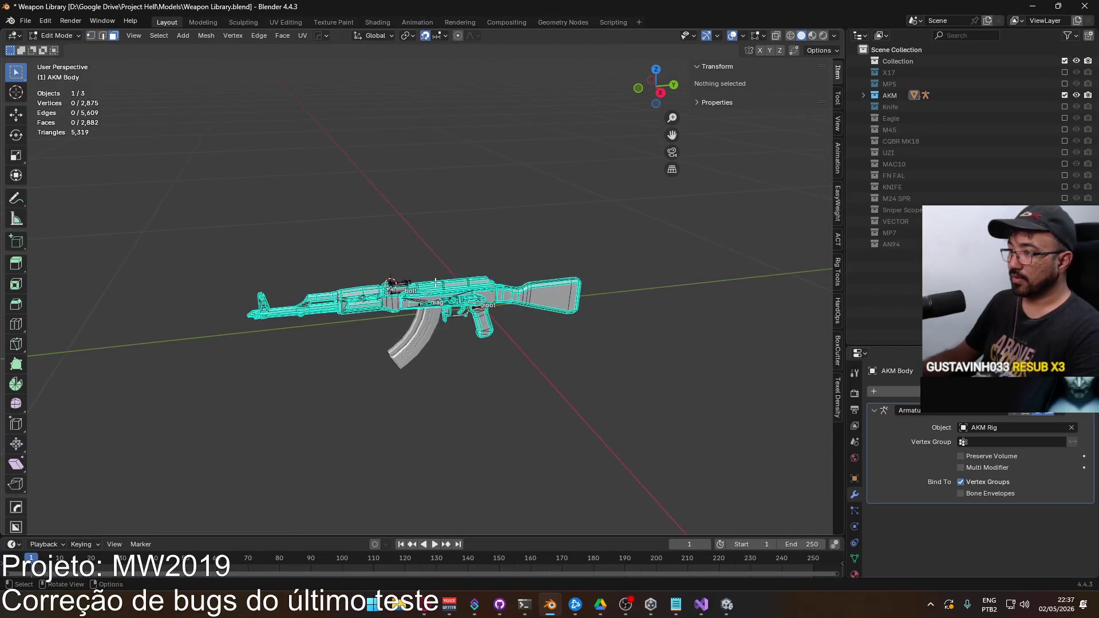
key(Tab)
scroll(438, 284, down, 2)
Step: In right side view, box-select all three AKM parts, frame them and orbit around
key(KP_3)
drag(367, 287, 263, 242)
key(KP_Decimal)
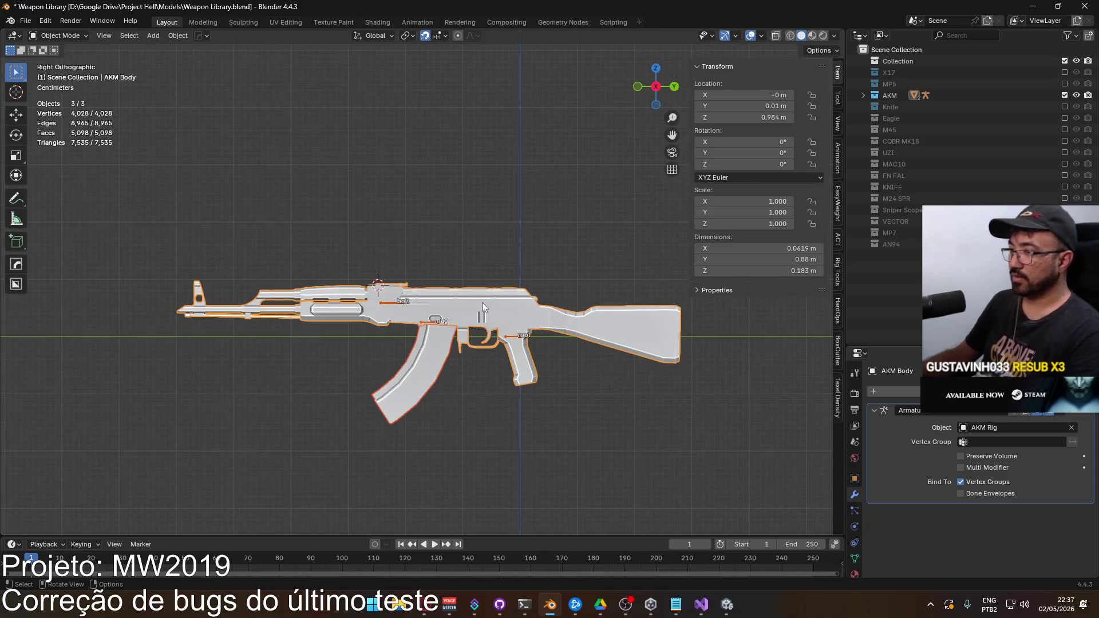
scroll(489, 303, down, 15)
scroll(491, 277, up, 10)
mouse_move(489, 280)
mouse_down()
mouse_move(420, 309)
mouse_move(319, 316)
mouse_move(277, 172)
mouse_up()
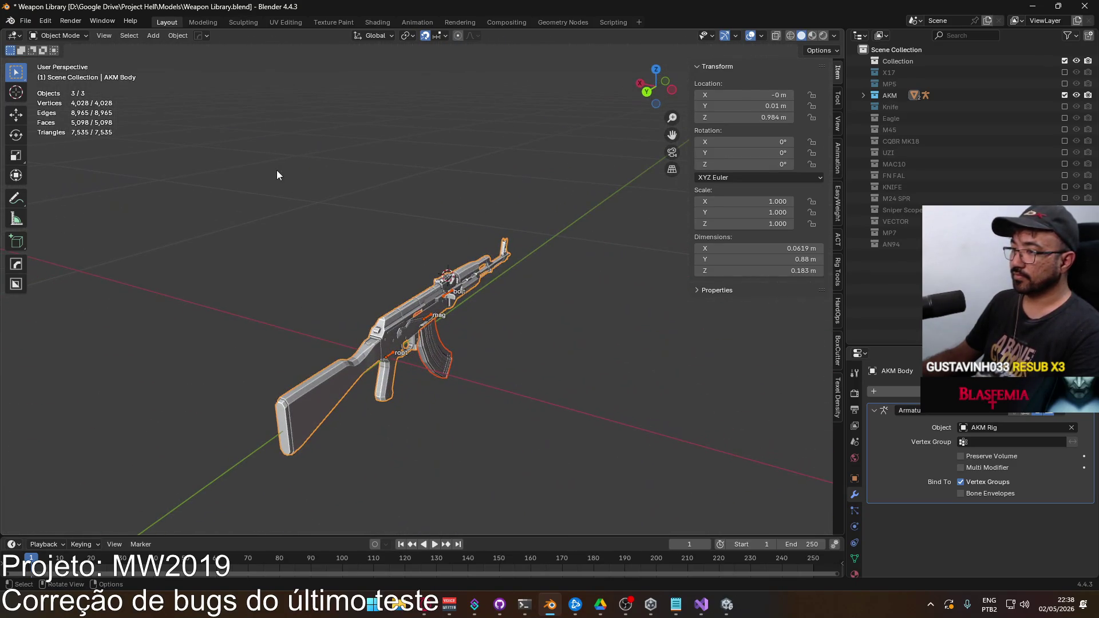
Step: Export the AKM to FBX over Weapon AKM.fbx in the Models folder and save Weapon Library.blend
click(26, 20)
mouse_move(86, 186)
click(236, 296)
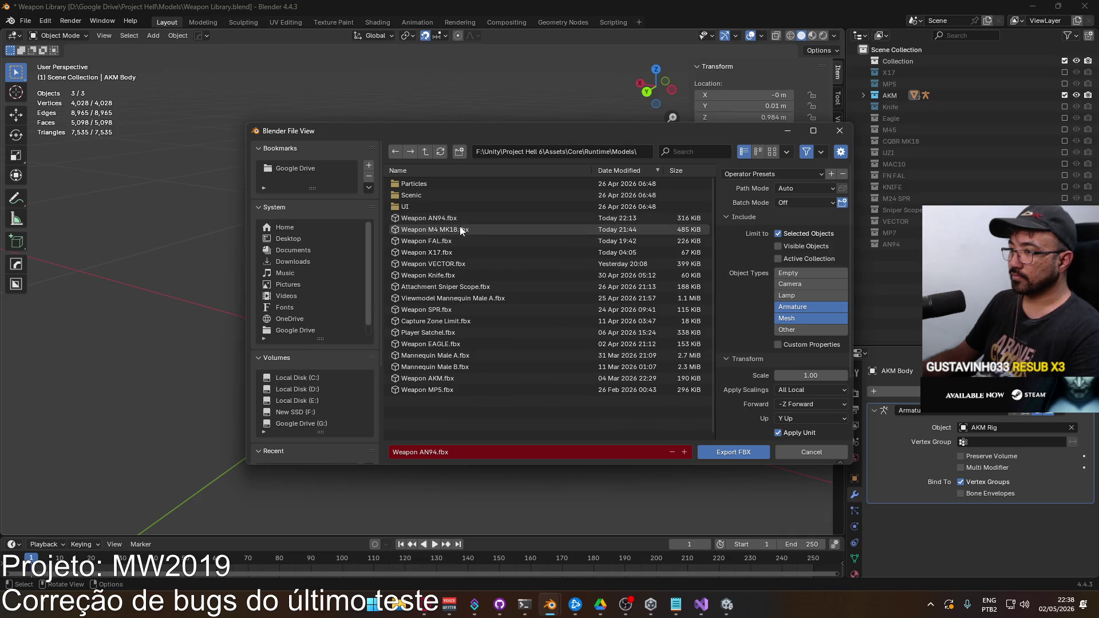
double_click(463, 377)
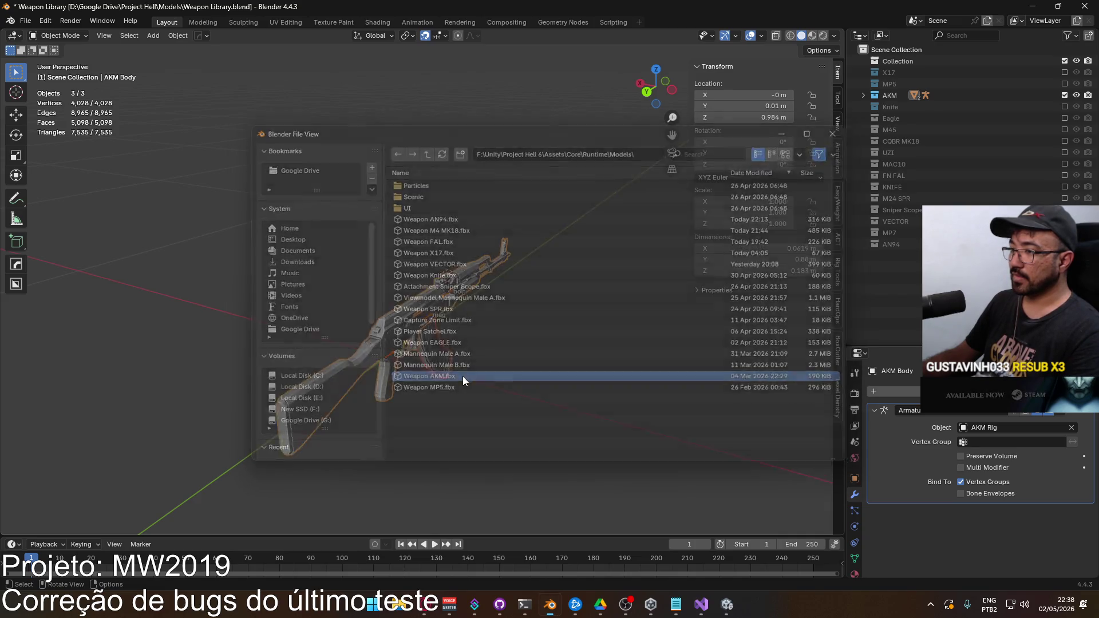
key(ctrl+s)
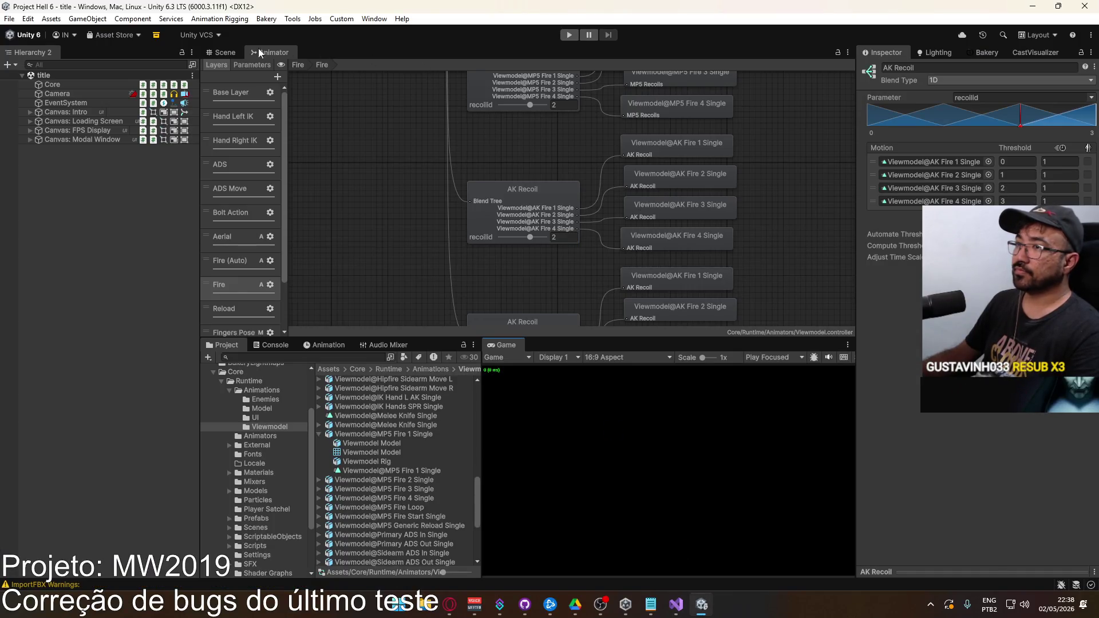
Step: Show the Scene view, enter Play mode, and start a match on the shipment map
click(224, 52)
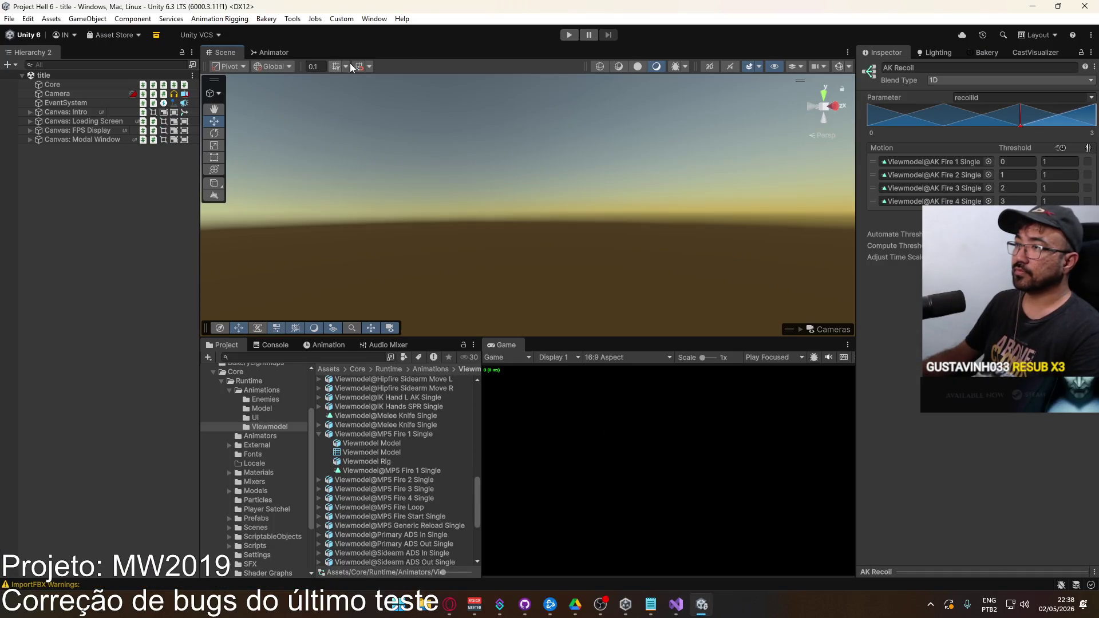
click(568, 35)
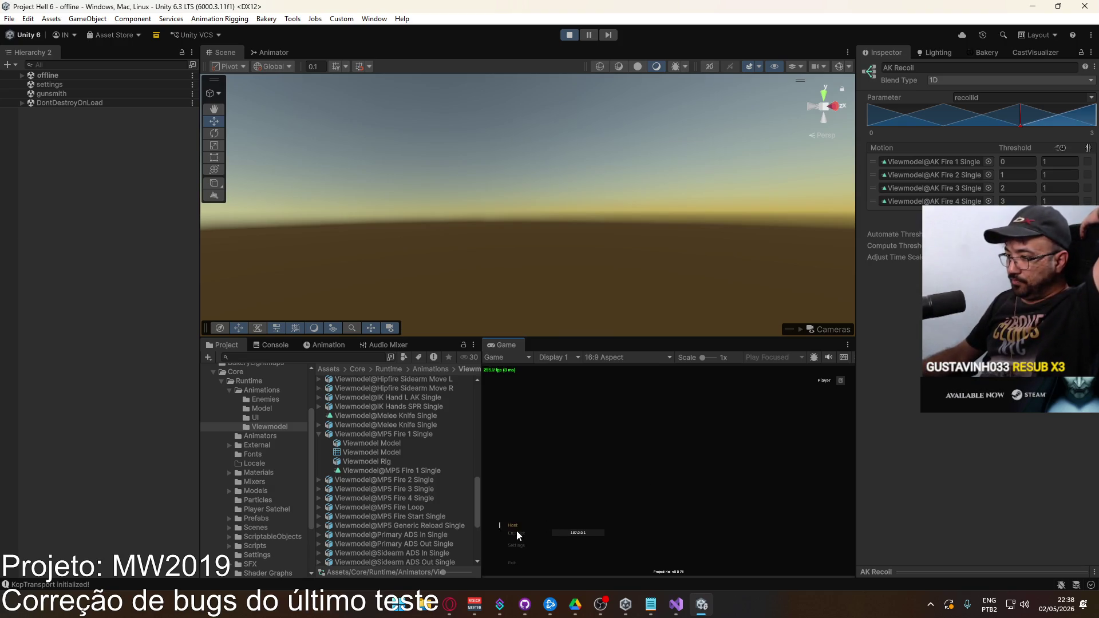
click(599, 568)
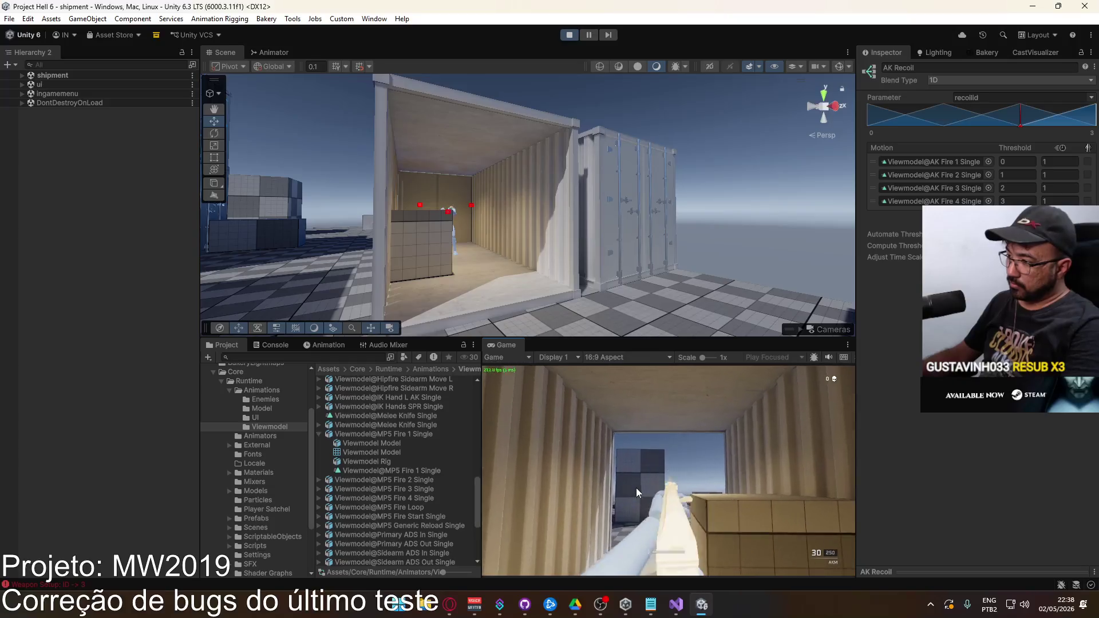
Step: Maximize the Game view to fill the editor
key(super)
click(507, 346)
right_click(507, 346)
click(521, 383)
Step: Walk forward, strafe left and fire the AKM, then restore the full editor layout
key(w)
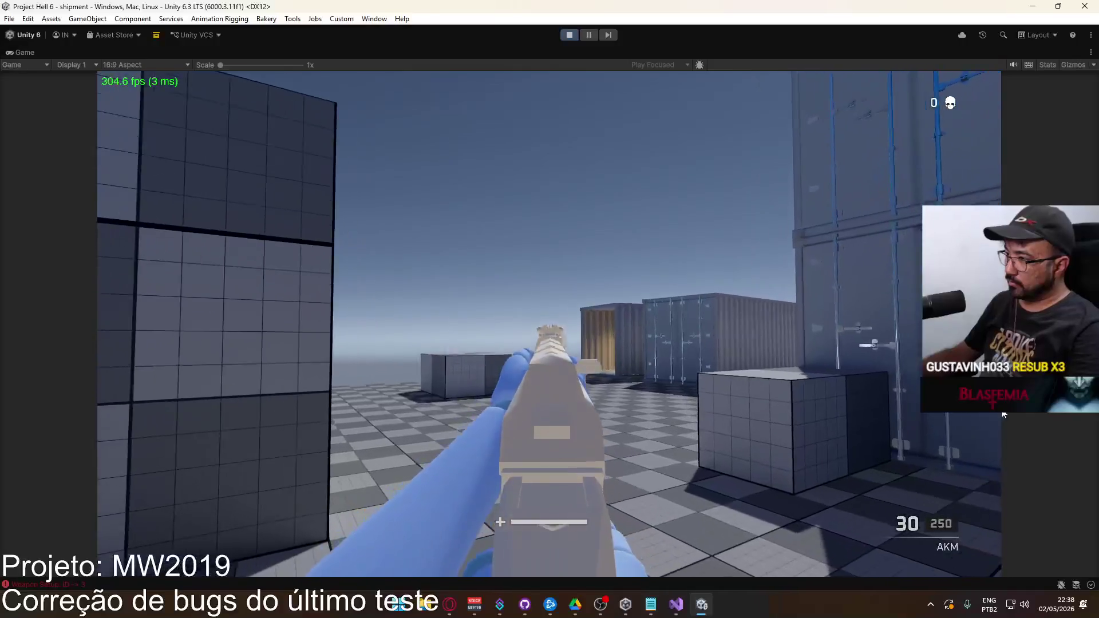
key(a)
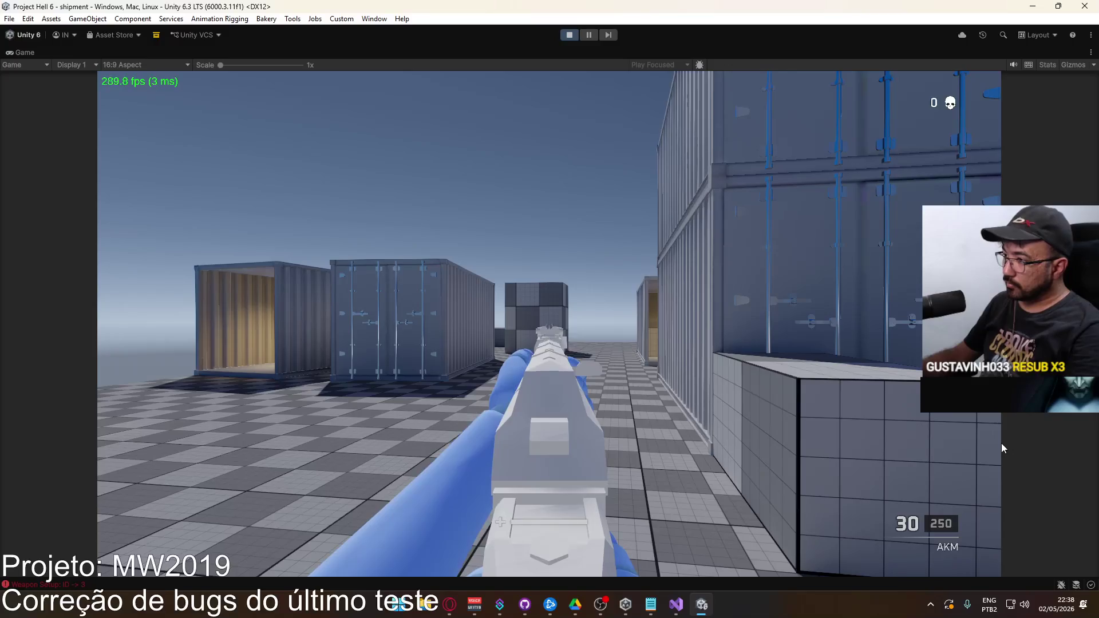
click(1001, 443)
click(1002, 443)
key(super)
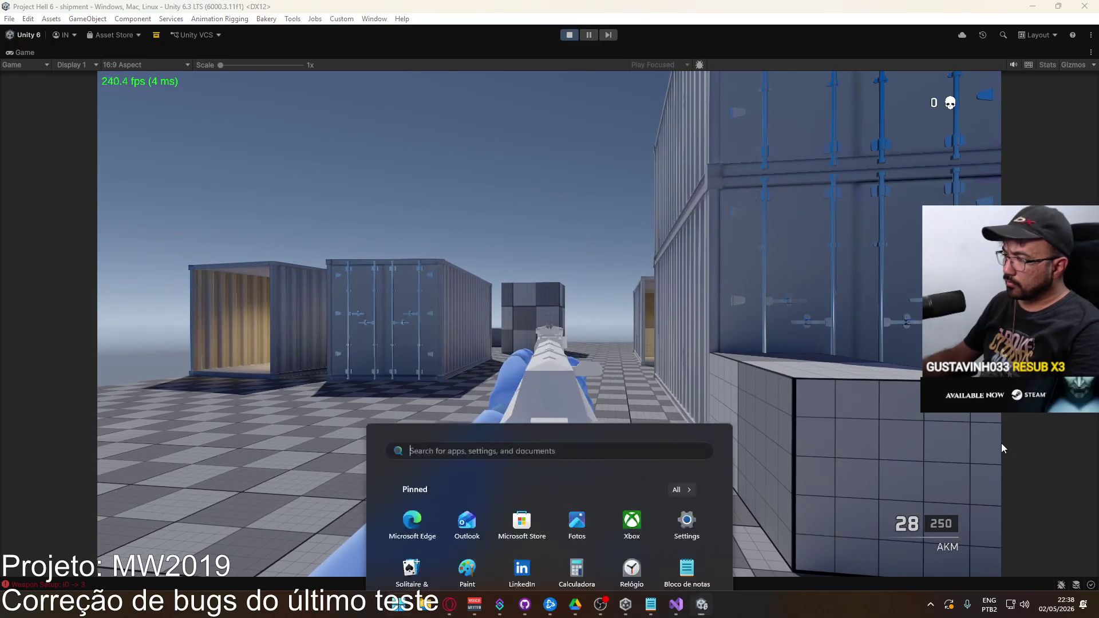
right_click(668, 50)
click(701, 89)
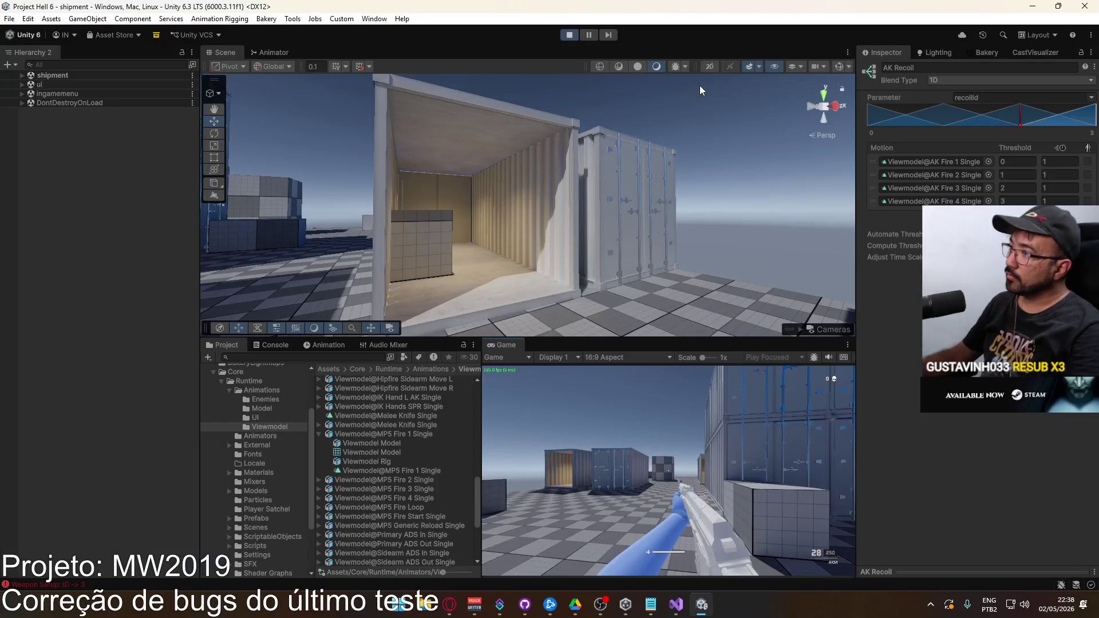
key(super)
key(super)
Step: Aim and fire AKM bursts from the hip and down the sights to check recoil
mouse_move(356, 153)
mouse_down()
mouse_move(452, 176)
mouse_move(582, 298)
mouse_up()
click(675, 422)
click(675, 421)
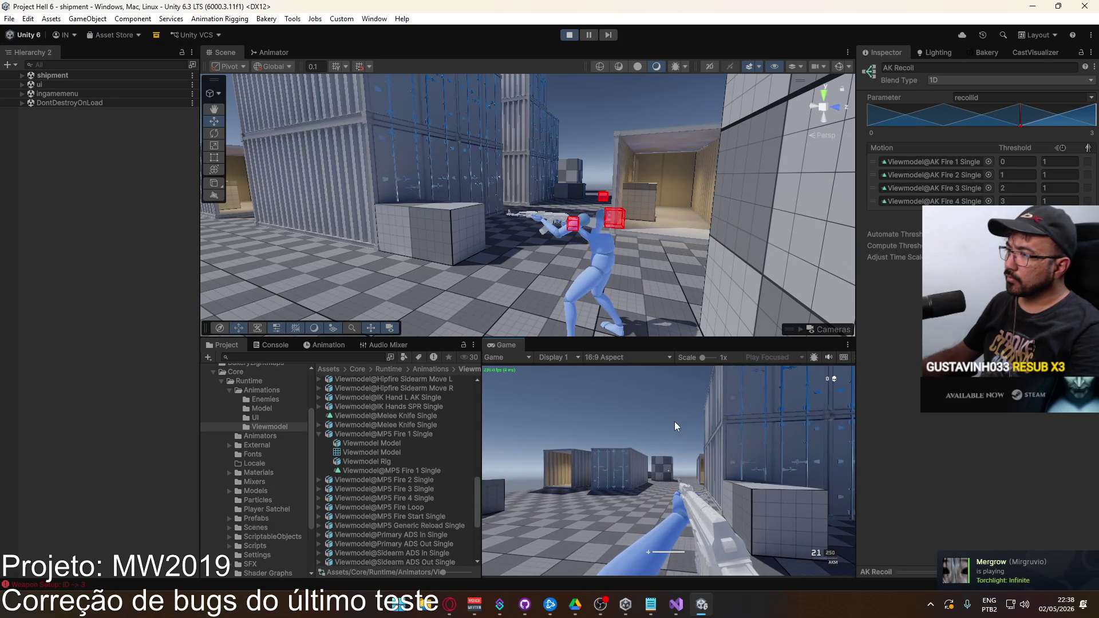
right_click(674, 421)
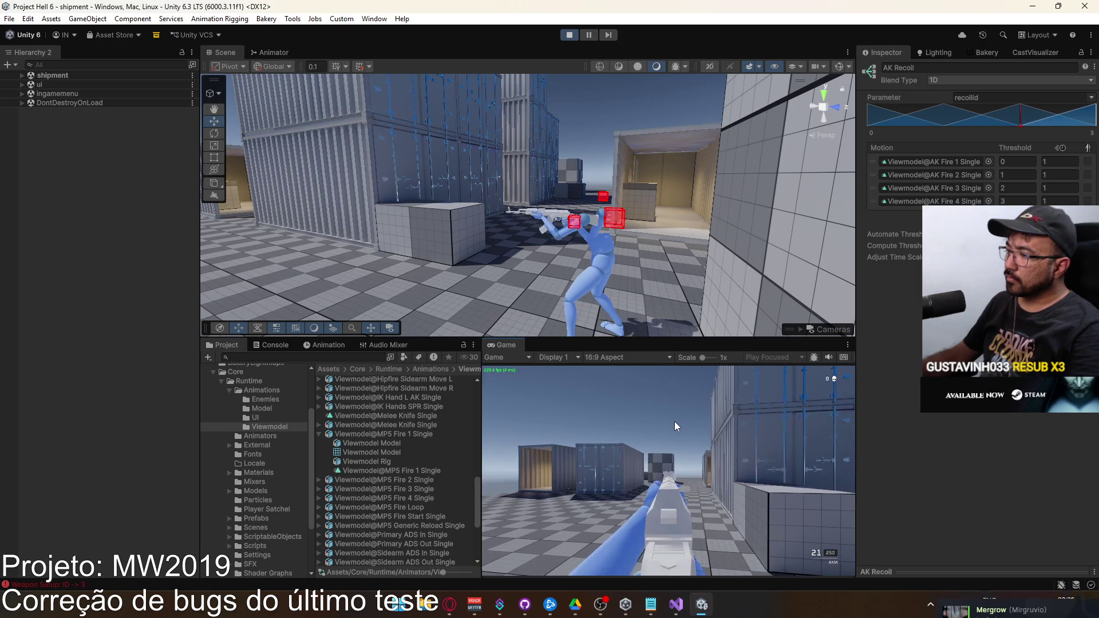
click(675, 421)
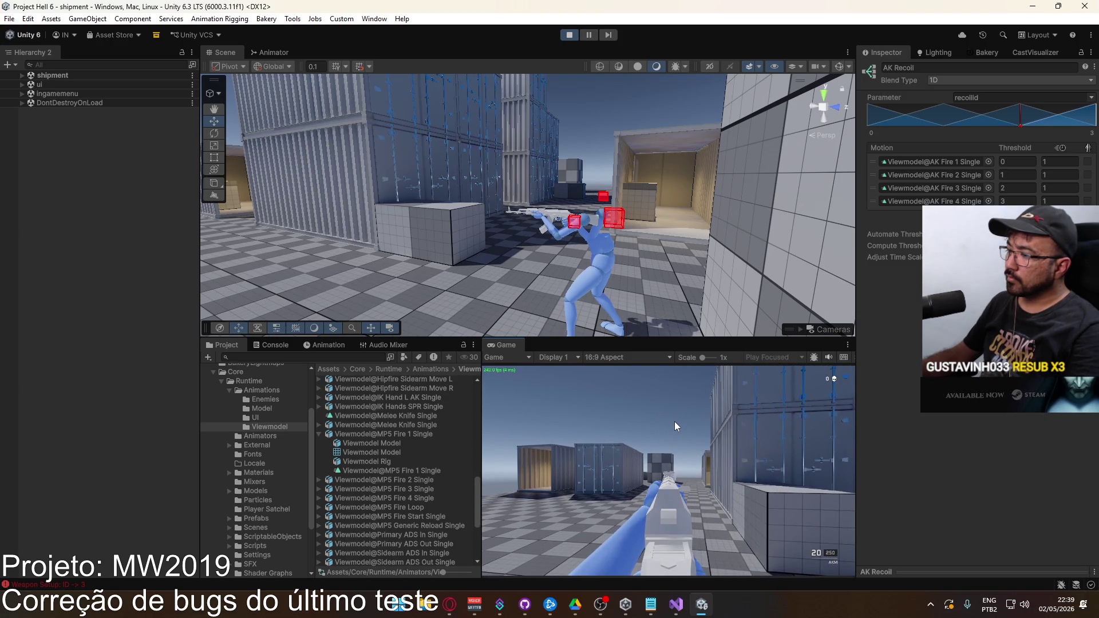
Step: Bring up the Unity Hub window from the hidden tray icons
key(super)
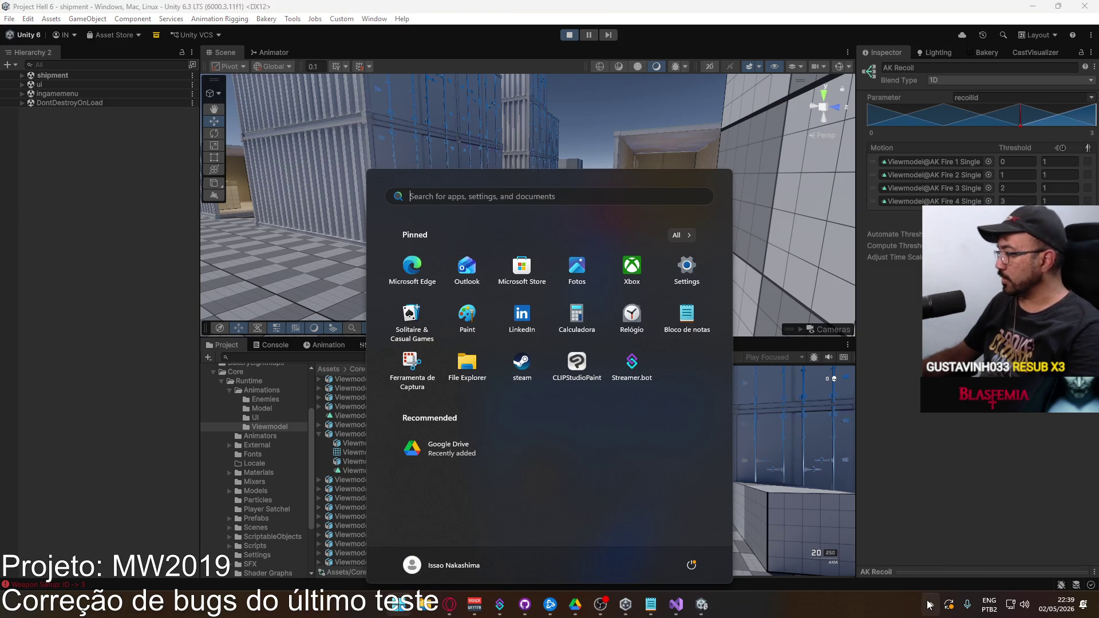
click(928, 604)
click(905, 550)
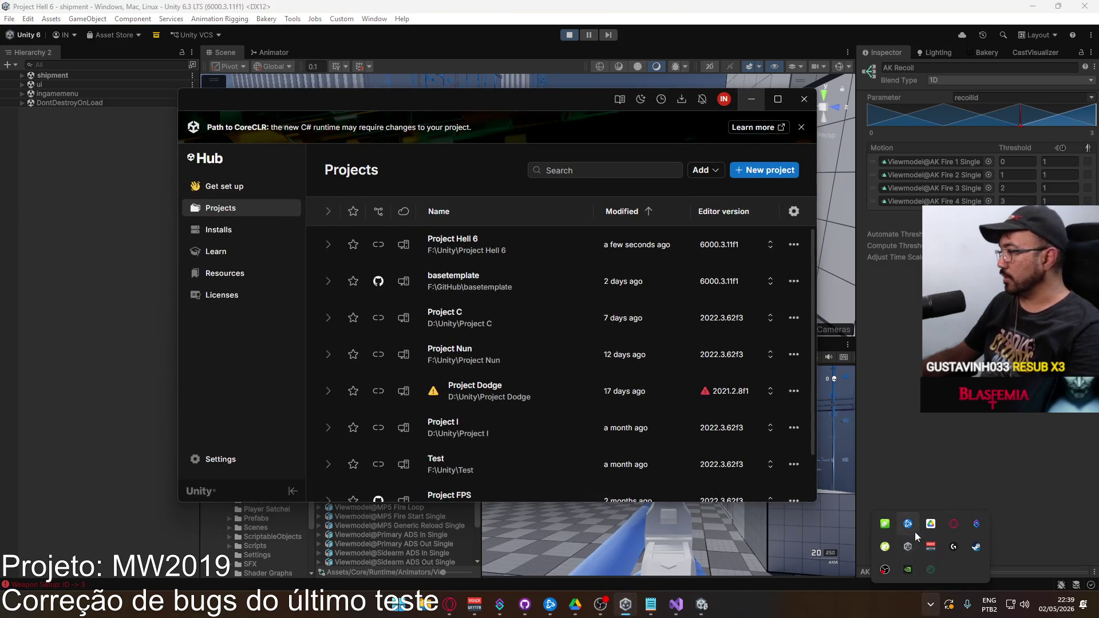
Step: Glance at the Google Drive sync window, then close it and minimize Unity Hub
click(931, 523)
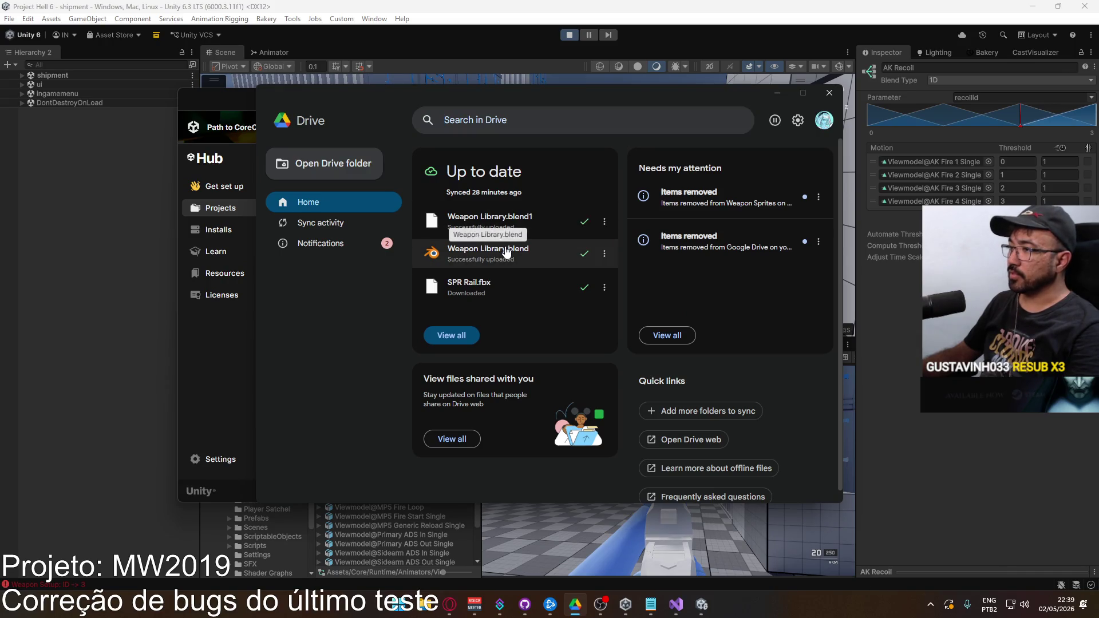
click(777, 93)
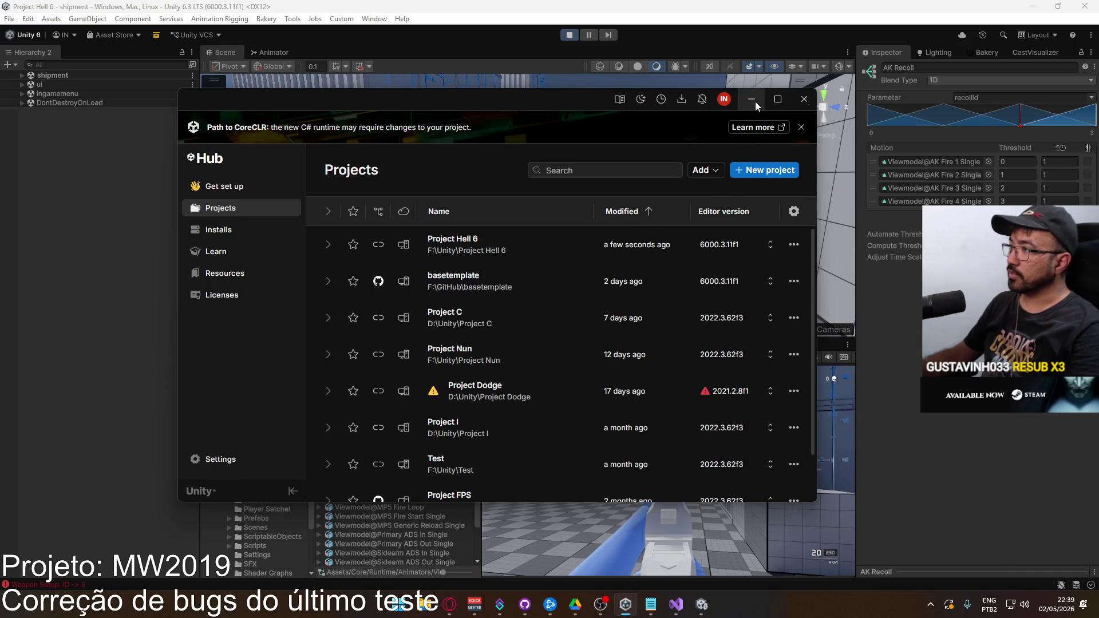
click(751, 99)
Step: Fire a few more AKM shots in the running game to watch the recoil
key(super)
click(720, 446)
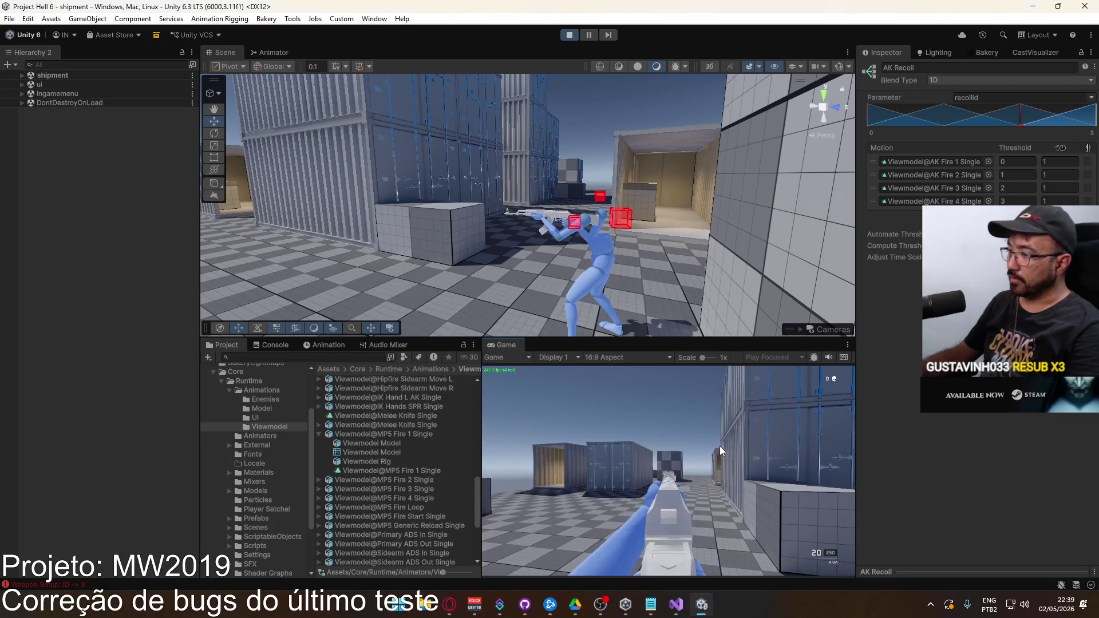
click(720, 445)
click(720, 445)
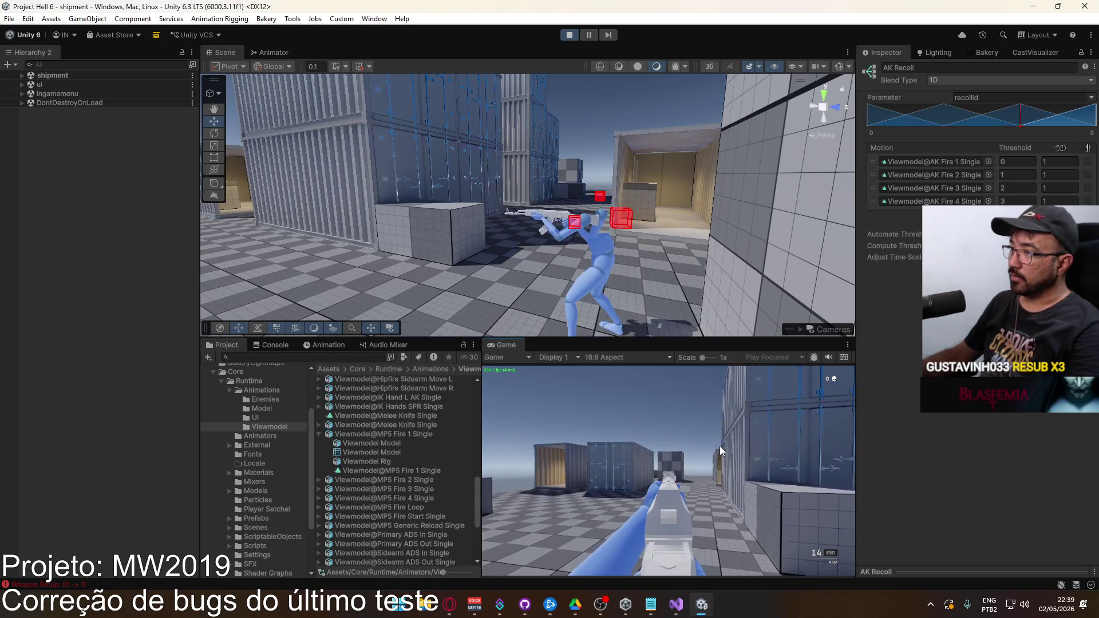
Step: From Google Drive's sync window, reveal Weapon Library.blend in File Explorer
key(alt+Tab)
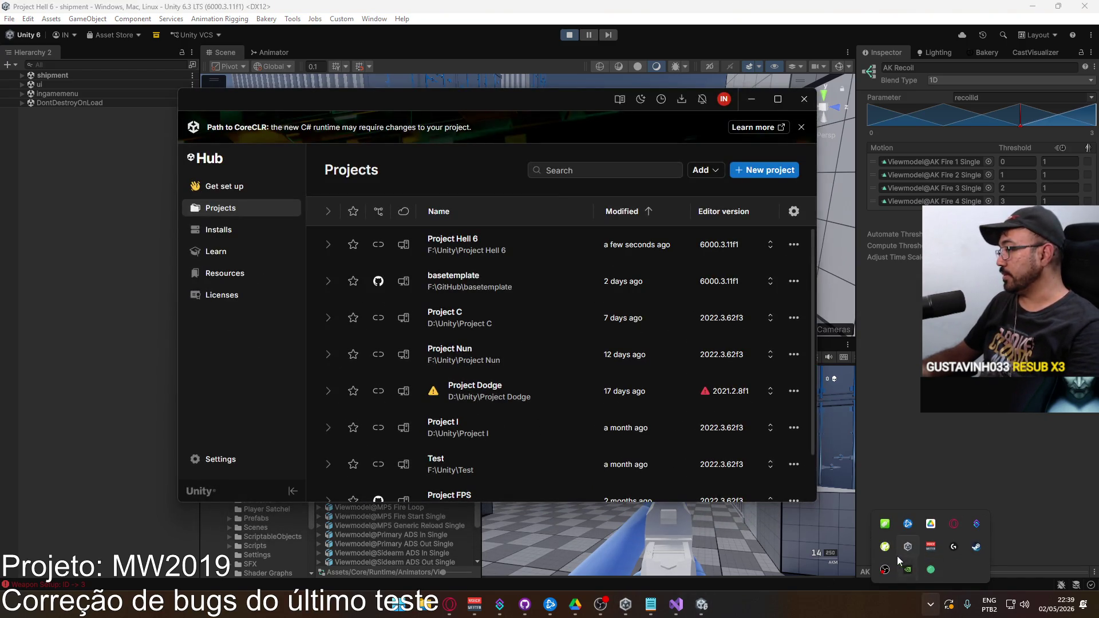
click(932, 523)
double_click(517, 250)
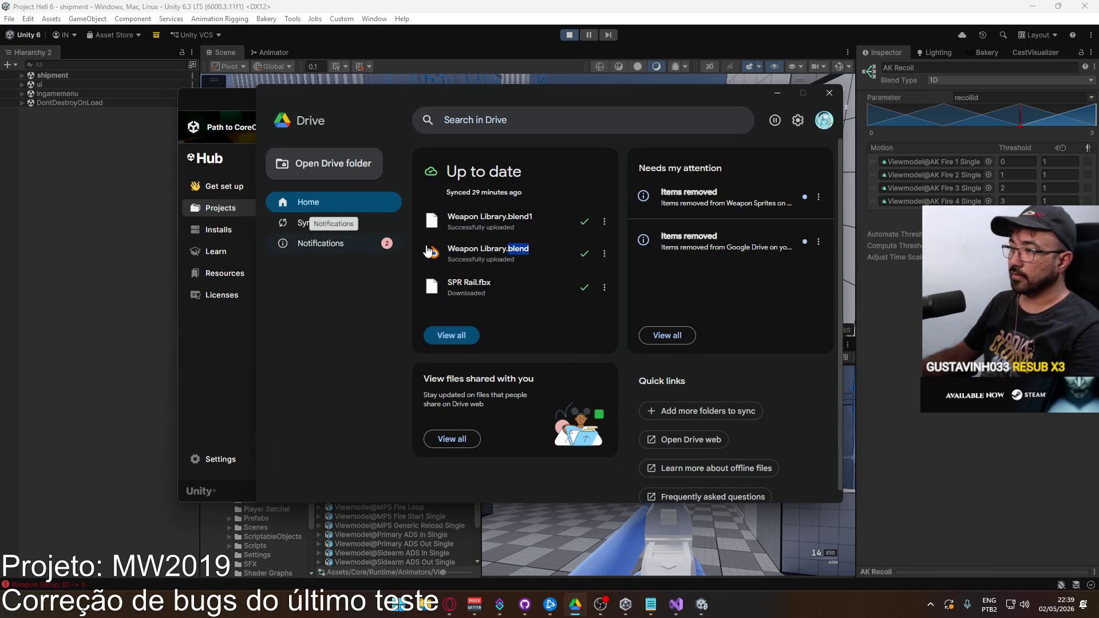
click(604, 254)
click(626, 291)
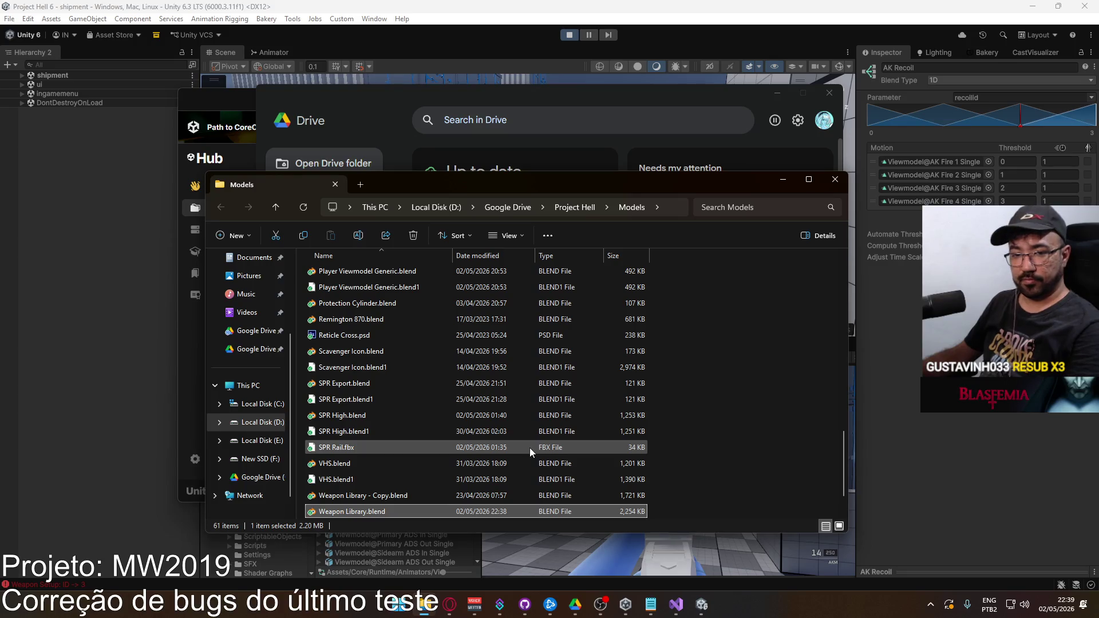
Step: Open Weapon Library.blend in Blender and orbit to a side view of the AKM
key(Return)
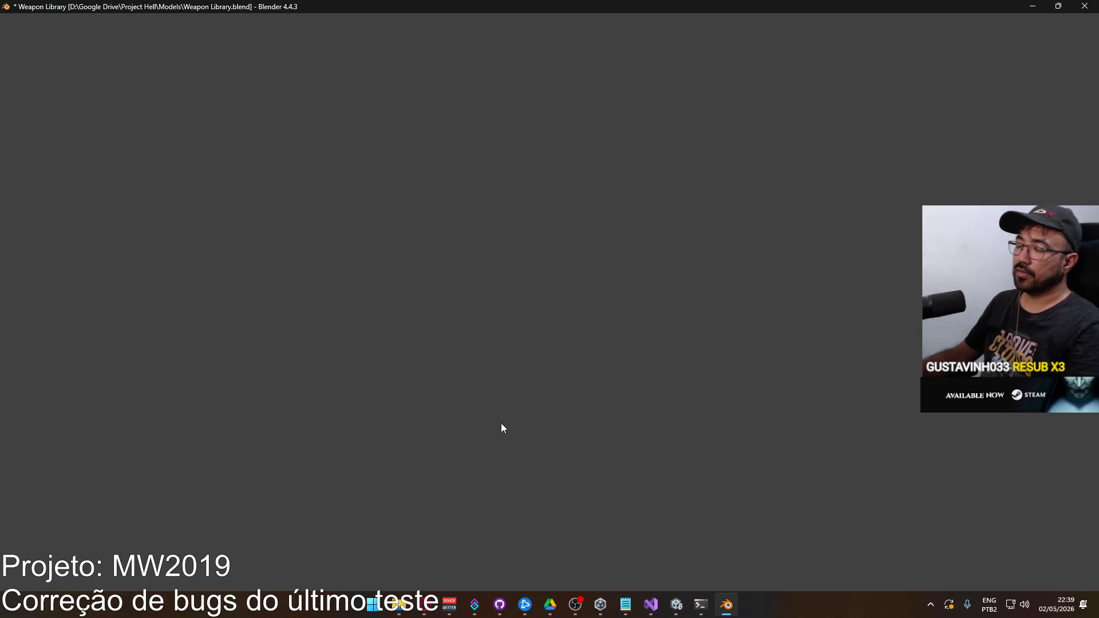
mouse_move(500, 424)
mouse_down()
mouse_move(437, 404)
mouse_move(453, 354)
mouse_move(525, 347)
mouse_move(486, 315)
mouse_move(434, 311)
mouse_move(403, 353)
mouse_up()
Step: Inspect the AKM rig's bones in Edit Mode, then select all three AKM objects
click(498, 320)
scroll(434, 311, up, 2)
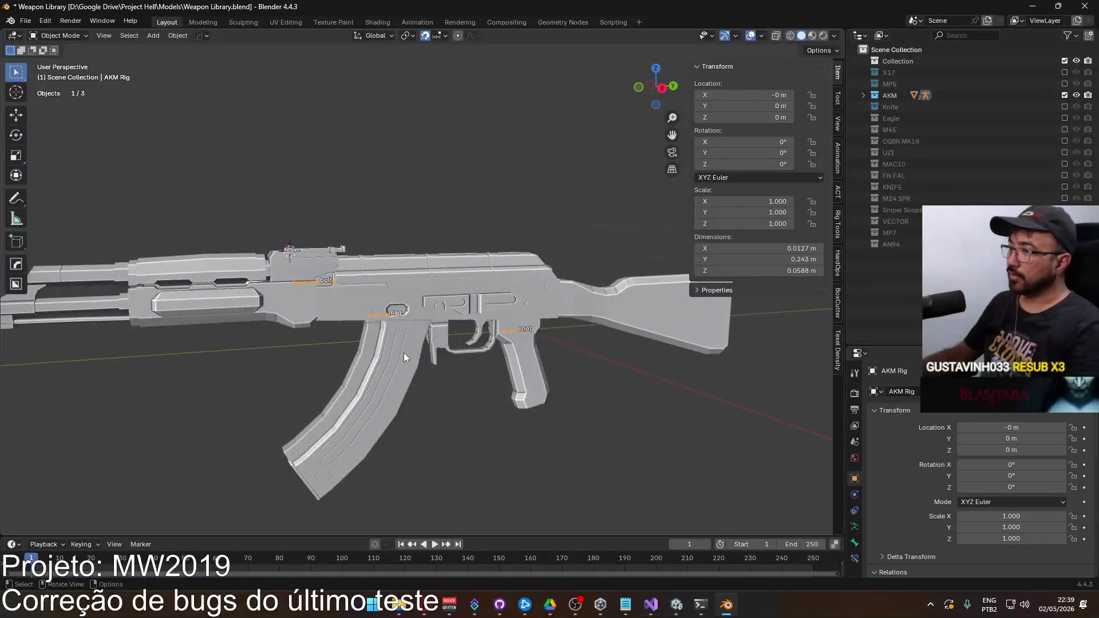
click(404, 353)
click(312, 280)
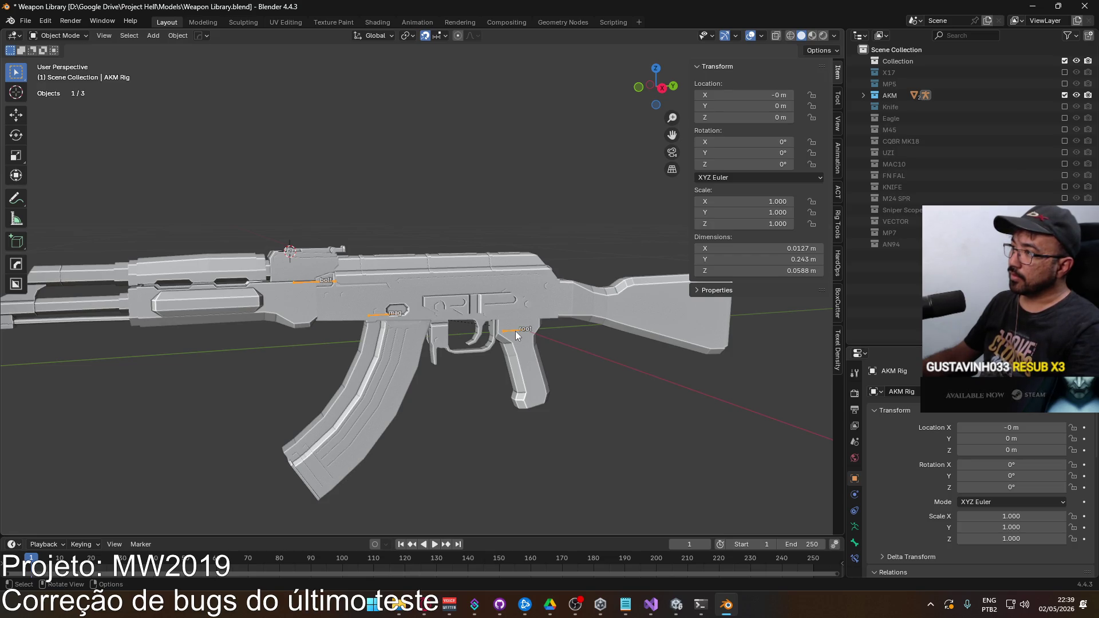
key(Tab)
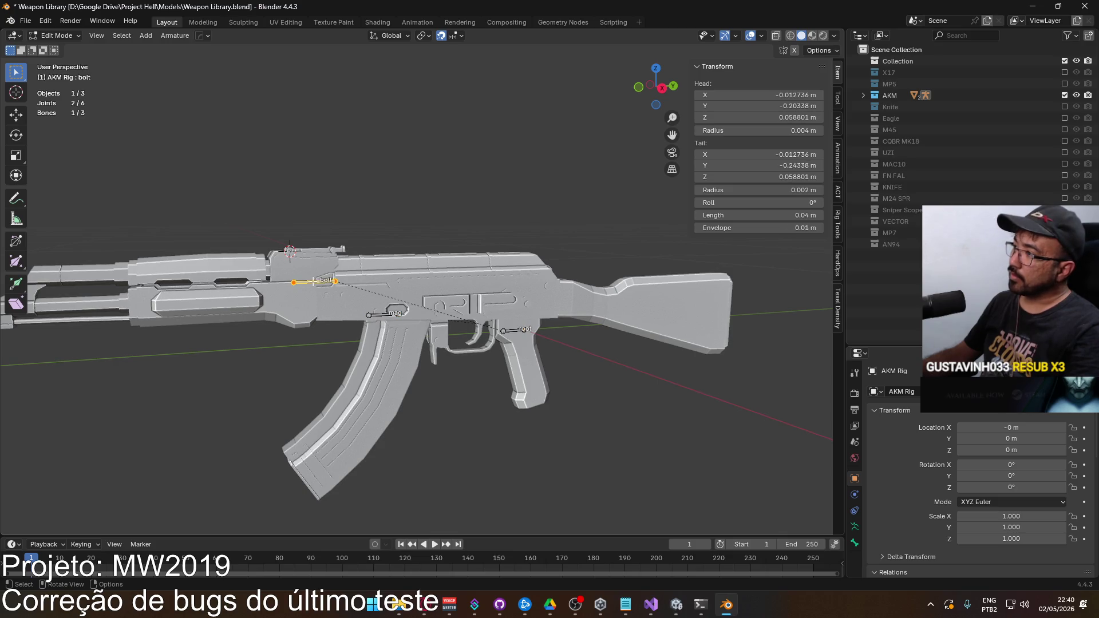
scroll(314, 281, down, 3)
mouse_move(314, 281)
mouse_down()
mouse_move(533, 287)
mouse_move(573, 312)
mouse_move(491, 342)
mouse_move(391, 309)
mouse_up()
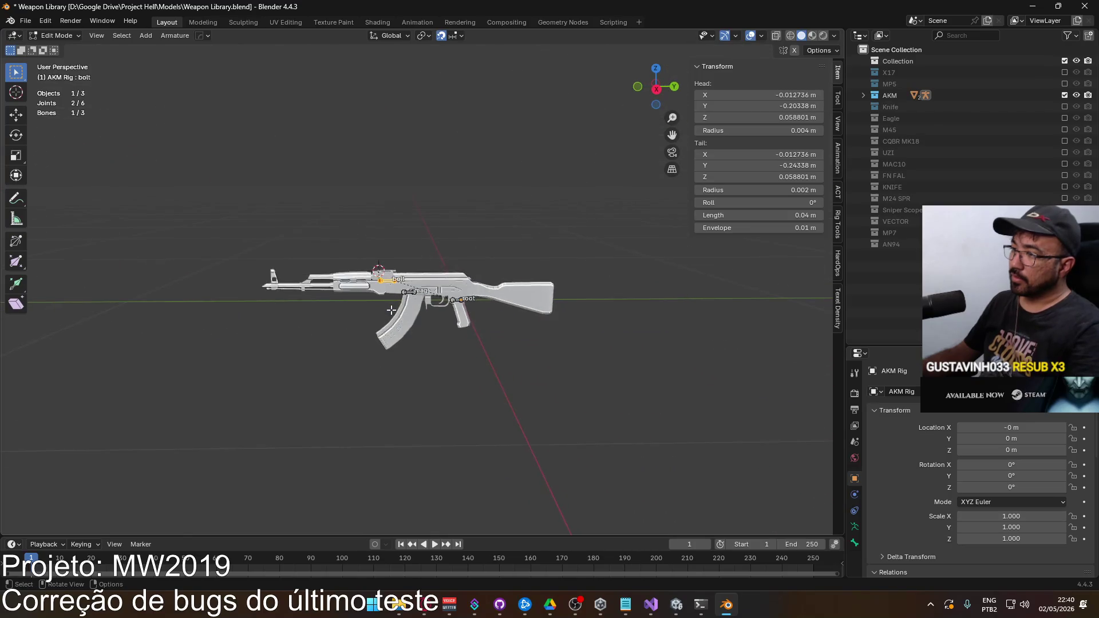
key(Tab)
drag(238, 229, 645, 404)
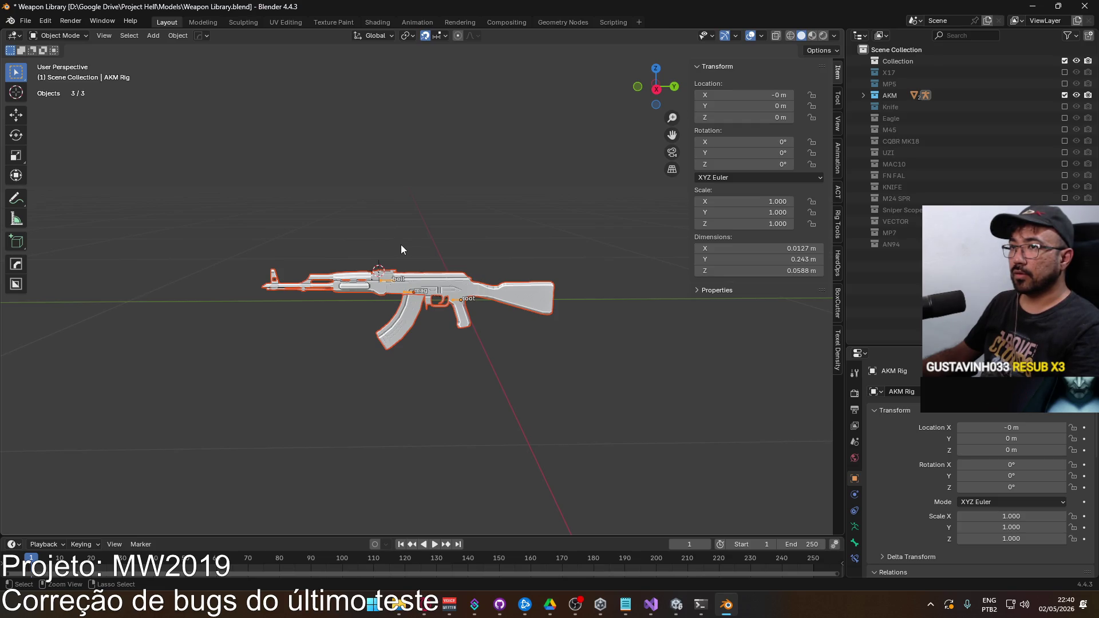
Step: Save Weapon Library.blend, switch over to Unity and close File Explorer
key(ctrl+s)
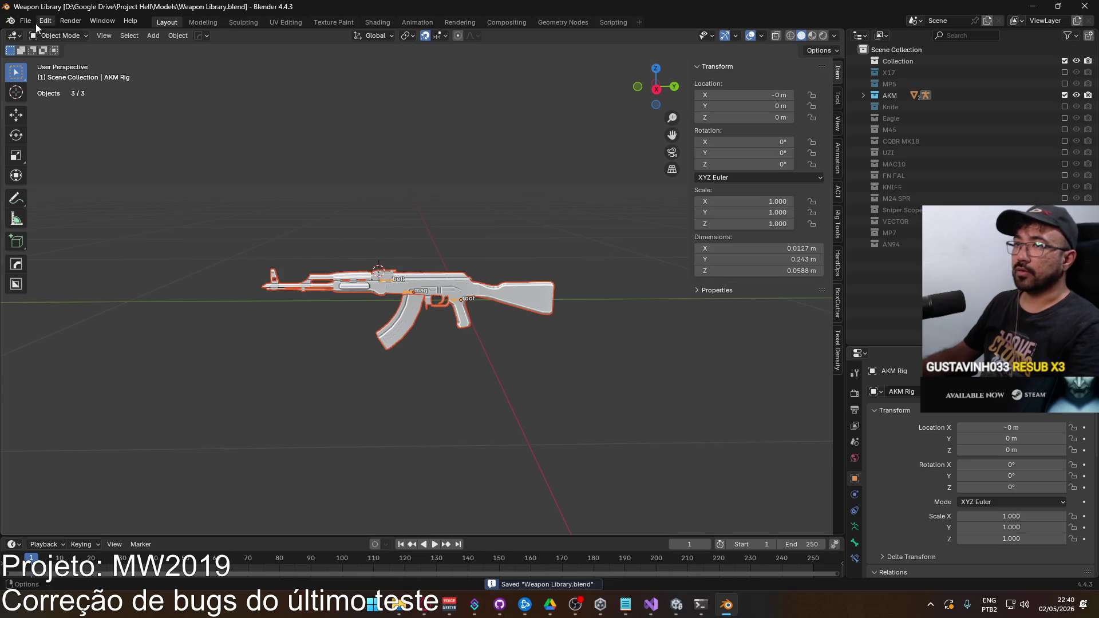
click(26, 21)
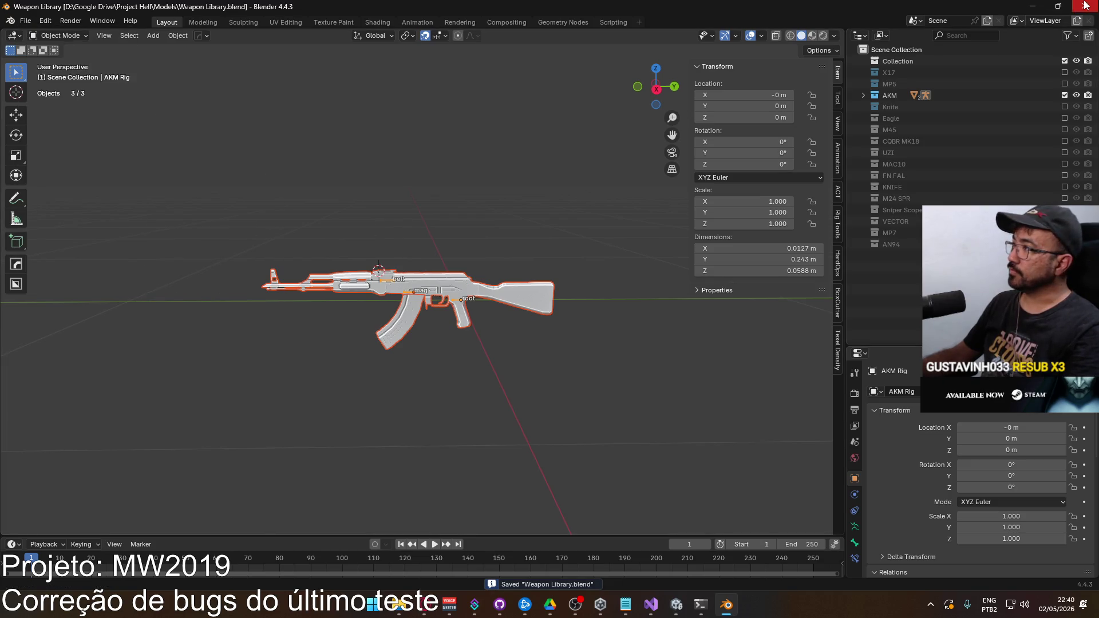
key(alt+Tab)
click(835, 179)
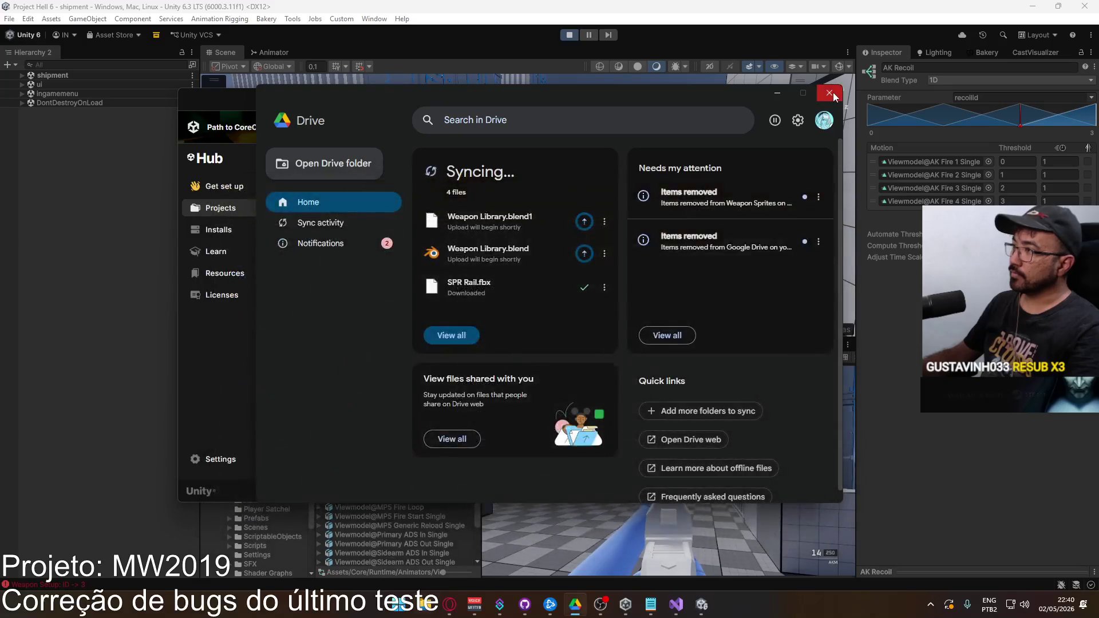
Step: Close Google Drive and Unity Hub, and select the Weapon AKM(Clone) object
click(829, 93)
click(805, 100)
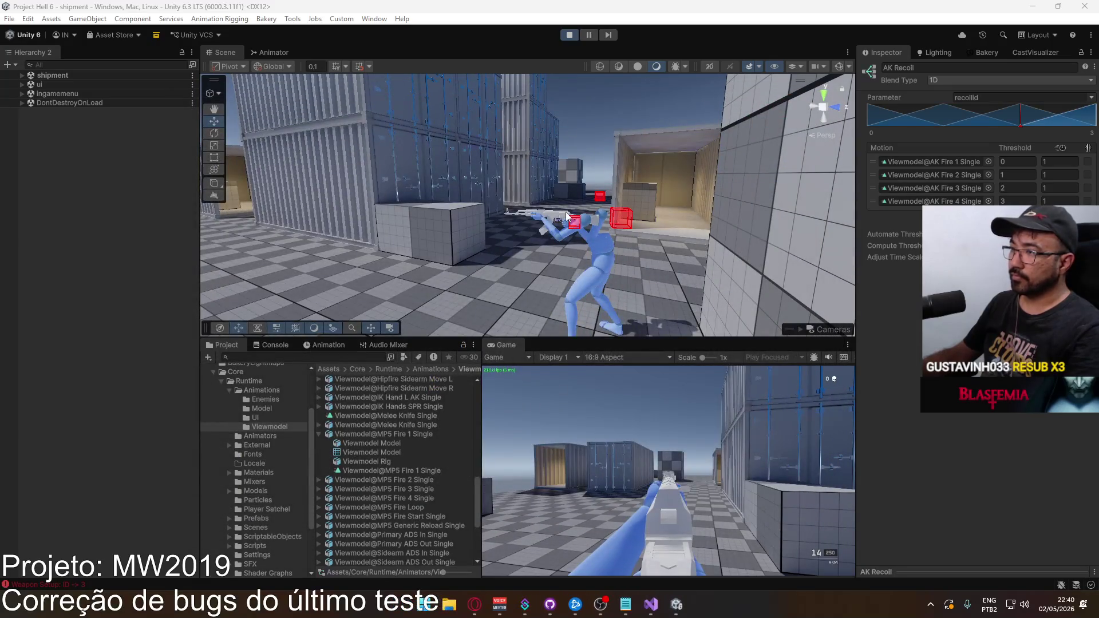
click(567, 216)
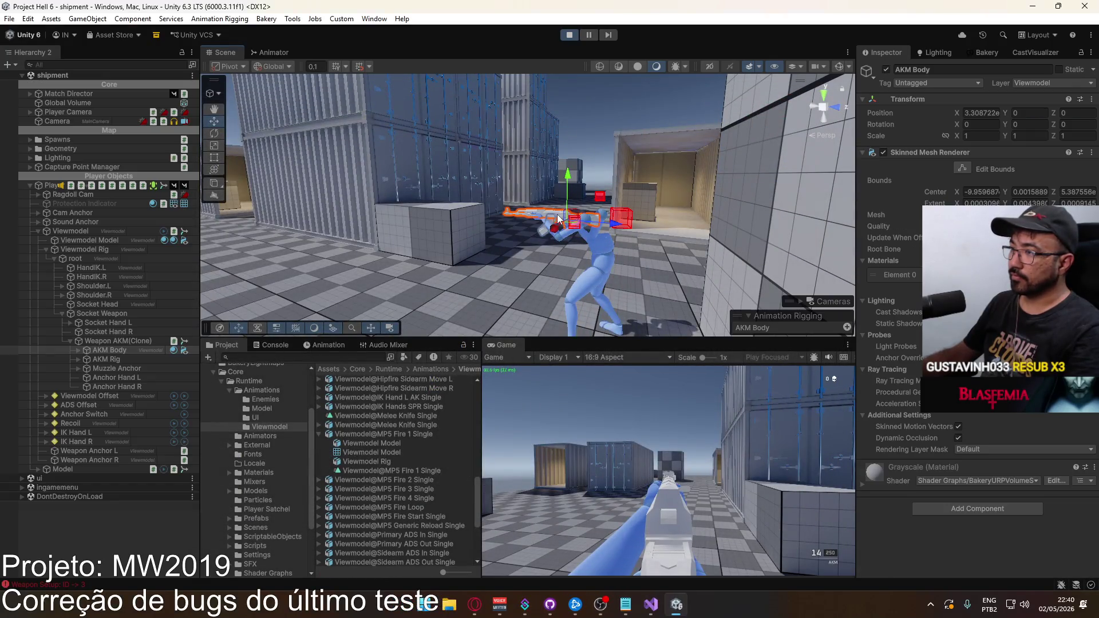
click(103, 342)
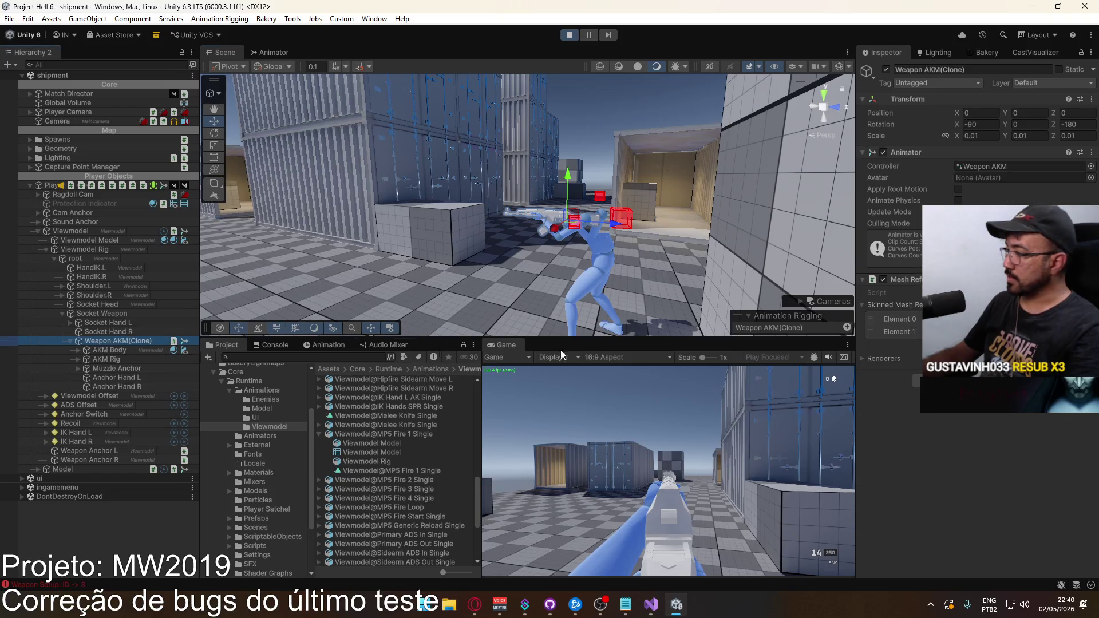
Step: In the Weapon AKM override controller, replace X17@Fire Single with Weapon Generic@Fire
click(1039, 165)
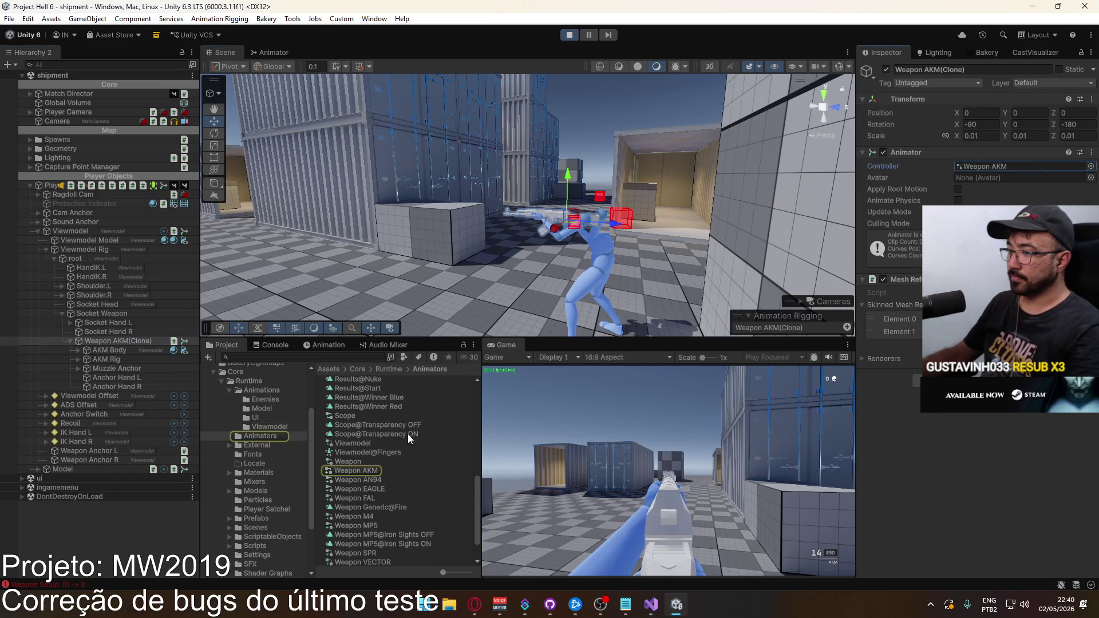
click(362, 472)
click(1087, 134)
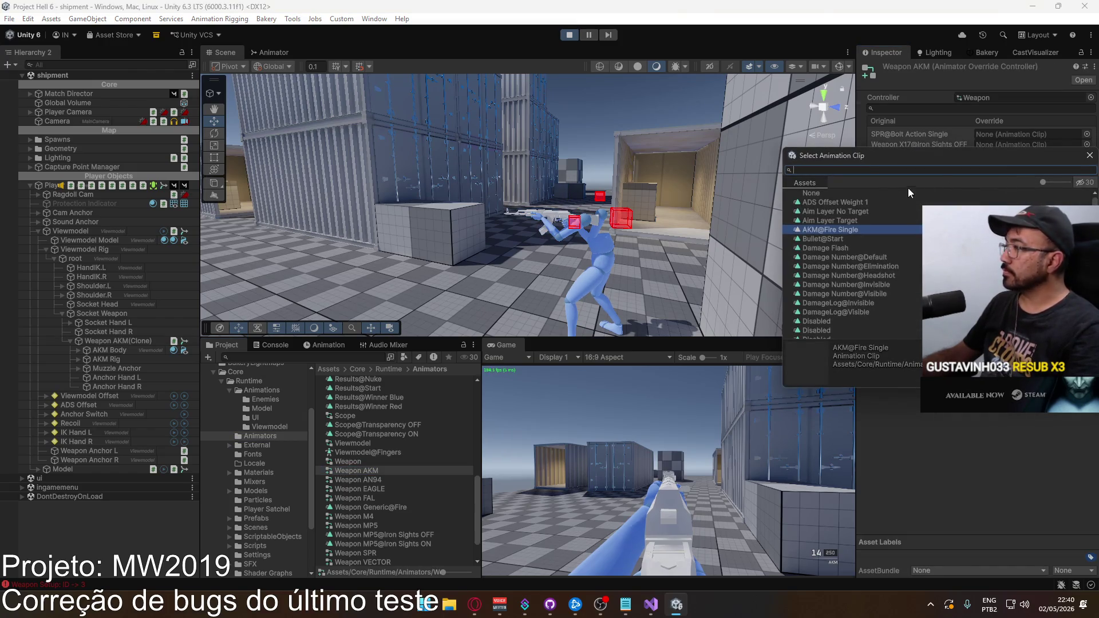
scroll(858, 212, down, 3)
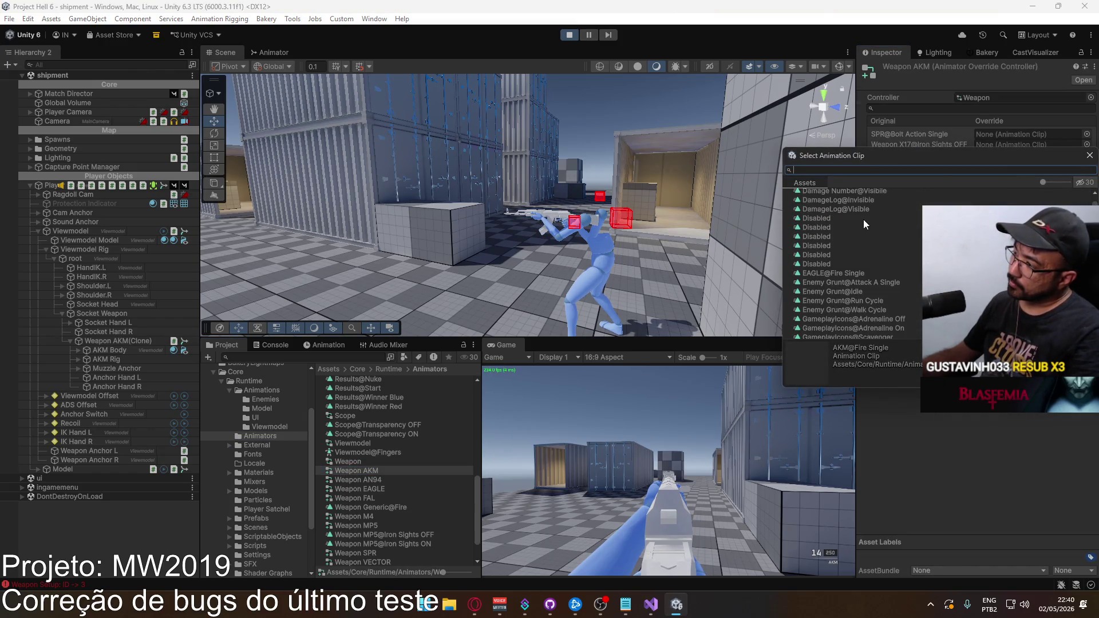
text(e)
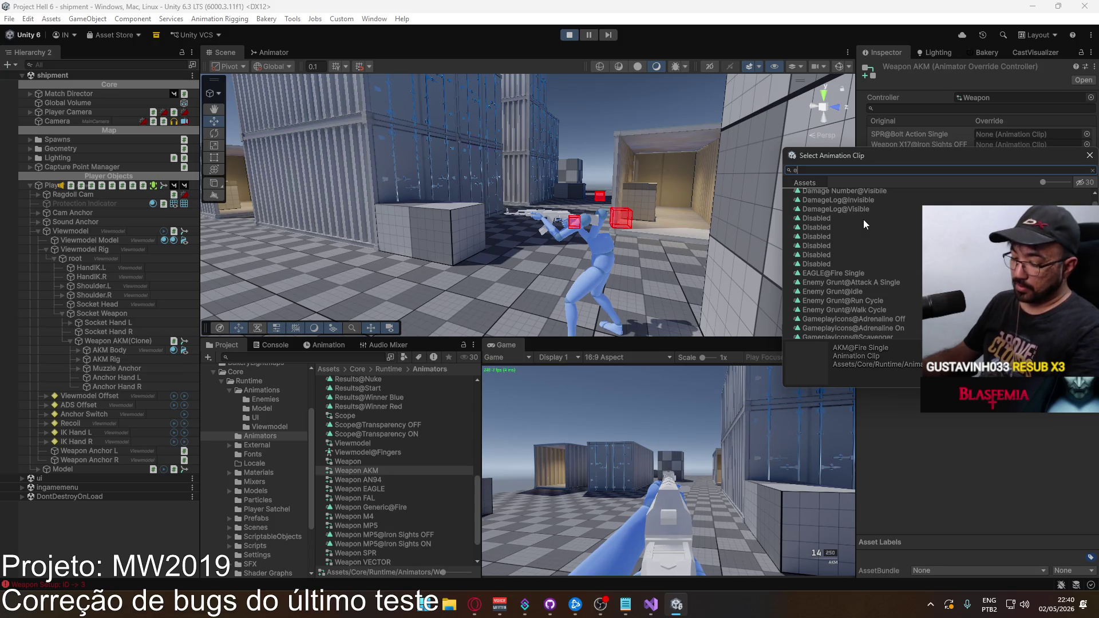
text(mp)
key(BackSpace)
key(BackSpace)
key(BackSpace)
text(generic)
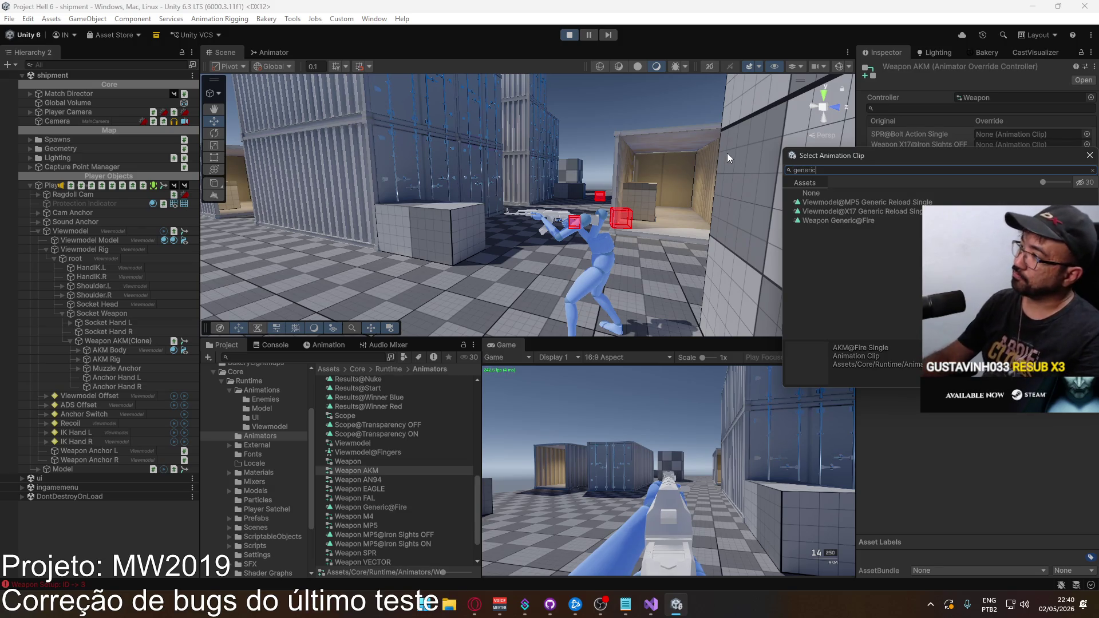
double_click(836, 221)
right_click(519, 350)
click(562, 379)
Step: Empty the AKM magazine on full auto, reload, and fire shots while pulling against recoil
drag(599, 382, 587, 430)
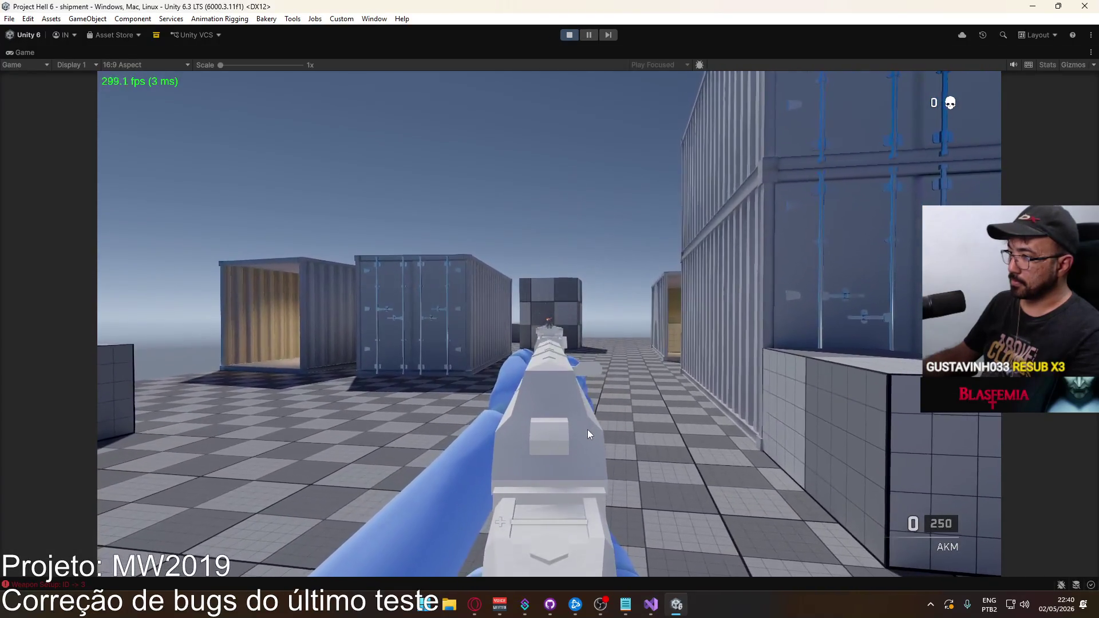
key(r)
click(579, 428)
click(579, 428)
click(576, 428)
click(573, 428)
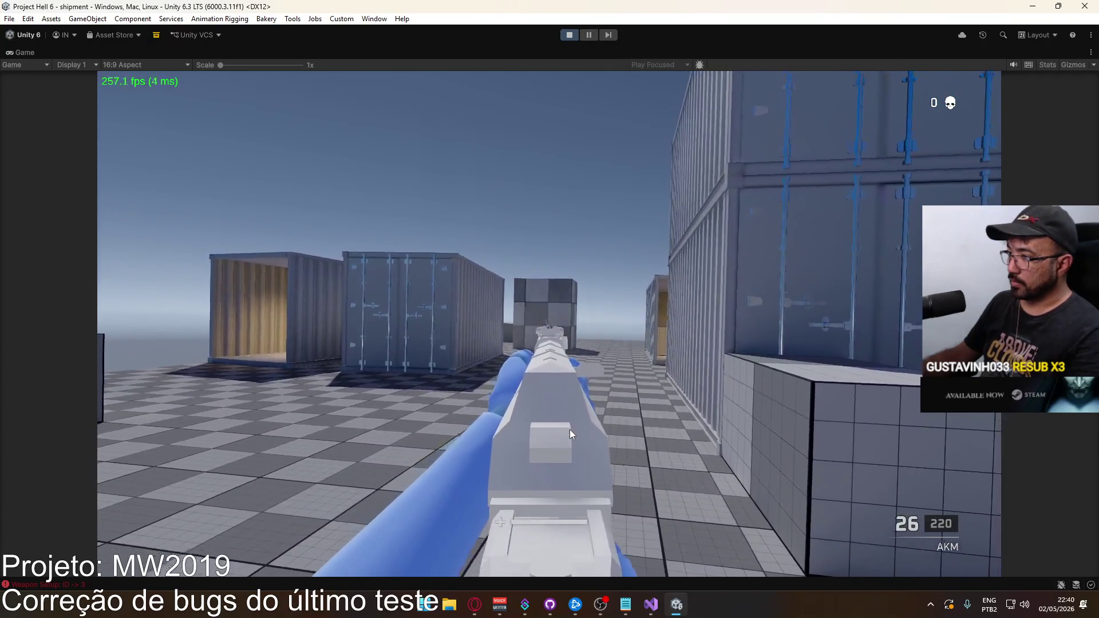
click(569, 429)
click(565, 430)
click(564, 431)
mouse_move(563, 433)
mouse_down()
mouse_move(562, 468)
mouse_move(565, 433)
mouse_up()
Step: Return the Game view to normal size, then maximize it again
key(super)
key(super)
right_click(529, 50)
click(580, 91)
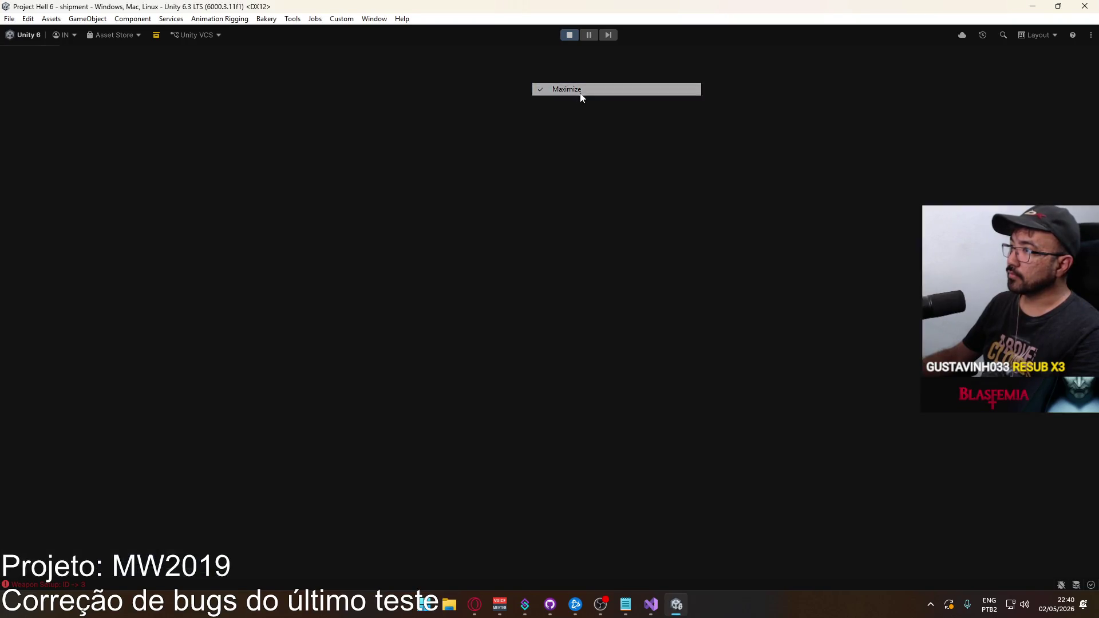
right_click(512, 345)
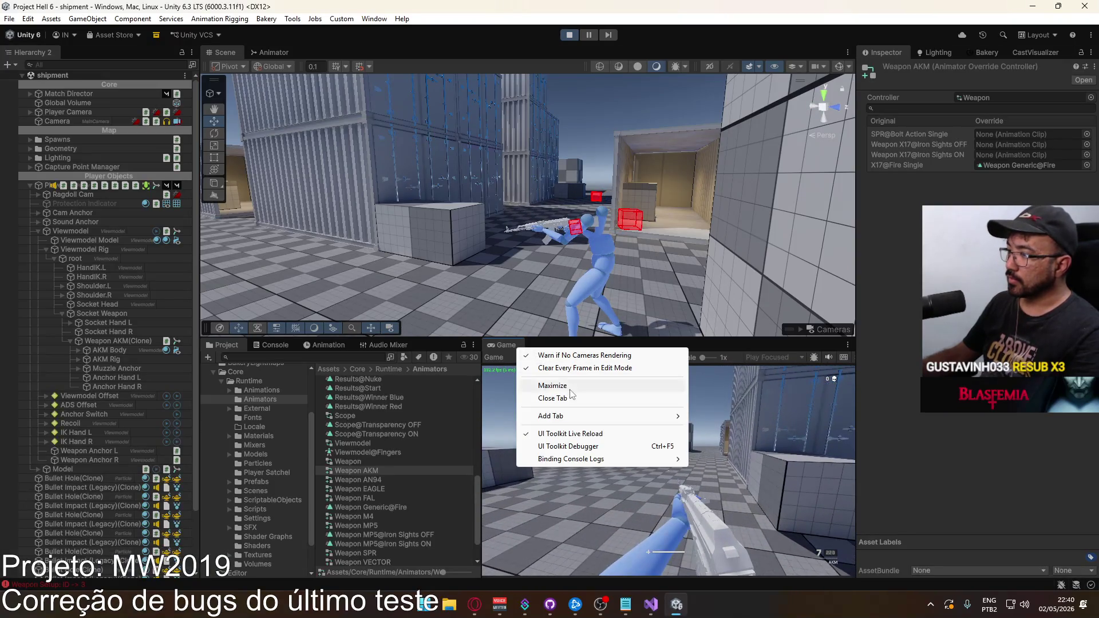
click(570, 390)
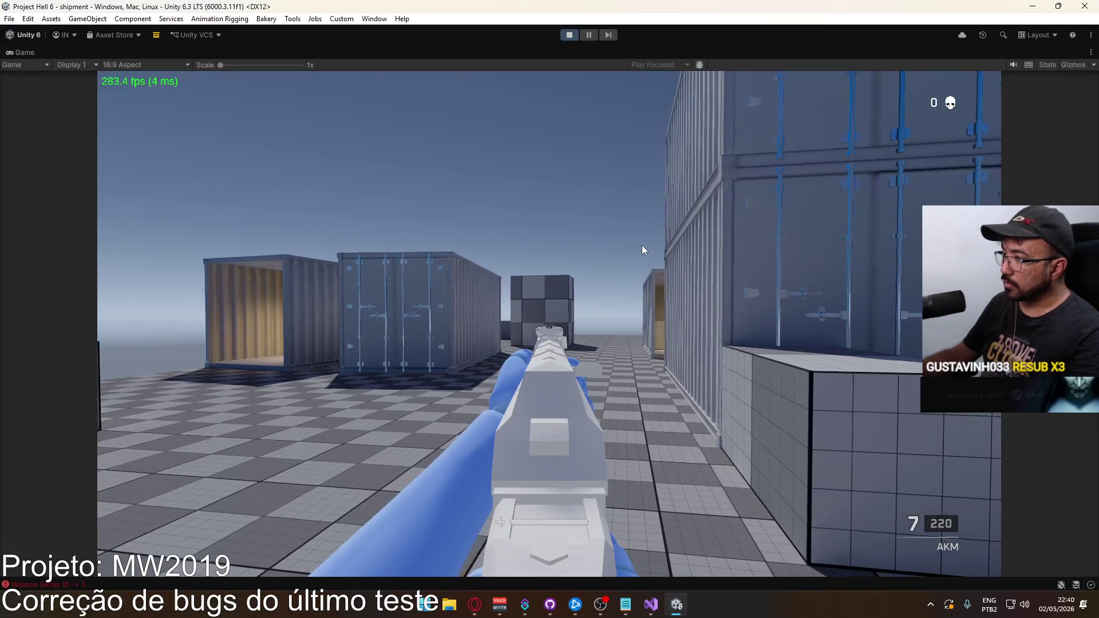
Step: Fire from the hip and down the sights, reloading after each emptied magazine
click(642, 249)
key(super)
key(super)
right_click(549, 324)
click(549, 324)
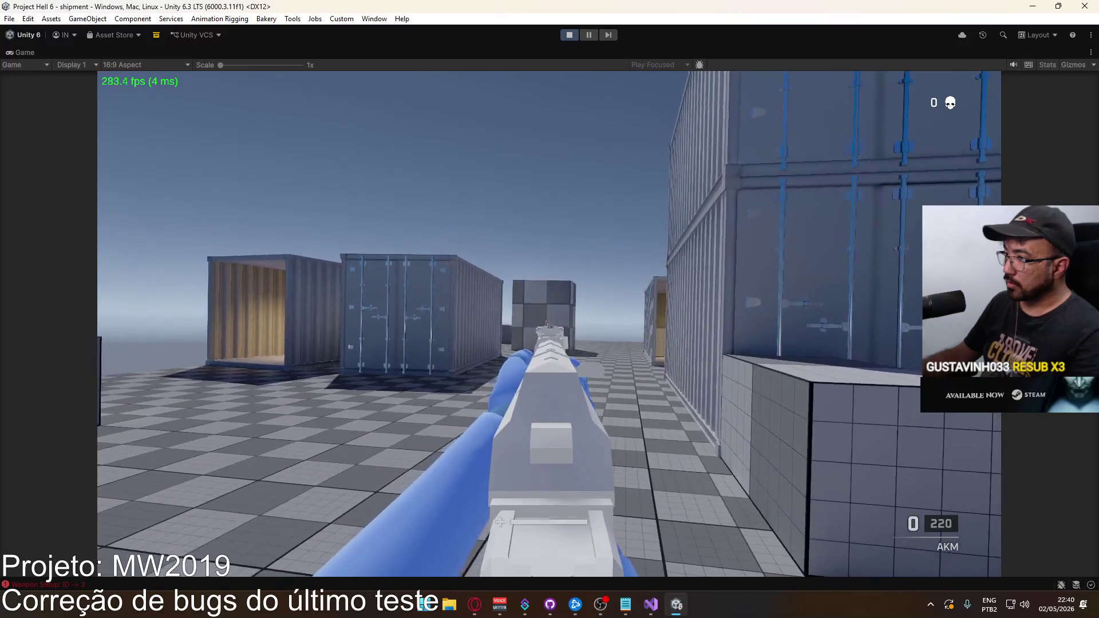
key(r)
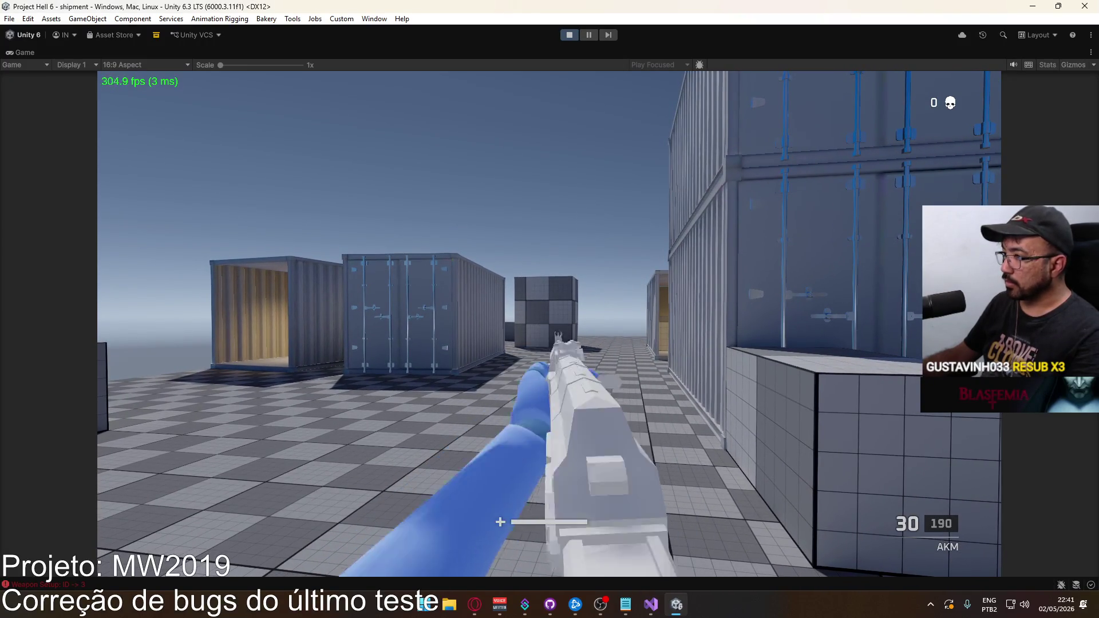
click(549, 324)
right_click(549, 324)
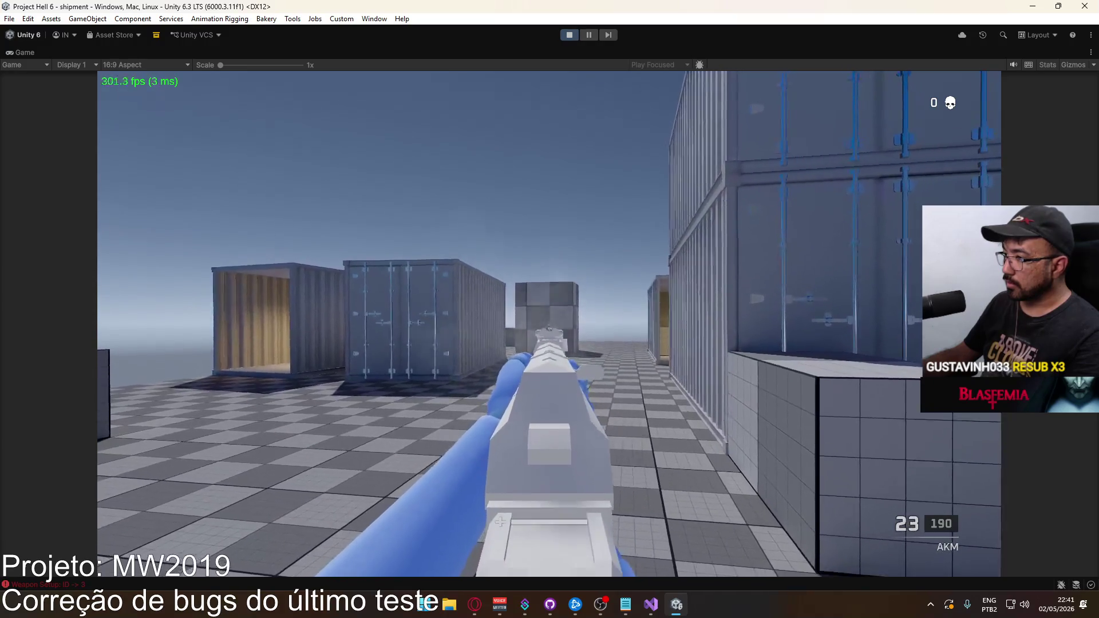
click(549, 324)
click(549, 324)
click(549, 324)
click(549, 324)
click(549, 324)
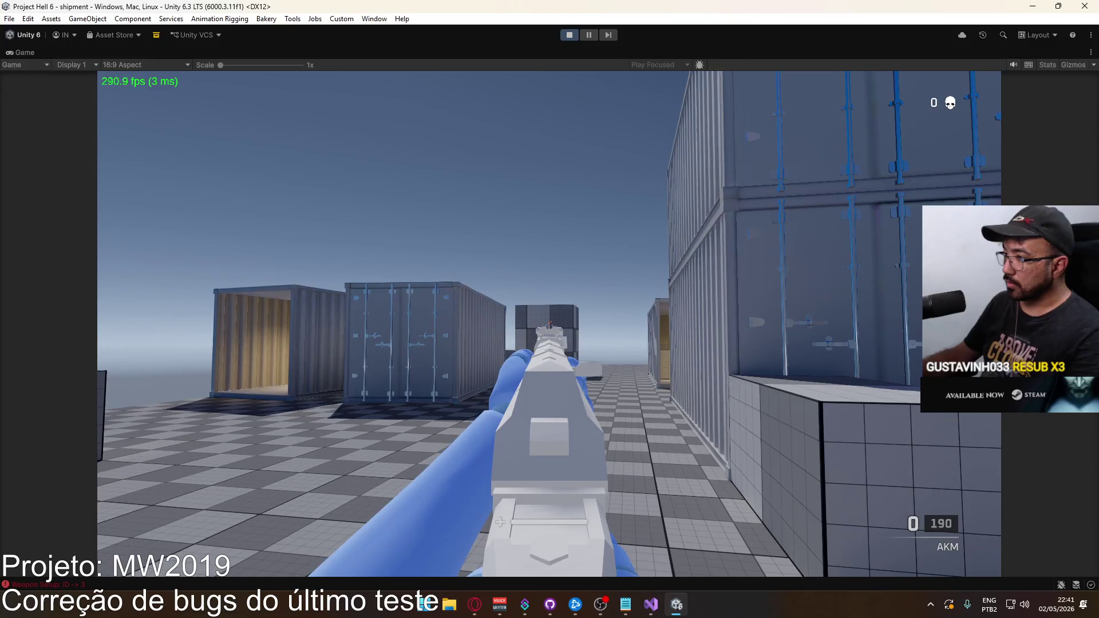
key(r)
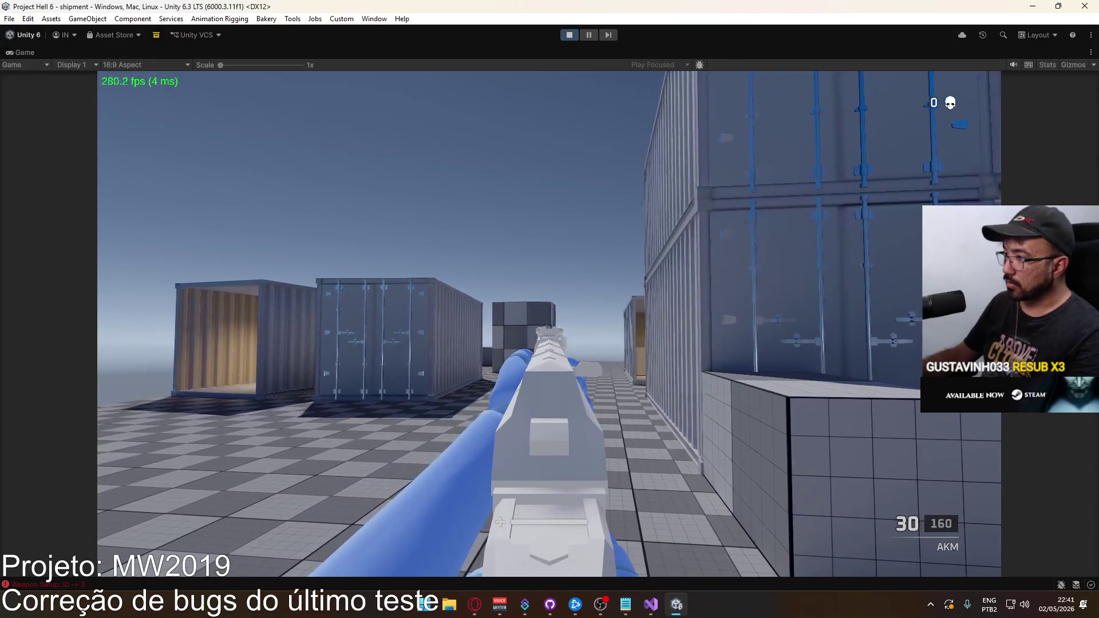
Step: Test recoil with single shots and rapid bursts, partly aiming down sights, then reload
click(549, 324)
click(549, 325)
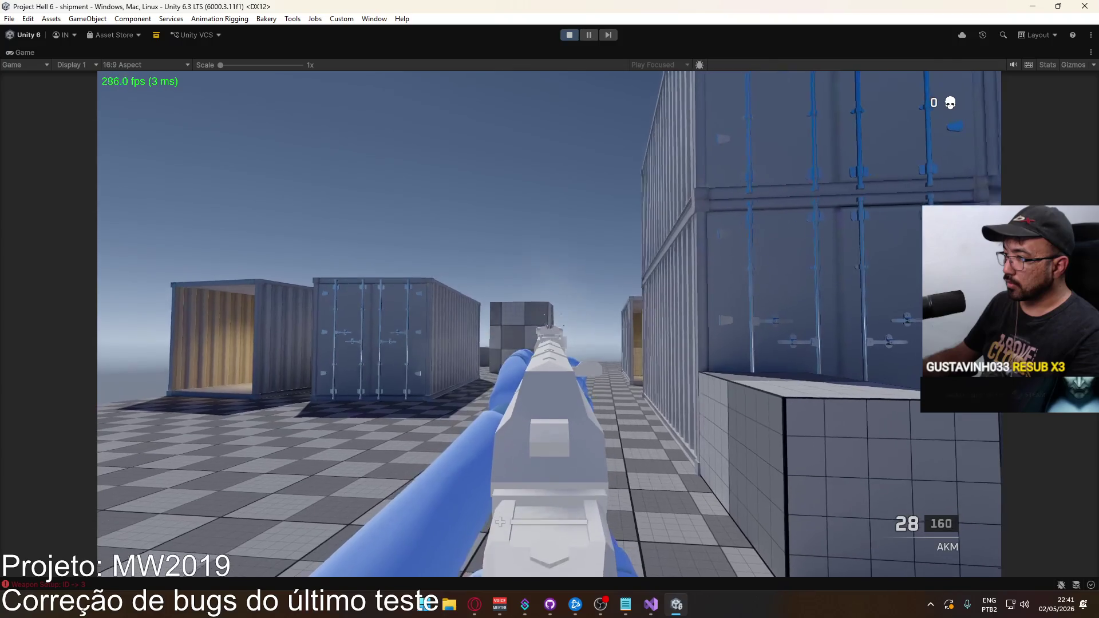
click(549, 324)
click(549, 324)
click(549, 324)
click(549, 324)
click(549, 324)
click(549, 324)
click(549, 324)
click(549, 324)
click(549, 324)
click(549, 324)
click(549, 324)
click(550, 324)
click(549, 324)
click(549, 324)
click(549, 324)
click(549, 324)
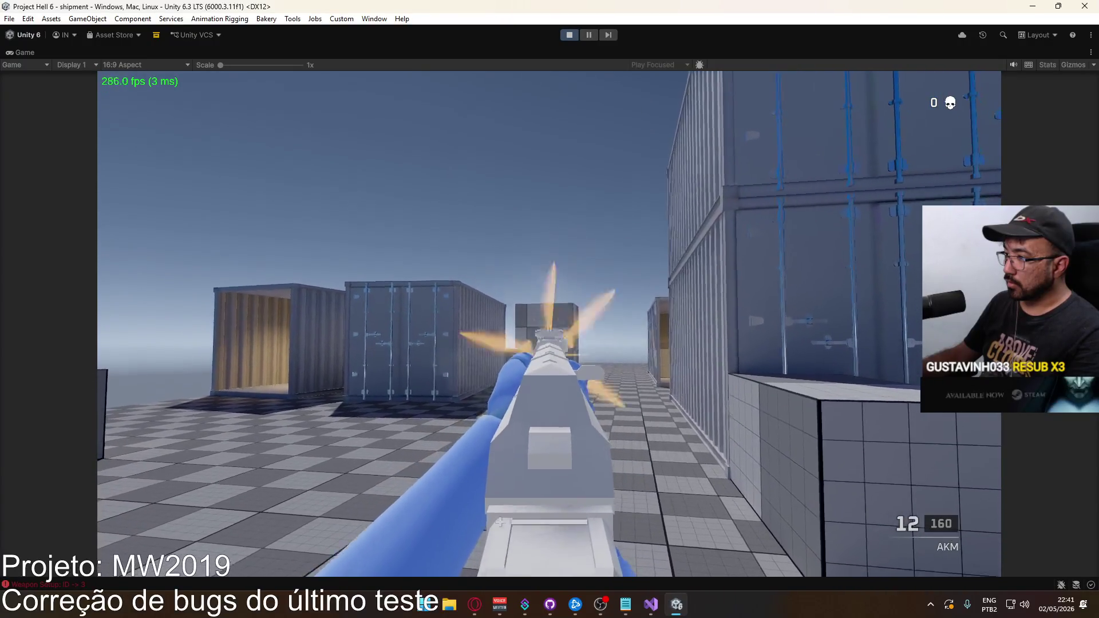
click(549, 324)
click(549, 324)
click(549, 324)
click(549, 324)
click(549, 324)
click(549, 324)
click(549, 324)
click(549, 324)
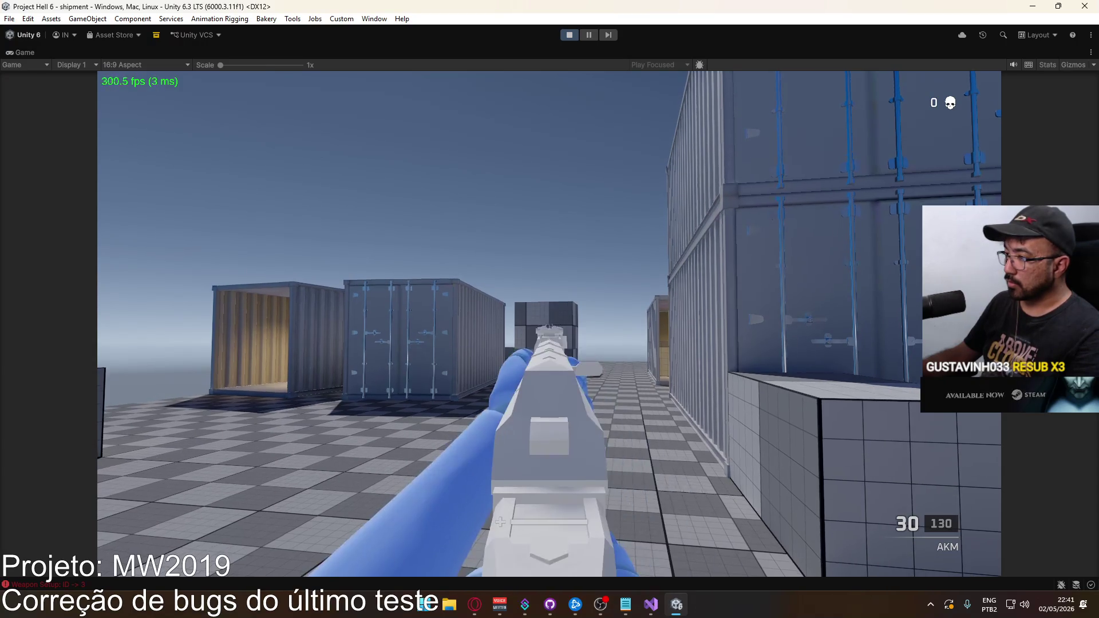
click(549, 324)
click(549, 324)
click(549, 324)
click(549, 325)
click(549, 324)
click(549, 324)
right_click(549, 324)
click(549, 324)
click(549, 324)
click(549, 324)
click(549, 324)
key(r)
Step: Restore the Game view to normal size and open the ScriptableObjects folder in the Project window
key(super)
click(466, 30)
right_click(486, 52)
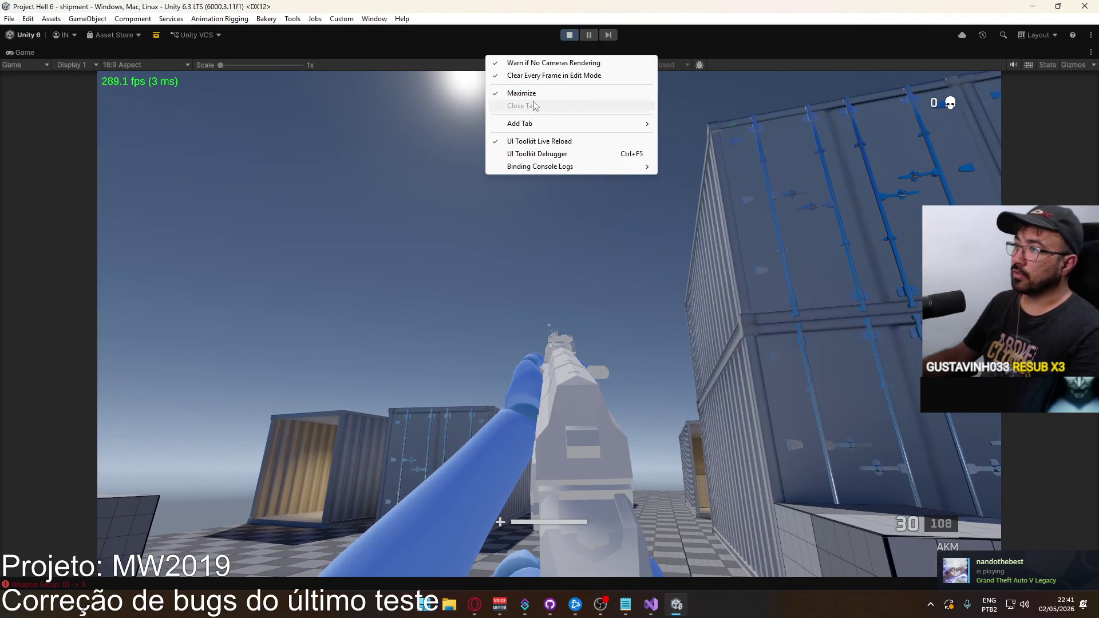
click(522, 93)
key(super)
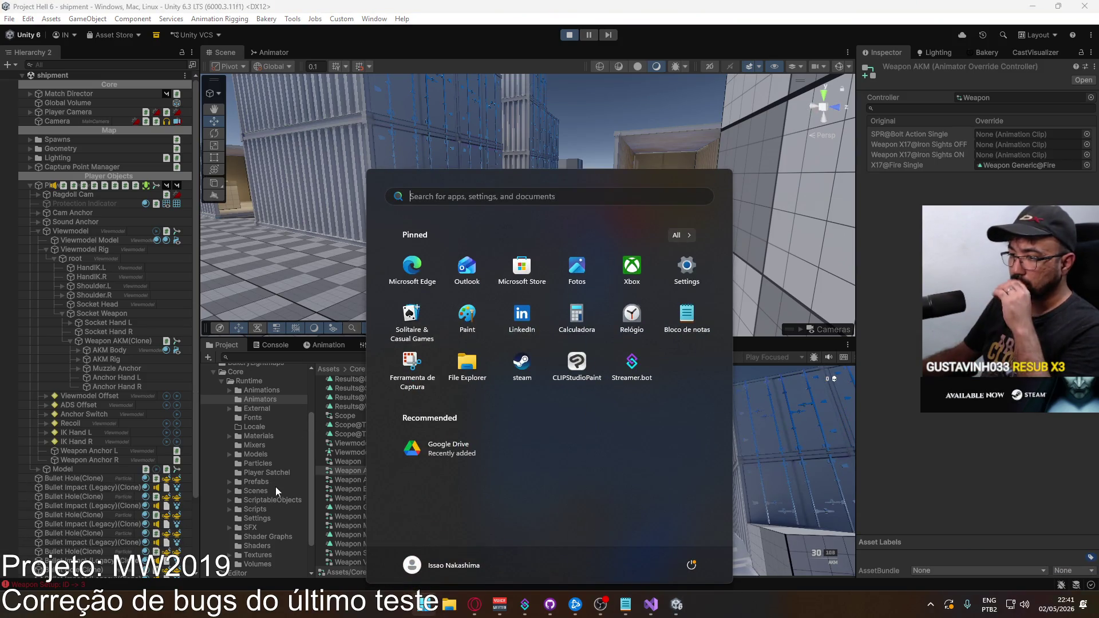
click(276, 499)
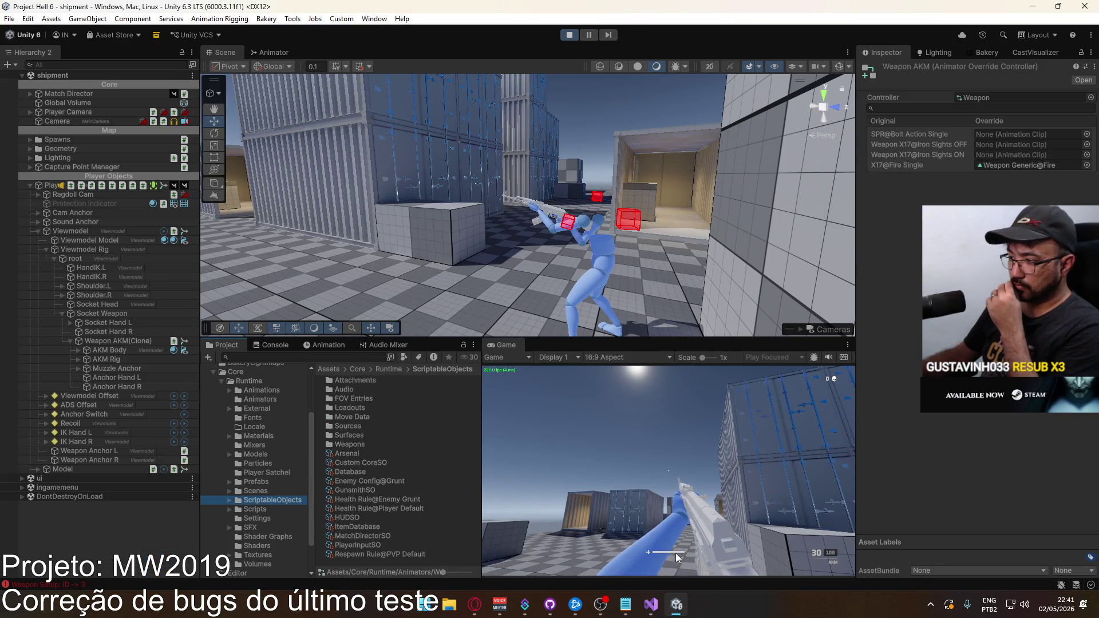
click(658, 605)
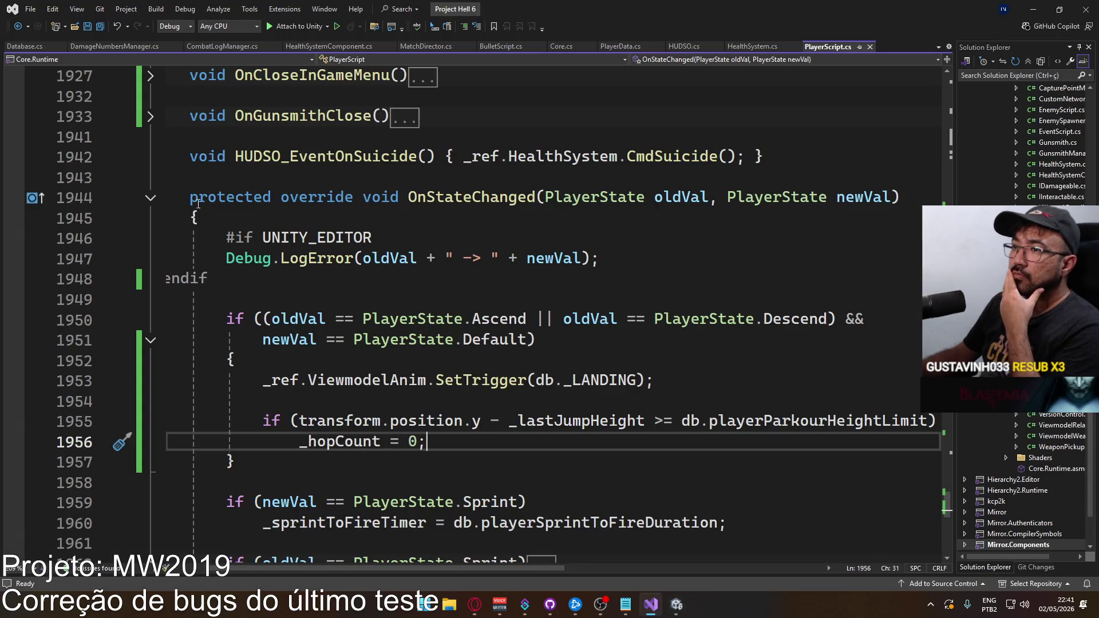
Step: Collapse the OnStateChanged method while scrolling up through PlayerScript.cs
click(150, 198)
scroll(385, 288, up, 9)
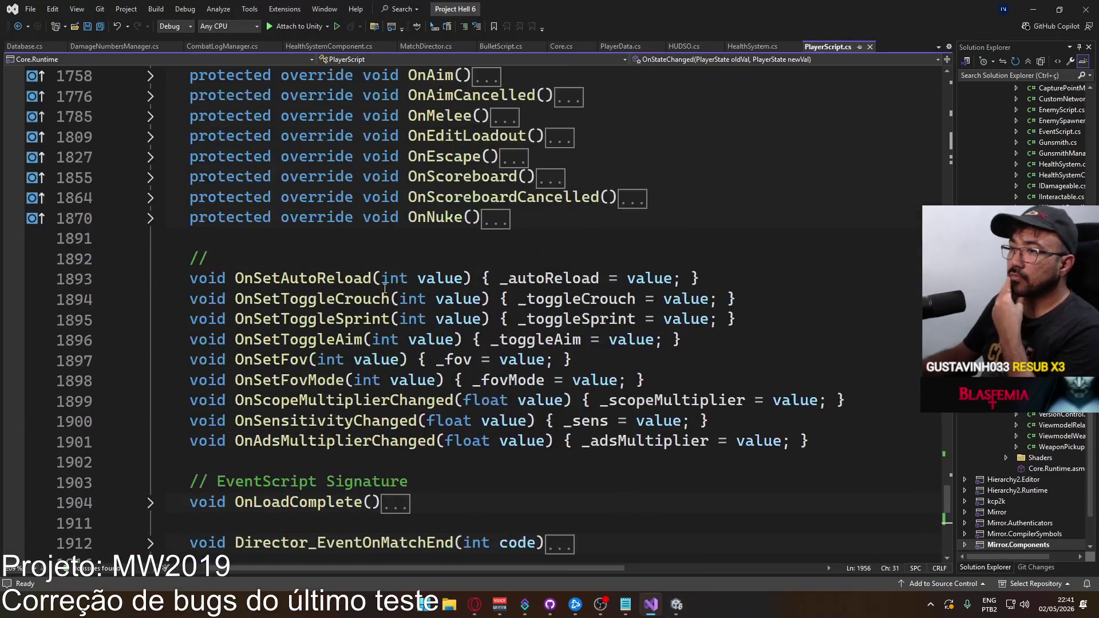
scroll(385, 288, down, 2)
scroll(370, 331, up, 6)
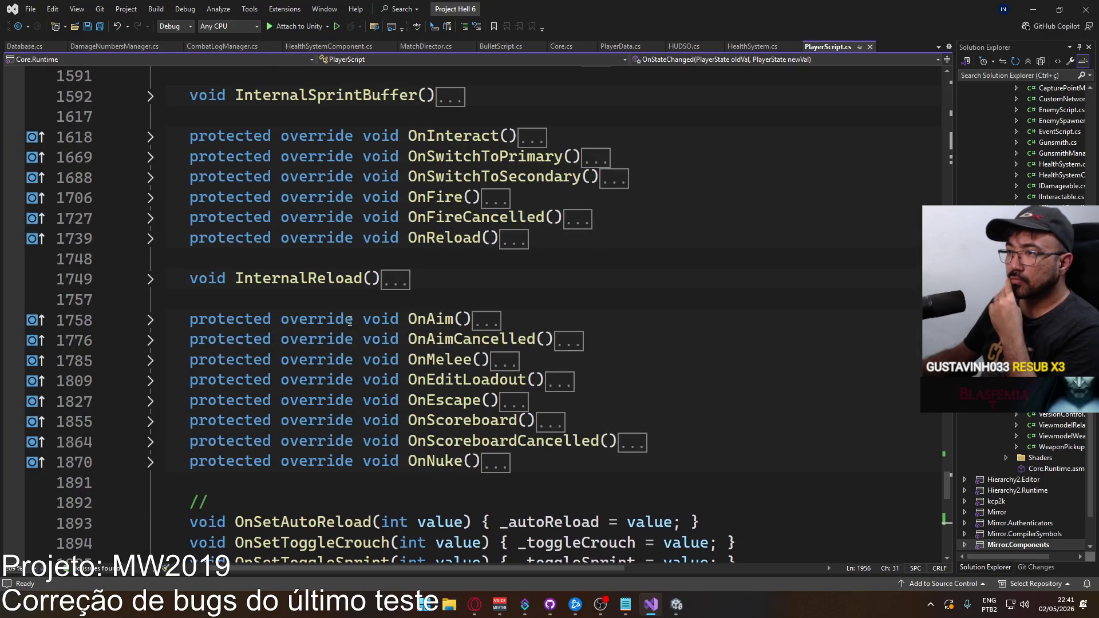
scroll(370, 378, up, 11)
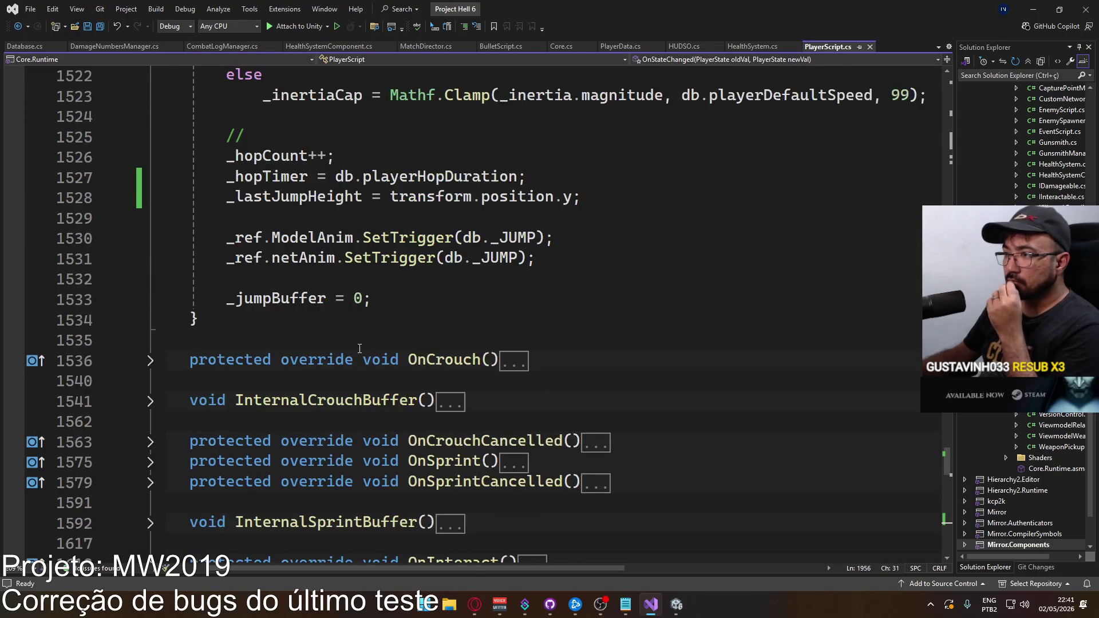
scroll(360, 345, up, 11)
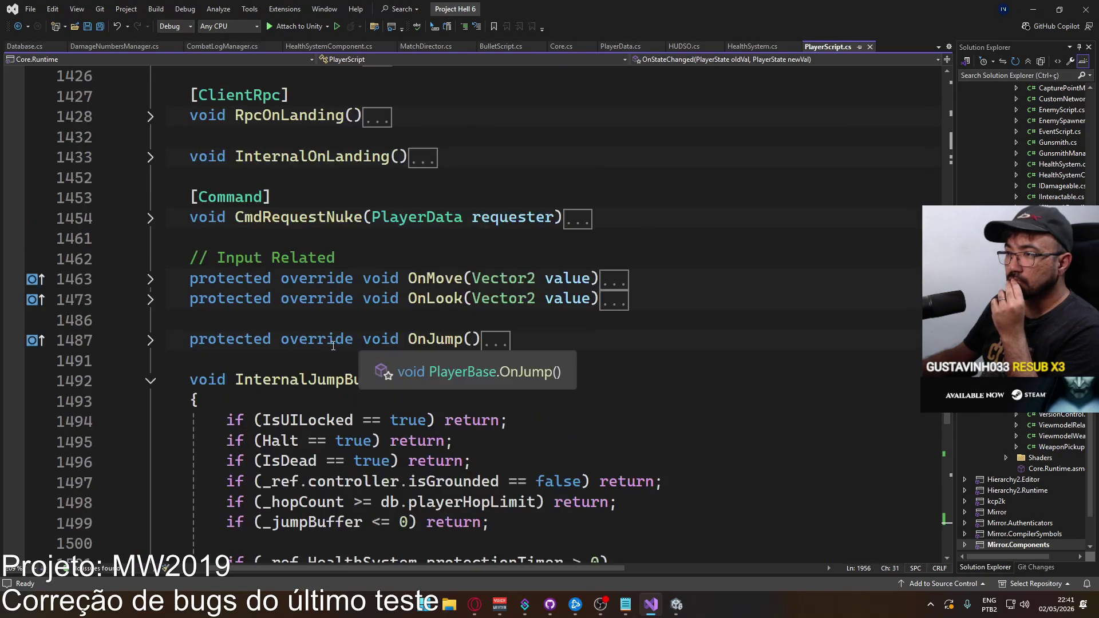
Step: Collapse the InternalJumpBuffer method and scroll up to the folded Update() method at line 375
click(150, 381)
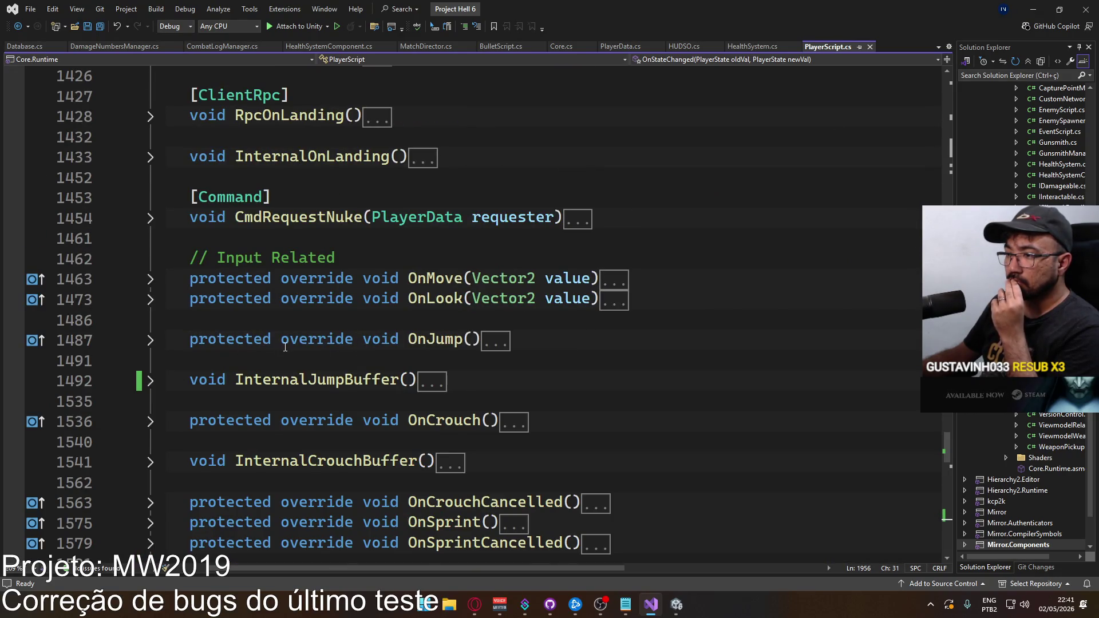
scroll(285, 347, up, 9)
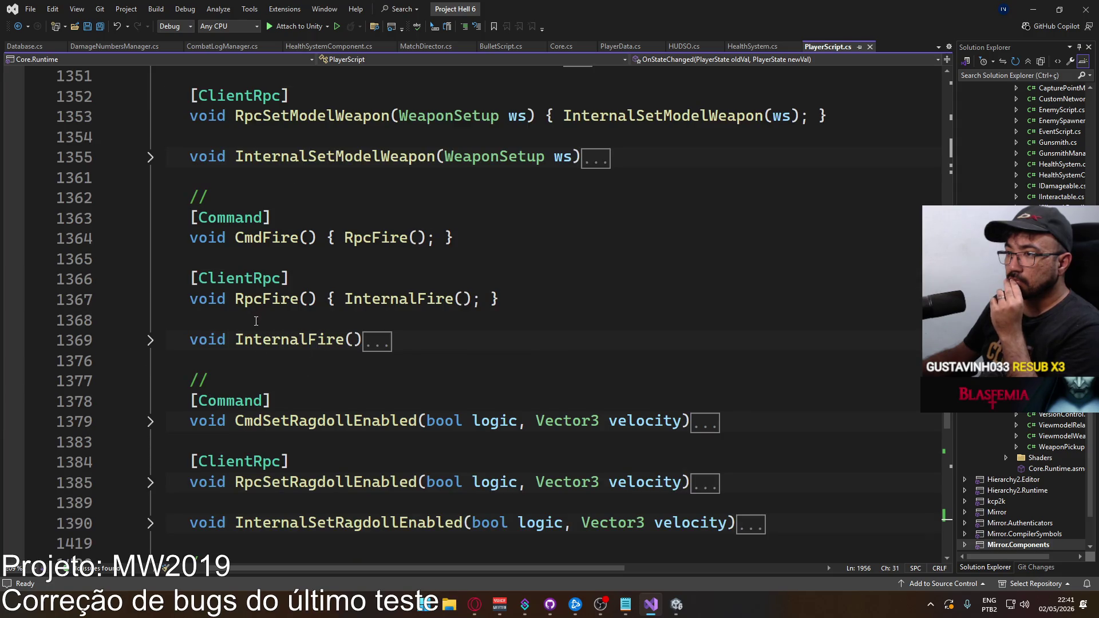
scroll(256, 321, up, 4)
scroll(279, 345, up, 15)
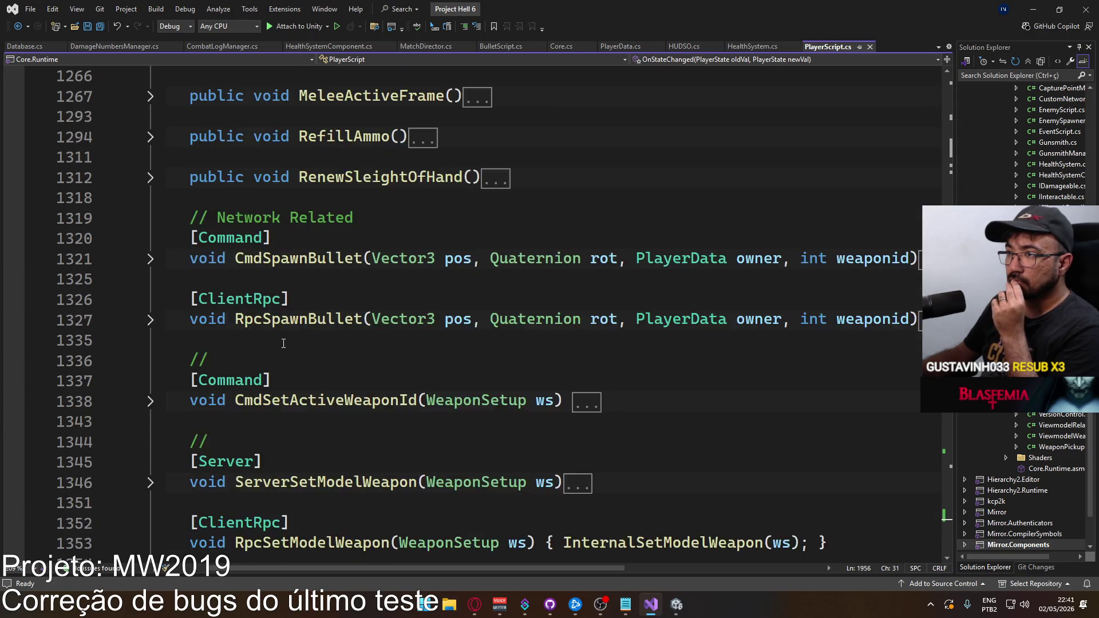
scroll(285, 338, up, 15)
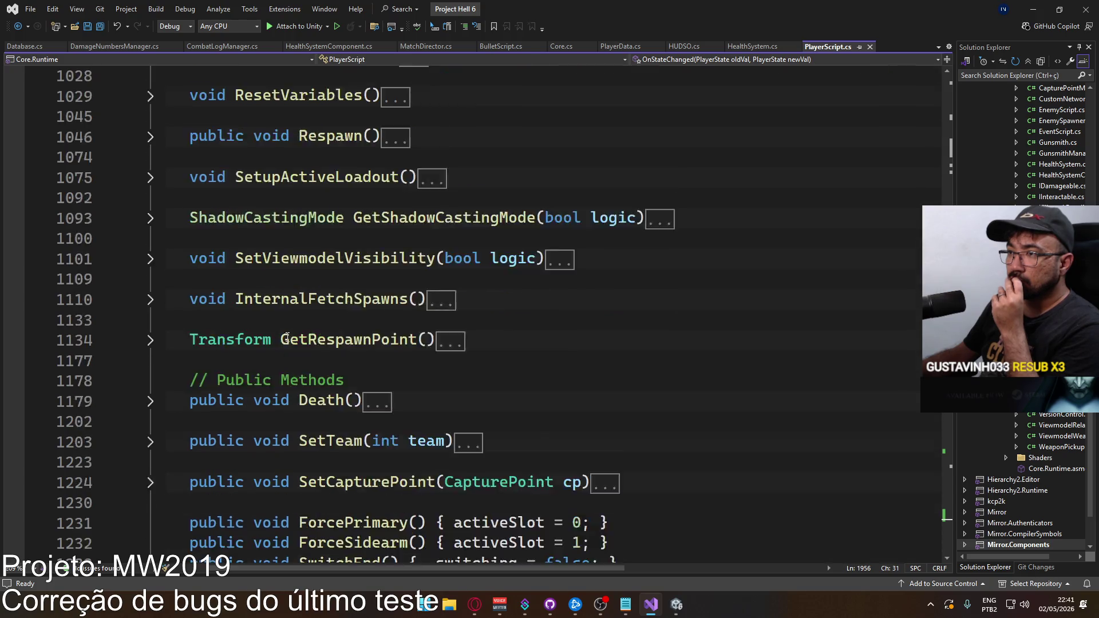
scroll(300, 337, down, 2)
scroll(294, 335, up, 9)
scroll(292, 335, up, 4)
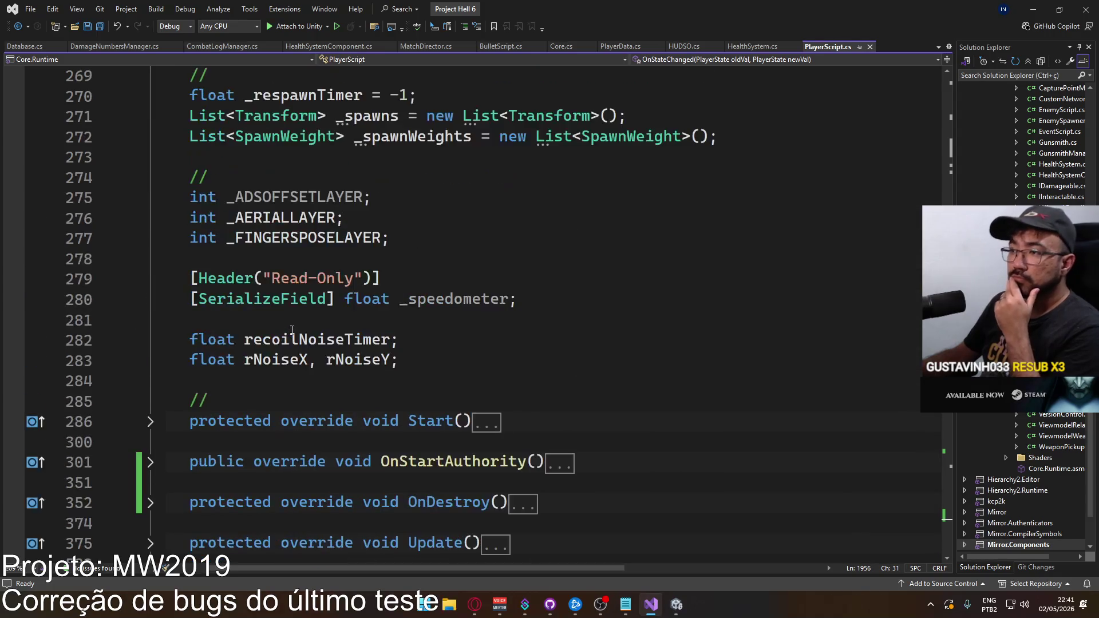
scroll(258, 339, down, 1)
scroll(250, 365, down, 3)
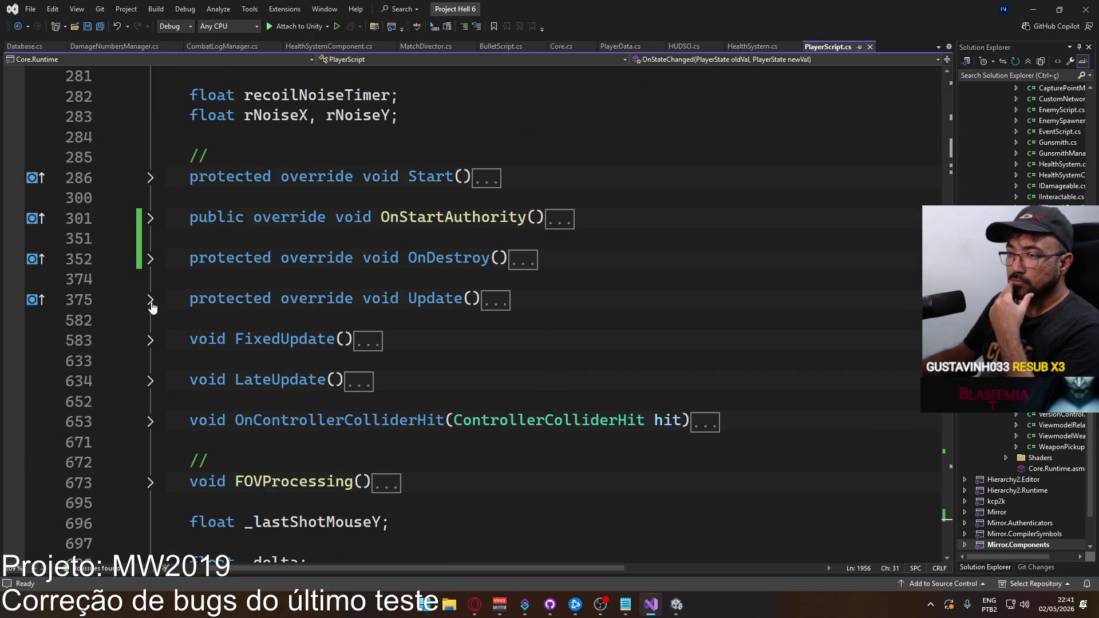
Step: Expand Update() and select rNoiseY in its recoil noise decay code
click(150, 300)
scroll(325, 331, down, 6)
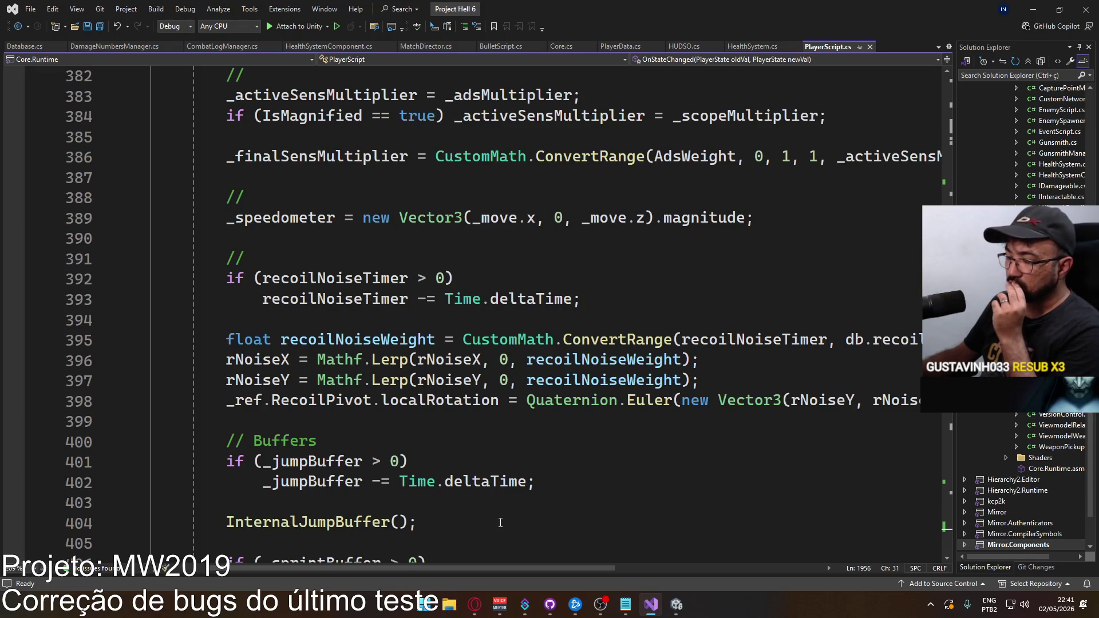
mouse_move(485, 567)
mouse_down()
mouse_move(621, 534)
mouse_move(482, 513)
mouse_move(641, 504)
mouse_move(495, 484)
mouse_up()
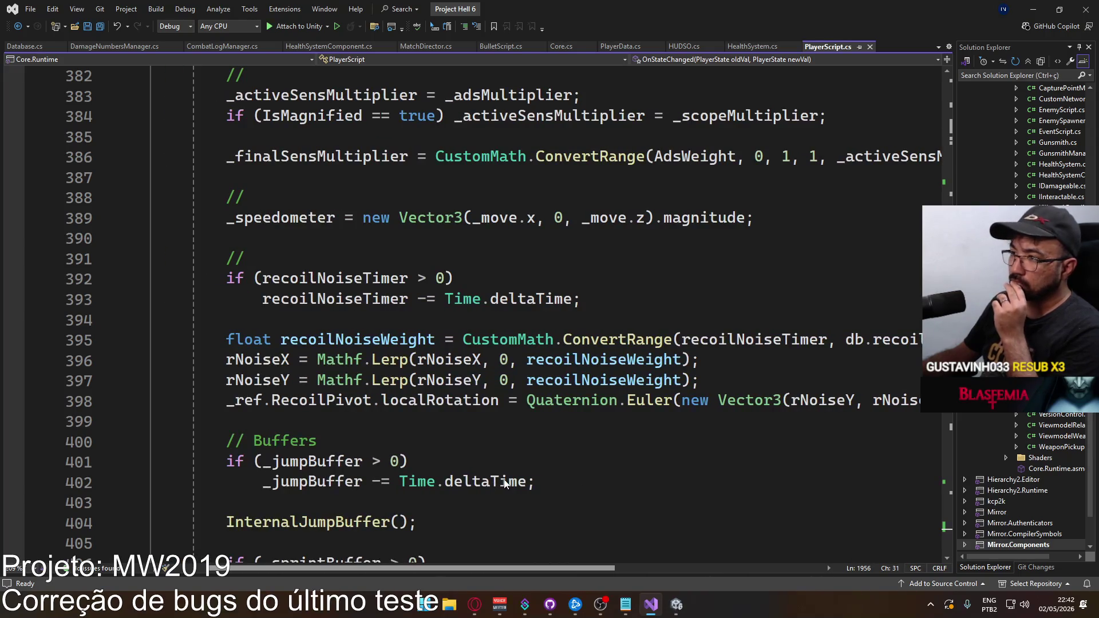
scroll(505, 484, down, 2)
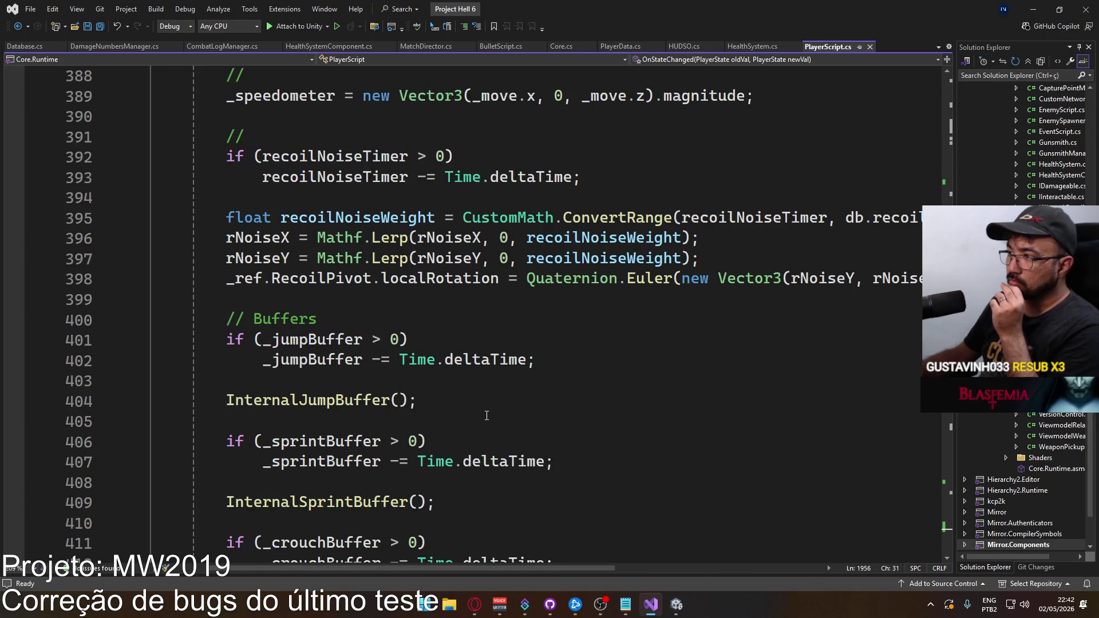
scroll(457, 402, down, 4)
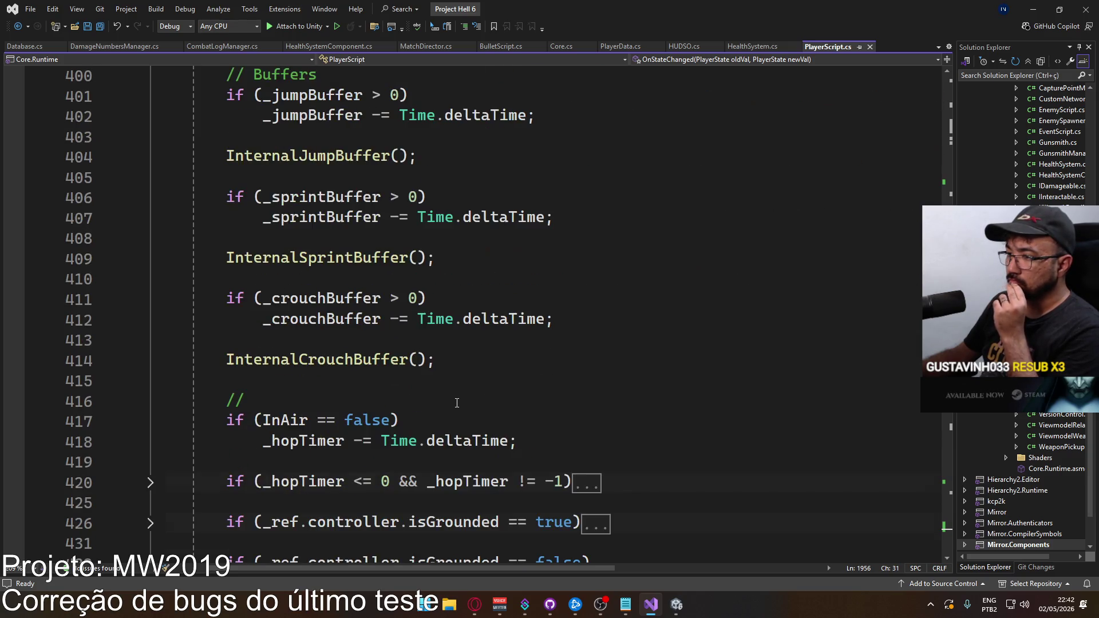
scroll(464, 399, up, 5)
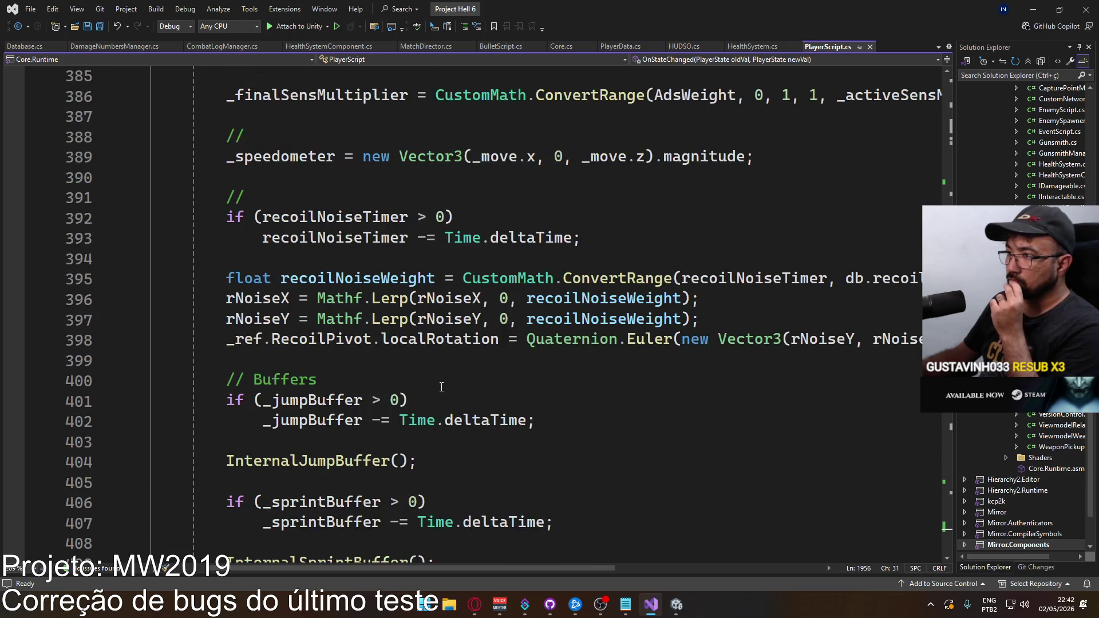
double_click(269, 312)
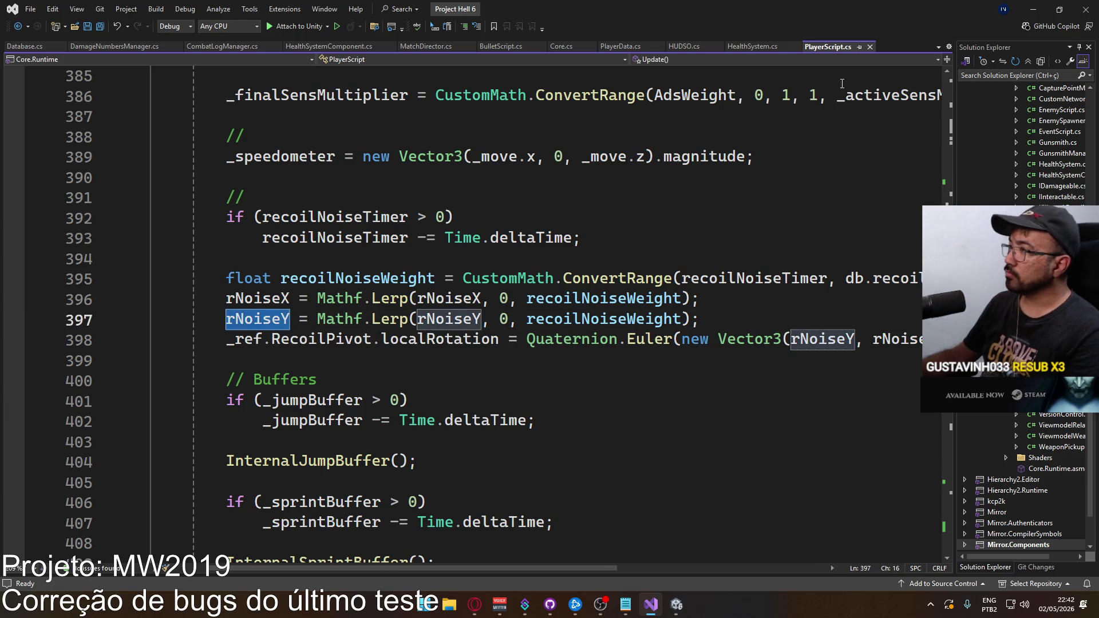
Step: Search PlayerScript.cs for rNoiseY and step through each use to the clamp at line 850
key(ctrl+f)
click(886, 87)
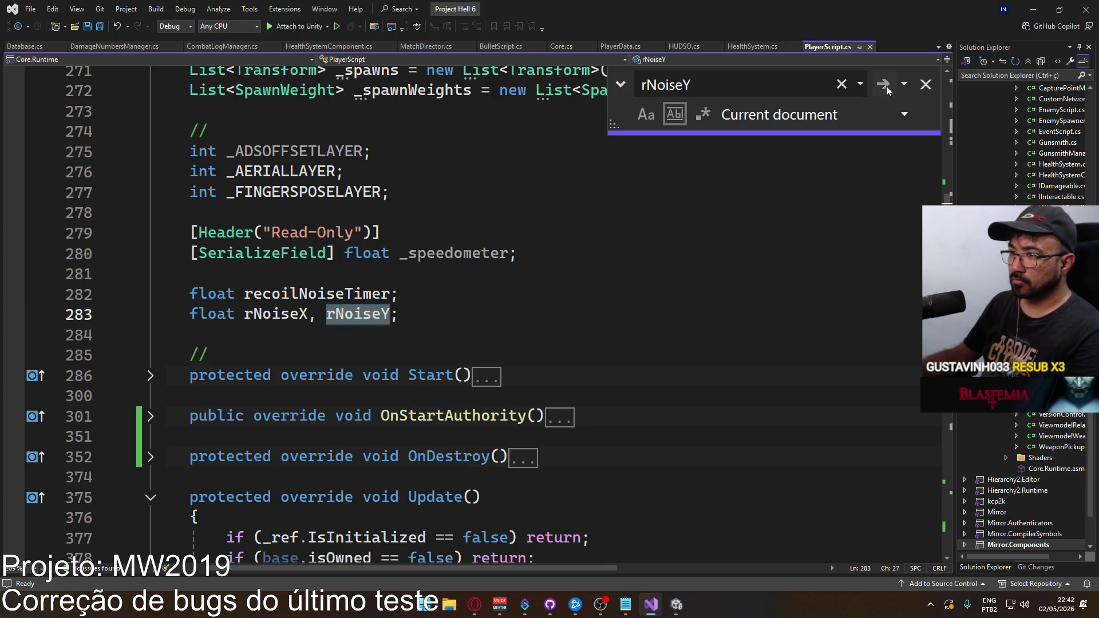
click(884, 86)
click(885, 87)
click(885, 87)
click(885, 87)
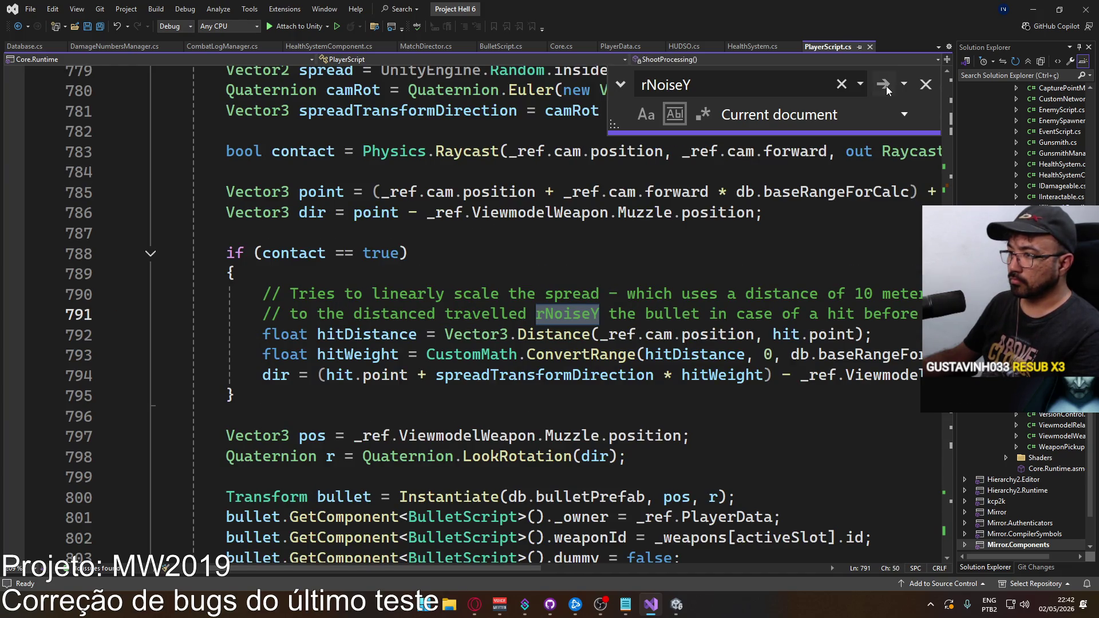
click(885, 87)
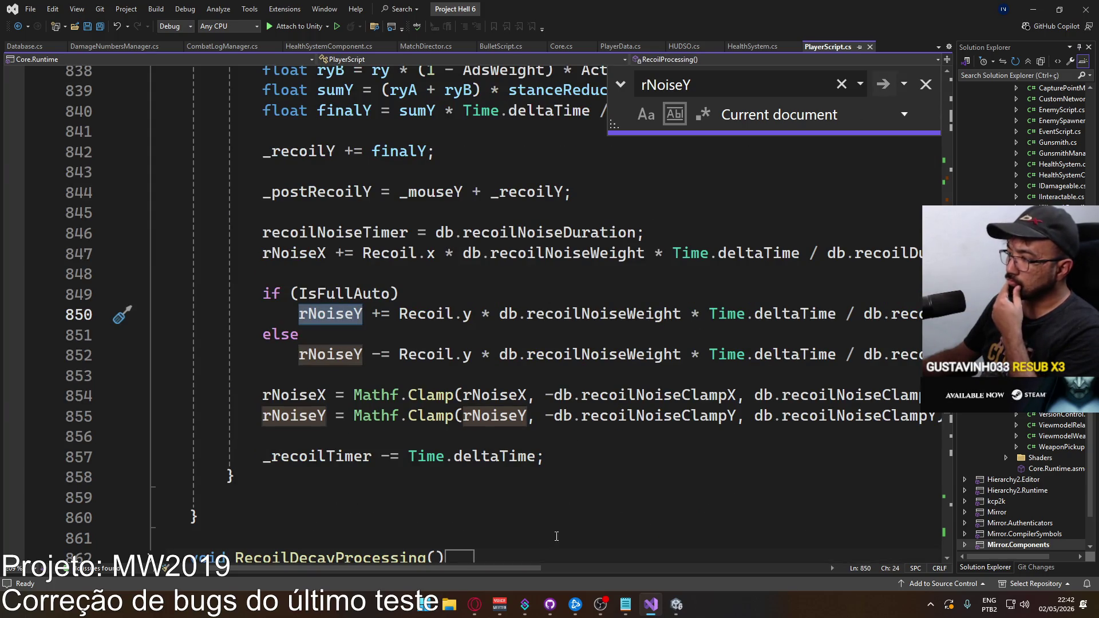
Step: Examine the rNoiseY clamp against the Database limits, then return to Unity
drag(481, 568, 517, 569)
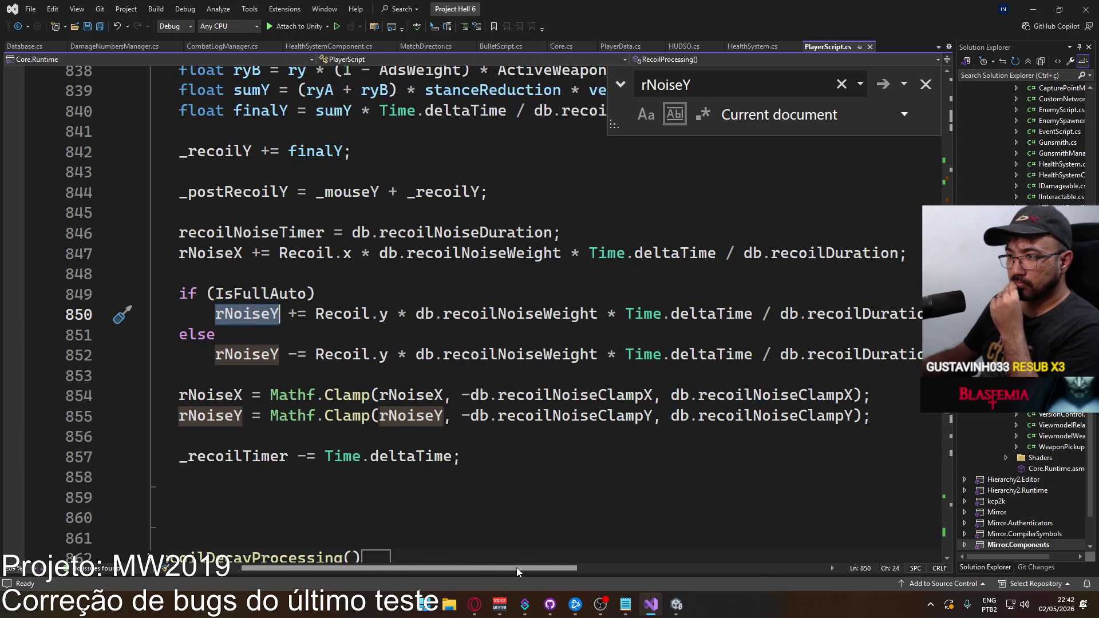
mouse_move(517, 568)
mouse_down()
mouse_move(501, 568)
mouse_move(566, 578)
mouse_move(502, 575)
mouse_move(524, 578)
mouse_up()
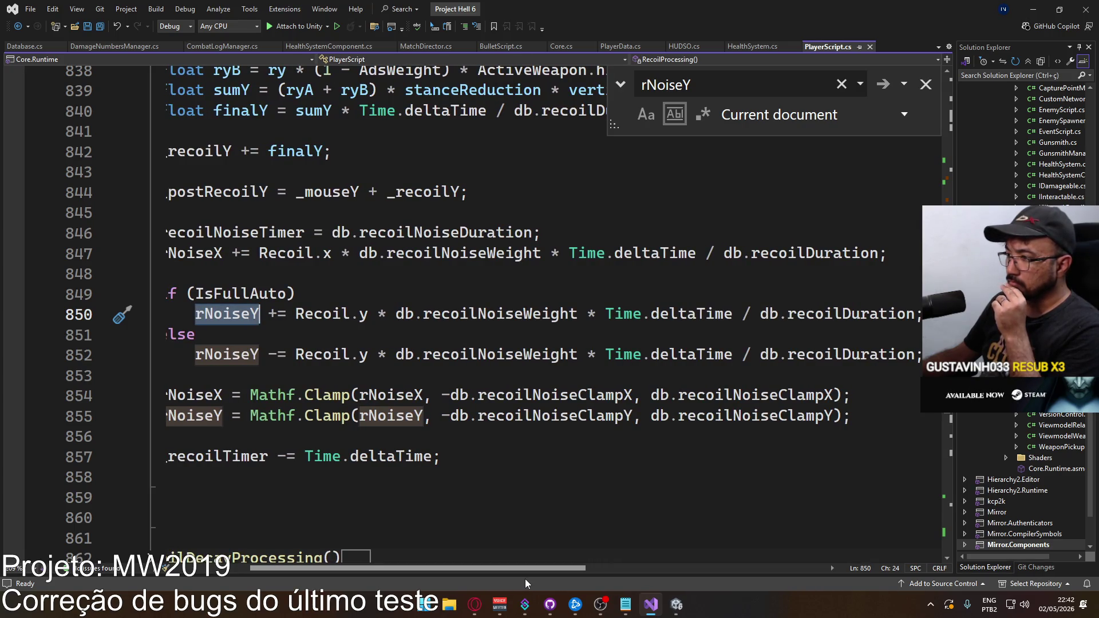
drag(525, 579, 510, 578)
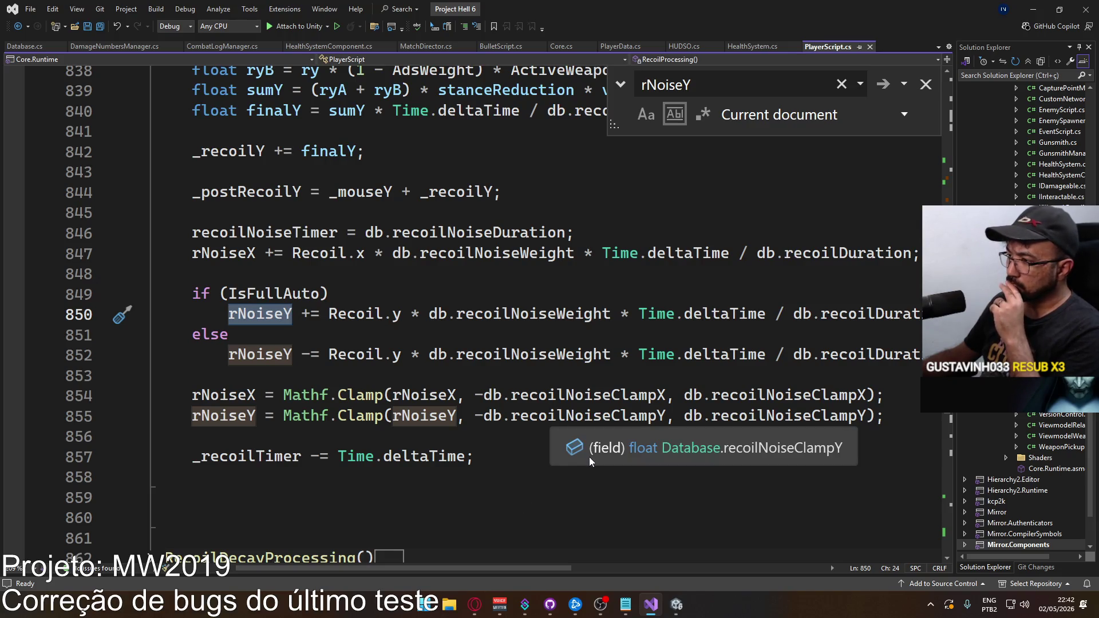
click(677, 604)
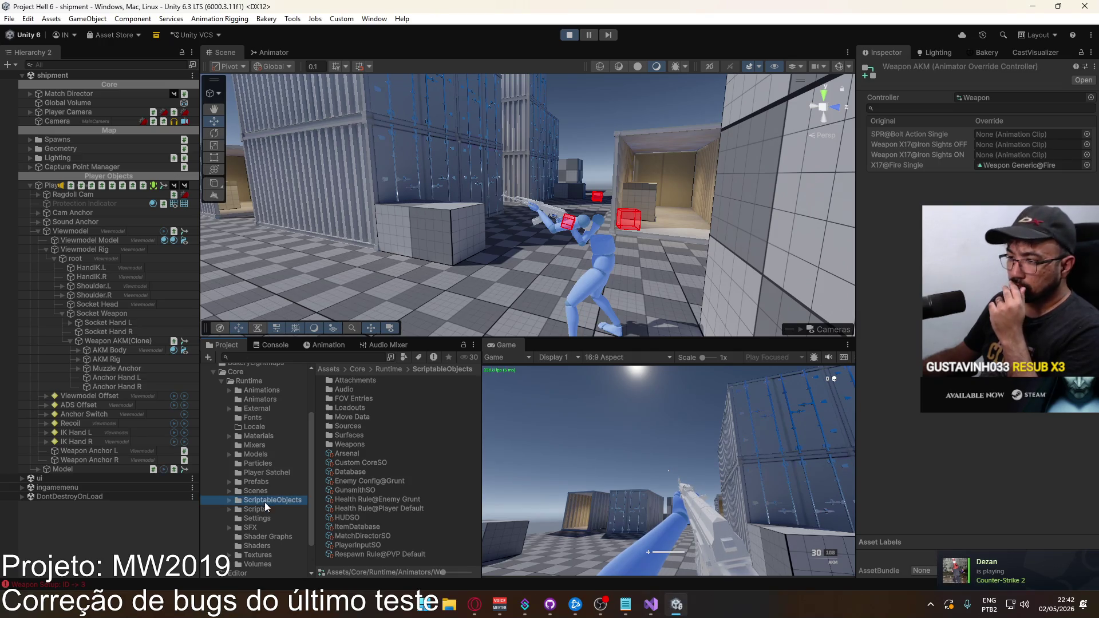
Step: Open Database.cs from the Database asset and select its recoilNoiseClampX and recoilNoiseClampY lines
click(363, 469)
double_click(993, 98)
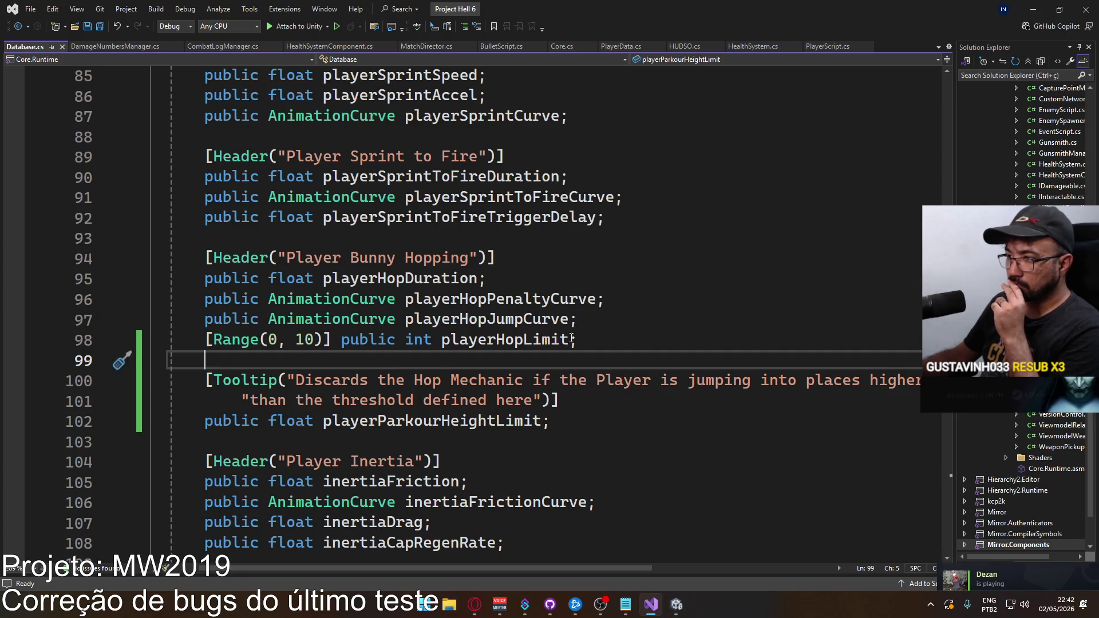
scroll(540, 330, down, 8)
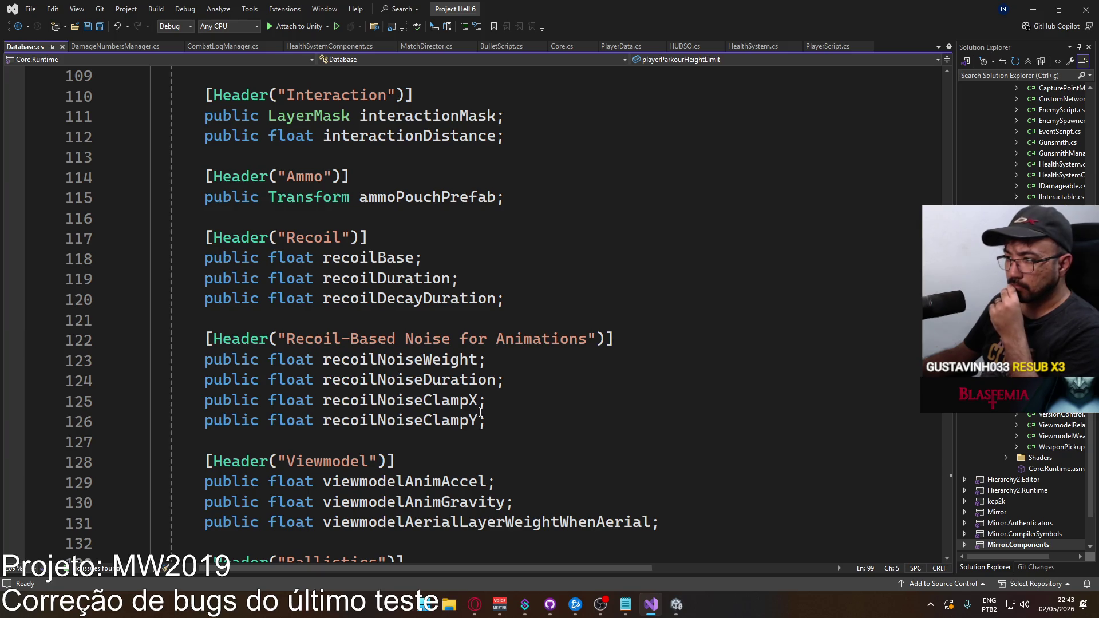
drag(514, 422, 206, 400)
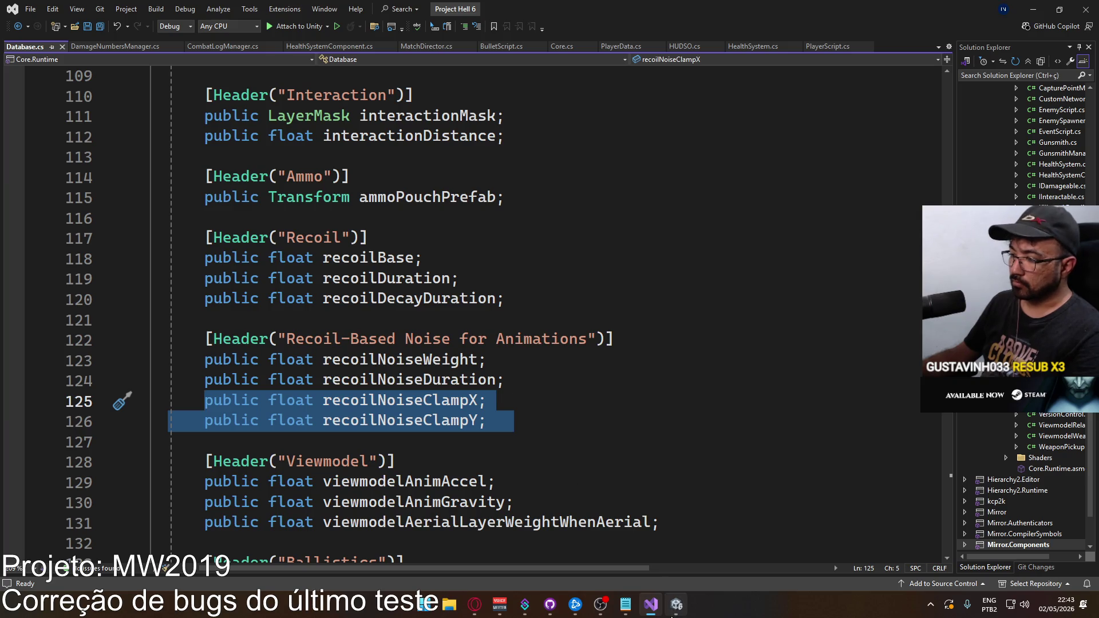
mouse_move(675, 614)
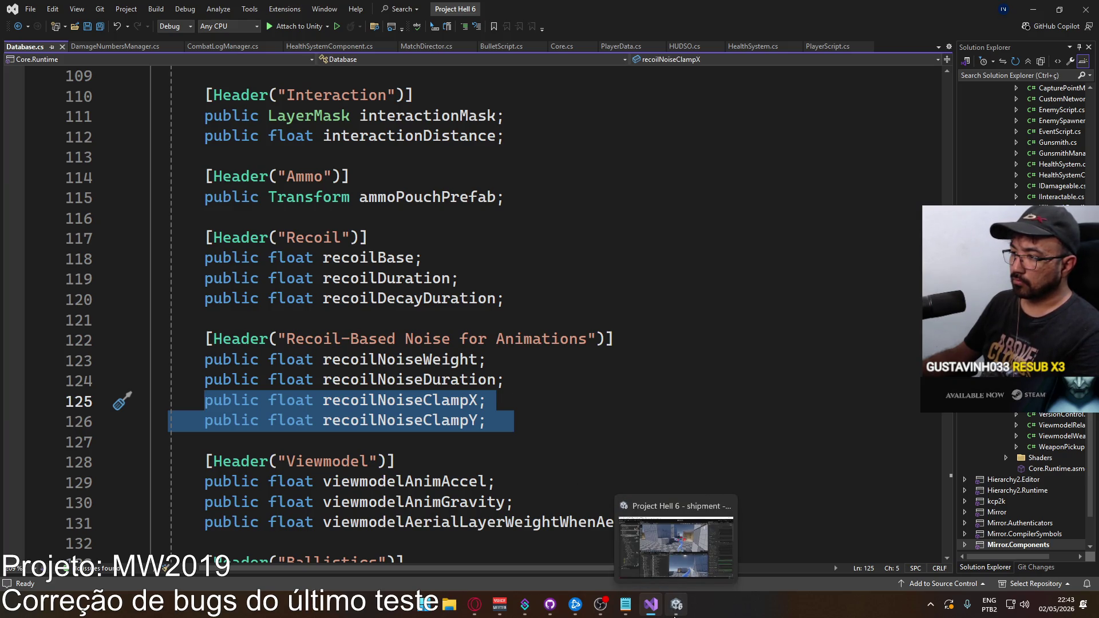
click(675, 613)
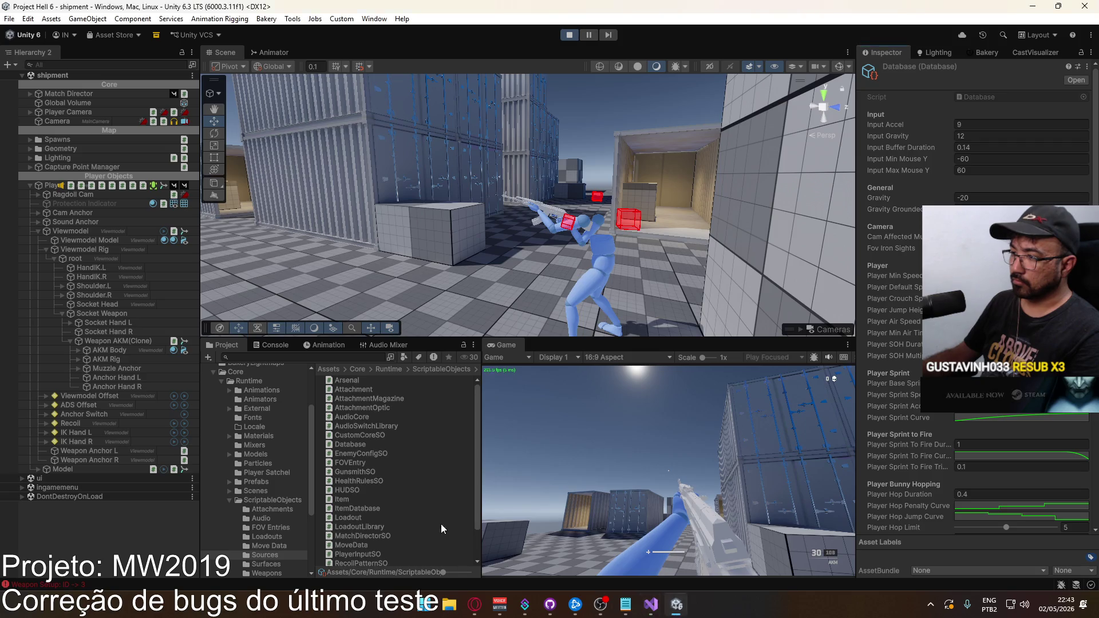
Step: Select the Database asset and scroll its Inspector to the recoil noise clamp setting
click(277, 500)
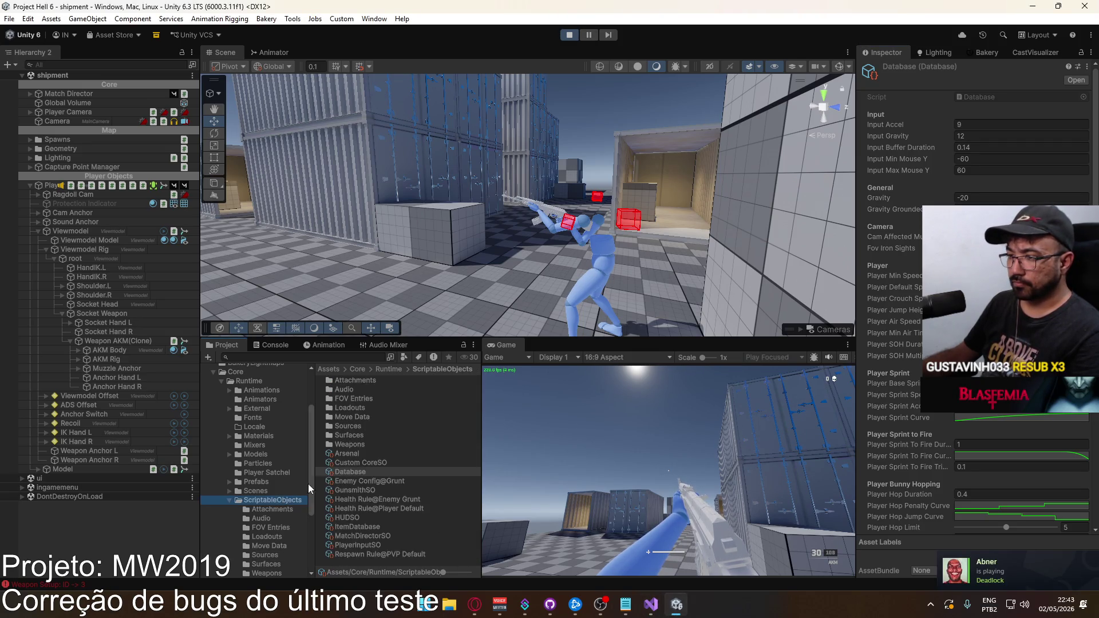
click(352, 472)
scroll(973, 314, down, 15)
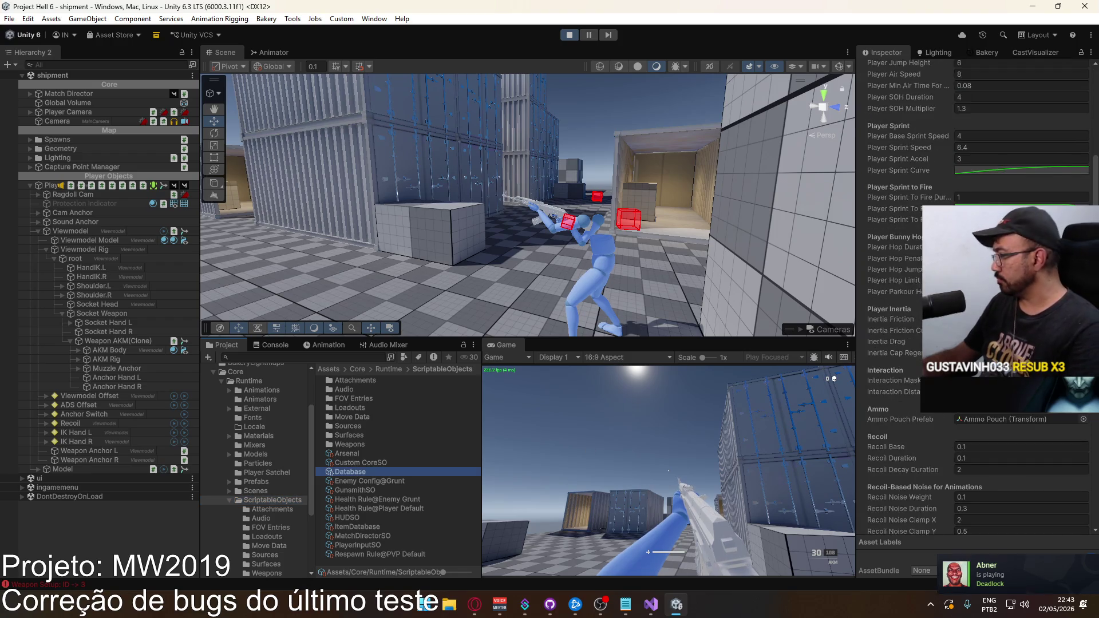
scroll(973, 298, down, 8)
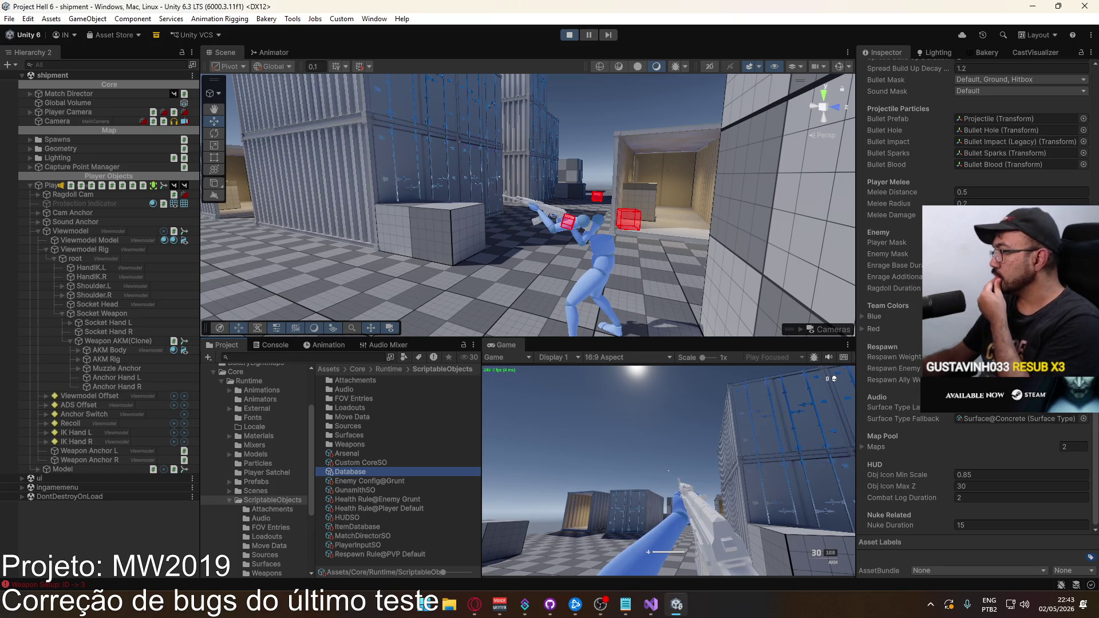
scroll(973, 298, up, 9)
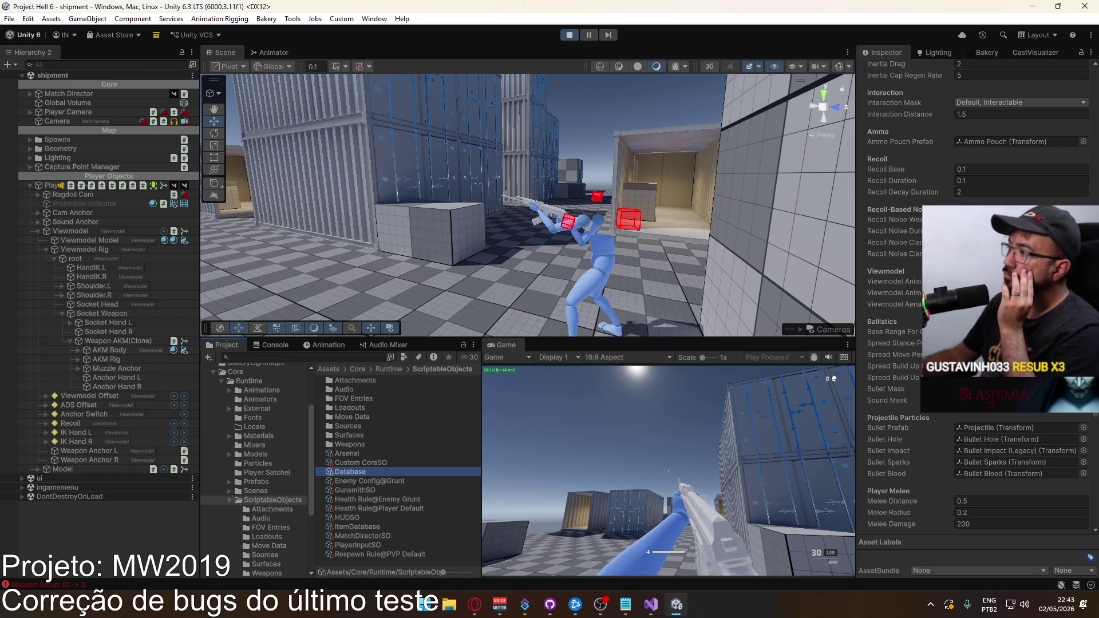
click(1019, 254)
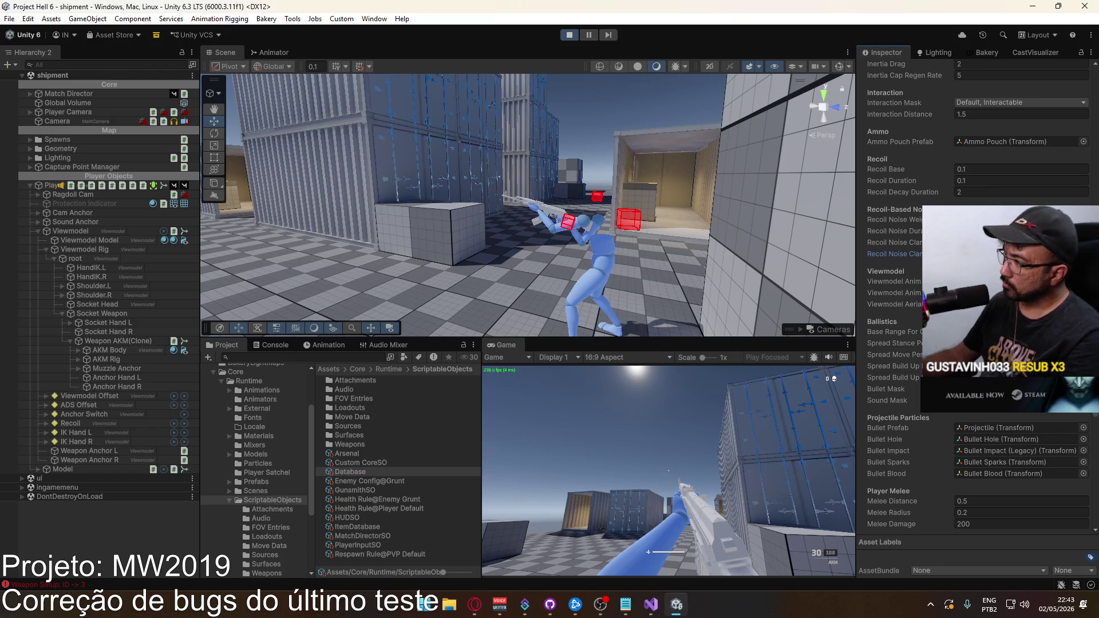
Step: Maximize the Game view and test-fire, aim and reload the AKM in the running game
click(669, 471)
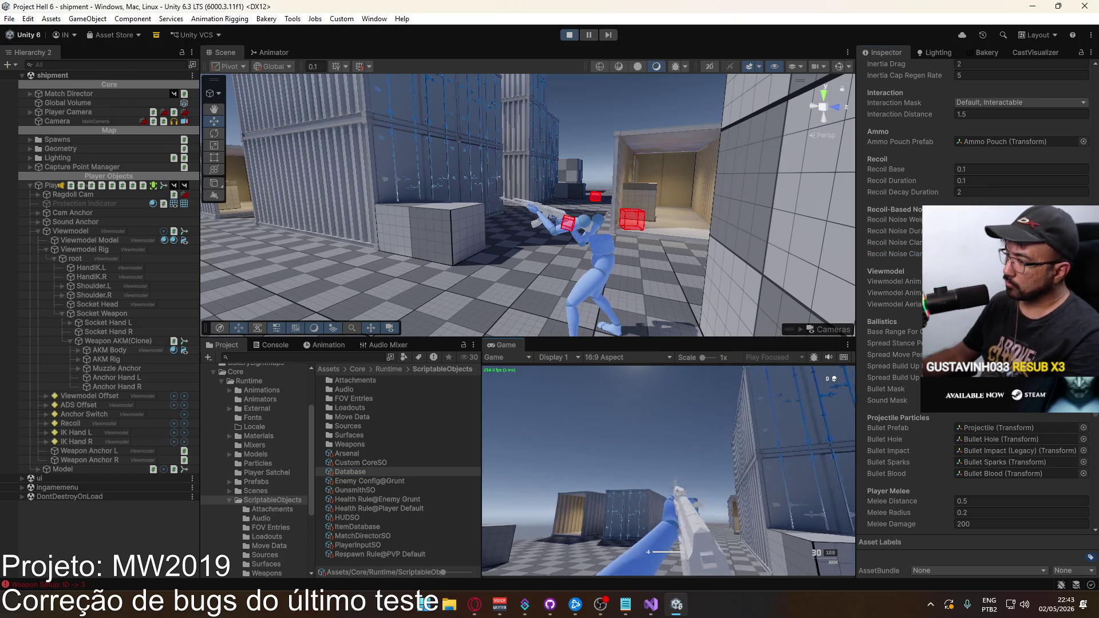
click(668, 471)
key(super)
key(super)
right_click(510, 345)
click(532, 385)
right_click(550, 324)
drag(550, 324, 550, 323)
key(r)
Step: Restore the full editor layout, recheck the Database recoil noise values, and return to Visual Studio
key(super)
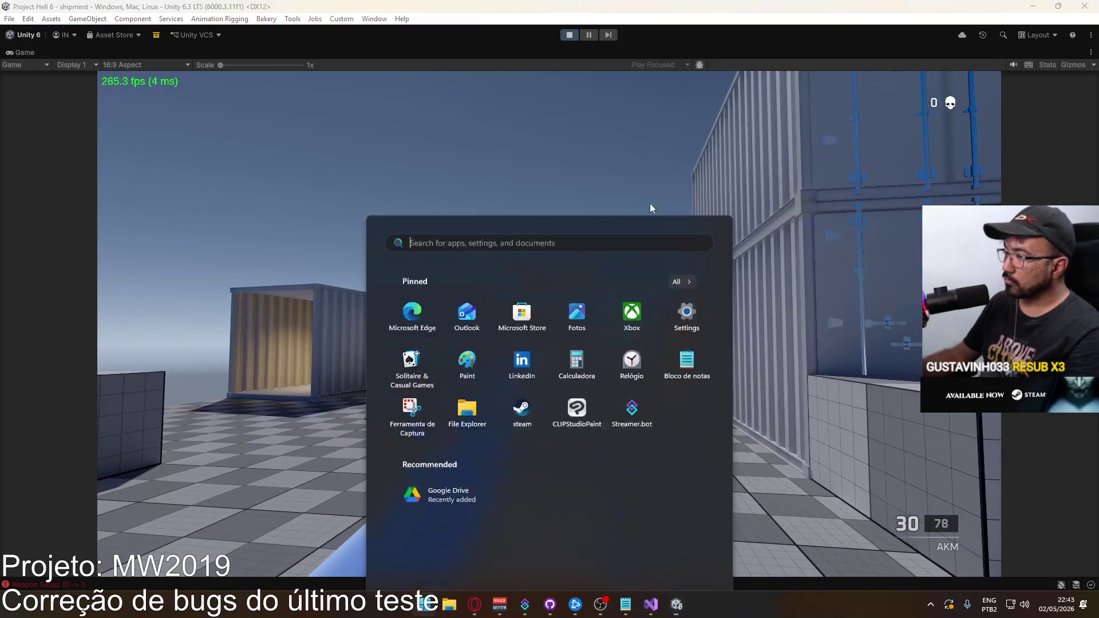
key(Escape)
right_click(738, 50)
click(790, 87)
key(super)
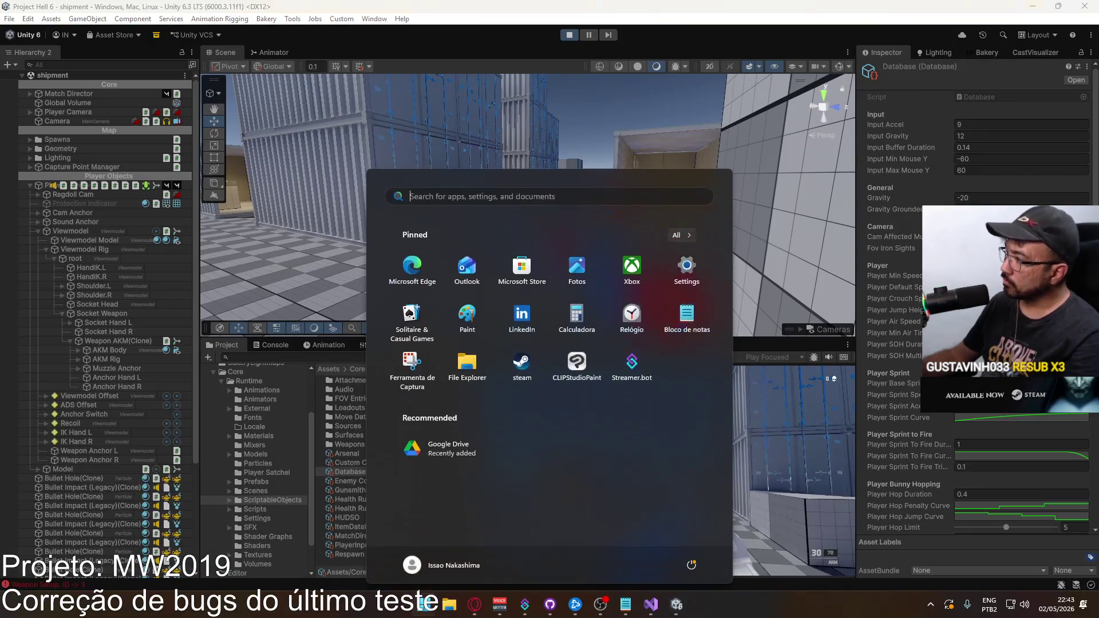
key(Escape)
scroll(988, 435, down, 15)
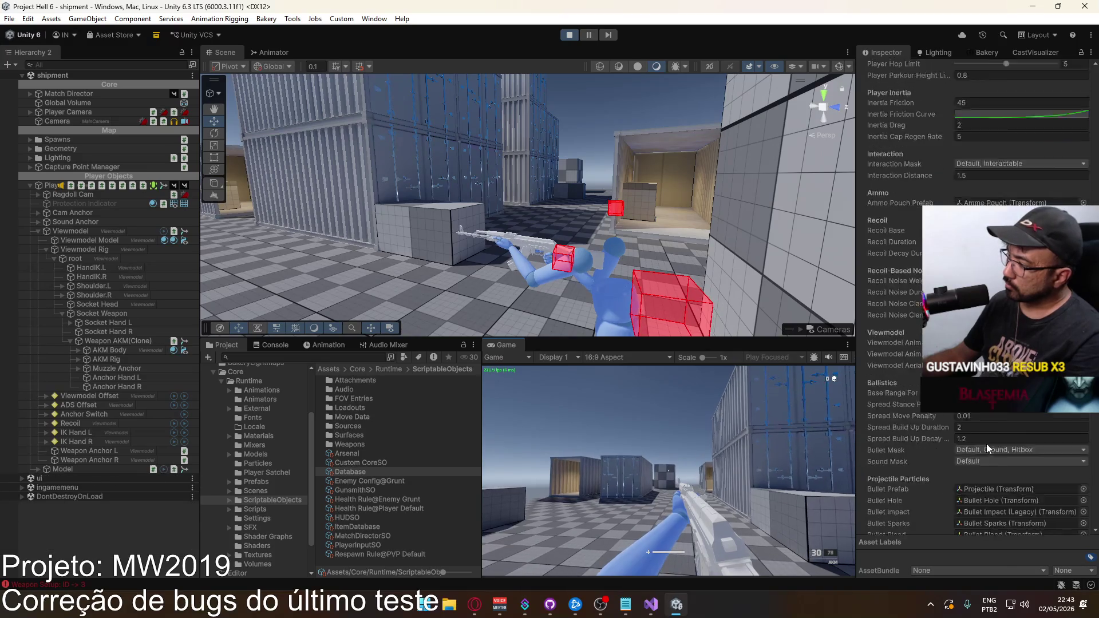
scroll(984, 431, up, 3)
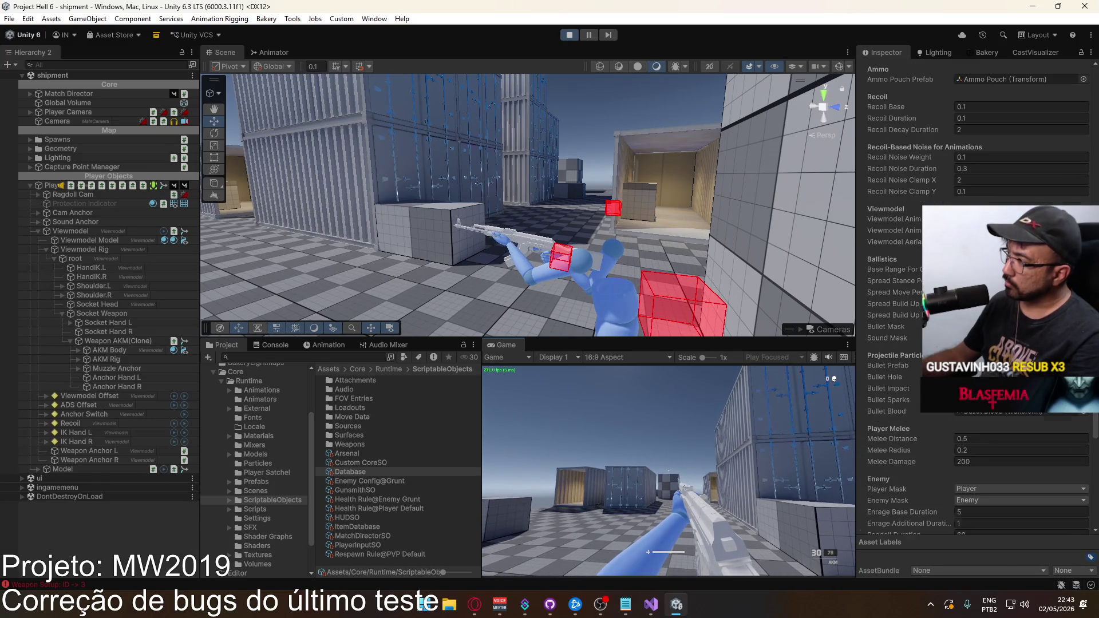
scroll(974, 435, up, 15)
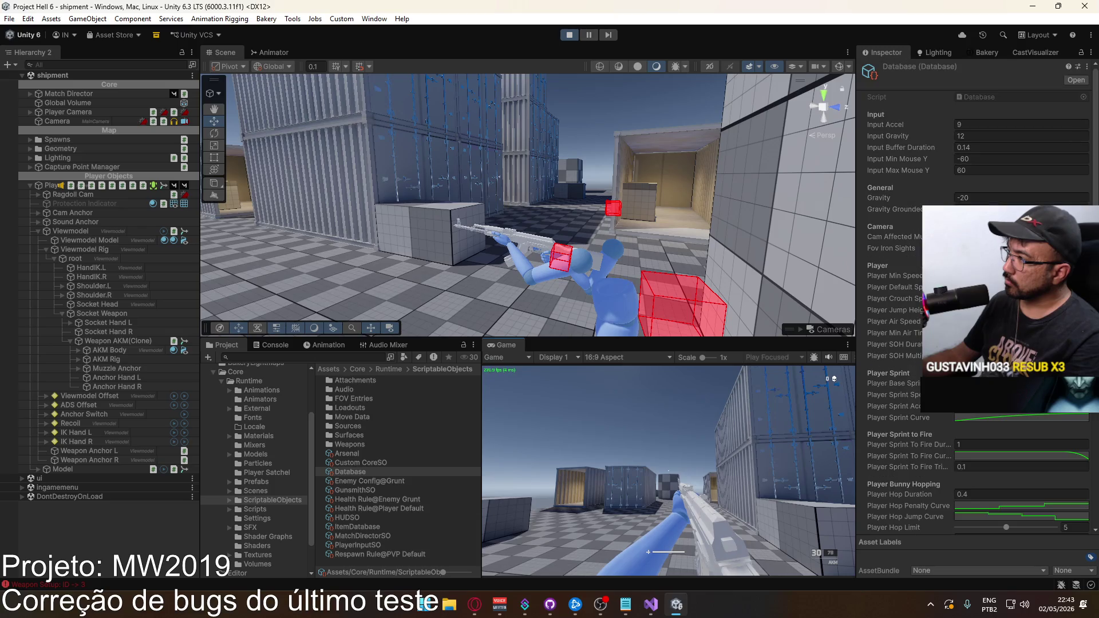
scroll(985, 401, down, 6)
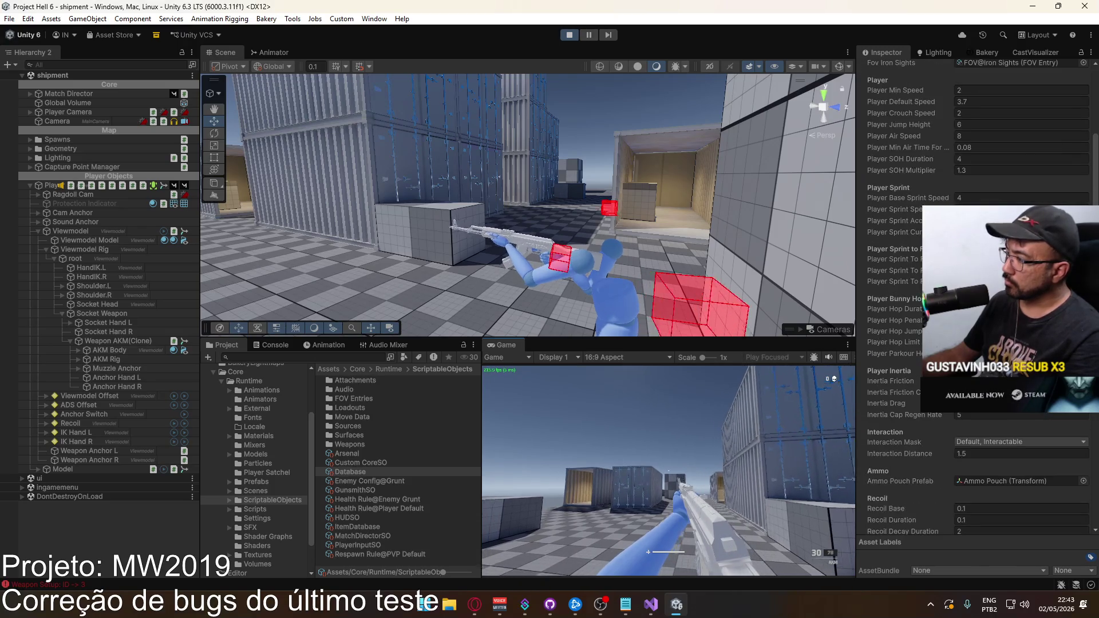
key(super)
key(Escape)
click(661, 608)
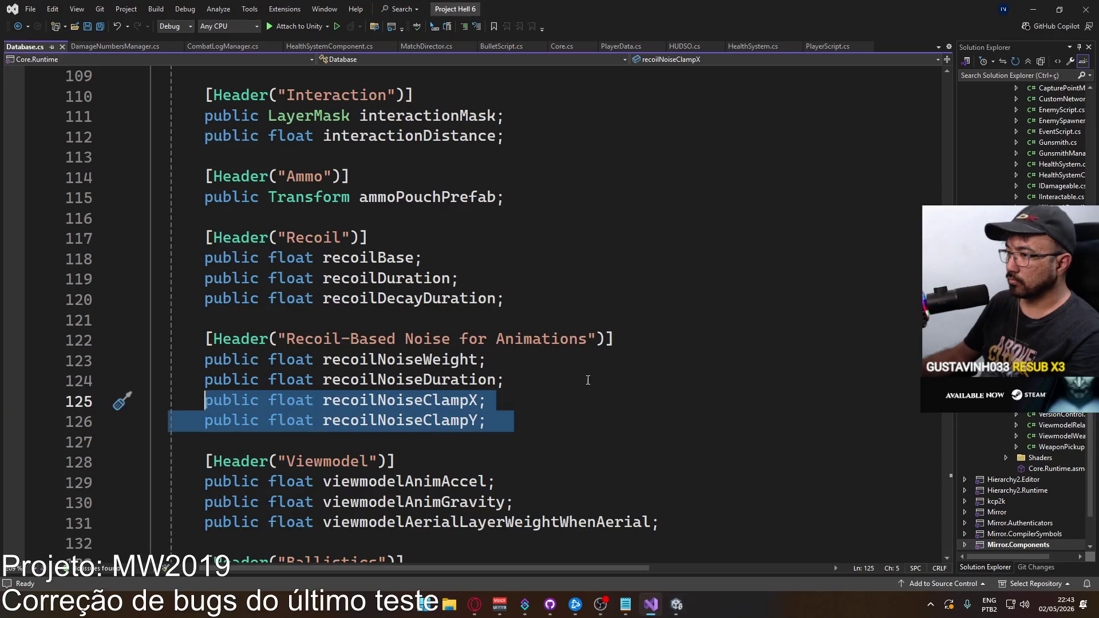
Step: Select the recoilNoiseClampX and recoilNoiseClampY lines (125–126) in Database.cs
click(520, 402)
click(495, 421)
drag(495, 422, 205, 400)
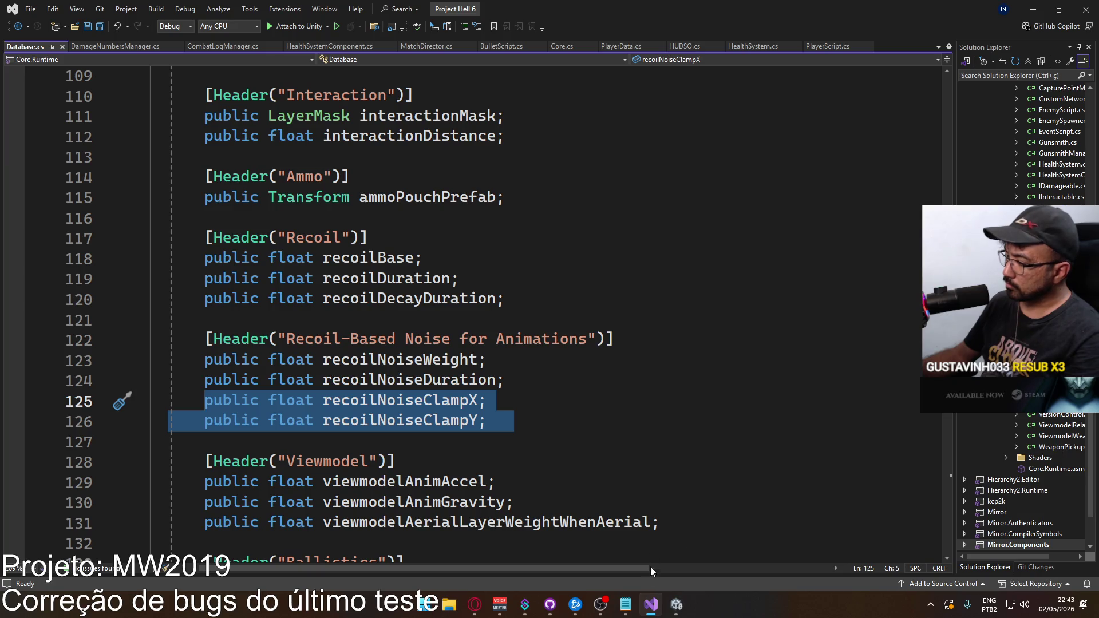
Step: Select Weapon AKM in ScriptableObjects/Weapons and open its Weapon script
click(677, 605)
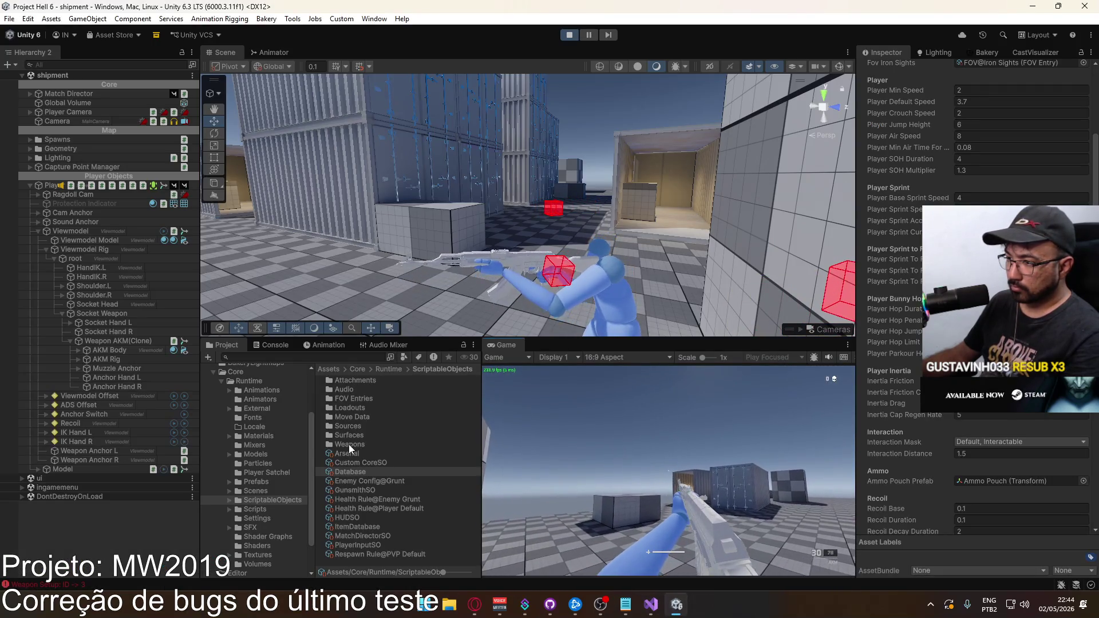
click(349, 444)
scroll(384, 424, down, 5)
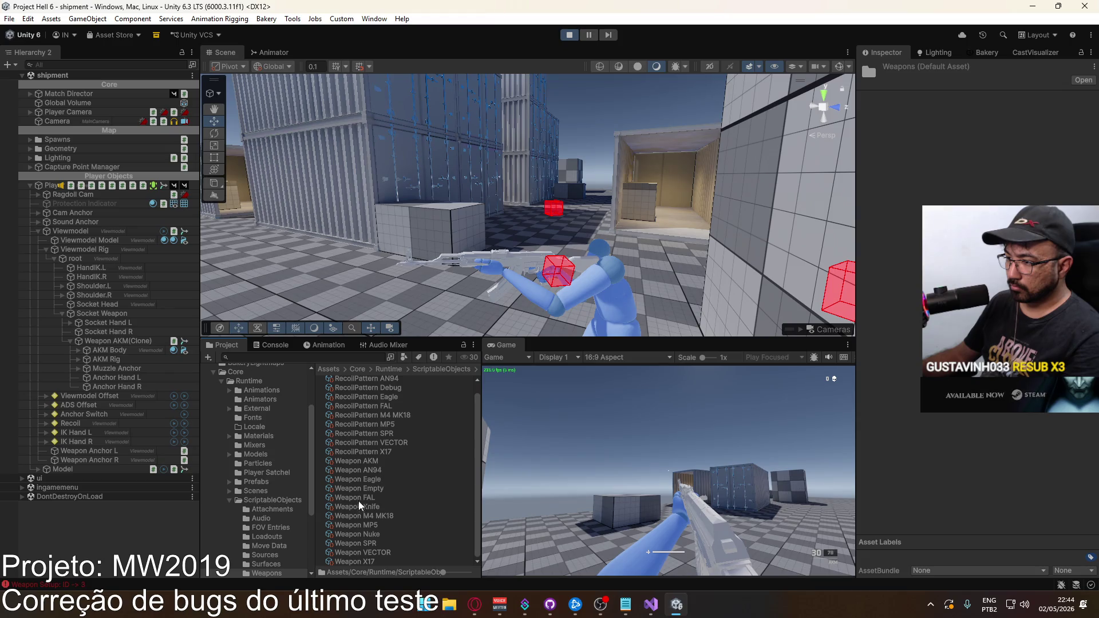
click(367, 462)
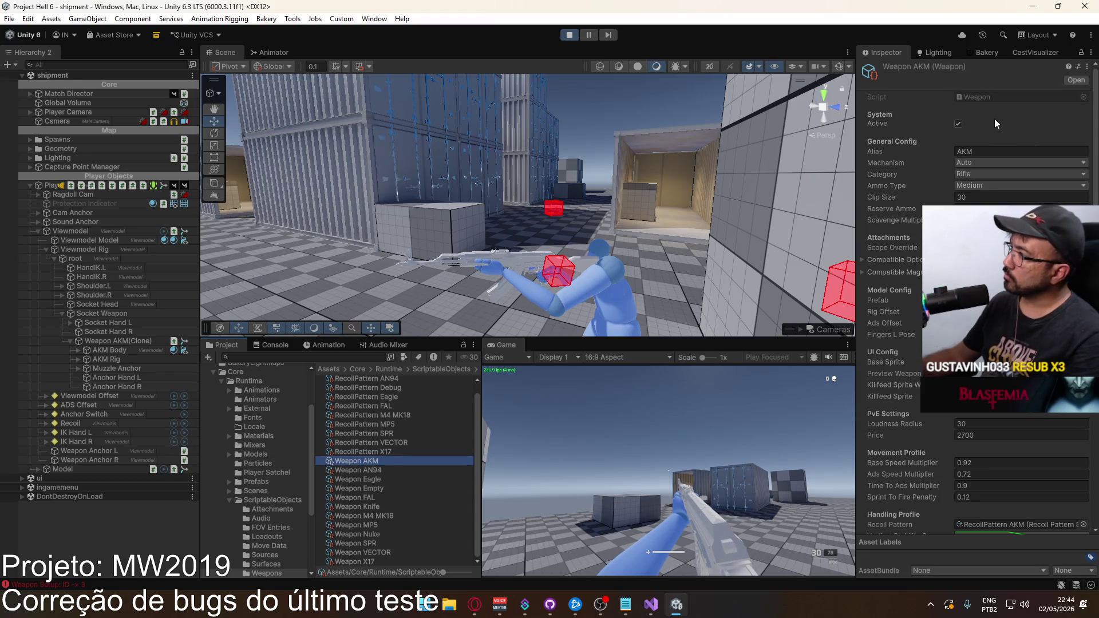
click(987, 101)
double_click(985, 98)
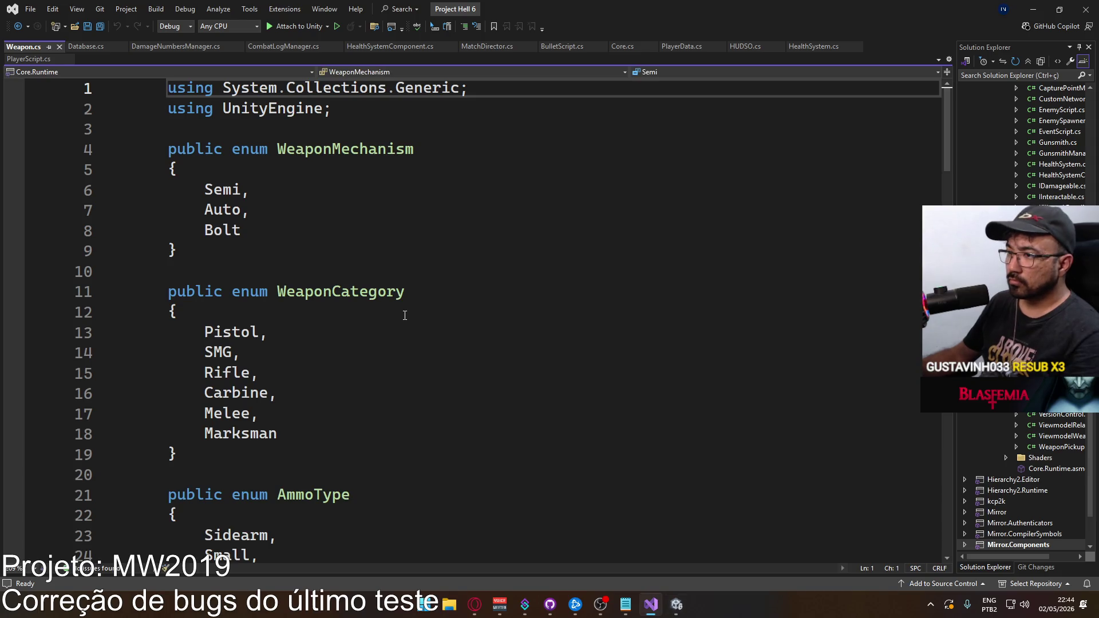
Step: Paste the two recoil noise clamp fields right after the visualRecoilMaxForce line in Weapon.cs
scroll(435, 332, down, 13)
scroll(450, 345, down, 1)
scroll(452, 343, up, 4)
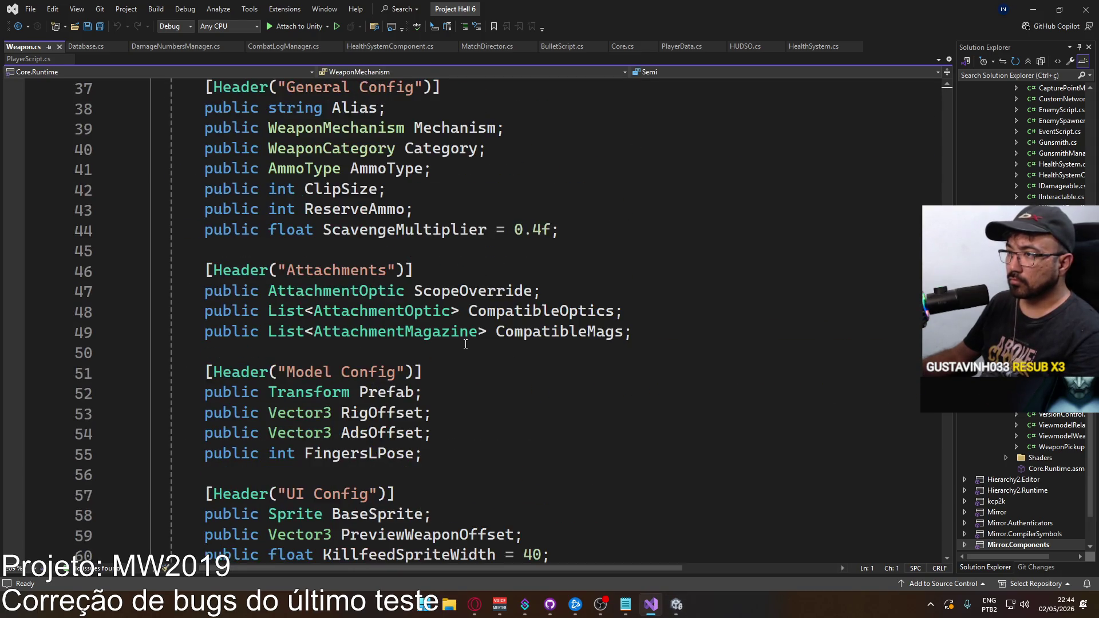
scroll(465, 343, down, 4)
scroll(466, 343, down, 4)
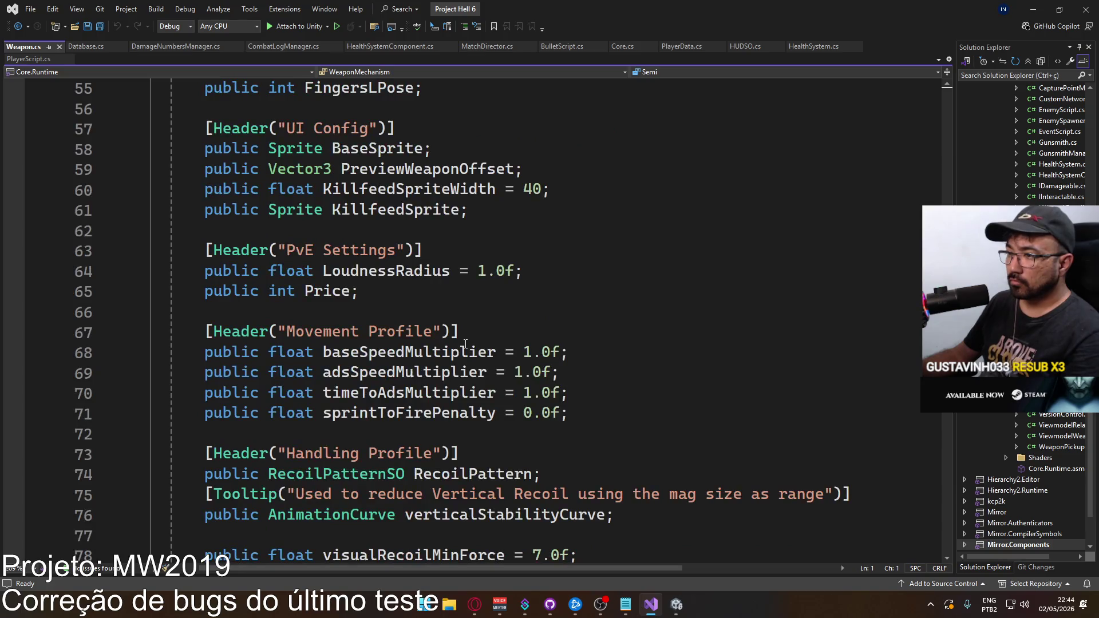
scroll(466, 344, down, 4)
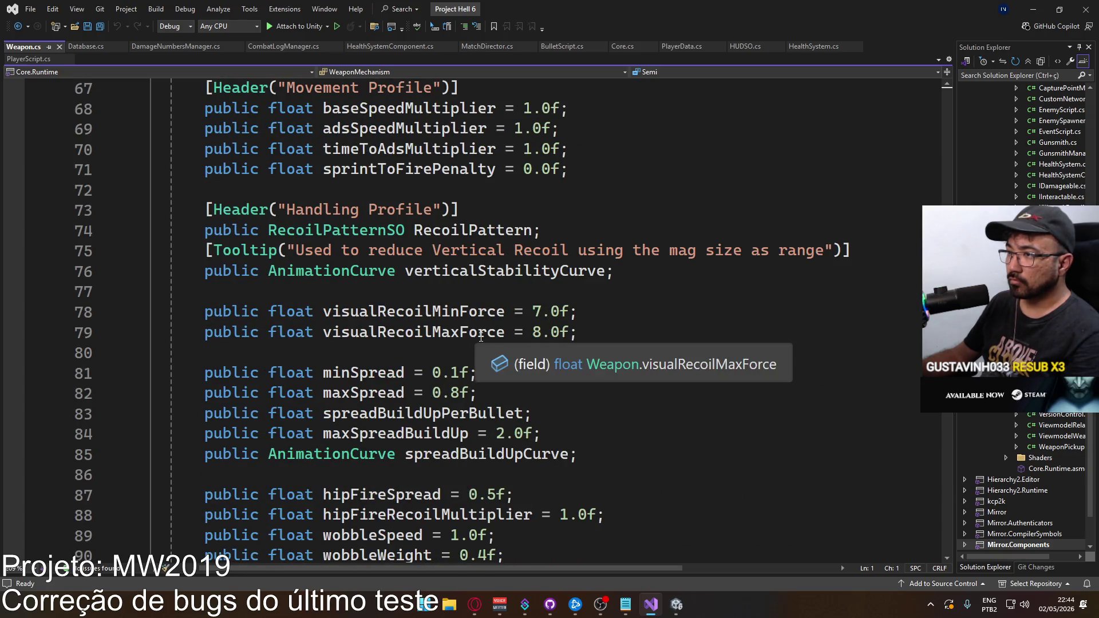
scroll(478, 338, down, 7)
scroll(480, 337, up, 5)
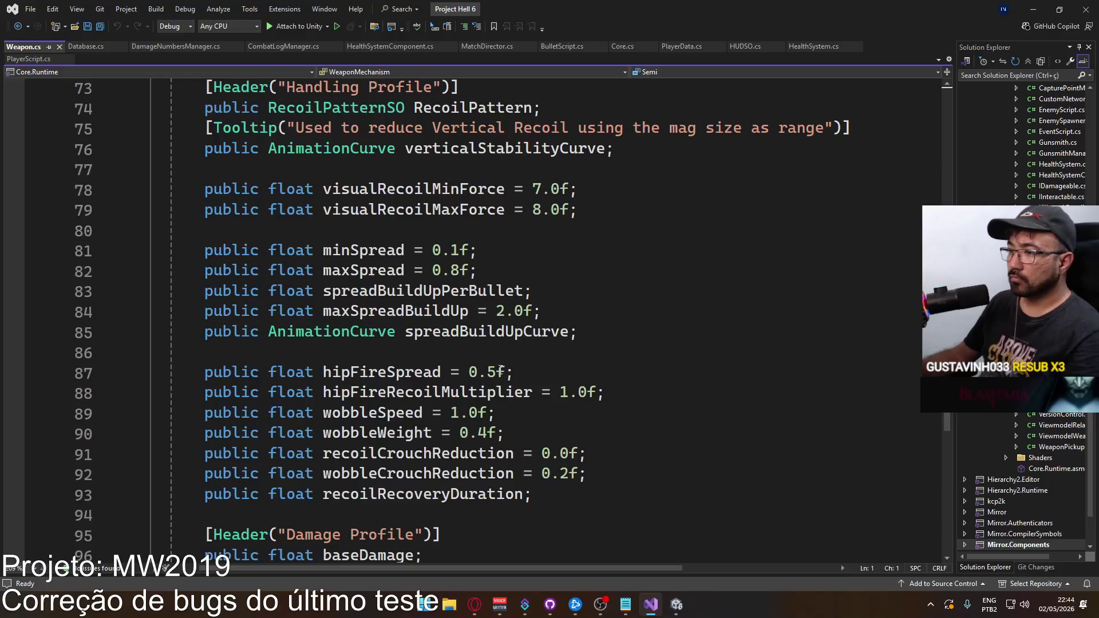
scroll(501, 370, down, 3)
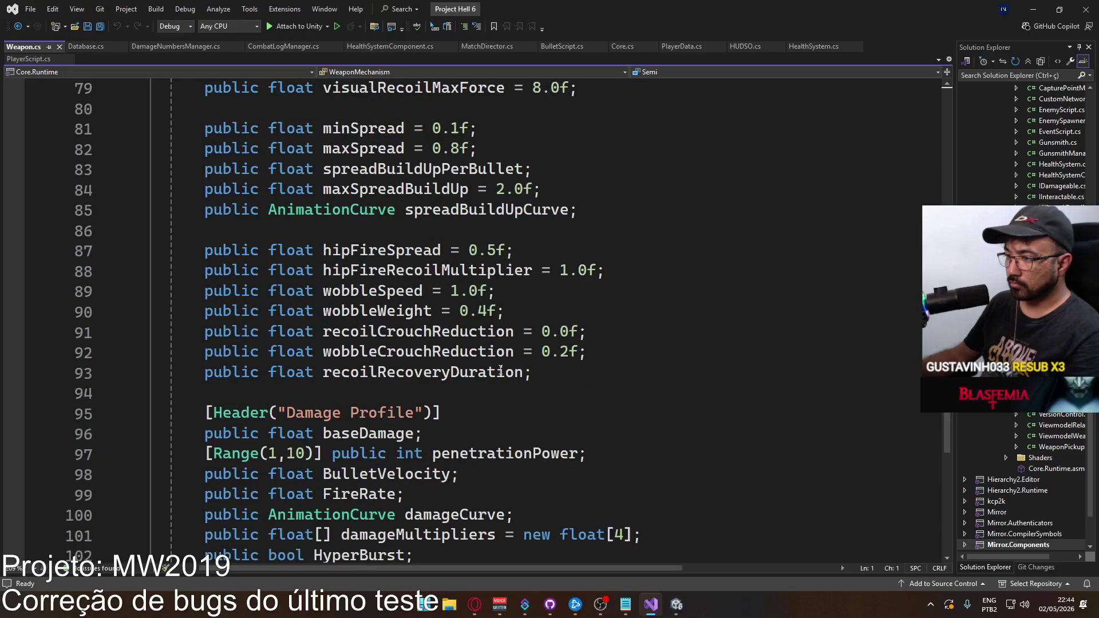
scroll(499, 372, up, 4)
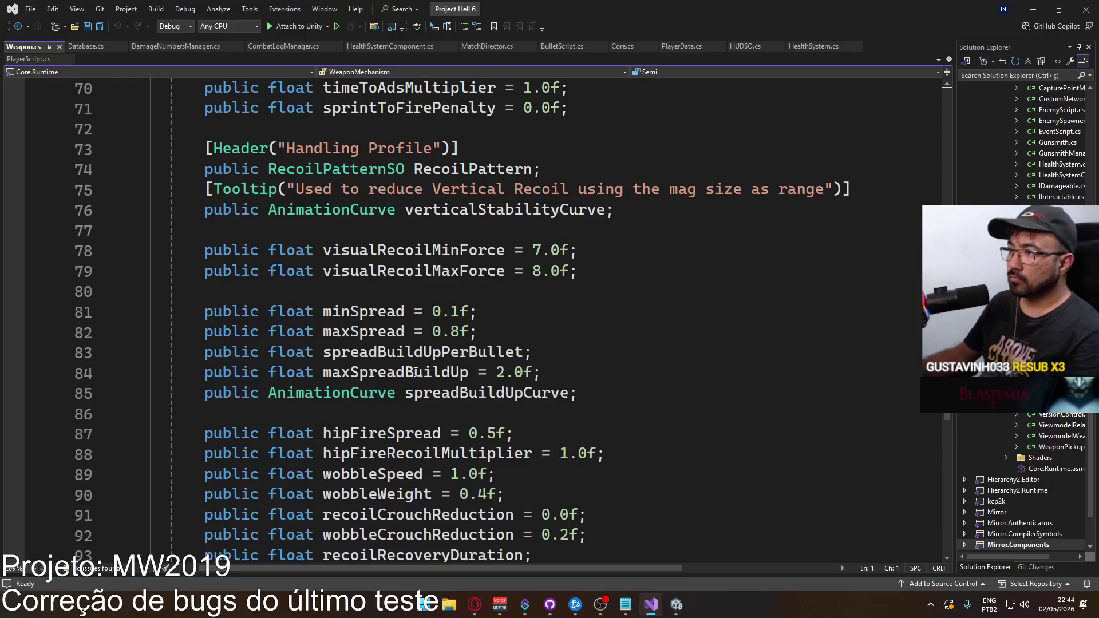
click(649, 268)
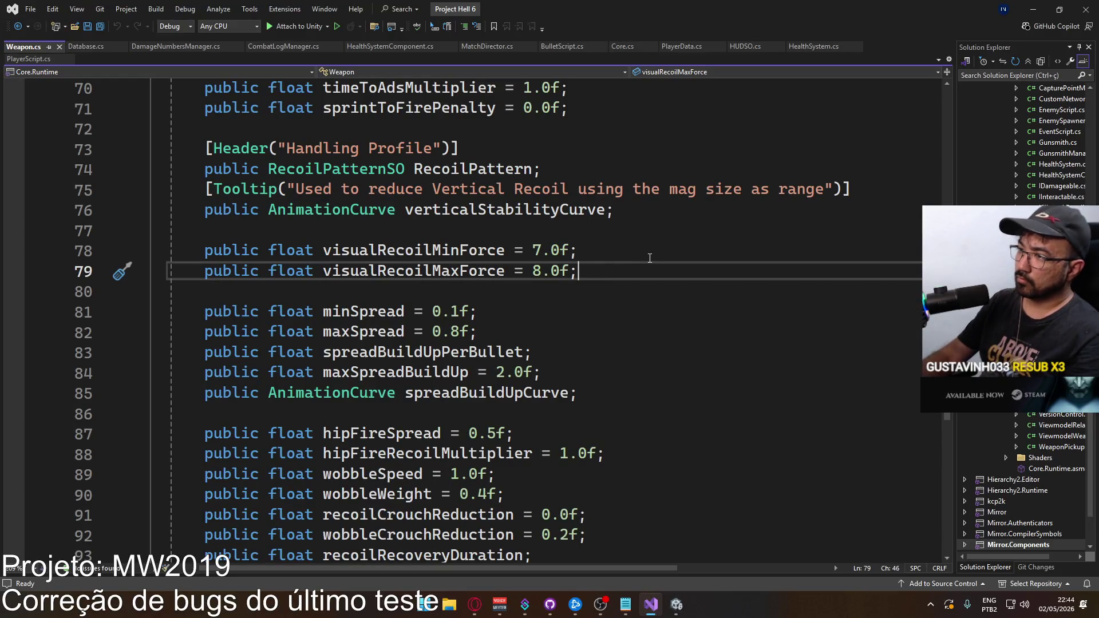
text(public float recoilNoiseClampX; public float recoilNoiseClampY;)
Step: Give the pasted clamp fields default values 2 and 0.5f
click(480, 292)
text(=)
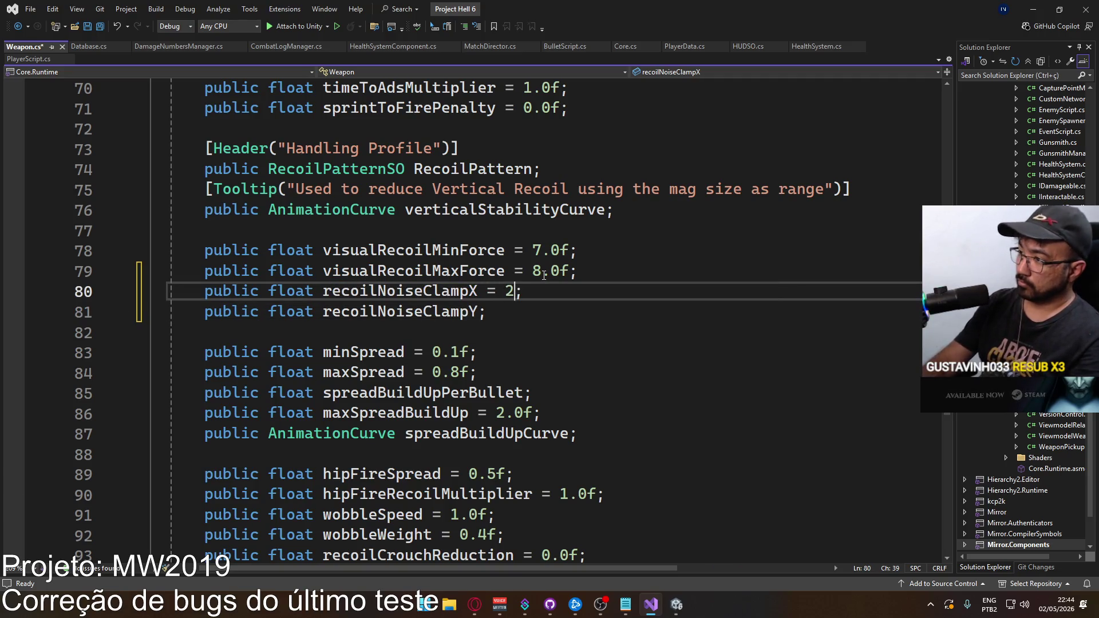
key(Down)
key(Left)
text(0)
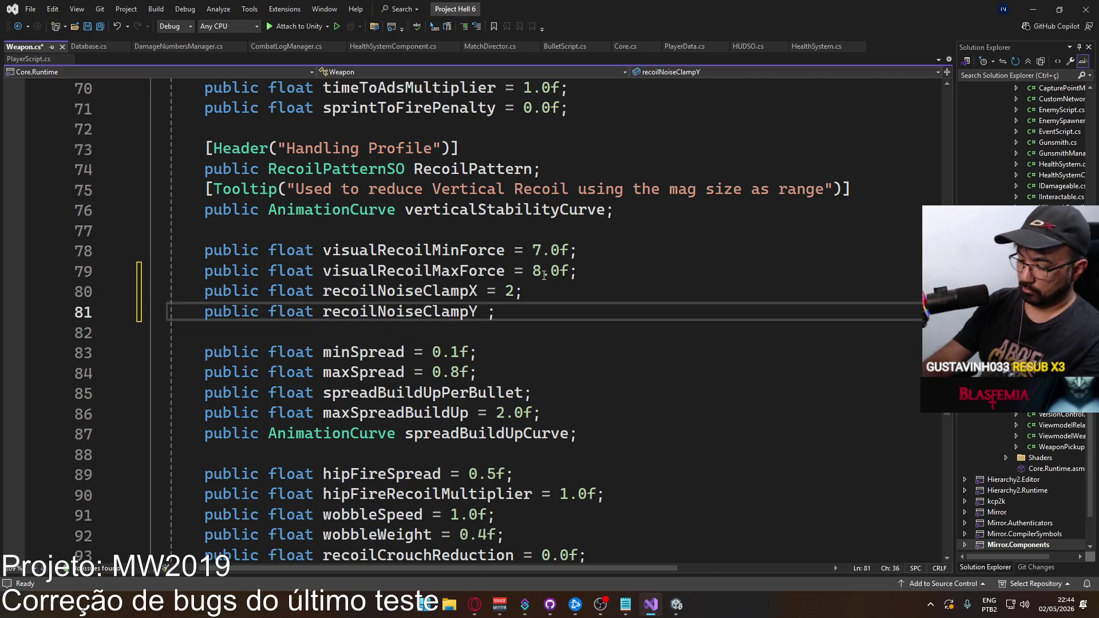
text(.5)
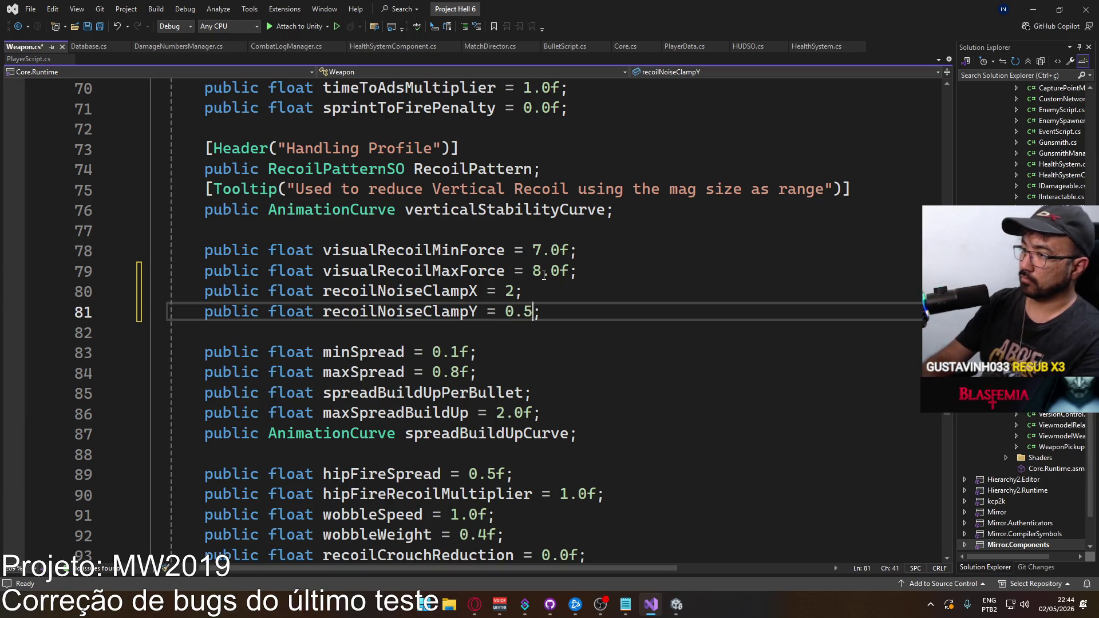
text(f)
key(Up)
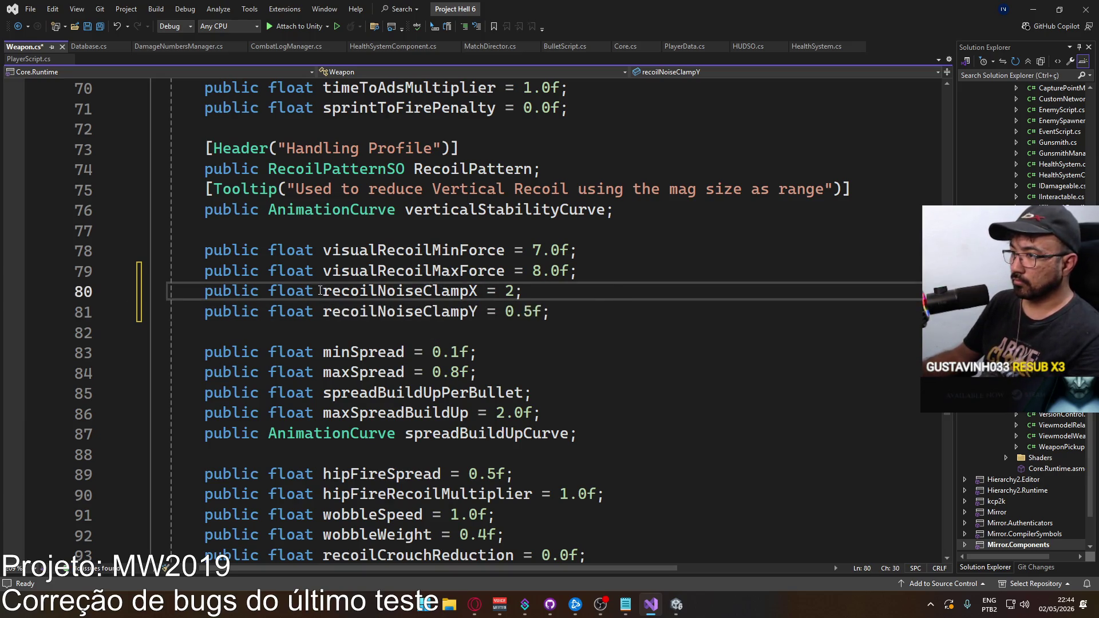
Step: Rename the fields to visualRecoilNoiseClampX and visualRecoilNoiseClampY, then save Weapon.cs
key(ctrl+Left)
key(ctrl+Left)
key(ctrl+Left)
key(Up)
key(Up)
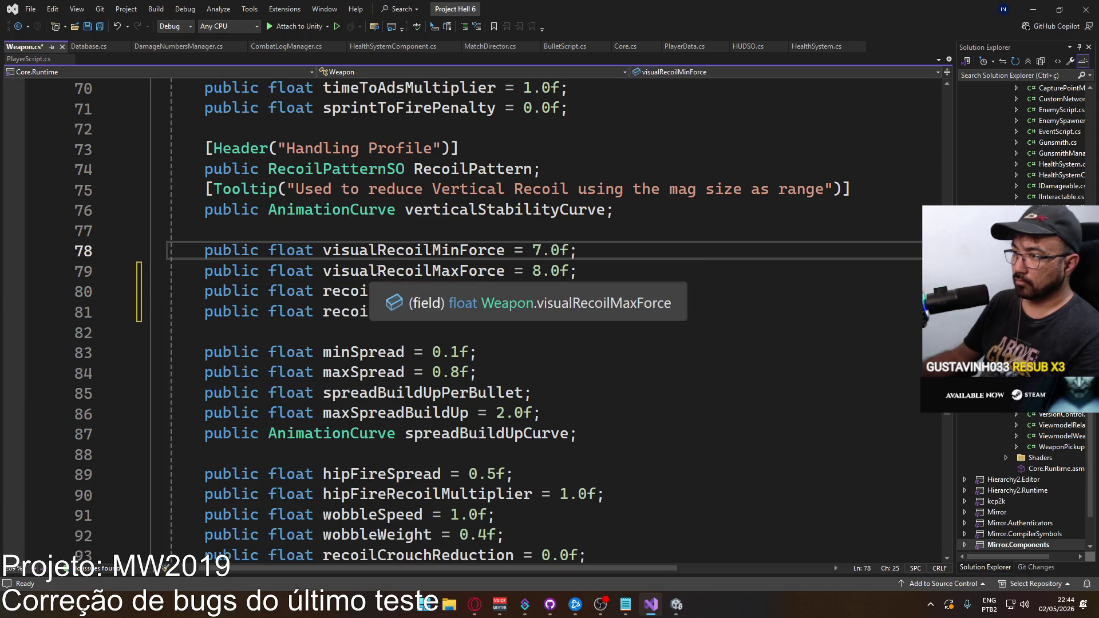
key(Down)
key(Down)
text(visual)
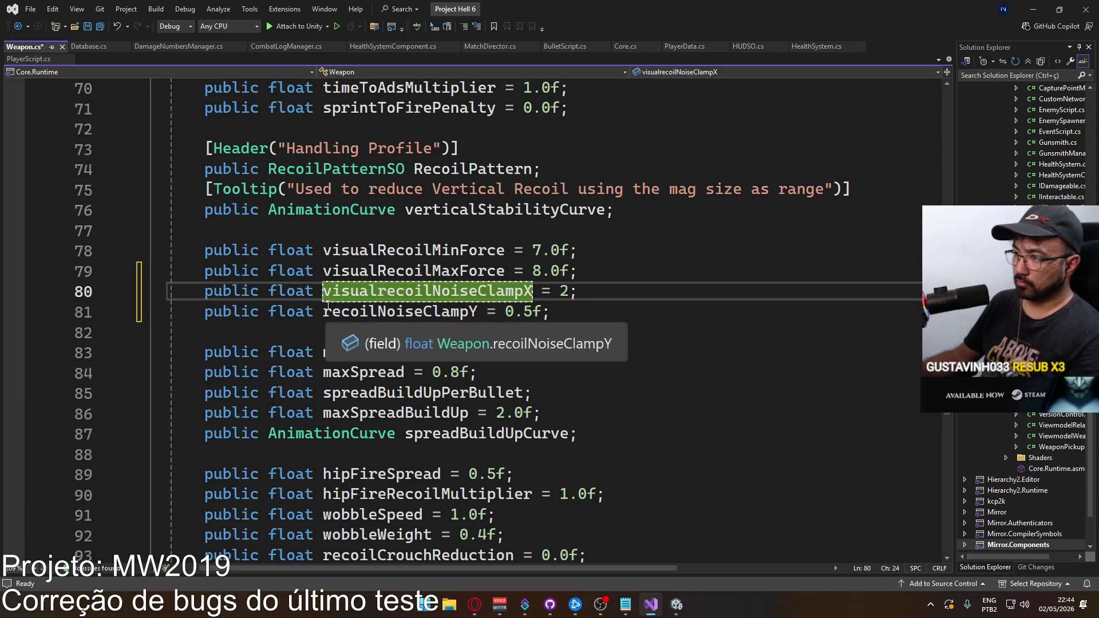
key(Delete)
text(R)
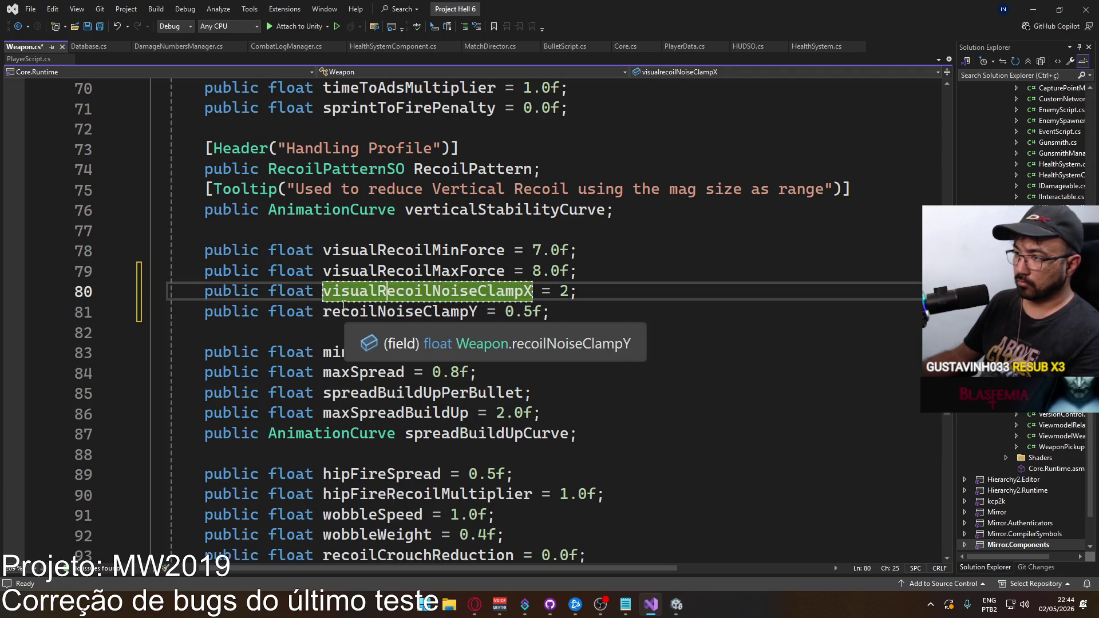
key(Left)
key(Left)
key(Left)
key(Left)
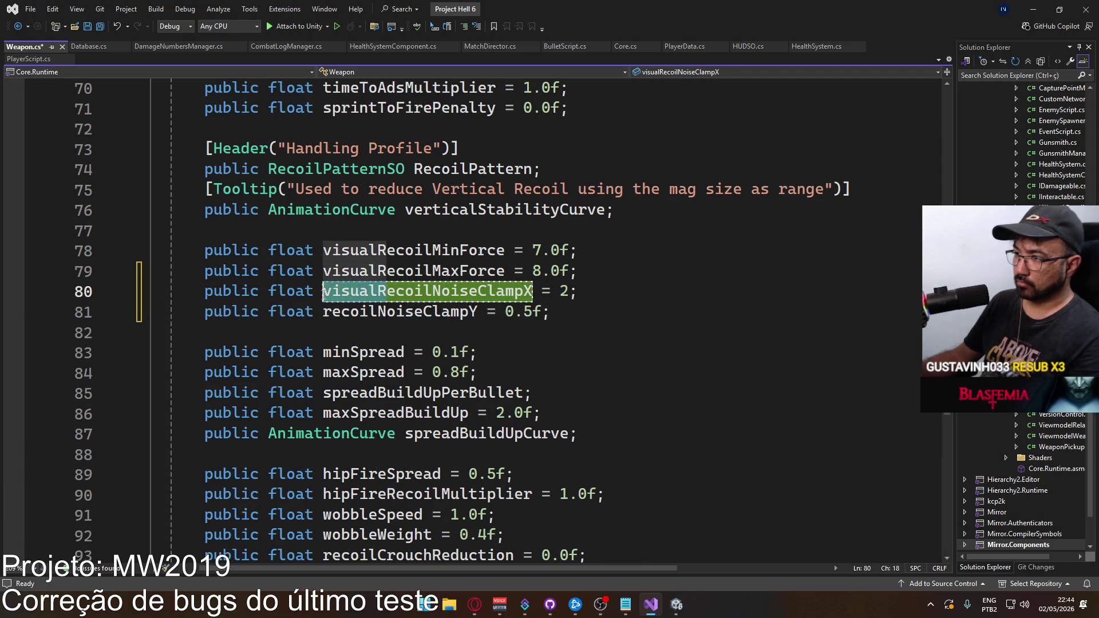
key(Down)
text(visual)
key(Delete)
text(R)
key(ctrl+s)
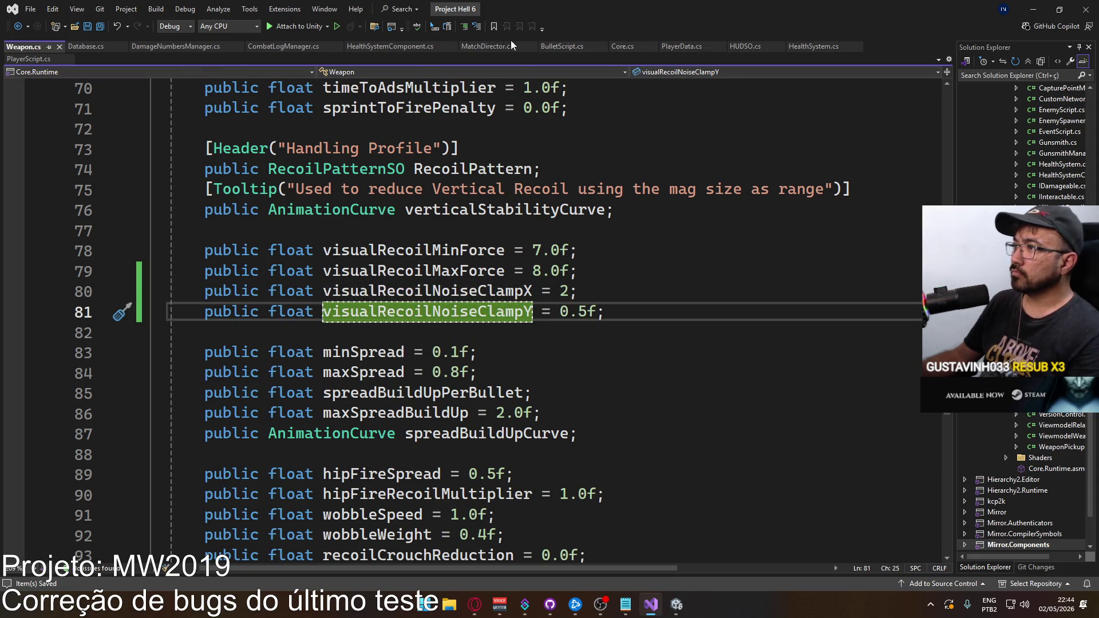
Step: Delete the old recoilNoiseClampX/Y fields from Database.cs
click(98, 49)
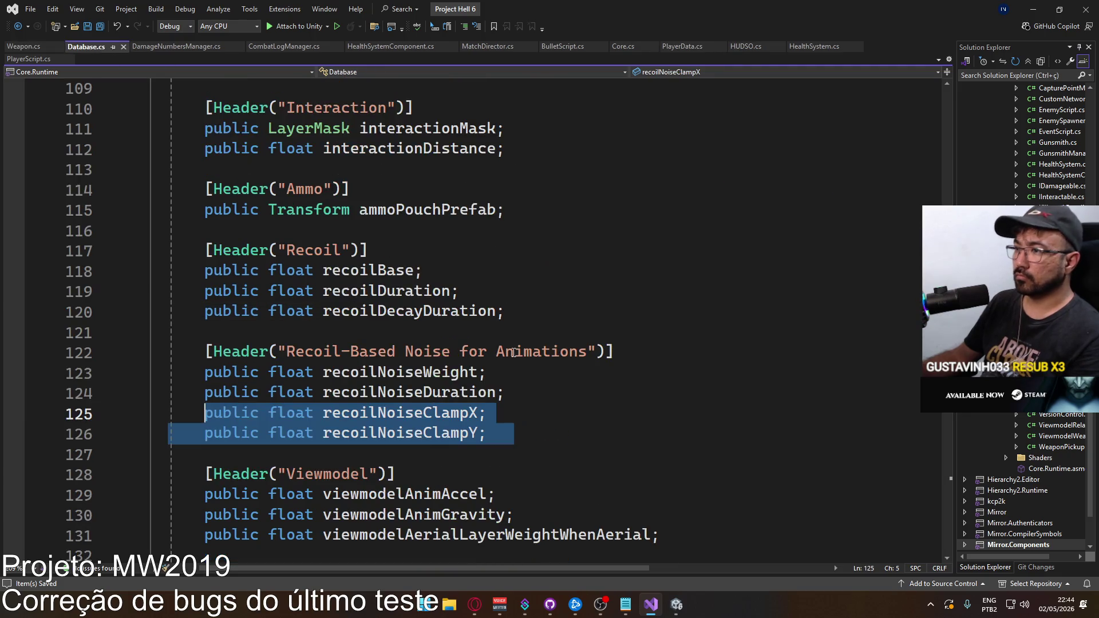
key(Delete)
key(BackSpace)
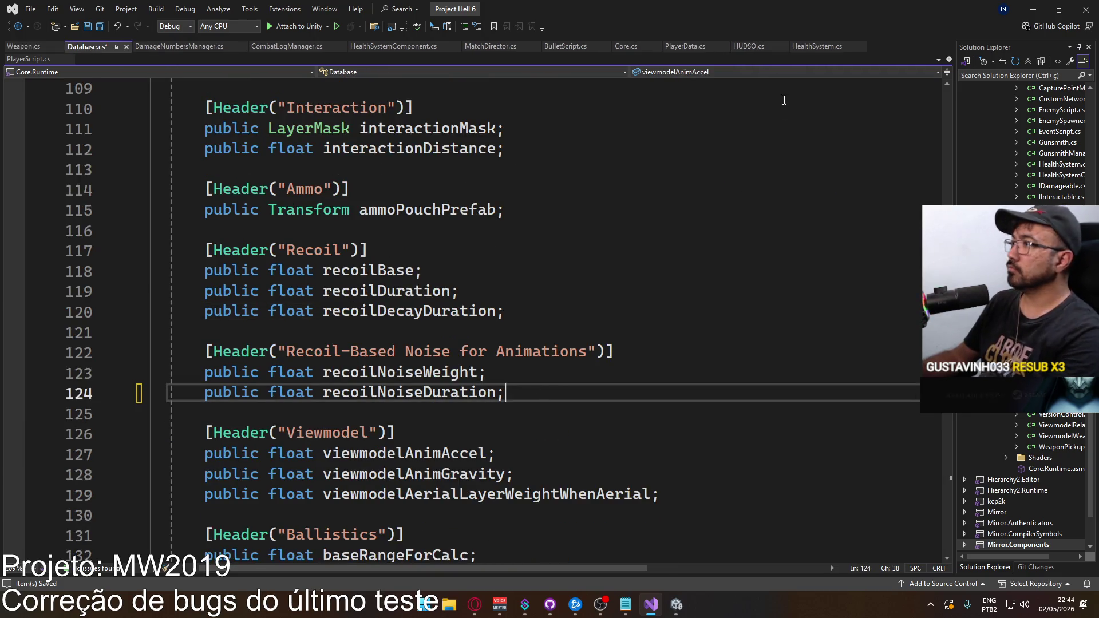
Step: Compare the recoil code across PlayerScript, Database and Weapon, ending back on PlayerScript.cs
click(26, 60)
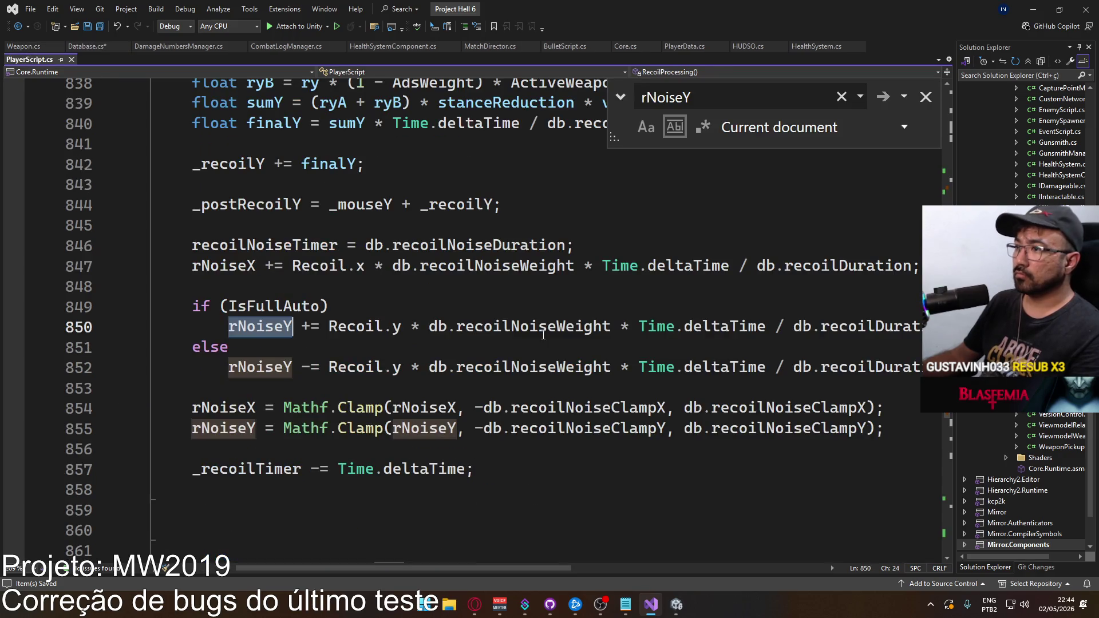
click(471, 347)
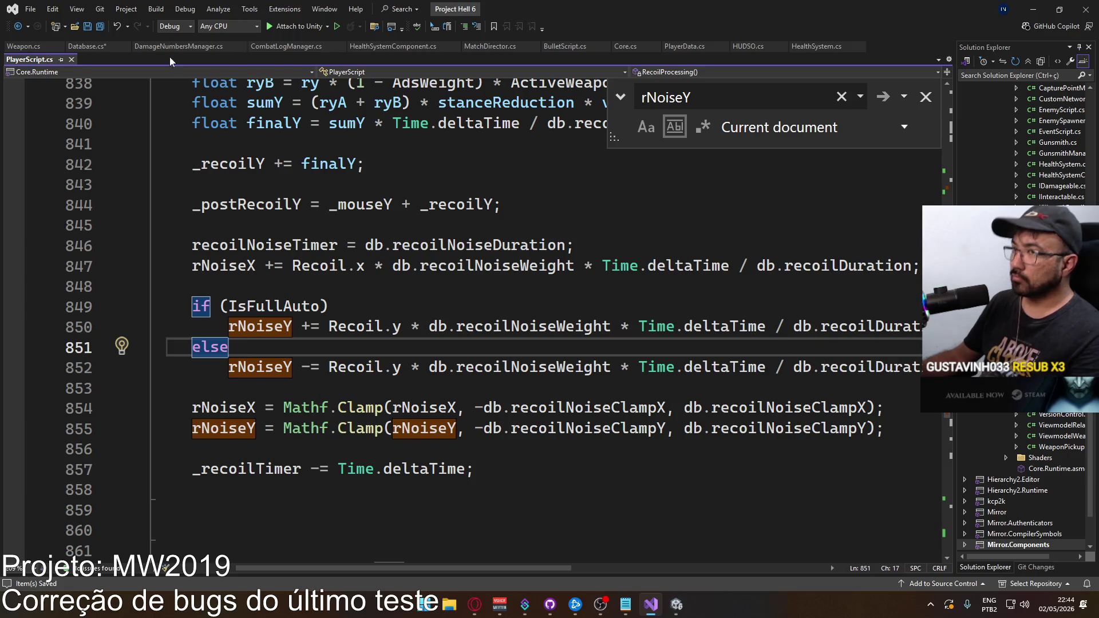
click(87, 46)
key(alt+Tab)
key(alt+Tab)
key(alt+Tab)
key(alt+Tab)
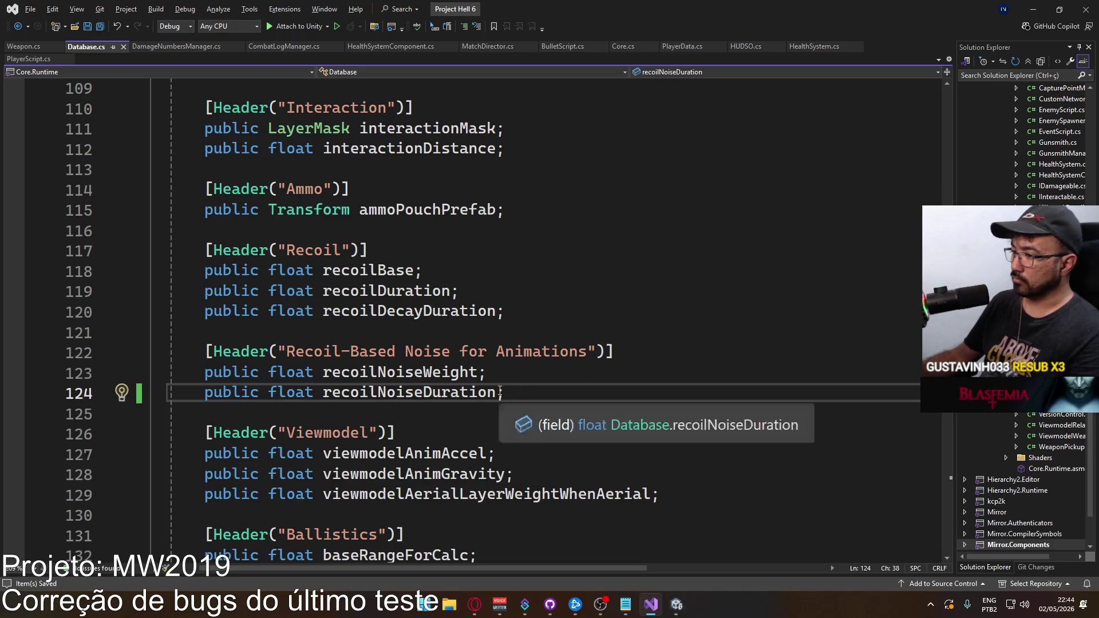
key(Up)
key(Up)
key(Up)
click(33, 47)
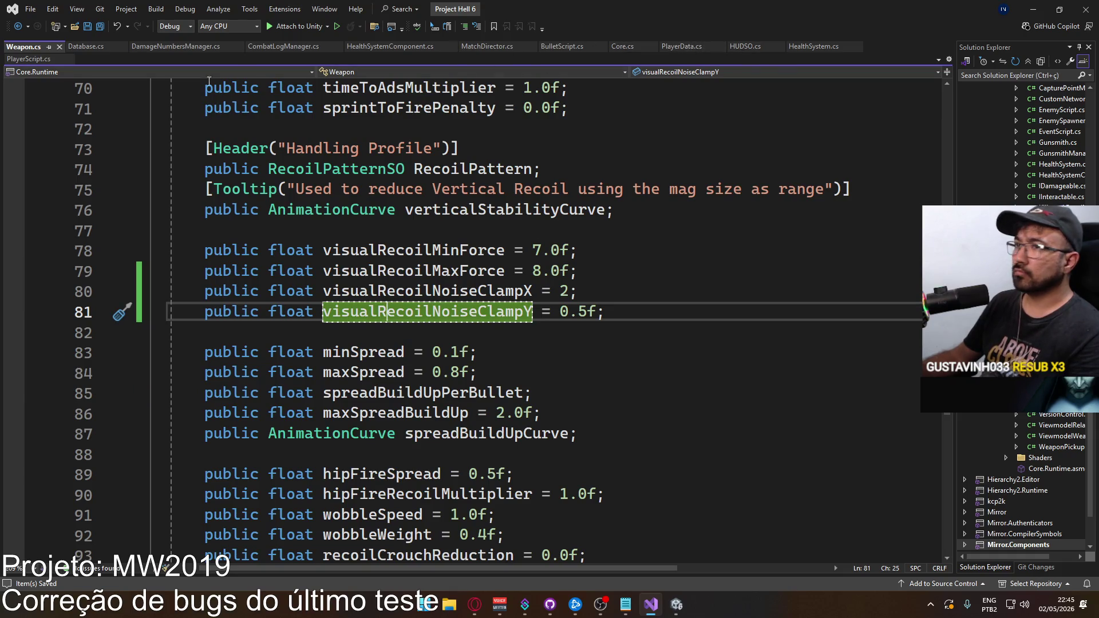
click(34, 59)
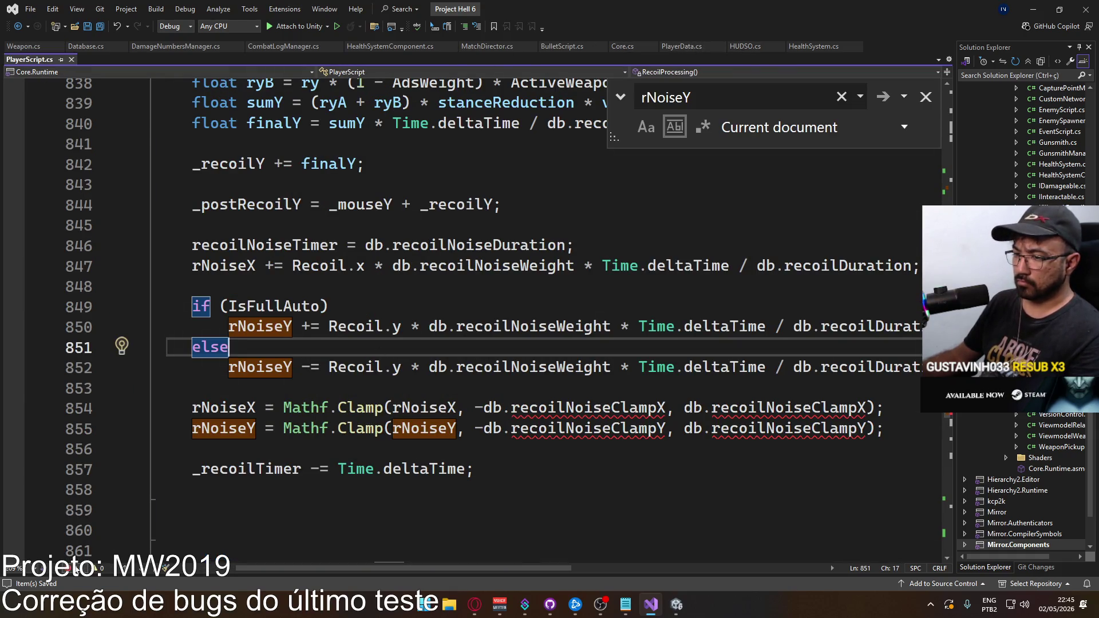
Step: From the Error List, replace the lower-bound db.recoilNoiseClampX on line 854 with ActiveWeapon.visualRecoilNoiseClampX
click(71, 568)
double_click(401, 480)
click(599, 245)
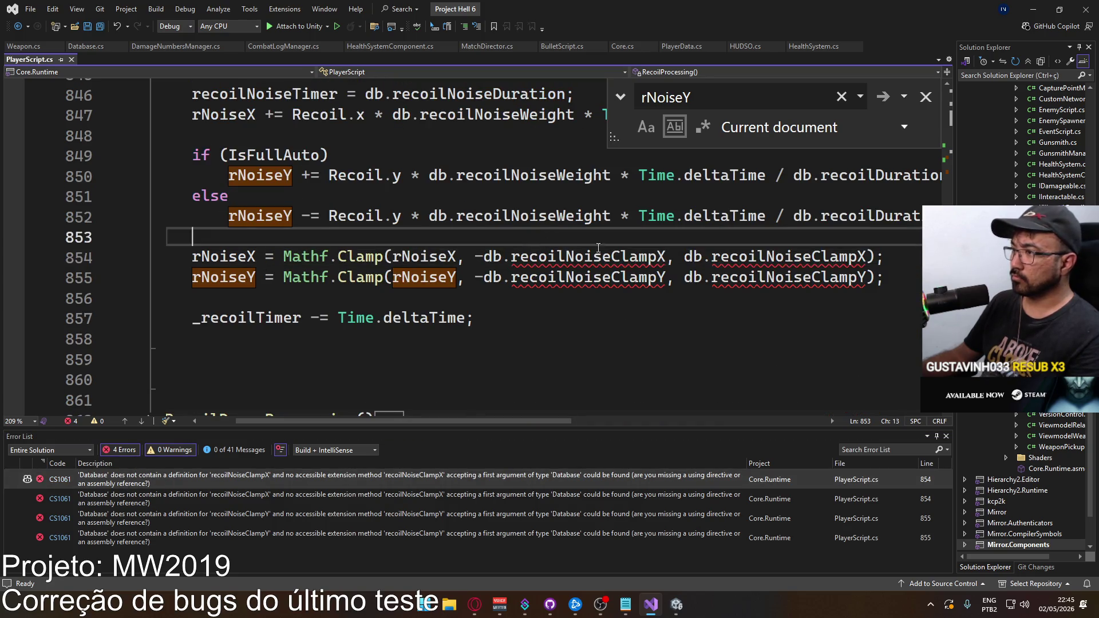
drag(666, 257, 494, 252)
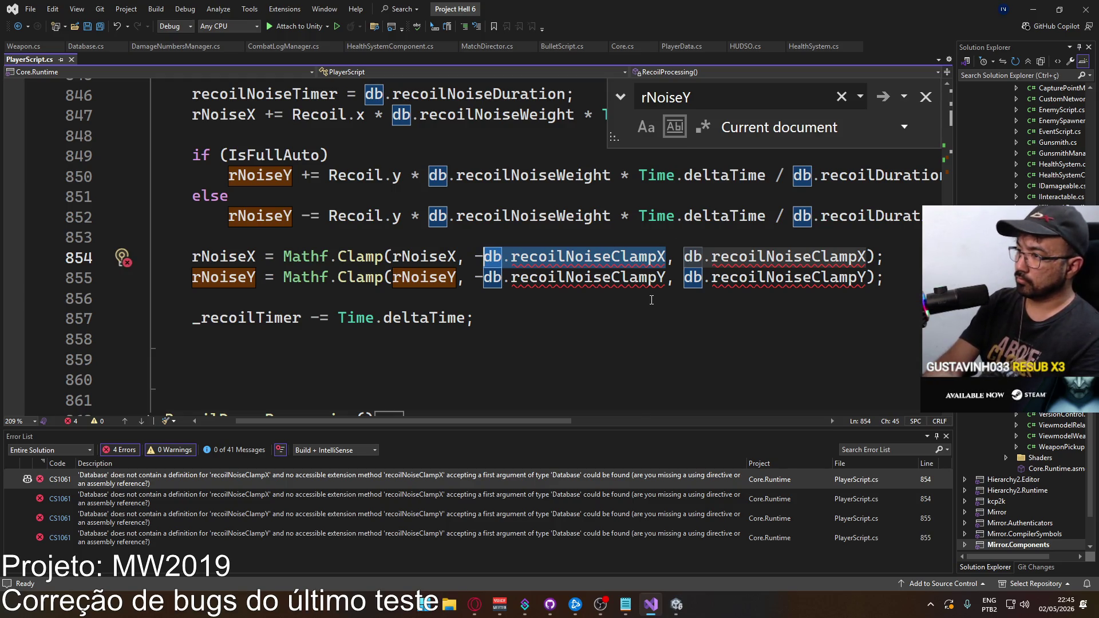
text(Active)
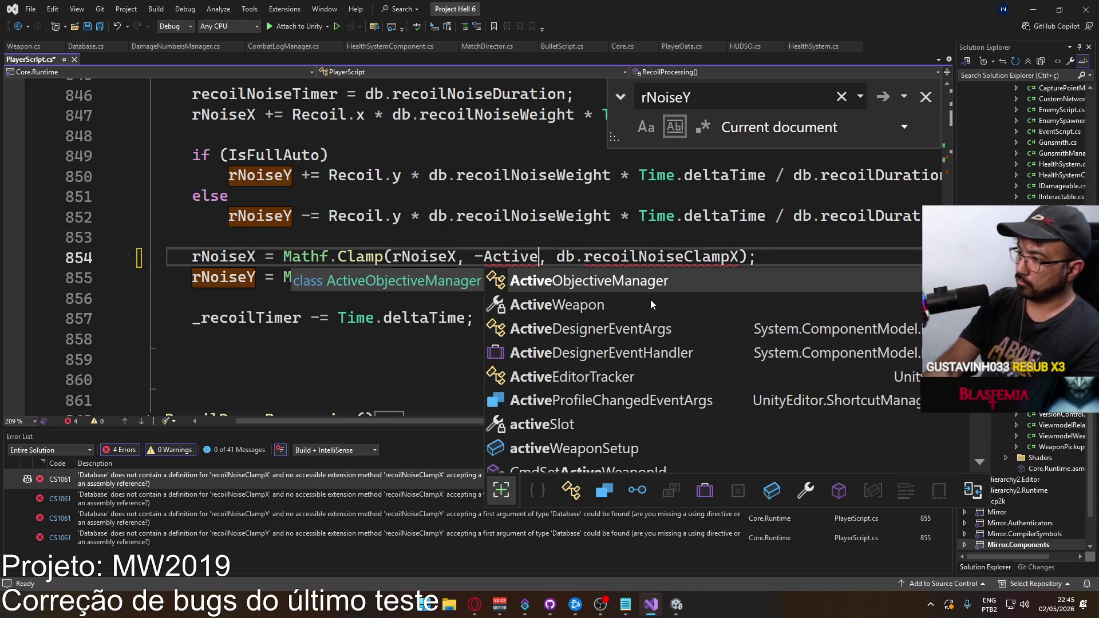
text(.)
key(ctrl+z)
key(ctrl+z)
key(BackSpace)
key(BackSpace)
key(BackSpace)
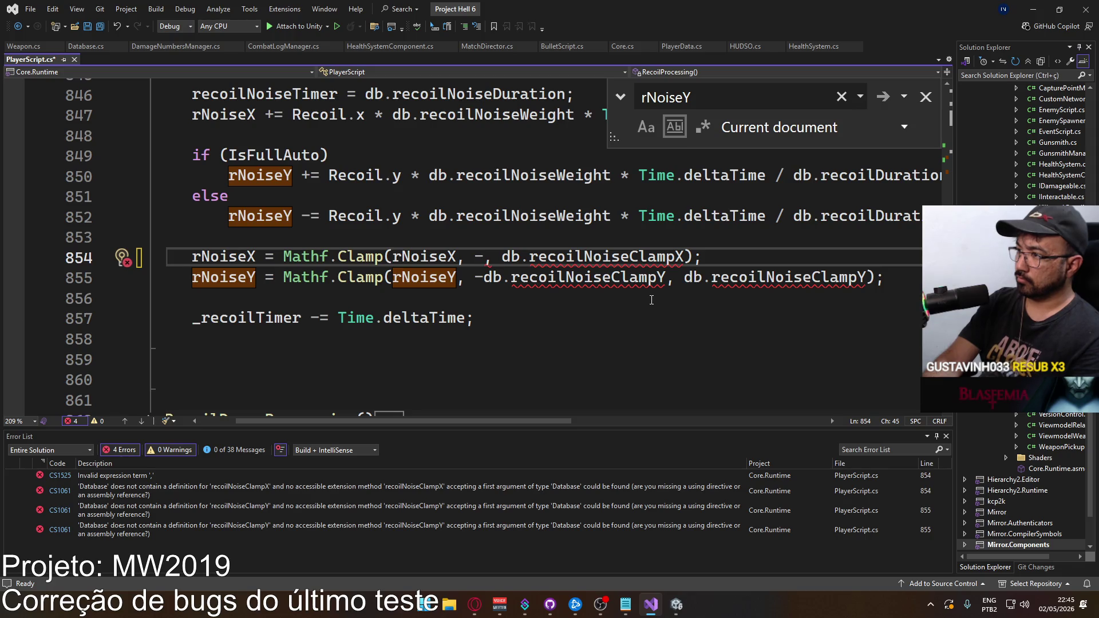
text(Active)
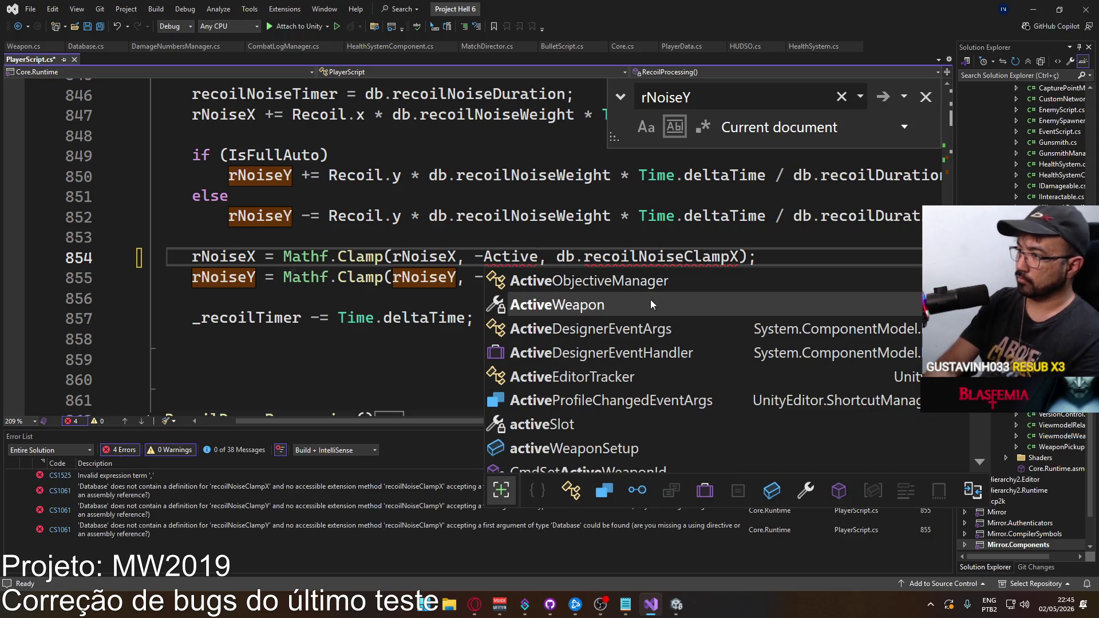
key(Tab)
text(.)
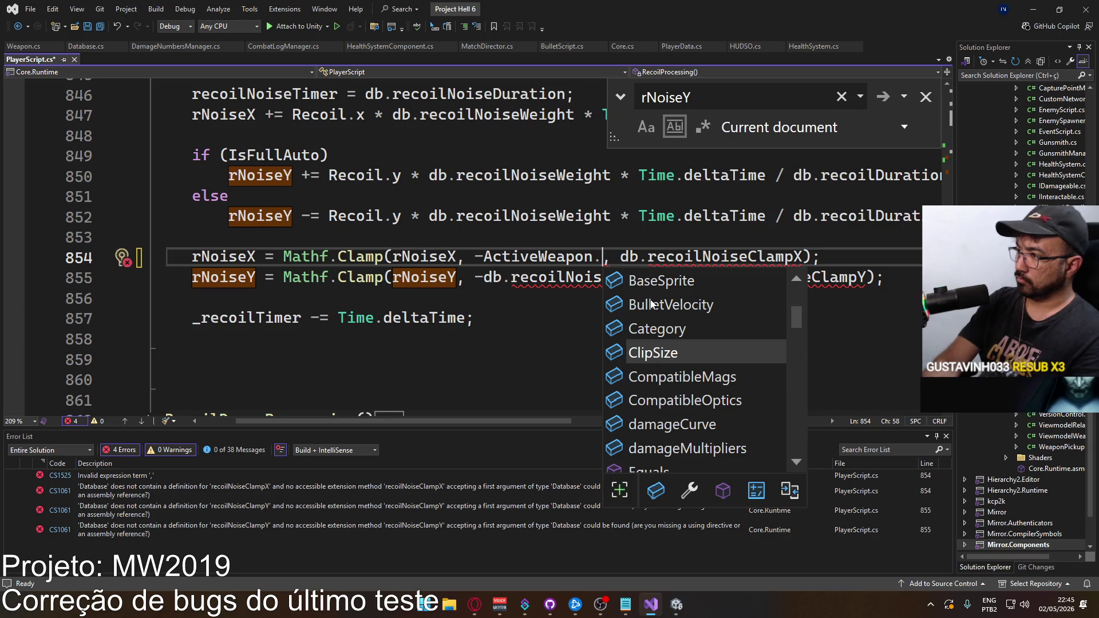
text(recoilnoi)
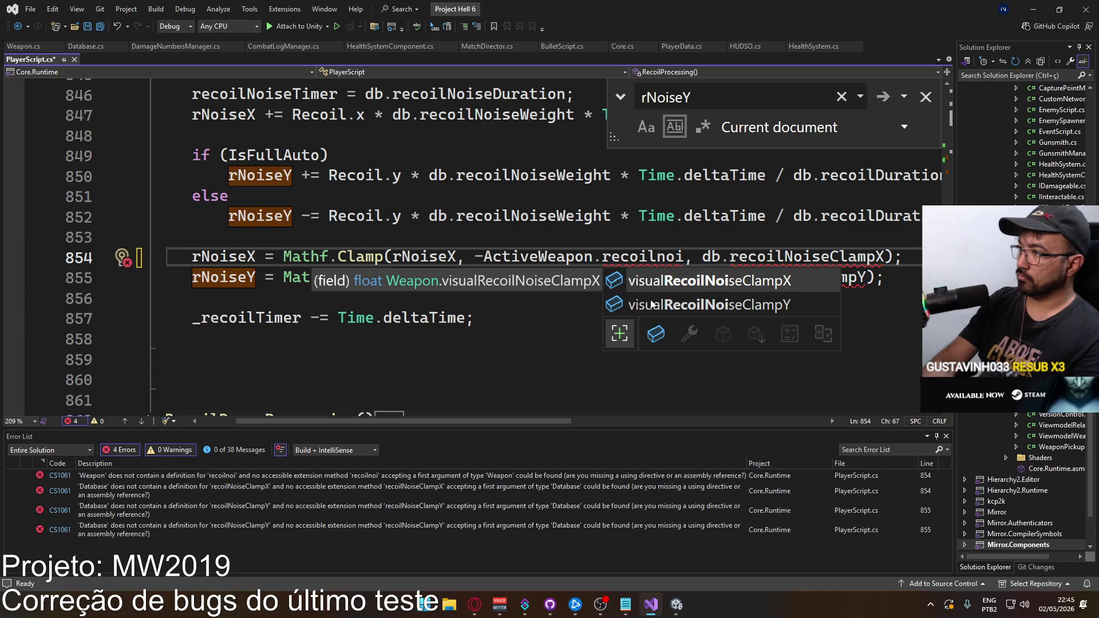
key(Tab)
Step: Swap the upper-bound db.recoilNoiseClampX on line 854 for ActiveWeapon.visualRecoilNoiseClampX too
scroll(630, 259, right, 3)
double_click(587, 259)
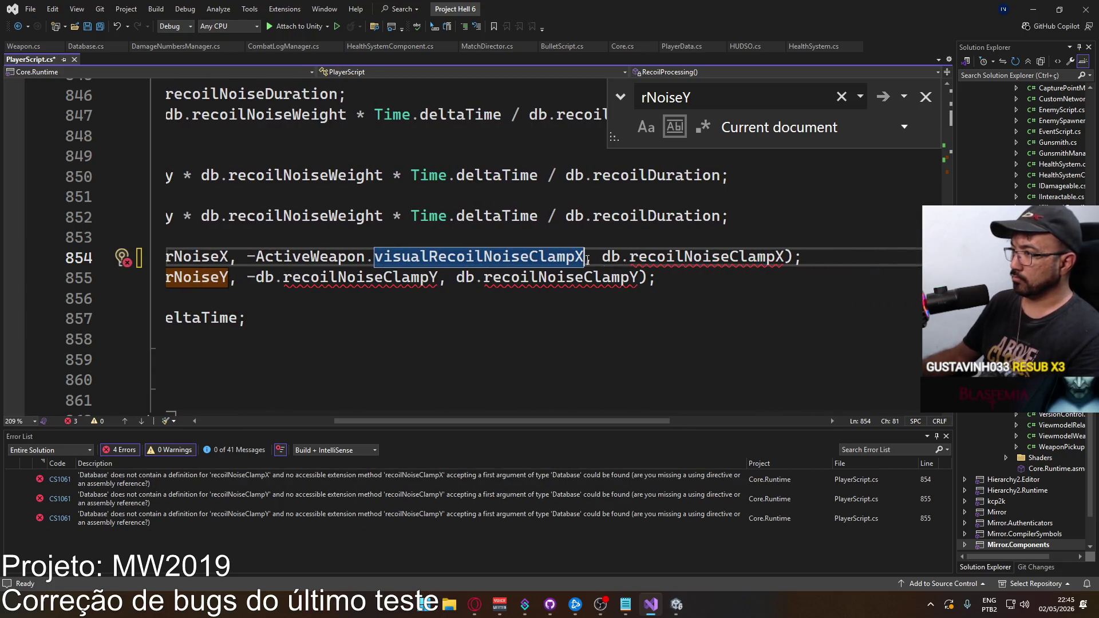
shift+click(256, 256)
key(ctrl+c)
drag(602, 256, 783, 257)
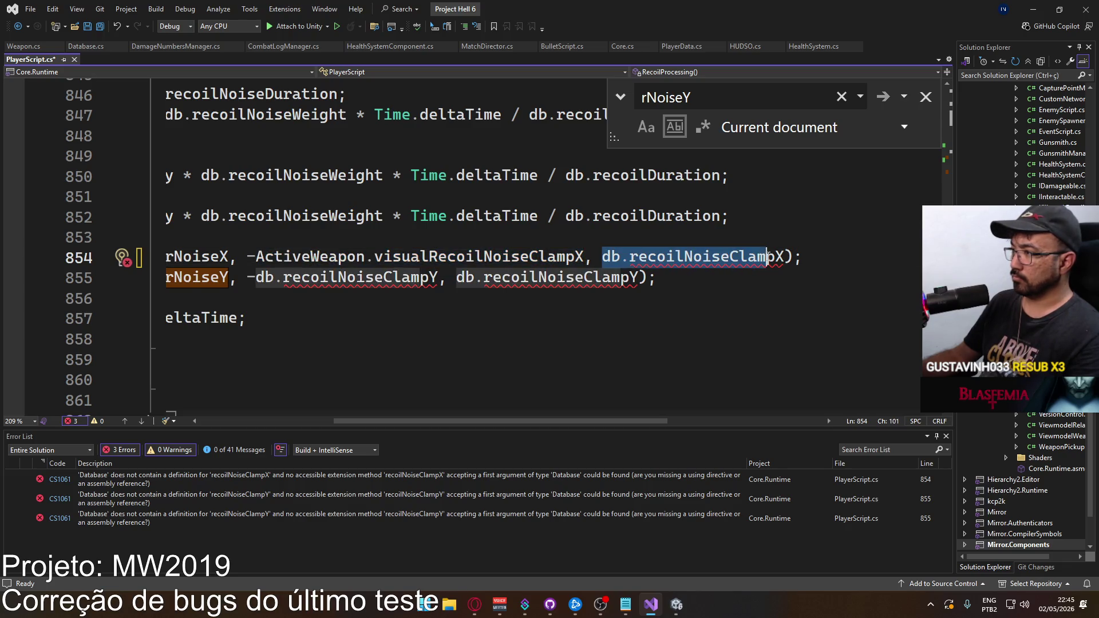
key(ctrl+v)
Step: Change both line 855 bounds from db.recoilNoiseClampY to ActiveWeapon.visualRecoilNoiseClampY
drag(256, 277, 436, 278)
key(ctrl+v)
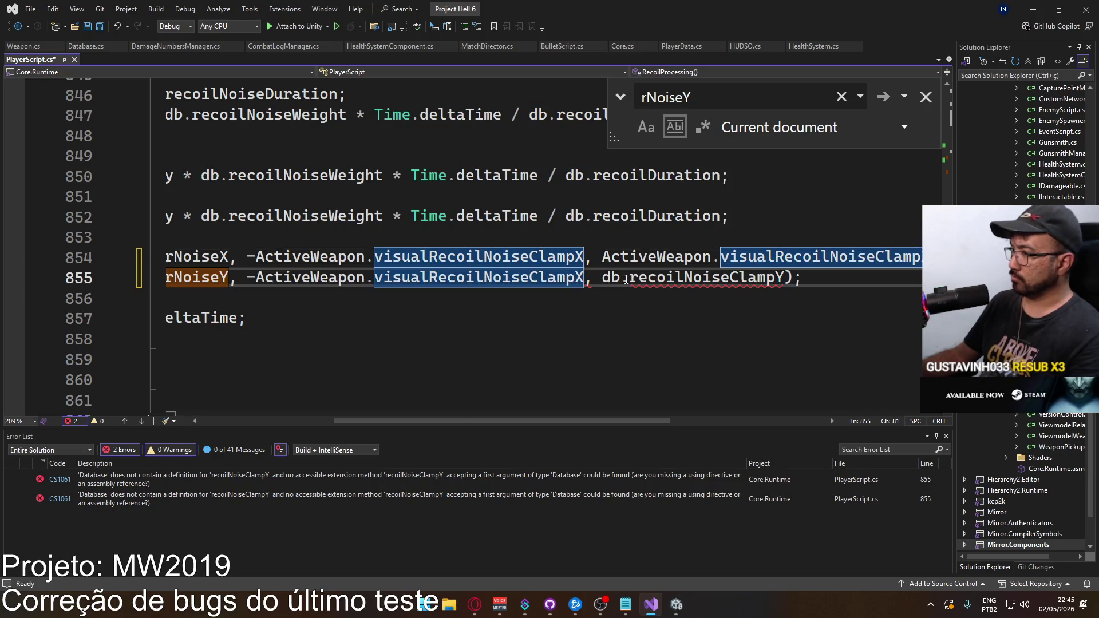
key(Tab)
key(Tab)
click(583, 277)
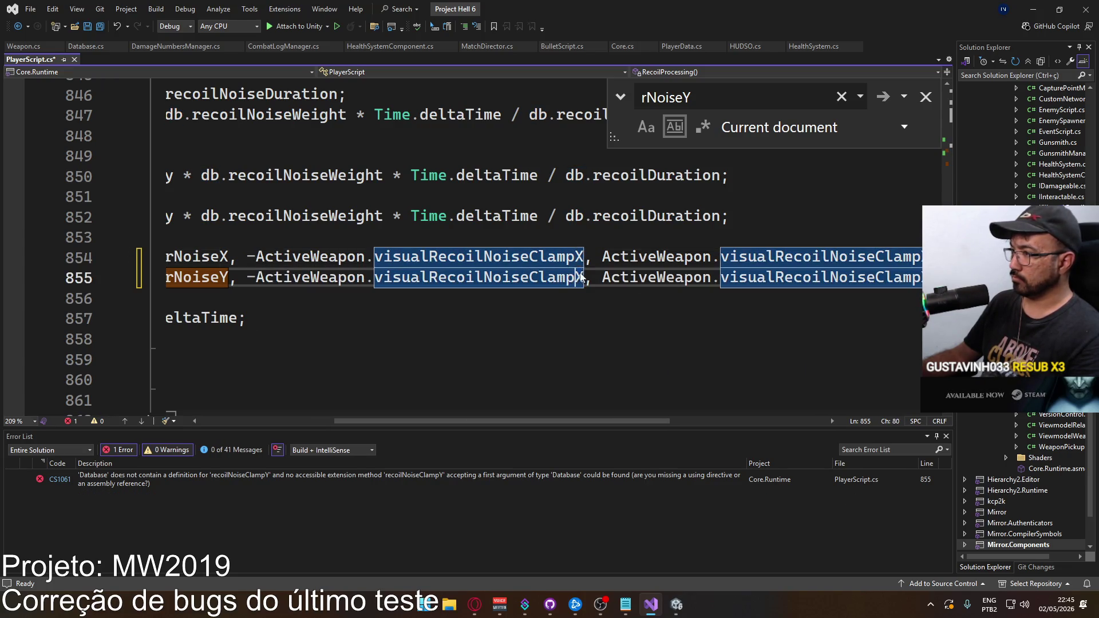
key(BackSpace)
text(Y)
drag(601, 422, 726, 423)
click(687, 278)
key(BackSpace)
text(Y)
drag(635, 423, 538, 421)
Step: Hide the now-empty error list and return to Unity to recompile the scripts
key(Down)
key(Down)
key(Down)
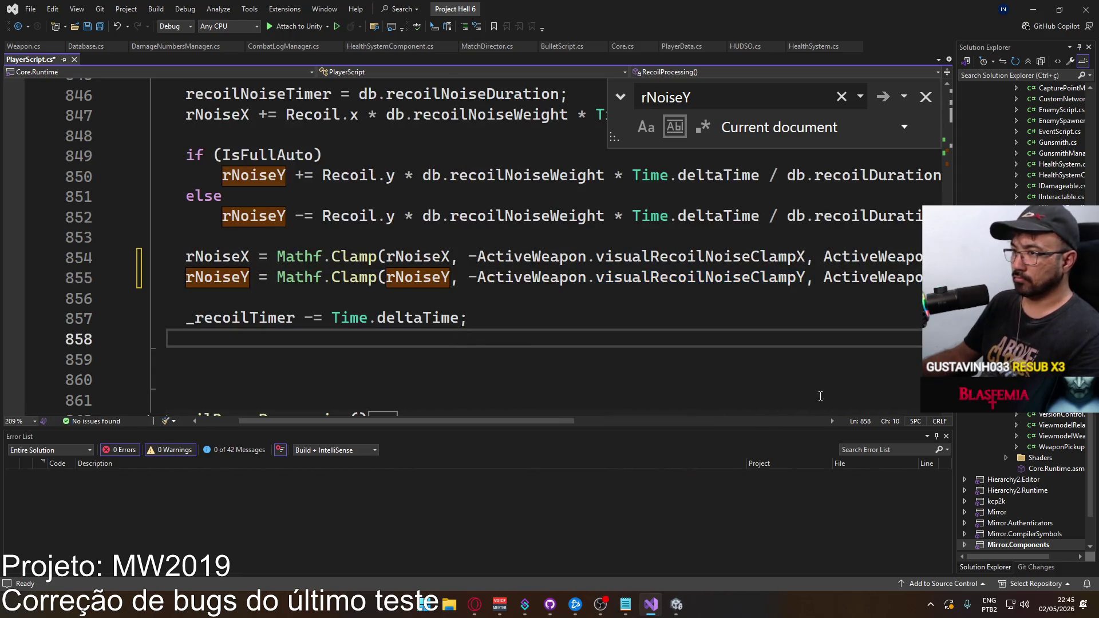
click(940, 437)
click(636, 313)
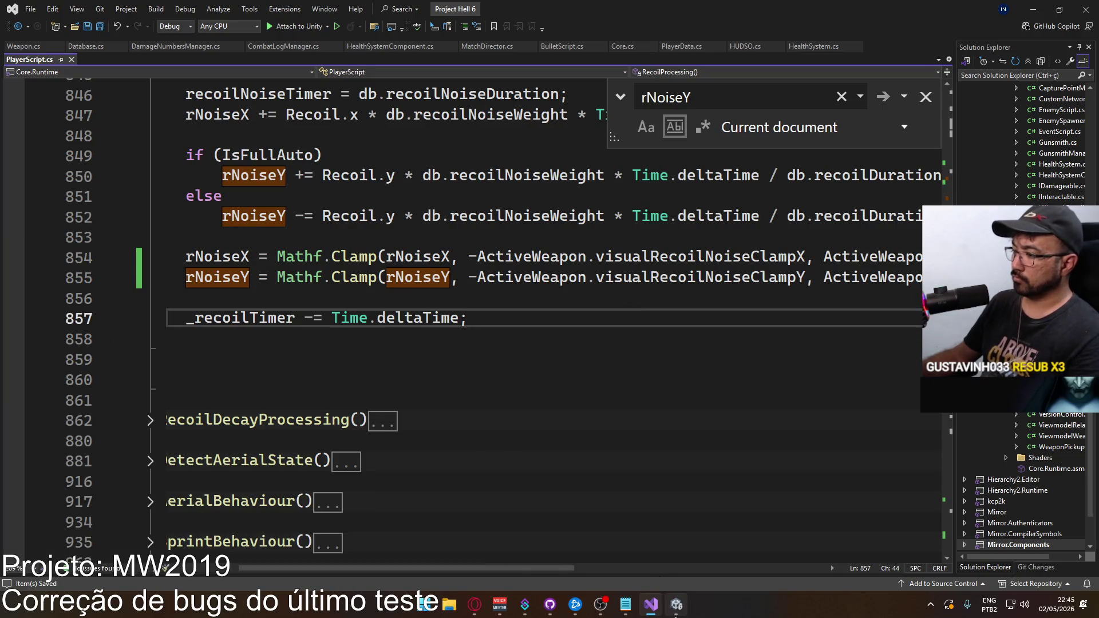
click(677, 607)
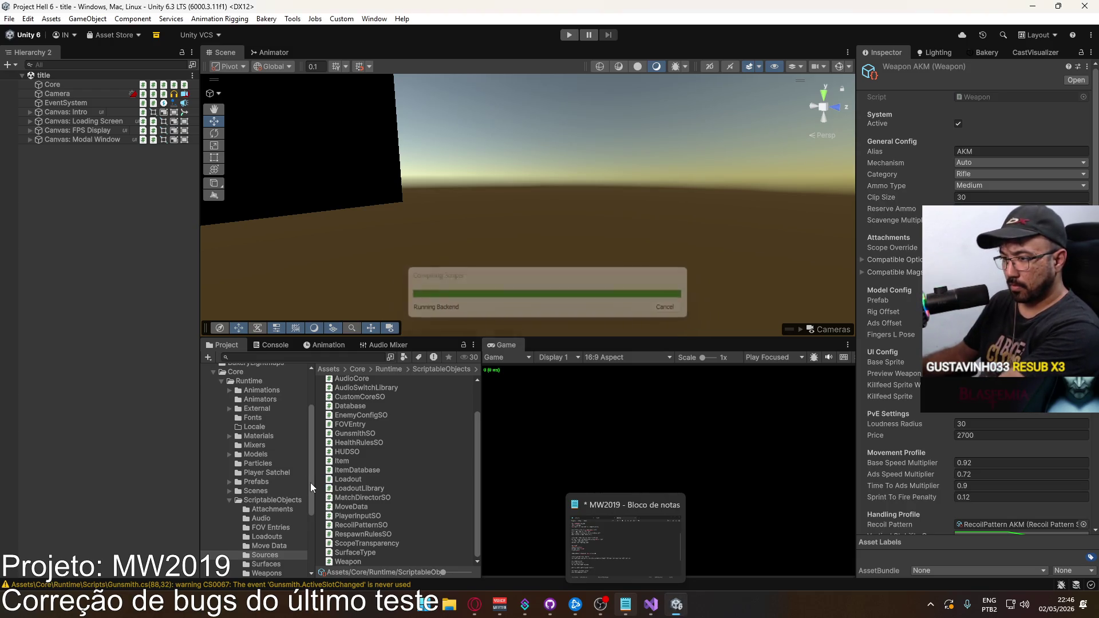
Step: In the Weapons folder, multi-select the AN94, AKM, M4 MK18, MP5 and VECTOR weapon assets
scroll(275, 487, down, 3)
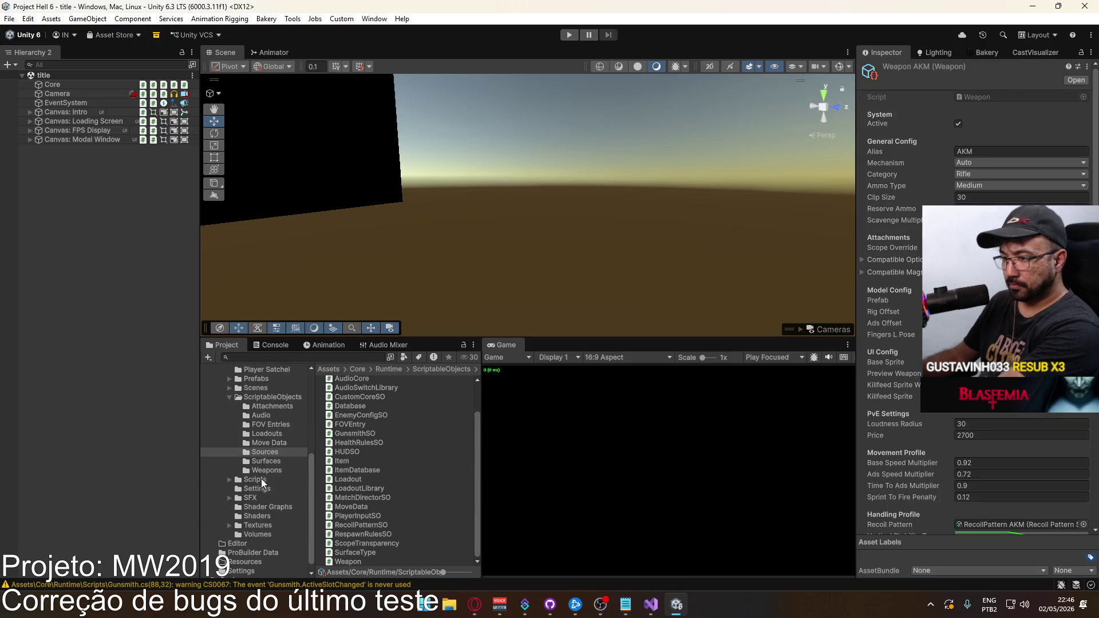
click(270, 471)
click(380, 469)
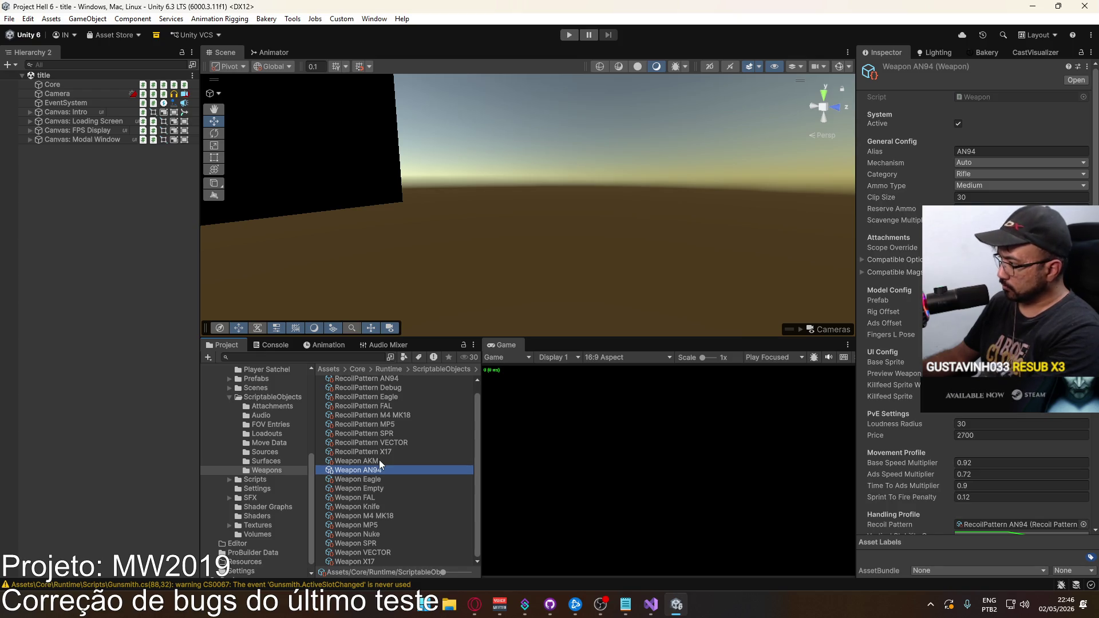
shift+click(380, 461)
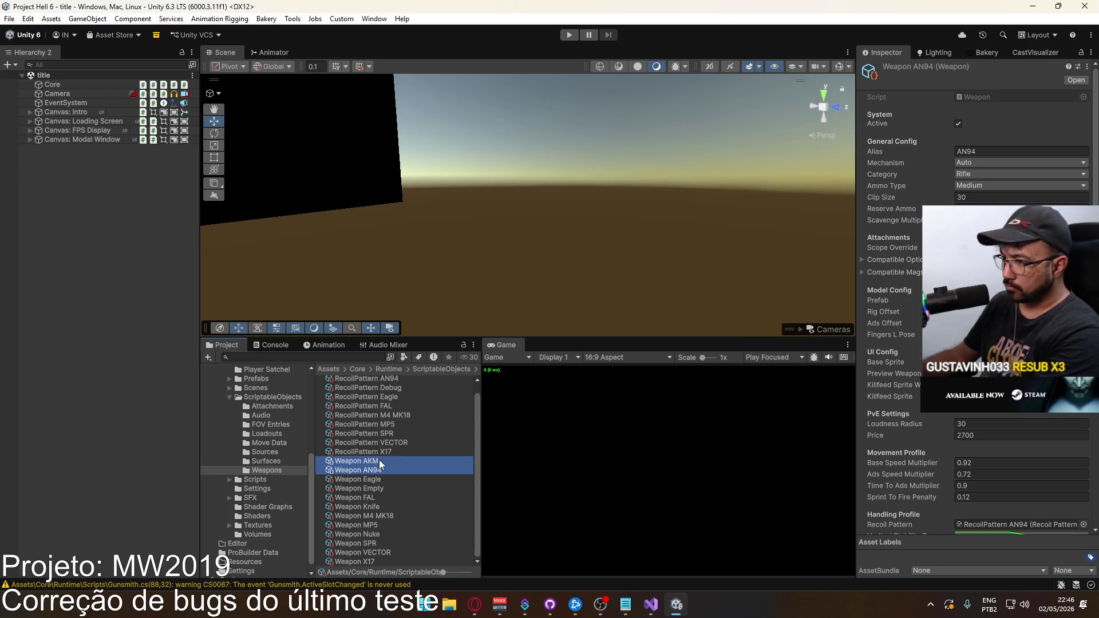
ctrl+click(391, 514)
ctrl+click(383, 525)
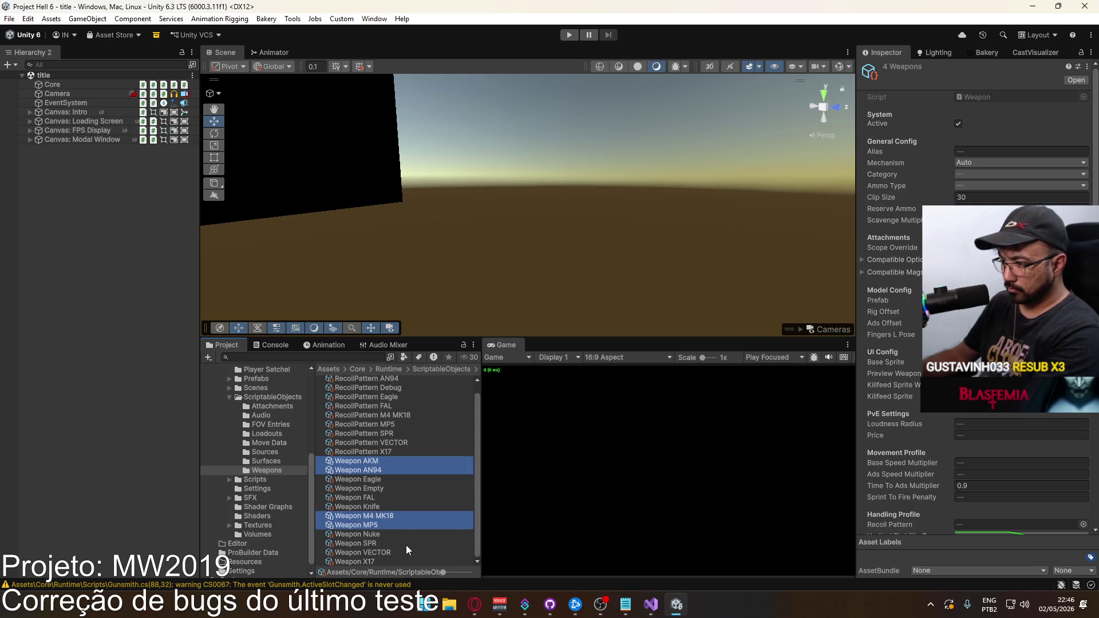
ctrl+click(386, 552)
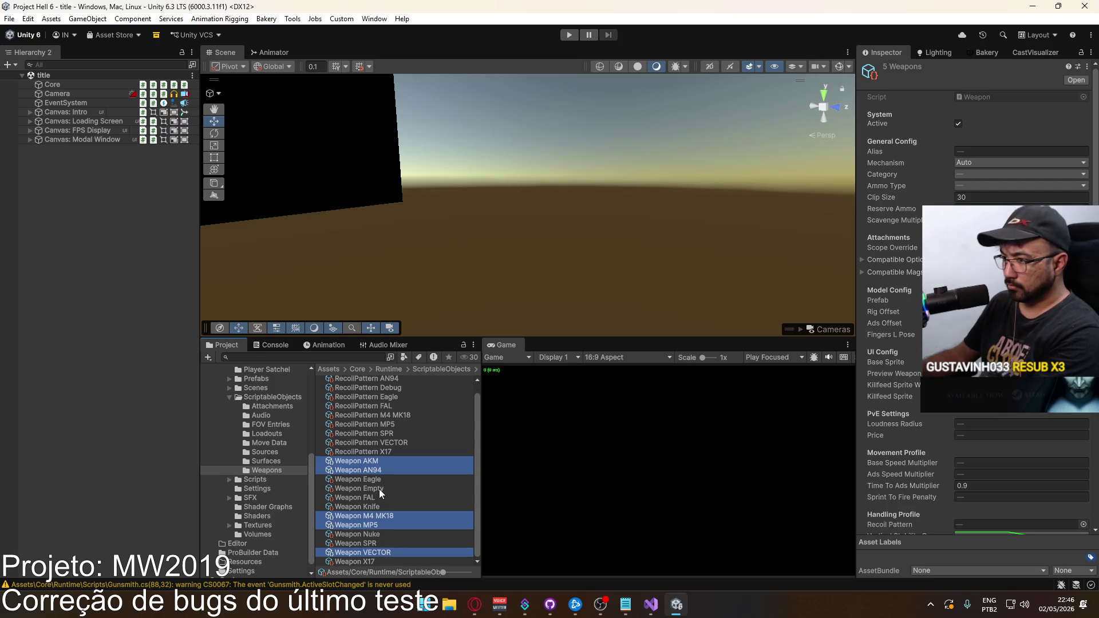
Step: Check their Visual Recoil Noise clamp fields, reselect only Weapon AN94, and enter play mode
scroll(1019, 455, down, 5)
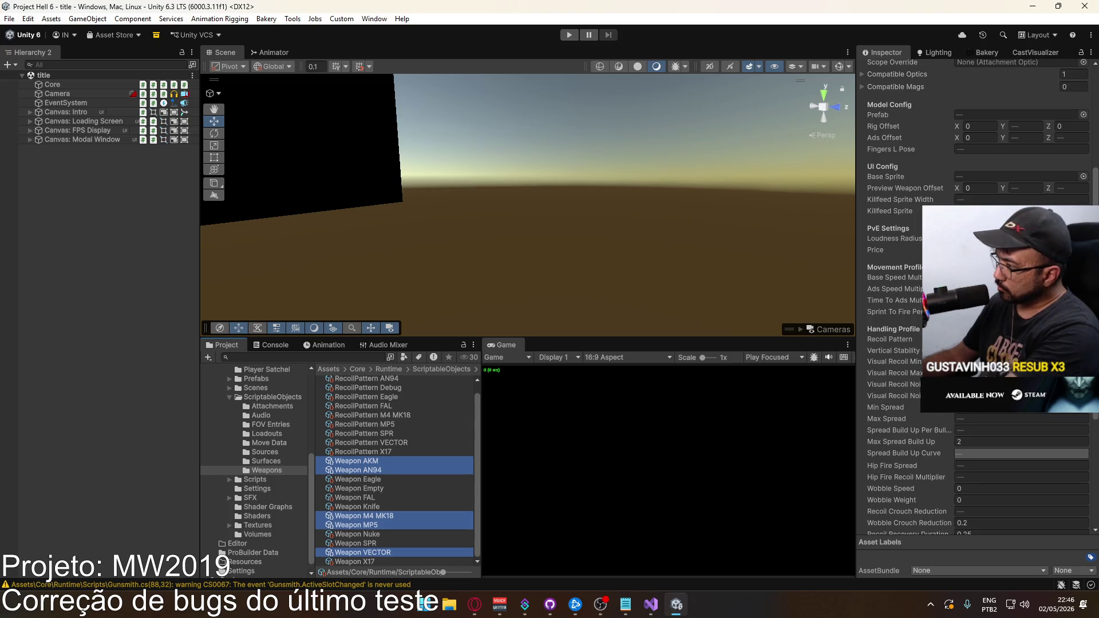
click(1008, 395)
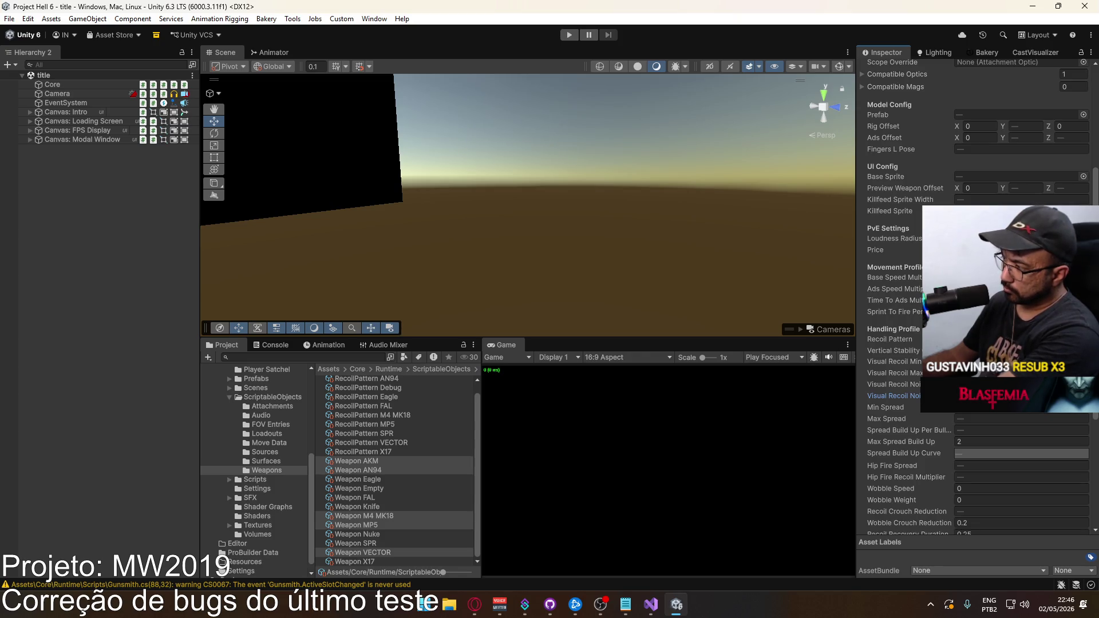
click(380, 469)
click(569, 35)
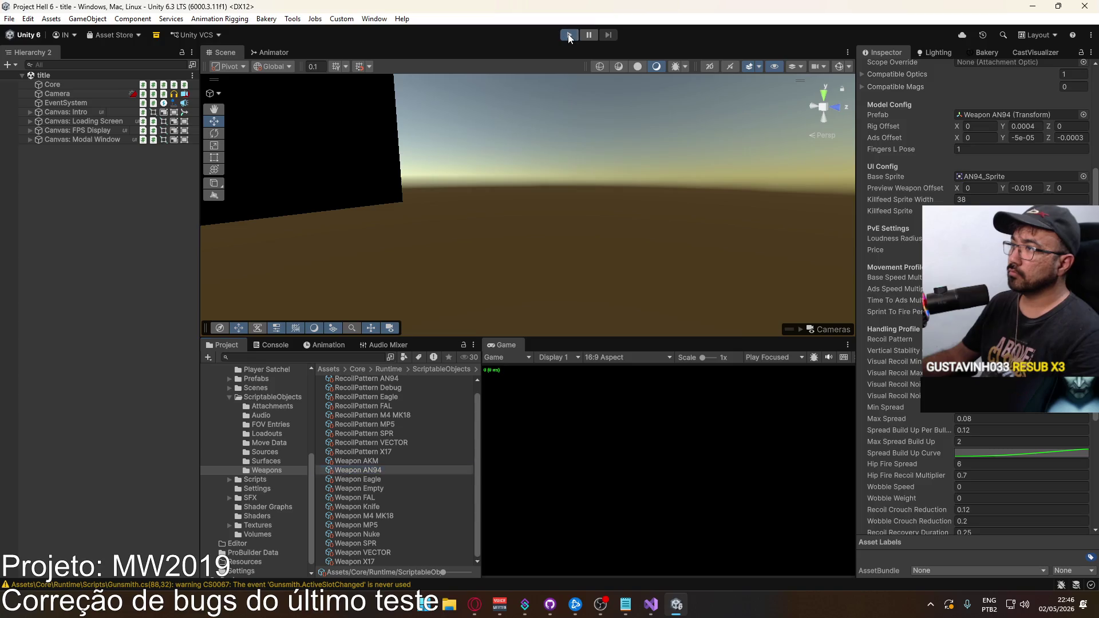
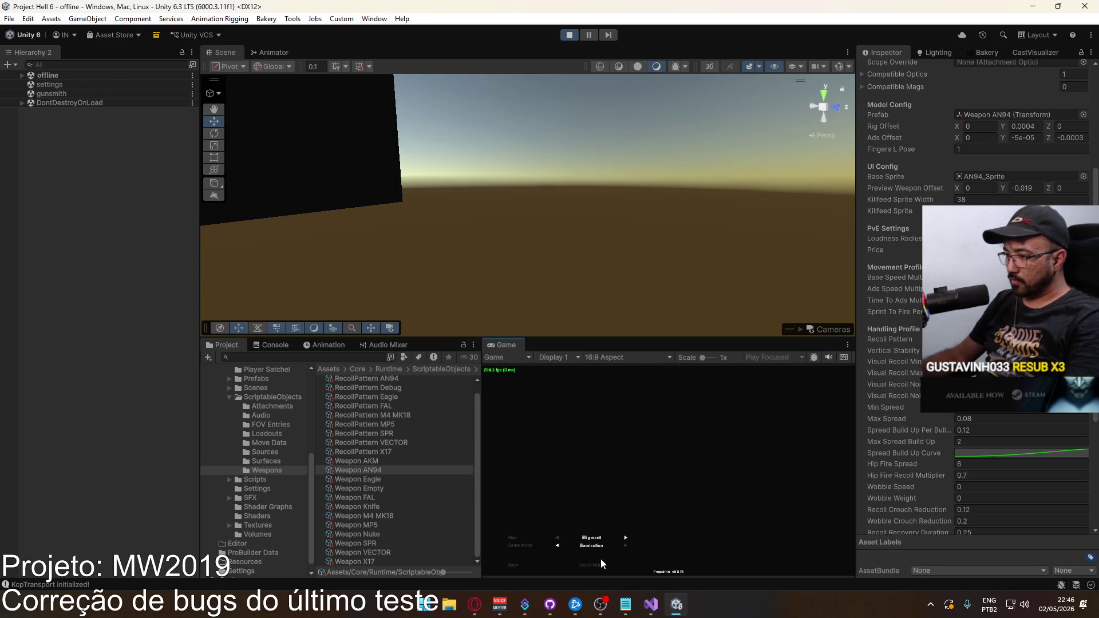
Step: Start a match on the shipment map and maximize the Game view
click(590, 567)
key(super)
click(519, 345)
right_click(515, 345)
click(597, 383)
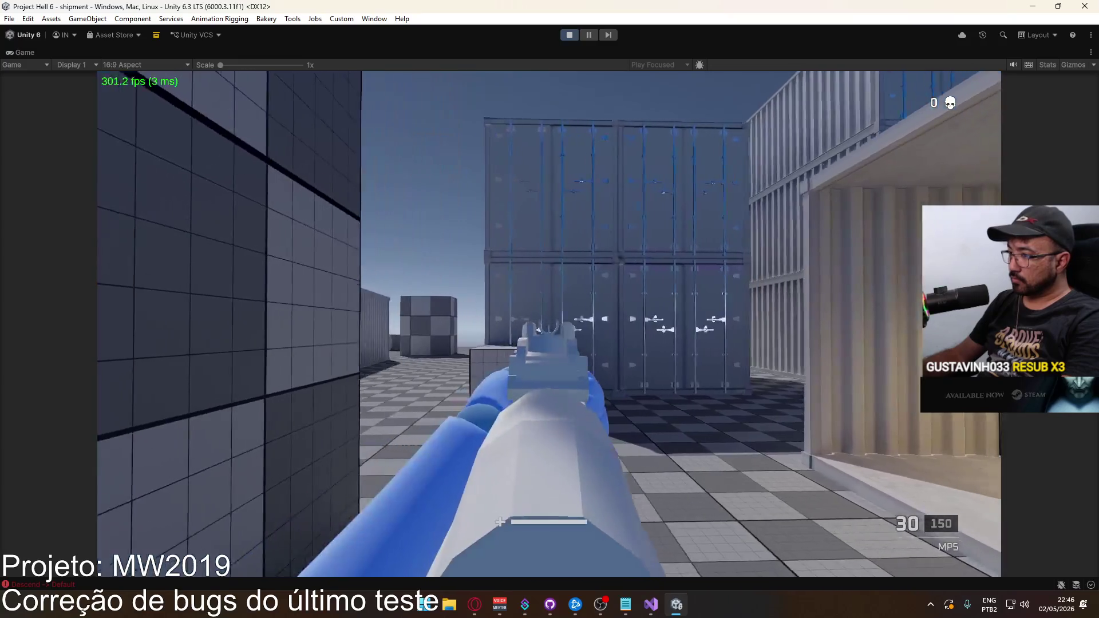
Step: Test-fire and reload the weapon, then restore the full editor layout
drag(550, 324, 549, 323)
key(r)
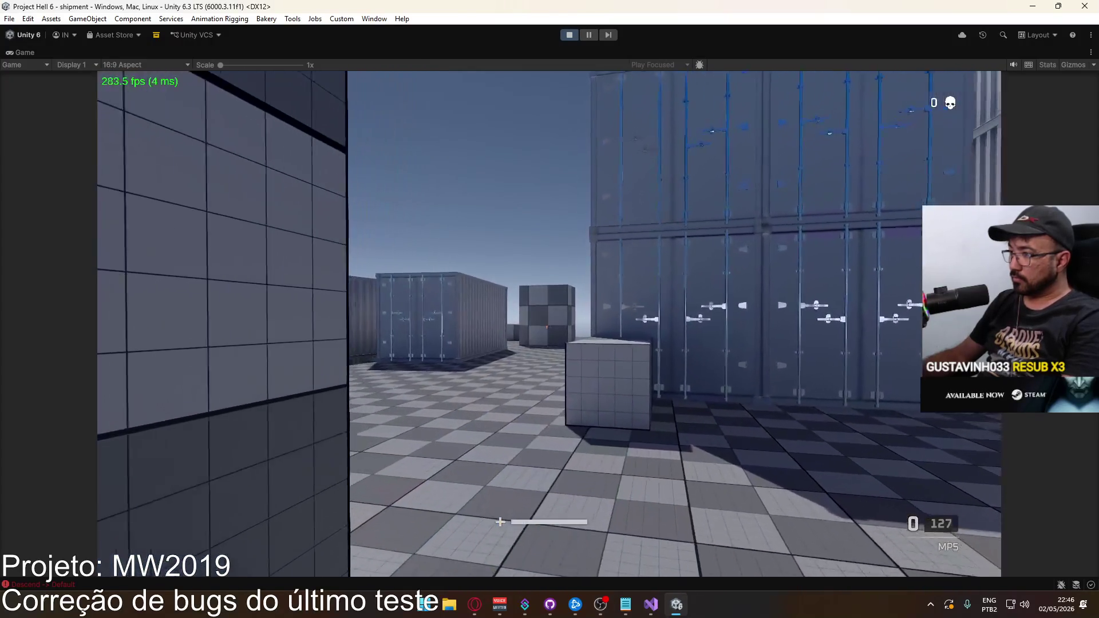
key(super)
click(651, 54)
right_click(650, 54)
click(690, 95)
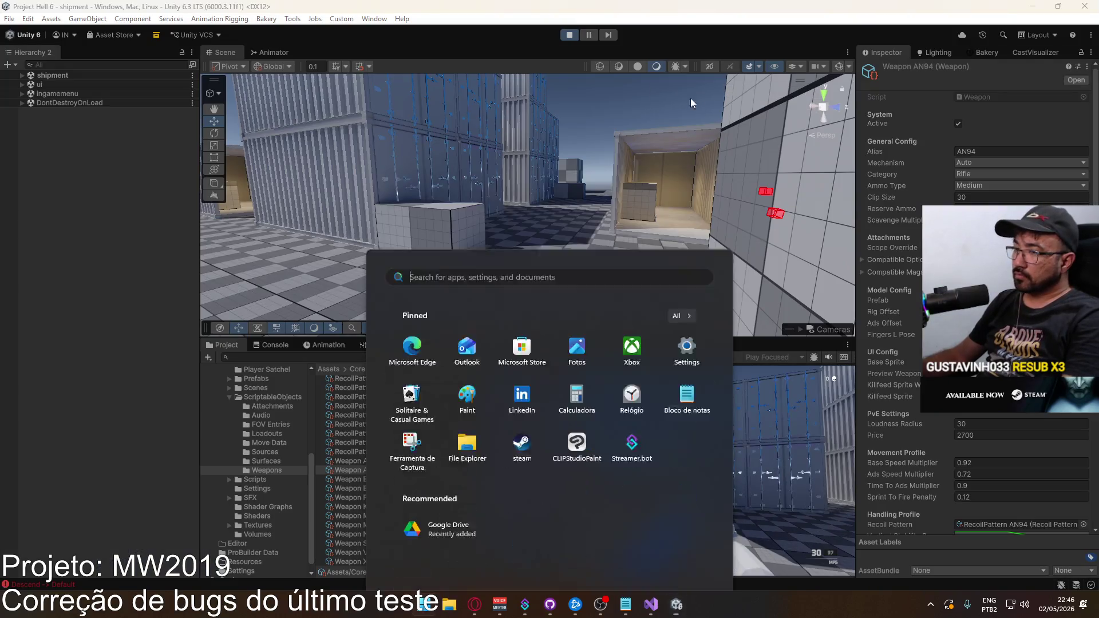
Step: Multi-select Weapon AKM, AN94 and FAL and set their Visual Recoil Noise Clamp to 1
click(377, 464)
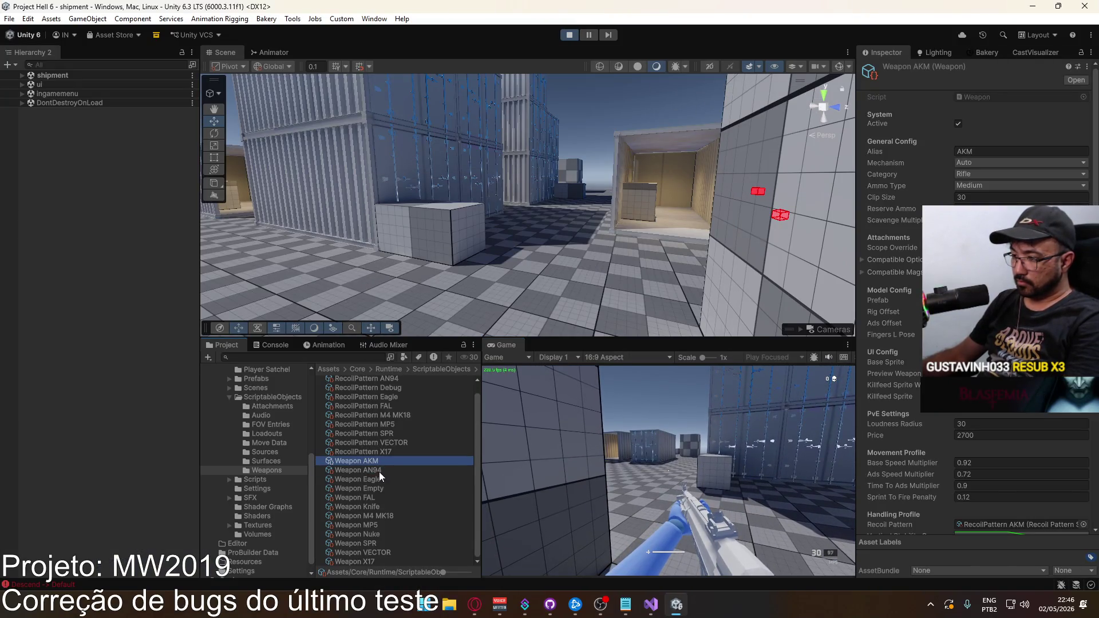
ctrl+click(382, 470)
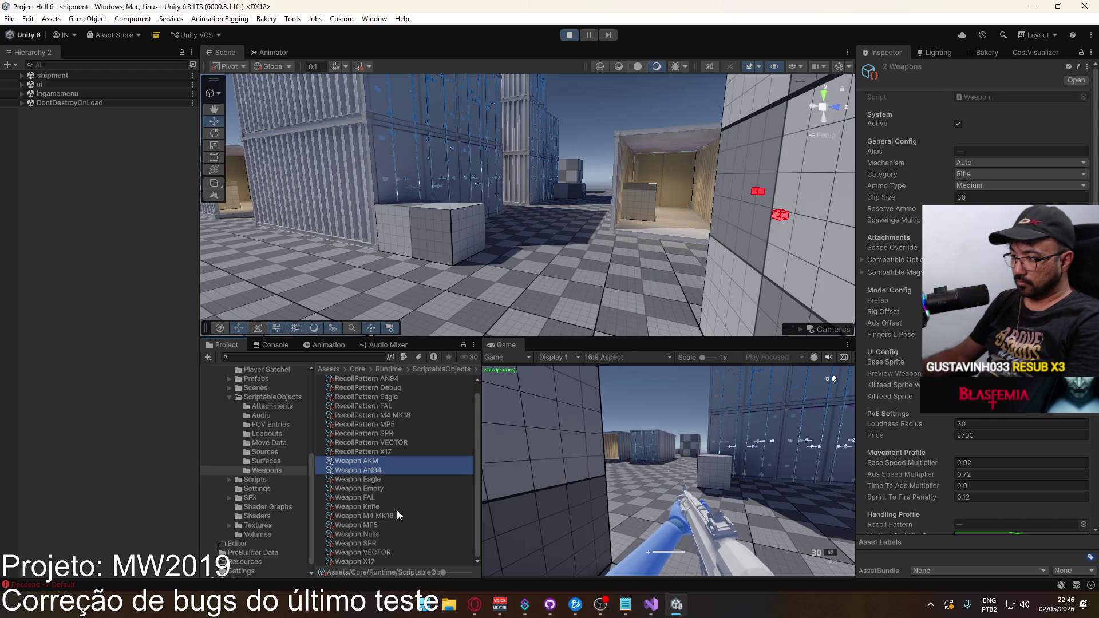
ctrl+click(380, 497)
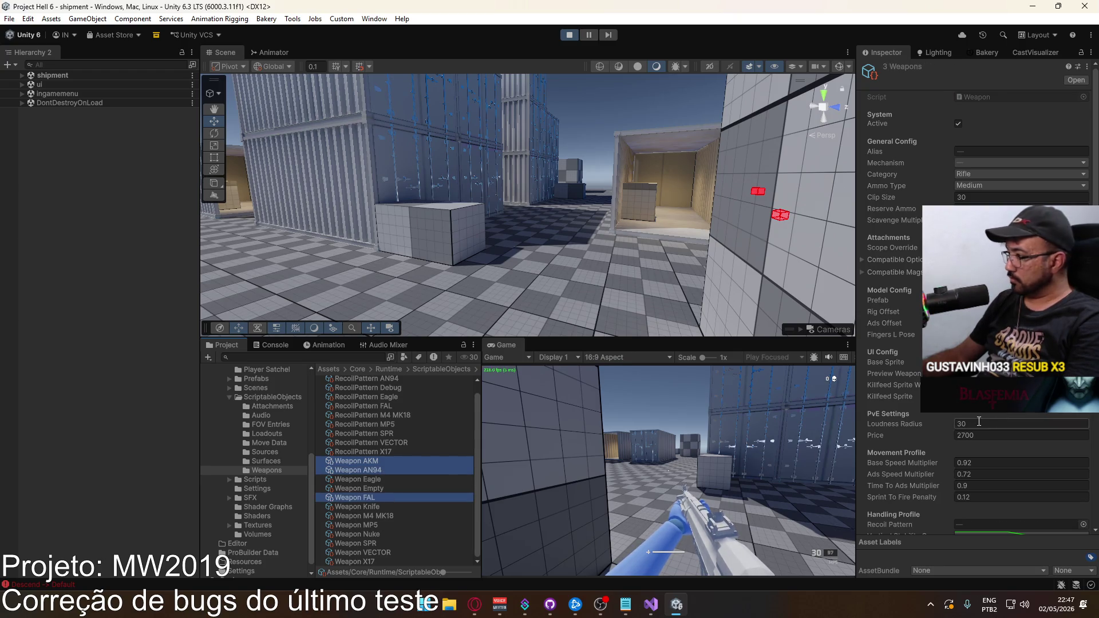
scroll(1017, 415, down, 4)
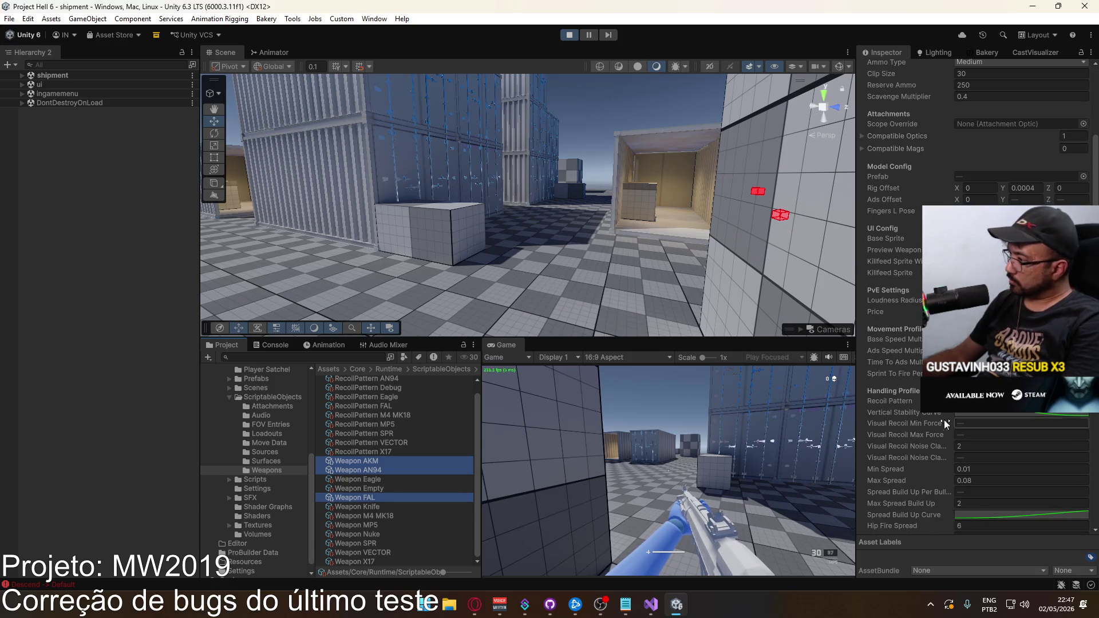
click(971, 446)
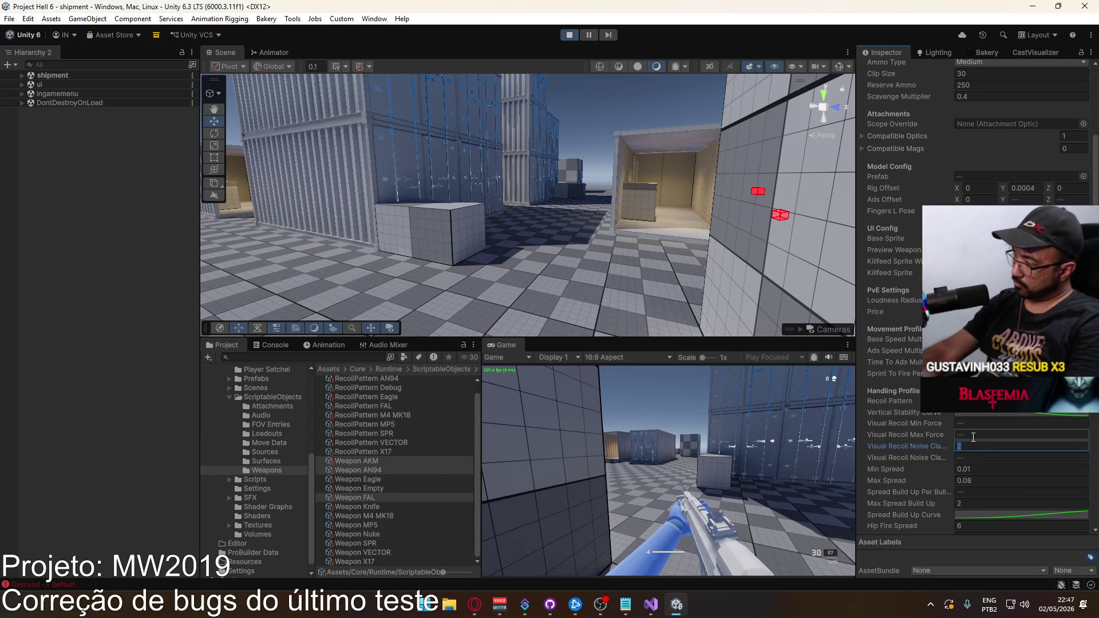
text(1)
click(668, 471)
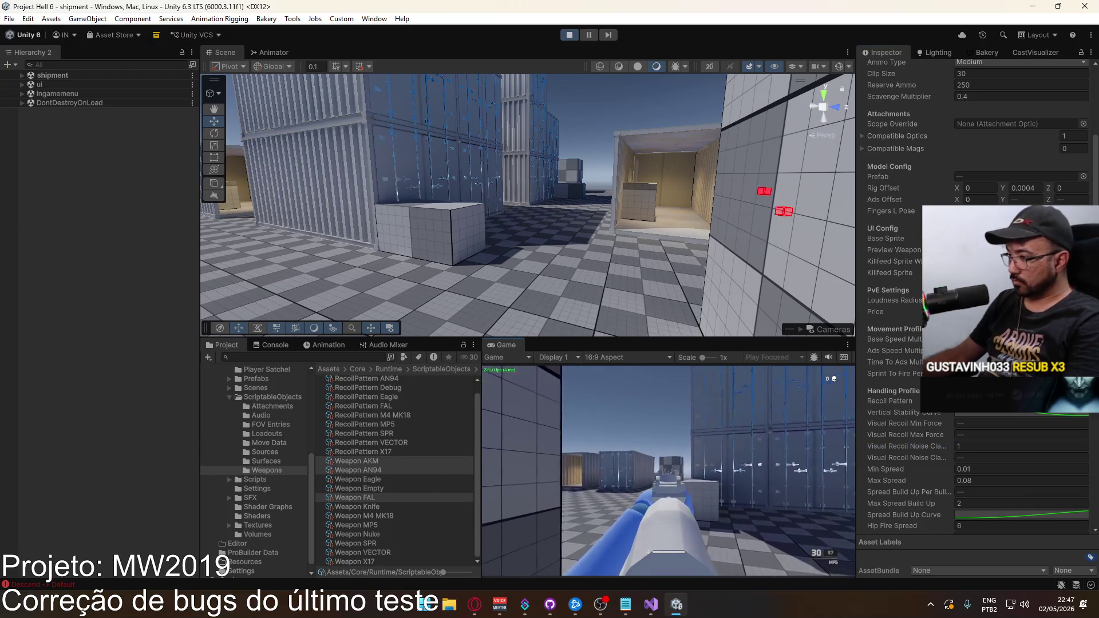
Step: Change Loadout 1's primary weapon to the AKM and confirm it
key(Escape)
click(542, 488)
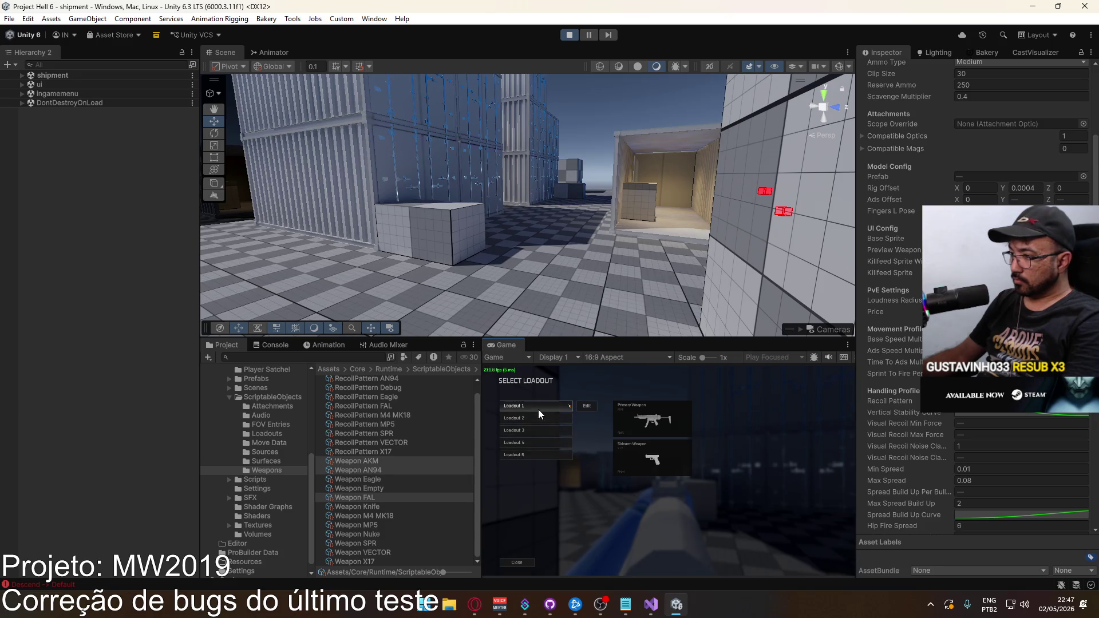
key(Escape)
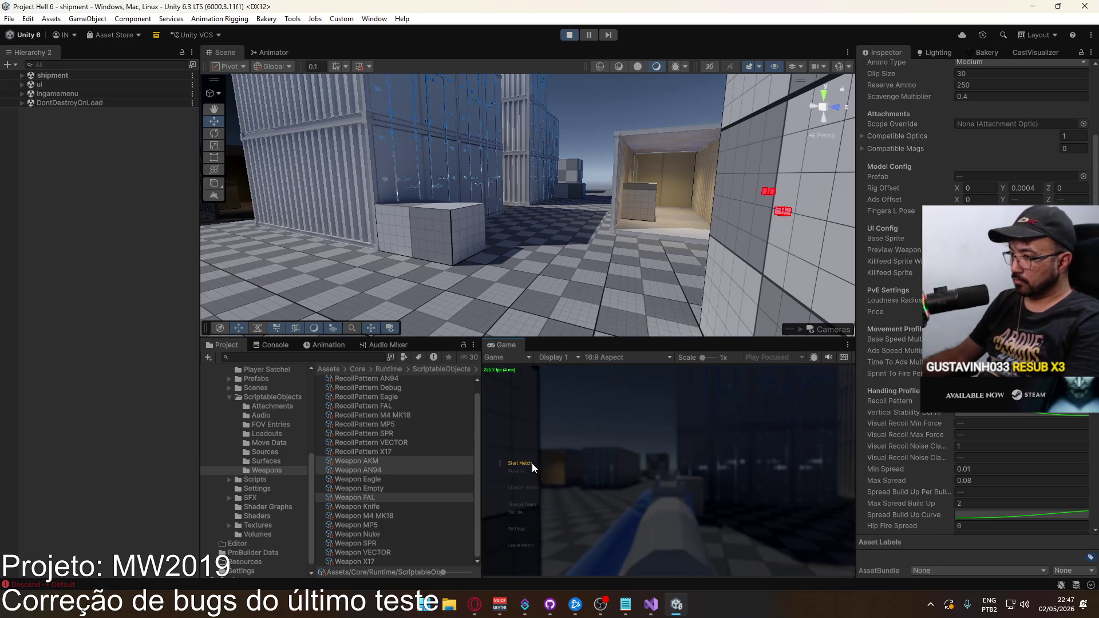
click(533, 486)
click(558, 411)
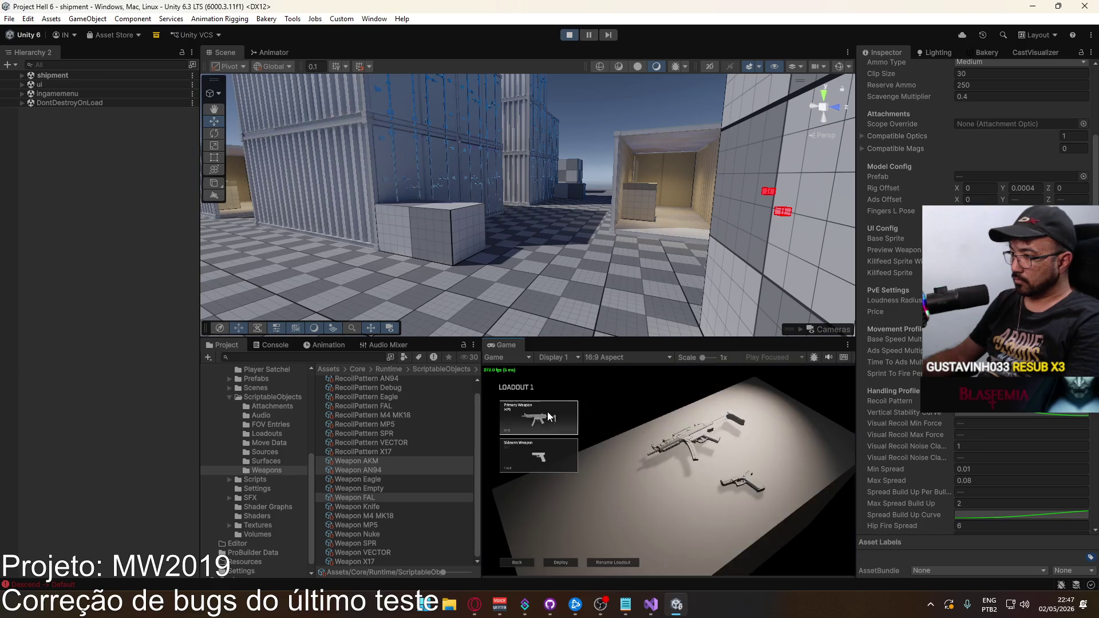
click(549, 417)
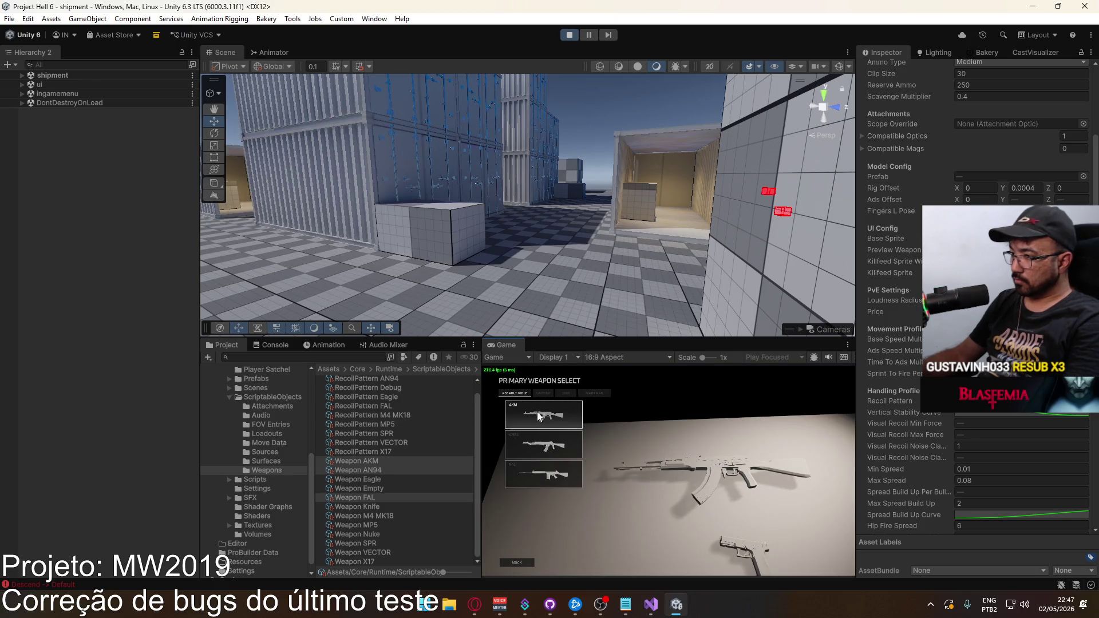
click(537, 412)
click(669, 563)
click(572, 560)
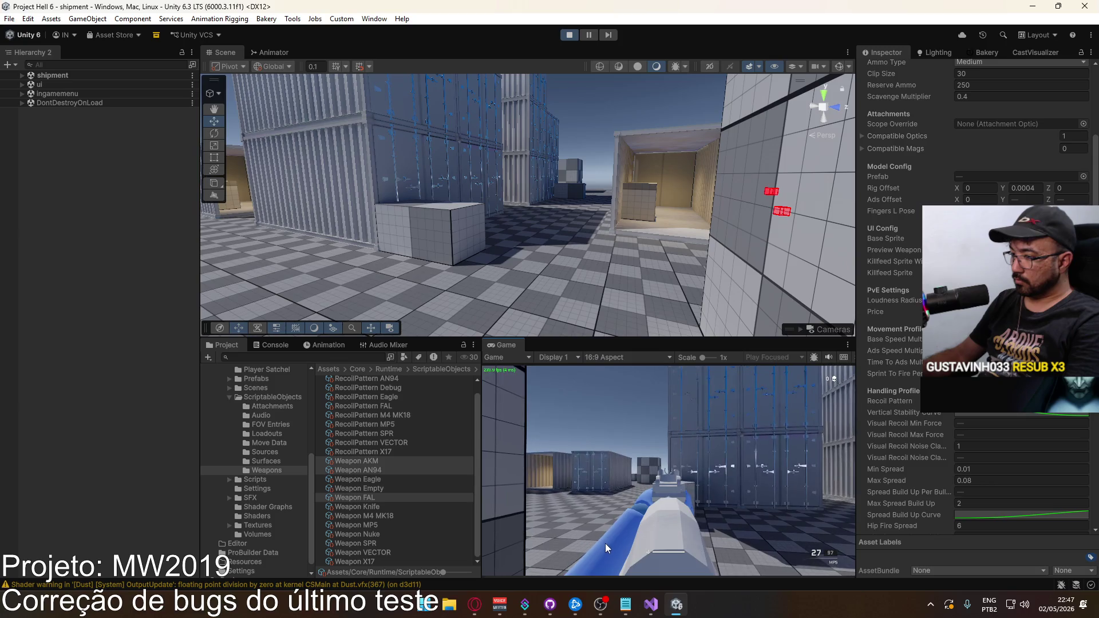
Step: Respawn with the AKM via Suicide and maximize the Game view
key(Escape)
click(516, 513)
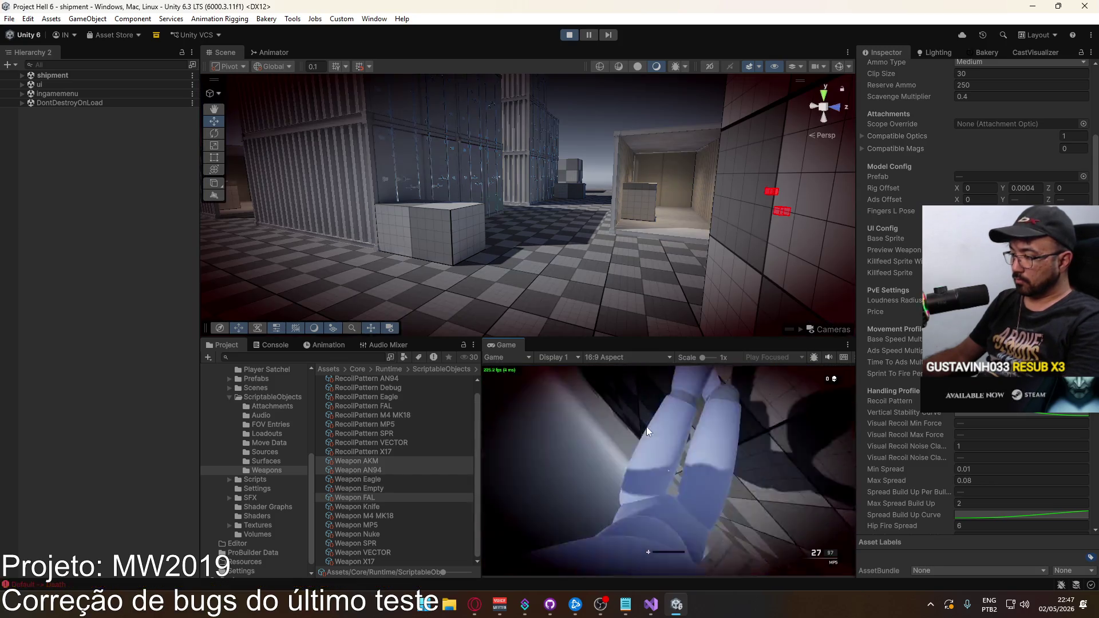
key(super)
key(super)
right_click(513, 347)
click(582, 387)
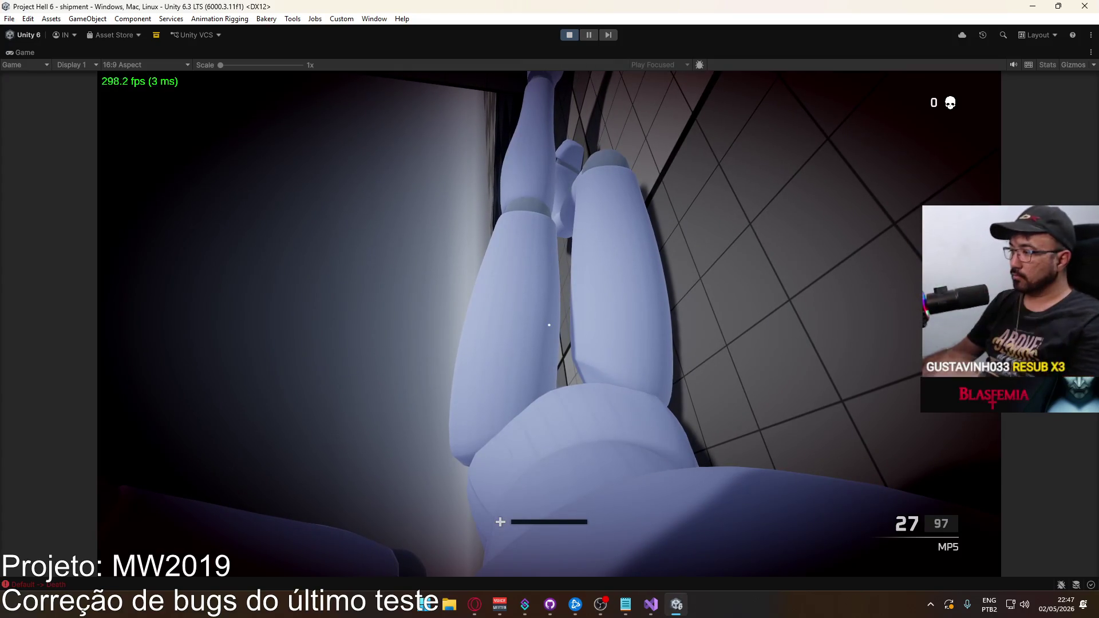
key(super)
click(516, 50)
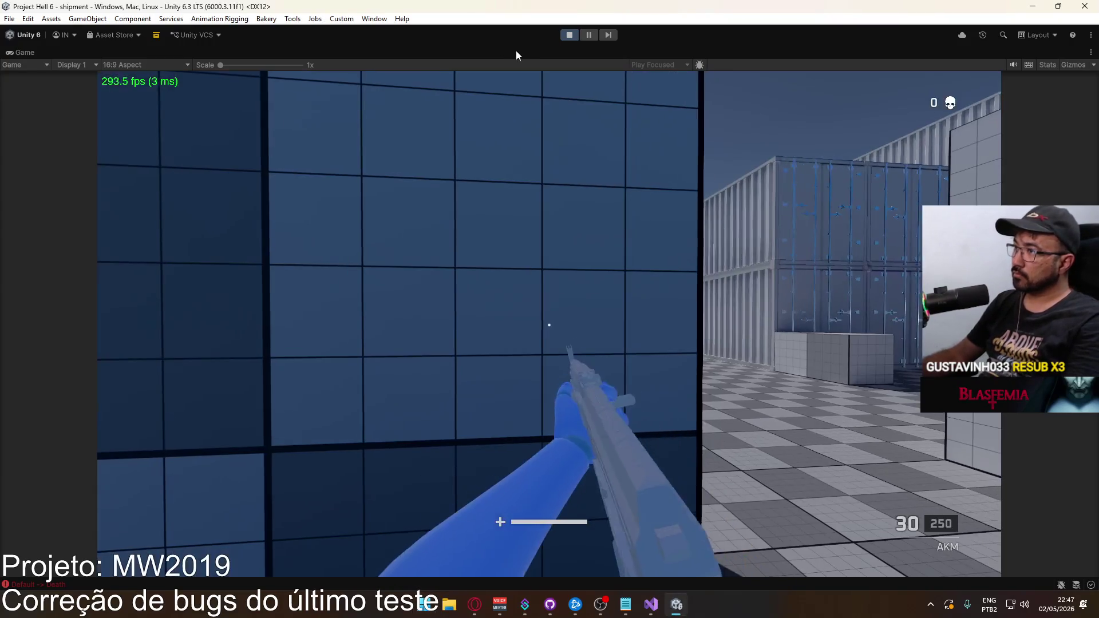
right_click(516, 50)
click(553, 89)
key(super)
key(super)
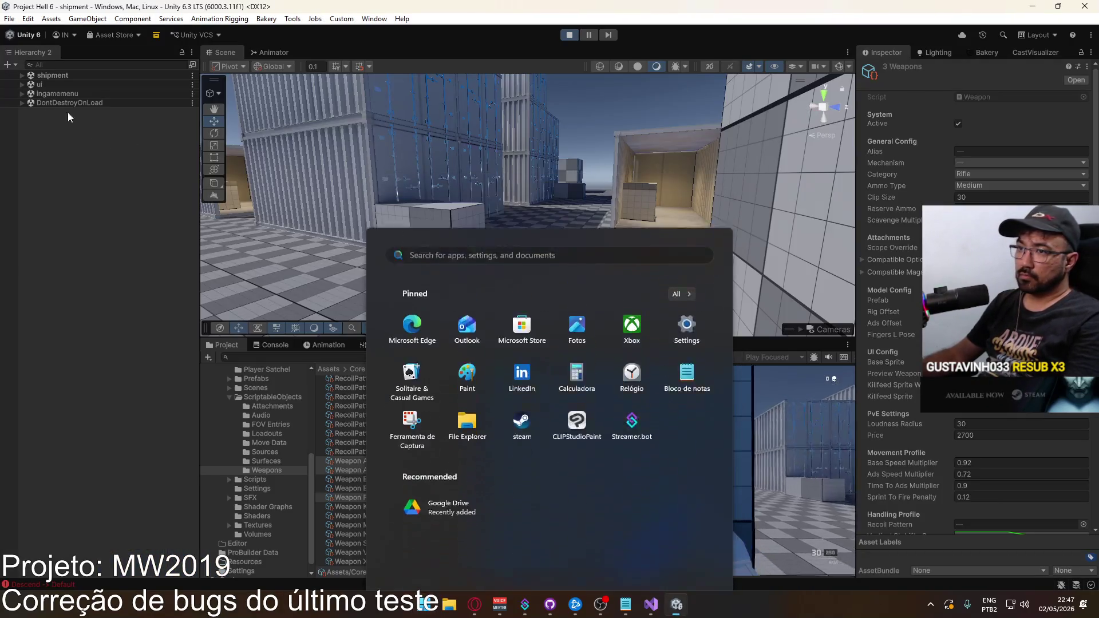
click(52, 185)
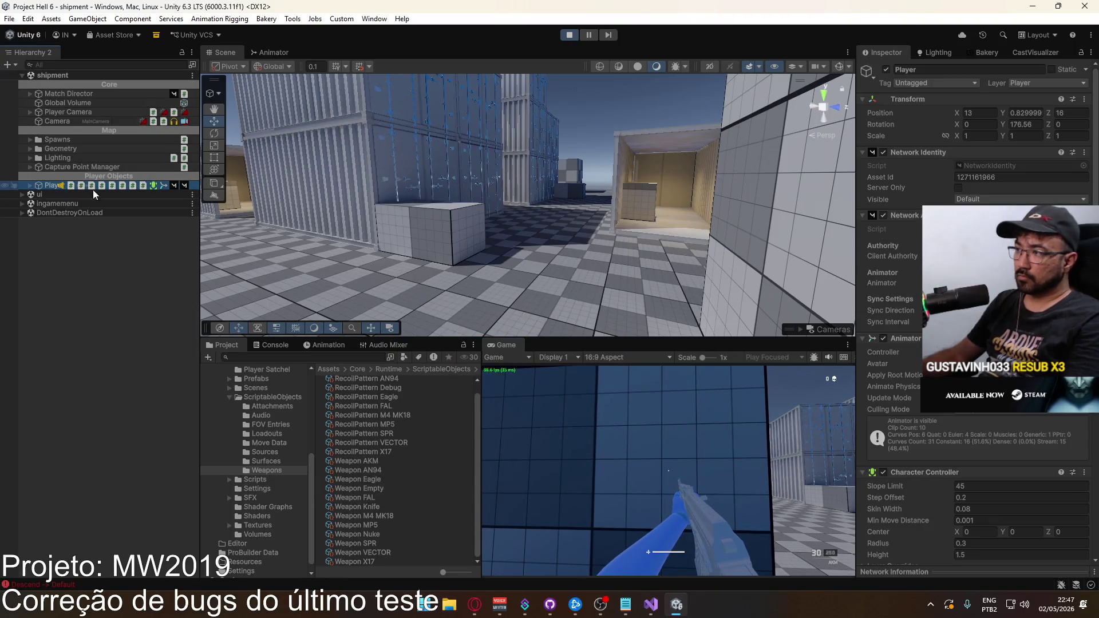
scroll(986, 411, down, 6)
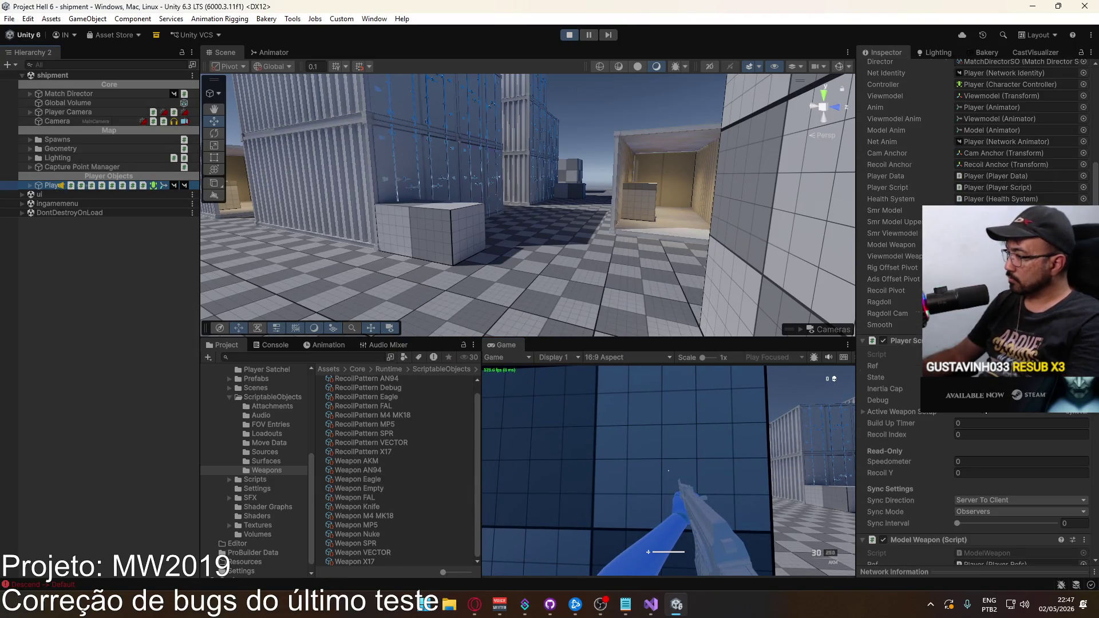
scroll(939, 434, down, 1)
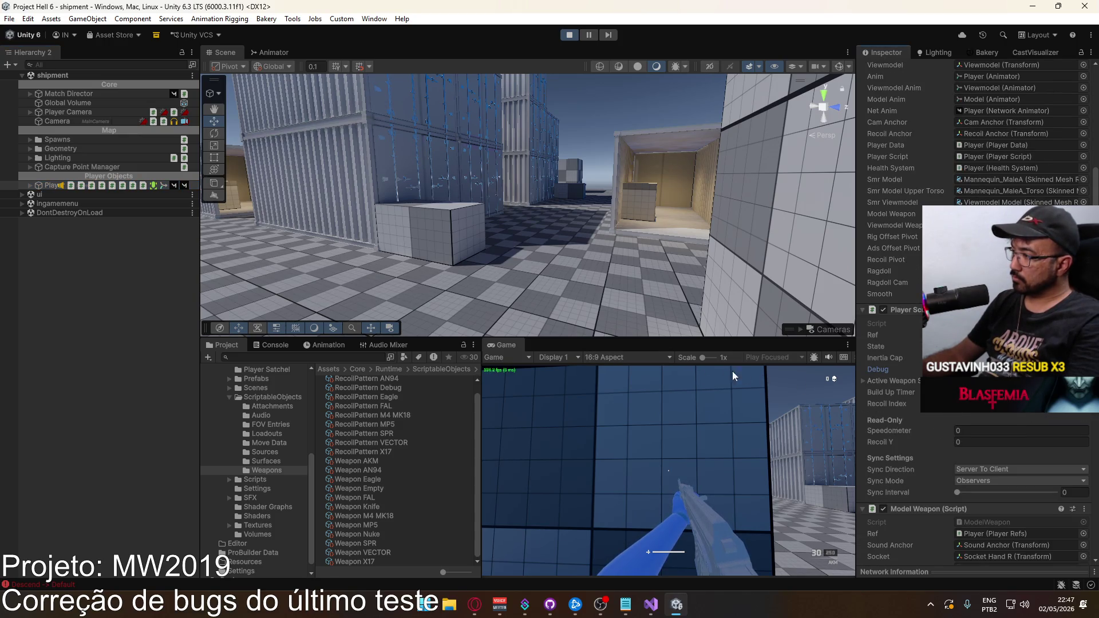
right_click(503, 345)
click(550, 380)
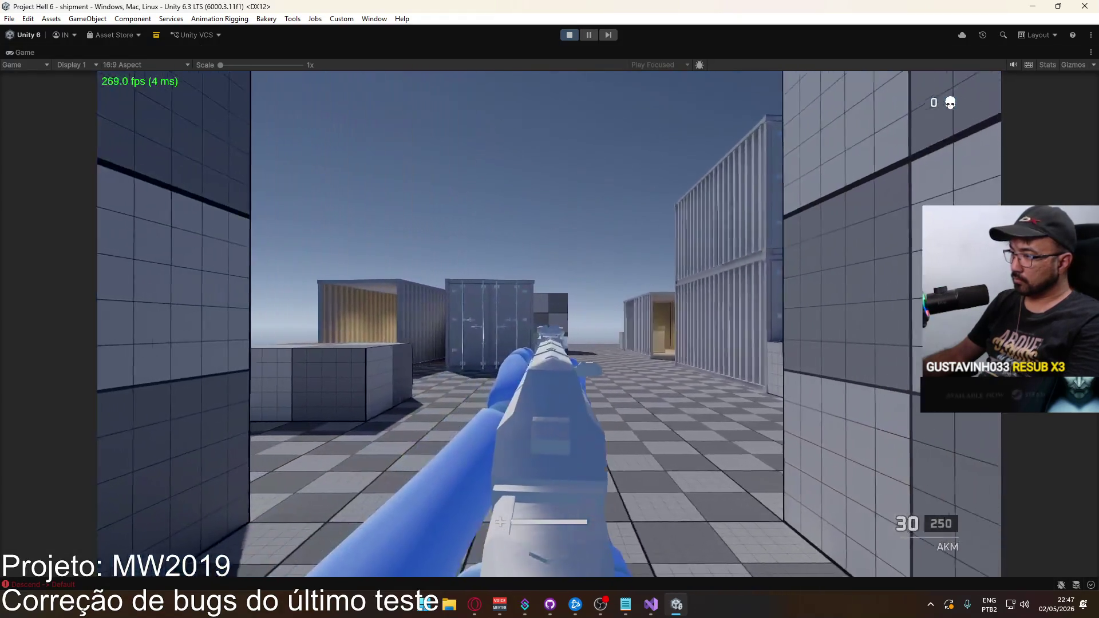
drag(549, 324, 548, 324)
Step: Fire single AKM shots, reload, and spray at the containers to check recoil
click(549, 324)
key(r)
key(w)
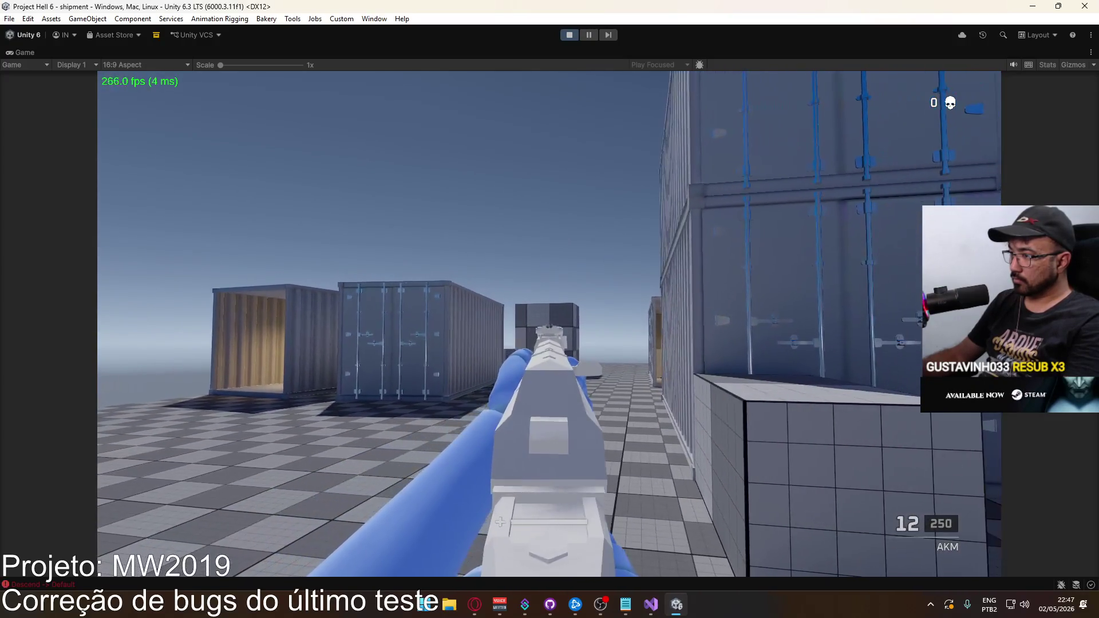
click(549, 323)
drag(548, 323, 548, 324)
key(s)
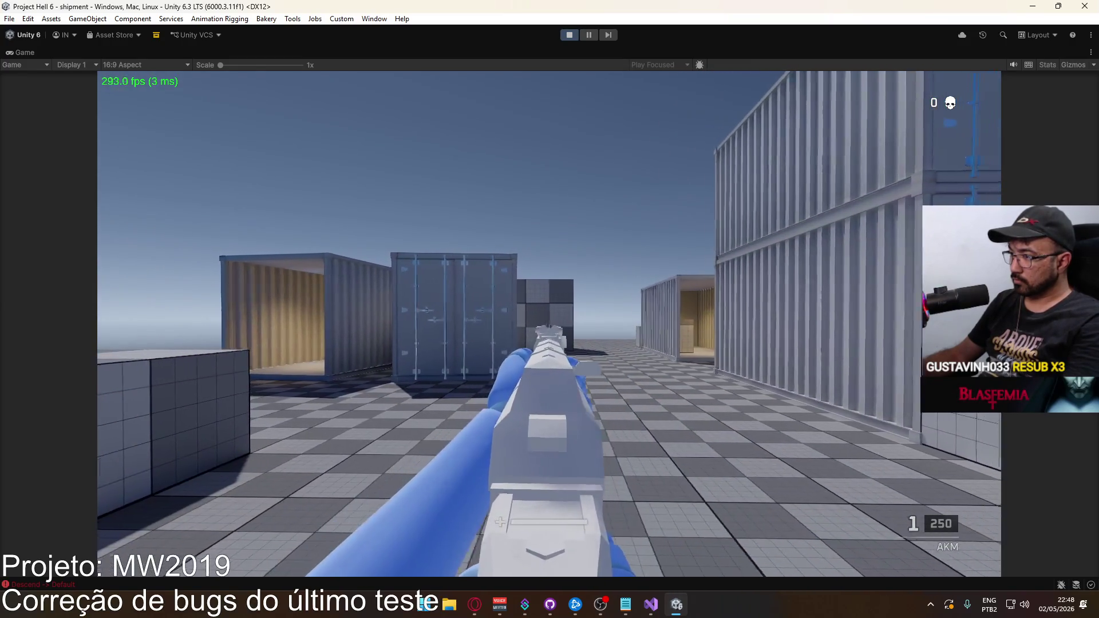
key(super)
click(473, 82)
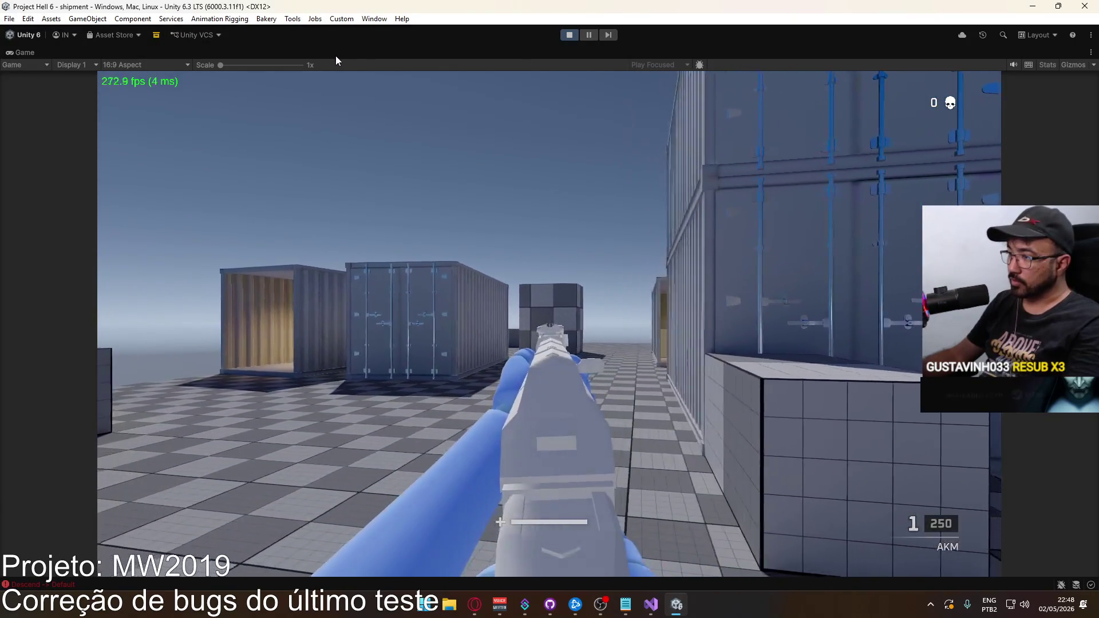
Step: Fire AKM single shots, bursts and full-auto through two magazines, reloading each time
key(super)
key(super)
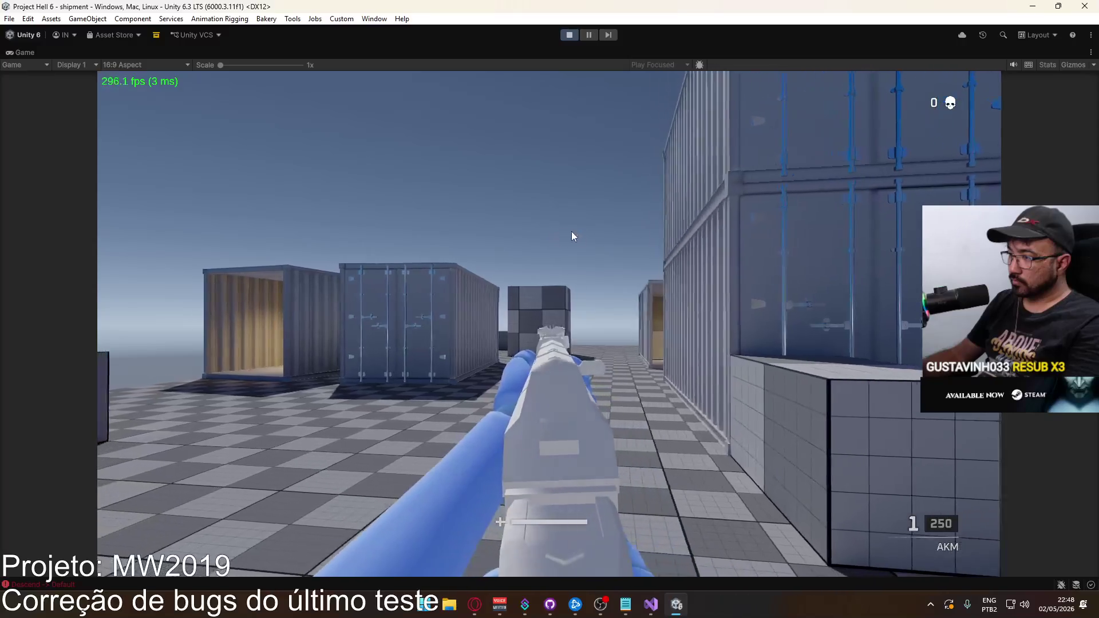
click(598, 231)
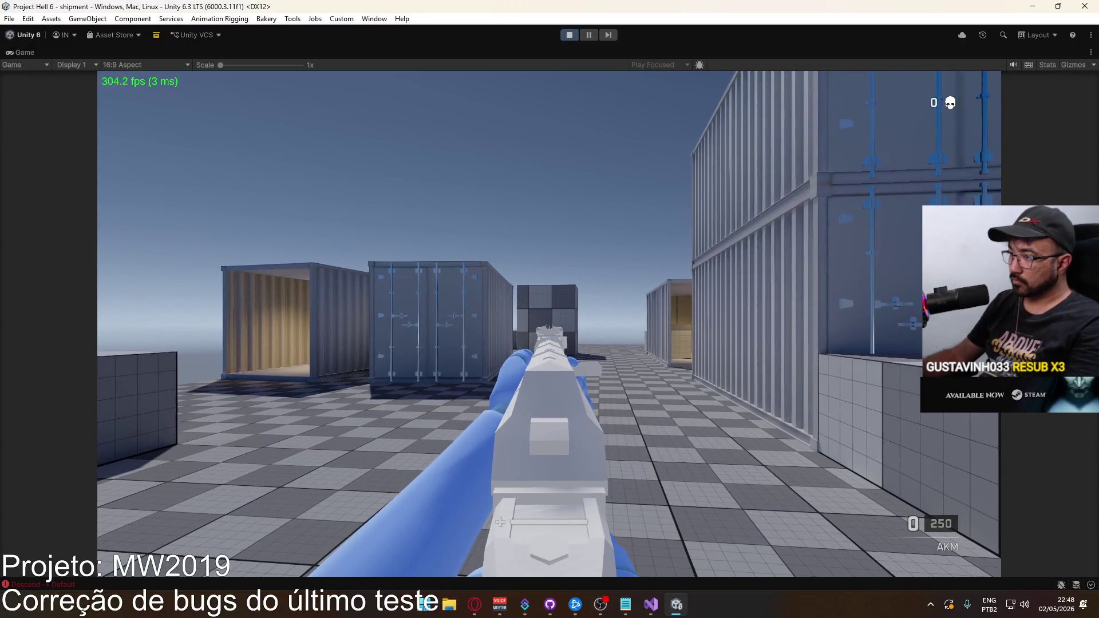
click(549, 323)
click(549, 323)
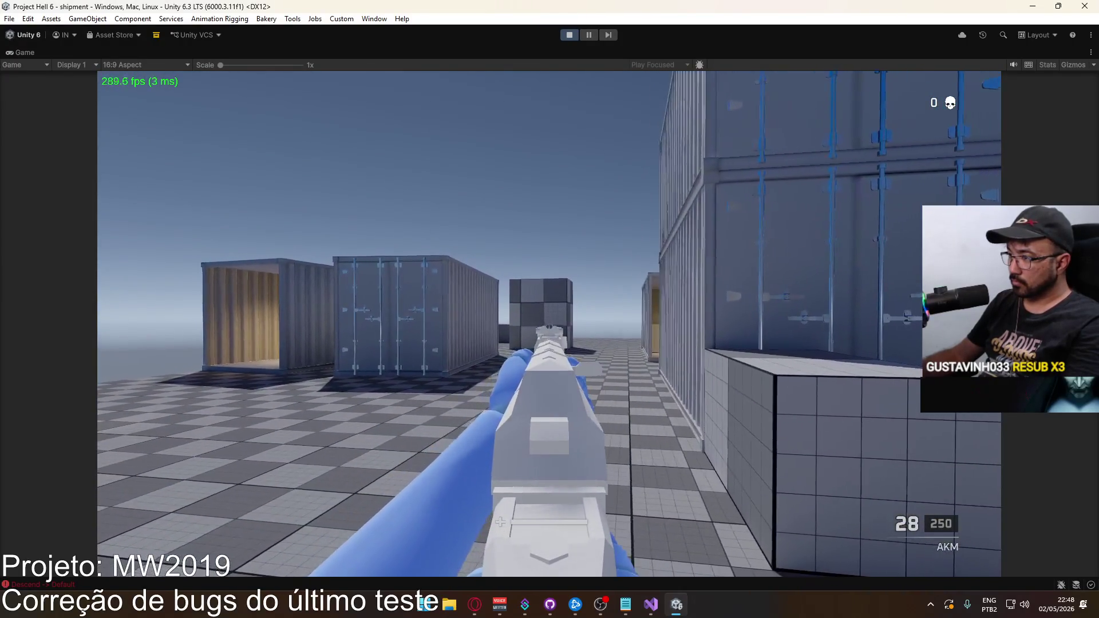
click(549, 323)
click(549, 324)
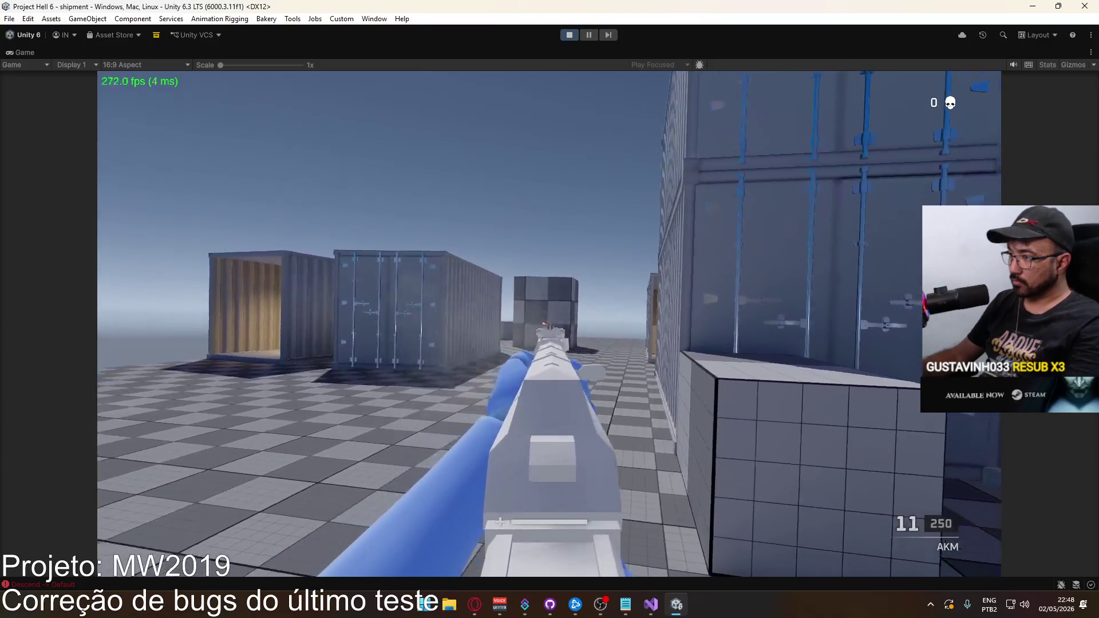
key(r)
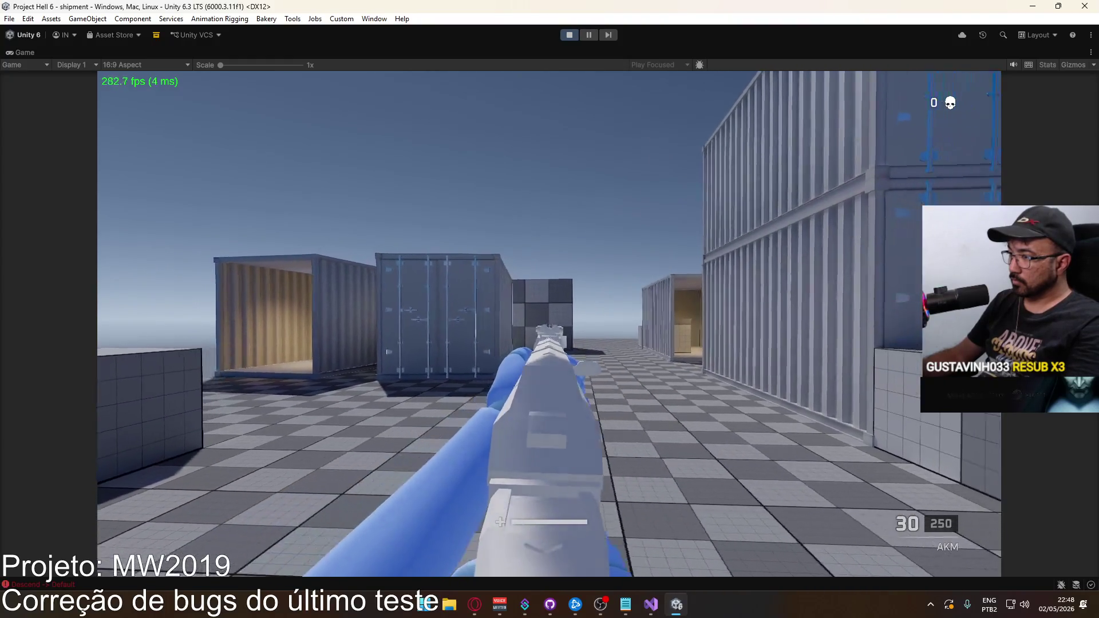
click(549, 324)
click(549, 323)
drag(549, 323, 549, 324)
key(r)
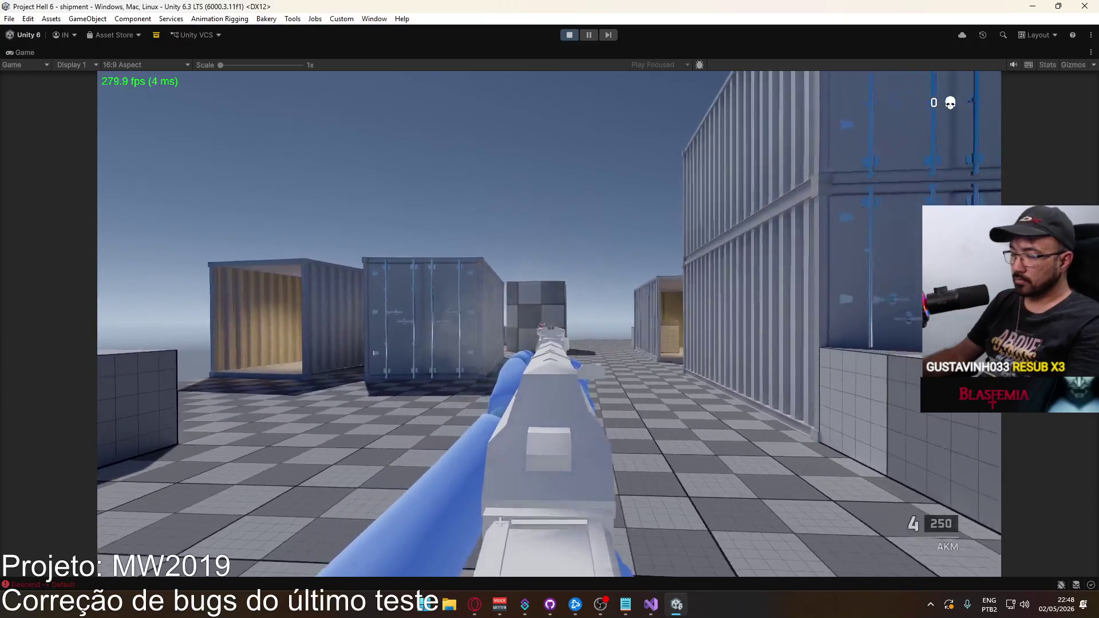
Step: Aim the AKM down its sights and fire, then open the Change Loadout screen
key(w)
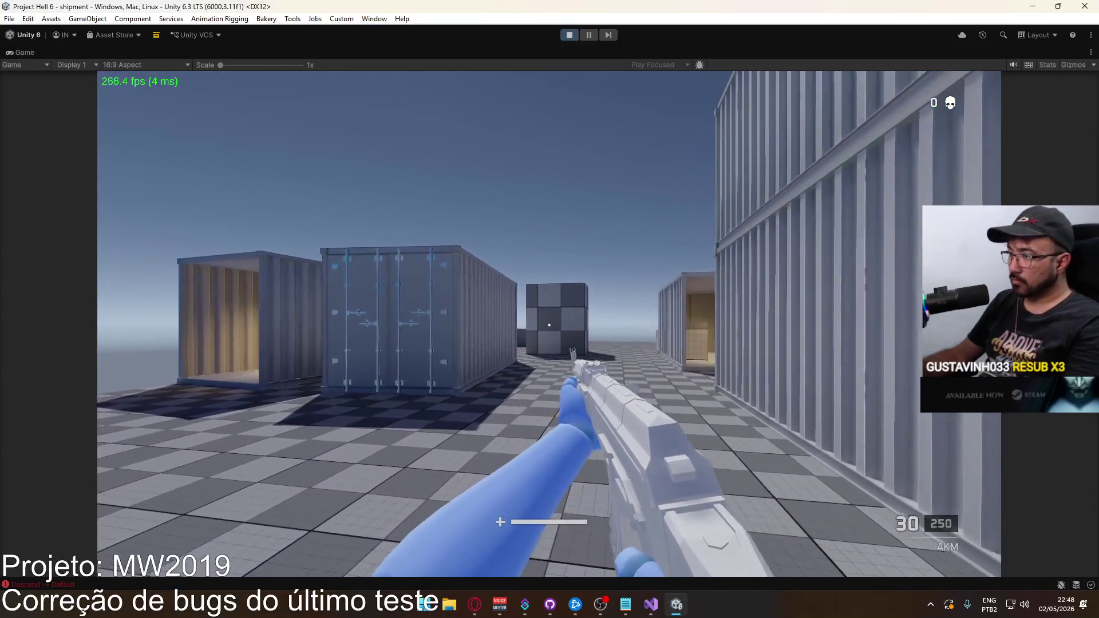
right_click(549, 323)
click(549, 323)
drag(549, 323, 549, 323)
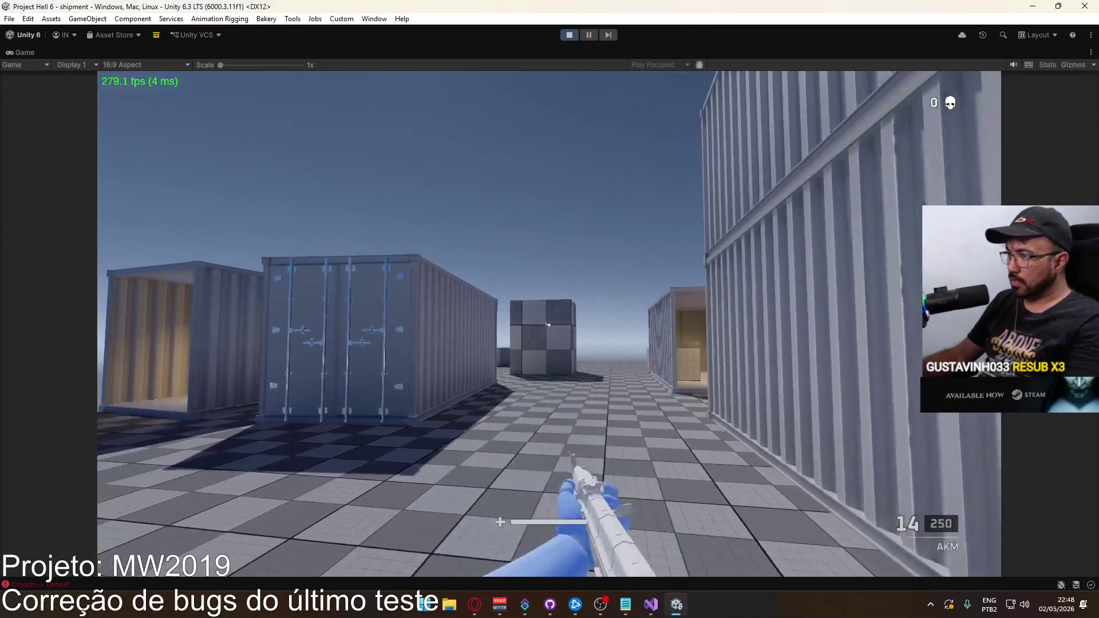
key(Escape)
click(224, 364)
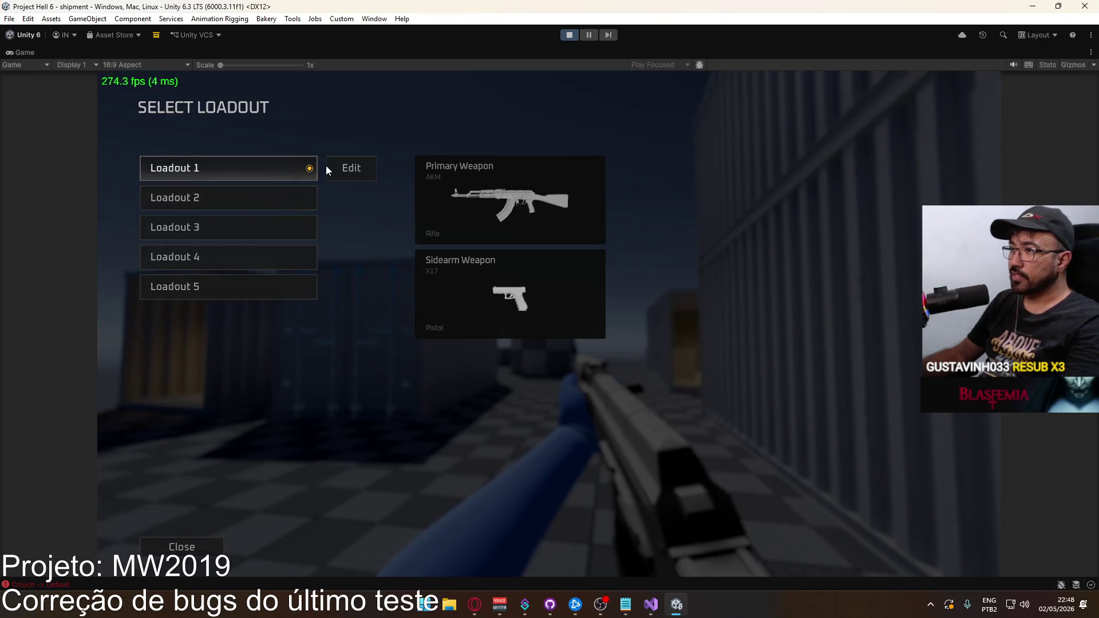
Step: Set Loadout 1's primary weapon to Carbine > M4 MK.18 and equip it
click(331, 168)
click(255, 193)
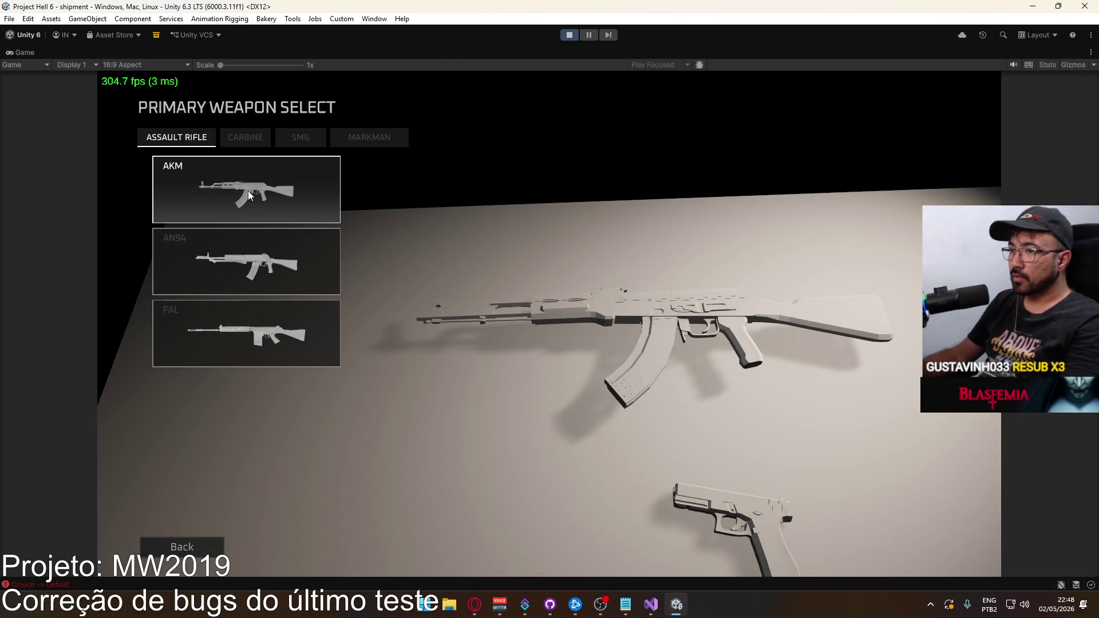
click(236, 141)
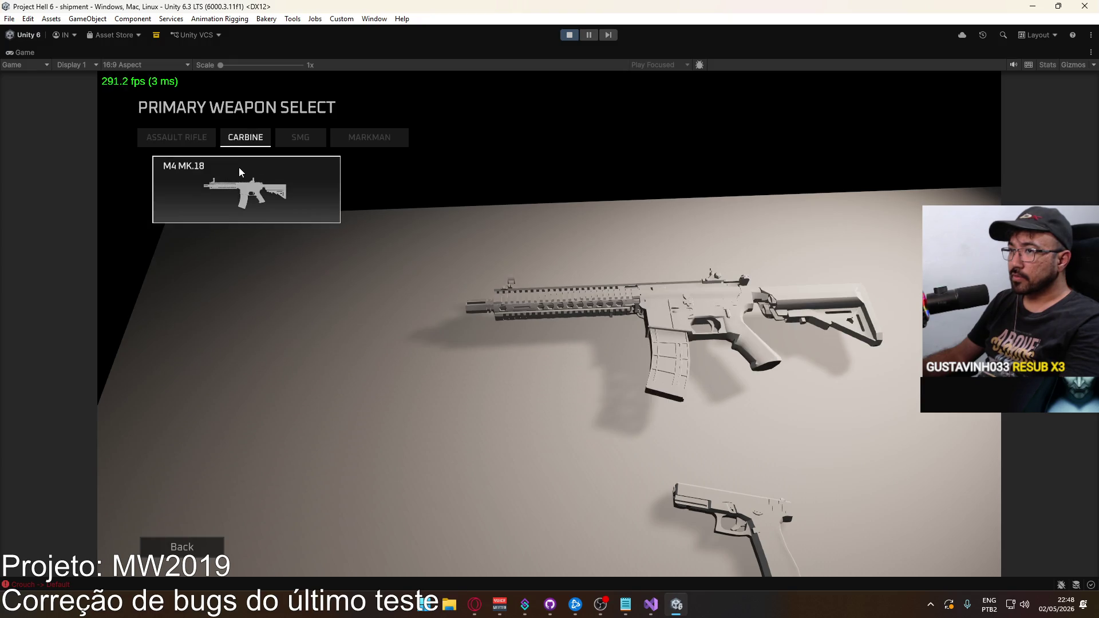
click(241, 172)
click(536, 545)
click(303, 548)
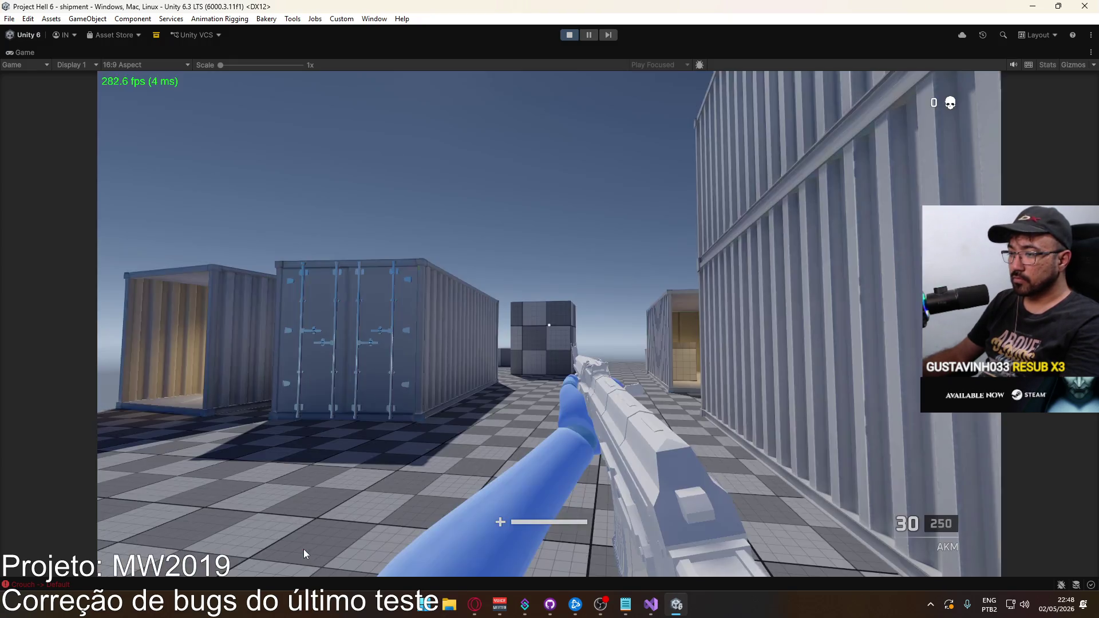
Step: Respawn with the M4 via Suicide and restore the full editor layout
key(Escape)
click(184, 425)
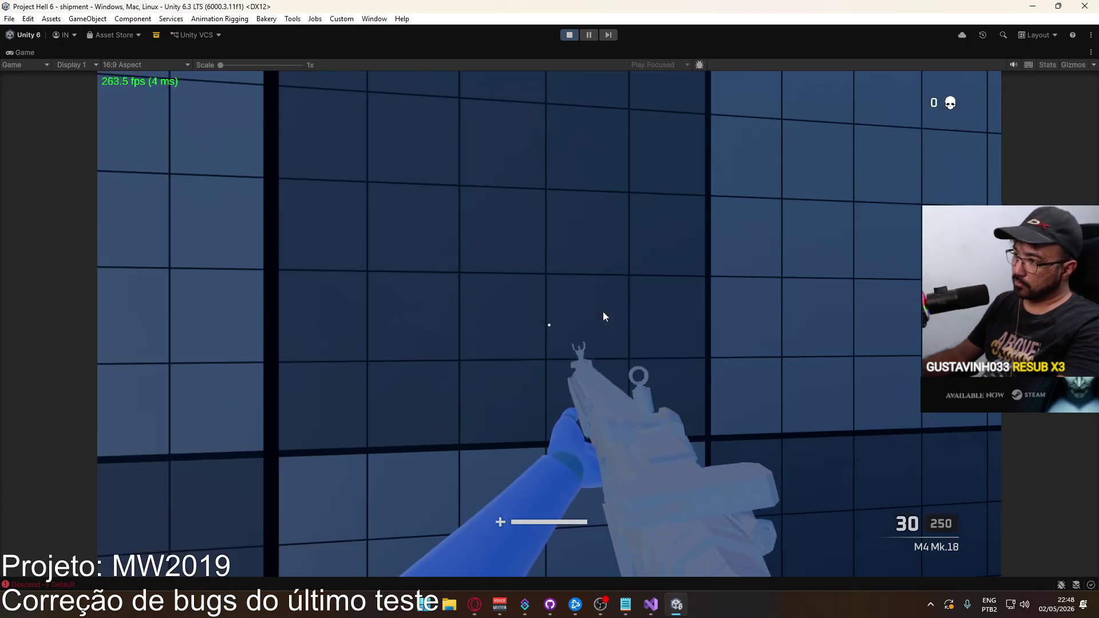
key(w)
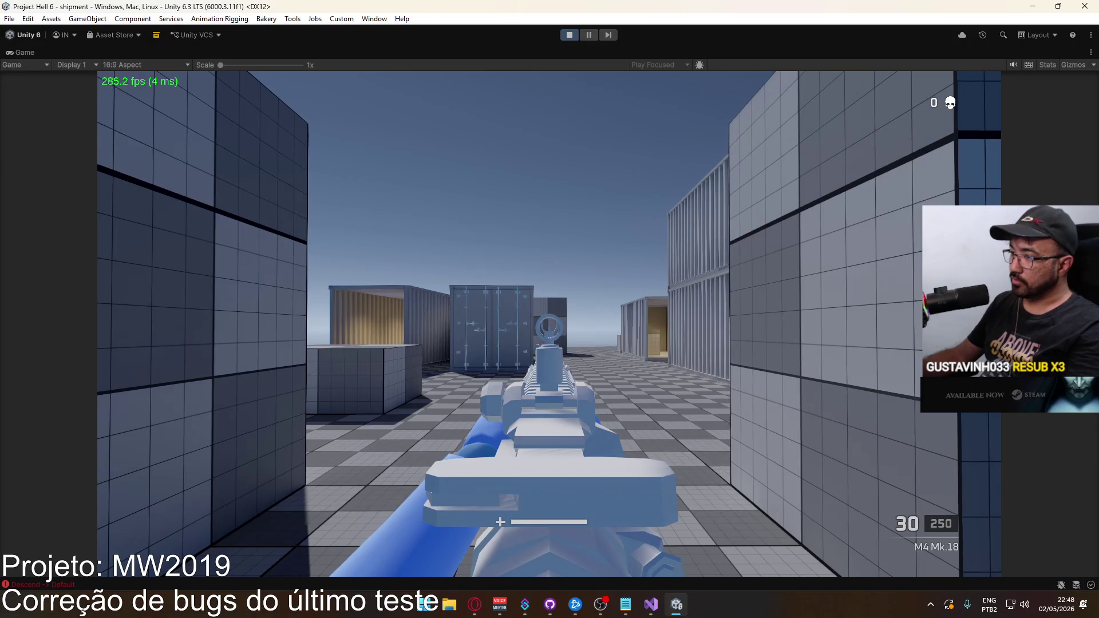
key(Escape)
right_click(507, 61)
click(589, 91)
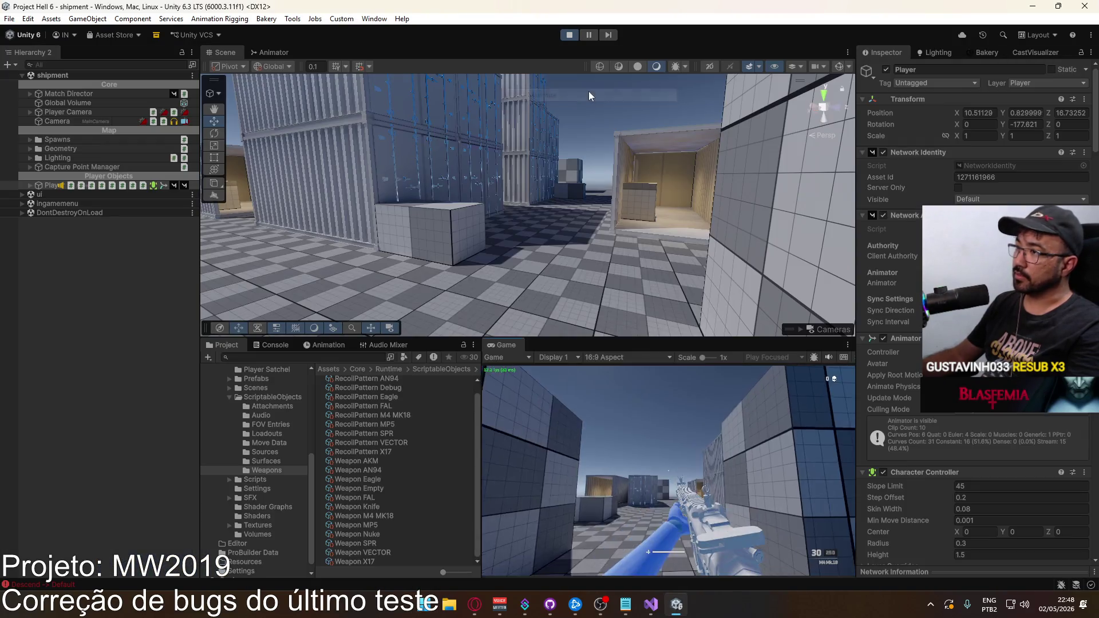
Step: Select the ADS Pivot object and set its Transform Position Y to -0.0002
mouse_move(550, 149)
mouse_down()
mouse_move(397, 179)
mouse_move(647, 163)
mouse_move(630, 171)
mouse_up()
click(607, 197)
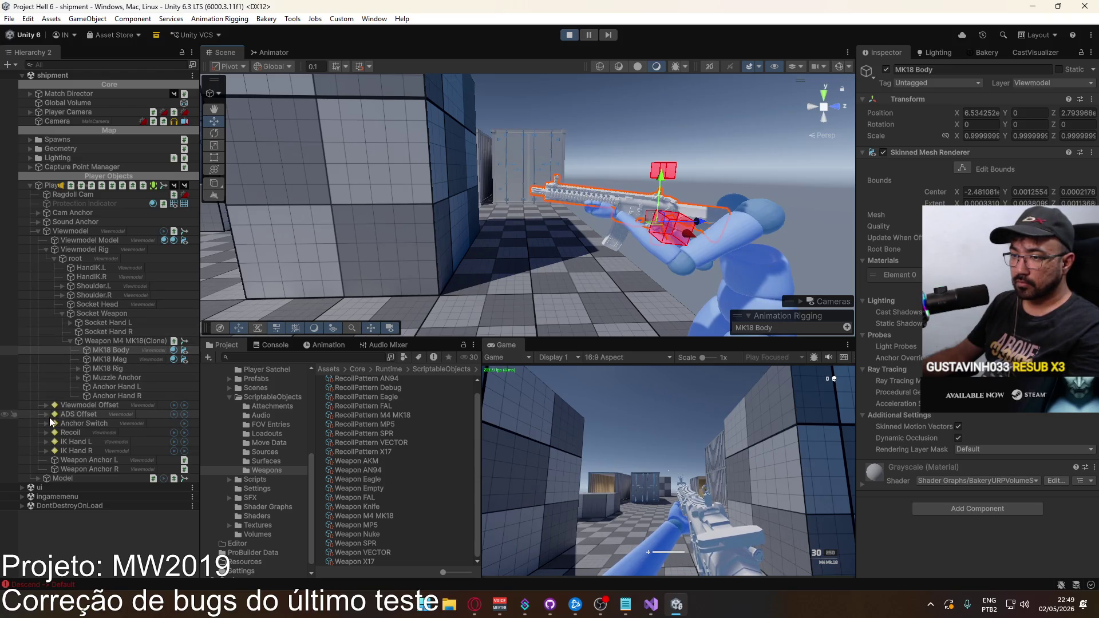
click(86, 424)
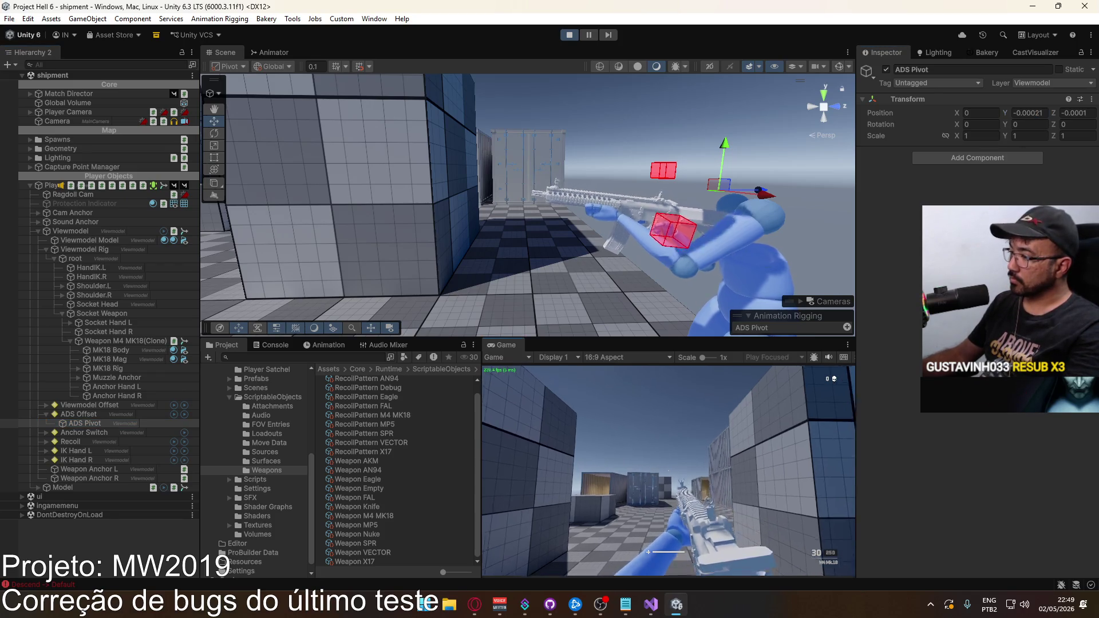
key(super)
click(1039, 114)
text(-0.0002)
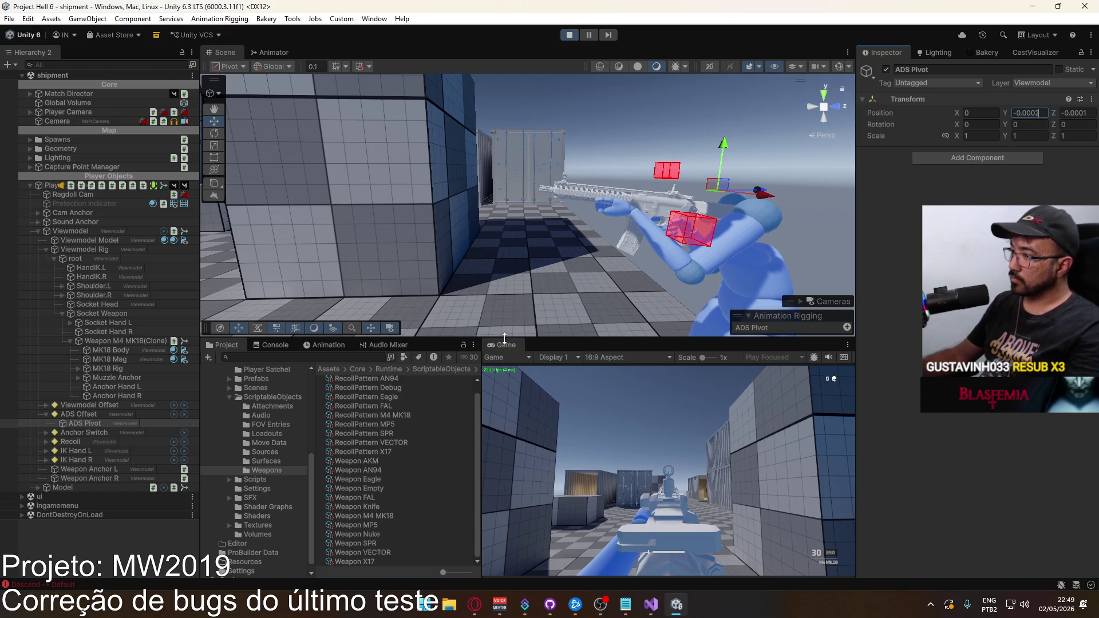
Step: Aim and fire the M4 in a maximized Game view, then restore the editor layout
click(543, 382)
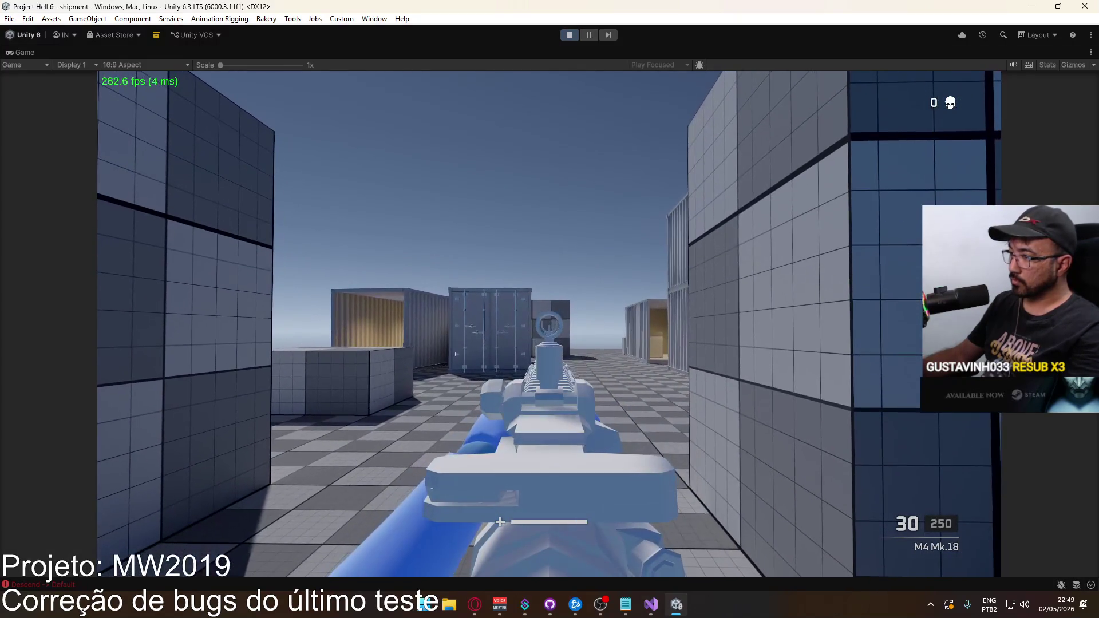
drag(550, 309, 550, 309)
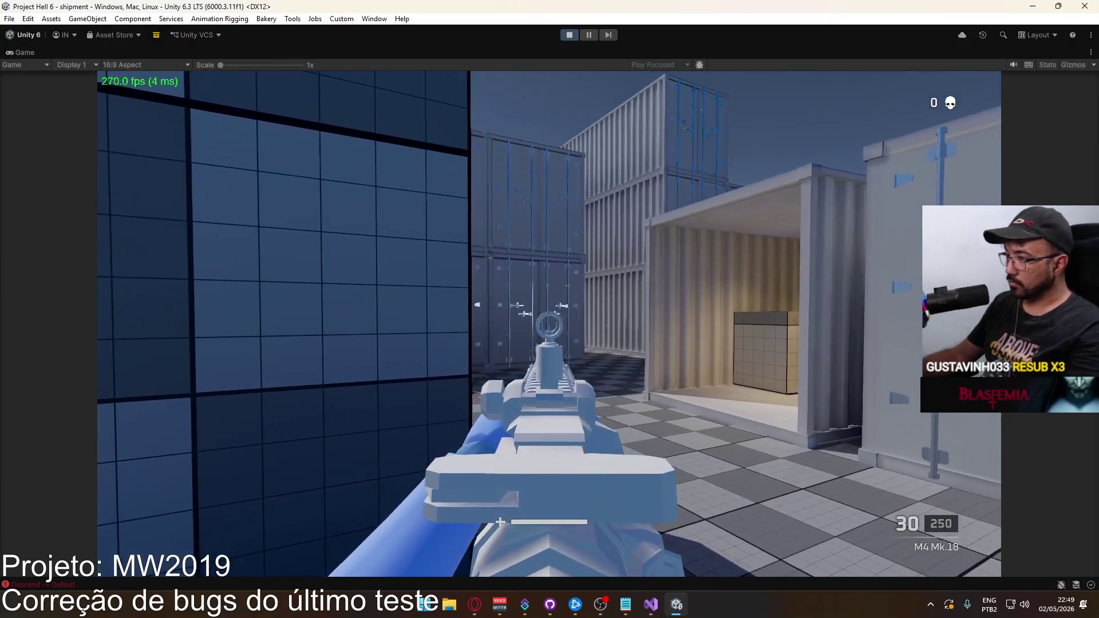
click(550, 309)
drag(550, 309, 550, 309)
key(super)
key(super)
right_click(596, 50)
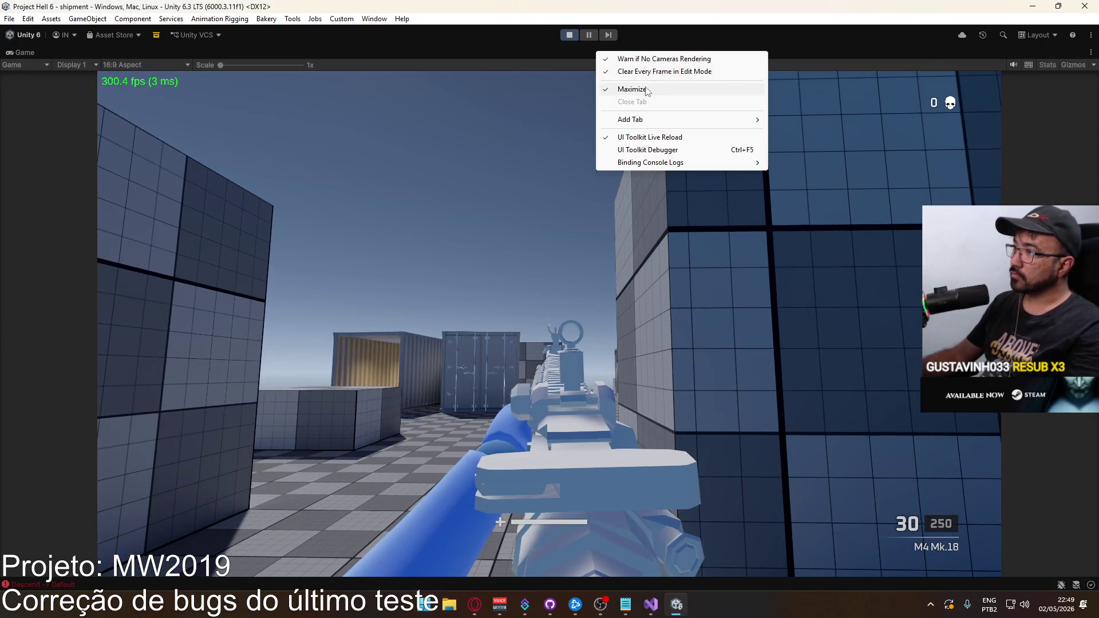
click(621, 86)
key(super)
key(super)
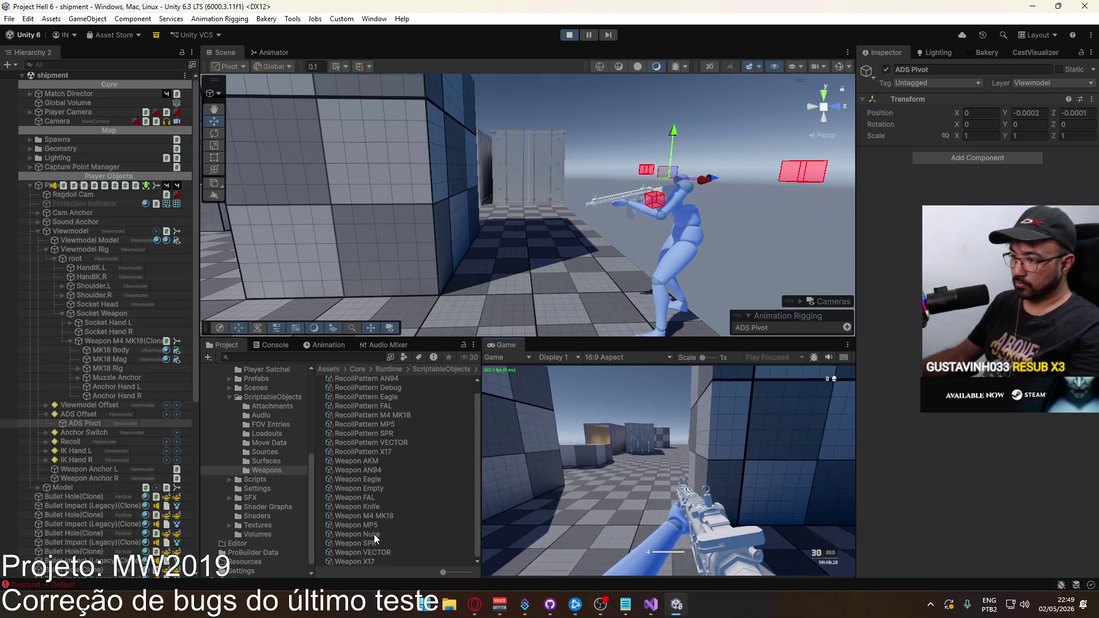
Step: Open the Weapon M4 MK18 asset and scroll through its handling and damage settings
click(395, 516)
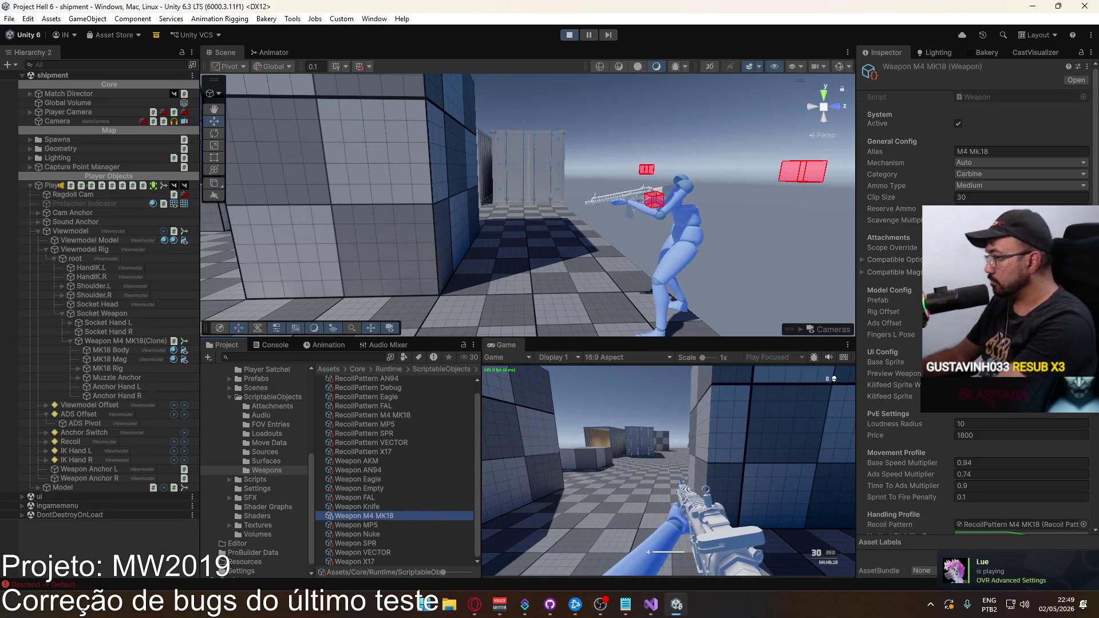
scroll(973, 297, down, 5)
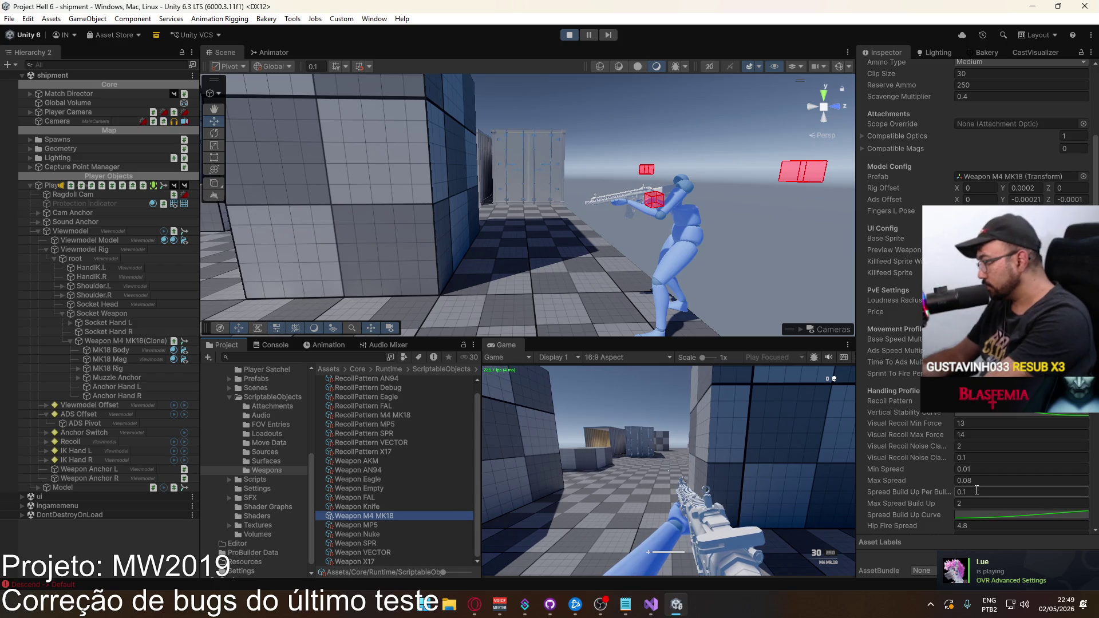
scroll(980, 484, down, 4)
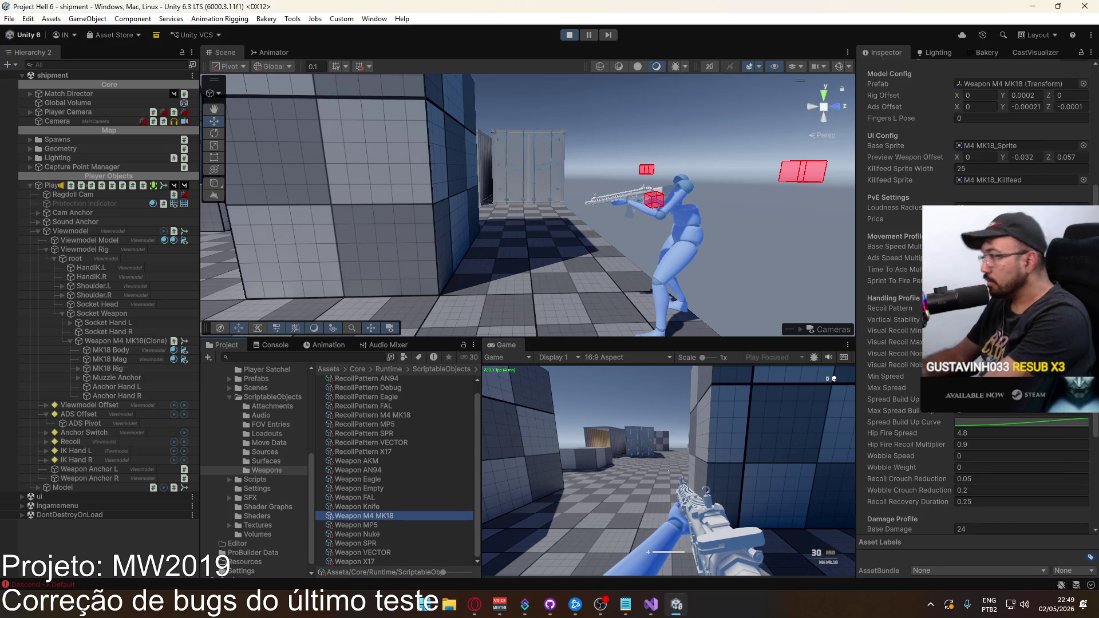
scroll(997, 425, up, 1)
scroll(973, 298, up, 4)
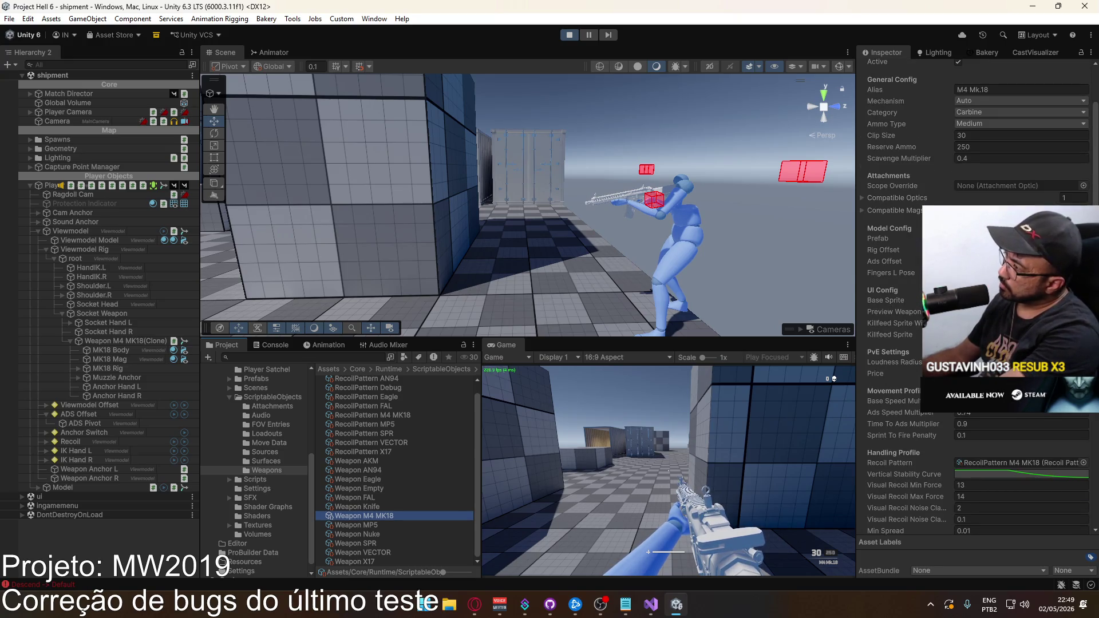
scroll(980, 298, down, 6)
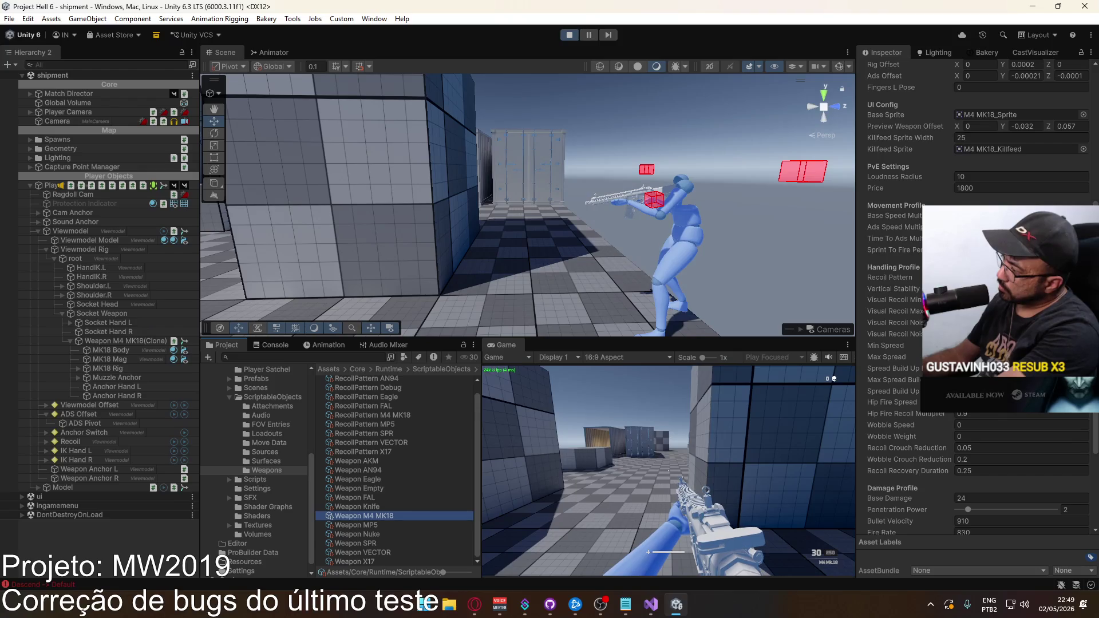
scroll(980, 298, down, 2)
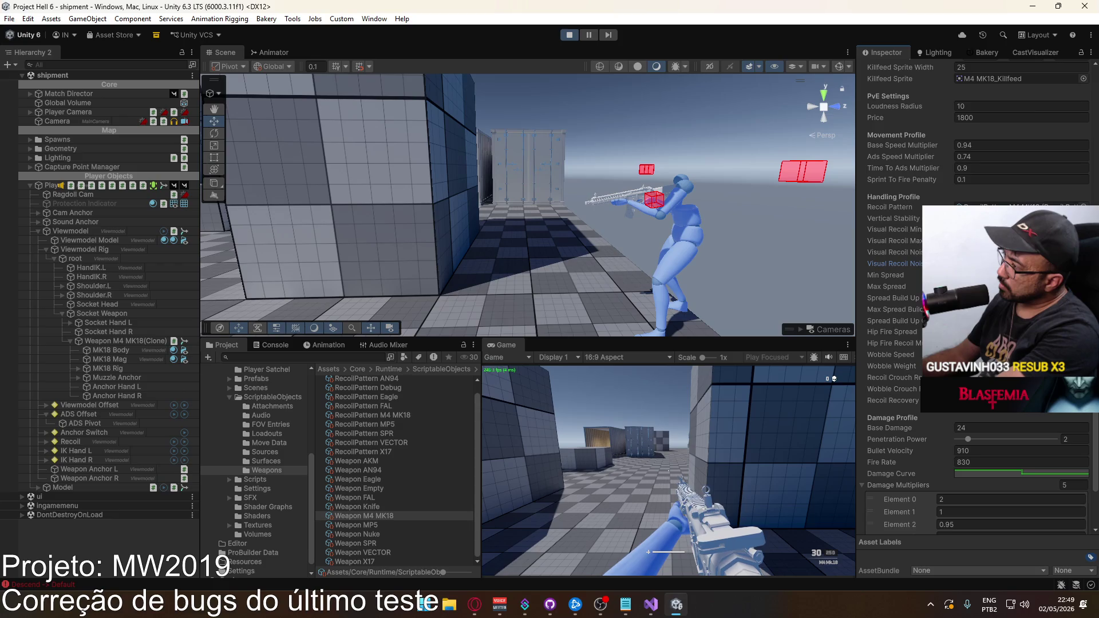
Step: Aim and fire an M4 burst in a maximized Game view, reload, then restore the layout
right_click(513, 346)
click(541, 383)
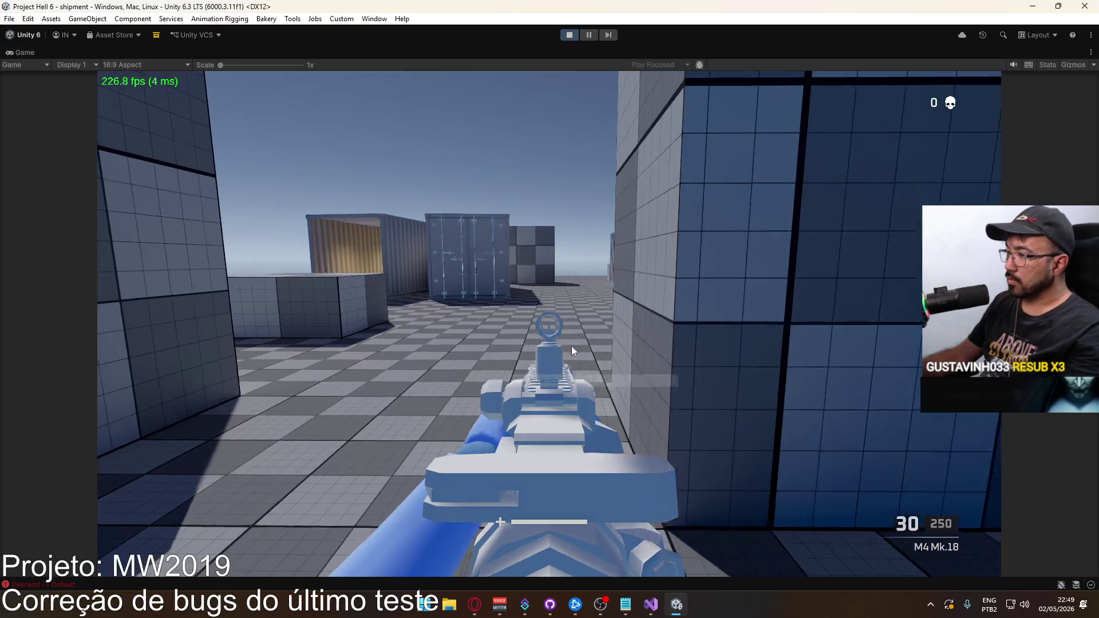
key(super)
click(618, 432)
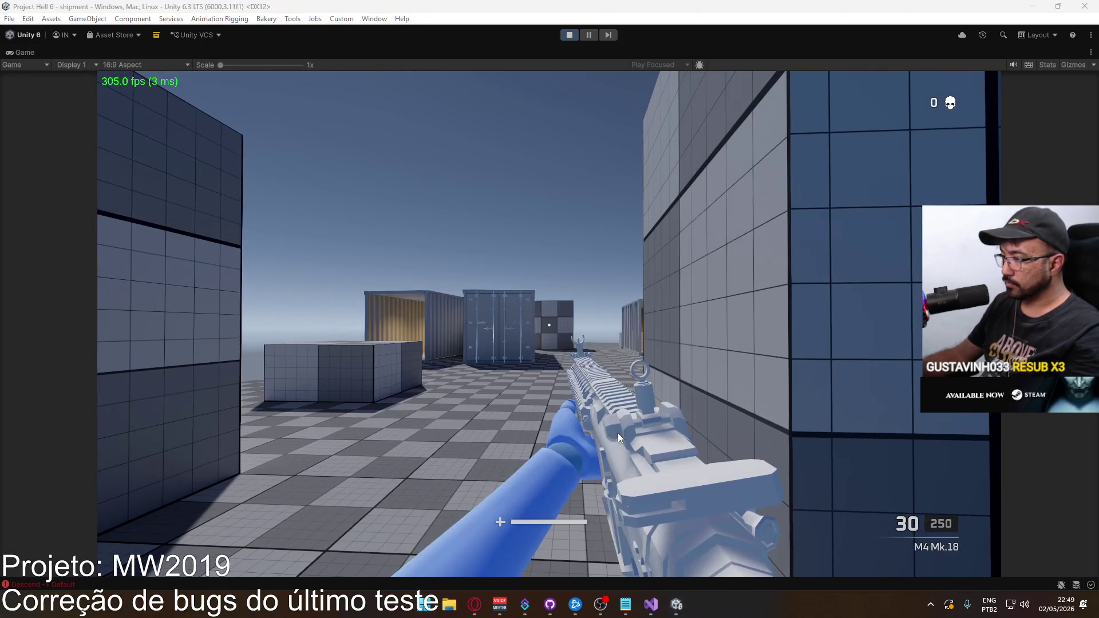
right_click(617, 433)
drag(617, 432, 617, 433)
key(r)
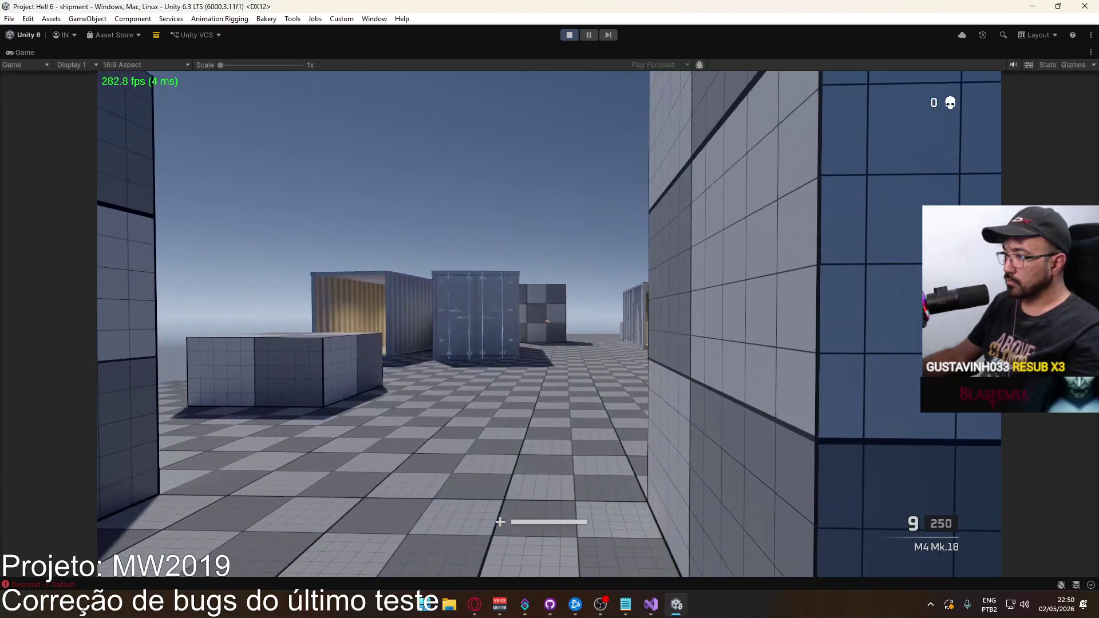
key(super)
click(541, 50)
right_click(541, 50)
click(610, 85)
key(super)
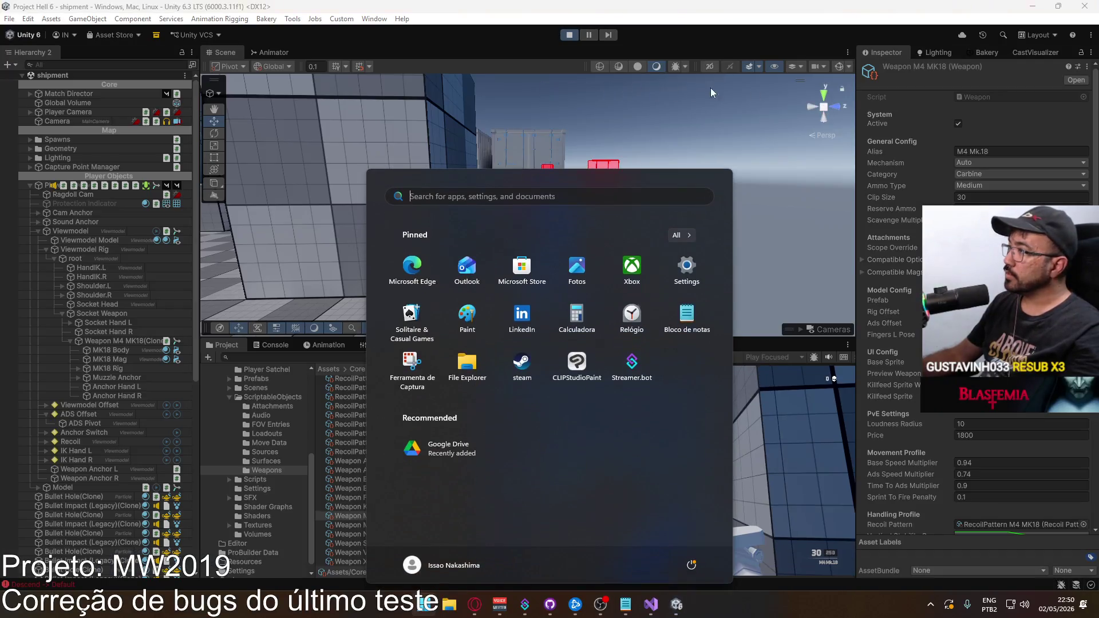
Step: Select the rifle body in the scene, then the ADS Pivot object
key(super)
key(super)
key(super)
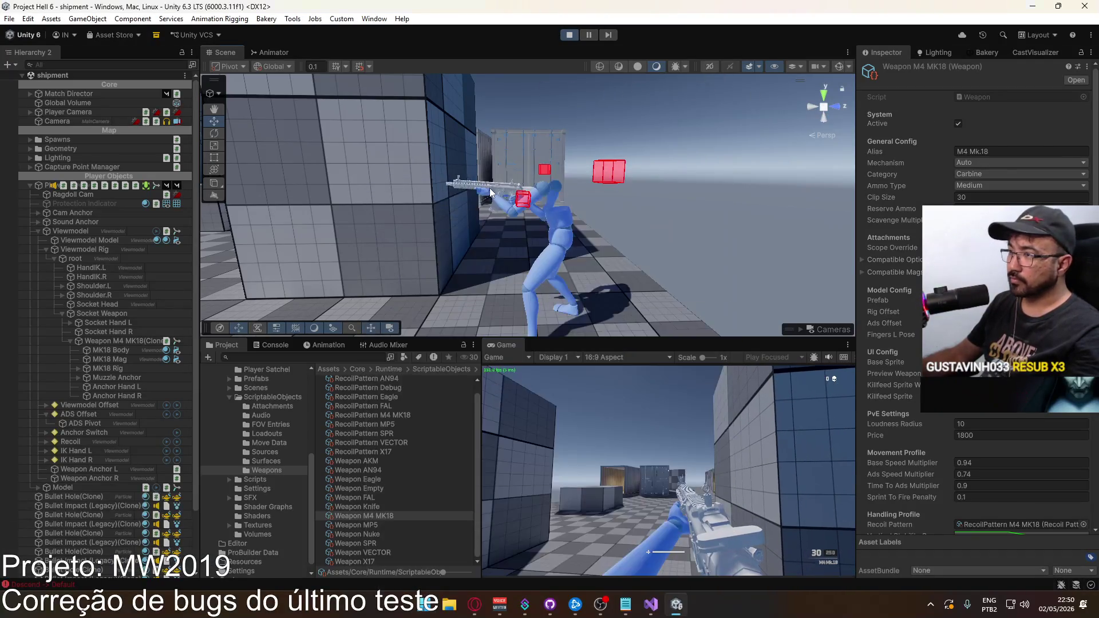
click(492, 183)
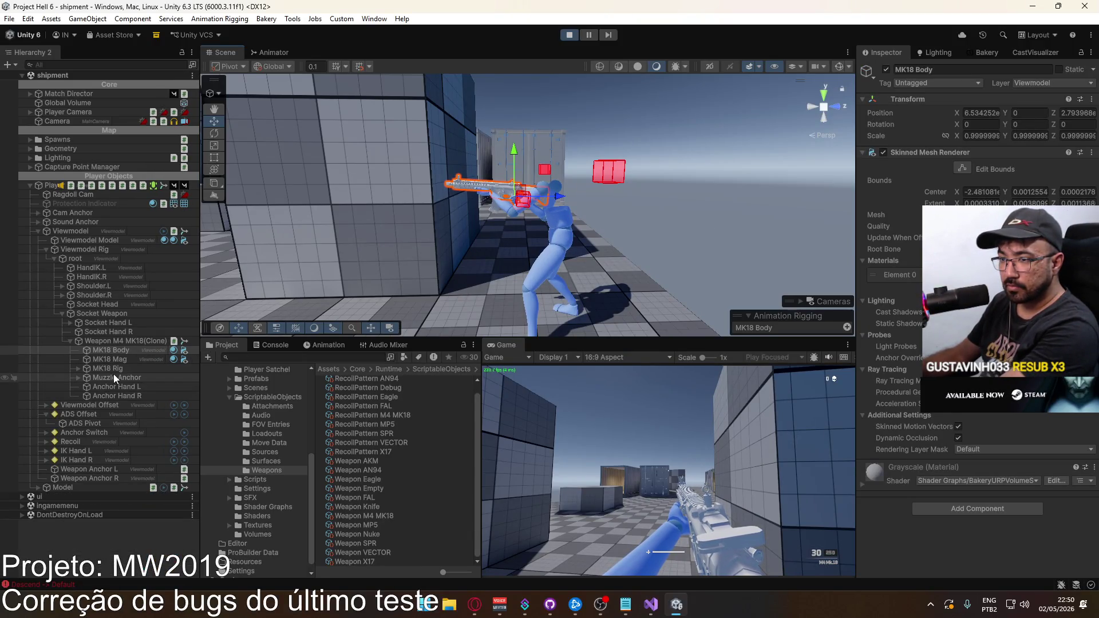
click(53, 421)
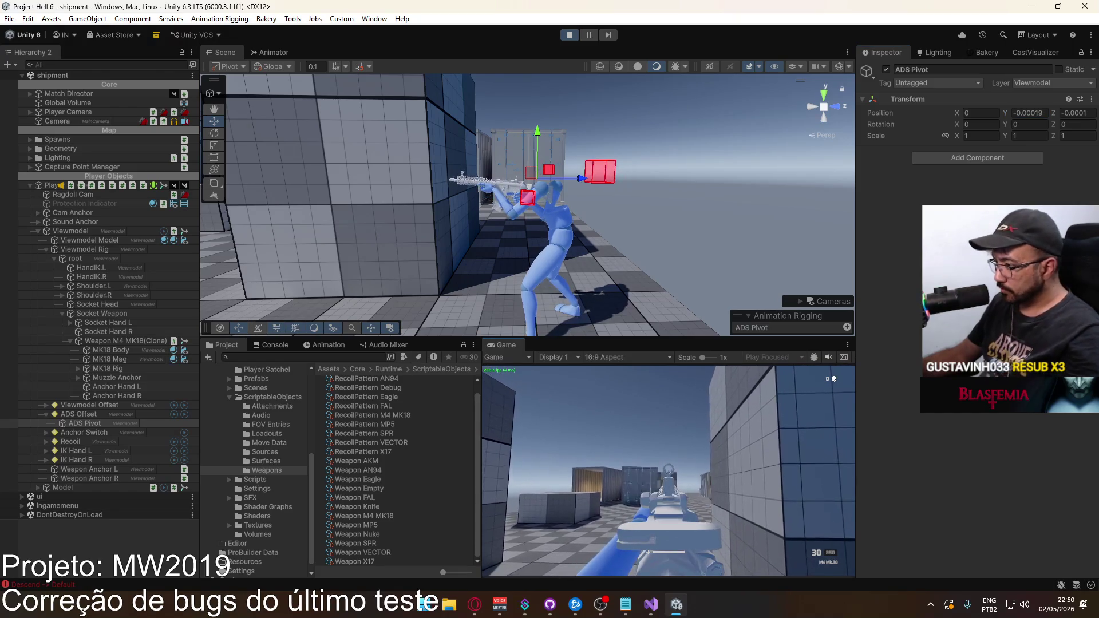
Step: Maximize the Game view and fire the M4 Mk.18 through most of a magazine
right_click(518, 344)
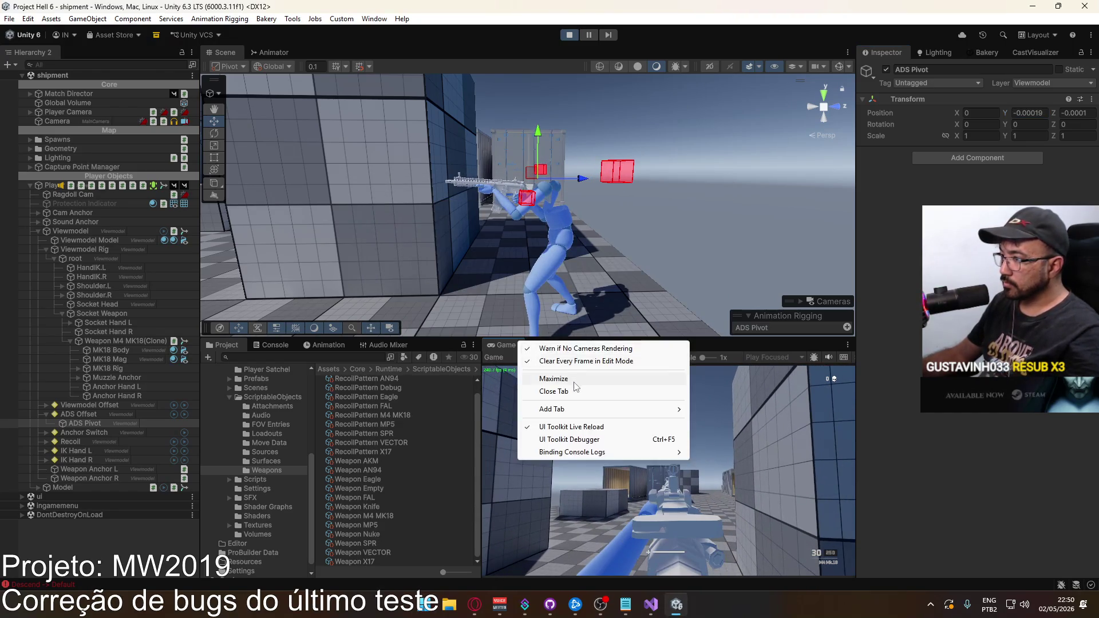
click(579, 379)
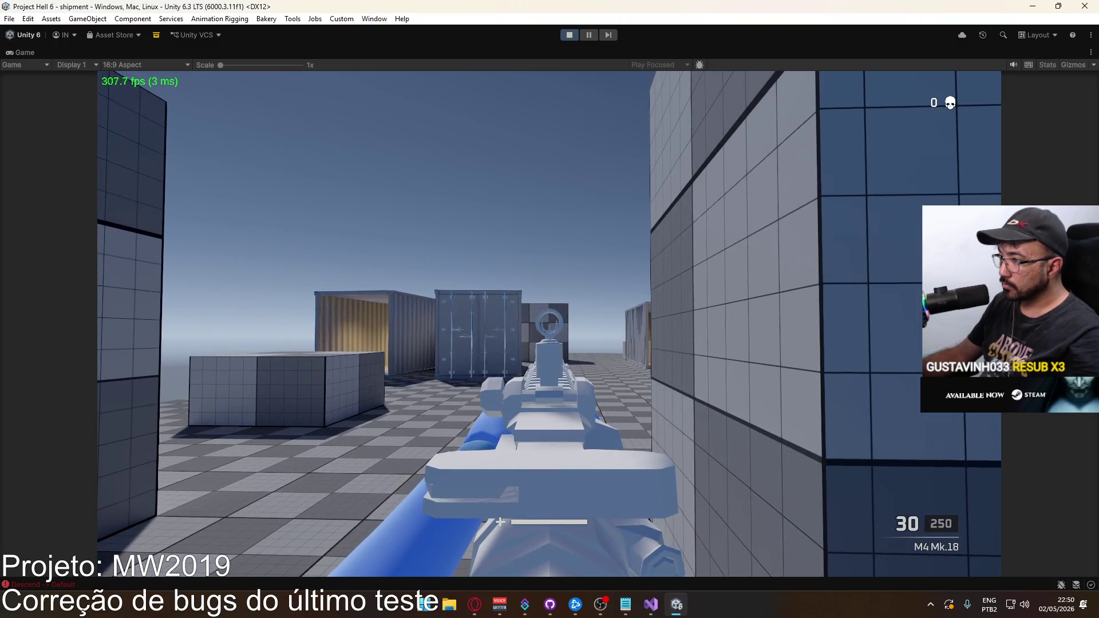
click(549, 323)
drag(550, 323, 550, 323)
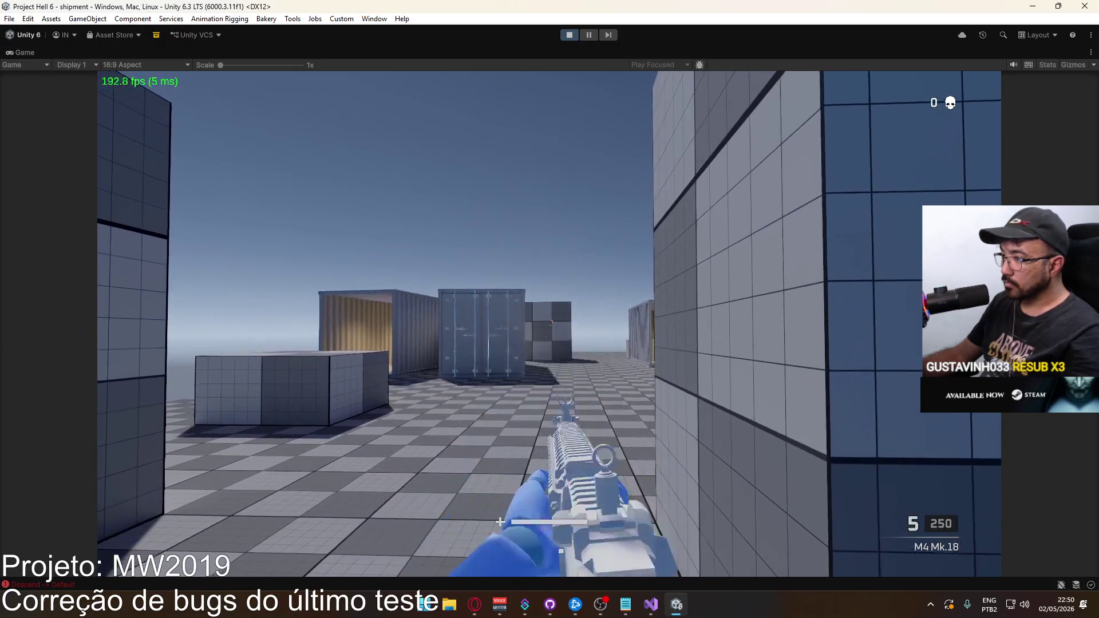
key(super)
click(650, 53)
right_click(650, 53)
click(550, 324)
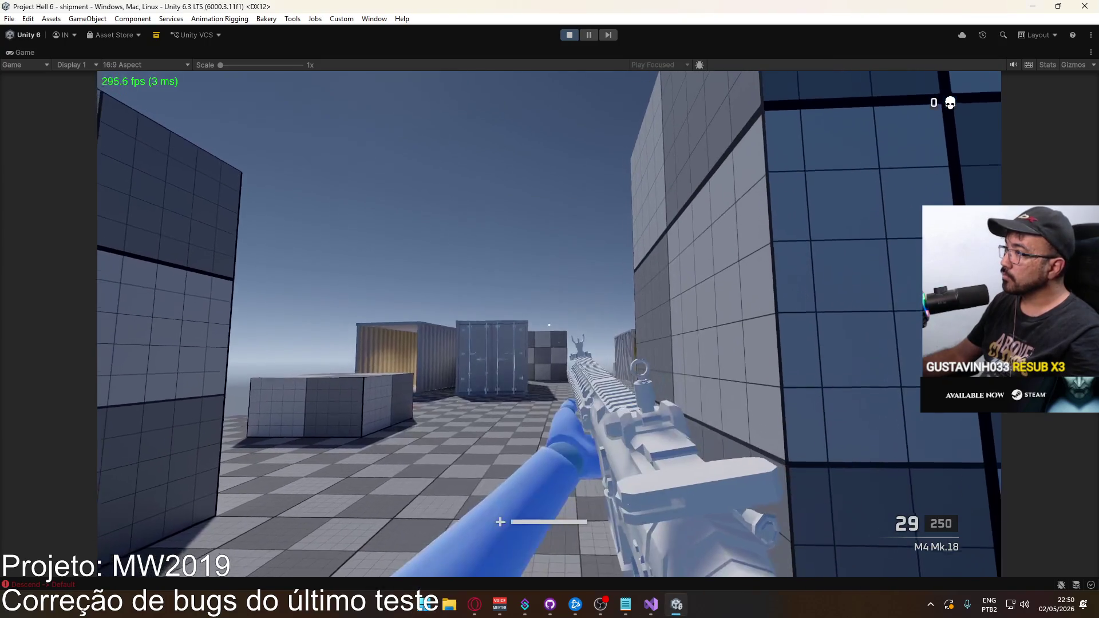
Step: Restore the full editor layout and edit the ADS Pivot's Y position to -0.000195
key(super)
right_click(703, 51)
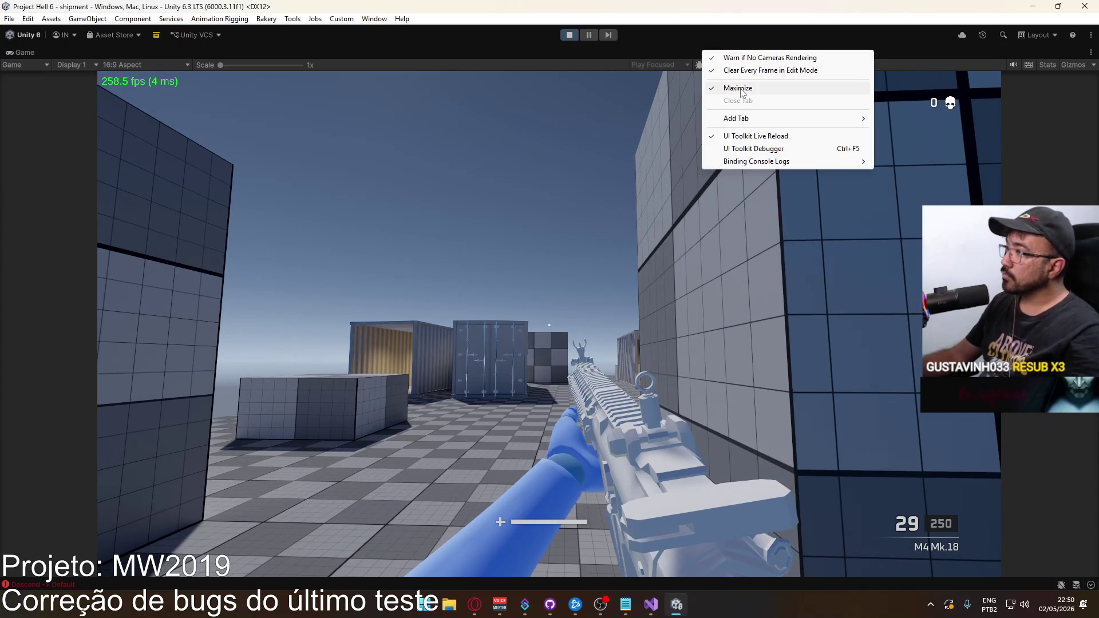
click(739, 88)
key(super)
click(1046, 113)
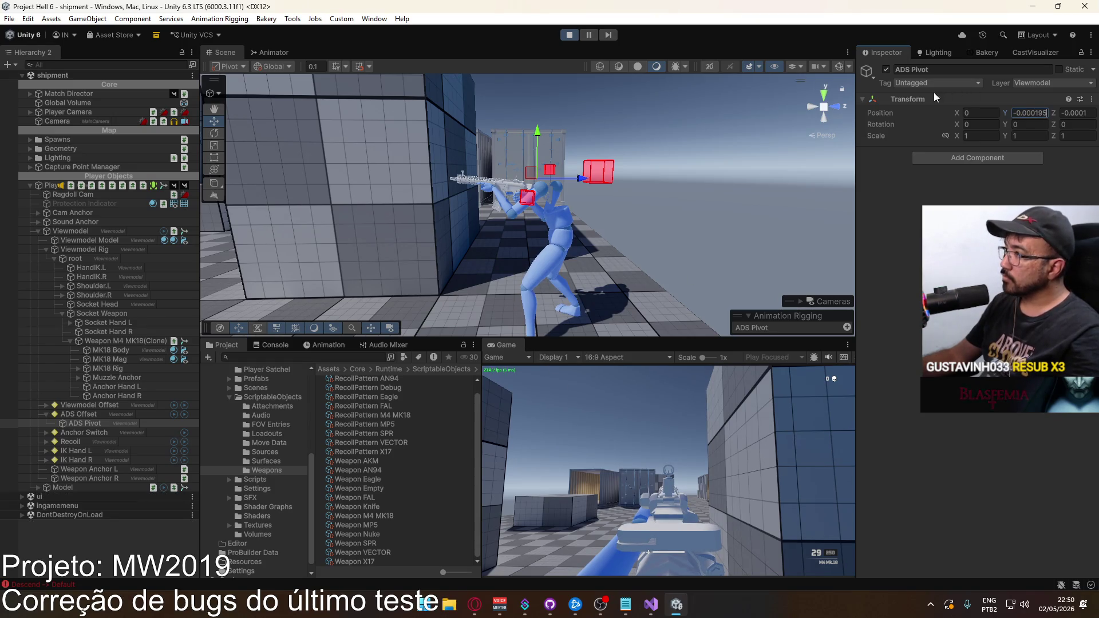
Step: Open the ADS Pivot Transform in a floating window, then fire the M4 in a maximized Game view
click(969, 170)
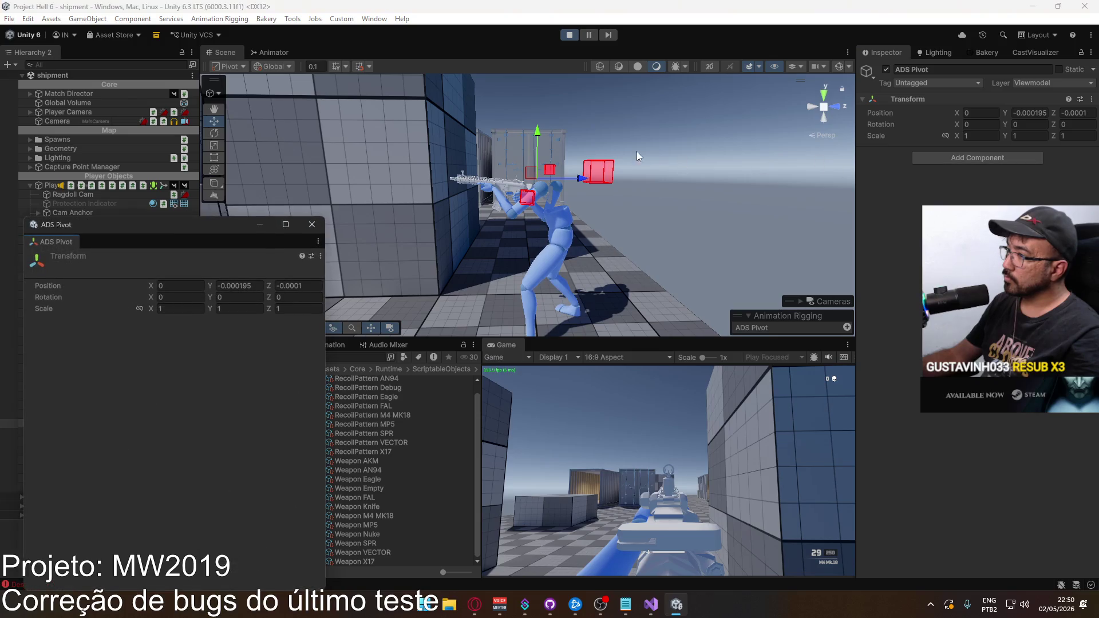
click(558, 383)
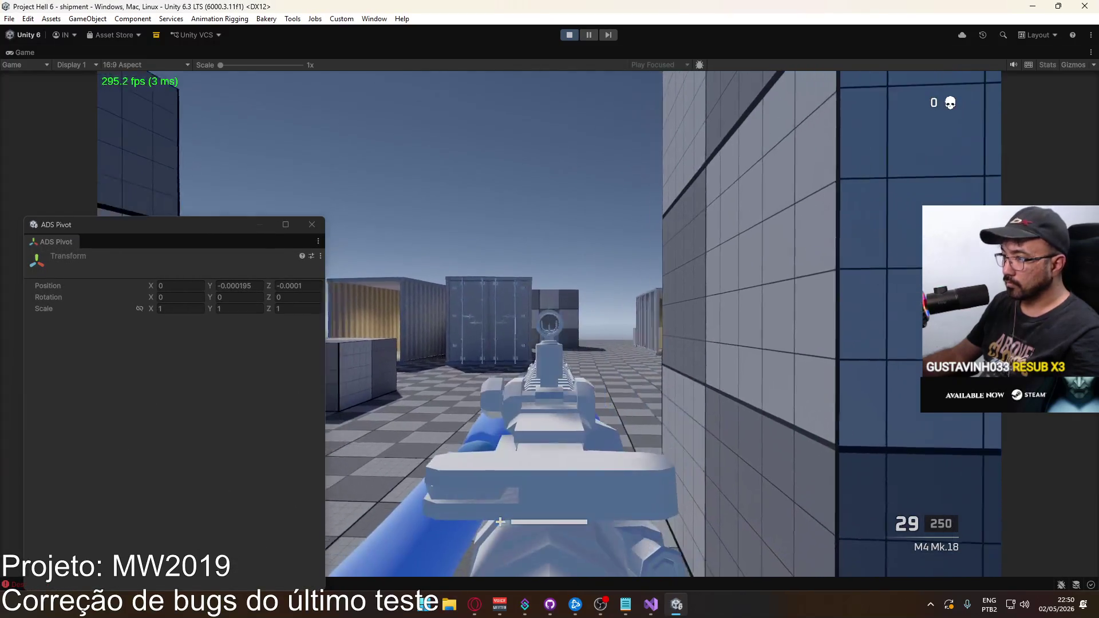
click(550, 324)
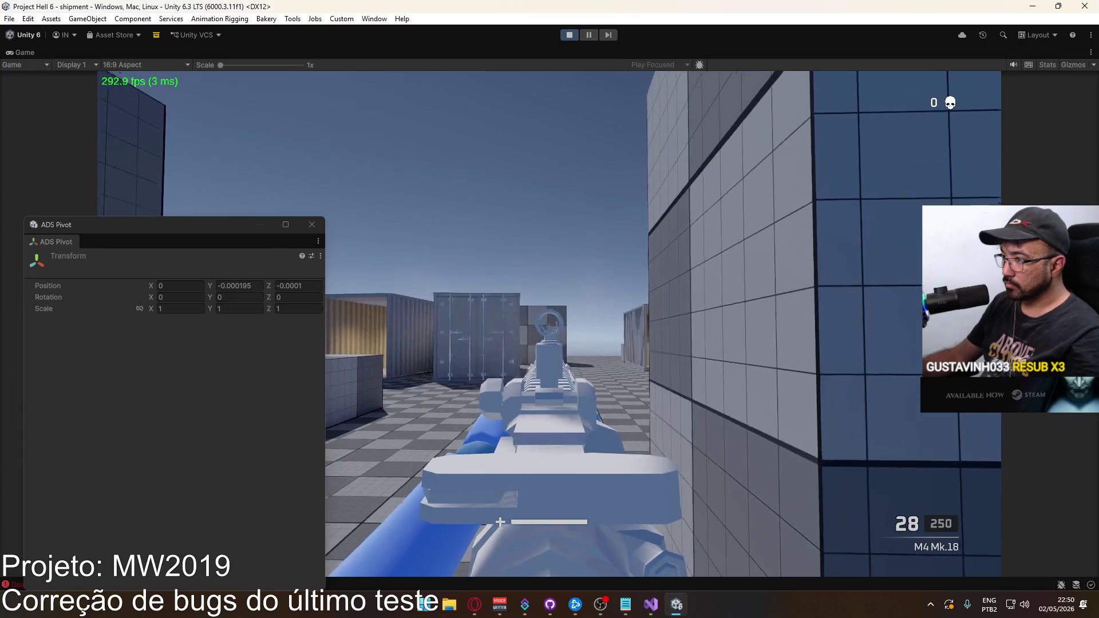
click(549, 323)
drag(550, 324, 549, 324)
Step: Restore the full editor layout and move the floating ADS Pivot window to the centre
key(super)
click(557, 47)
right_click(556, 47)
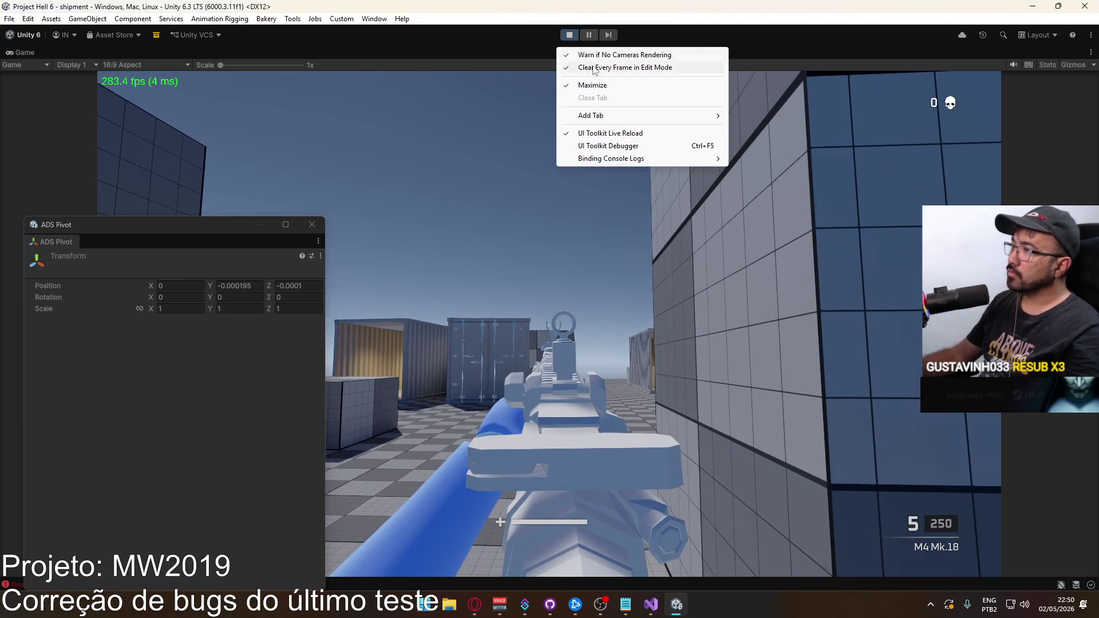
click(602, 84)
key(super)
key(super)
key(super)
key(super)
key(super)
drag(184, 228, 438, 215)
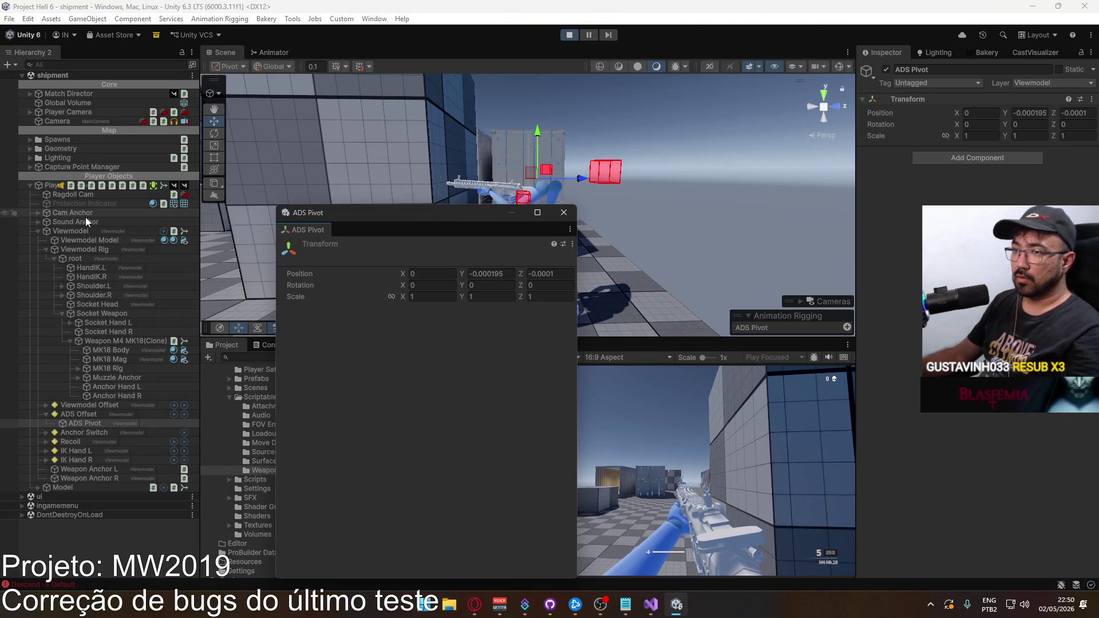
Step: Open the Viewmodel Animator's Fire layer and inspect its recoil blend trees
click(67, 231)
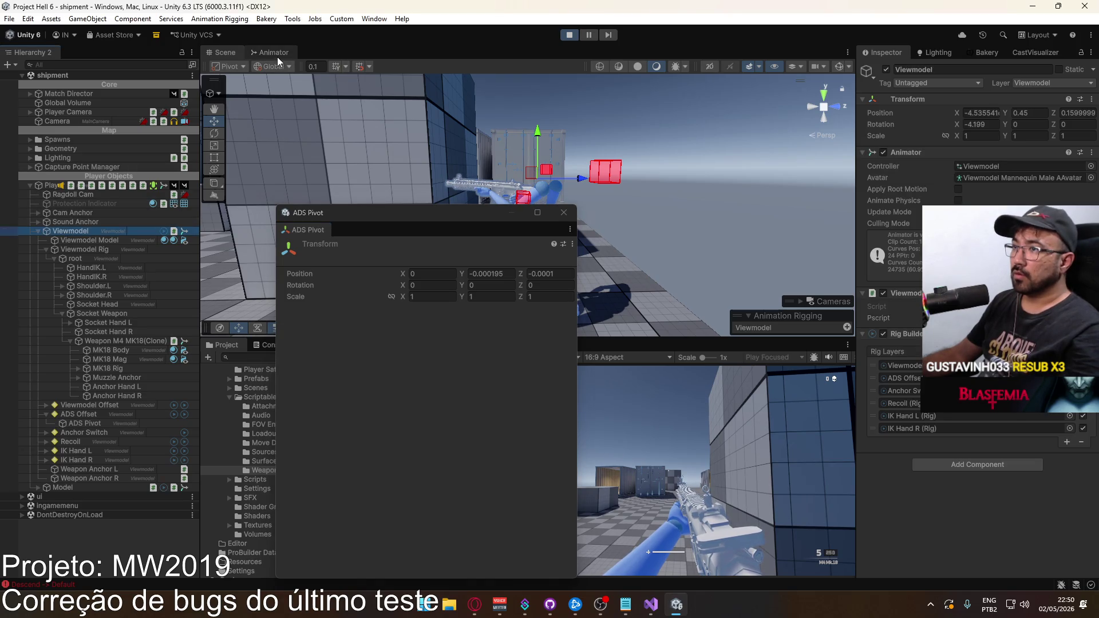
click(275, 53)
drag(440, 222, 665, 221)
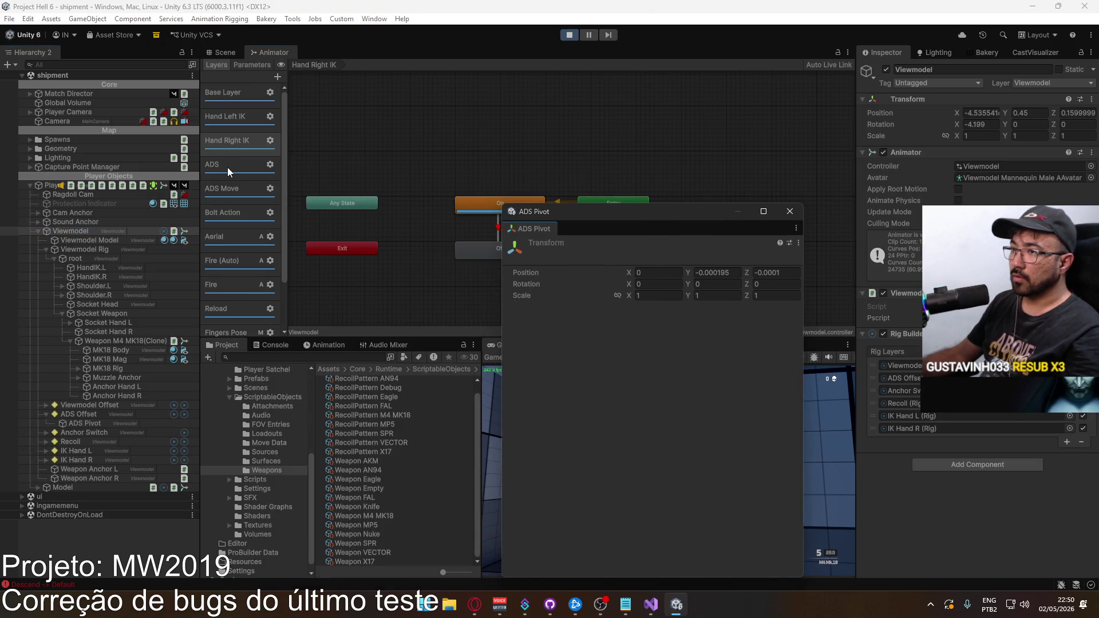
click(226, 284)
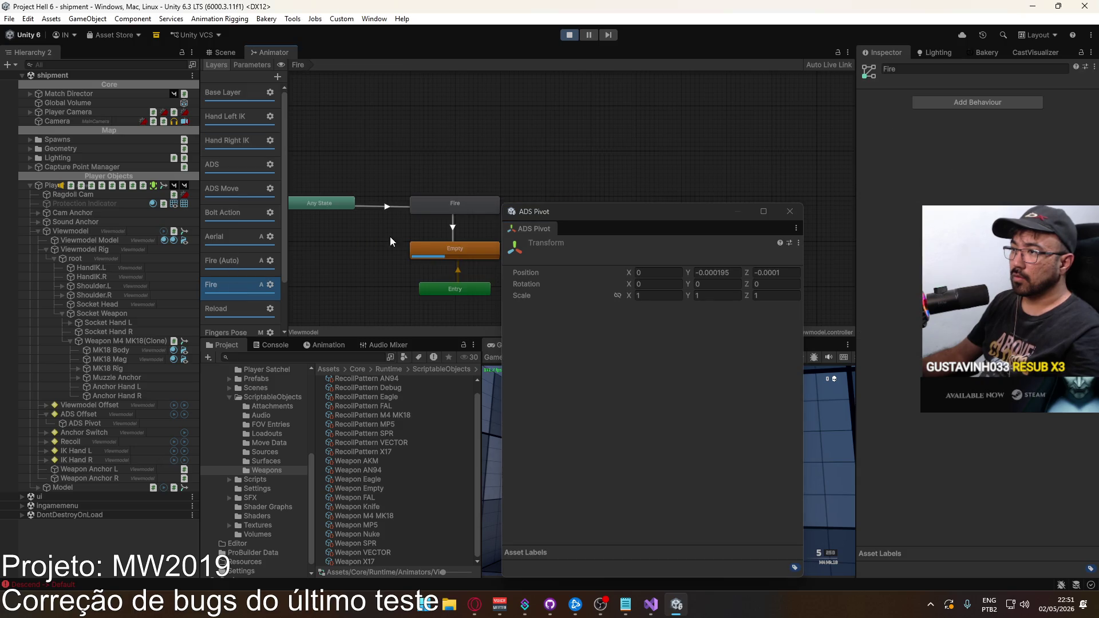
double_click(440, 204)
drag(630, 231, 849, 265)
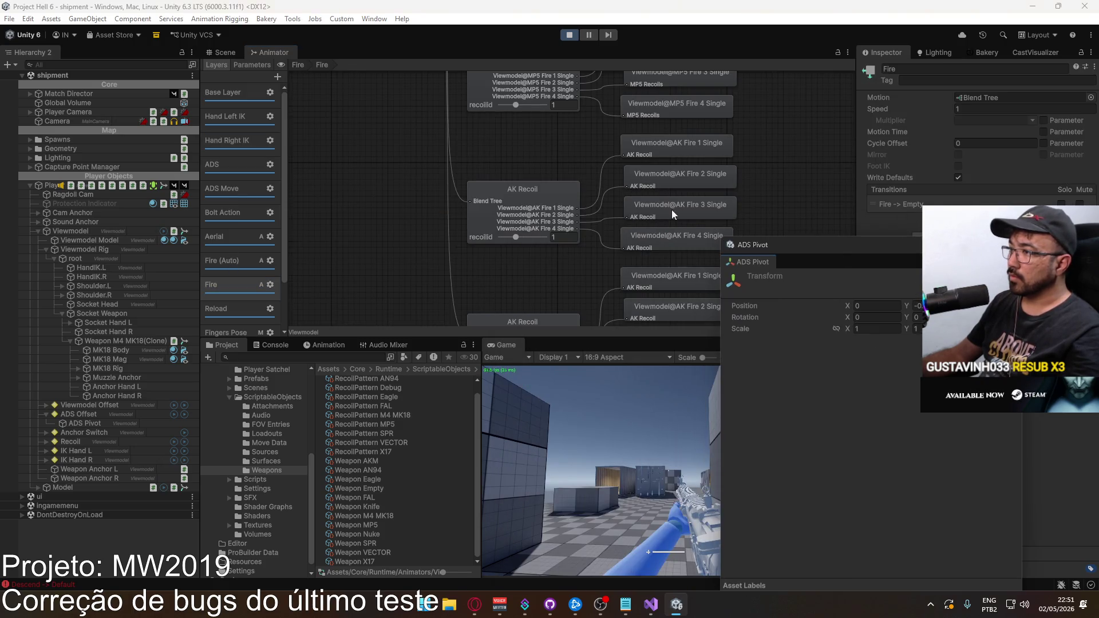
scroll(591, 183, down, 5)
scroll(572, 161, down, 5)
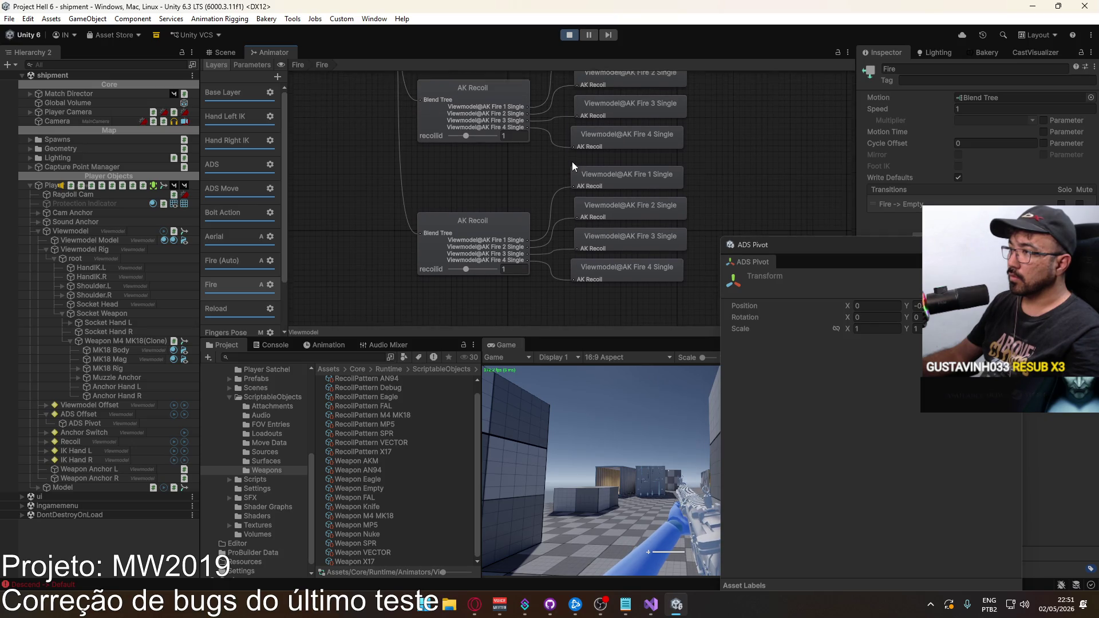
scroll(515, 187, up, 5)
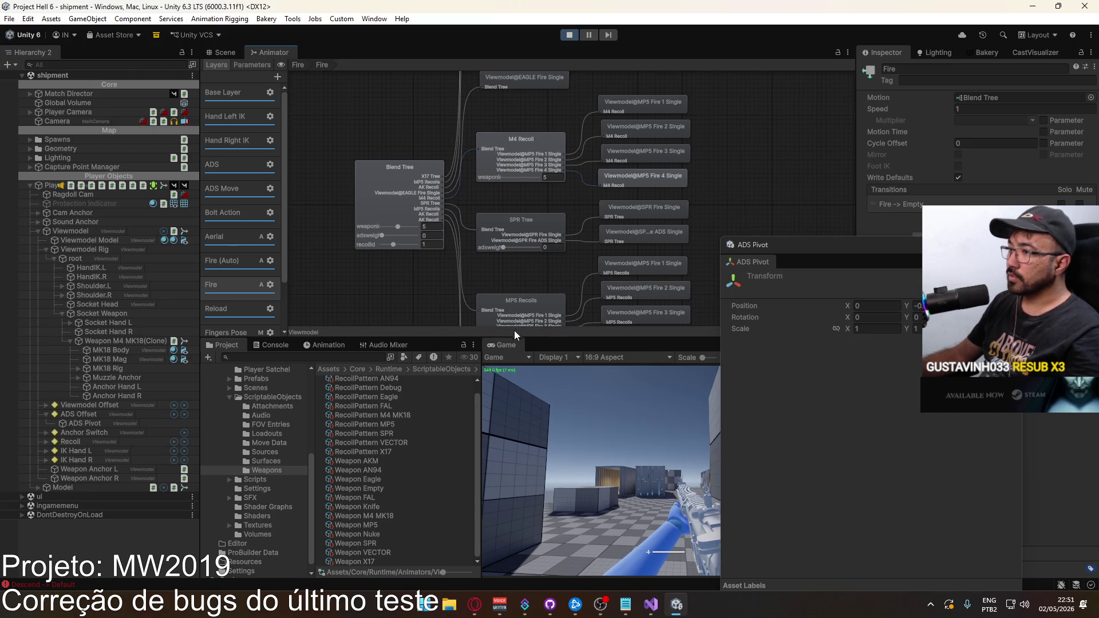
Step: Maximize the Game view, swap to weapon 2, and aim down the M4 Mk.18 sights
right_click(513, 346)
click(549, 379)
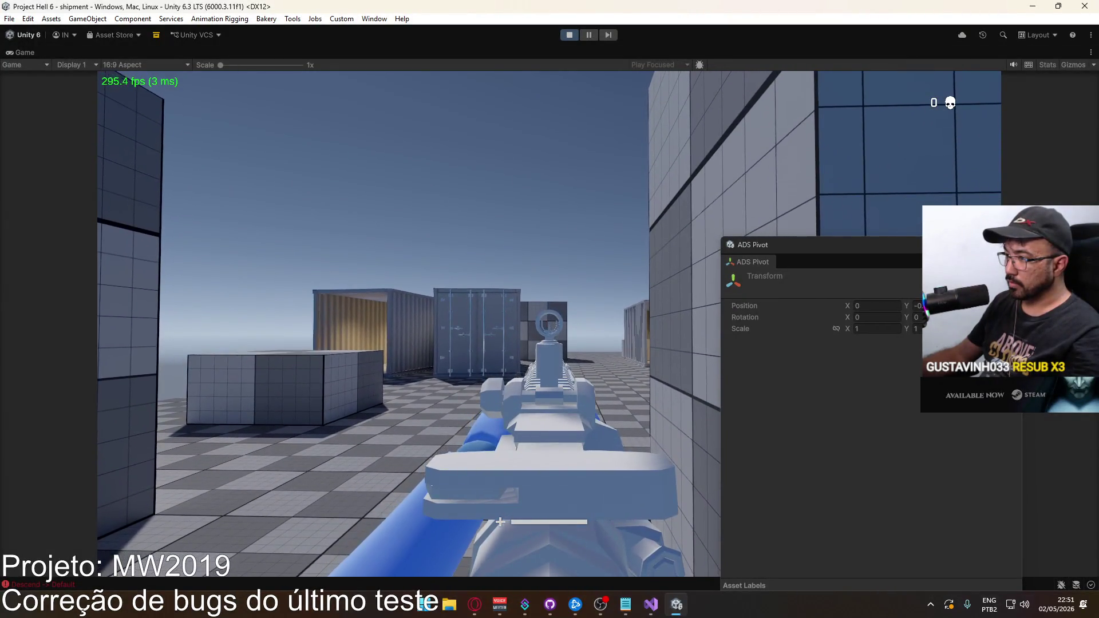
key(2)
right_click(408, 324)
key(super)
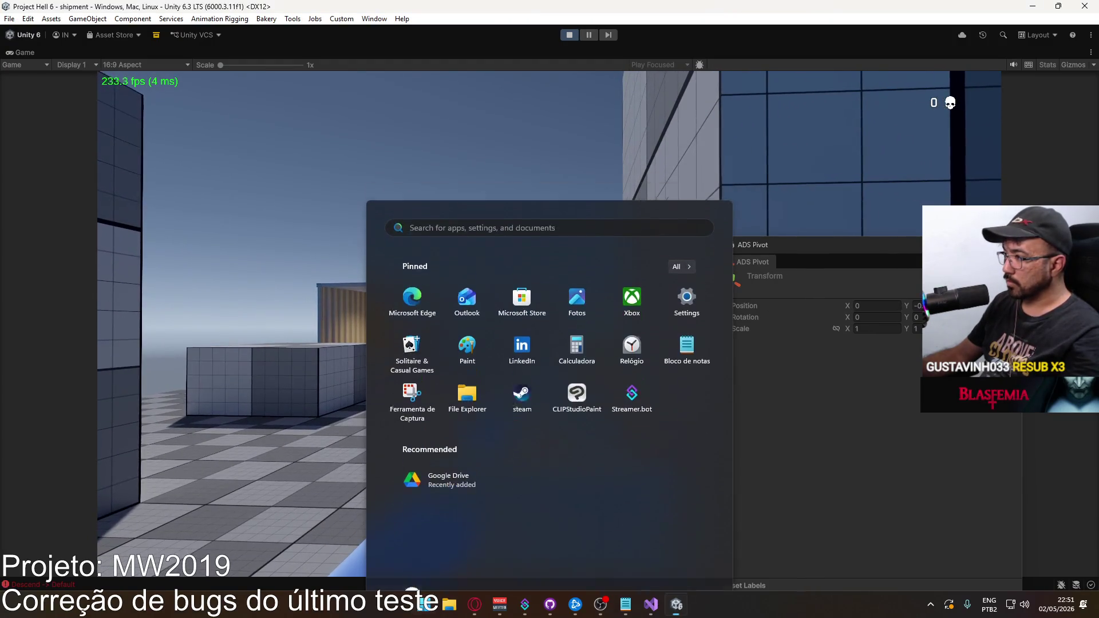
key(super)
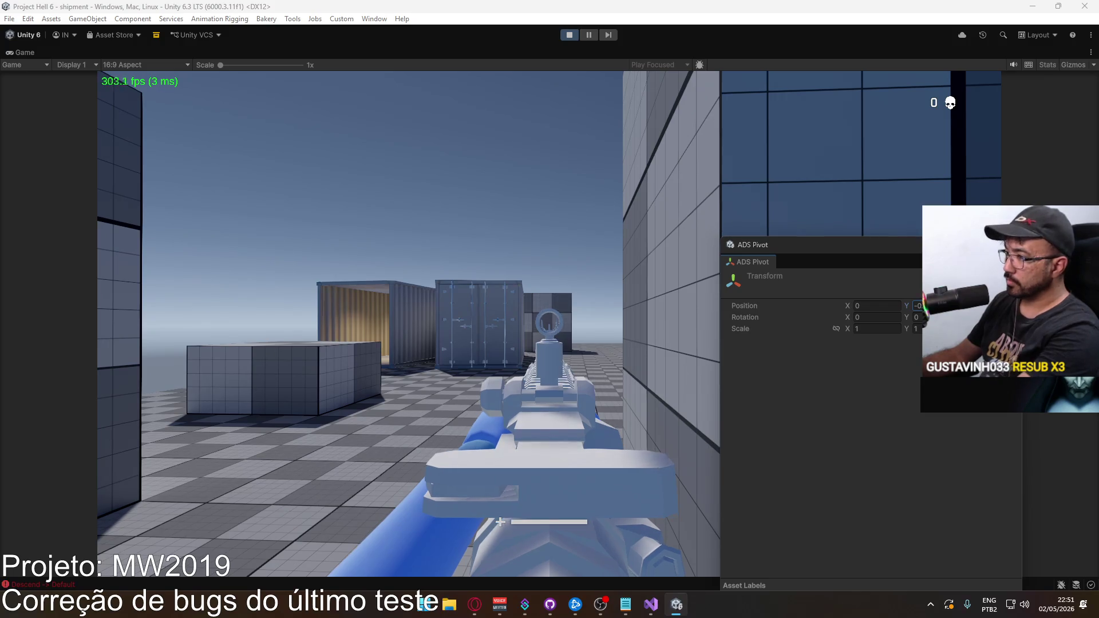
Step: Play-test the M4 Mk.18 by aiming, firing and walking toward the containers
right_click(667, 321)
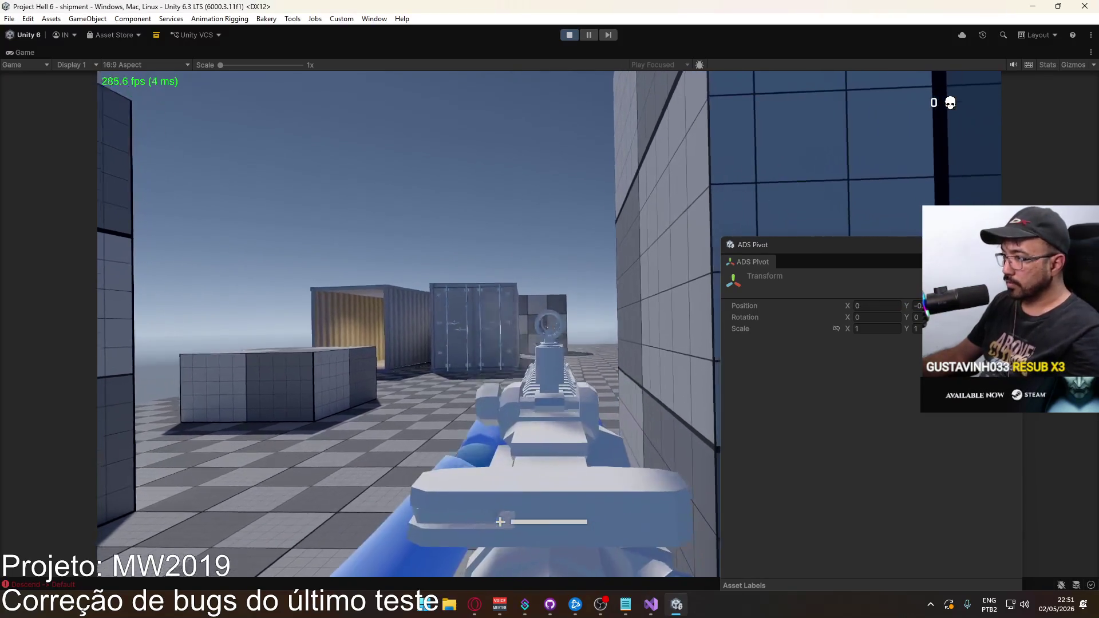
click(667, 321)
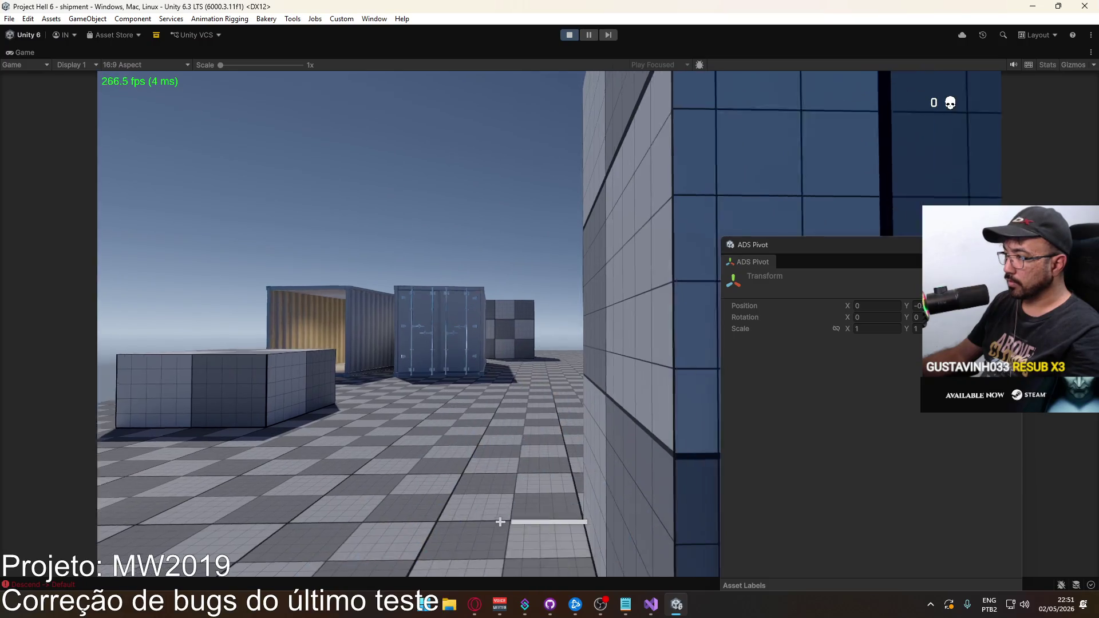
key(super)
key(super)
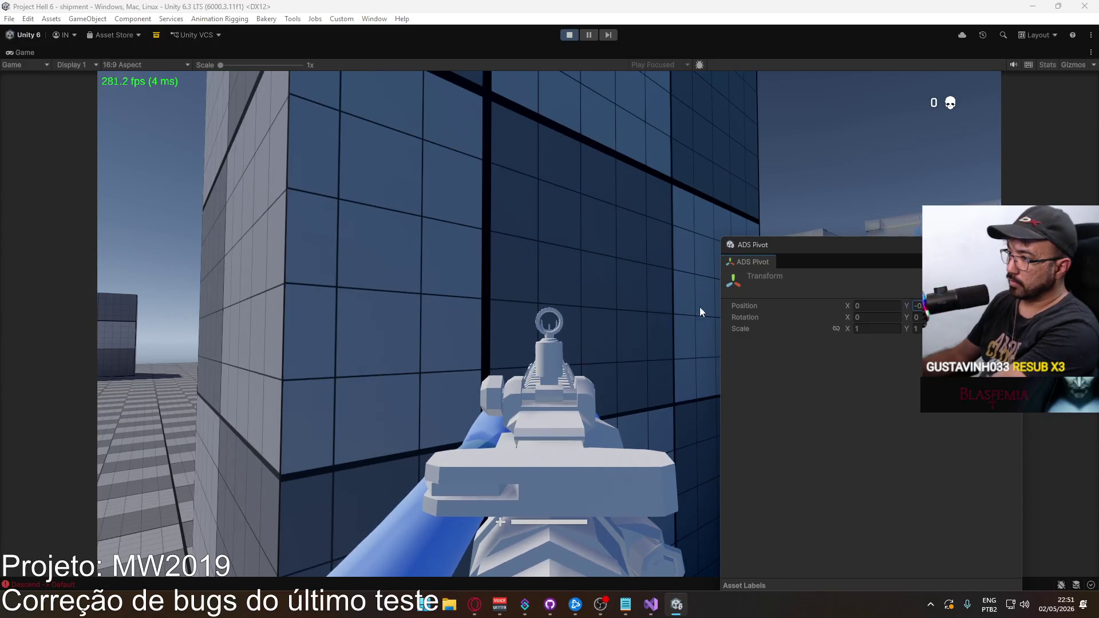
click(582, 320)
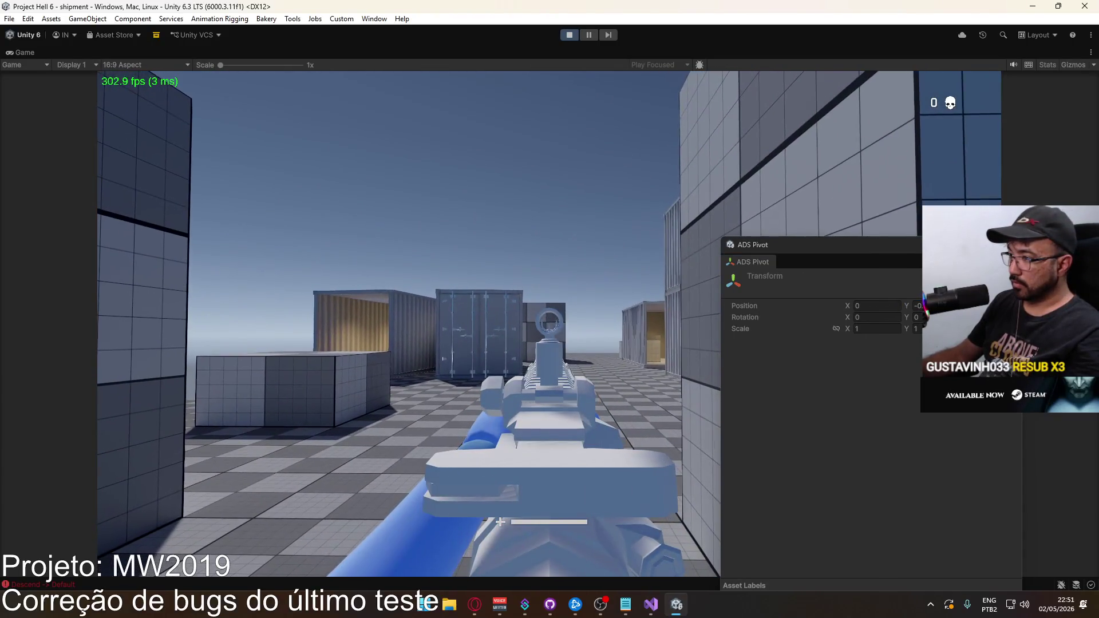
click(408, 324)
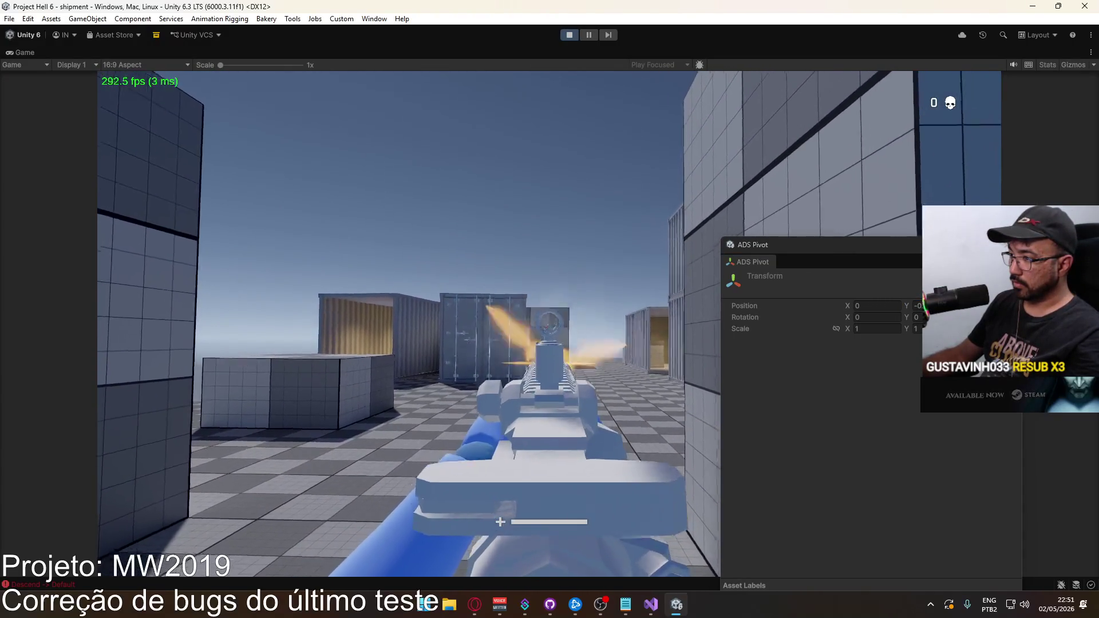
key(w)
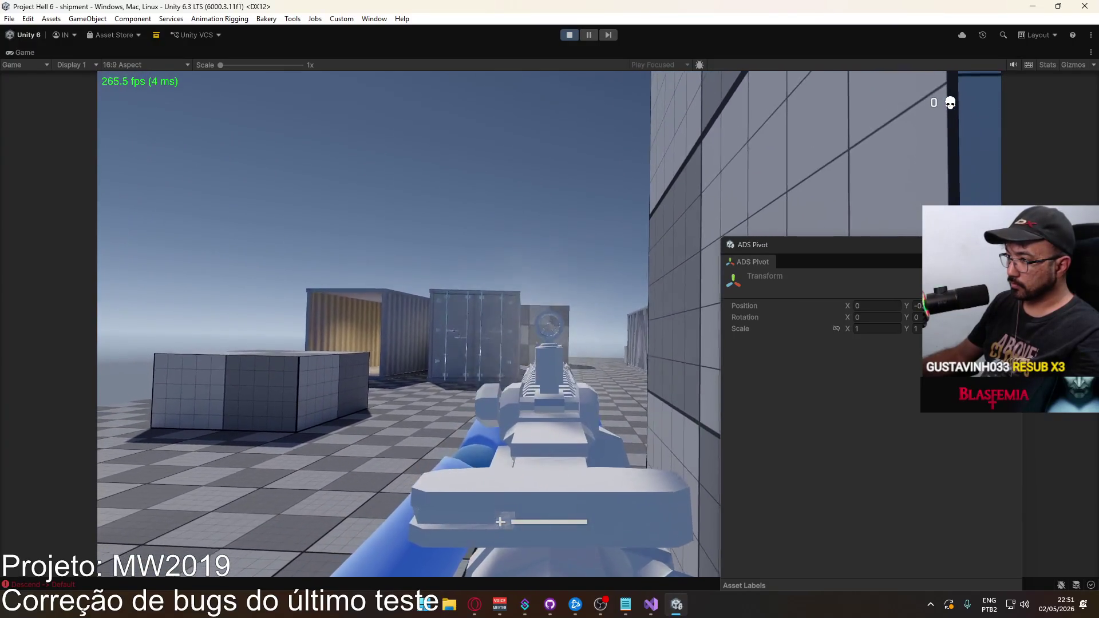
click(408, 324)
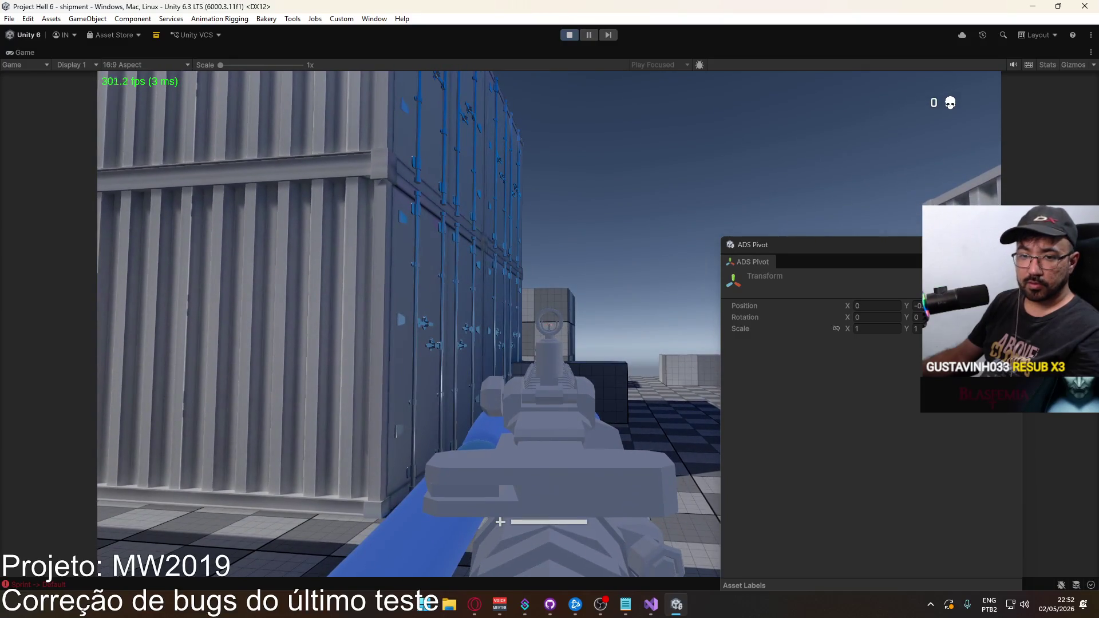
Step: Copy the ADS Pivot Position values and un-maximize the Game view
key(super)
key(super)
right_click(744, 305)
click(785, 344)
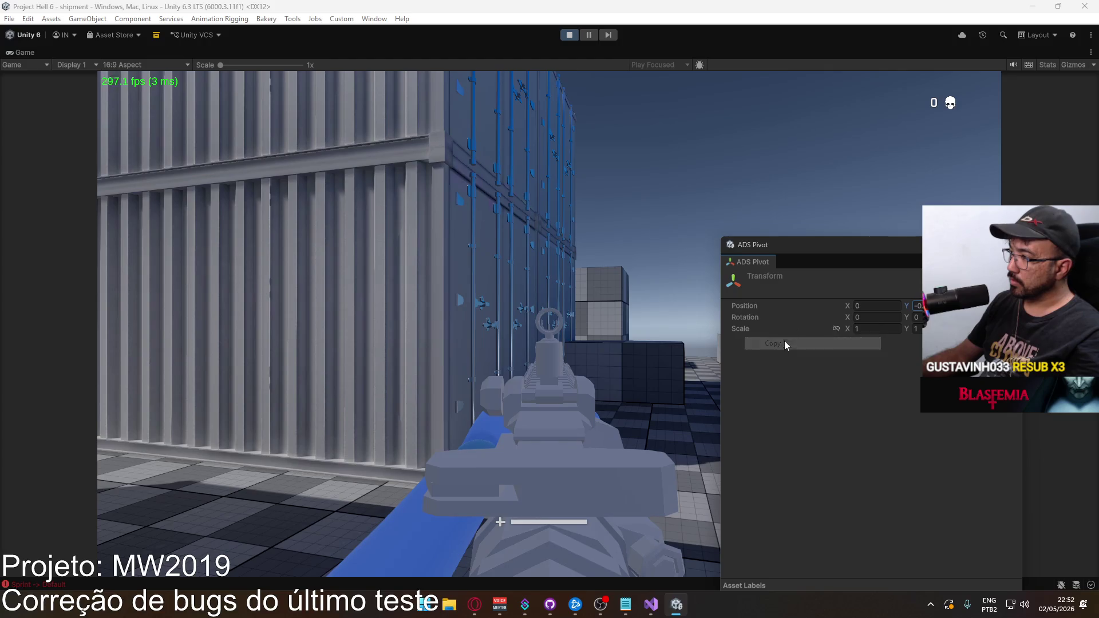
right_click(498, 57)
click(589, 101)
key(super)
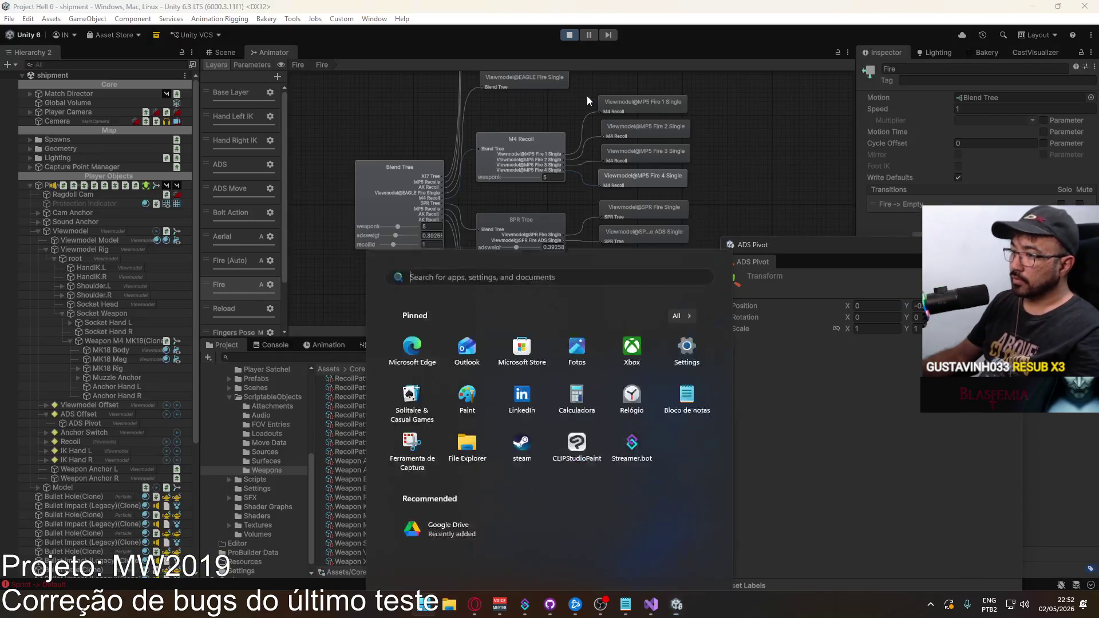
Step: Open the Weapon M4 MK18 settings and close the floating ADS Pivot properties window
key(super)
click(380, 516)
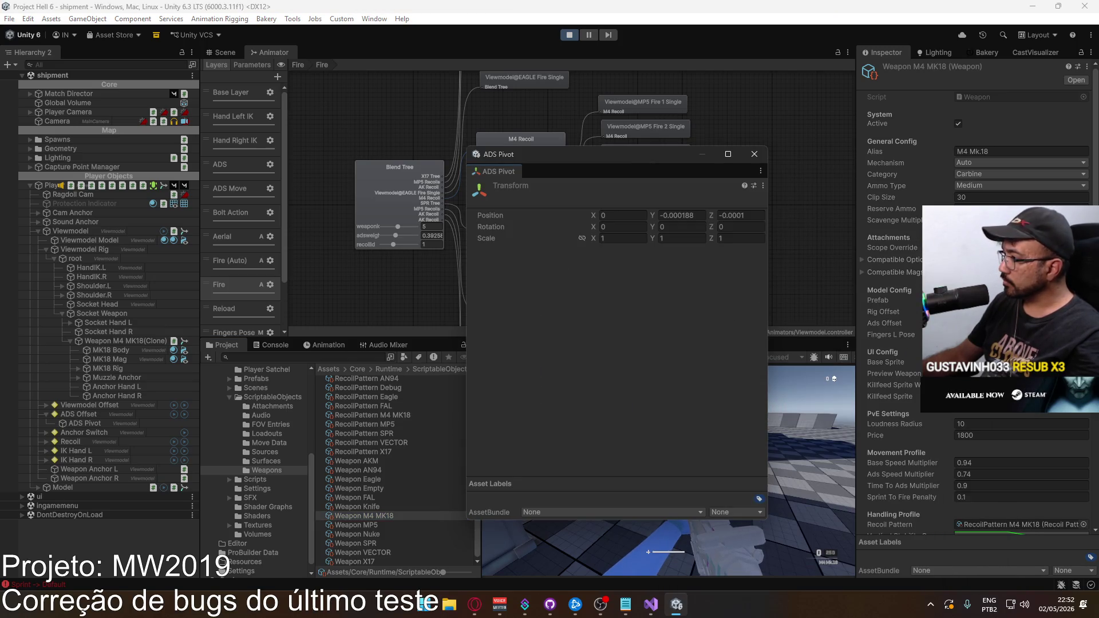
right_click(892, 323)
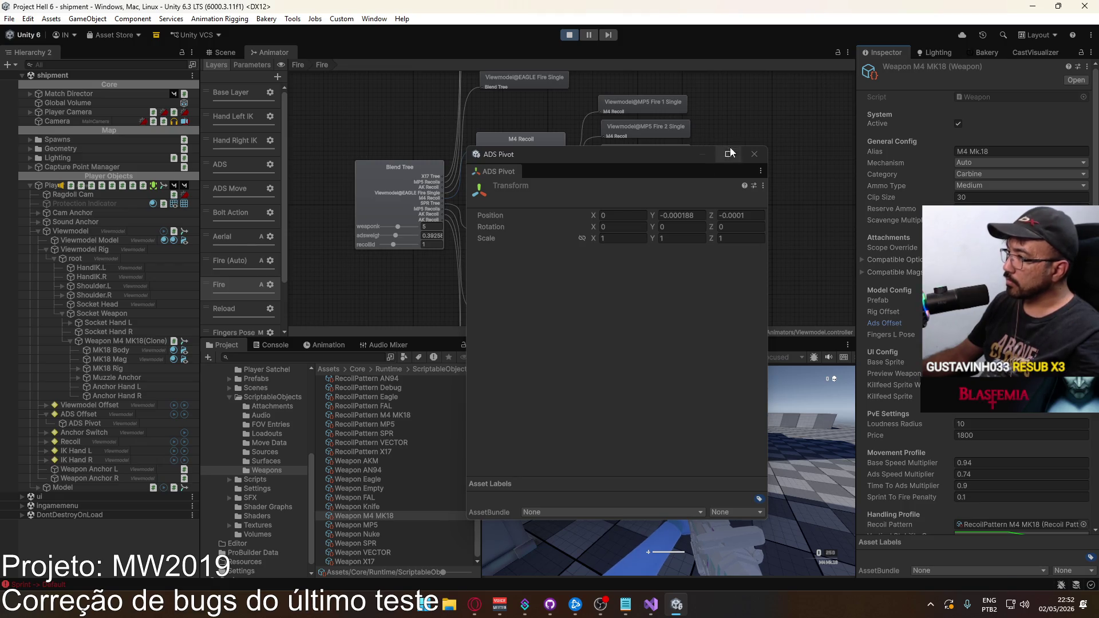
click(752, 155)
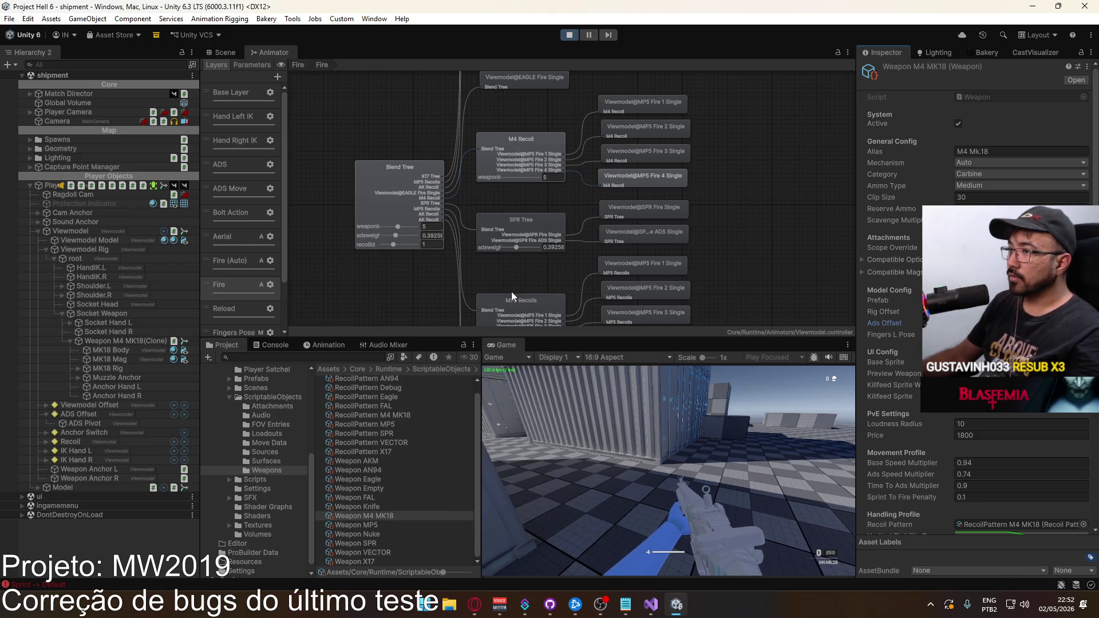
Step: Maximize the Game view and reach Loadout 1 from the in-game pause menu
right_click(511, 344)
click(576, 377)
key(Escape)
click(239, 360)
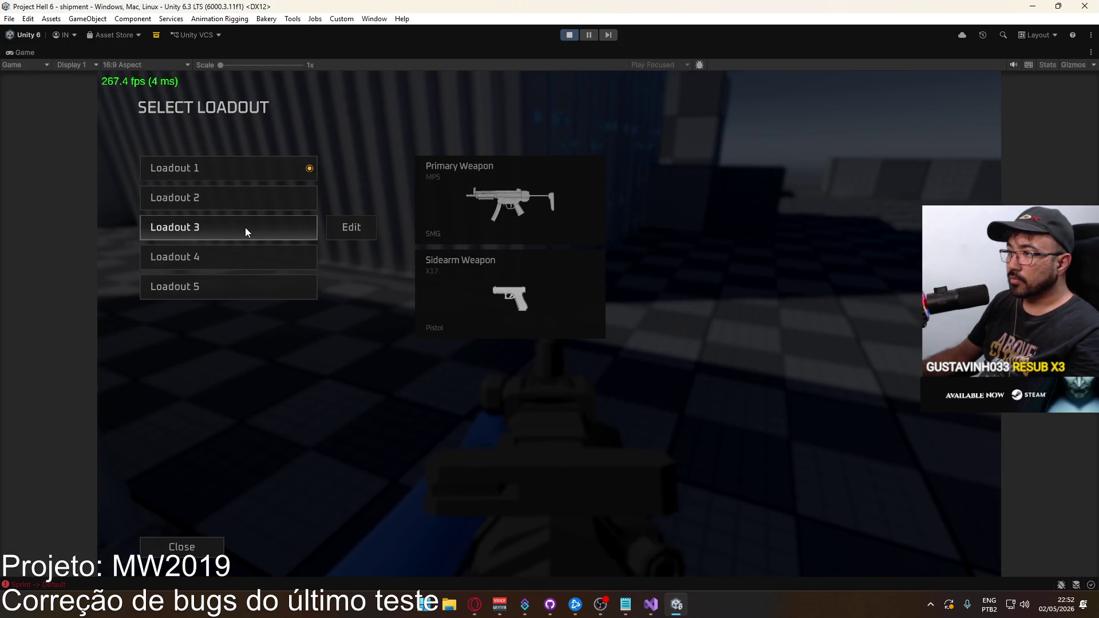
click(351, 169)
Step: Make the FAL assault rifle Loadout 1's primary weapon and deploy into the match
click(217, 198)
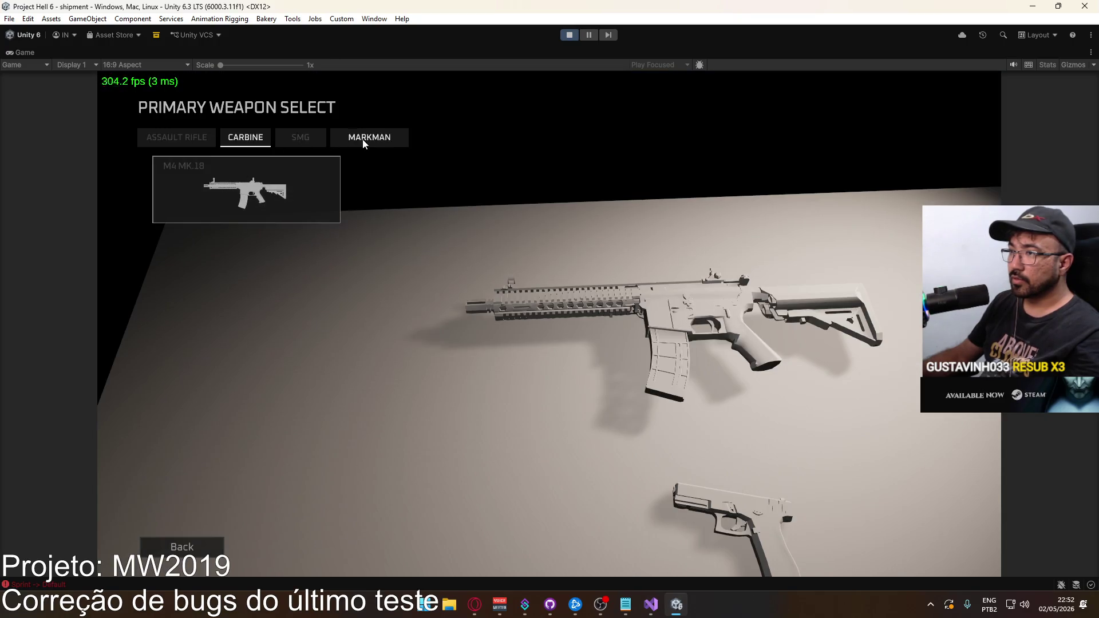
click(300, 142)
click(191, 143)
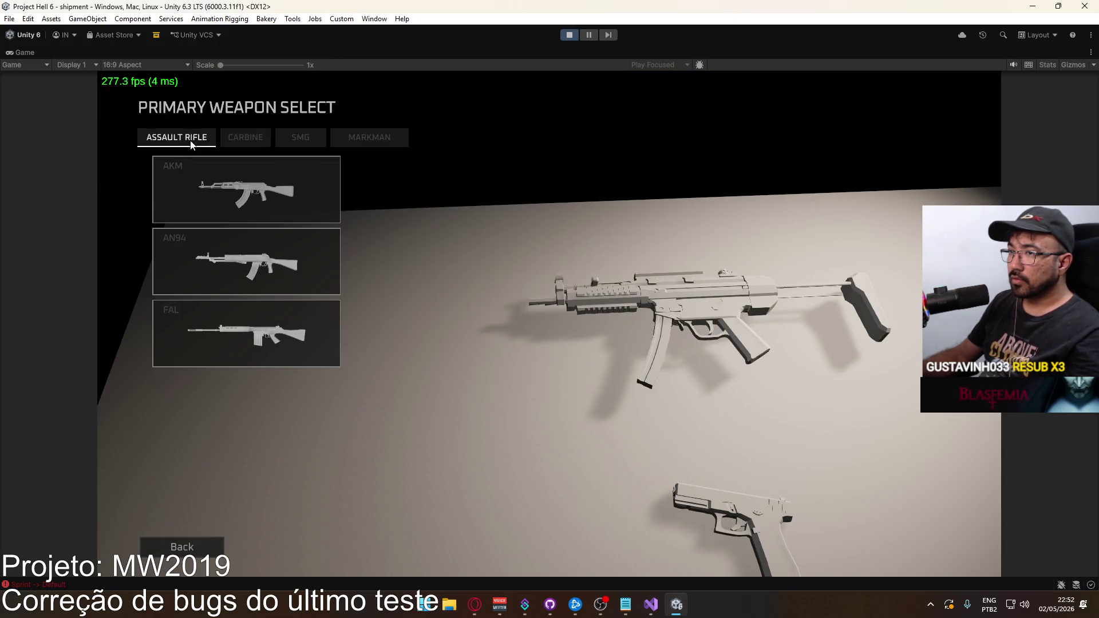
click(297, 364)
click(575, 546)
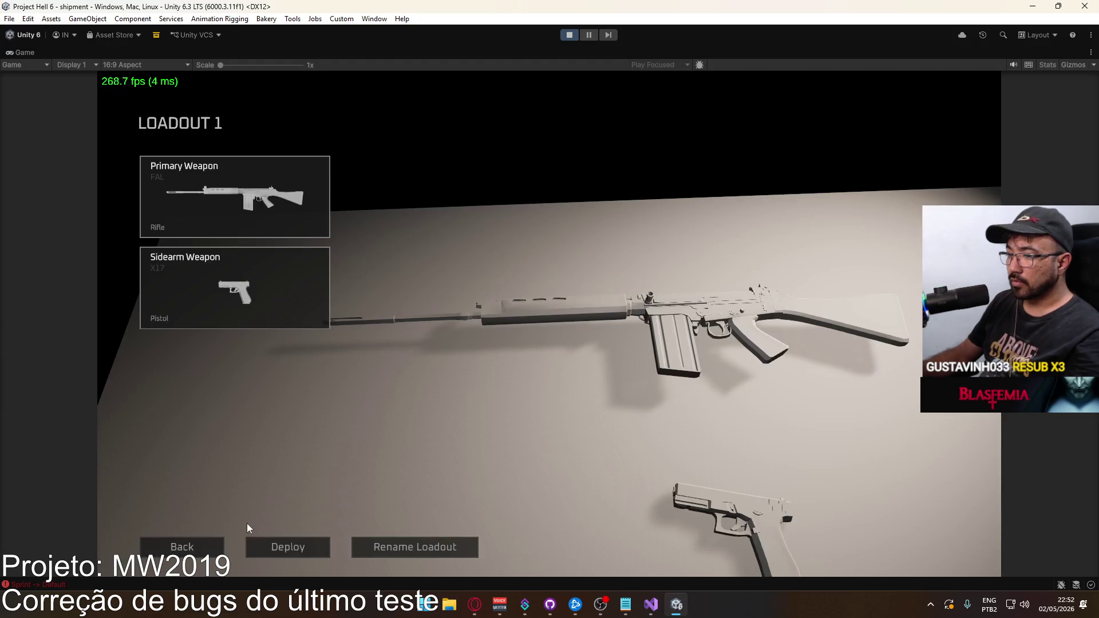
click(287, 548)
key(Escape)
key(Escape)
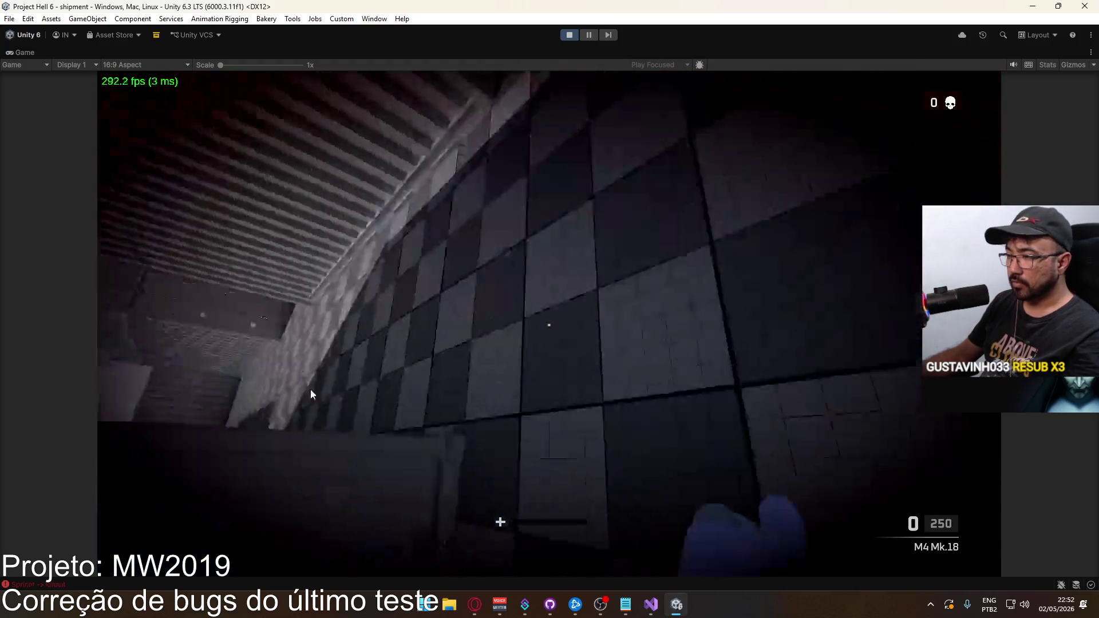
key(Escape)
key(Escape)
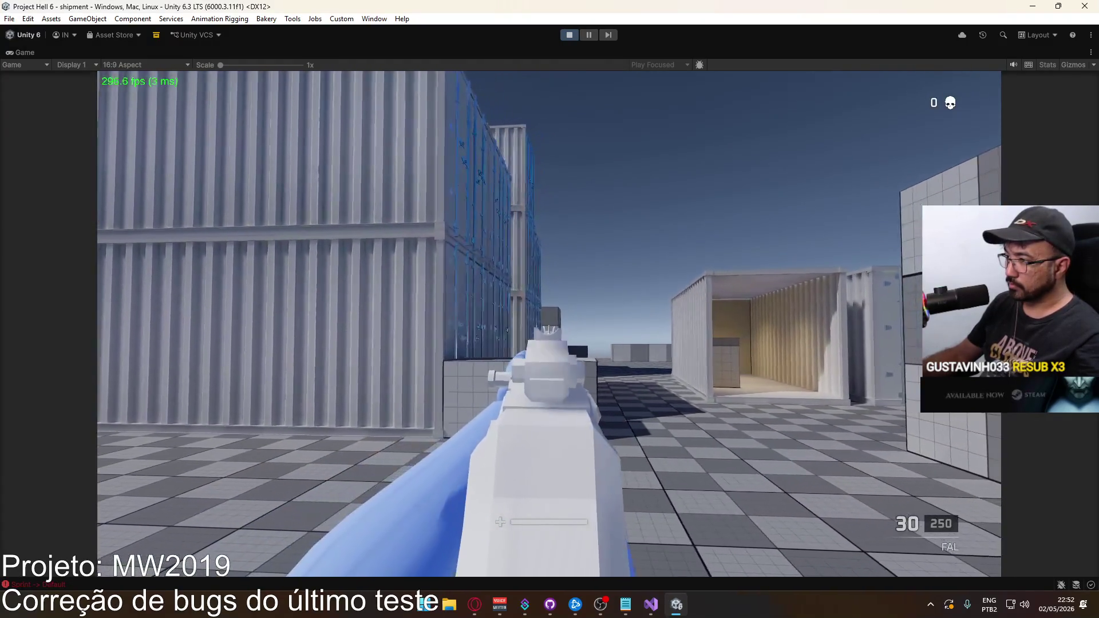
Step: Fire the FAL at the containers until the magazine is empty
click(549, 323)
click(549, 323)
click(549, 323)
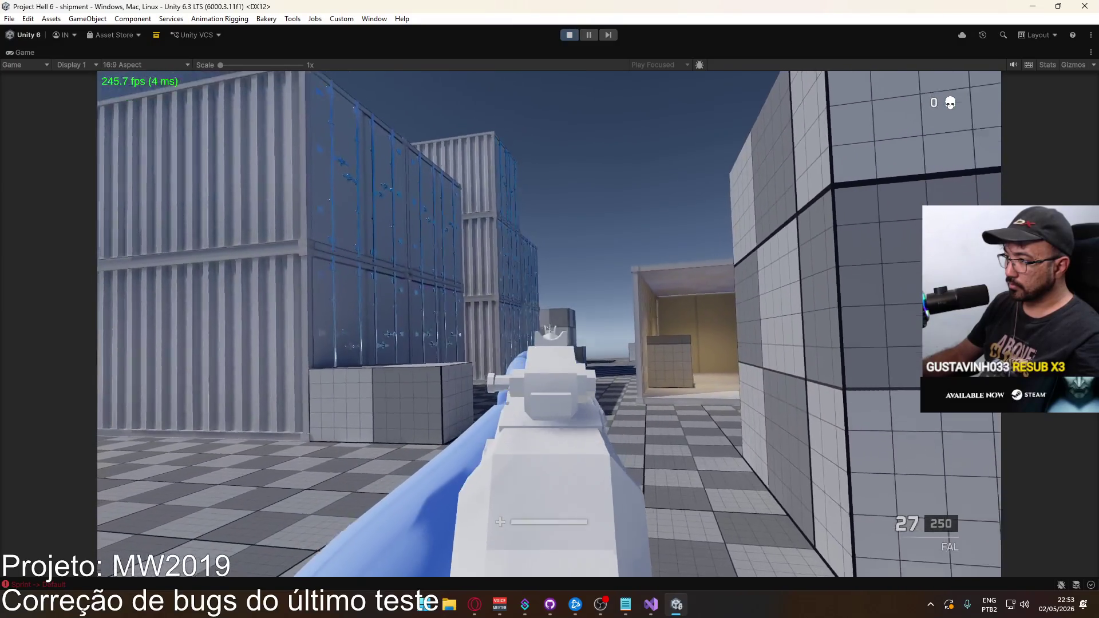
click(549, 324)
click(549, 323)
click(549, 324)
click(549, 323)
click(549, 323)
click(549, 324)
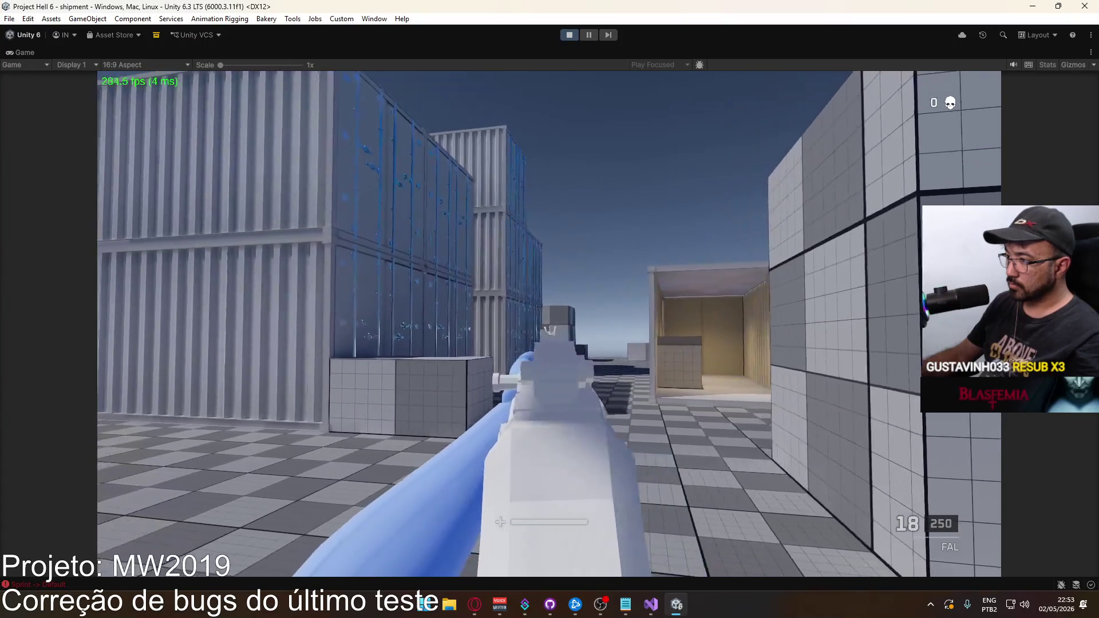
click(549, 324)
click(549, 324)
click(549, 323)
click(549, 323)
click(549, 324)
click(549, 323)
click(549, 323)
click(549, 324)
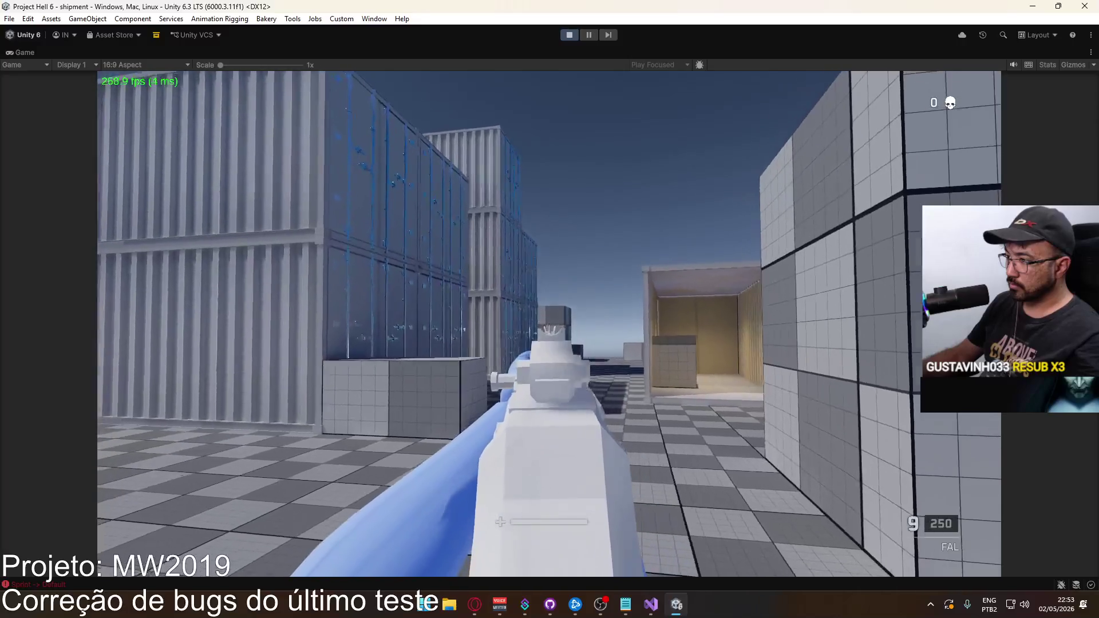
click(549, 323)
click(549, 323)
click(549, 324)
click(549, 324)
click(549, 324)
click(549, 323)
click(549, 323)
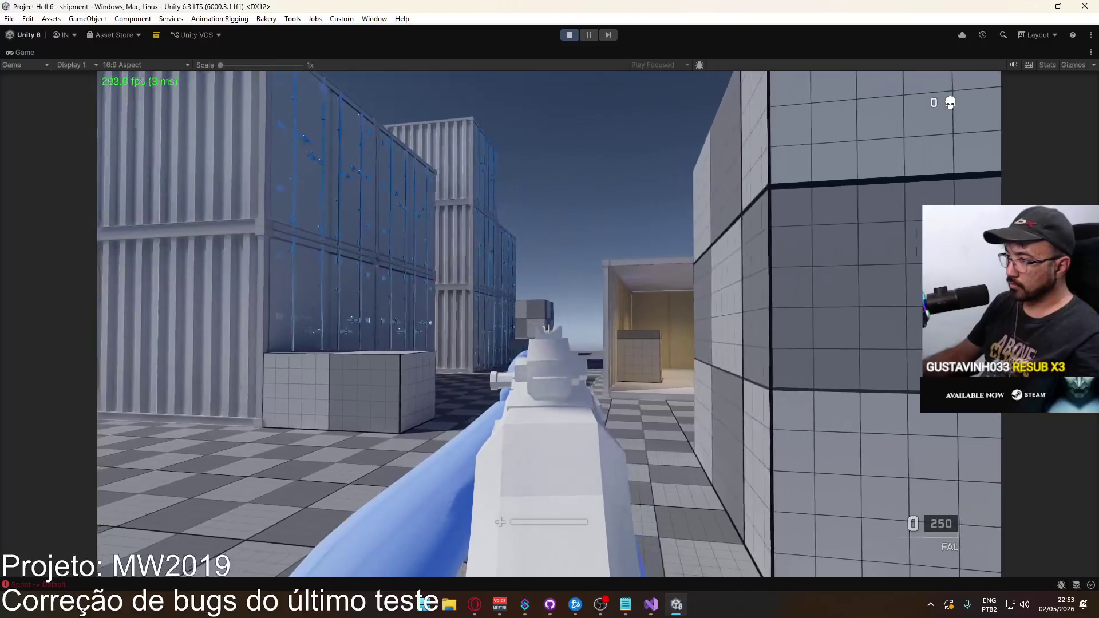
Step: Reload the FAL, fire one more shot, then release the mouse from the game
key(r)
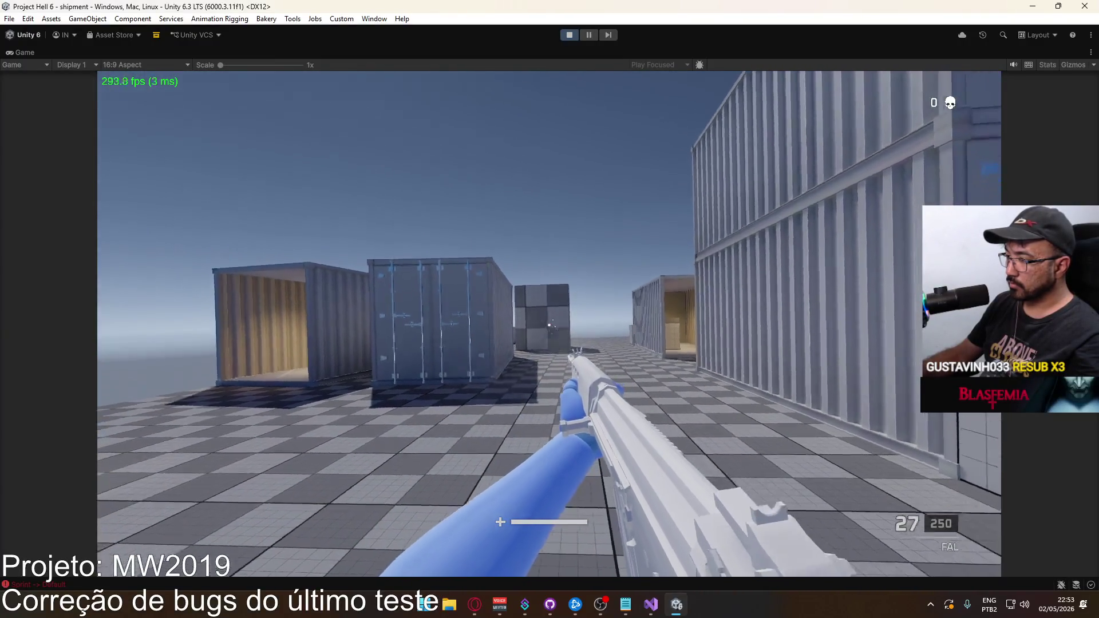
click(549, 323)
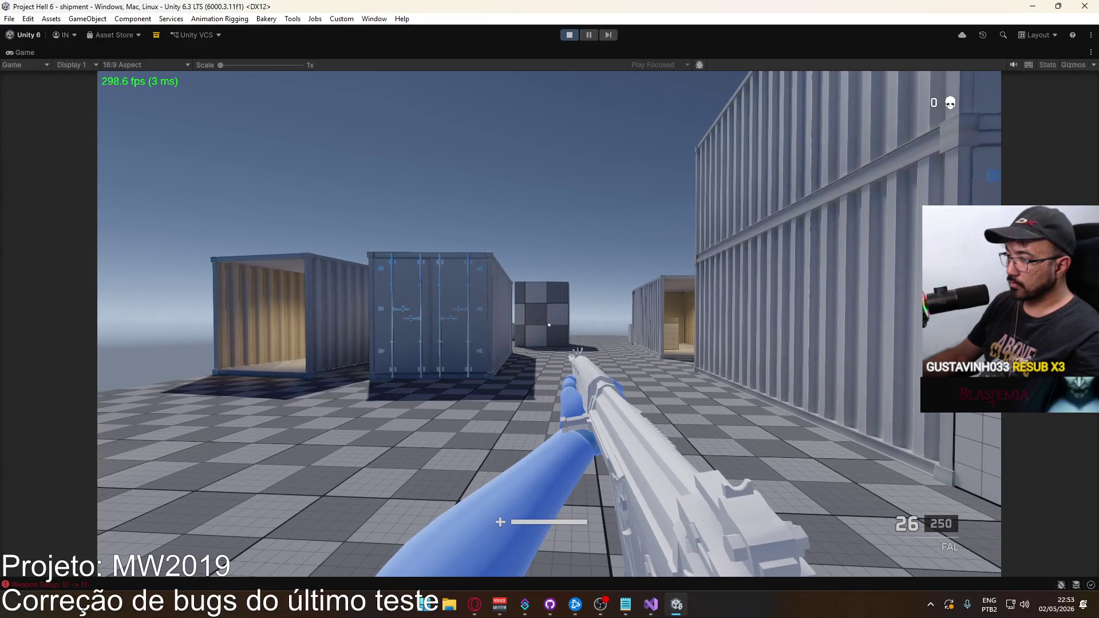
key(Escape)
right_click(596, 54)
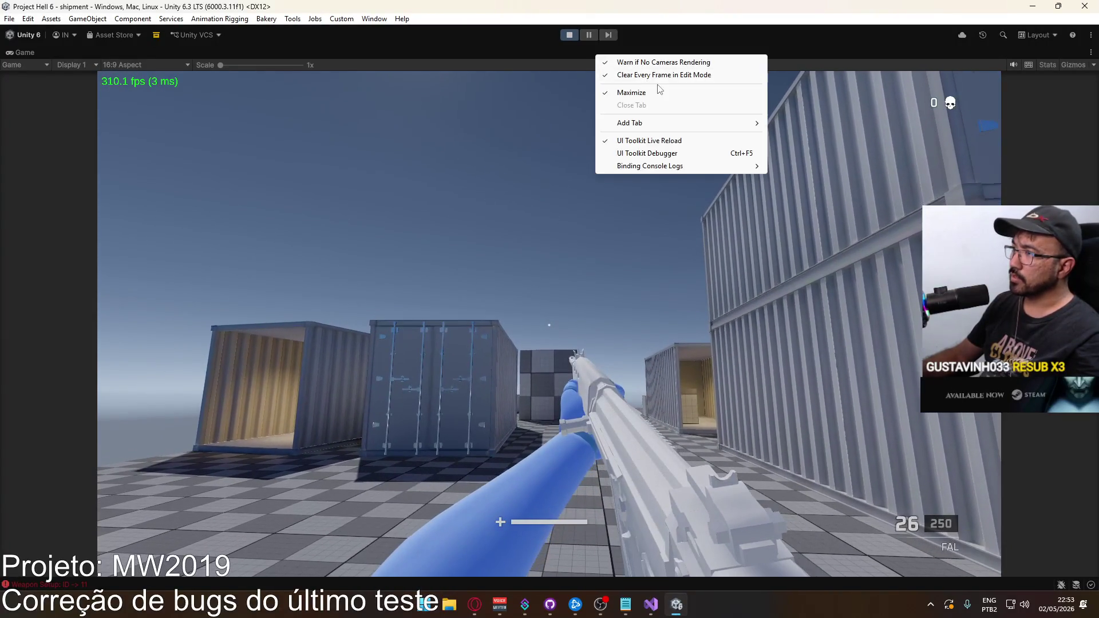
Step: Restore the full editor layout and move the Fingers Pose animator layer below Switch
click(655, 91)
scroll(254, 263, down, 2)
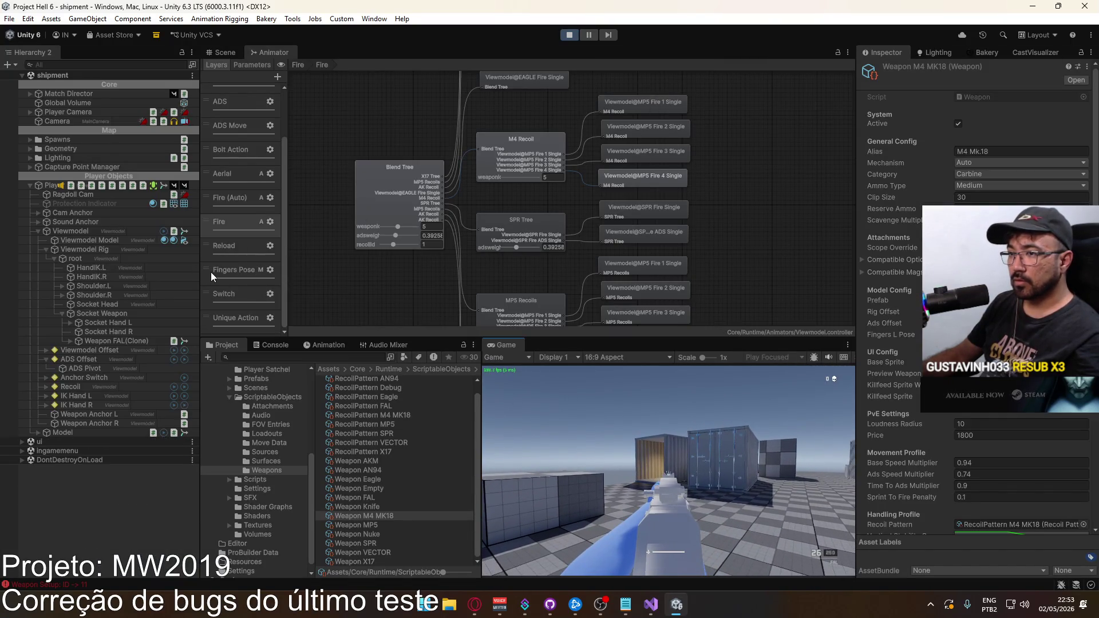
drag(211, 277, 384, 319)
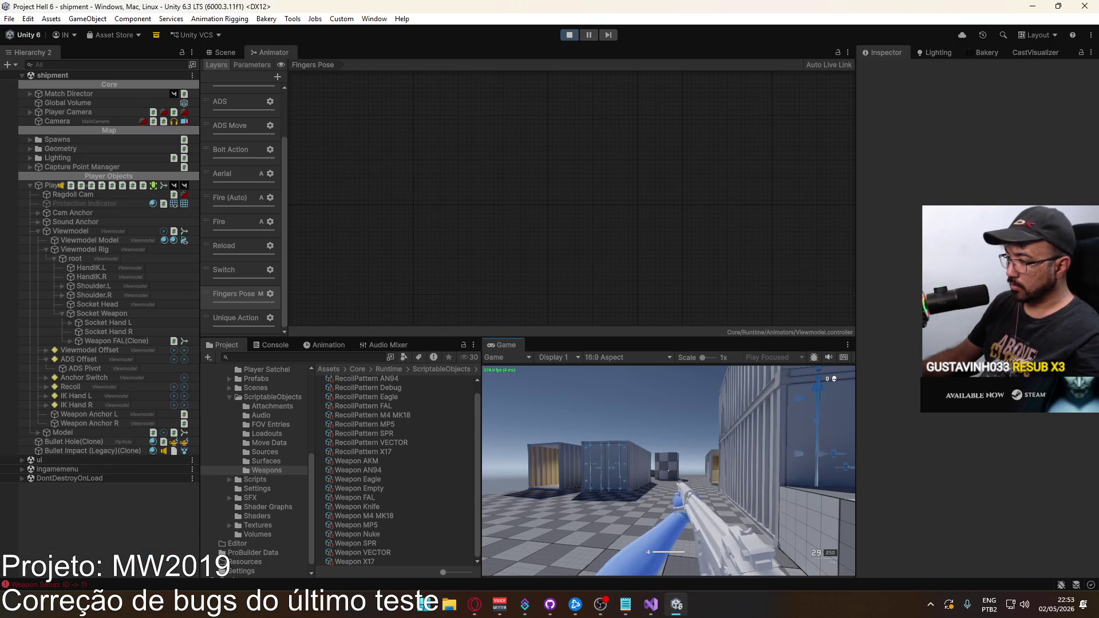
key(super)
click(246, 291)
click(218, 292)
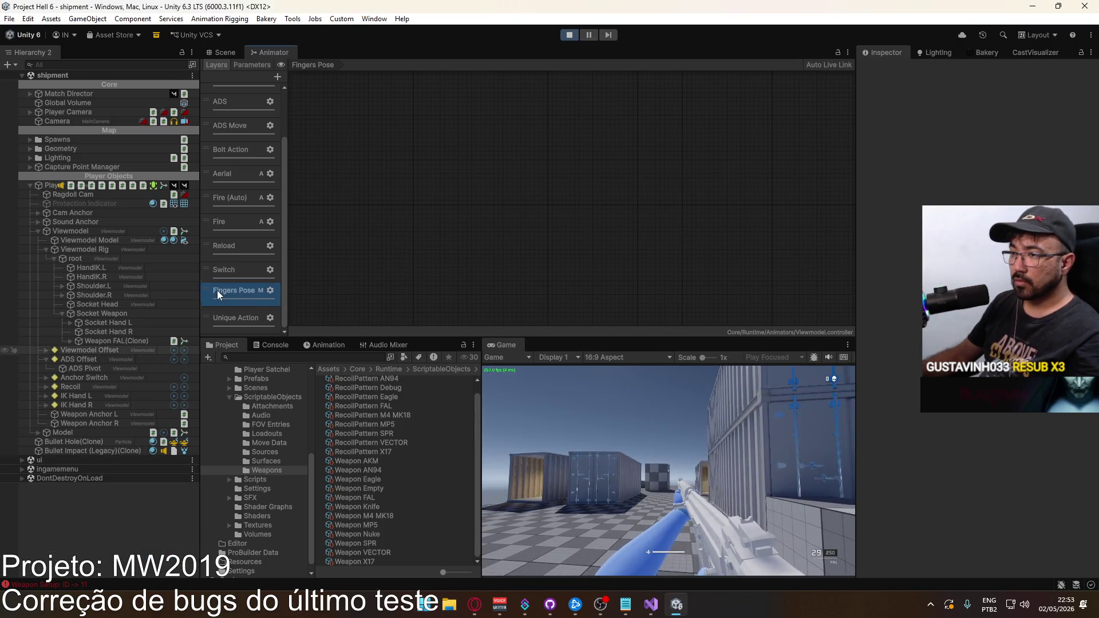
Step: In play mode, swap between the FAL and X17 pistol twice, firing the FAL in between
click(616, 399)
key(2)
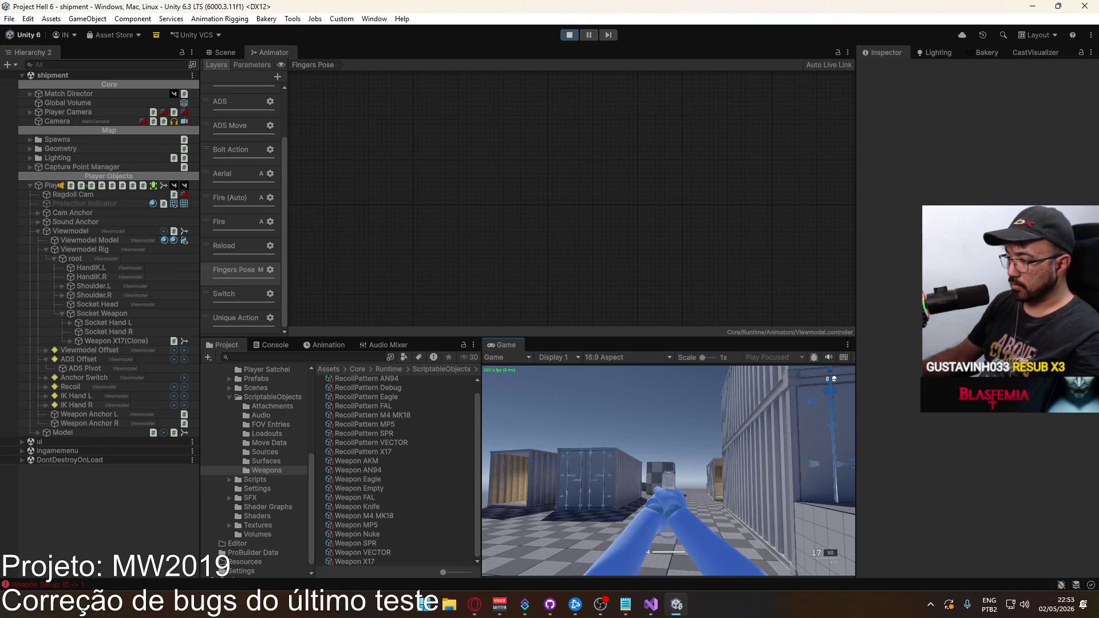
key(1)
click(668, 470)
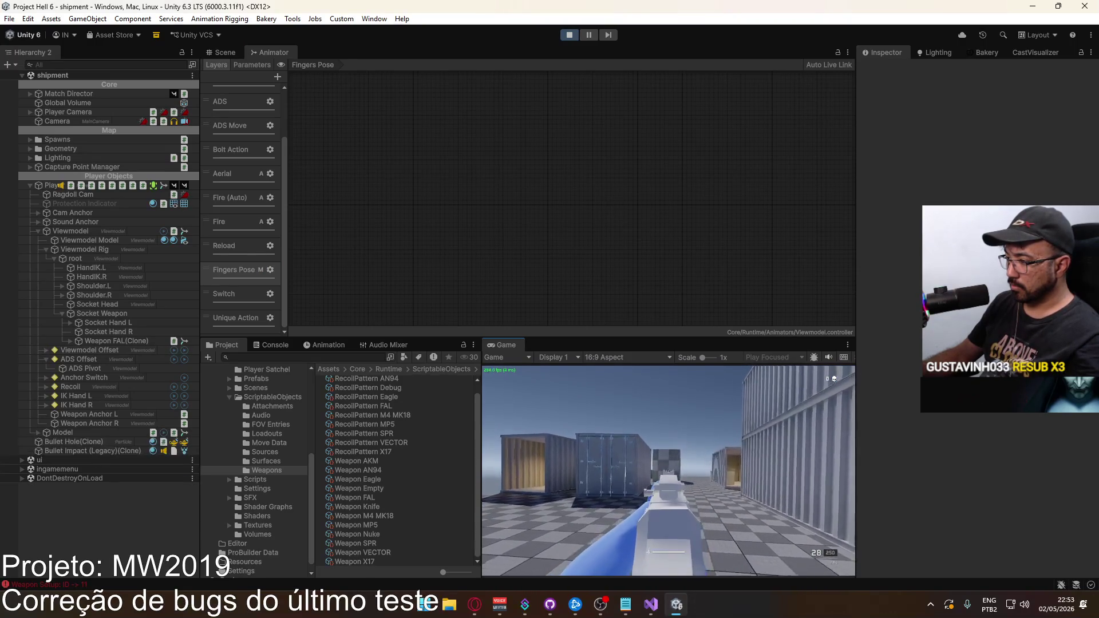
click(668, 471)
key(2)
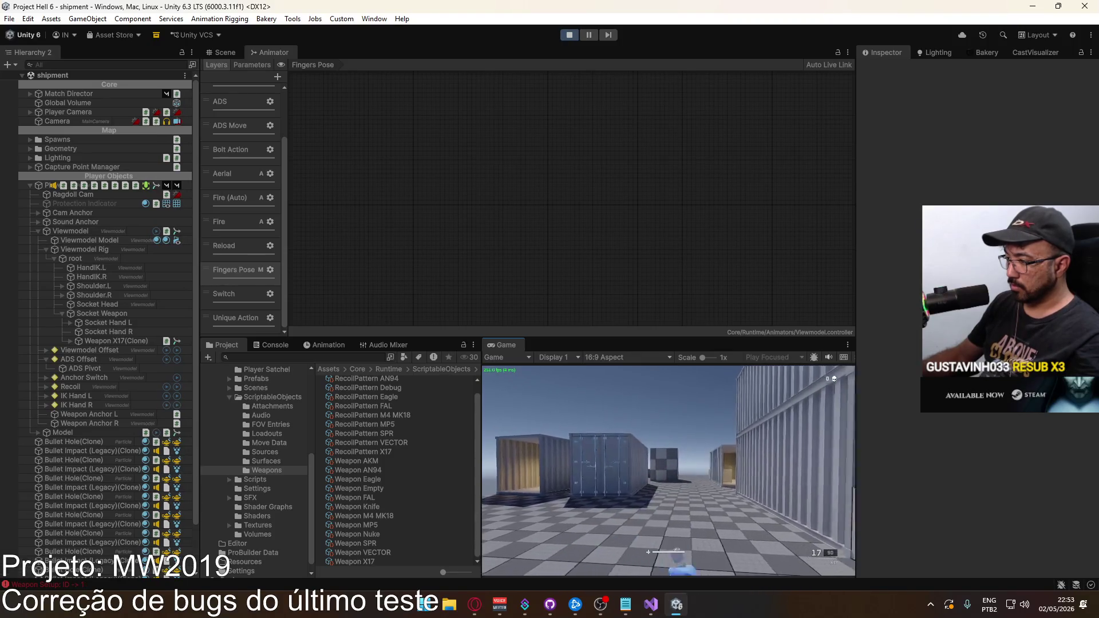
key(1)
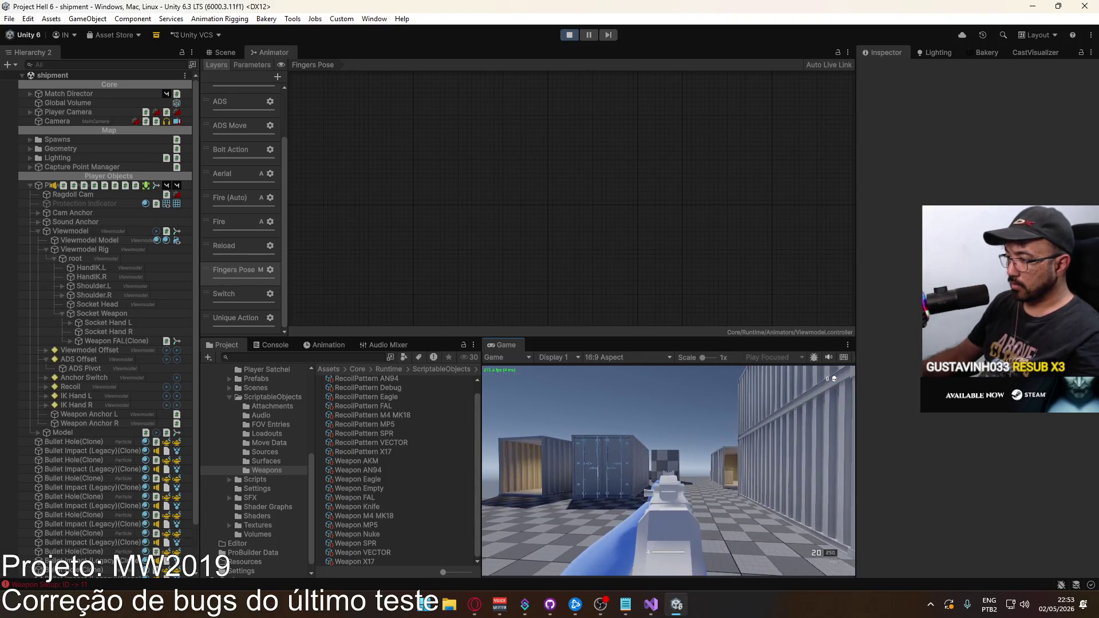
key(super)
click(212, 53)
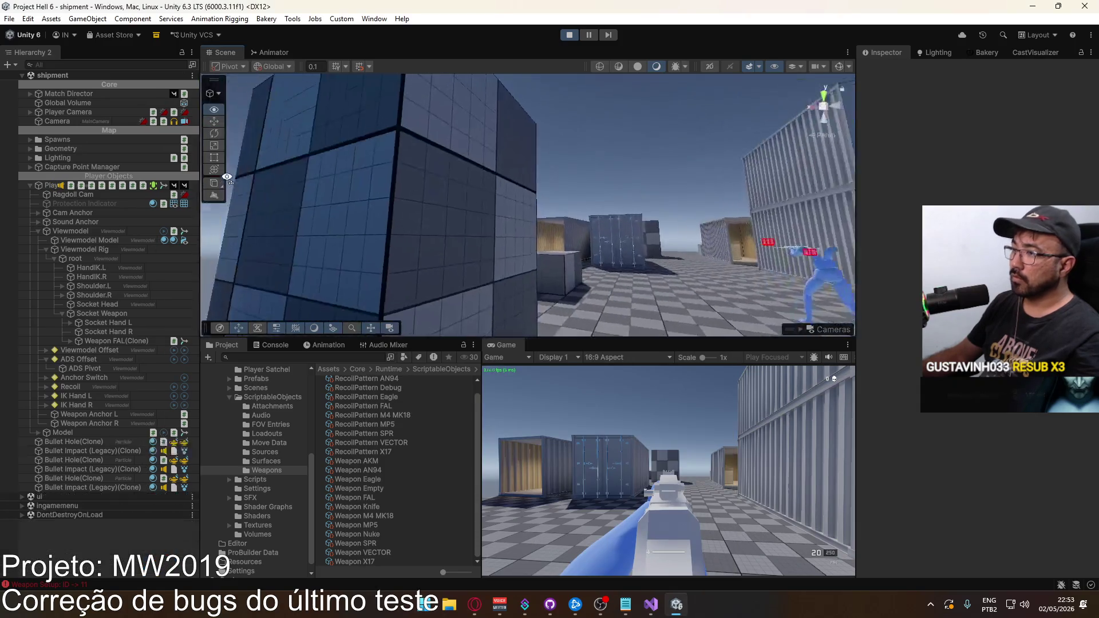
Step: Fly the Scene camera to the player, swap X17 and back, and select FN FAL Body
key(w)
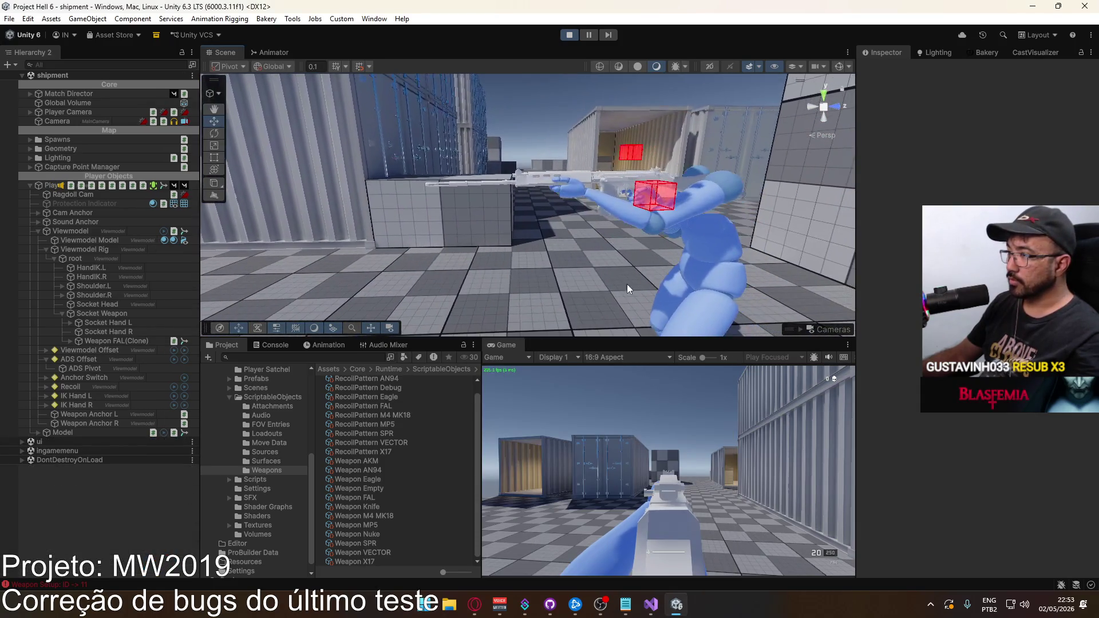
key(2)
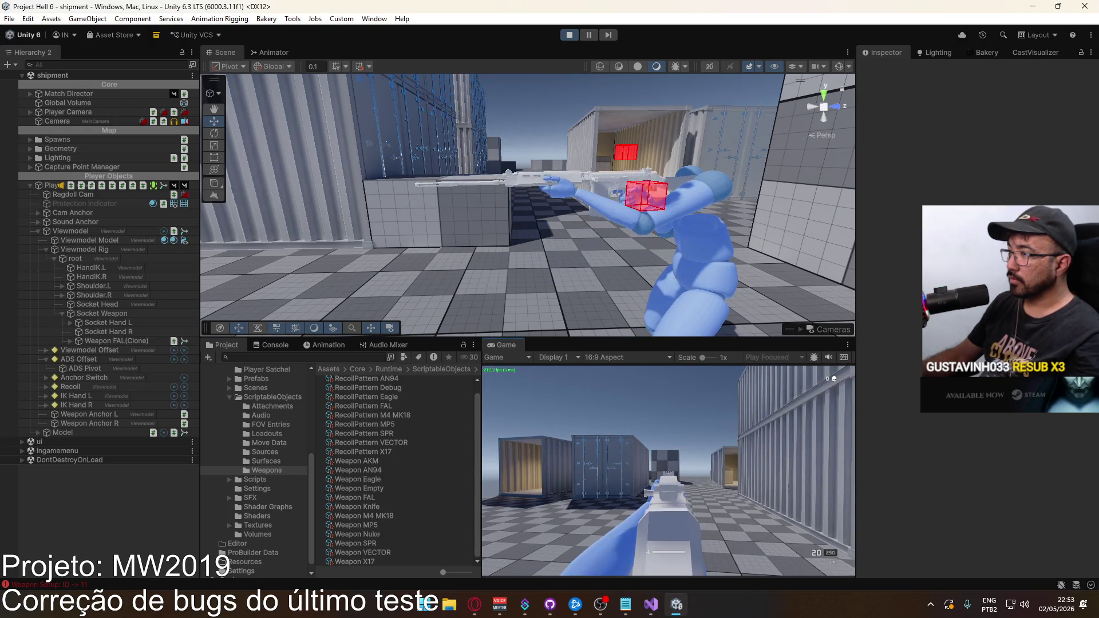
key(1)
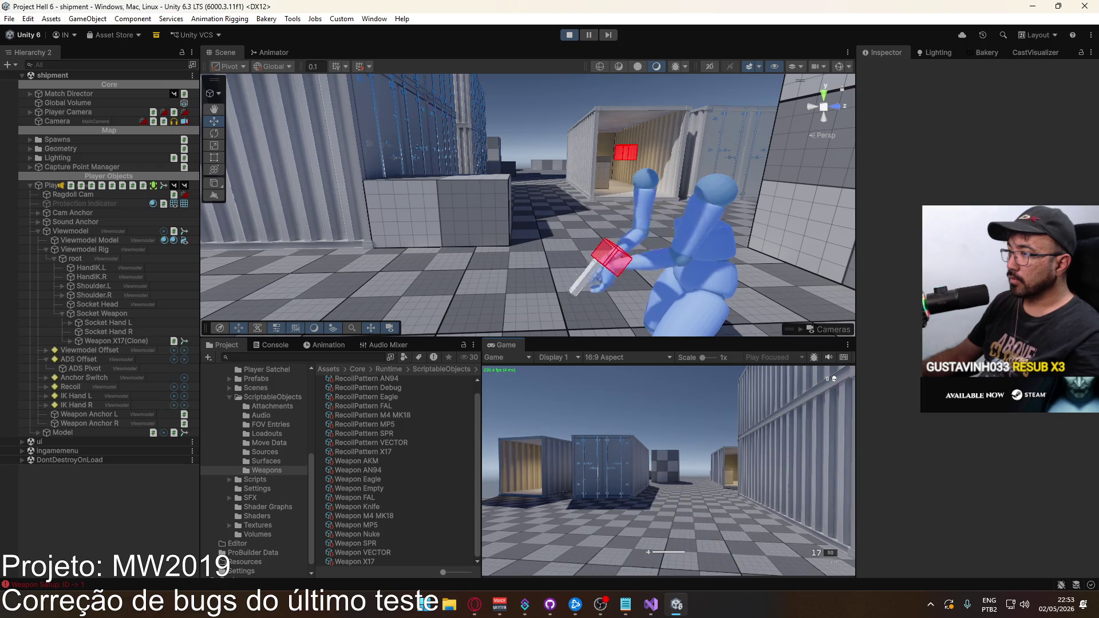
key(super)
key(super)
key(super)
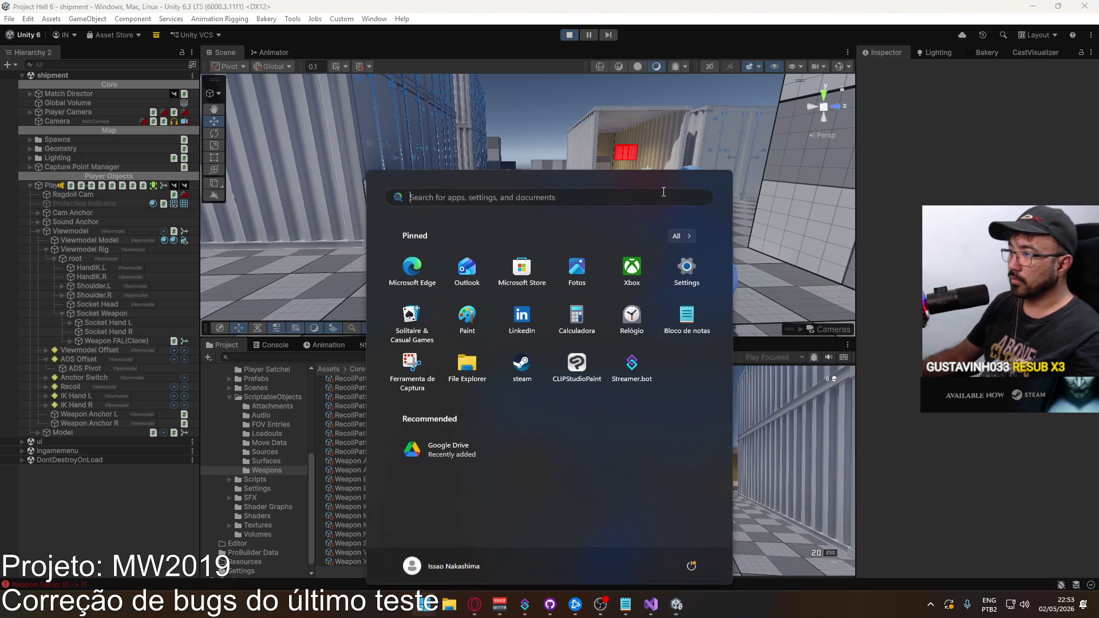
click(622, 156)
key(super)
key(super)
click(590, 174)
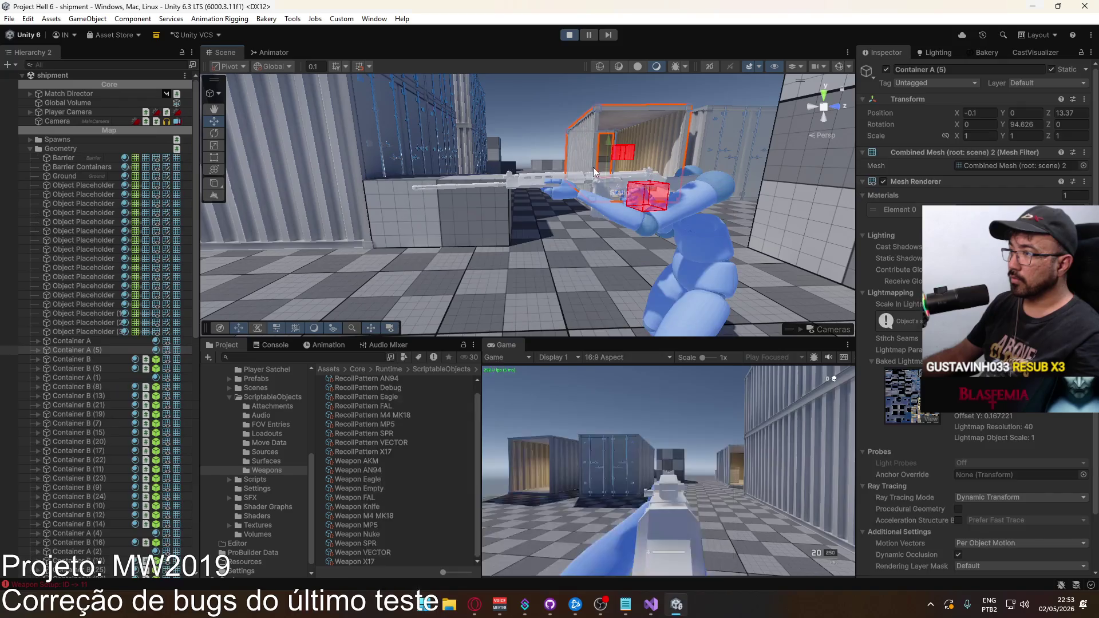